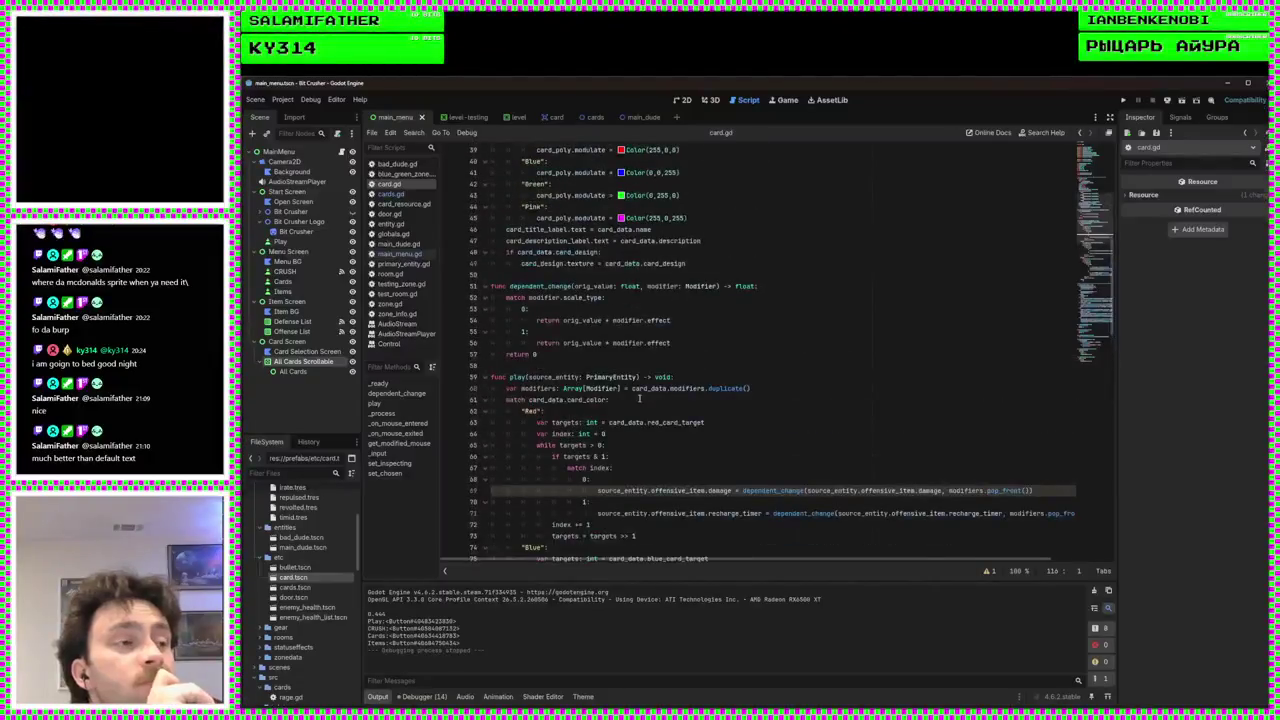
# Scroll through card.gd, then switch to main_menu.gd and select the 256 spacing value at the end of line 46
pyautogui.scroll(8, 816, 418)
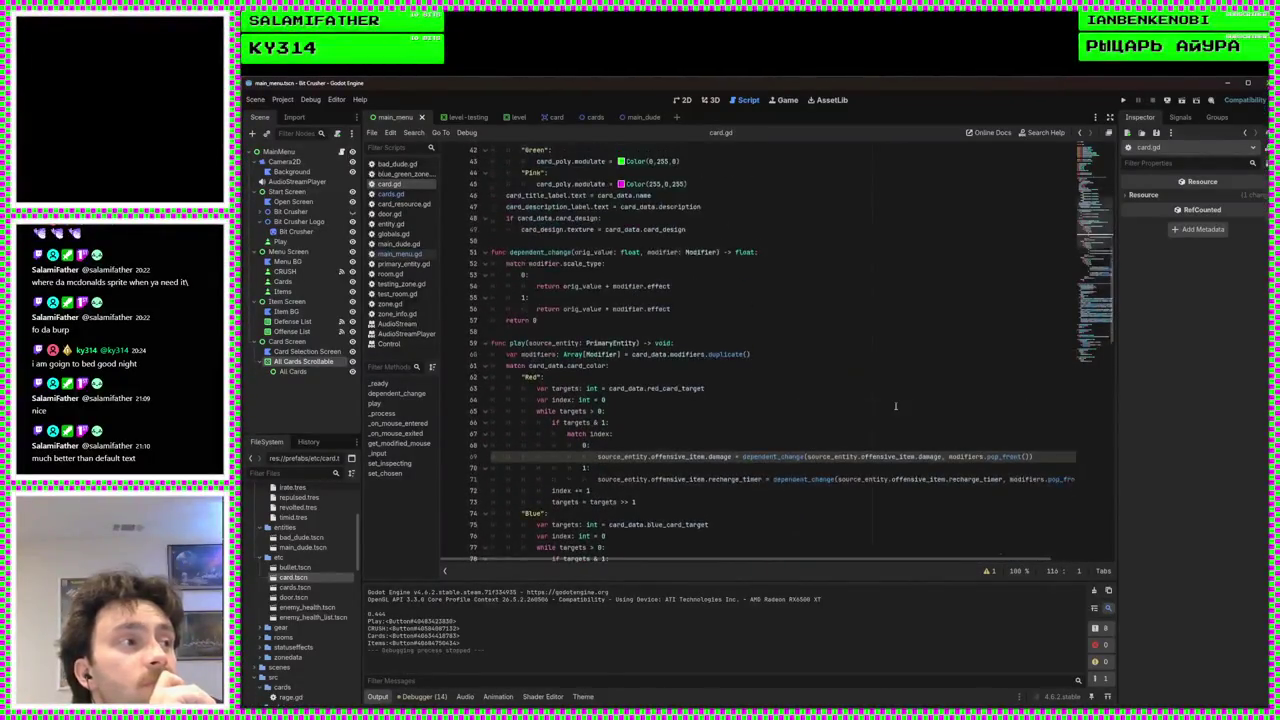
pyautogui.scroll(8, 895, 406)
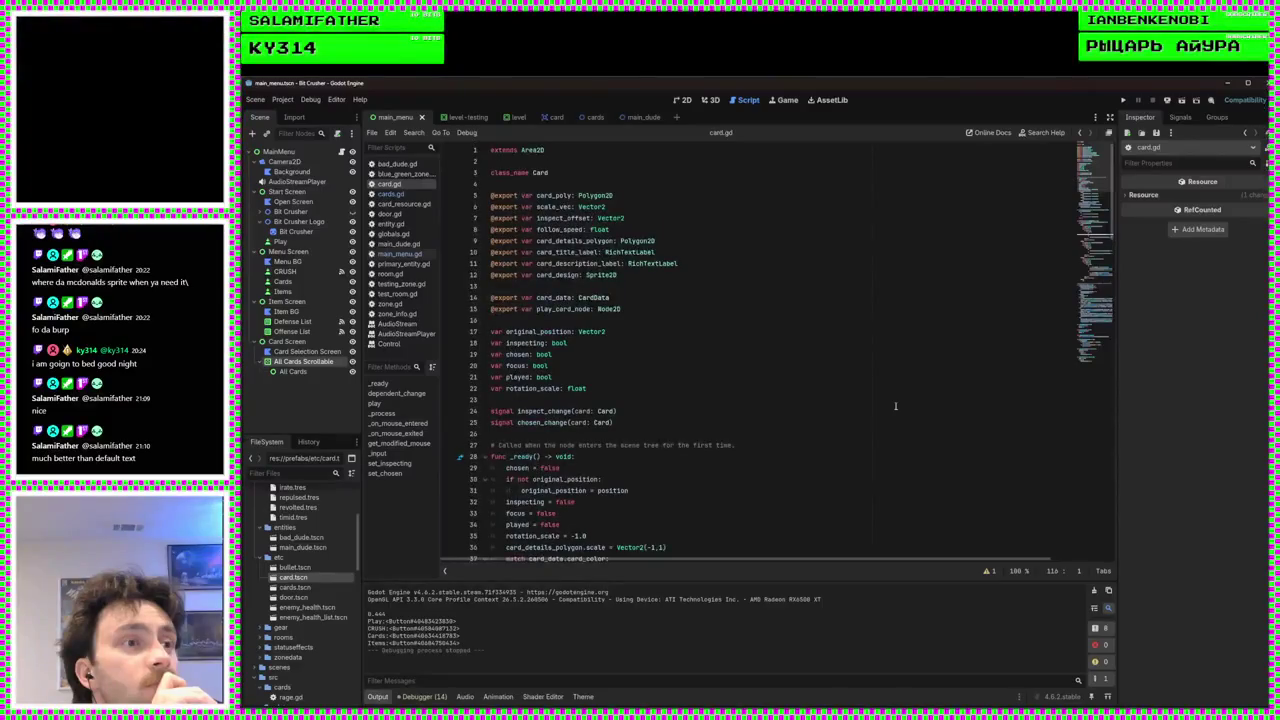
pyautogui.scroll(-6, 857, 410)
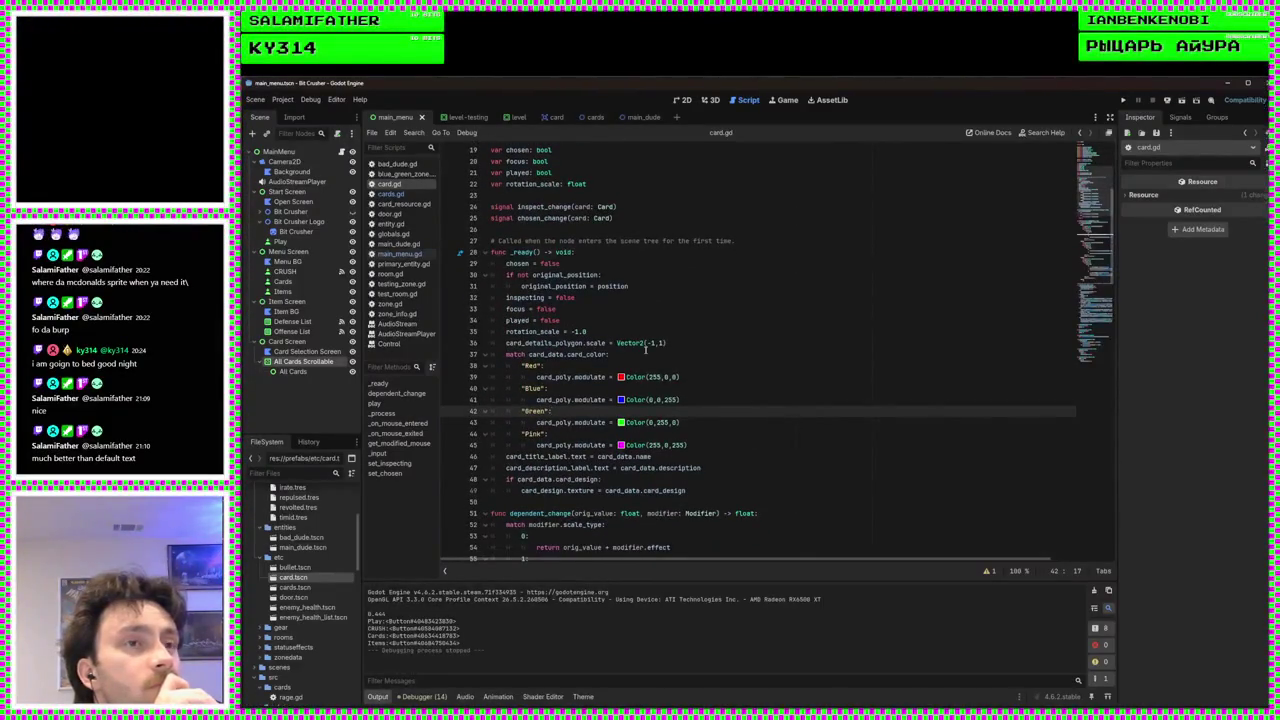
pyautogui.click(398, 254)
pyautogui.doubleClick(684, 445)
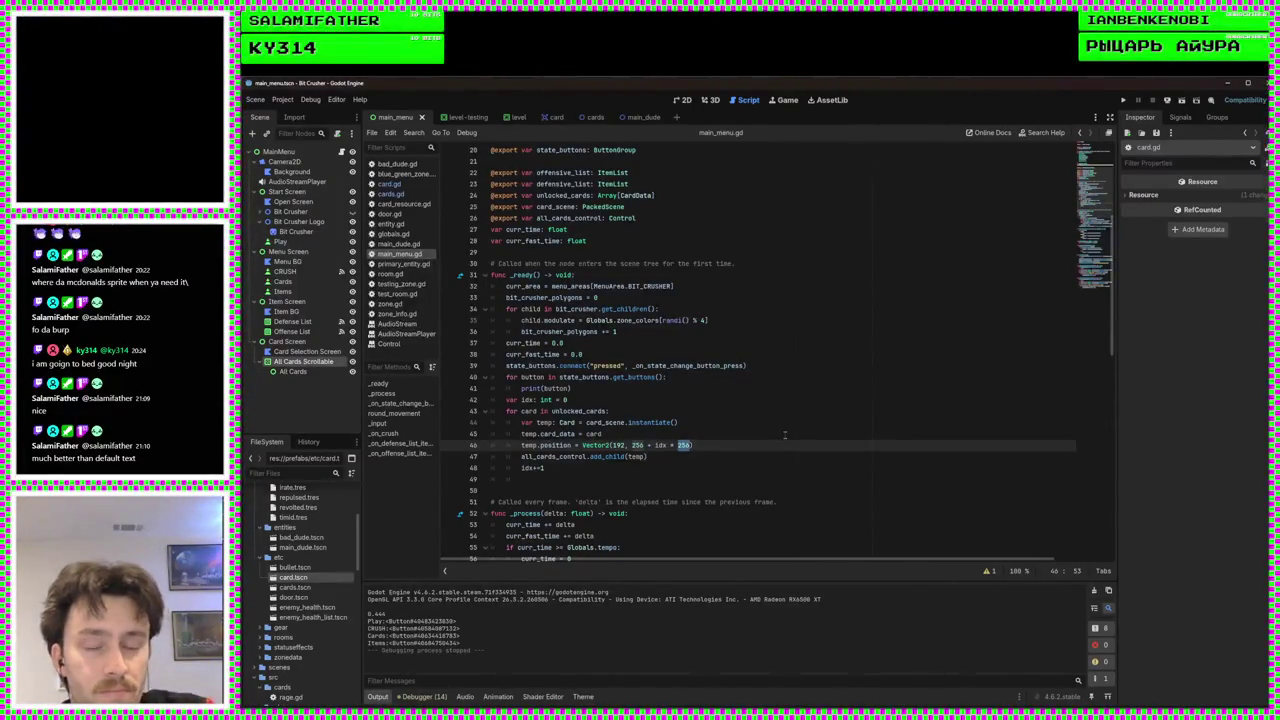
# Change the card spacing on line 46 to idx * 384 and run the game with F5
pyautogui.write('256')
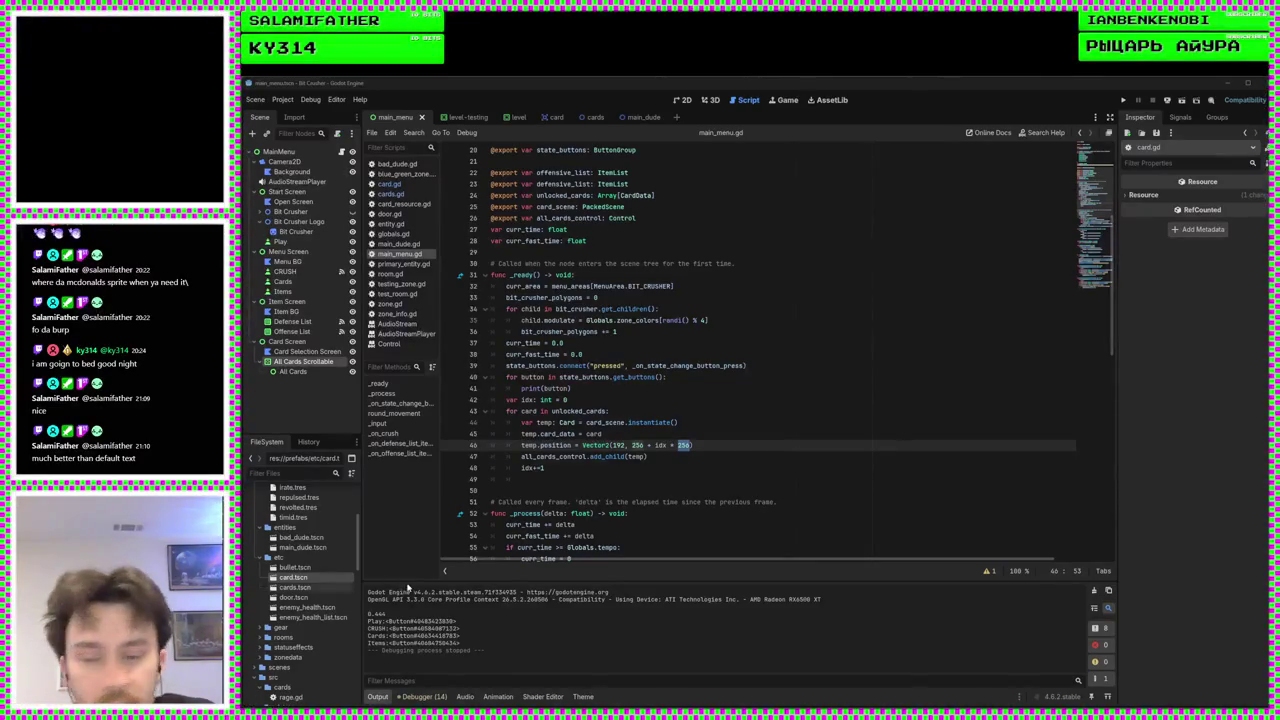
pyautogui.click(685, 446)
pyautogui.doubleClick(685, 446)
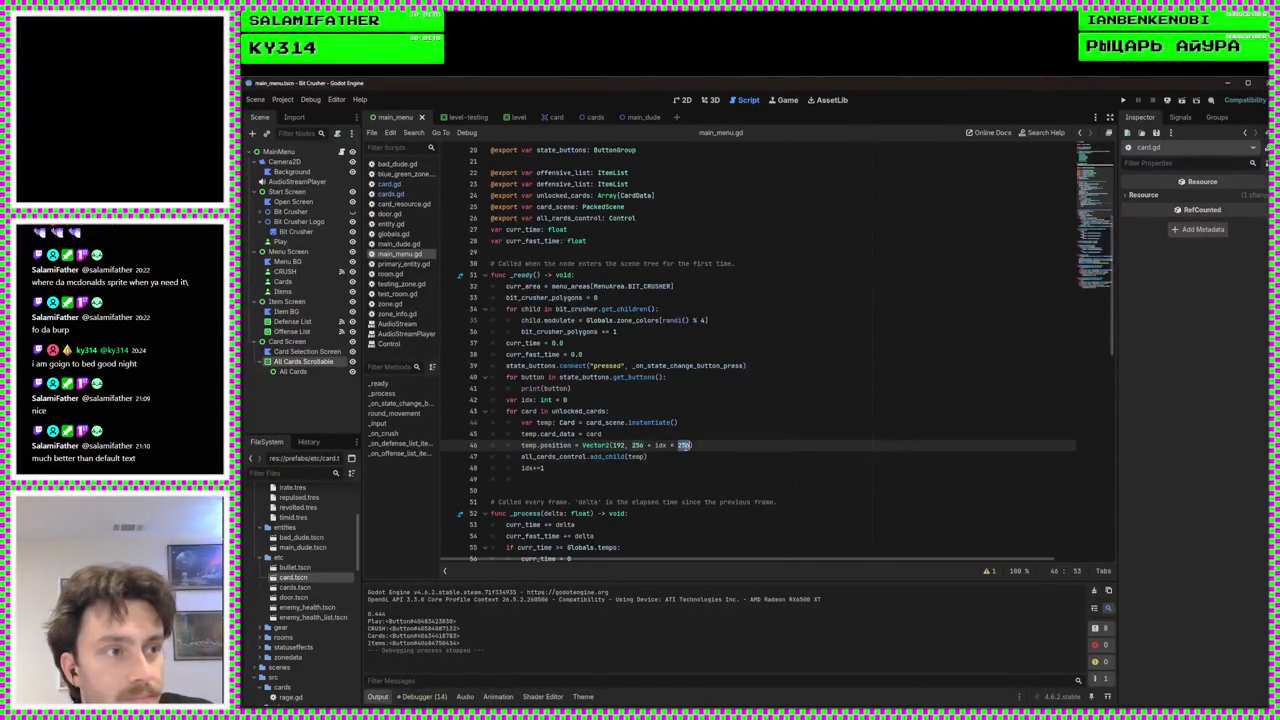
pyautogui.write('384')
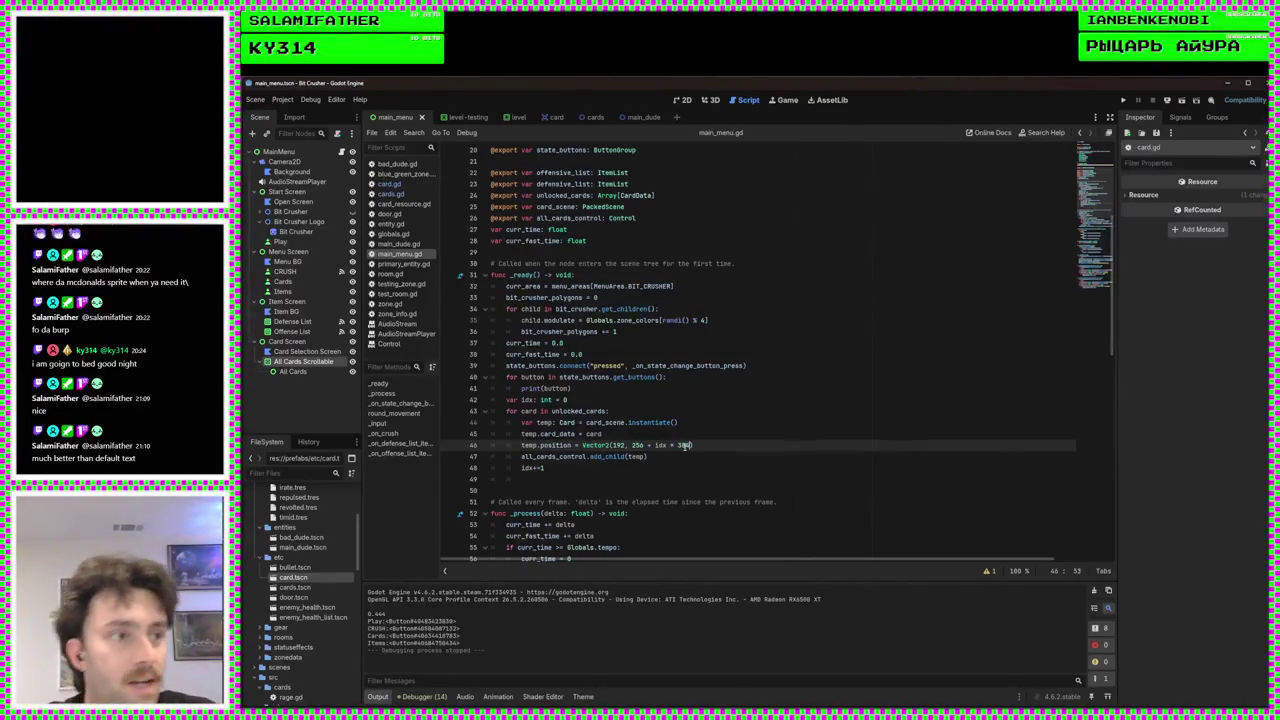
pyautogui.press('F5')
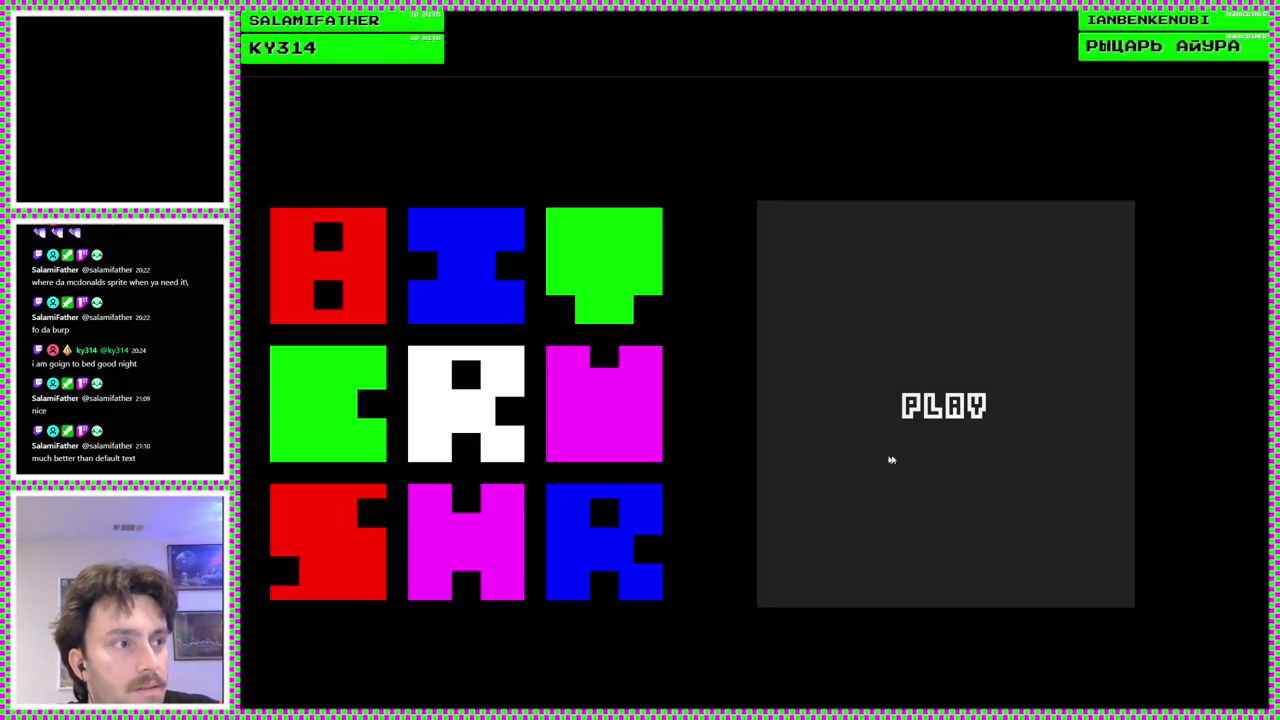
# Go through PLAY and CARDS to view the stacked red, blue and red cards, then stop the game
pyautogui.click(889, 457)
pyautogui.click(579, 403)
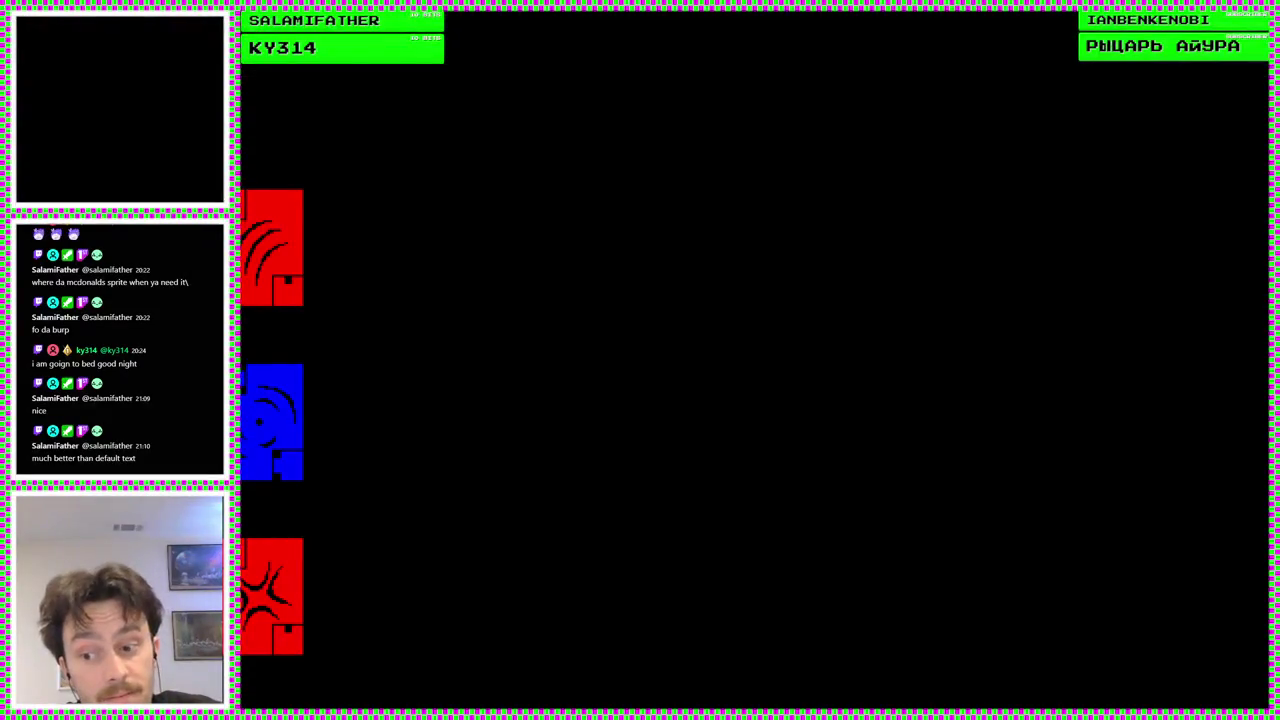
pyautogui.press('F8')
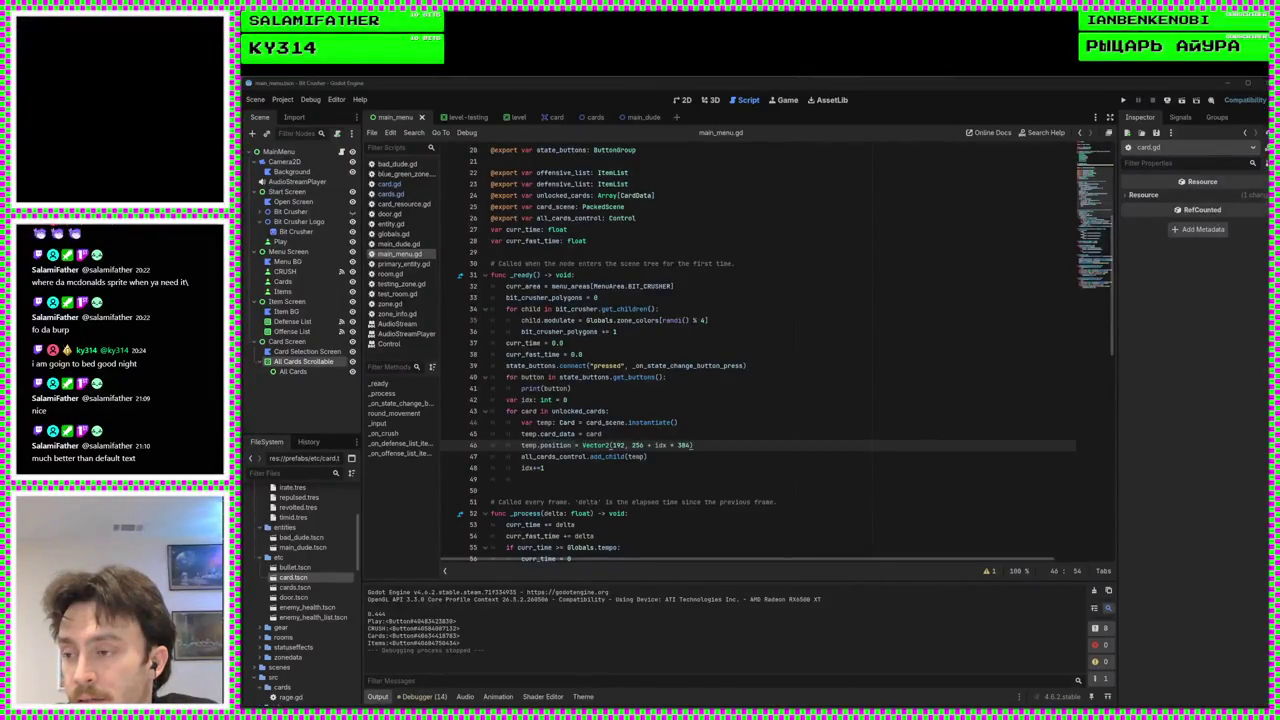
# Wrap the y term on line 46 as 256 + (idx * 384)%1152
pyautogui.press('Down')
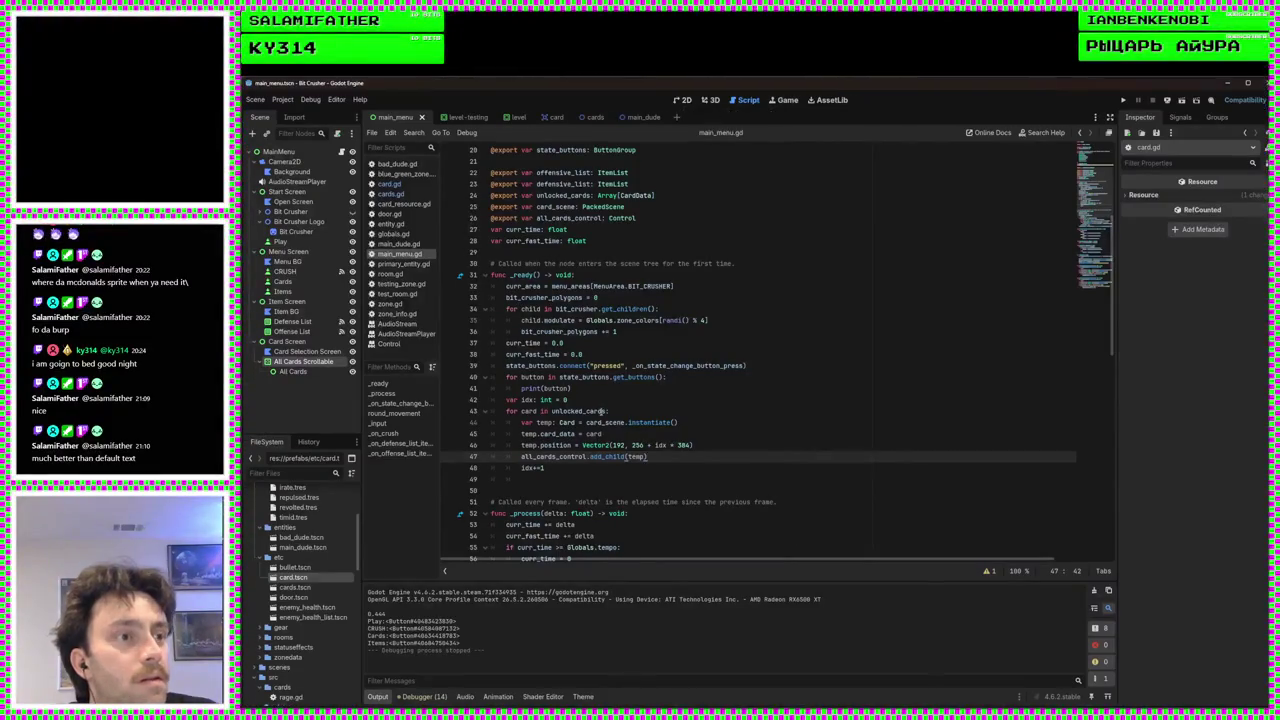
pyautogui.click(650, 445)
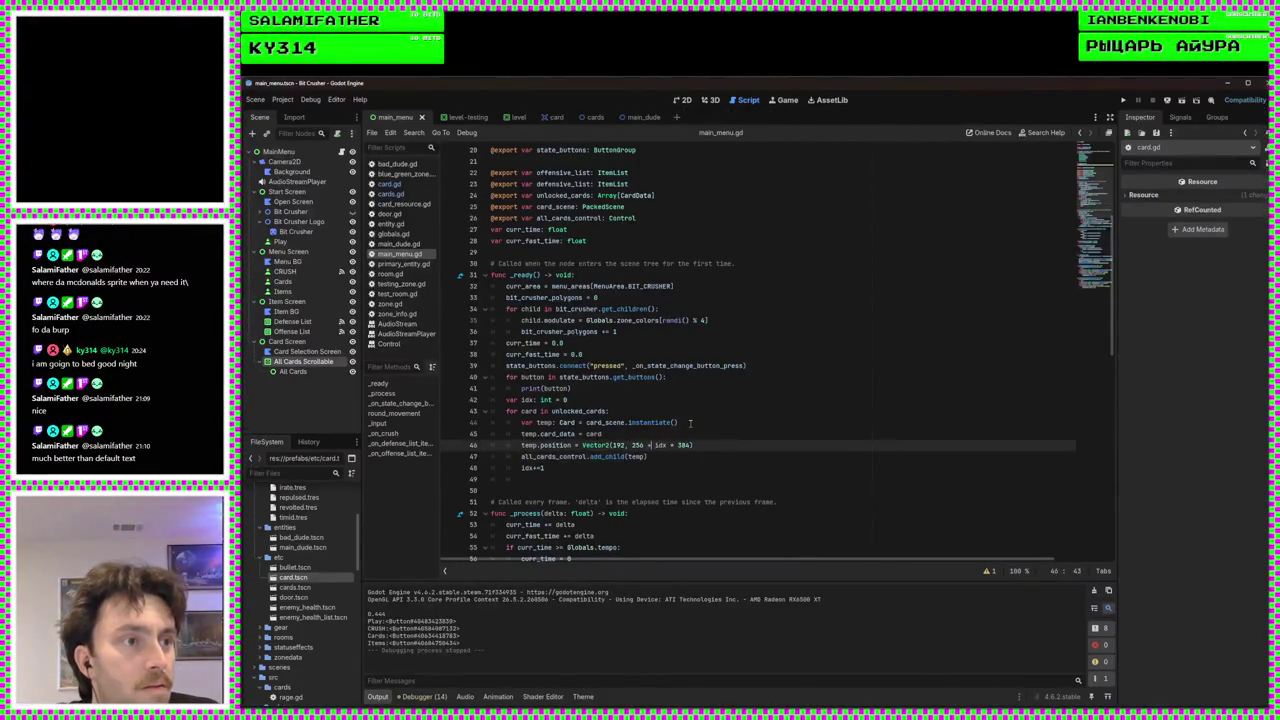
pyautogui.write('(')
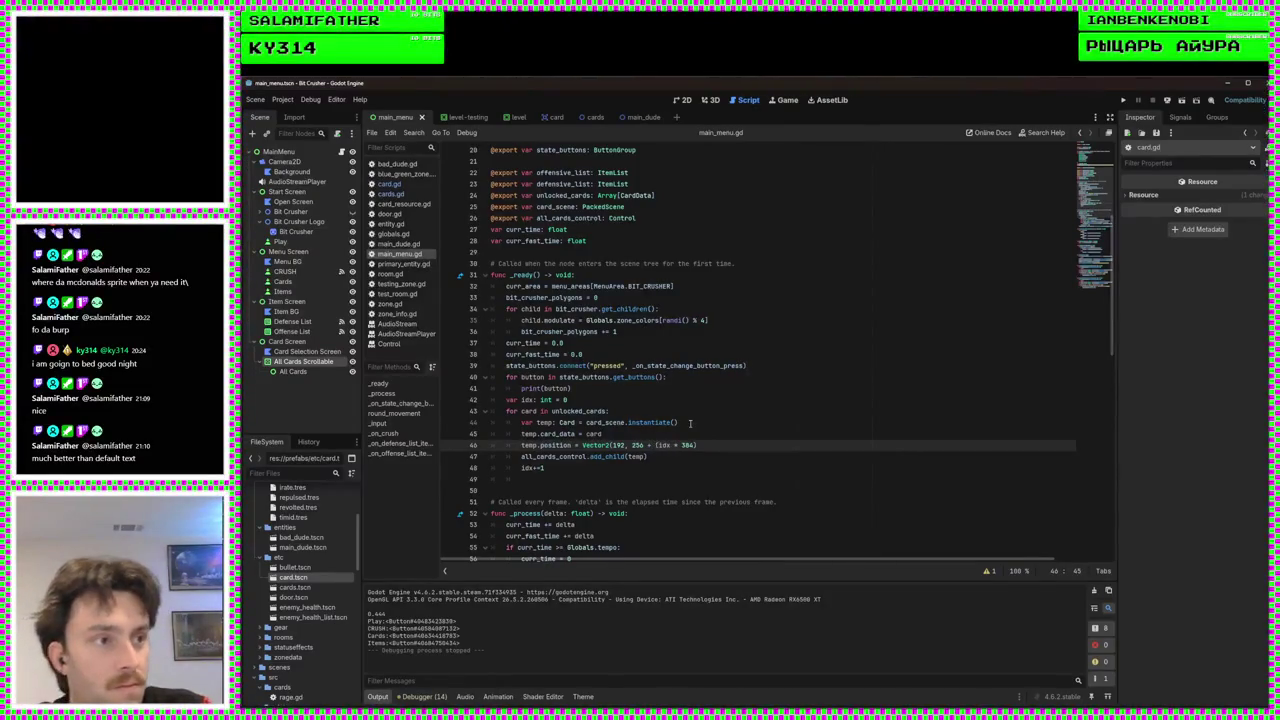
pyautogui.press('Right')
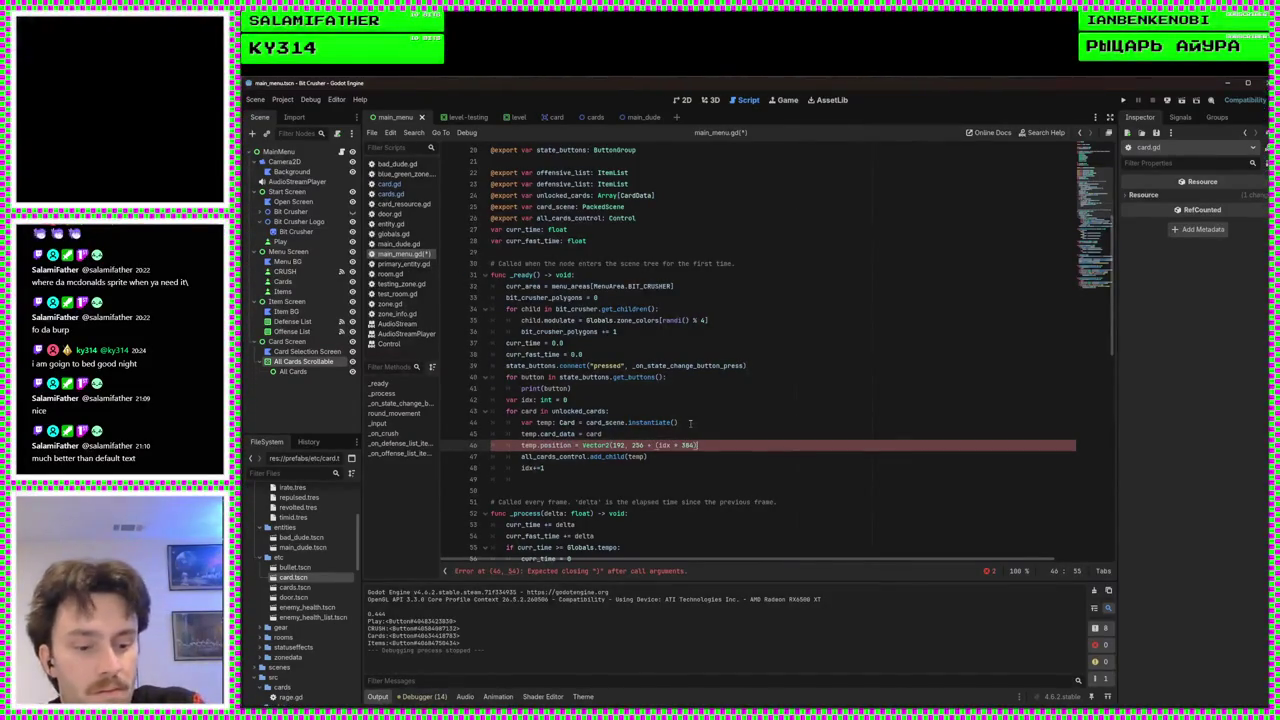
pyautogui.write('%1152')
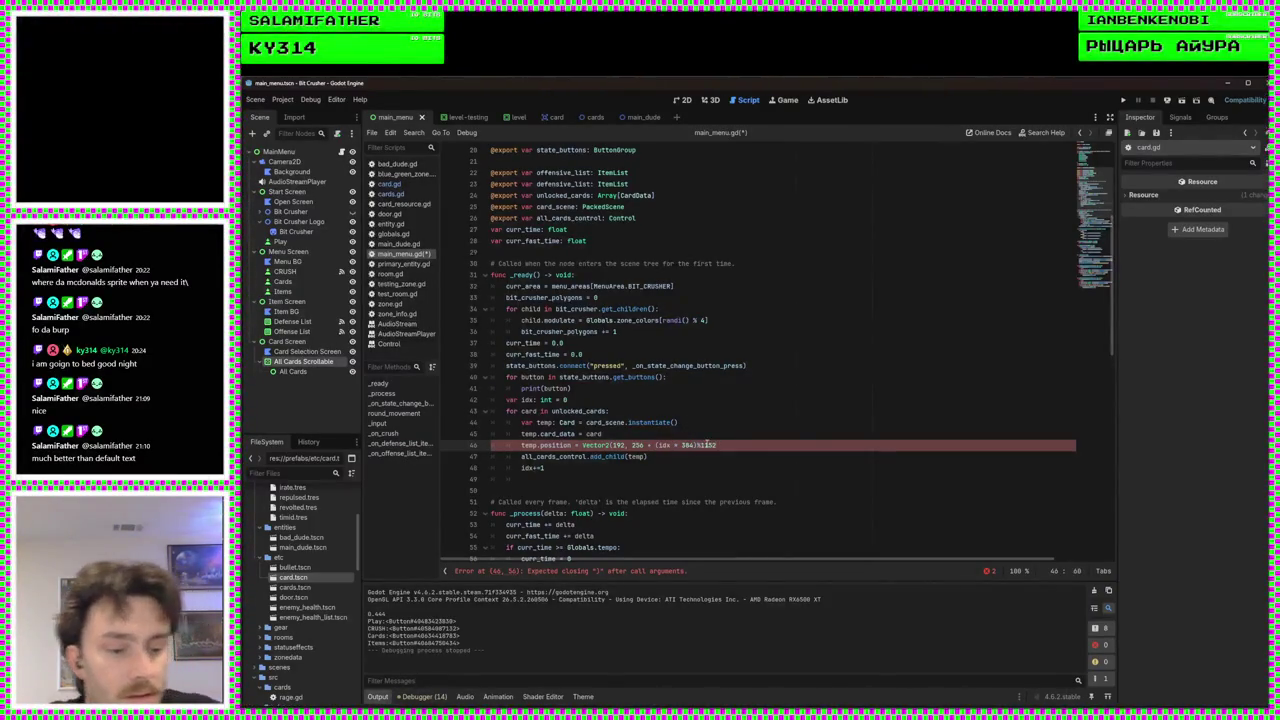
pyautogui.write(')')
# Offset x as 192 + (idx/3 * 256), save the scene, and run the game
pyautogui.click(625, 446)
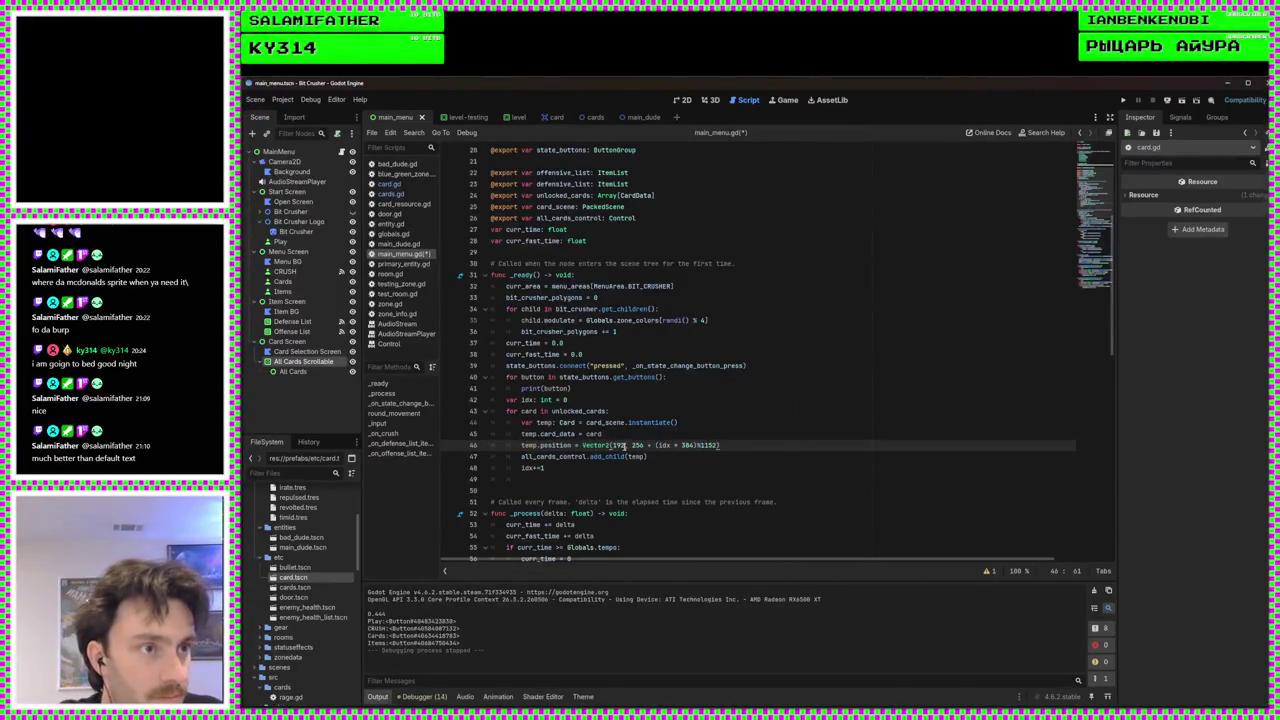
pyautogui.write('+ (')
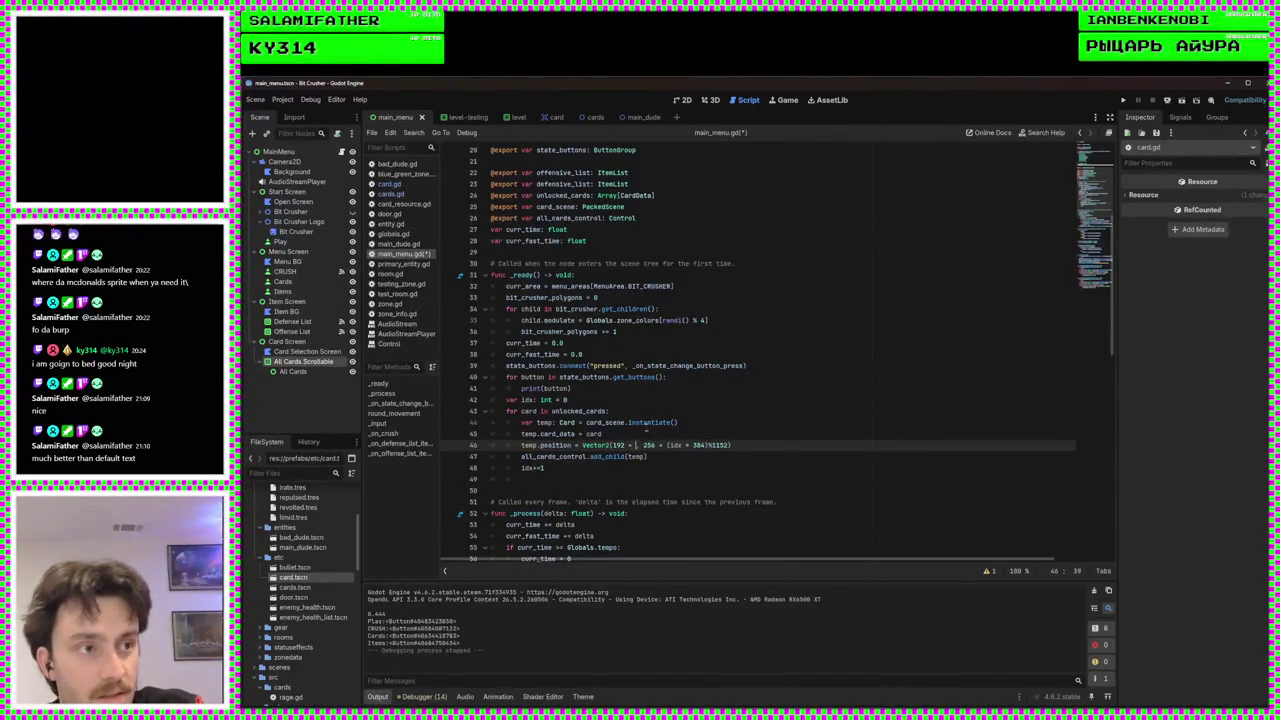
pyautogui.write('idx/3')
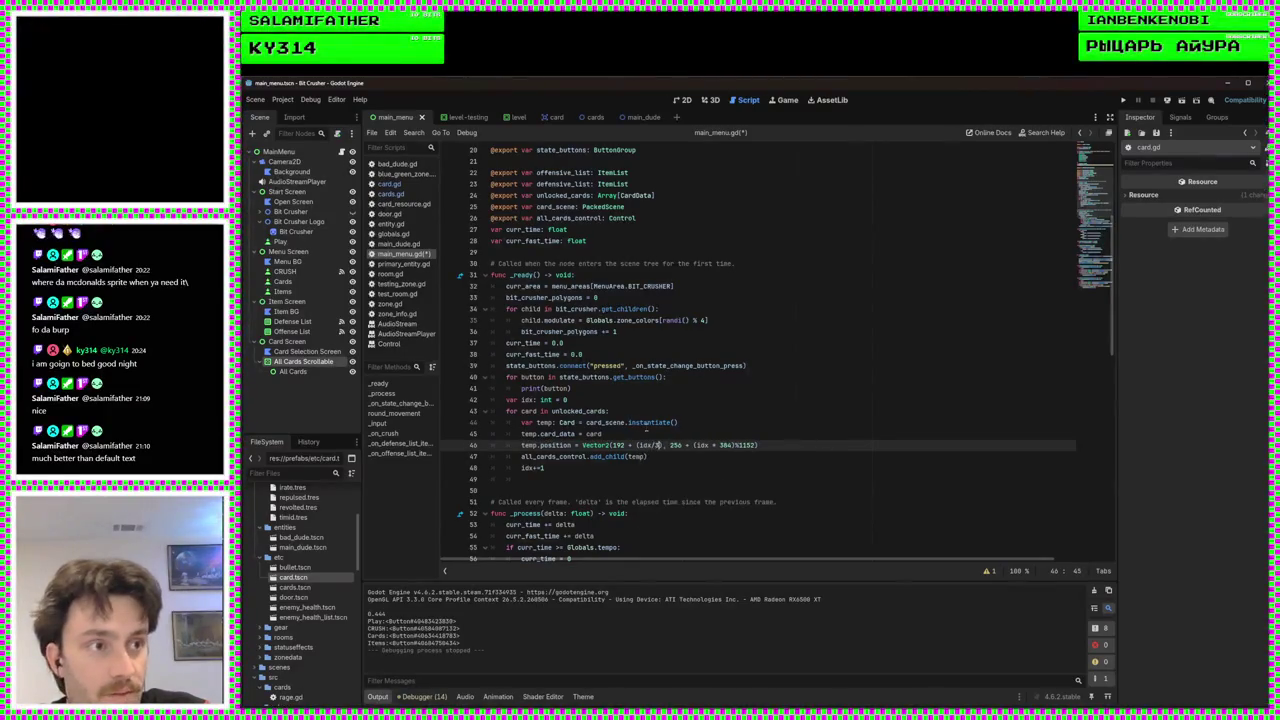
pyautogui.write(' *')
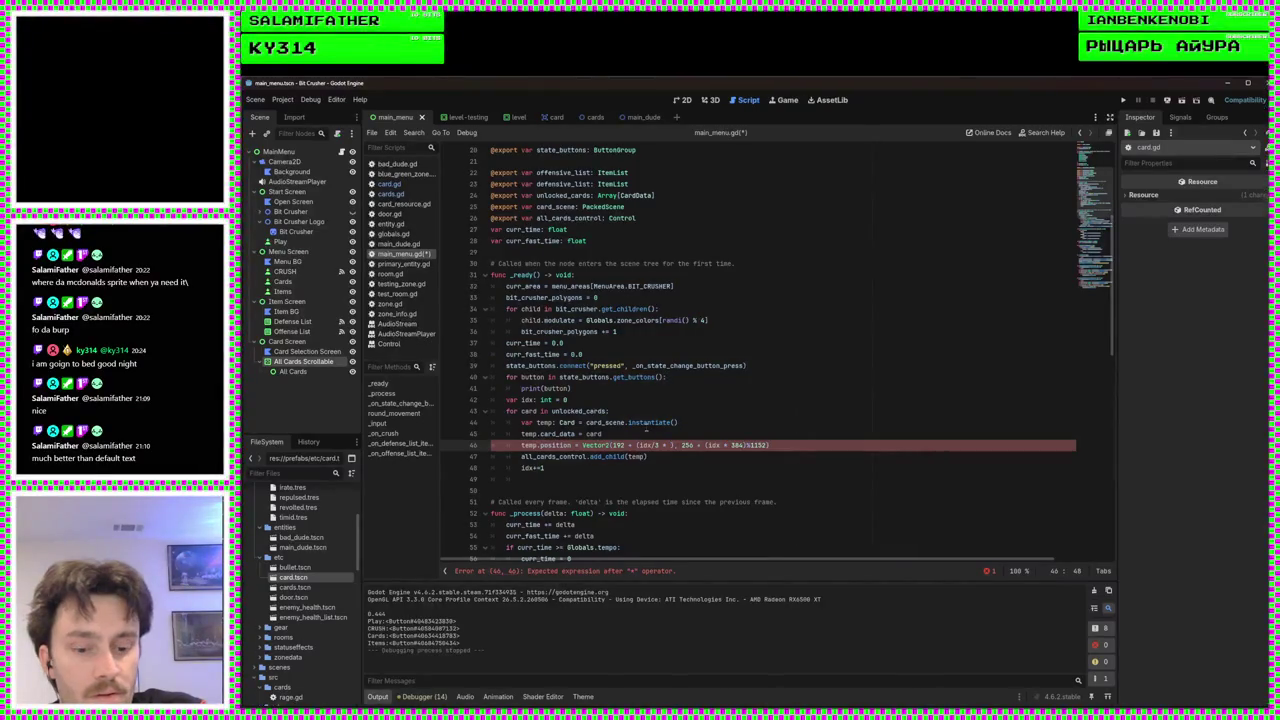
pyautogui.write('256')
pyautogui.press('Up')
pyautogui.hotkey('ctrl', 's')
pyautogui.press('F5')
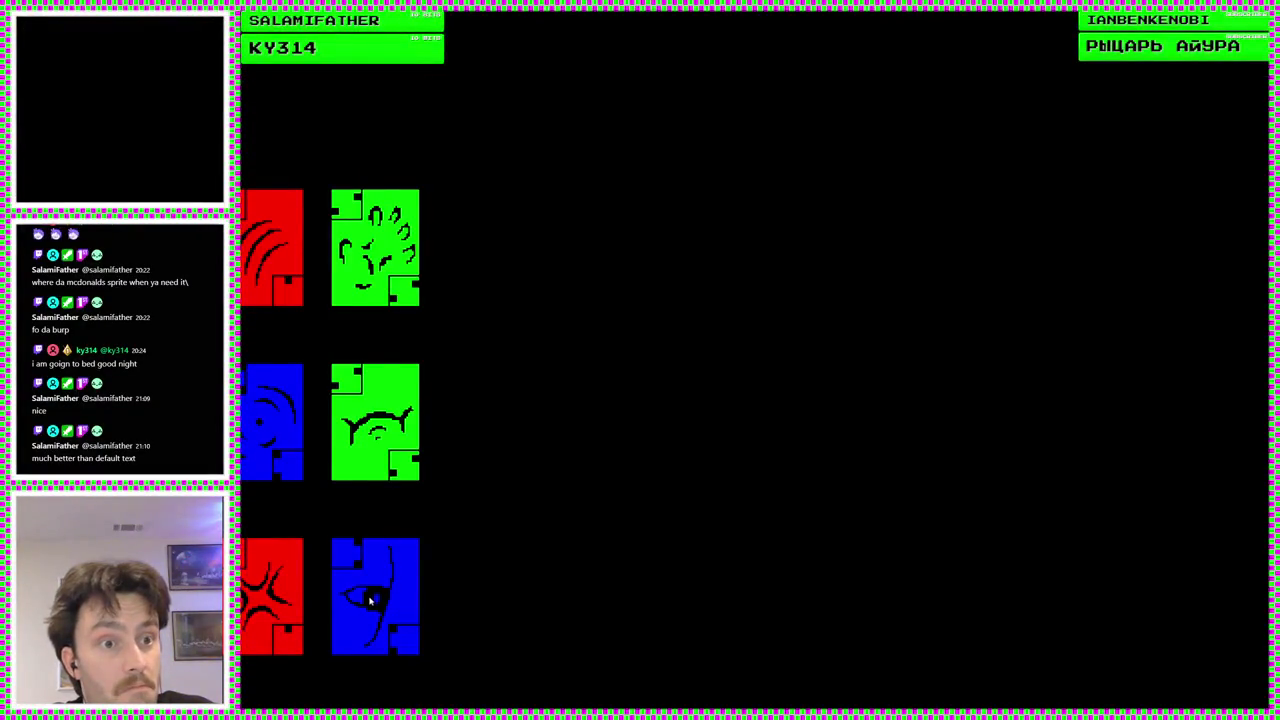
# Check the two columns of three cards, stop the game, switch to the 2D view and run again
pyautogui.moveTo(370, 598)
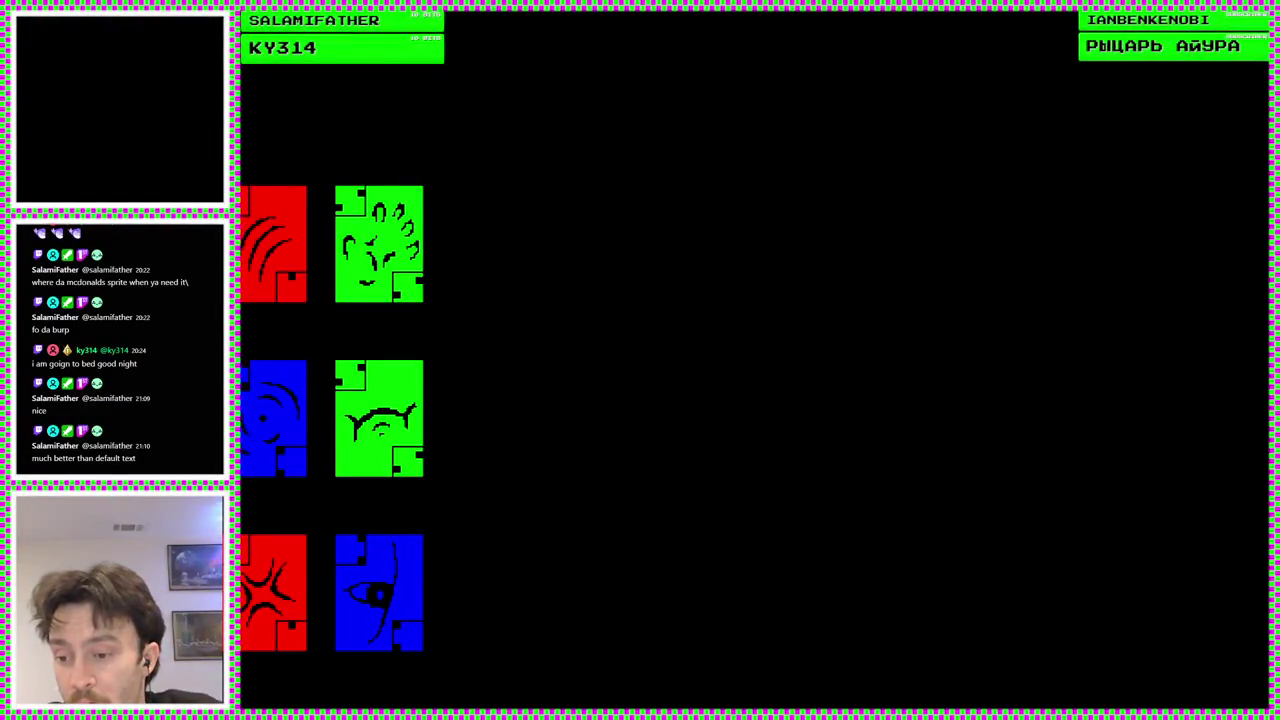
pyautogui.press('F8')
pyautogui.scroll(3, 700, 400)
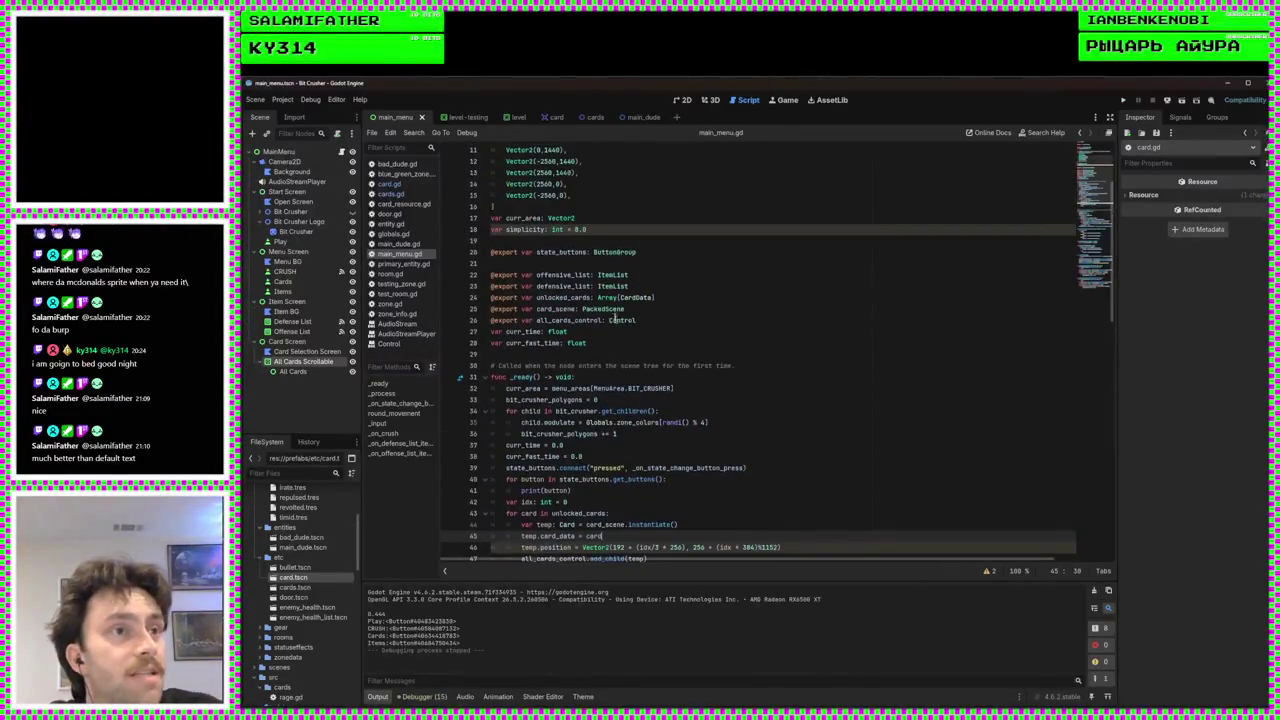
pyautogui.click(684, 100)
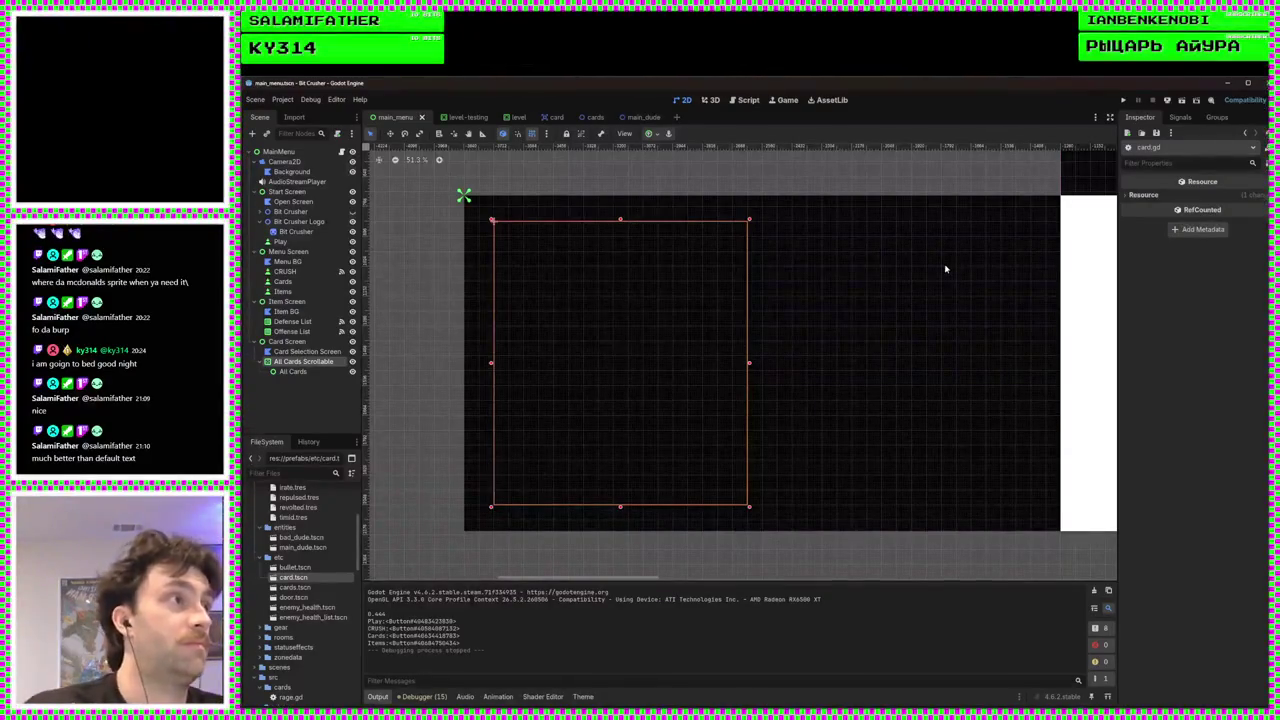
pyautogui.press('F5')
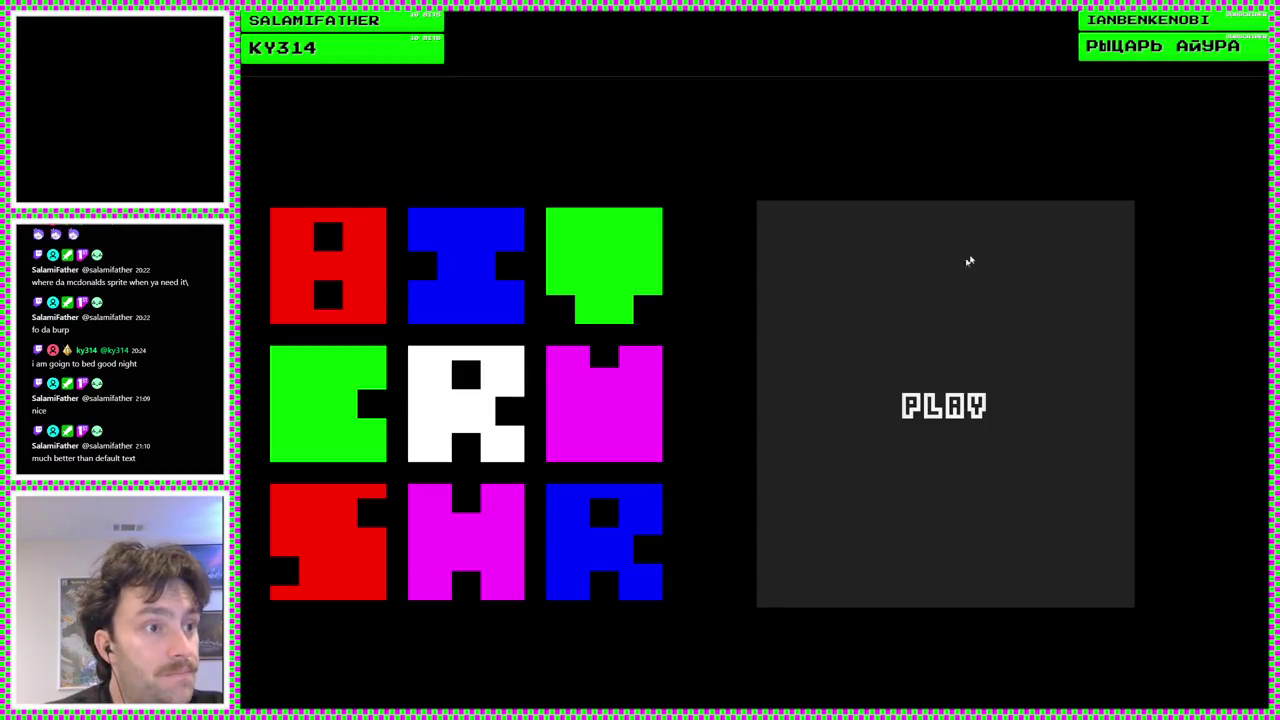
# Open the card collection, drag the green Revolted card out and back, read its tooltip, then close the game
pyautogui.click(968, 262)
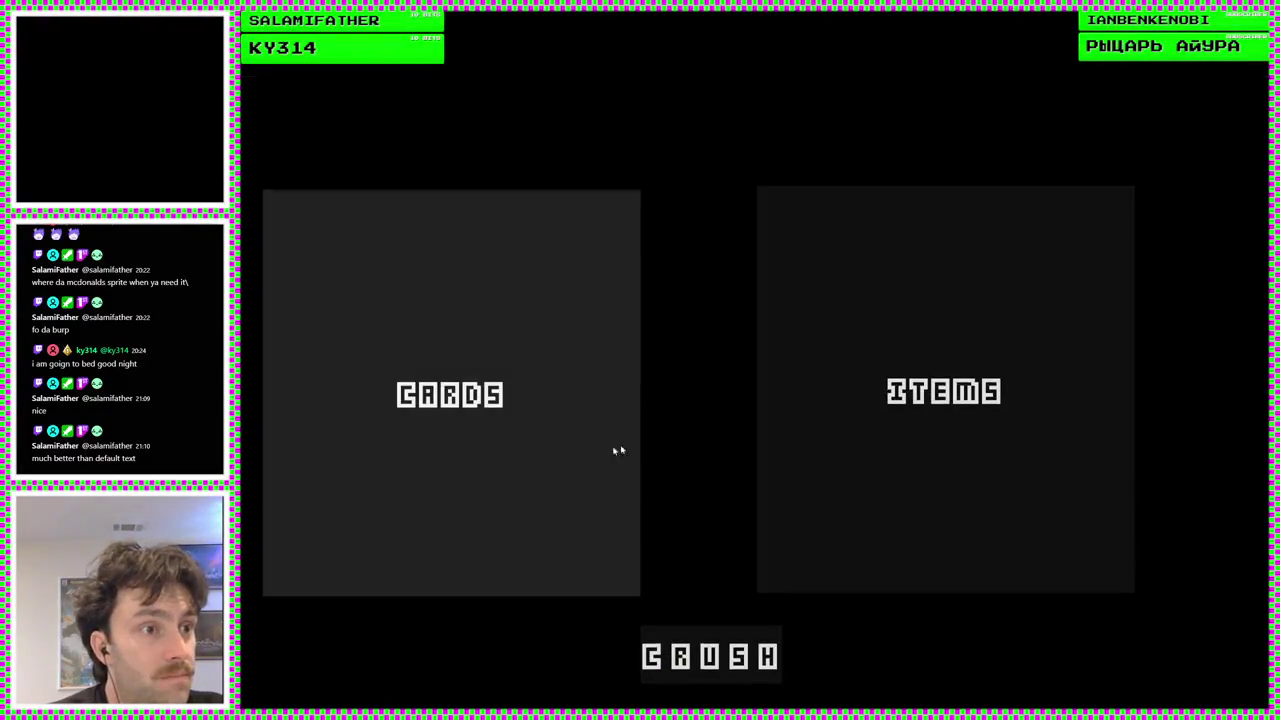
pyautogui.click(631, 447)
pyautogui.moveTo(403, 432)
pyautogui.mouseDown()
pyautogui.moveTo(691, 411)
pyautogui.moveTo(1174, 443)
pyautogui.moveTo(457, 458)
pyautogui.moveTo(466, 435)
pyautogui.mouseUp()
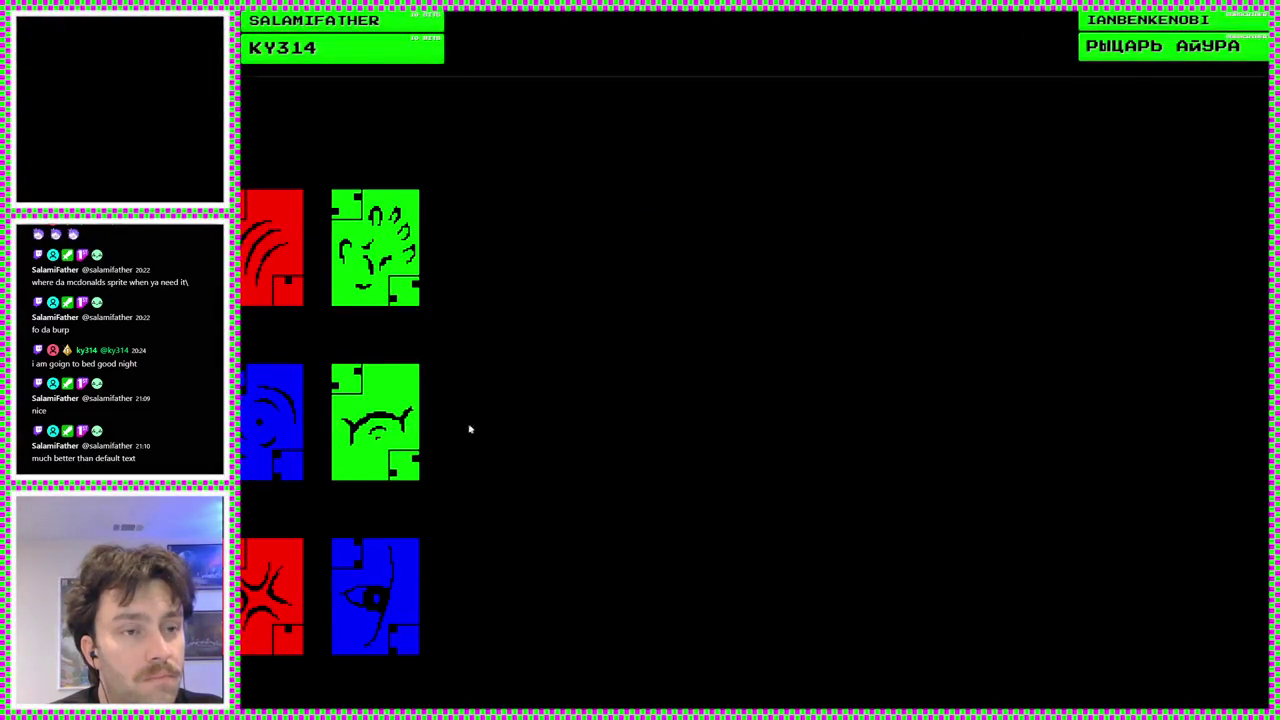
pyautogui.click(386, 432)
pyautogui.moveTo(366, 436); pyautogui.dragTo(843, 449)
pyautogui.moveTo(390, 424); pyautogui.dragTo(390, 424)
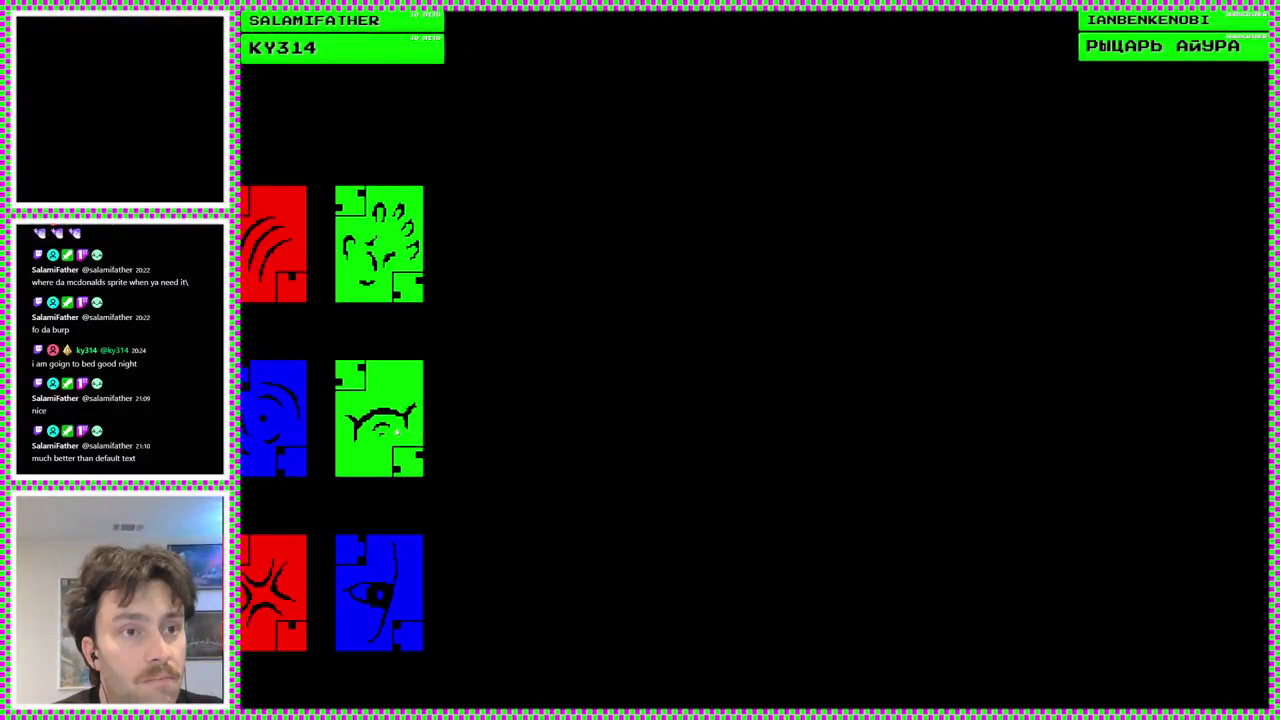
pyautogui.moveTo(398, 431)
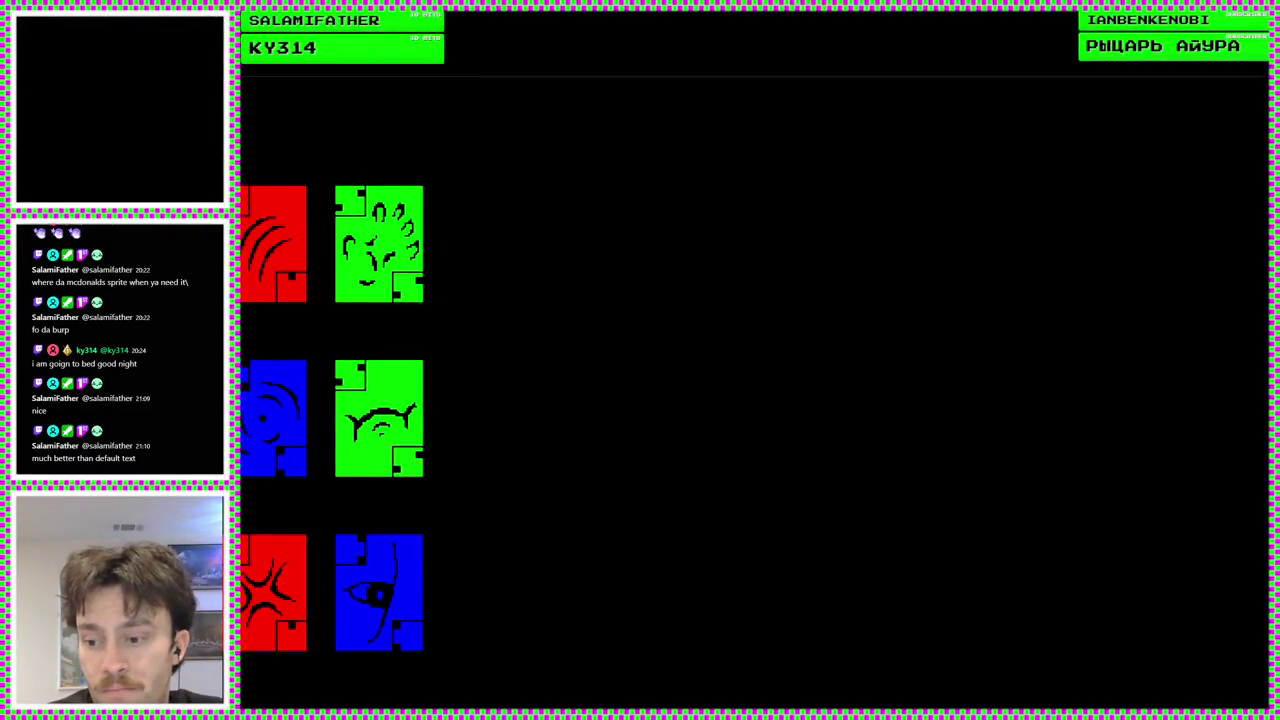
pyautogui.hotkey('alt', 'F4')
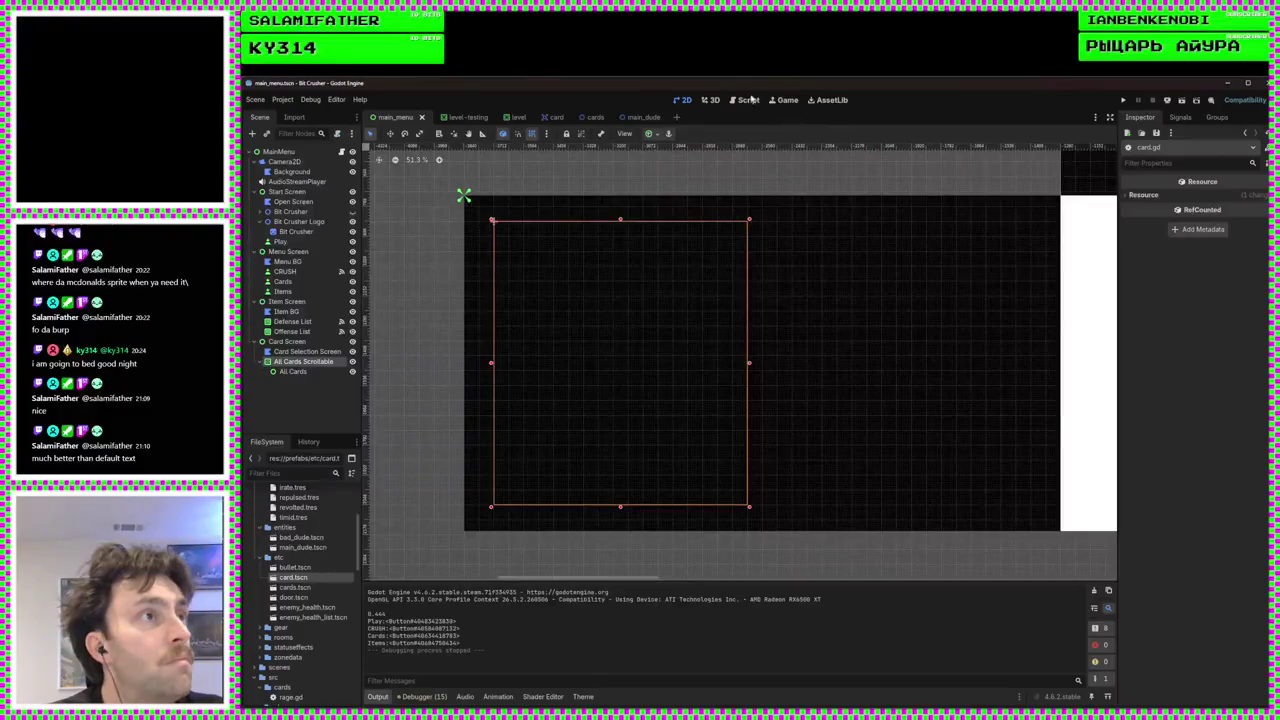
# Open the card scene and show it in the 2D view
pyautogui.click(750, 100)
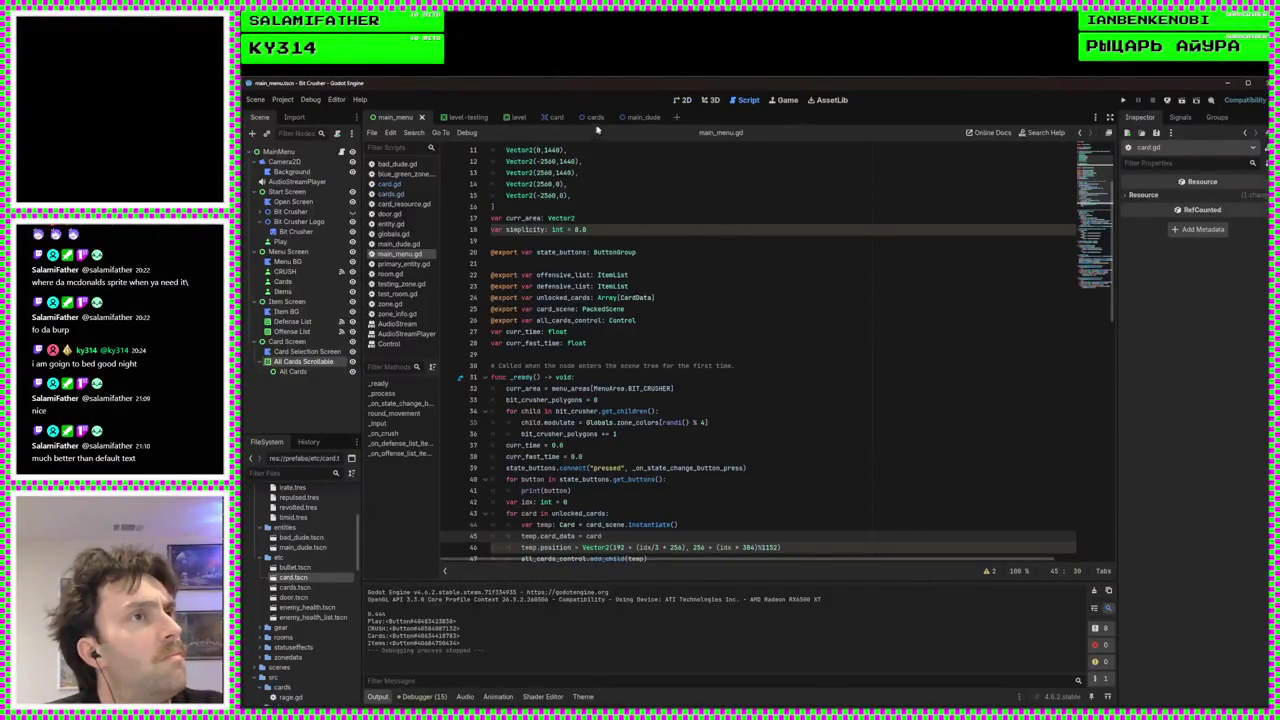
pyautogui.click(548, 118)
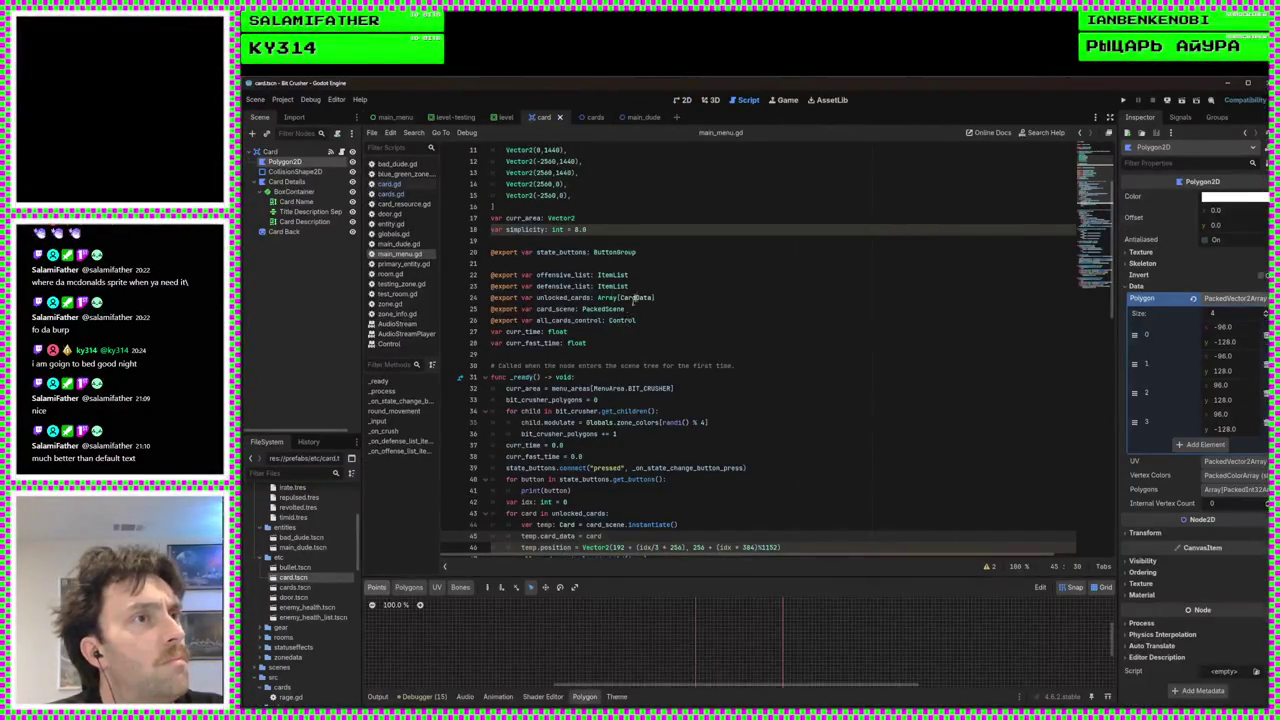
pyautogui.click(683, 100)
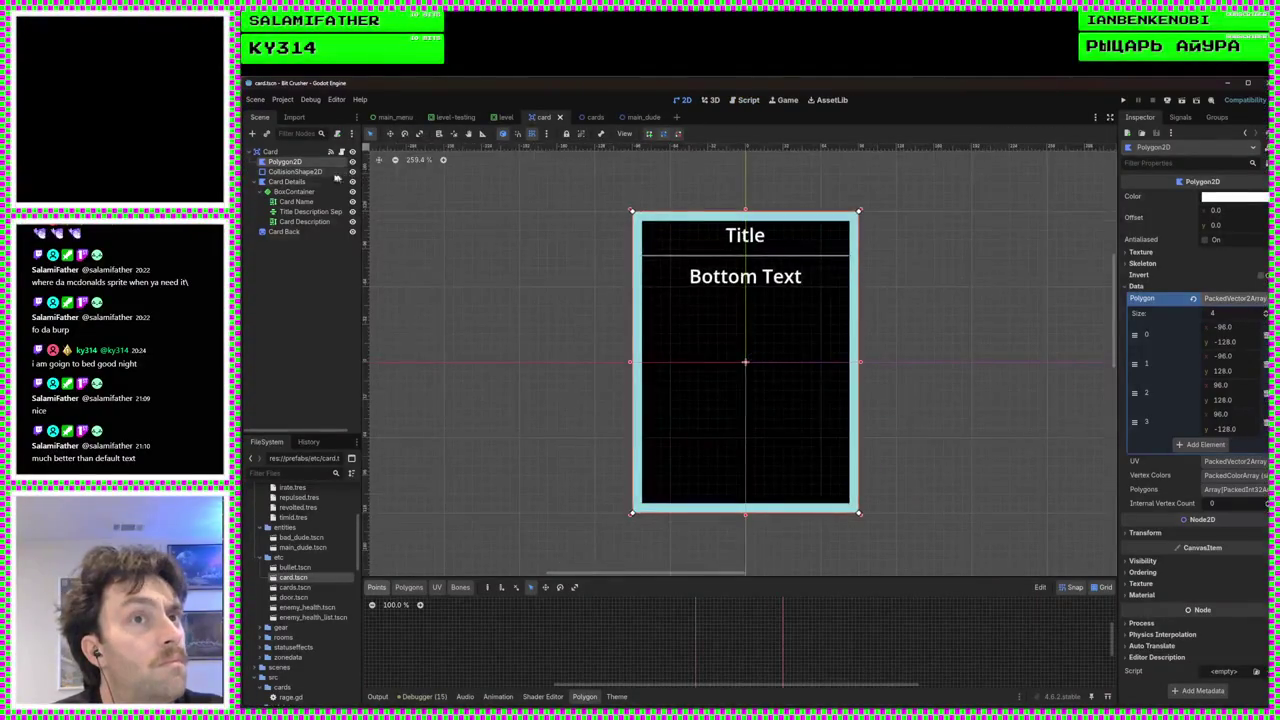
# Select the BoxContainer node and expand its Theme section in the Inspector
pyautogui.click(294, 191)
pyautogui.scroll(1, 790, 340)
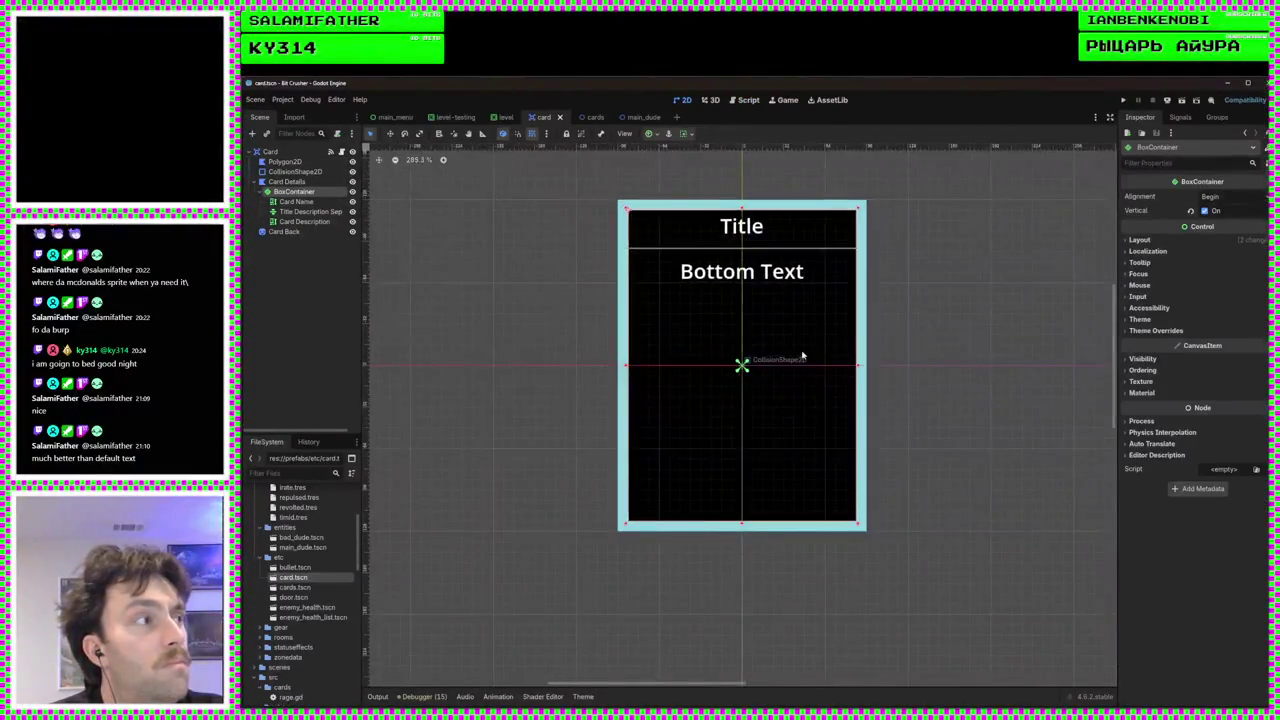
pyautogui.click(1140, 319)
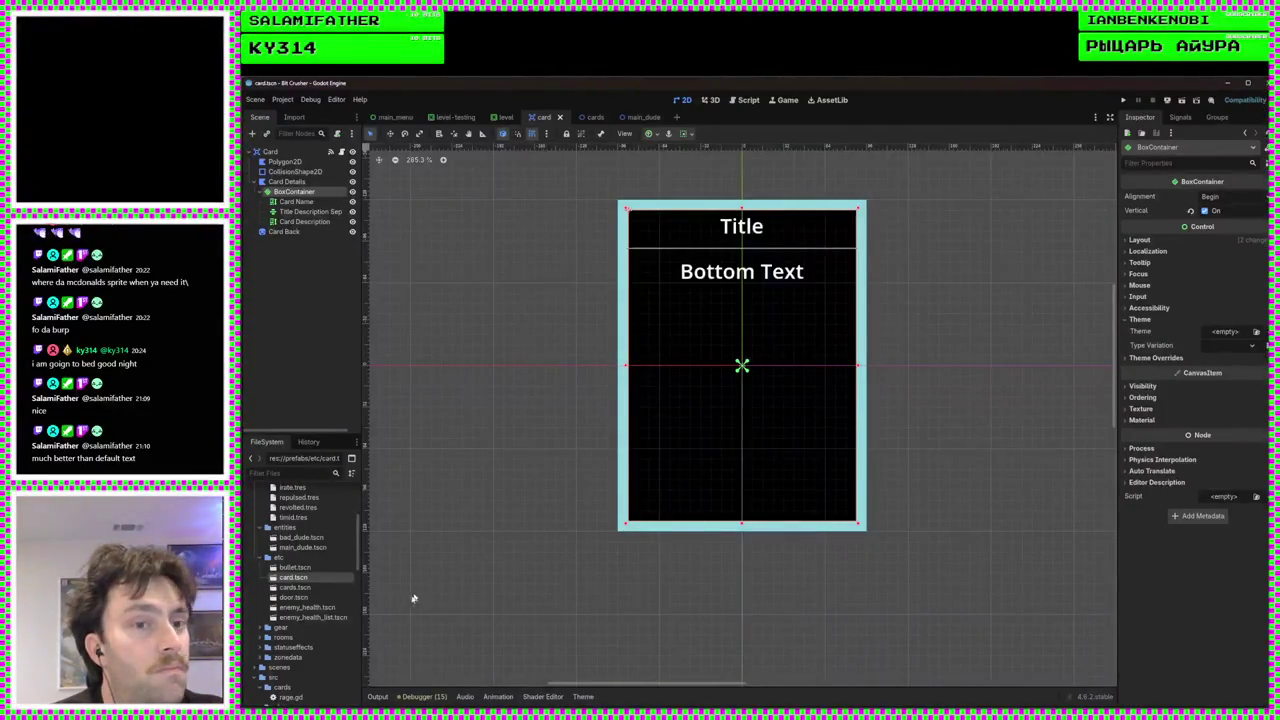
pyautogui.scroll(3, 315, 620)
pyautogui.scroll(-8, 315, 620)
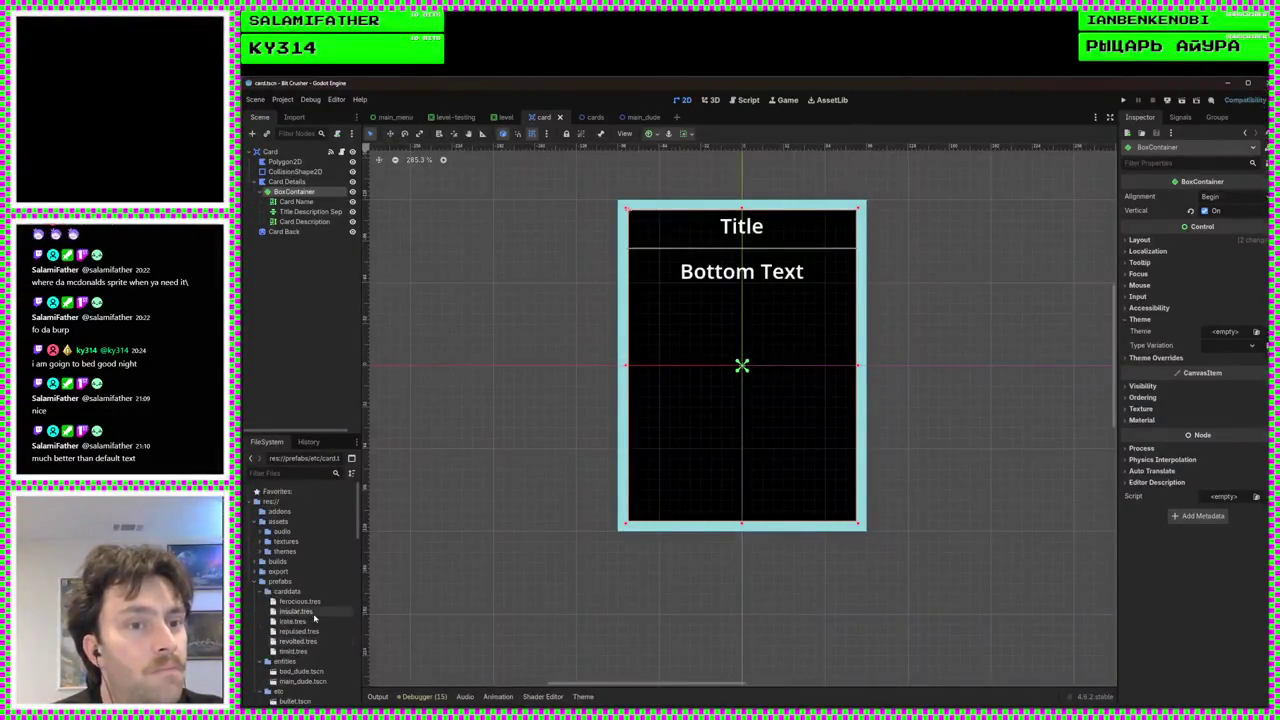
pyautogui.scroll(10, 316, 618)
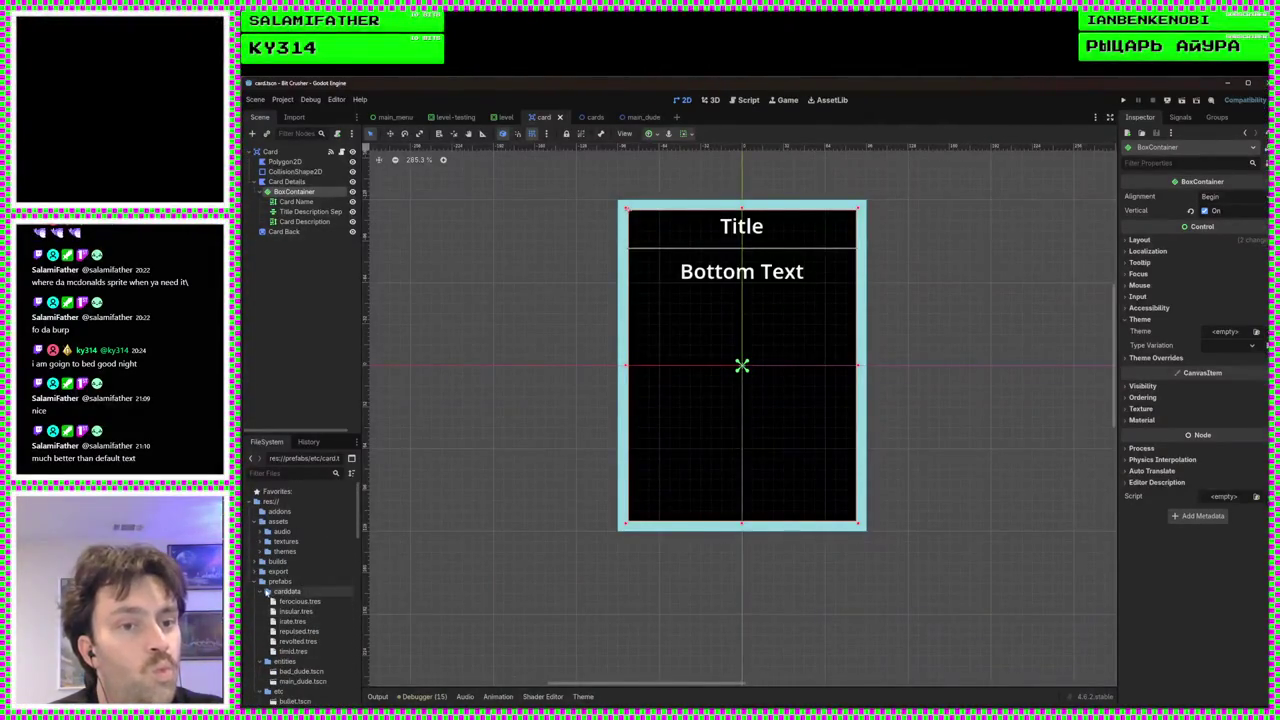
# Browse the themes folder in the FileSystem dock and bring up its context menu
pyautogui.click(261, 551)
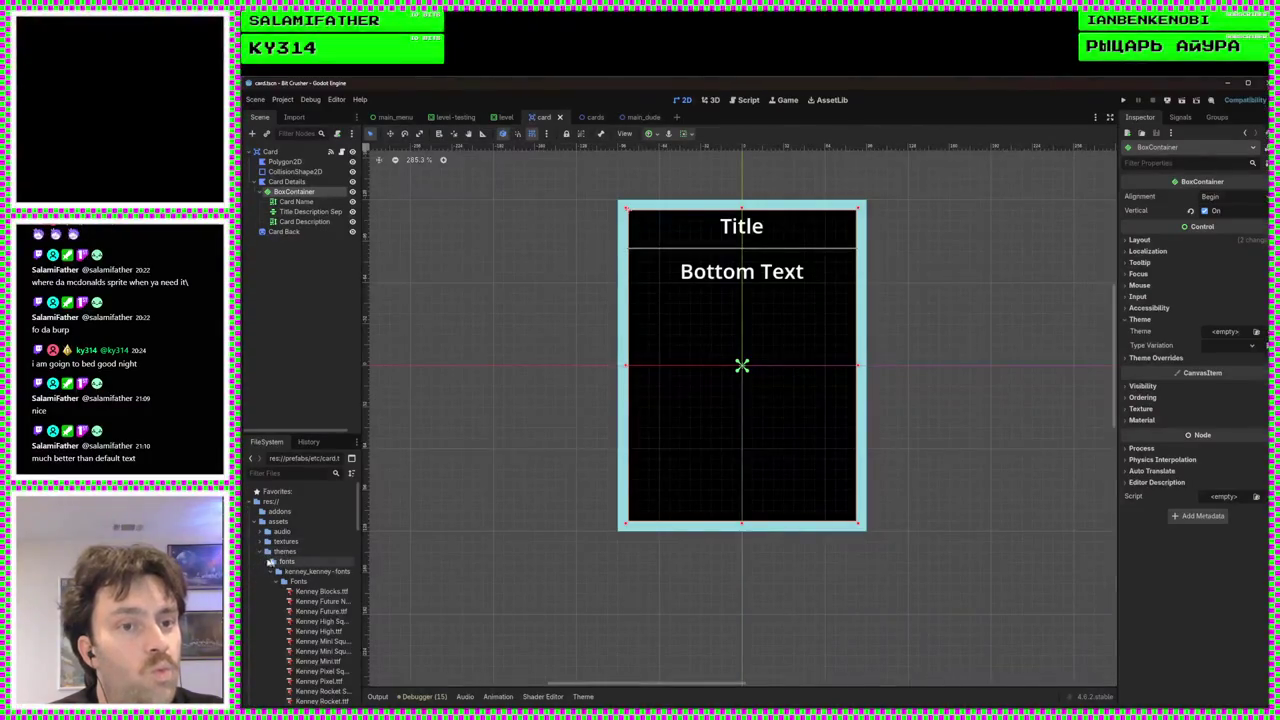
pyautogui.click(267, 561)
pyautogui.scroll(-1, 275, 560)
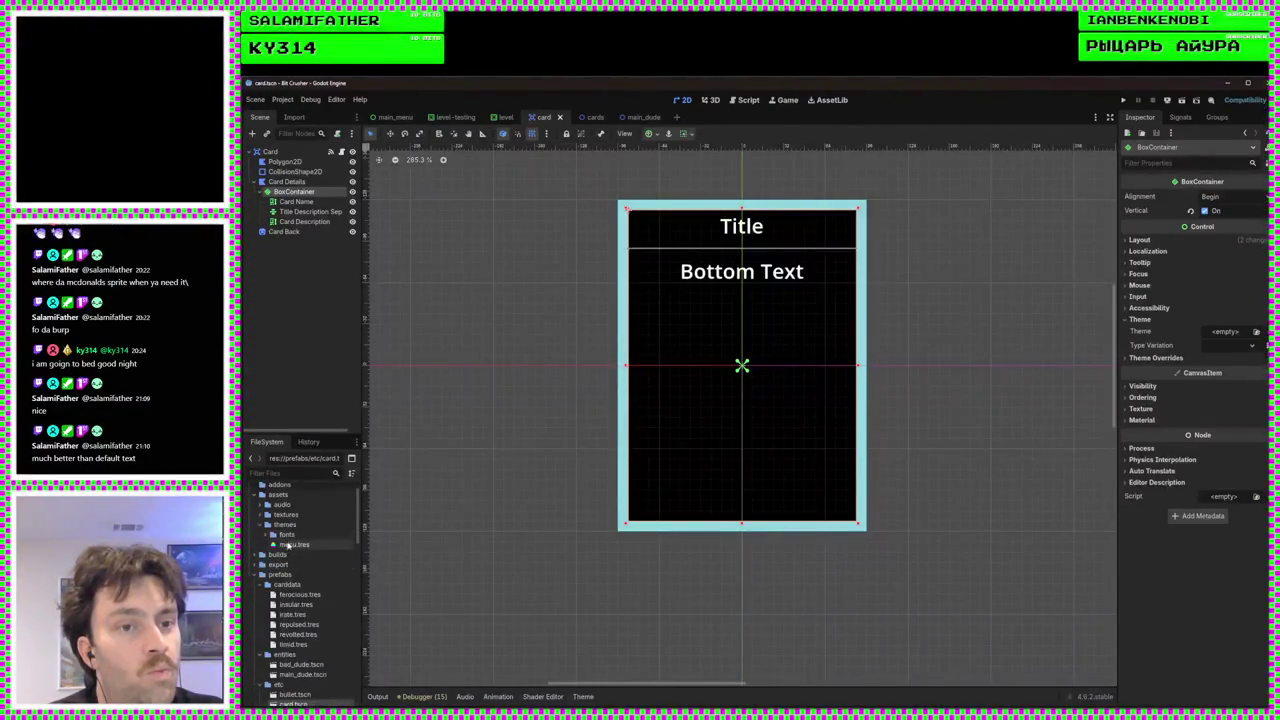
pyautogui.rightClick(292, 527)
# Create a new Theme resource saved as card.tres in the themes folder, then expand the fonts folder
pyautogui.moveTo(330, 536)
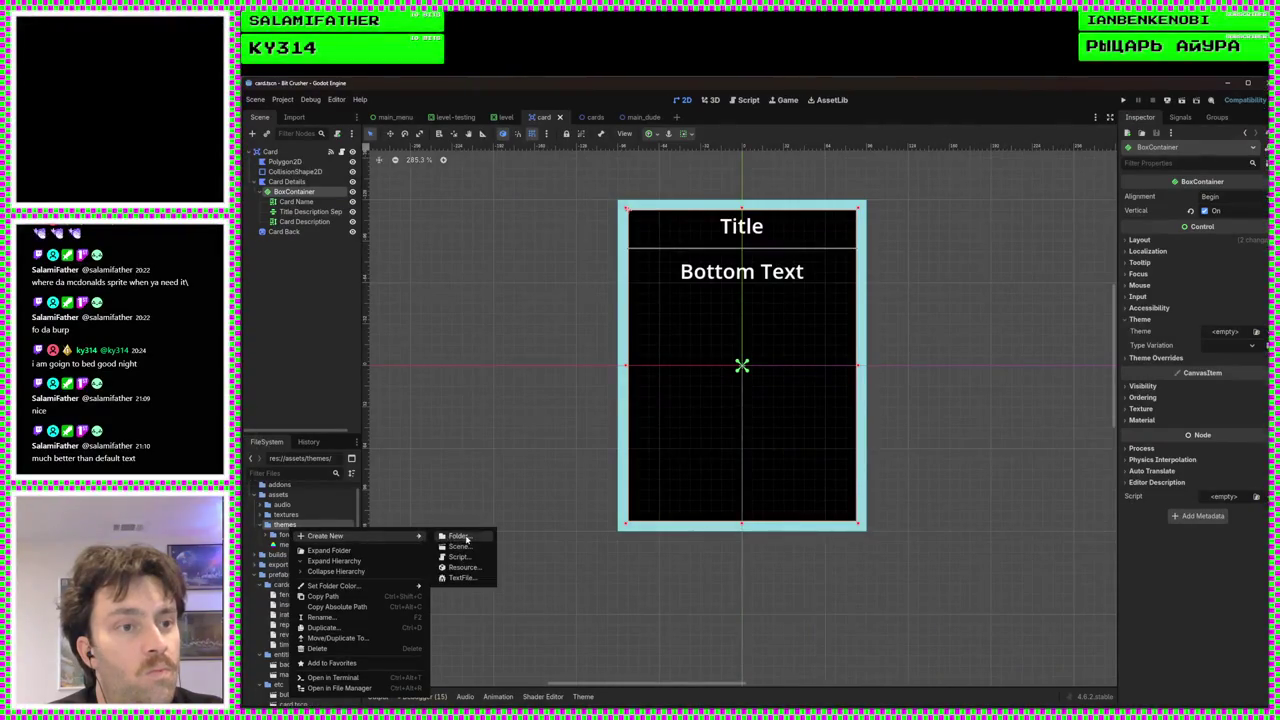
pyautogui.click(466, 567)
pyautogui.write('the')
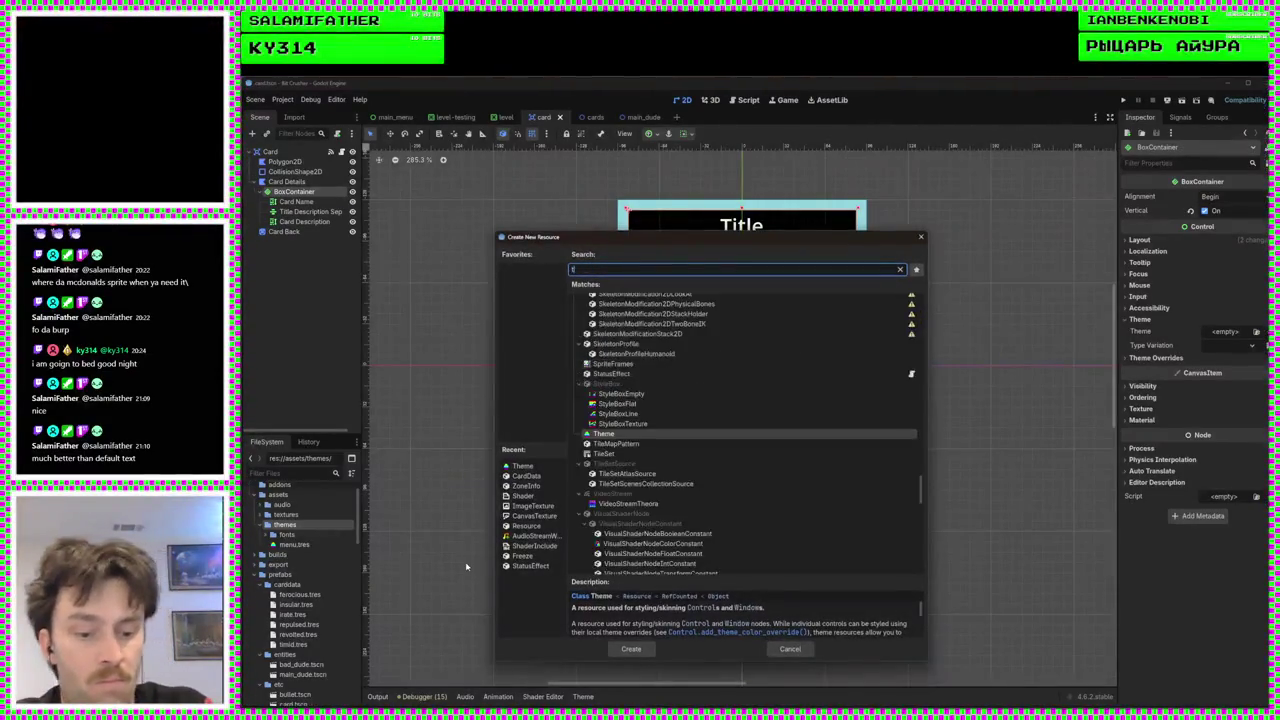
pyautogui.press('Return')
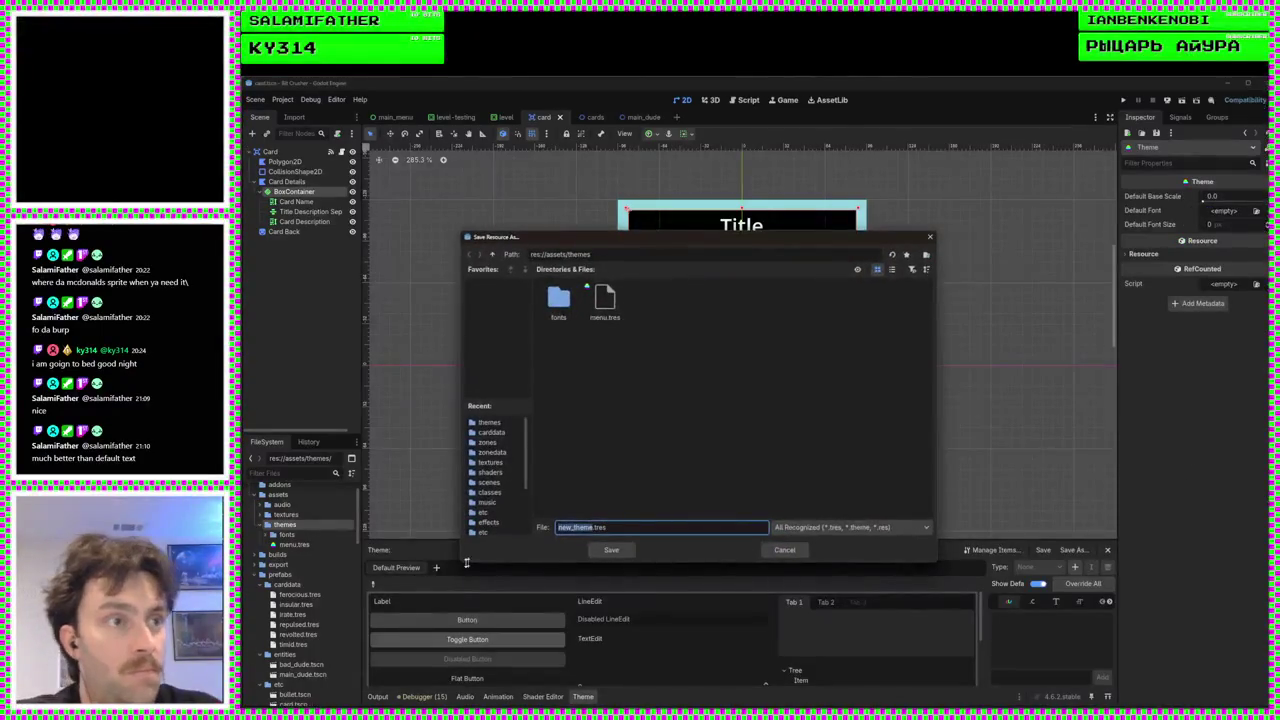
pyautogui.write('card')
pyautogui.press('Return')
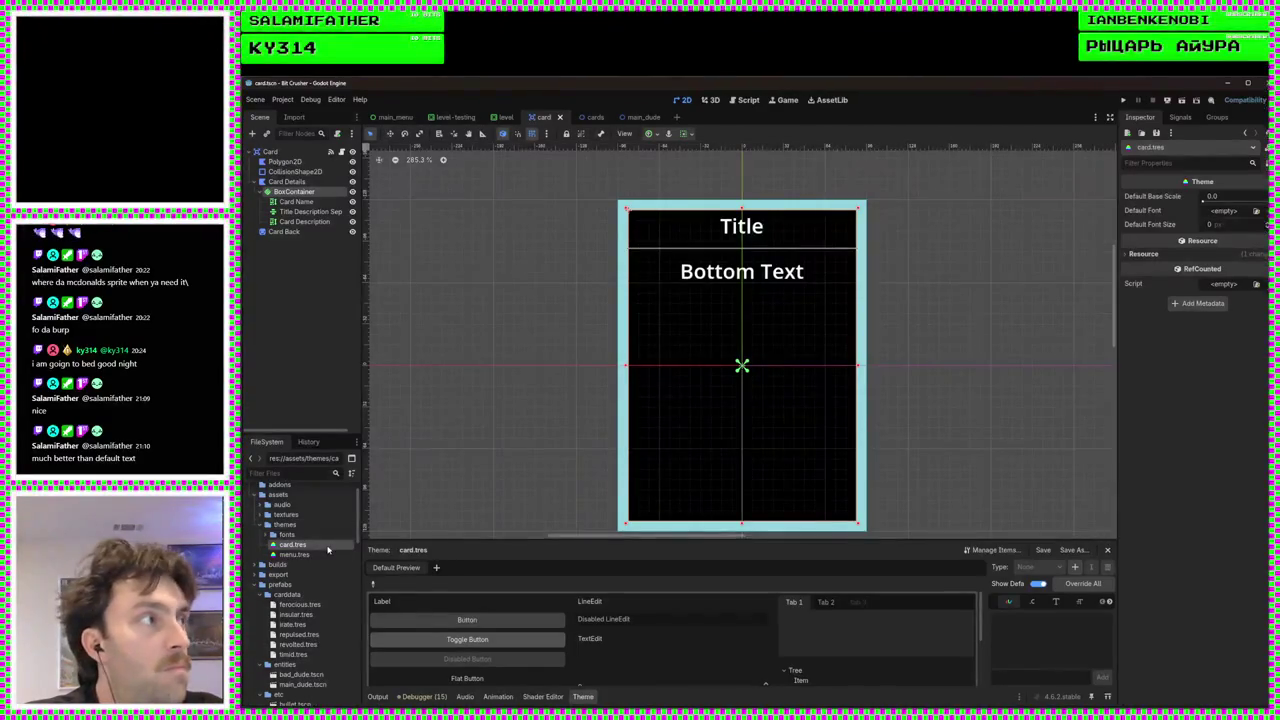
pyautogui.click(268, 535)
pyautogui.scroll(-2, 287, 558)
# Preview the Kenney Blocks, Future Narrow, Future, High Square, High and Mini Square fonts
pyautogui.click(320, 511)
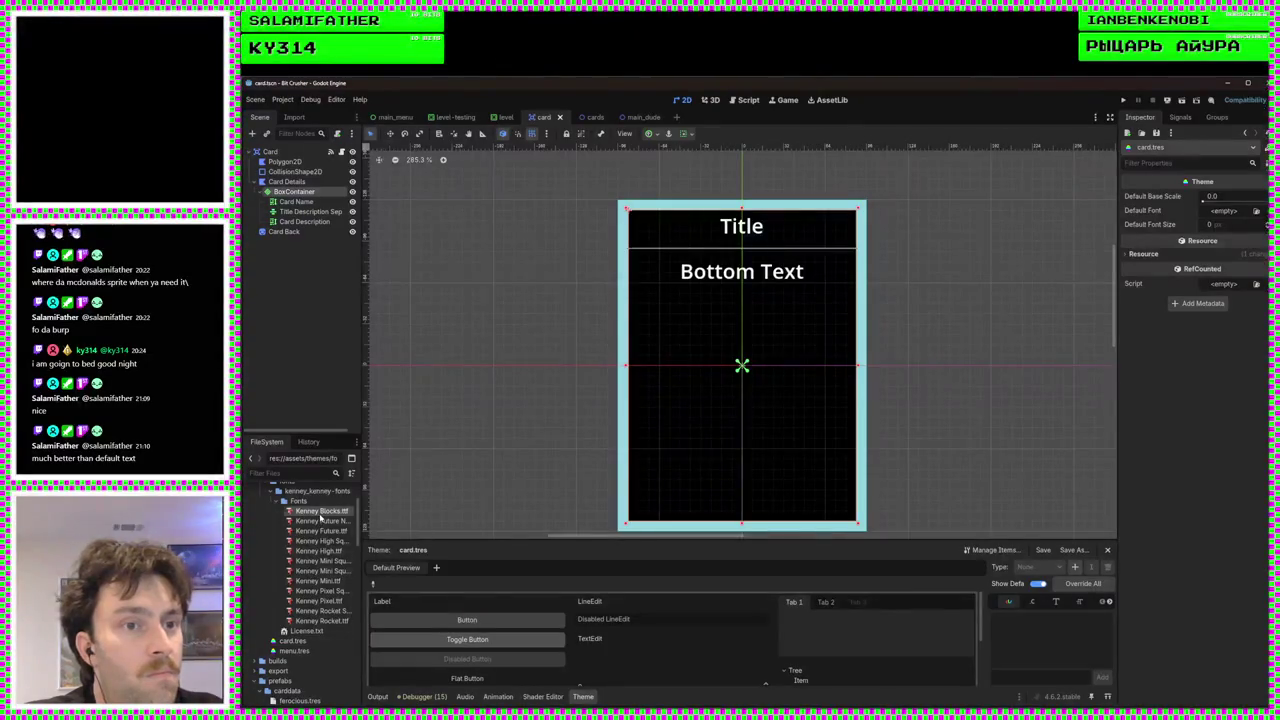
pyautogui.doubleClick(320, 513)
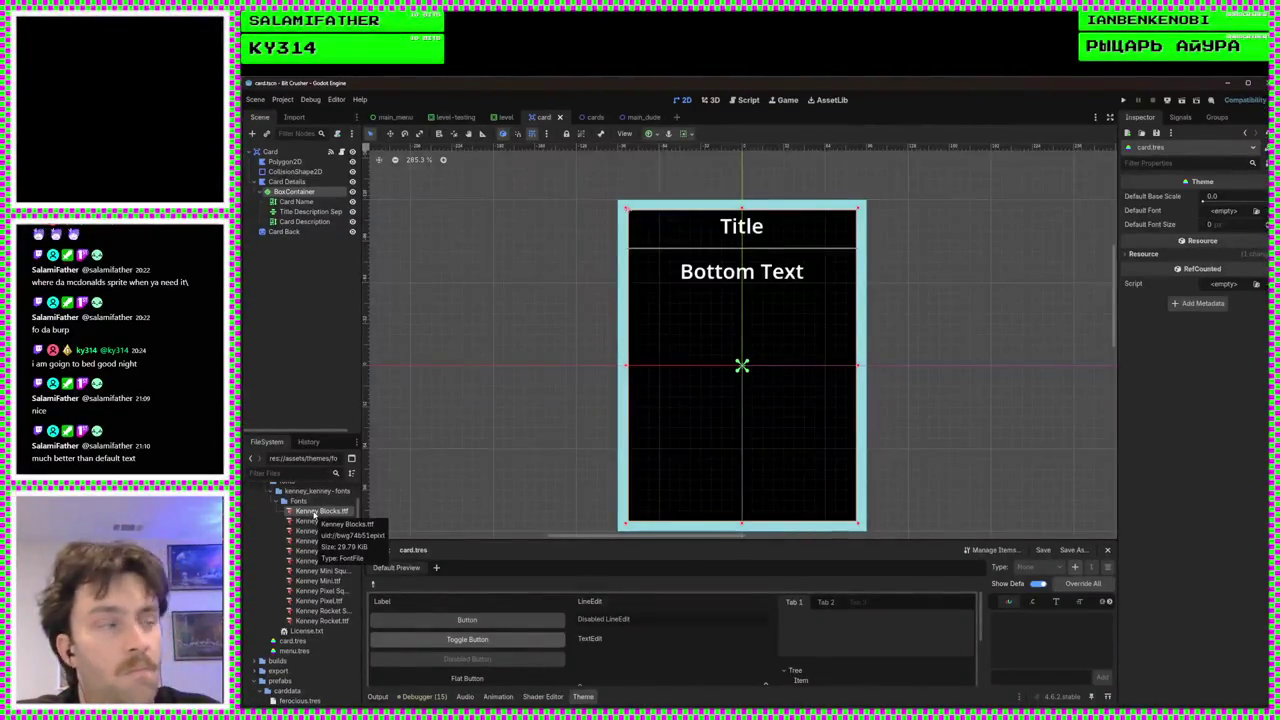
pyautogui.doubleClick(318, 511)
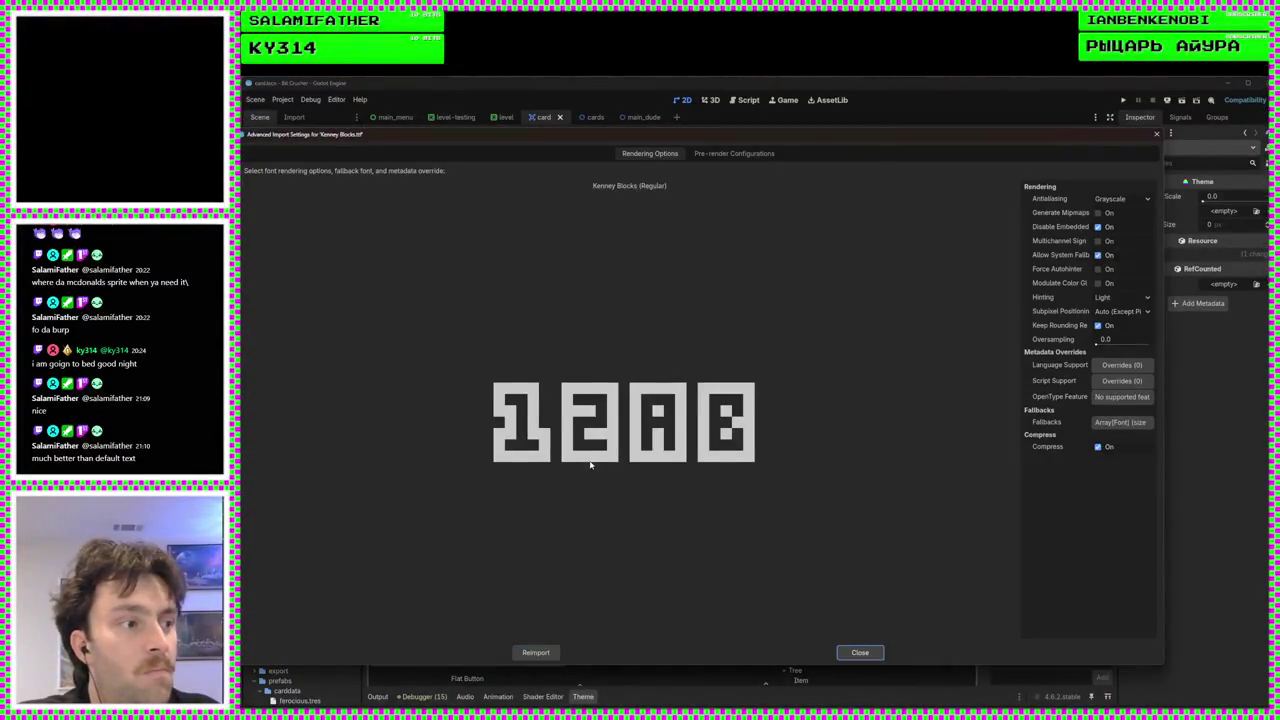
pyautogui.press('Escape')
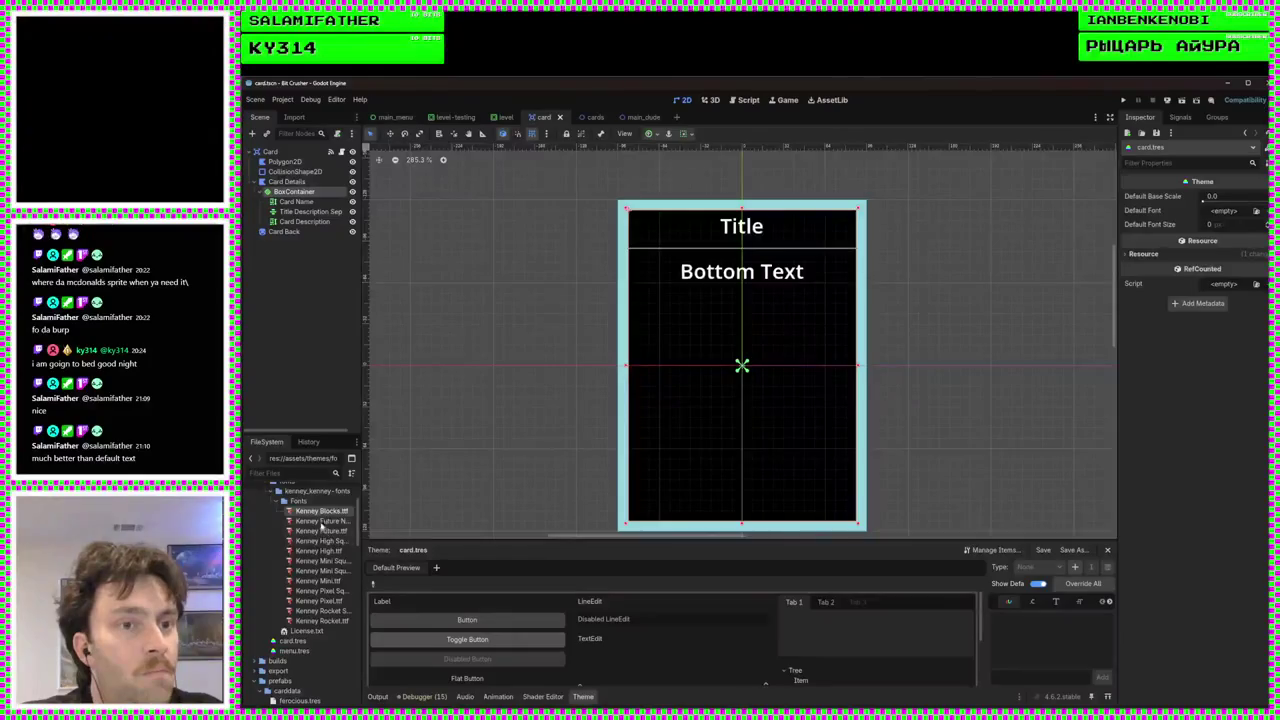
pyautogui.doubleClick(320, 521)
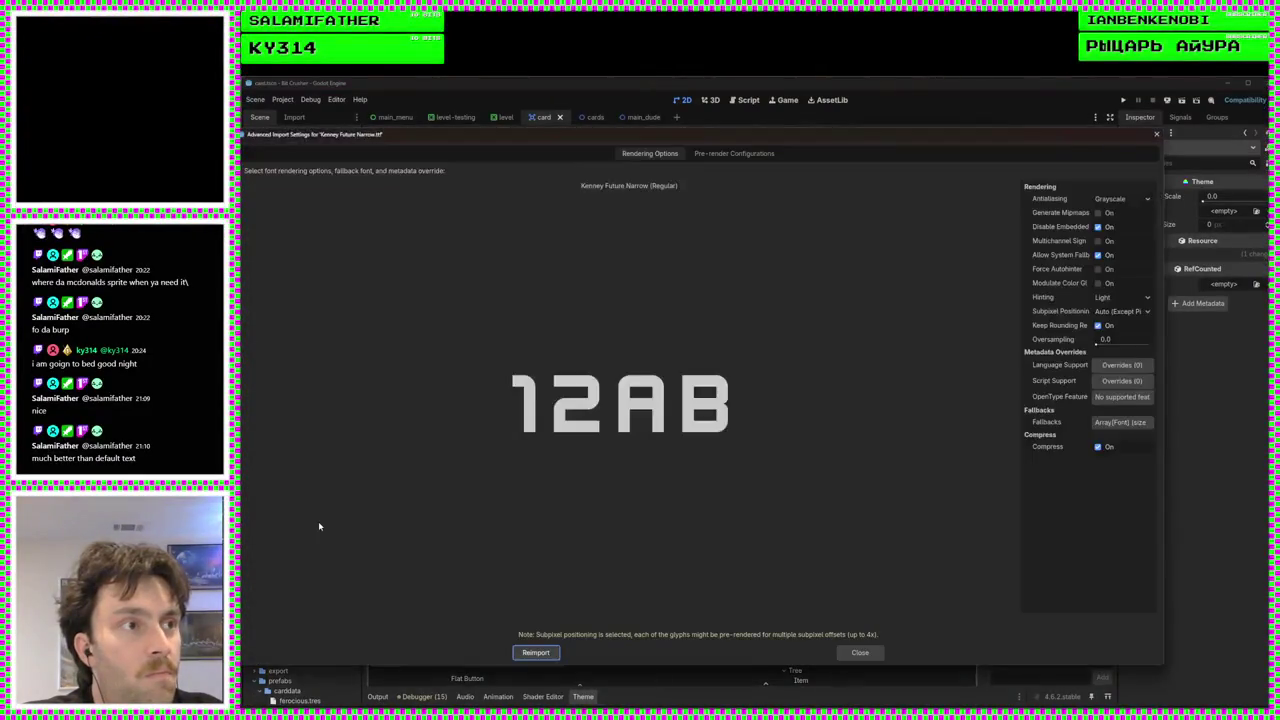
pyautogui.press('Escape')
pyautogui.doubleClick(314, 531)
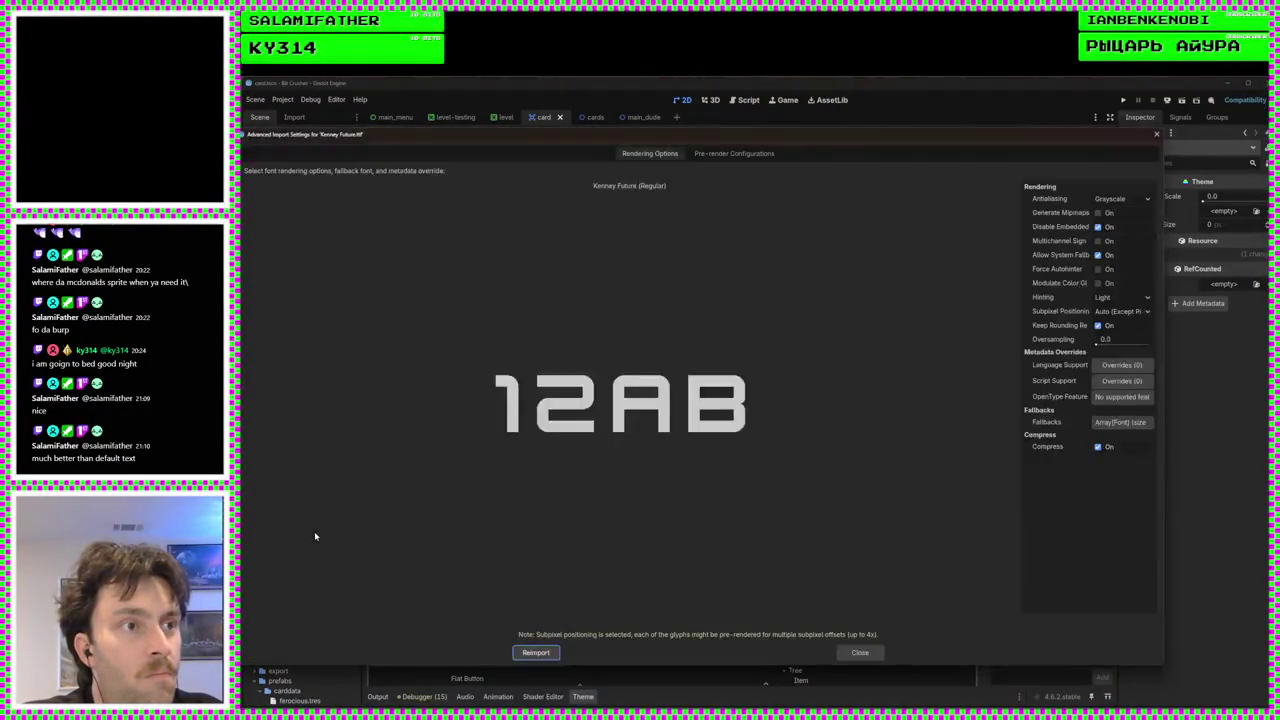
pyautogui.press('Escape')
pyautogui.doubleClick(314, 542)
pyautogui.press('Escape')
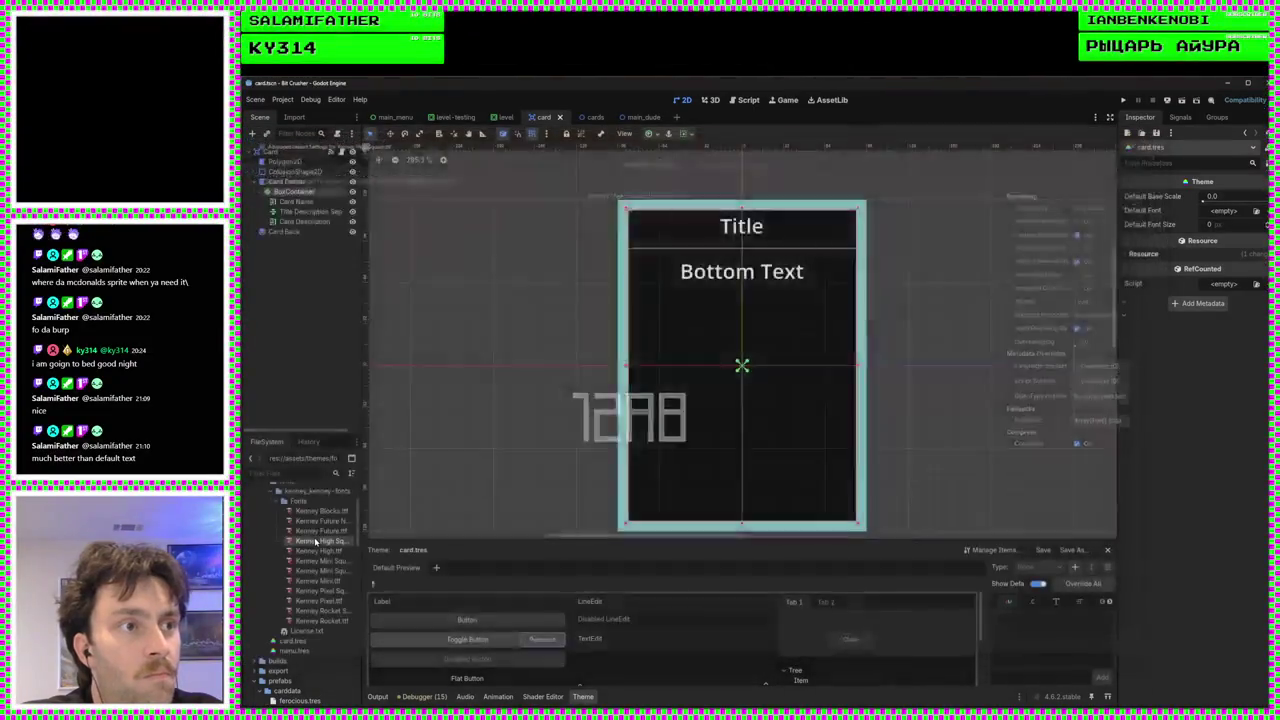
pyautogui.doubleClick(316, 553)
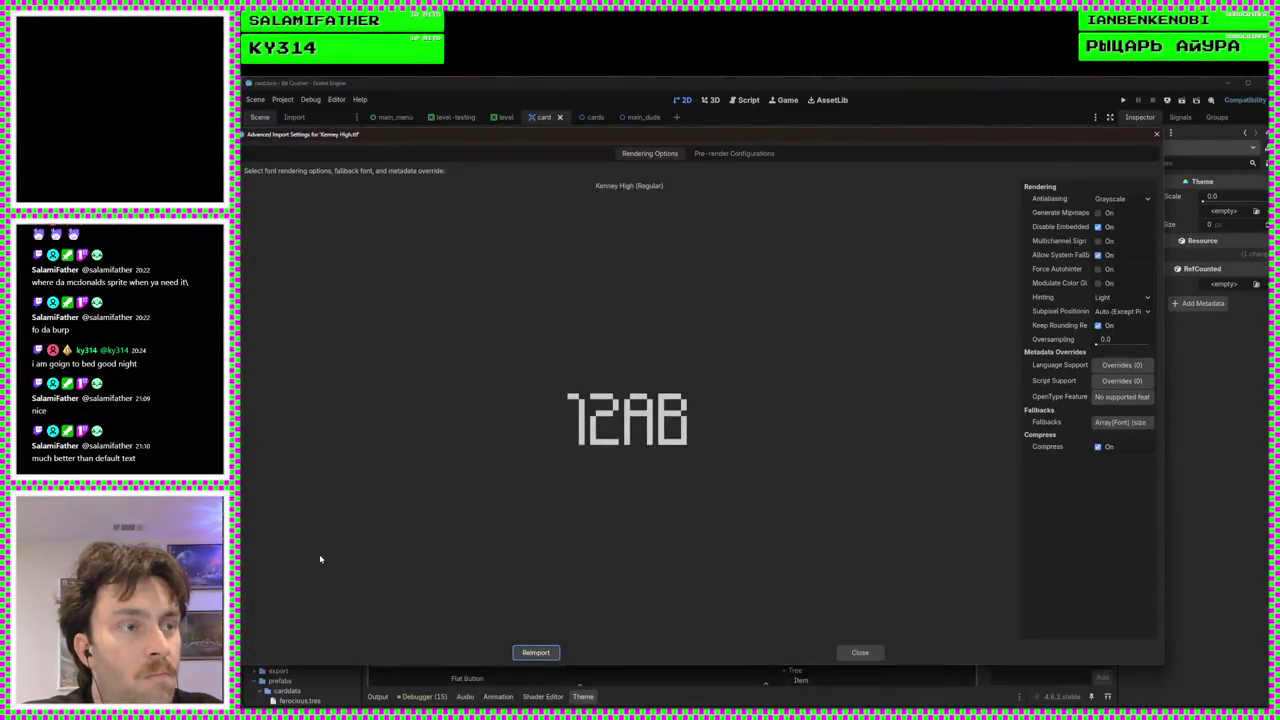
pyautogui.press('Escape')
pyautogui.doubleClick(322, 563)
pyautogui.press('Escape')
# Preview the Kenney Mini, Pixel Square, Pixel, Rocket Square and Rocket fonts, then select Card Name
pyautogui.doubleClick(319, 577)
pyautogui.press('Escape')
pyautogui.doubleClick(321, 582)
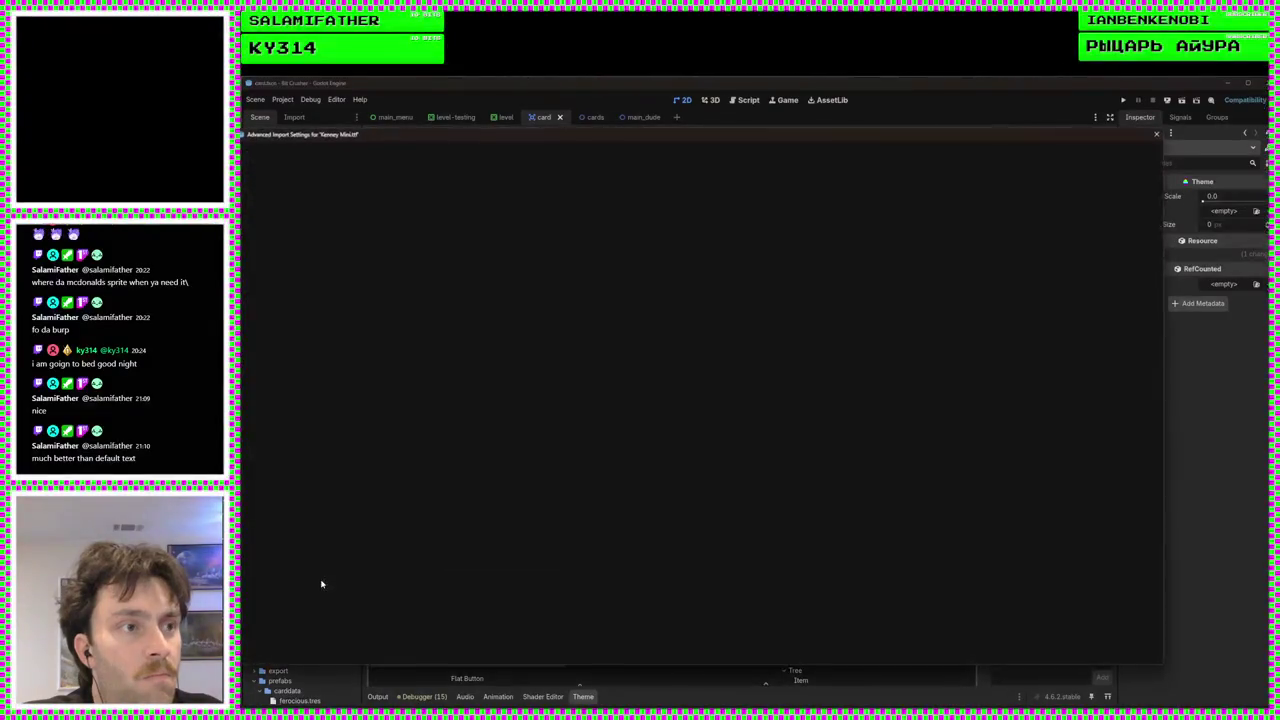
pyautogui.press('Escape')
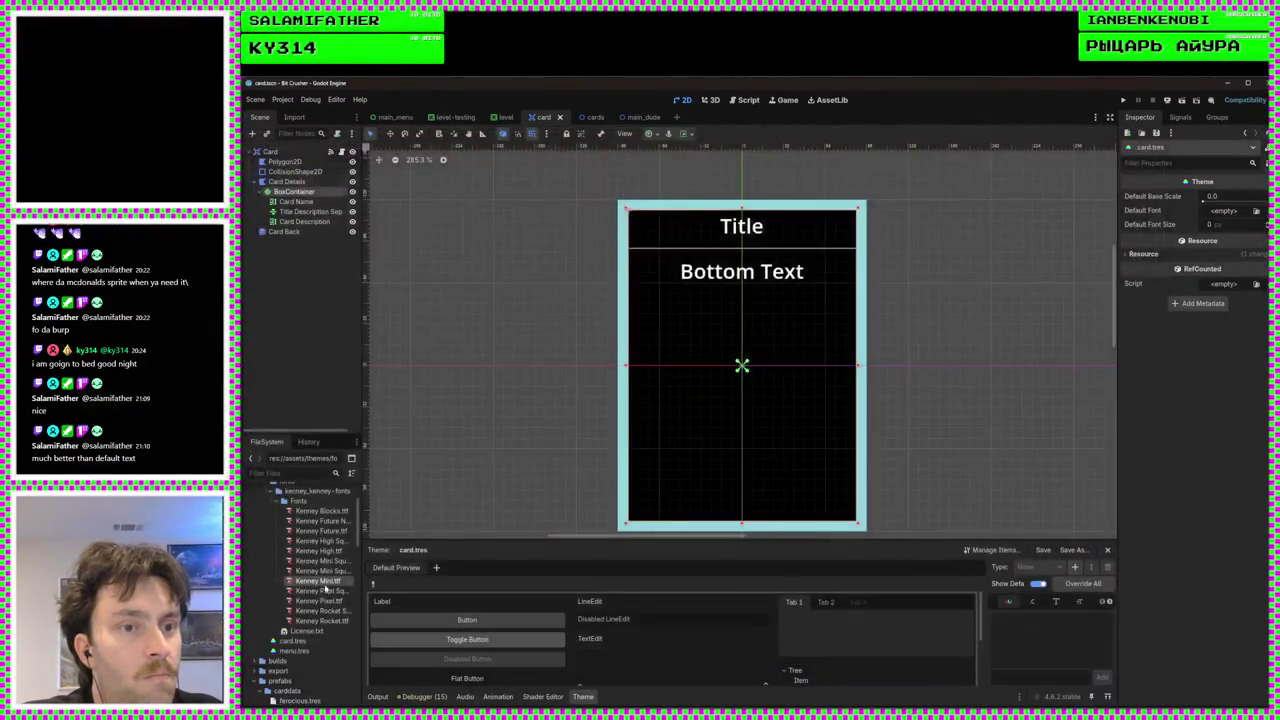
pyautogui.doubleClick(326, 594)
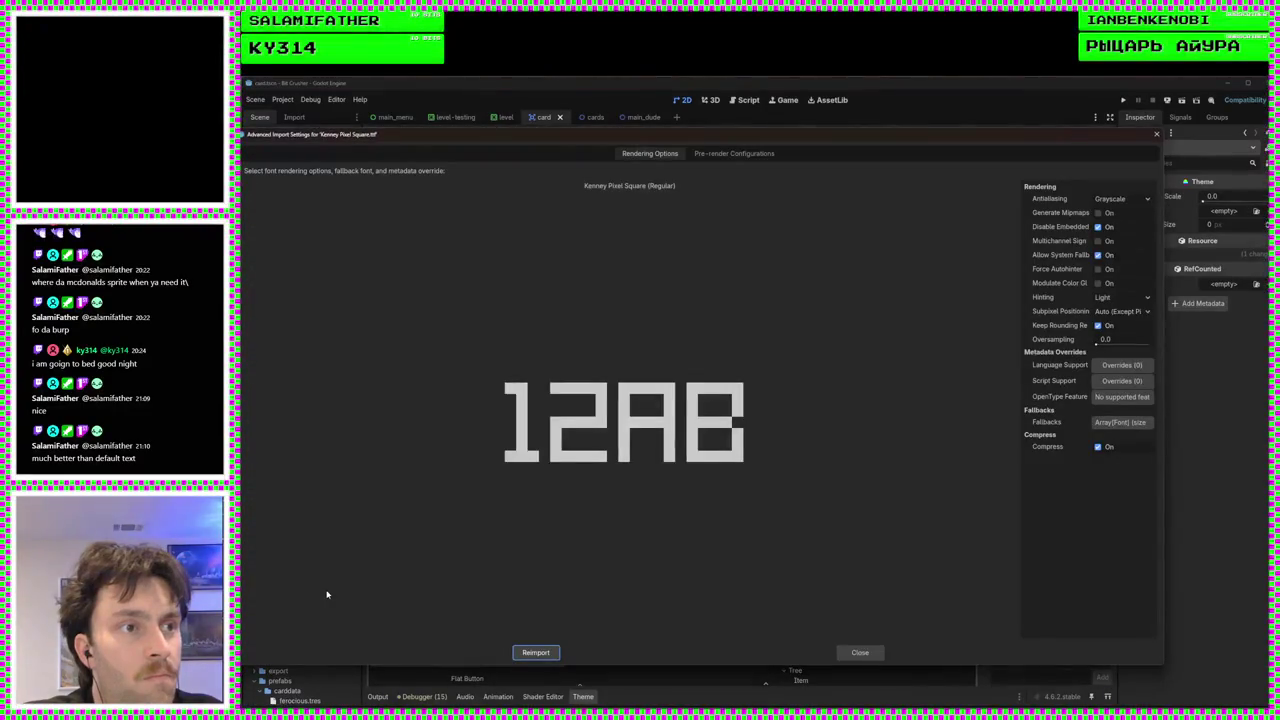
pyautogui.press('Escape')
pyautogui.doubleClick(337, 603)
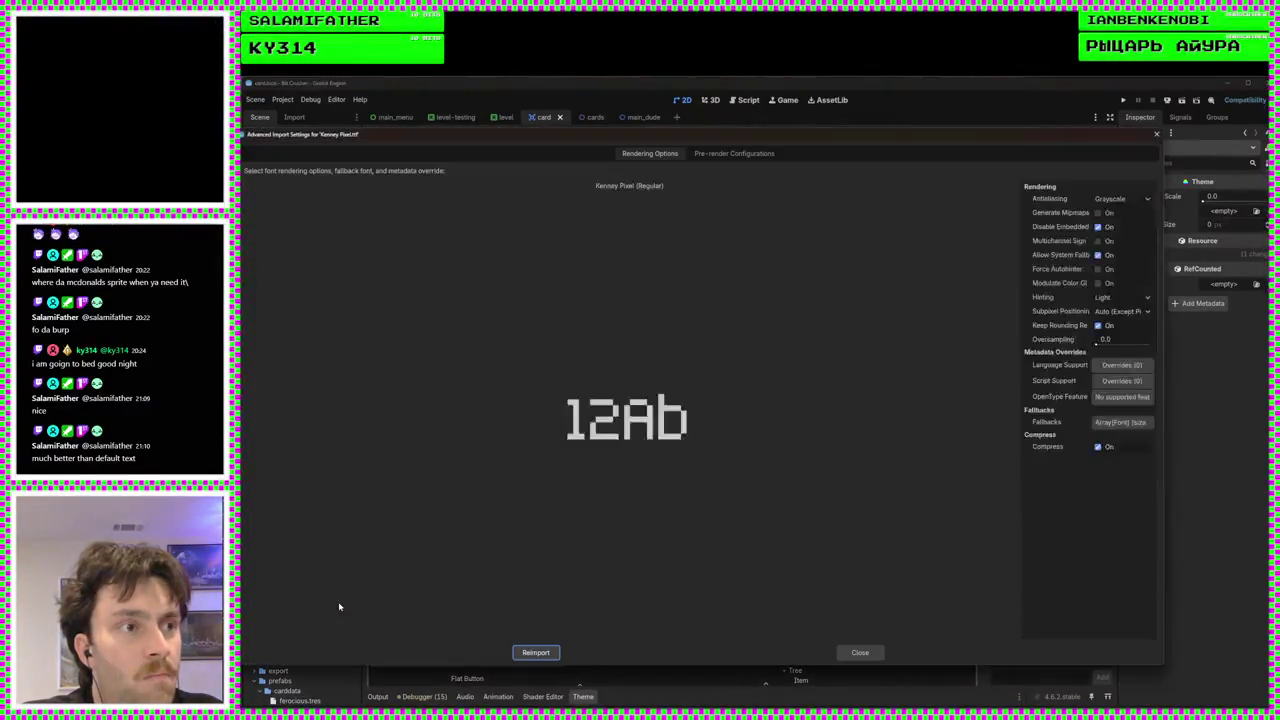
pyautogui.press('Escape')
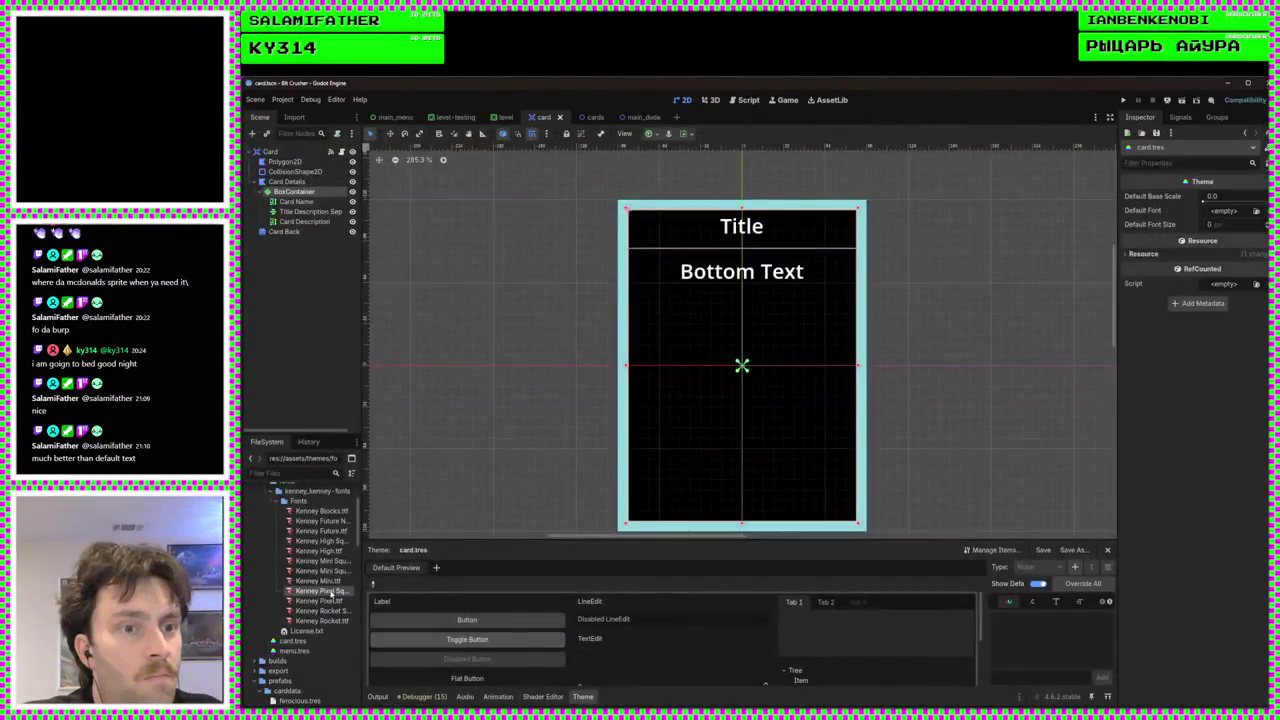
pyautogui.doubleClick(331, 594)
pyautogui.press('Escape')
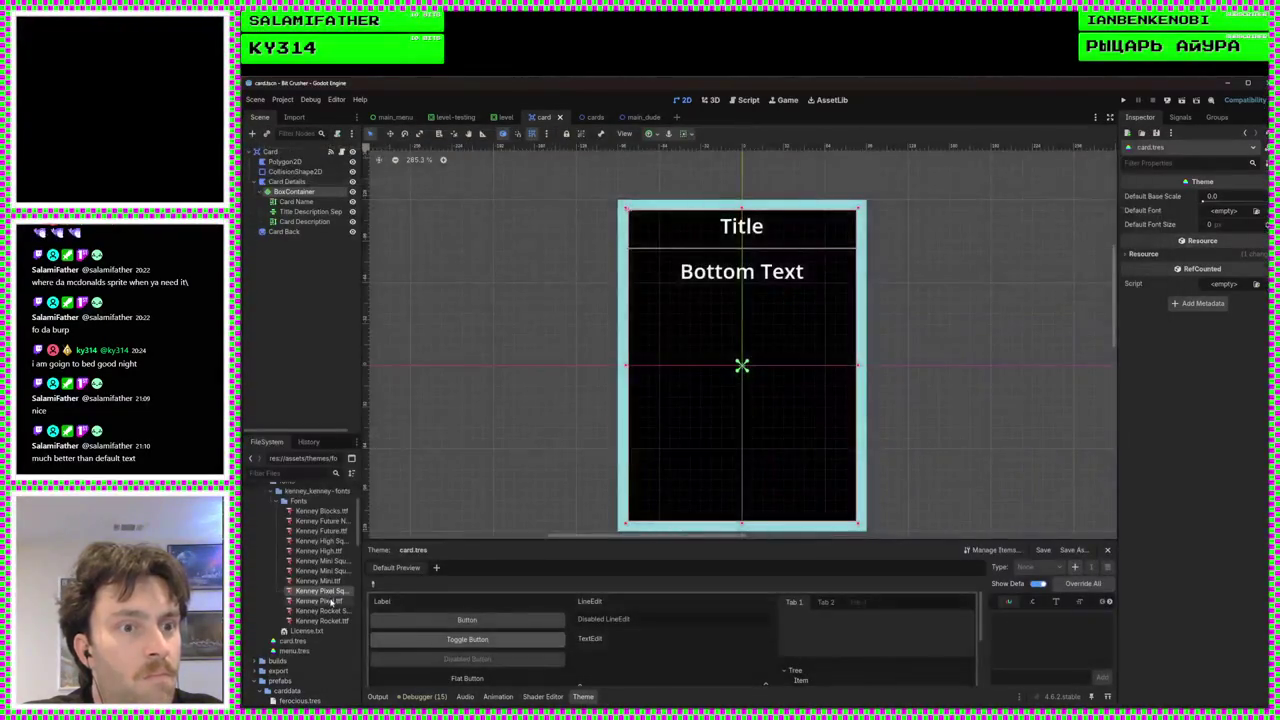
pyautogui.doubleClick(329, 611)
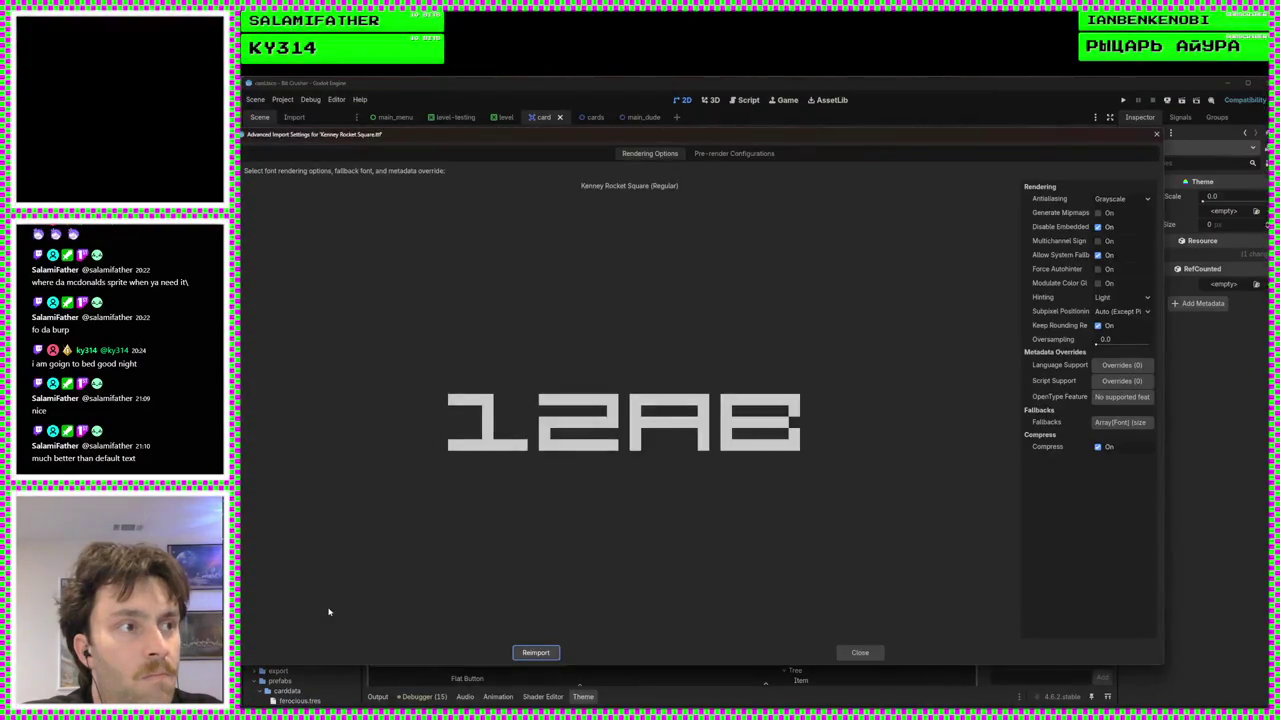
pyautogui.press('Escape')
pyautogui.doubleClick(323, 621)
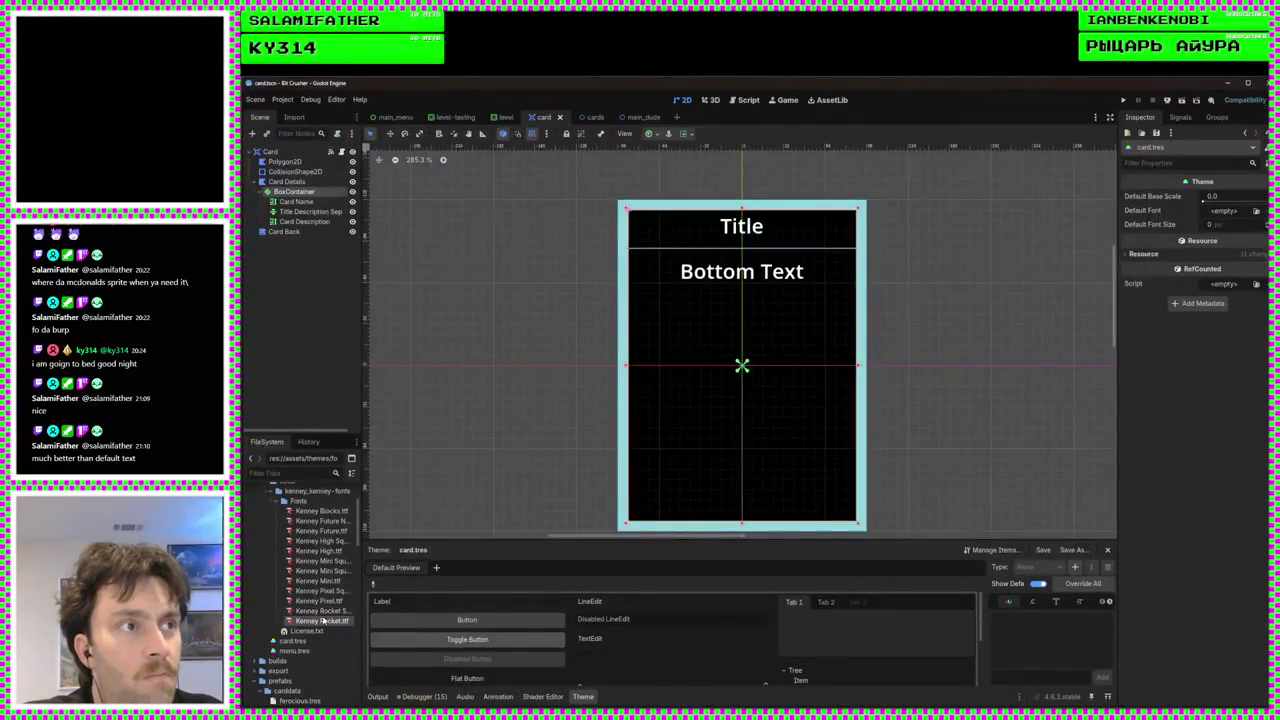
pyautogui.press('Escape')
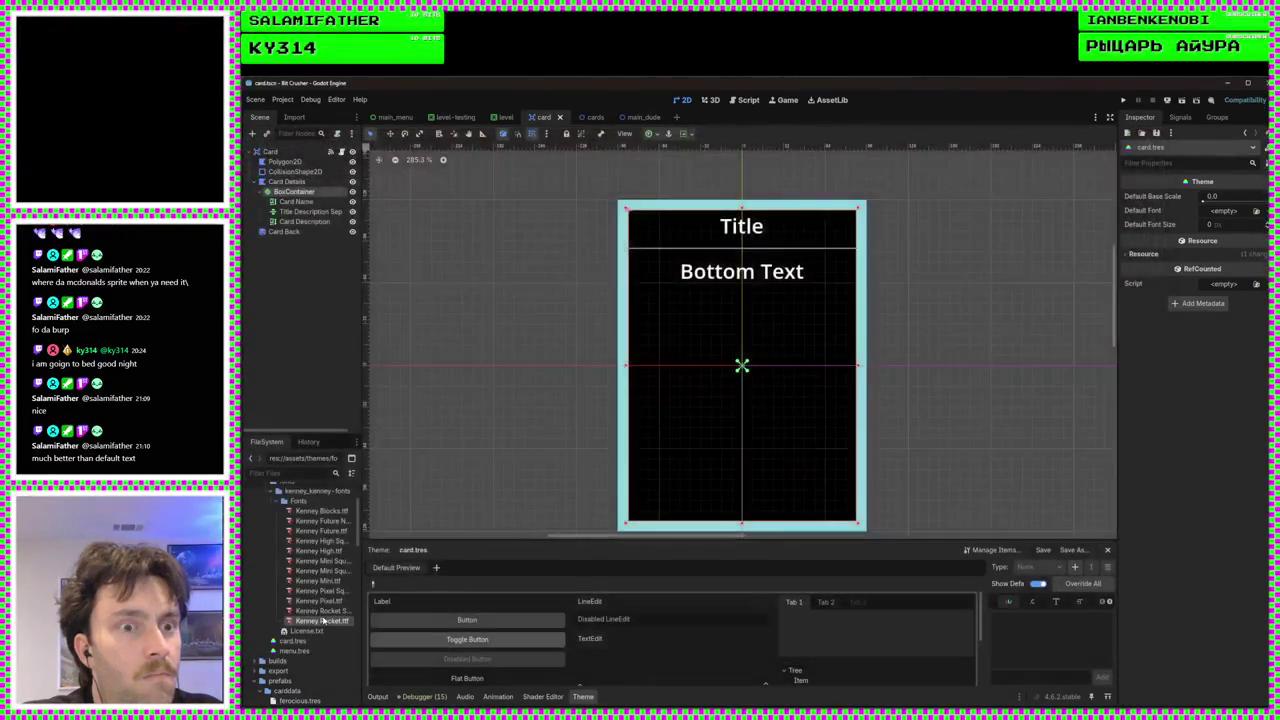
pyautogui.click(301, 203)
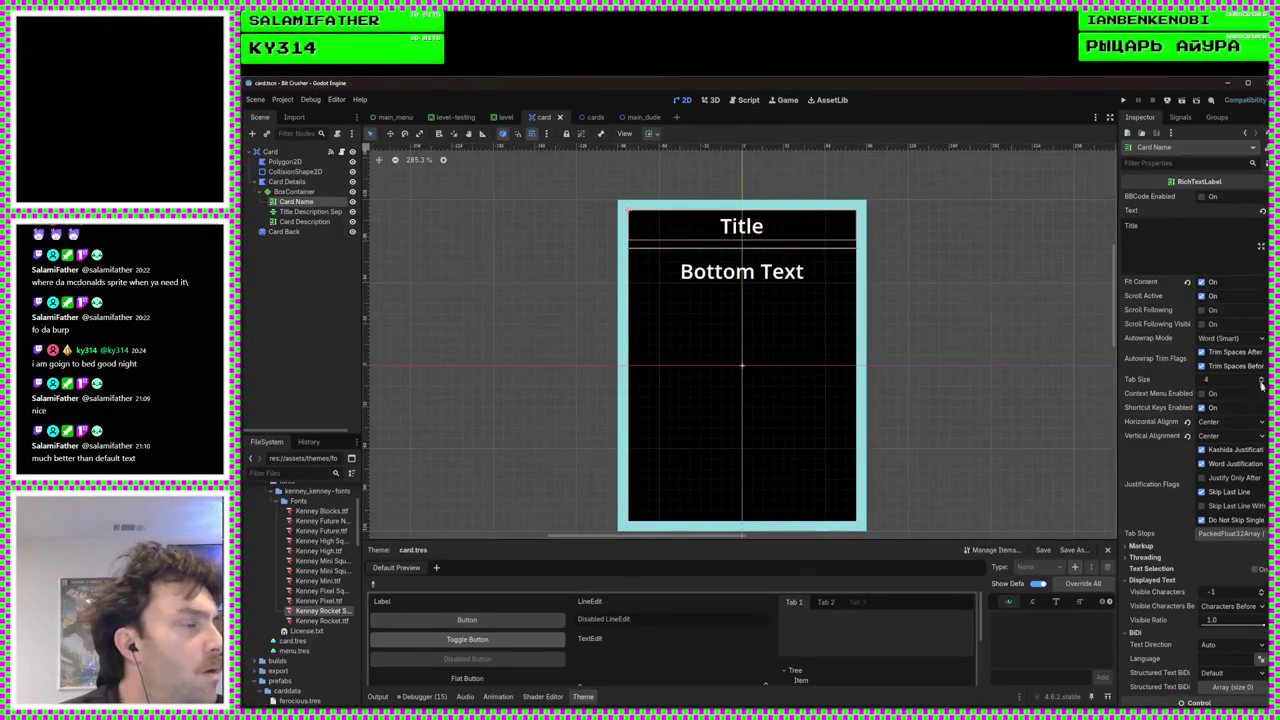
# Inspect Card Name's Theme Overrides and Theme settings, select card.tres, then select BoxContainer
pyautogui.scroll(-5, 1234, 372)
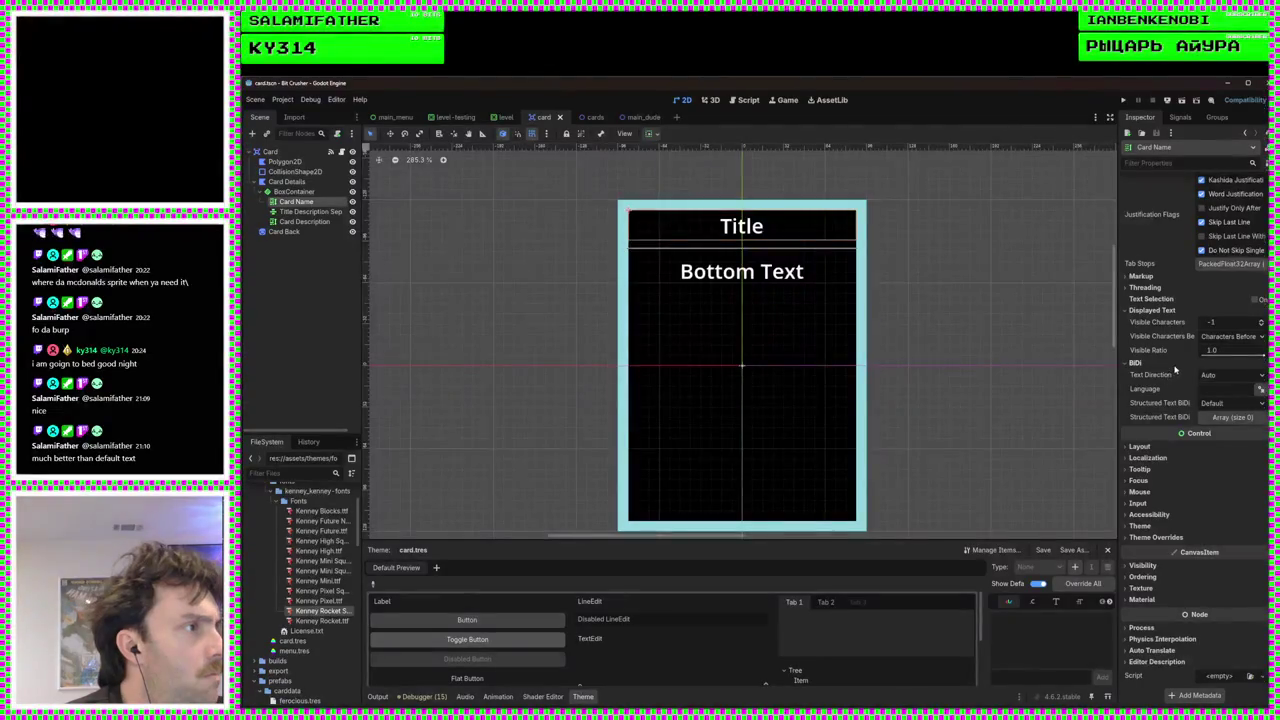
pyautogui.scroll(5, 1170, 337)
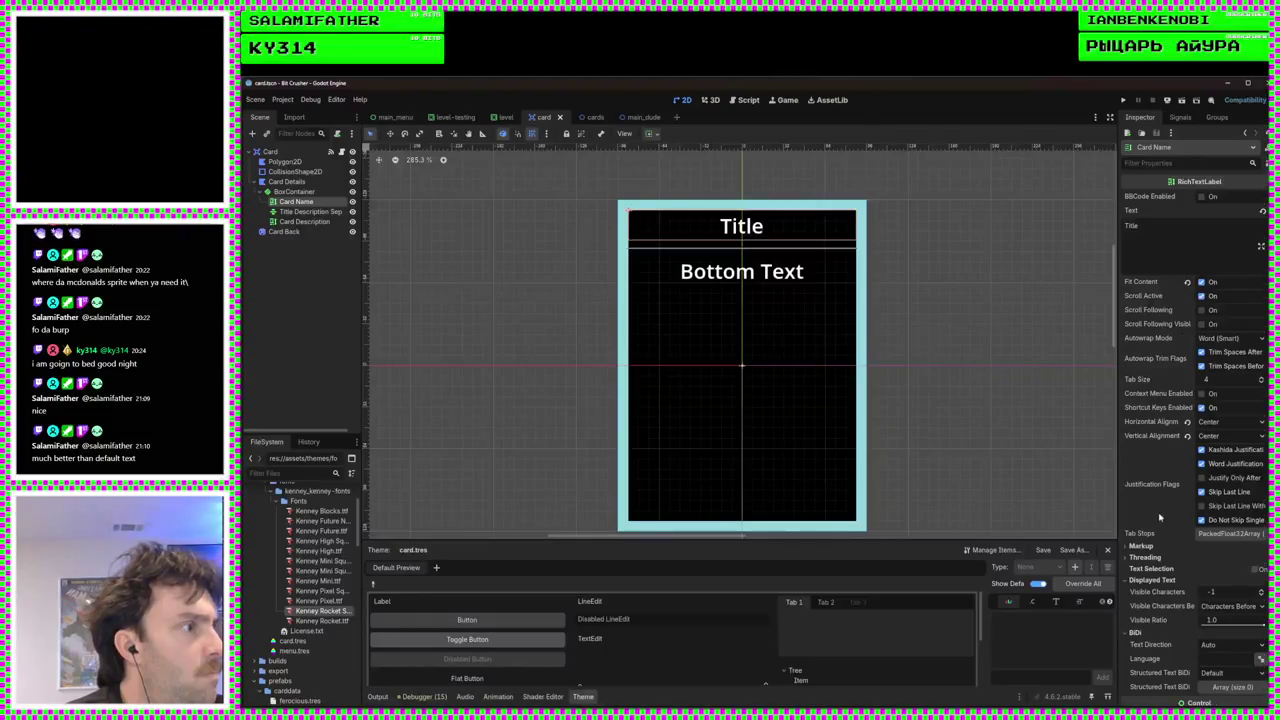
pyautogui.scroll(-5, 1140, 566)
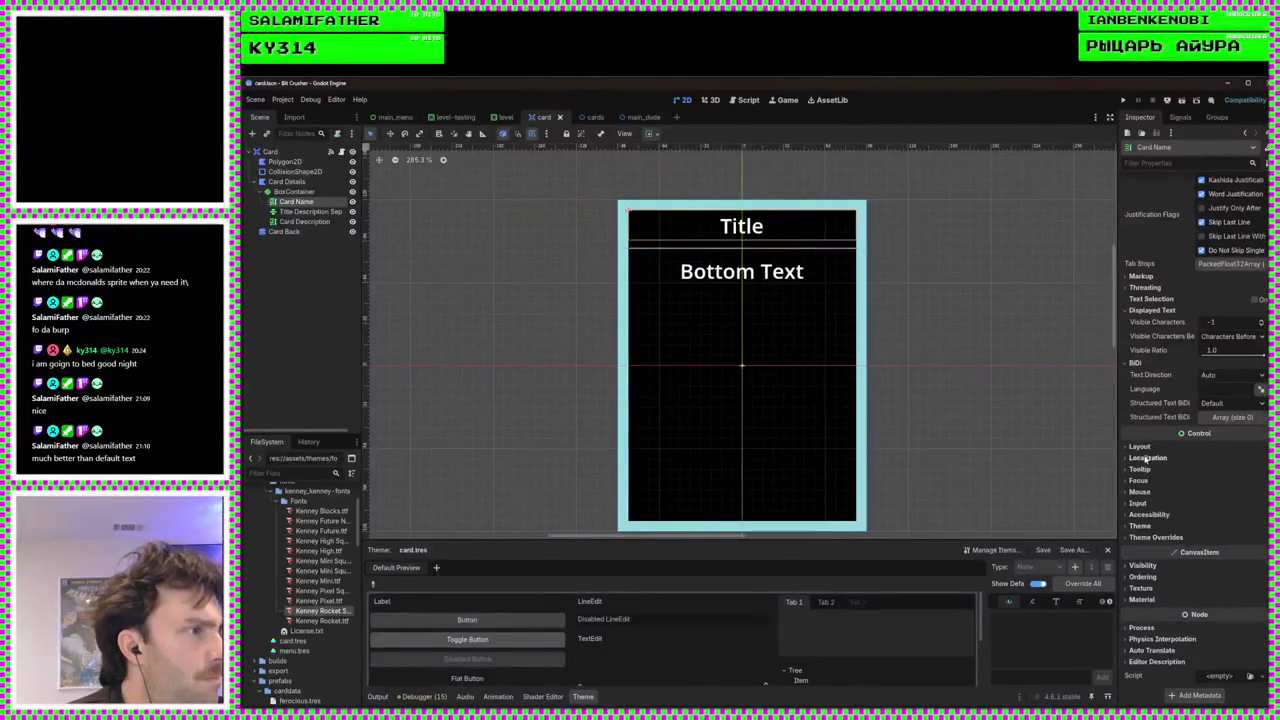
pyautogui.click(1150, 538)
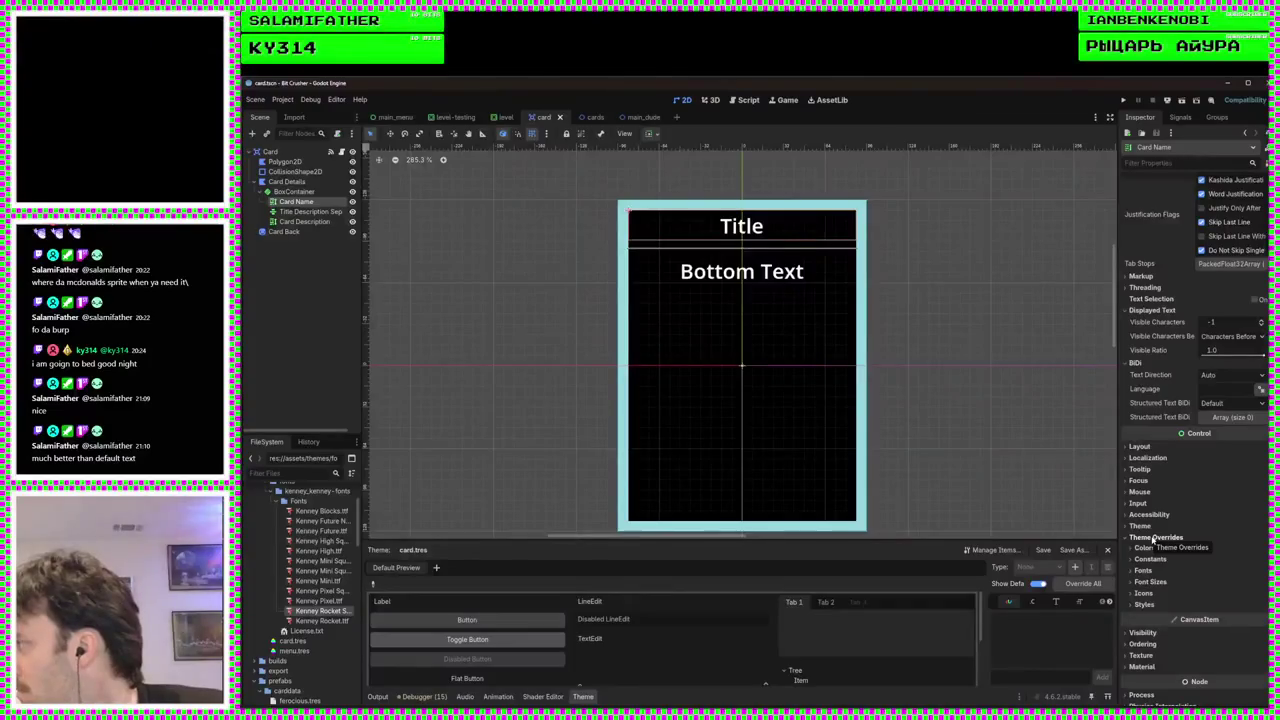
pyautogui.click(1153, 539)
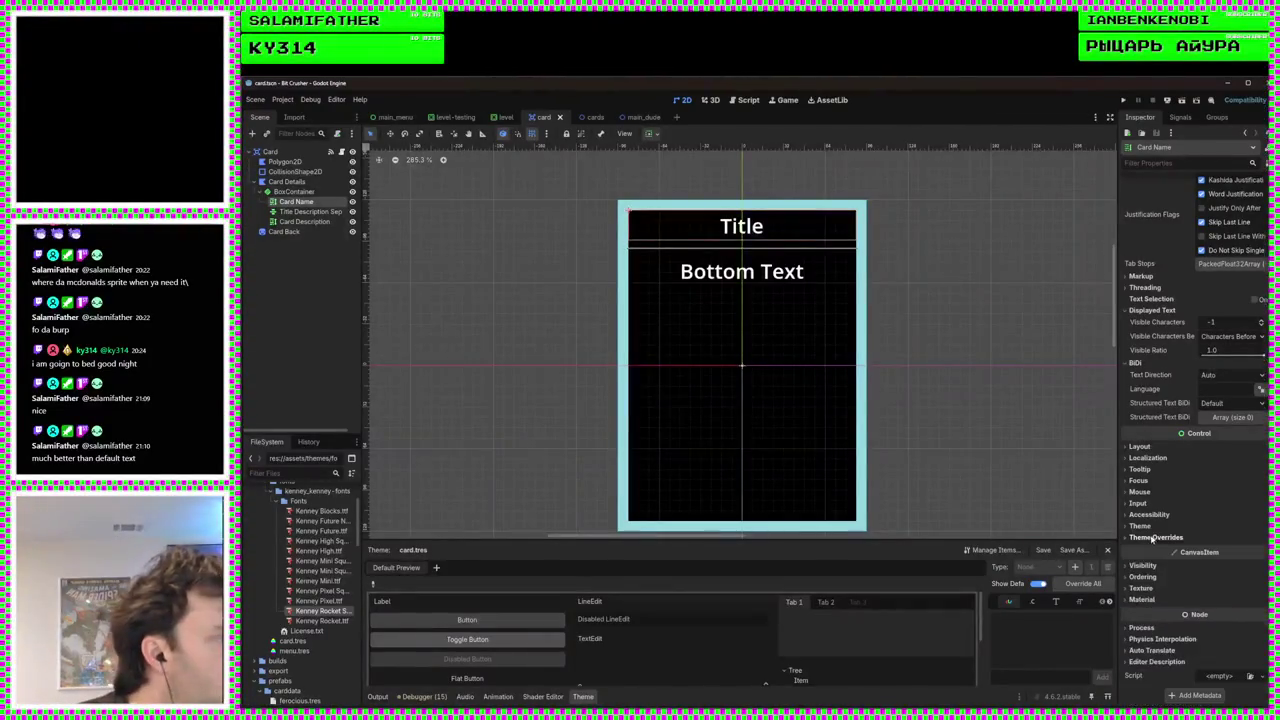
pyautogui.click(1142, 527)
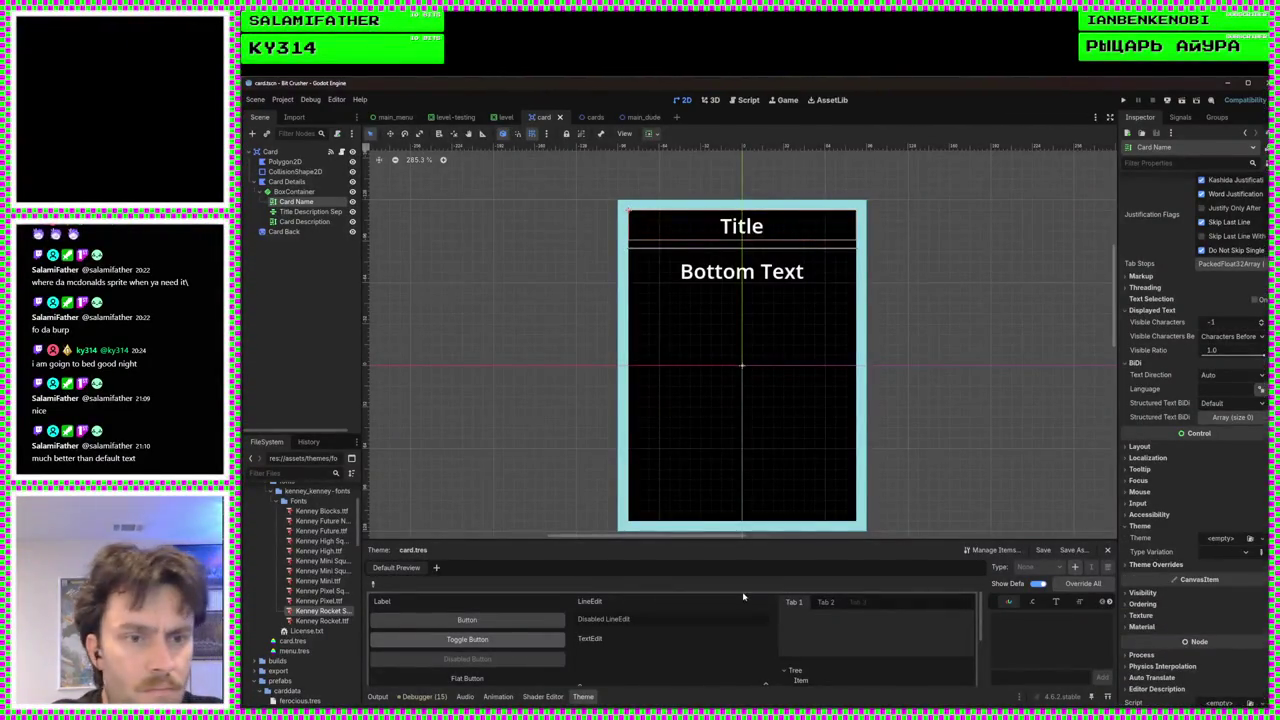
pyautogui.click(293, 641)
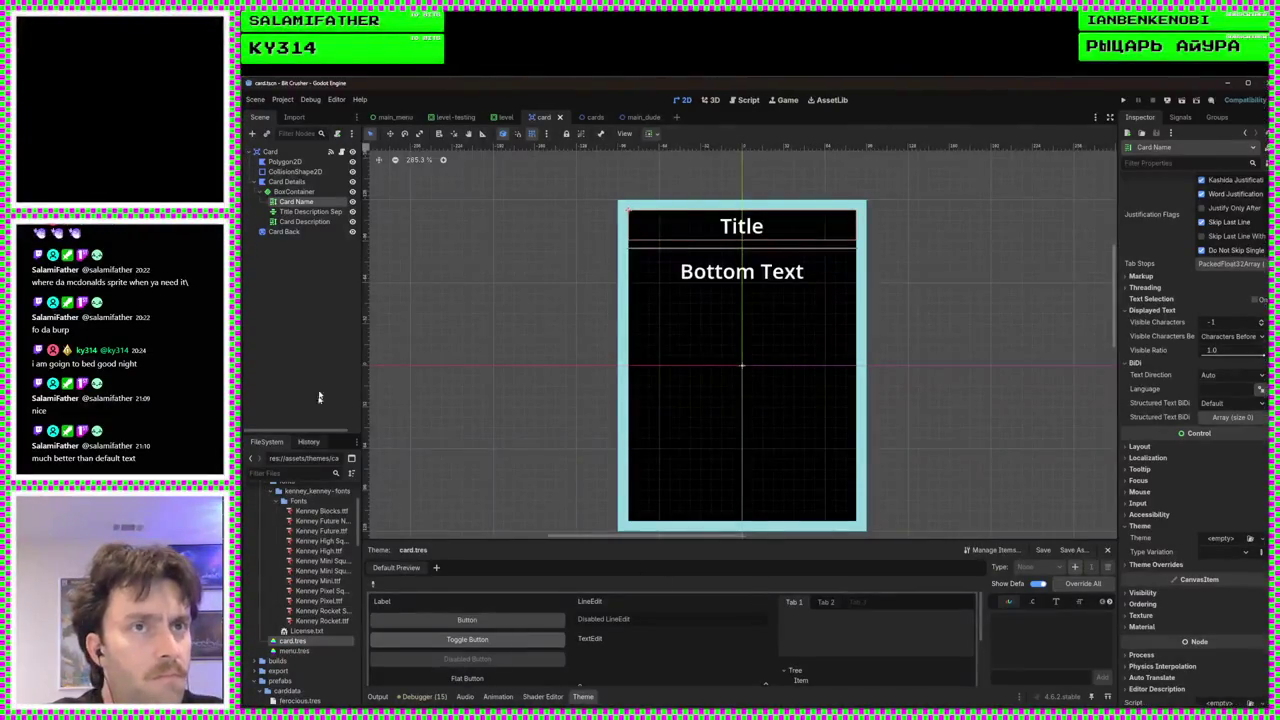
pyautogui.click(294, 191)
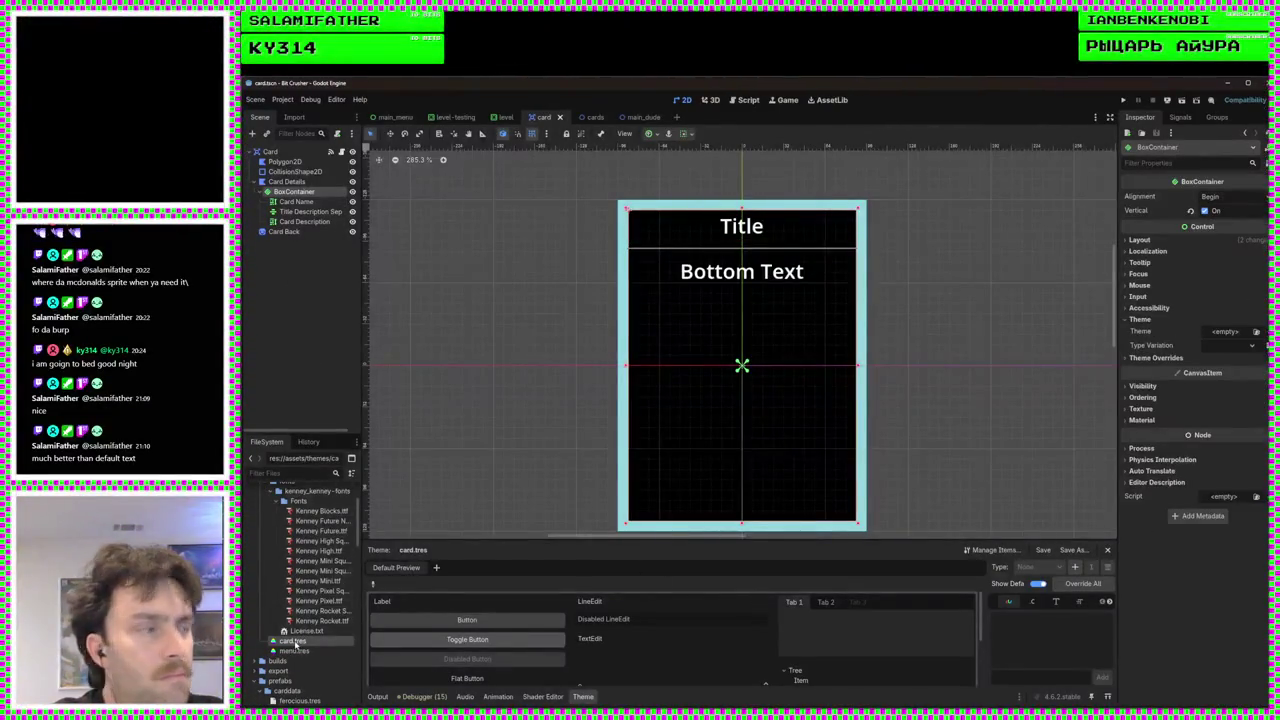
# Apply card.tres to the BoxContainer with Kenney Pixel.ttf as default font, then select Title
pyautogui.moveTo(325, 638); pyautogui.dragTo(1210, 332)
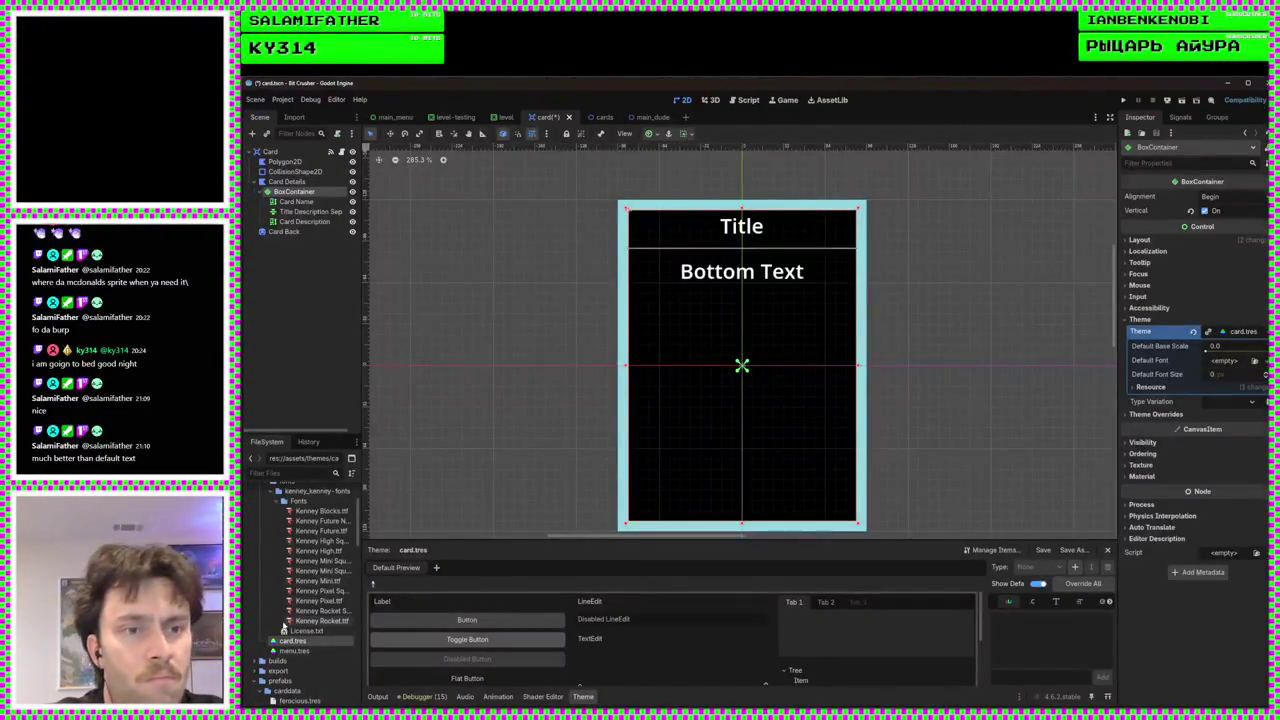
pyautogui.moveTo(320, 591); pyautogui.dragTo(1235, 367)
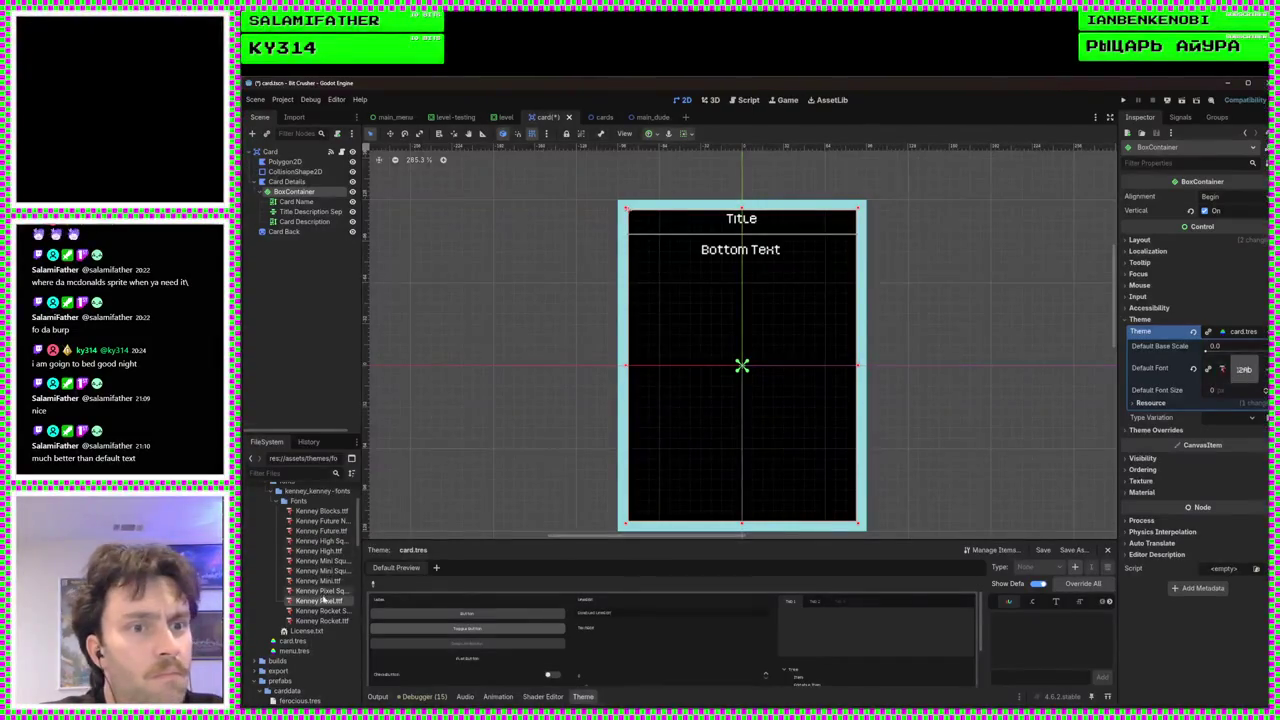
pyautogui.click(743, 220)
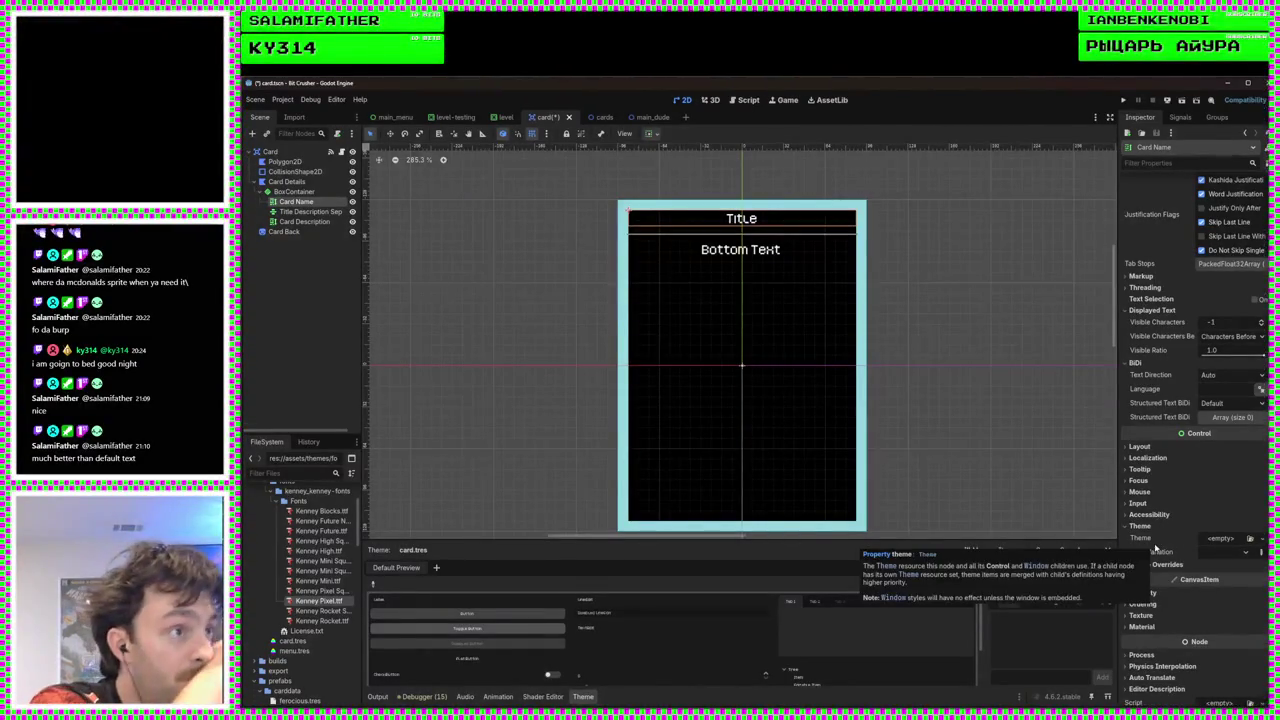
# Browse the Card Name label's Inspector properties and their tooltips
pyautogui.scroll(5, 1196, 440)
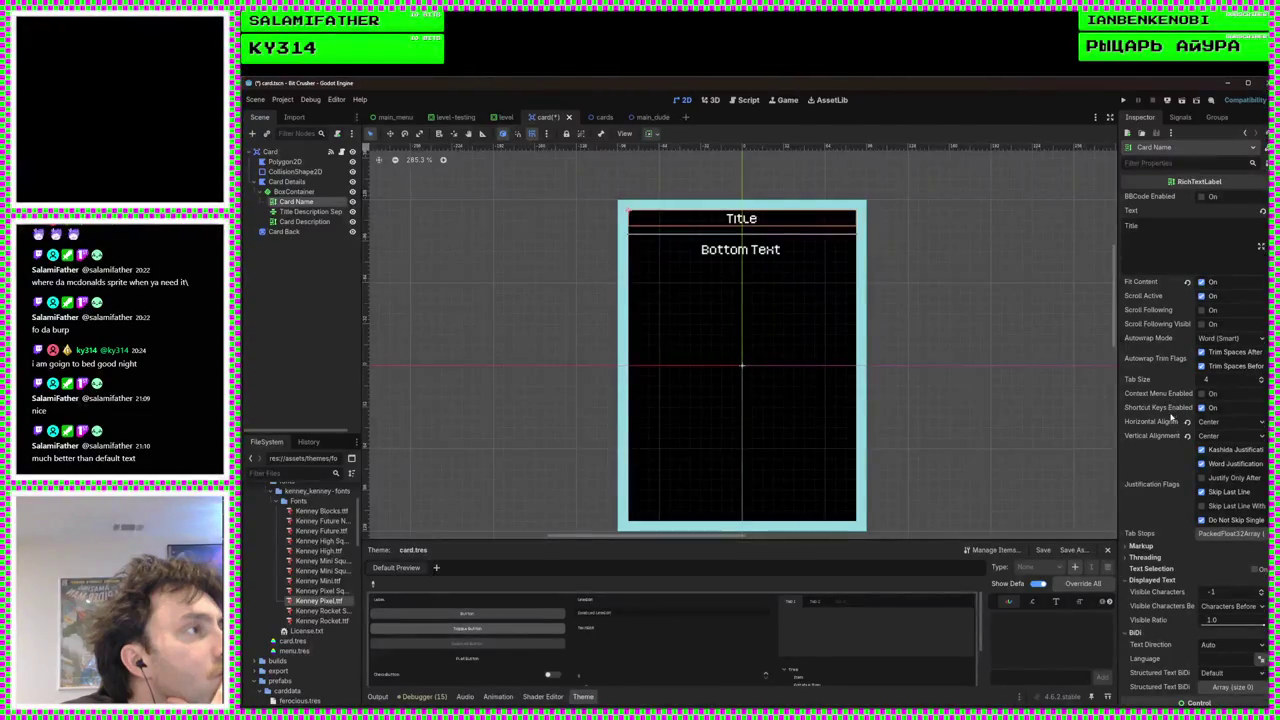
pyautogui.scroll(-3, 1186, 426)
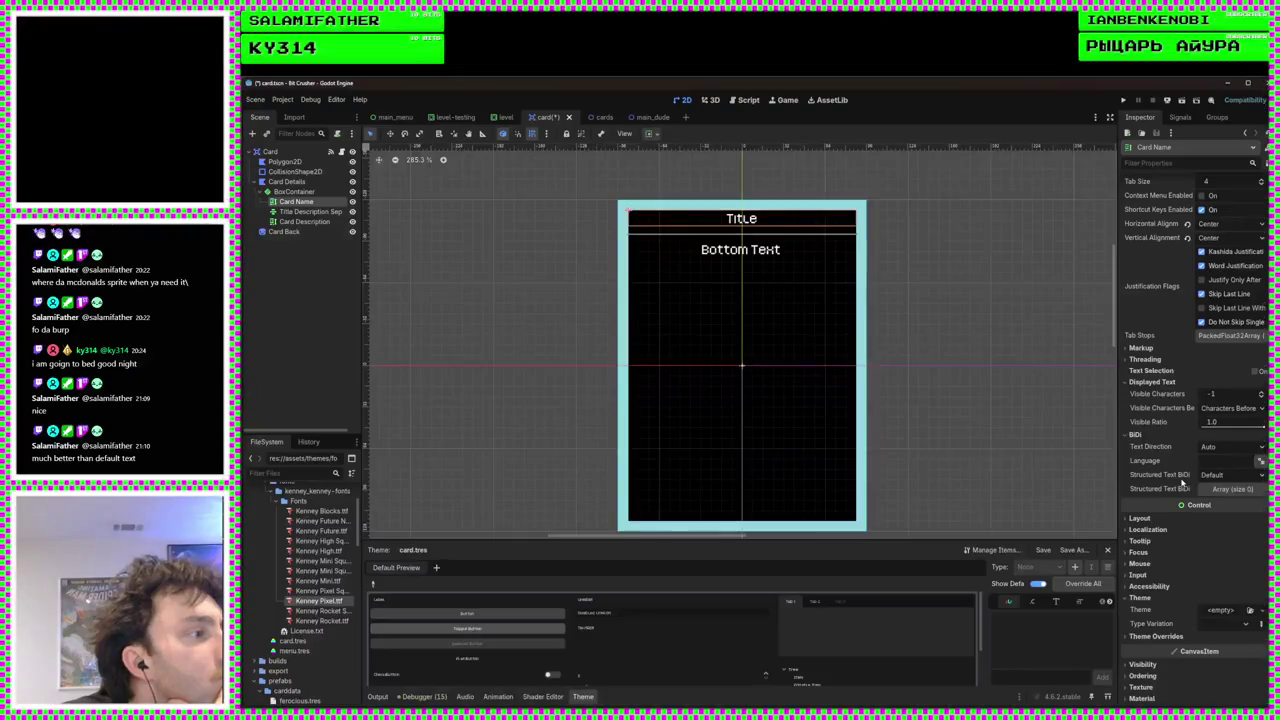
pyautogui.moveTo(1181, 483)
pyautogui.scroll(4, 1175, 465)
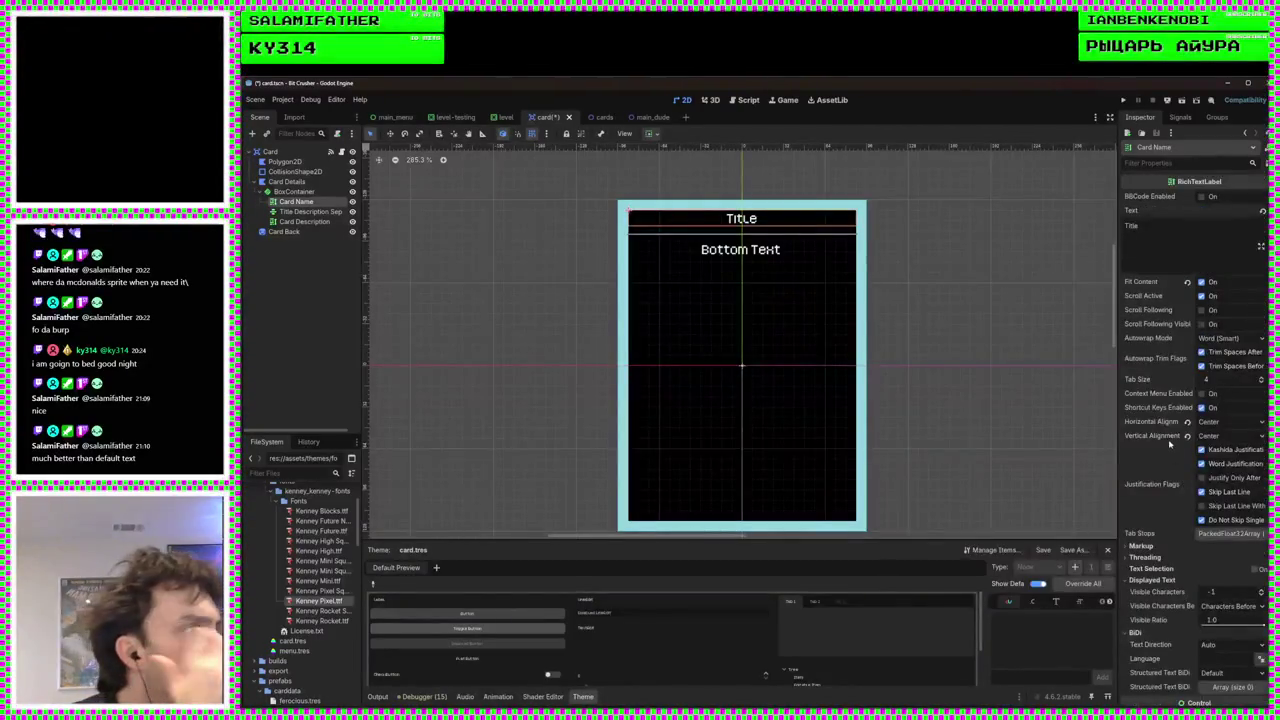
pyautogui.moveTo(1167, 321)
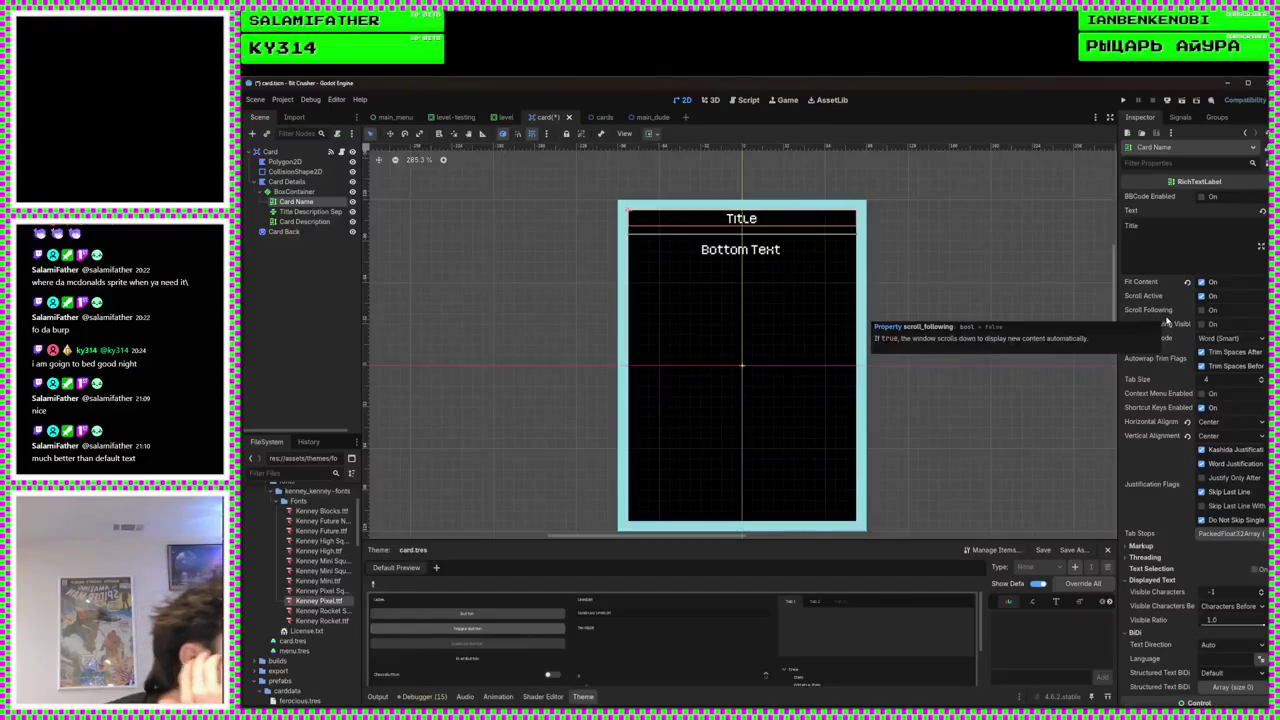
pyautogui.moveTo(1210, 183)
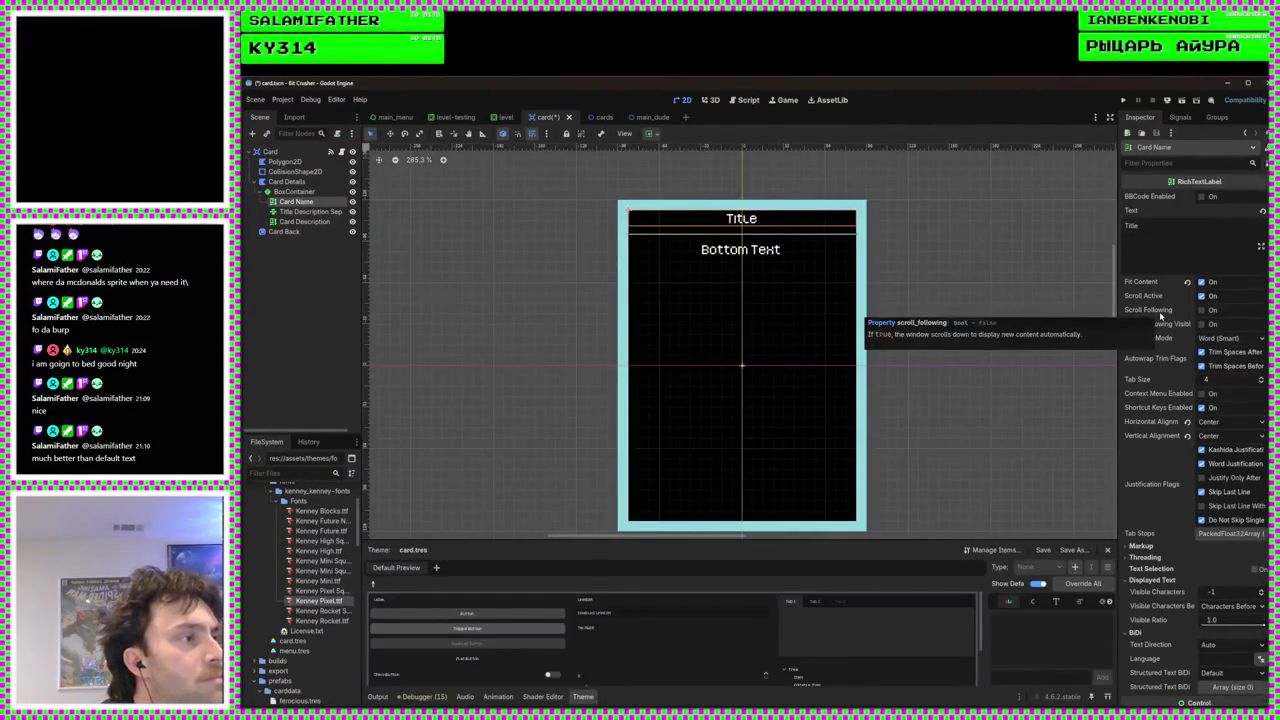
pyautogui.scroll(-2, 1161, 315)
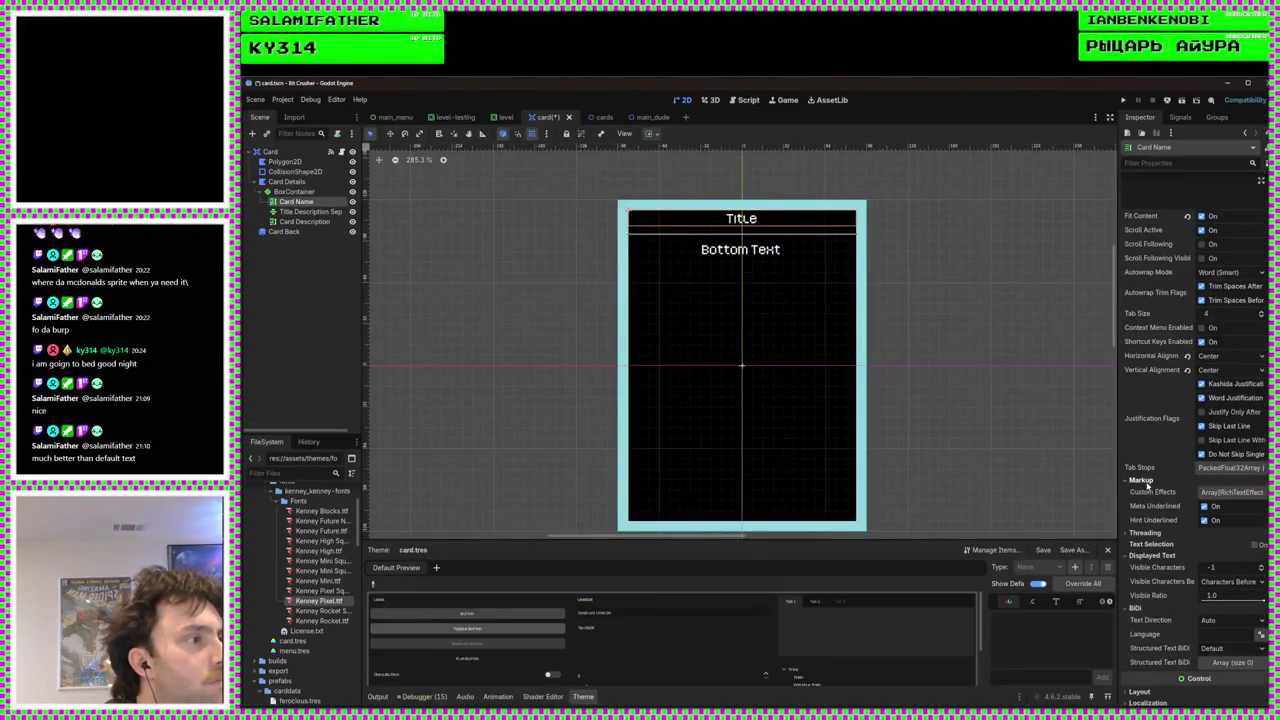
# Collapse the Markup, Displayed Text and BiDi property groups
pyautogui.click(1145, 481)
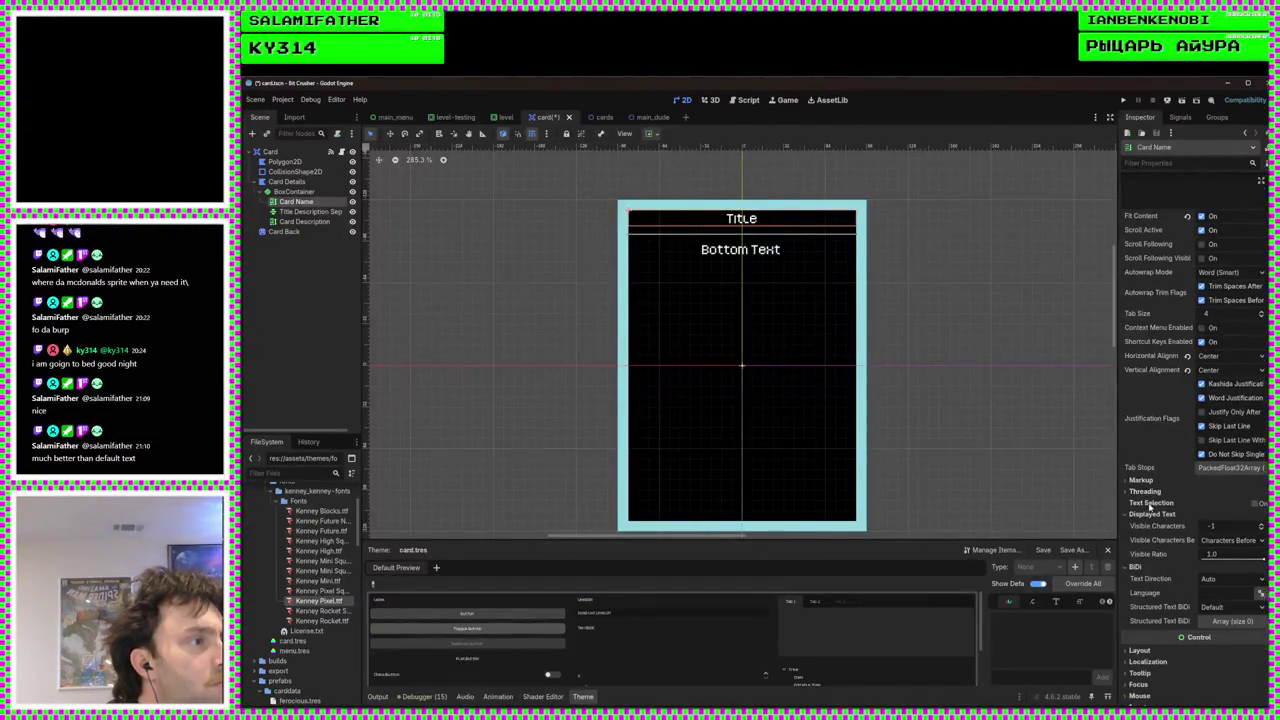
pyautogui.click(1151, 514)
pyautogui.click(1151, 514)
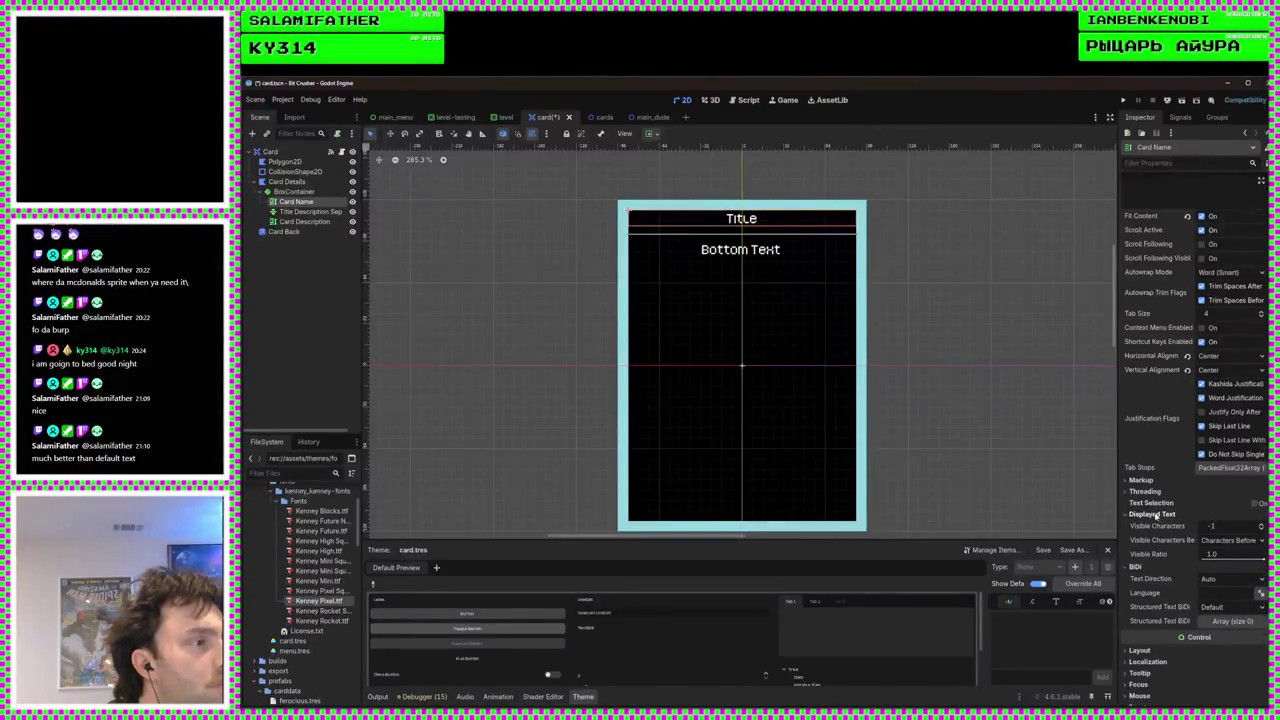
pyautogui.scroll(-2, 1167, 517)
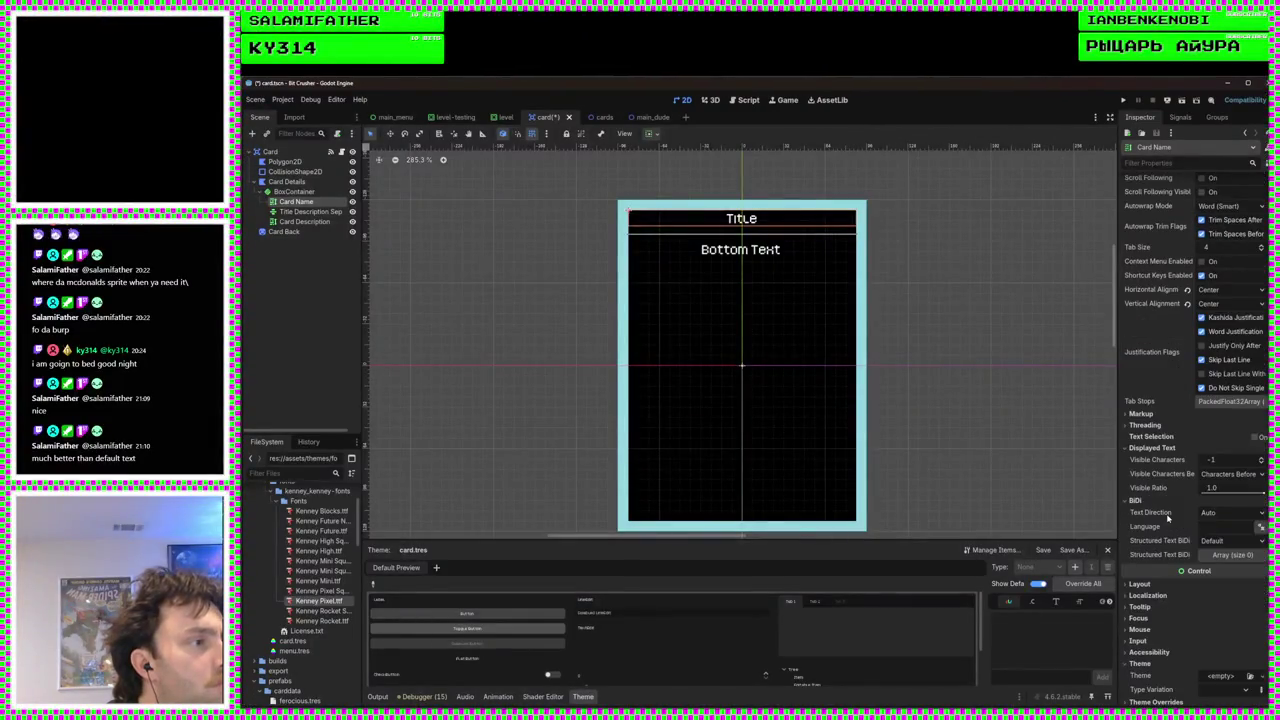
pyautogui.click(1152, 448)
pyautogui.click(1140, 460)
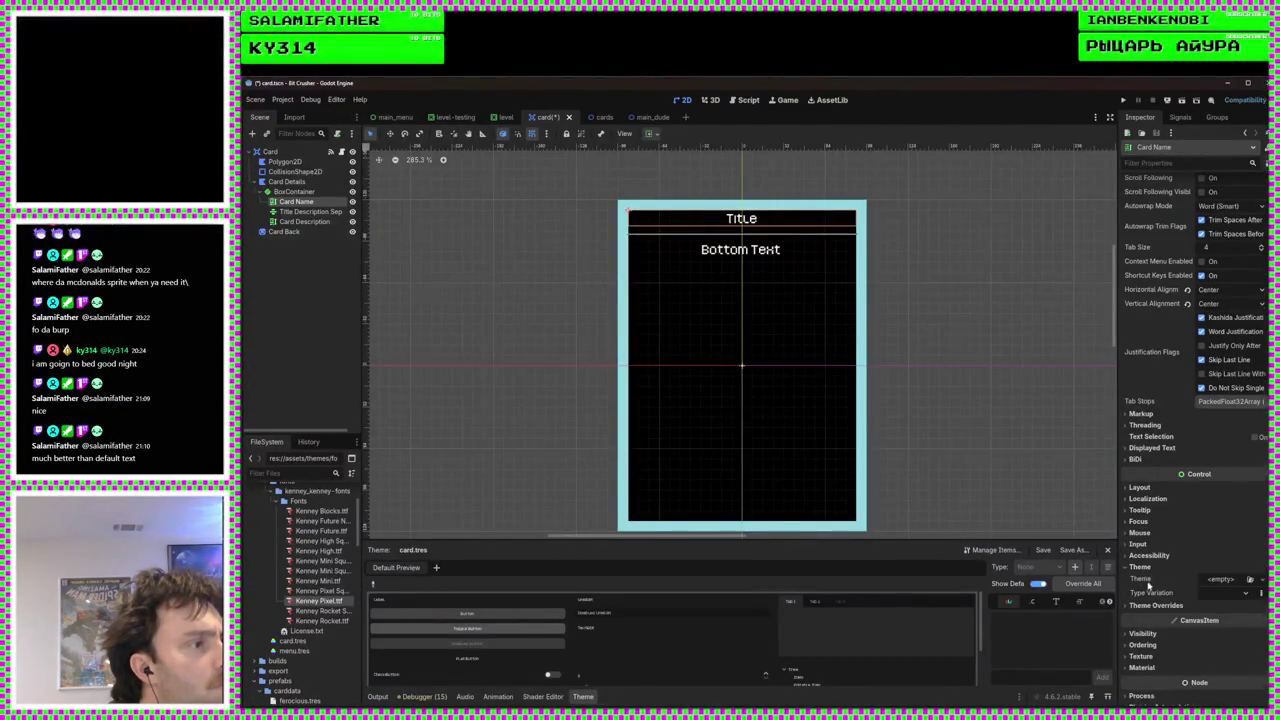
# Override the Card Name title's normal font size, trying 32 and settling on 64
pyautogui.click(1182, 606)
pyautogui.scroll(-3, 1170, 600)
pyautogui.click(1150, 517)
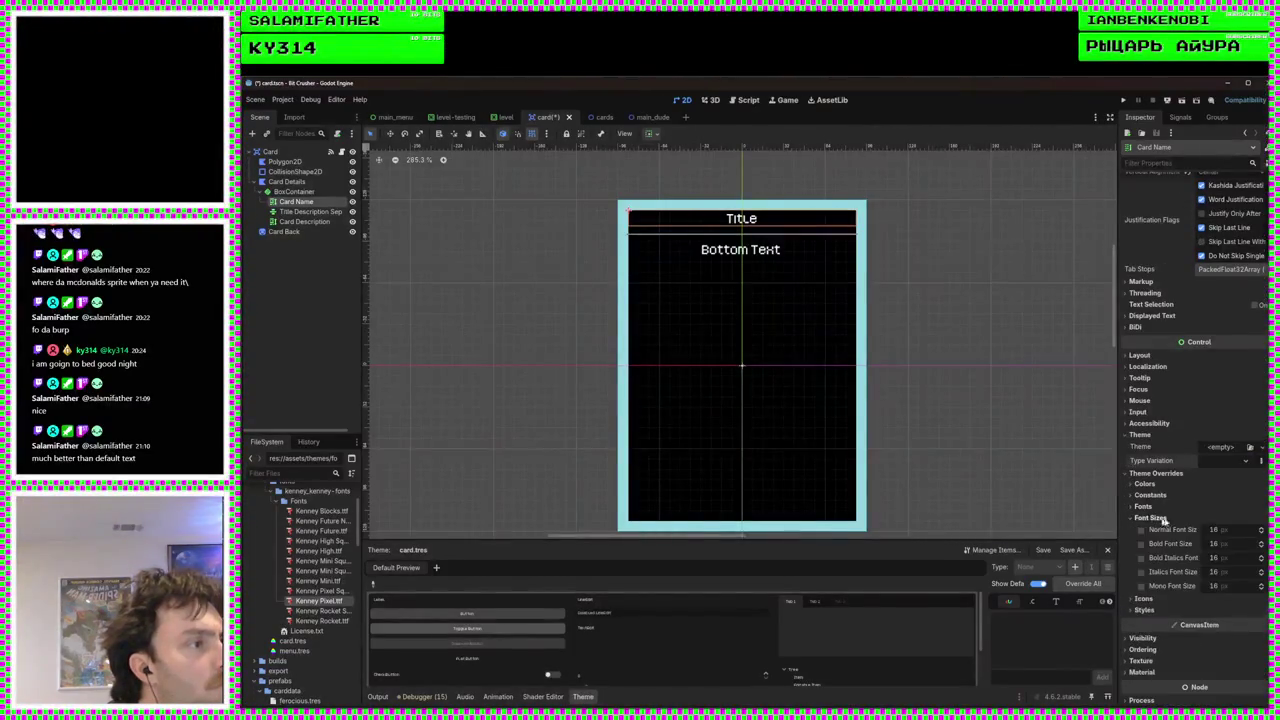
pyautogui.moveTo(1223, 537); pyautogui.dragTo(1262, 537)
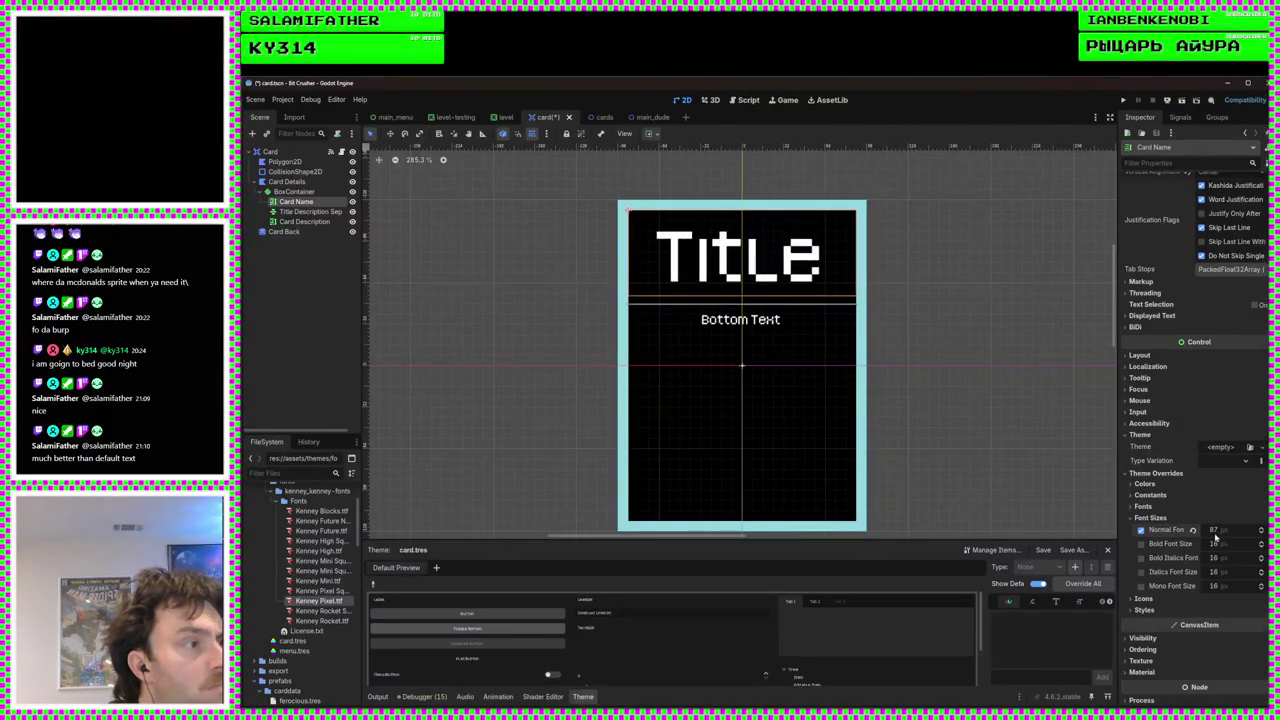
pyautogui.press('Return')
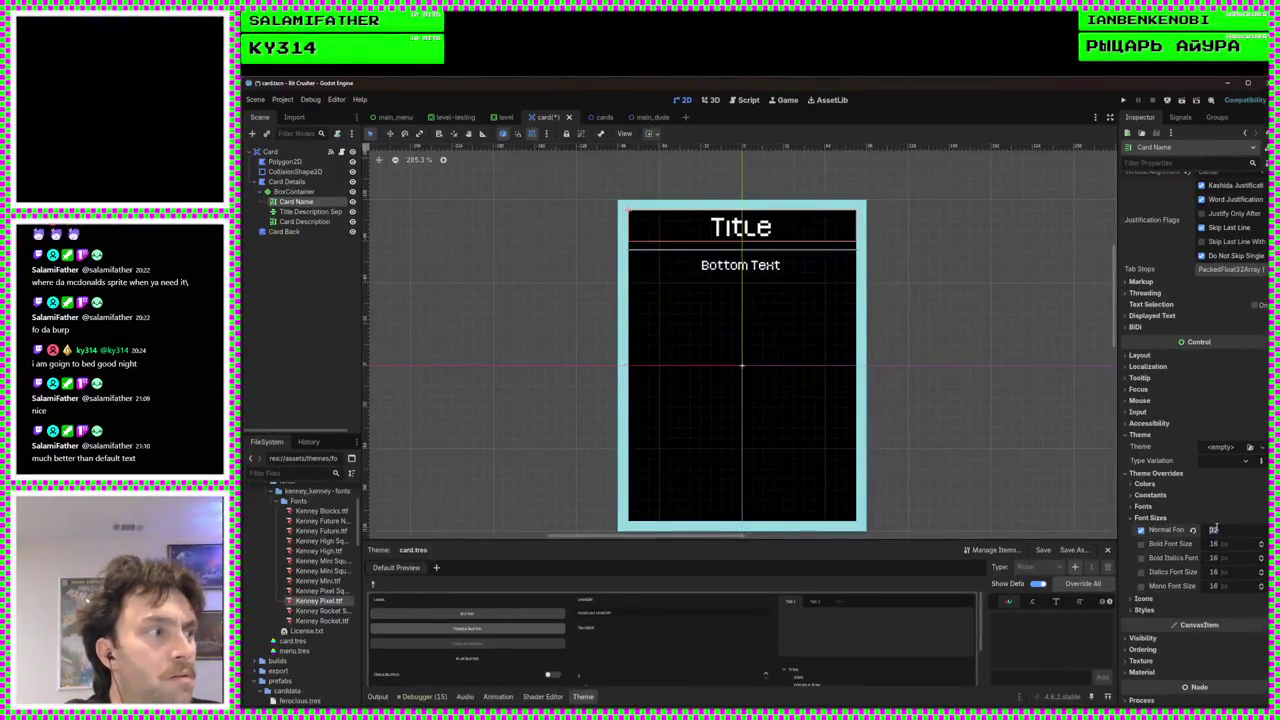
pyautogui.press('Return')
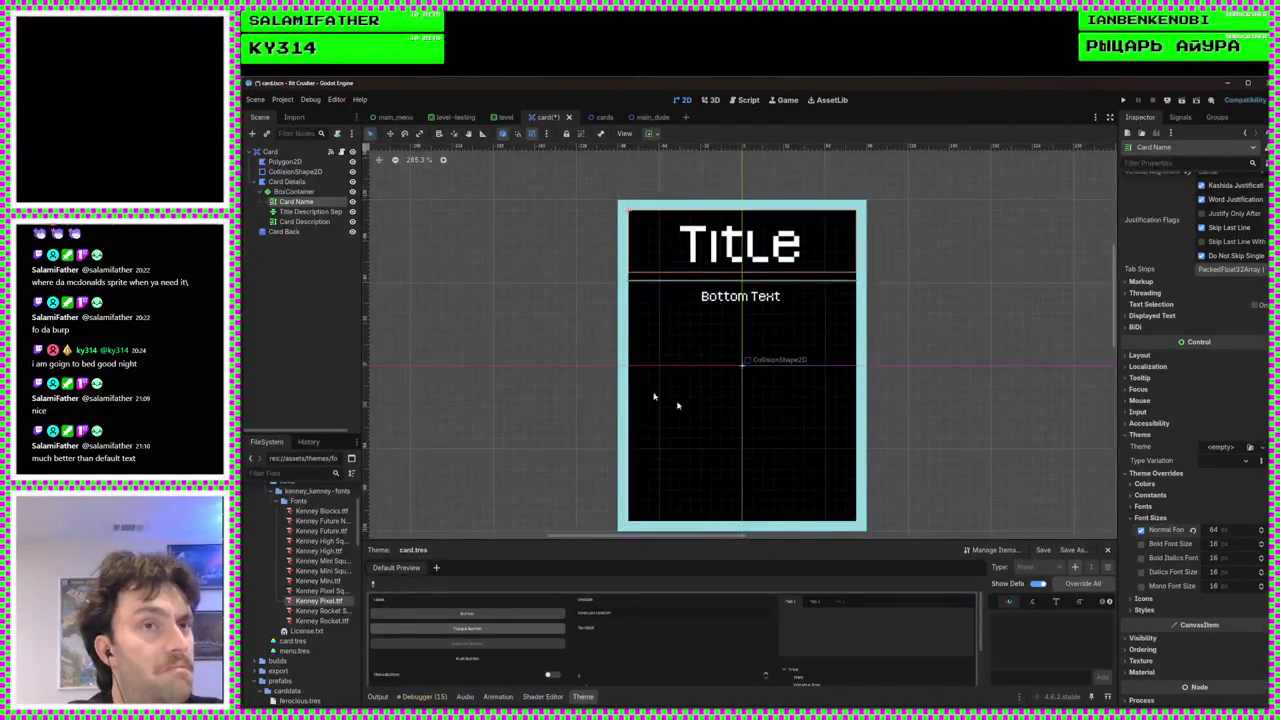
# Set Card Description's normal font size override to 32, then save and run with F5
pyautogui.click(303, 214)
pyautogui.click(303, 221)
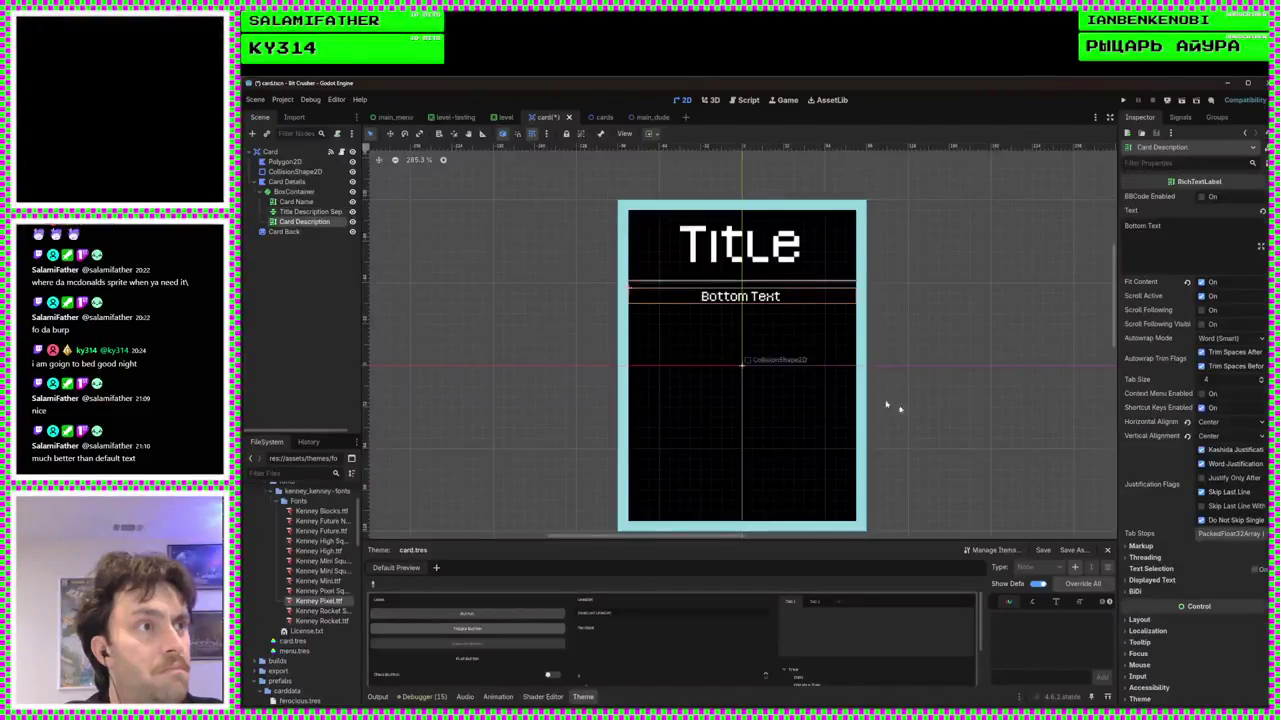
pyautogui.scroll(-4, 1187, 540)
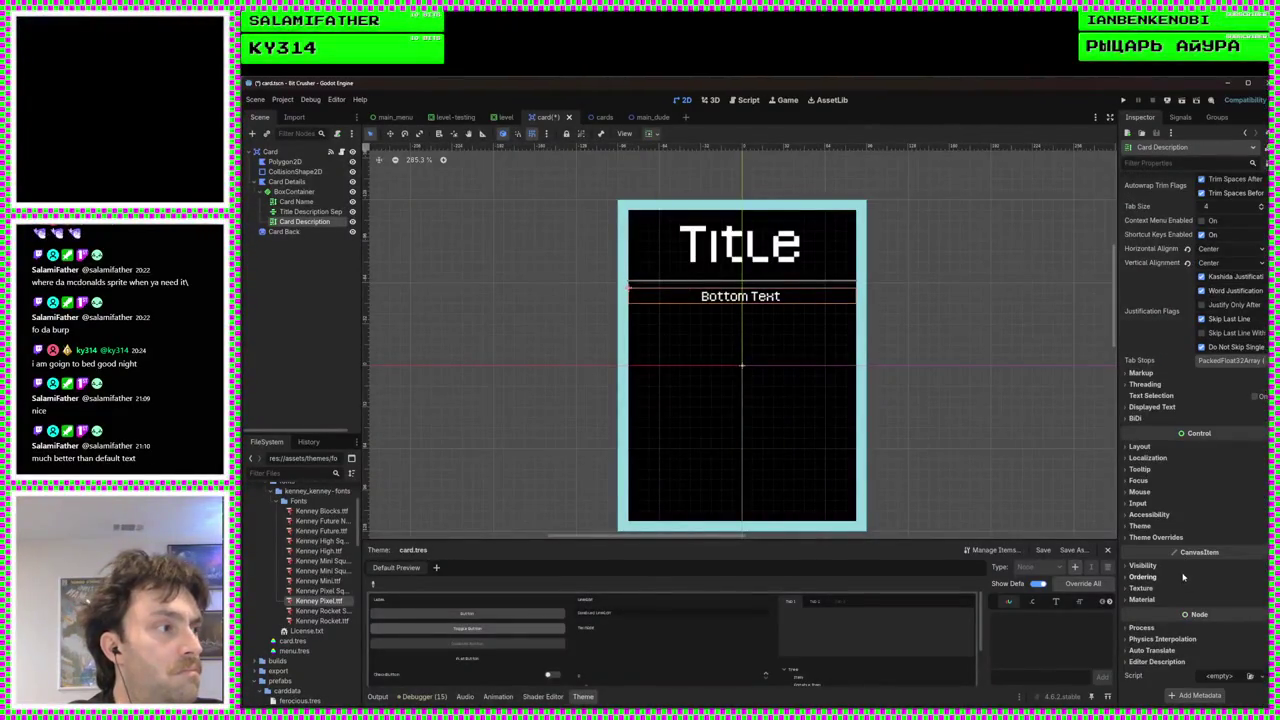
pyautogui.click(1160, 537)
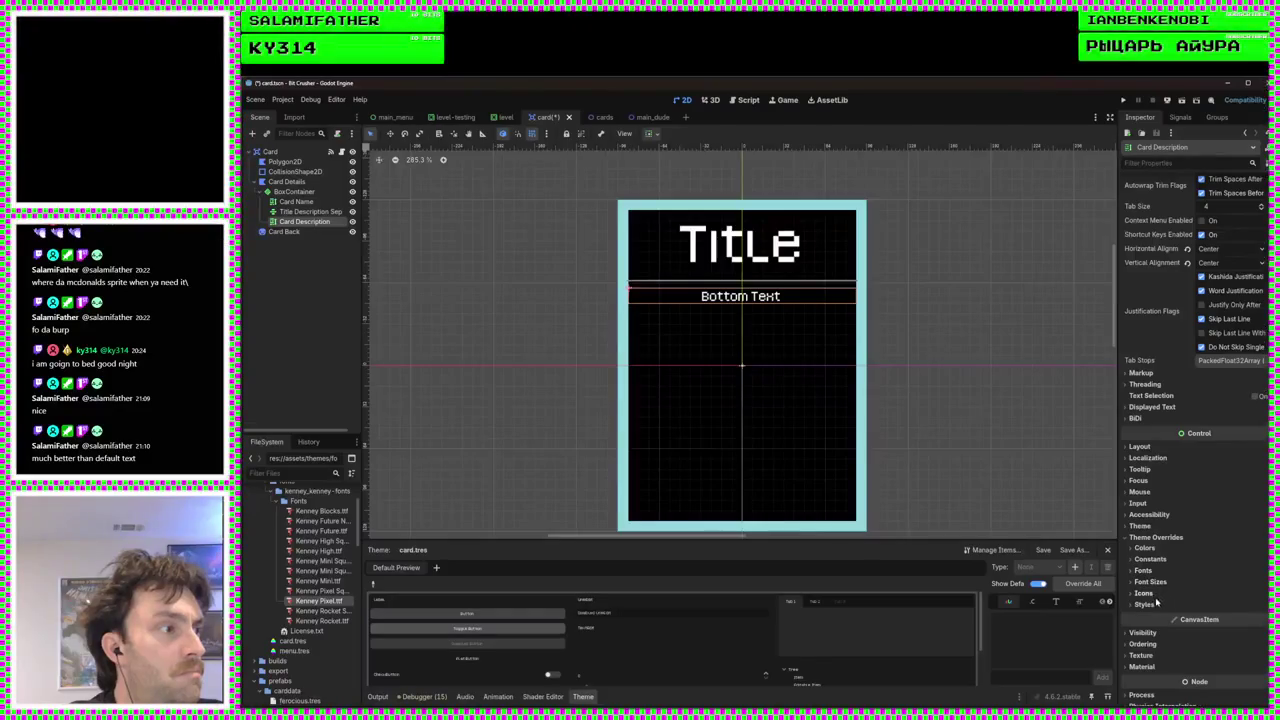
pyautogui.click(1150, 582)
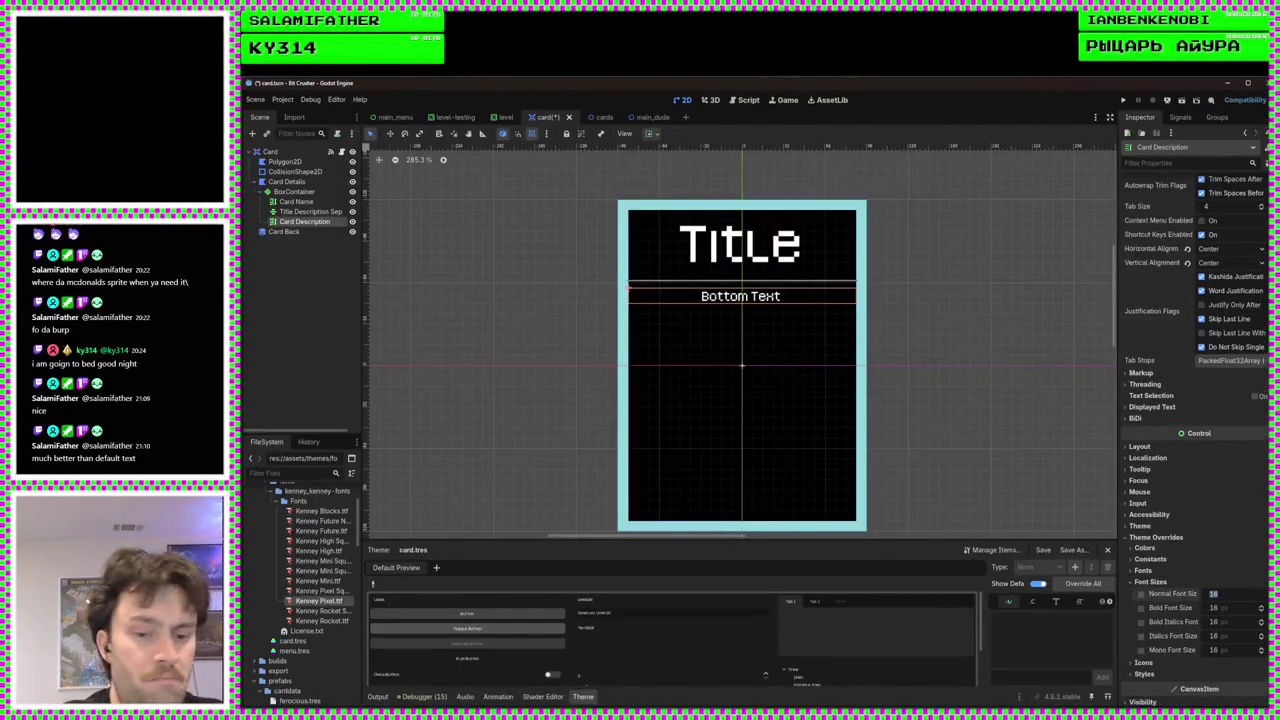
pyautogui.write('32')
pyautogui.press('Return')
pyautogui.press('F5')
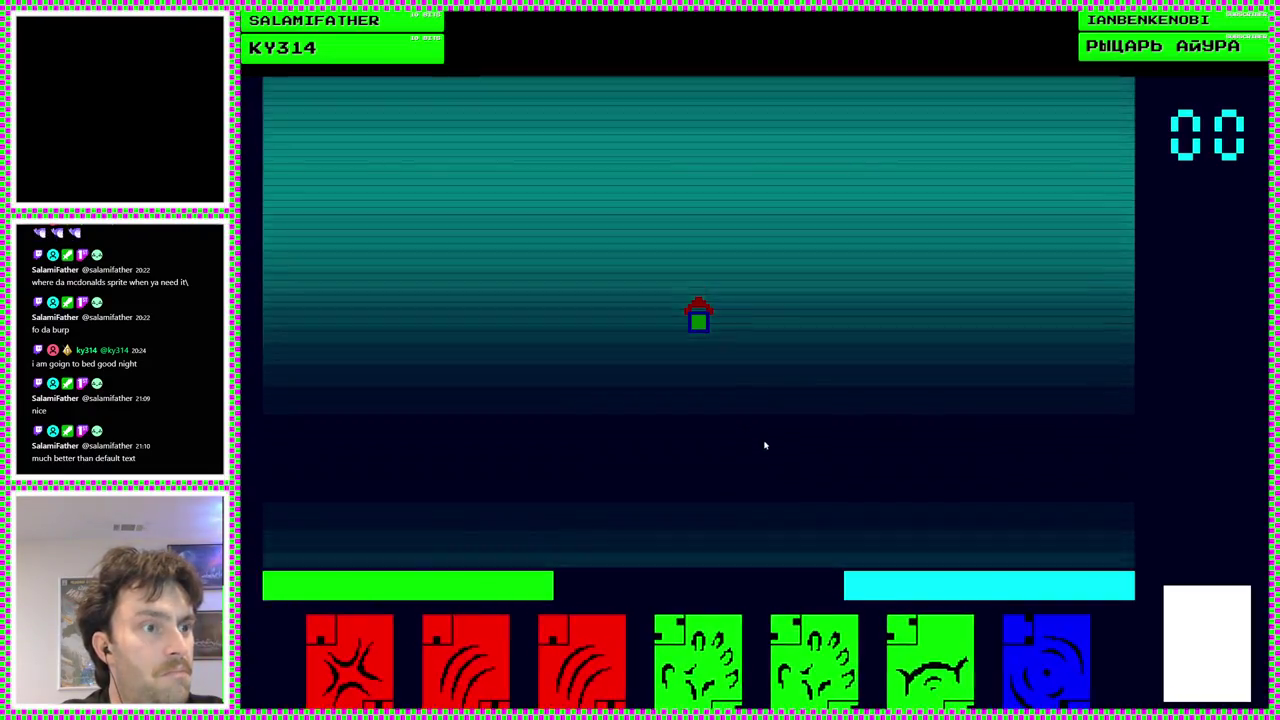
# Play the Repulsed card and a red card in a test battle, then stop the game
pyautogui.moveTo(716, 592)
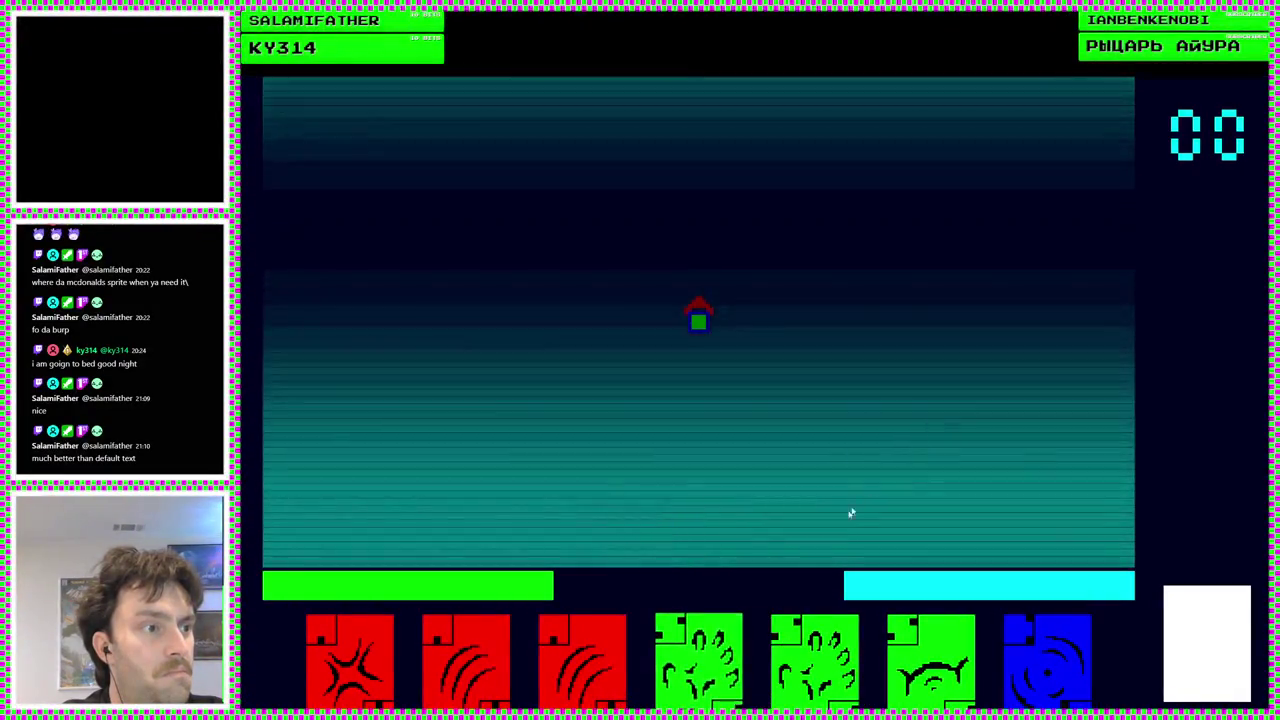
pyautogui.click(815, 640)
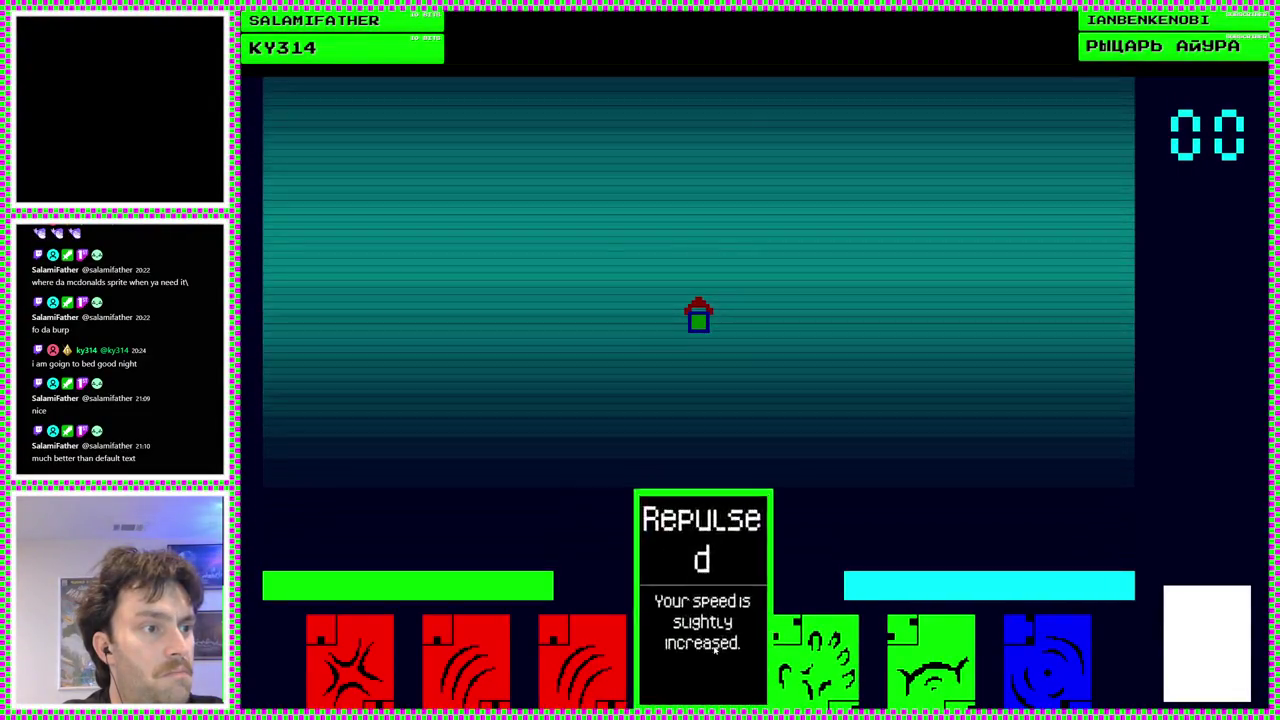
pyautogui.click(585, 650)
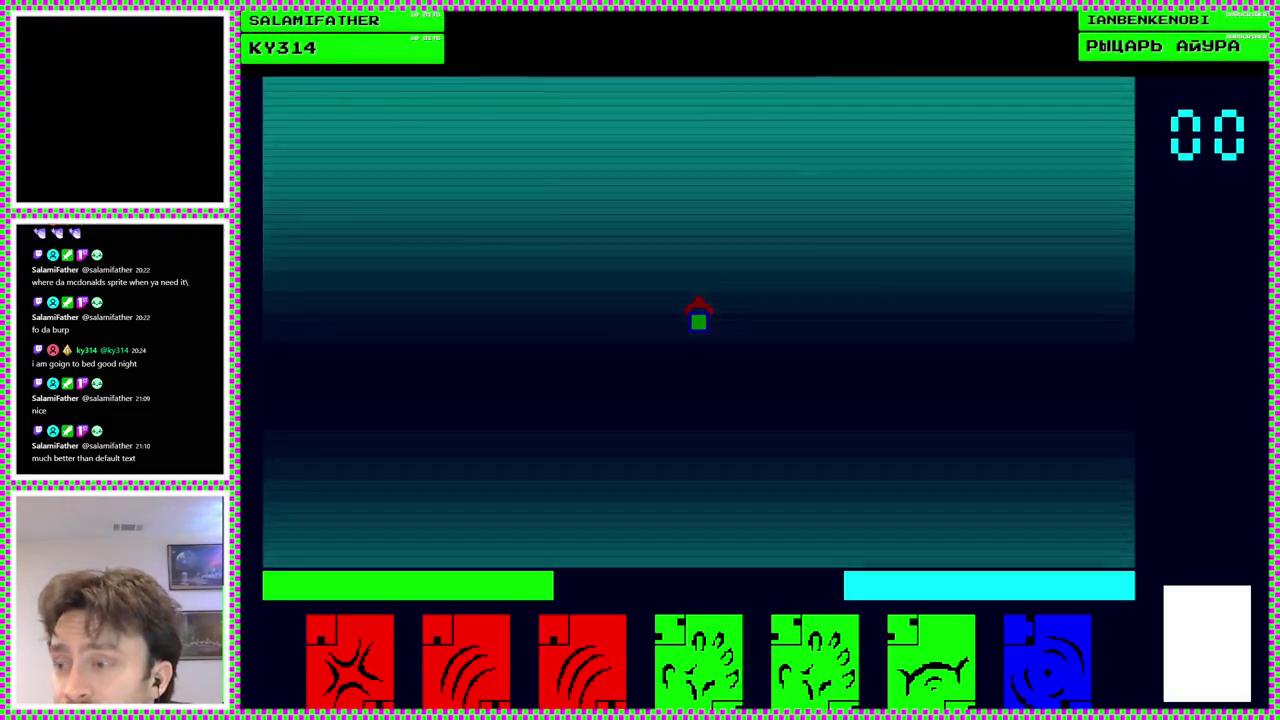
pyautogui.press('F8')
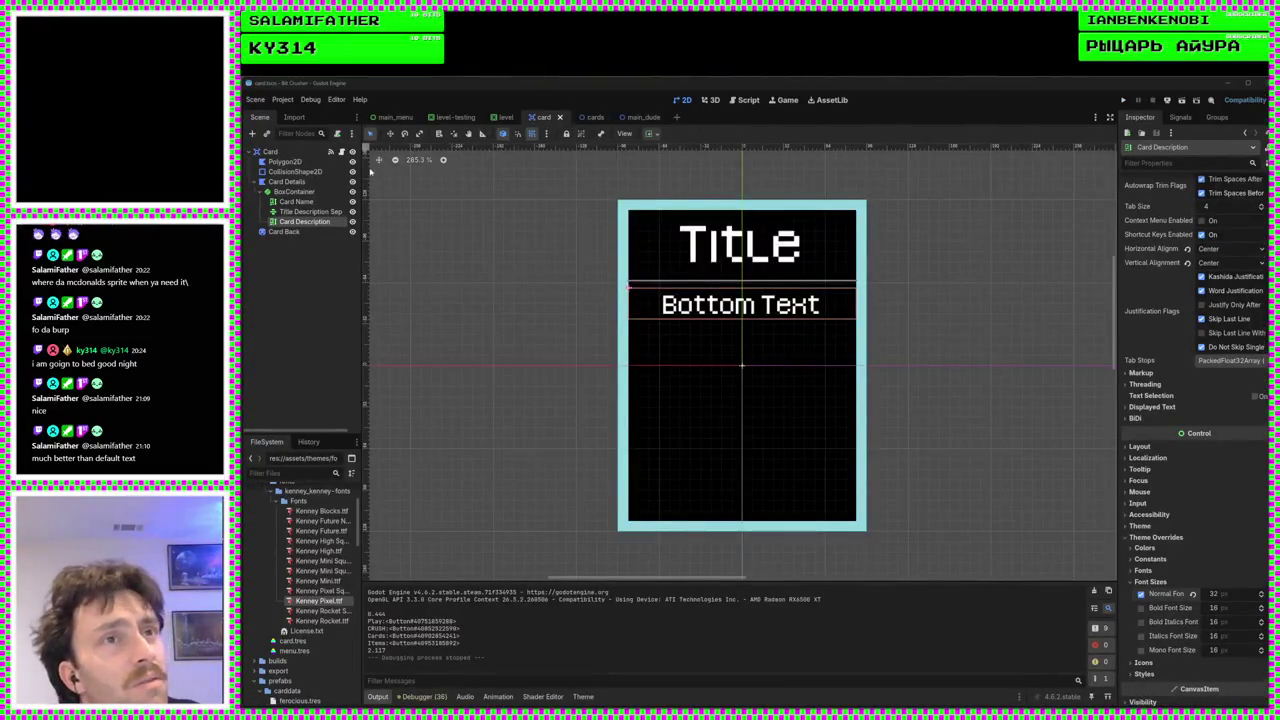
# Review set_chosen in card.gd and the chosen_change connection in cards.gd, then rerun the game
pyautogui.click(342, 152)
pyautogui.scroll(-20, 594, 410)
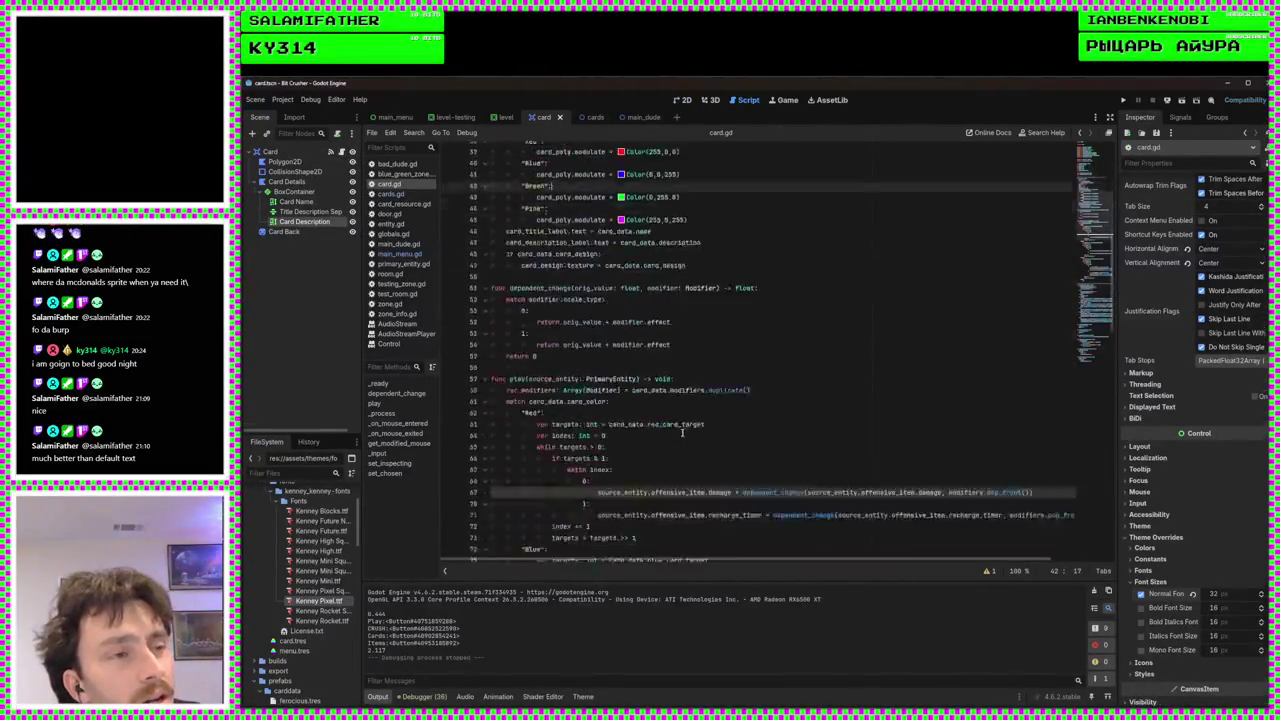
pyautogui.scroll(-10, 779, 430)
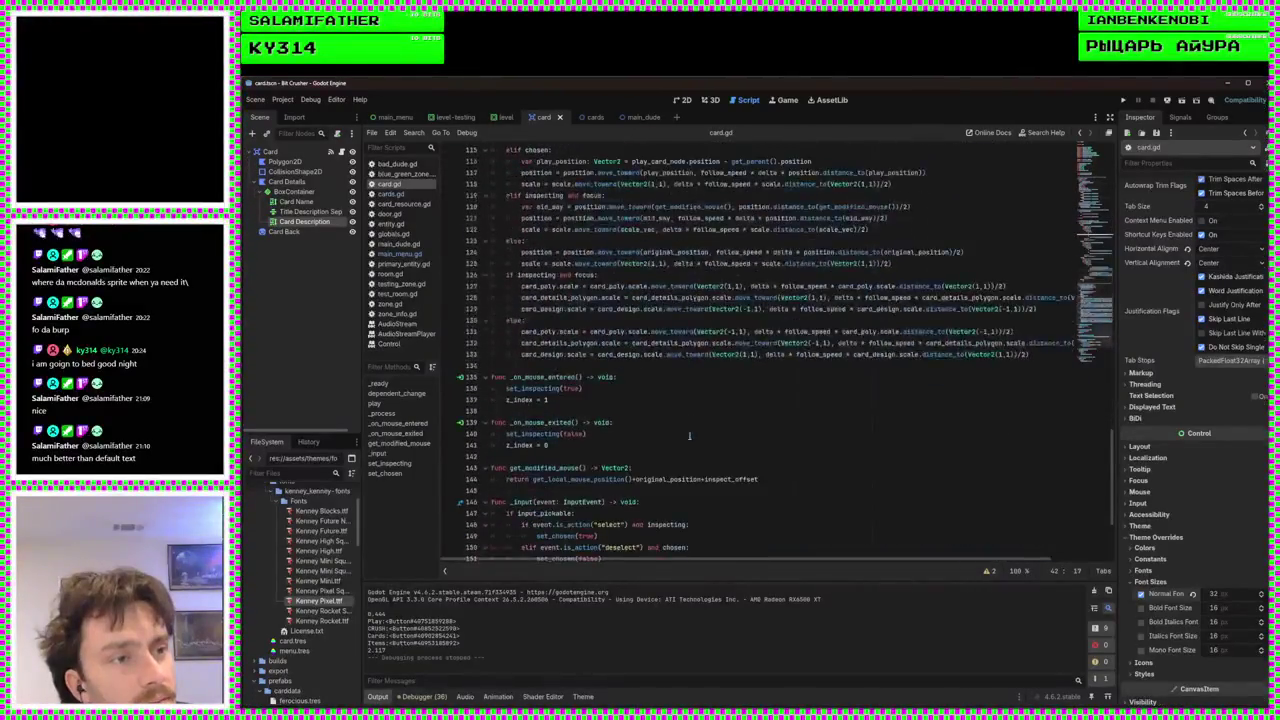
pyautogui.click(779, 424)
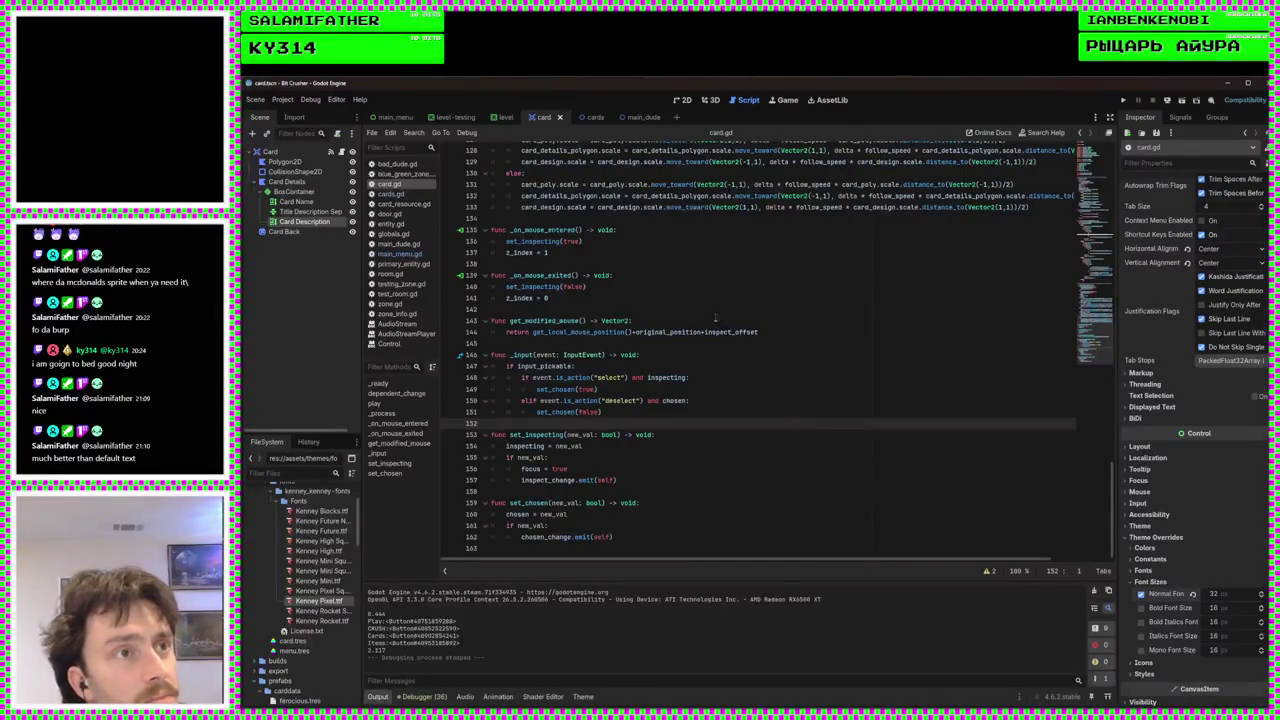
pyautogui.click(392, 195)
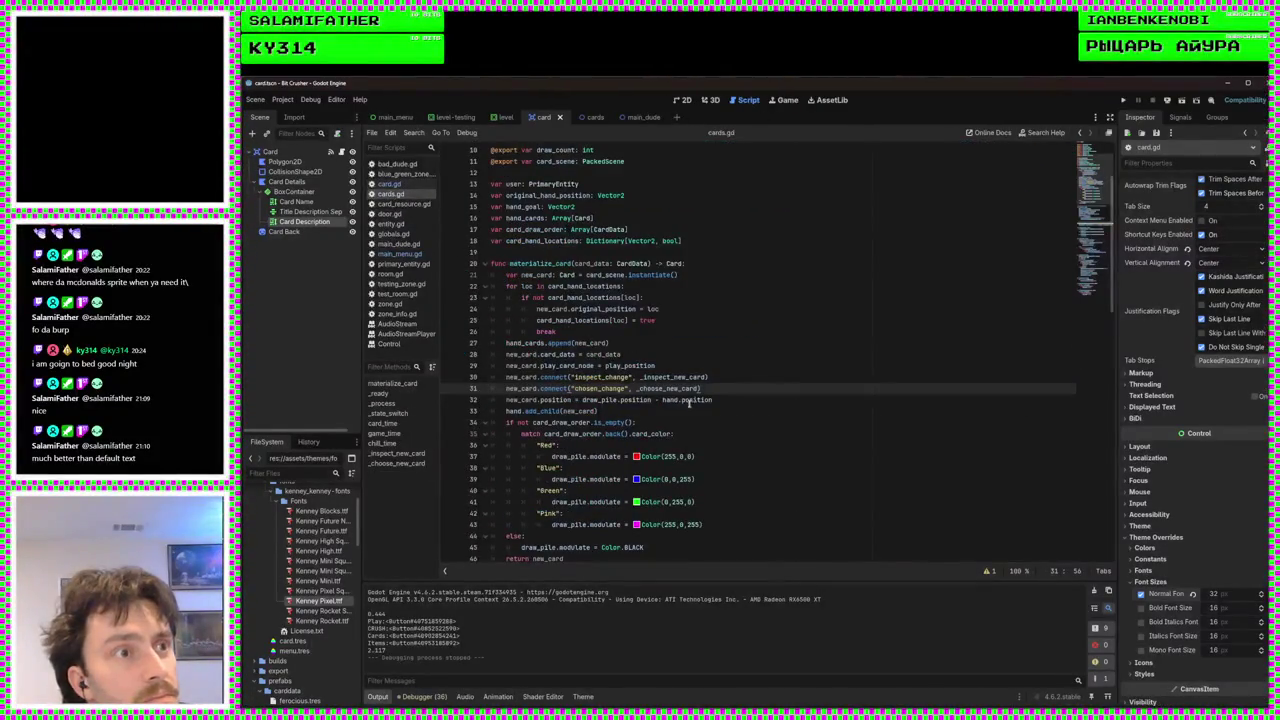
pyautogui.click(749, 401)
pyautogui.click(757, 416)
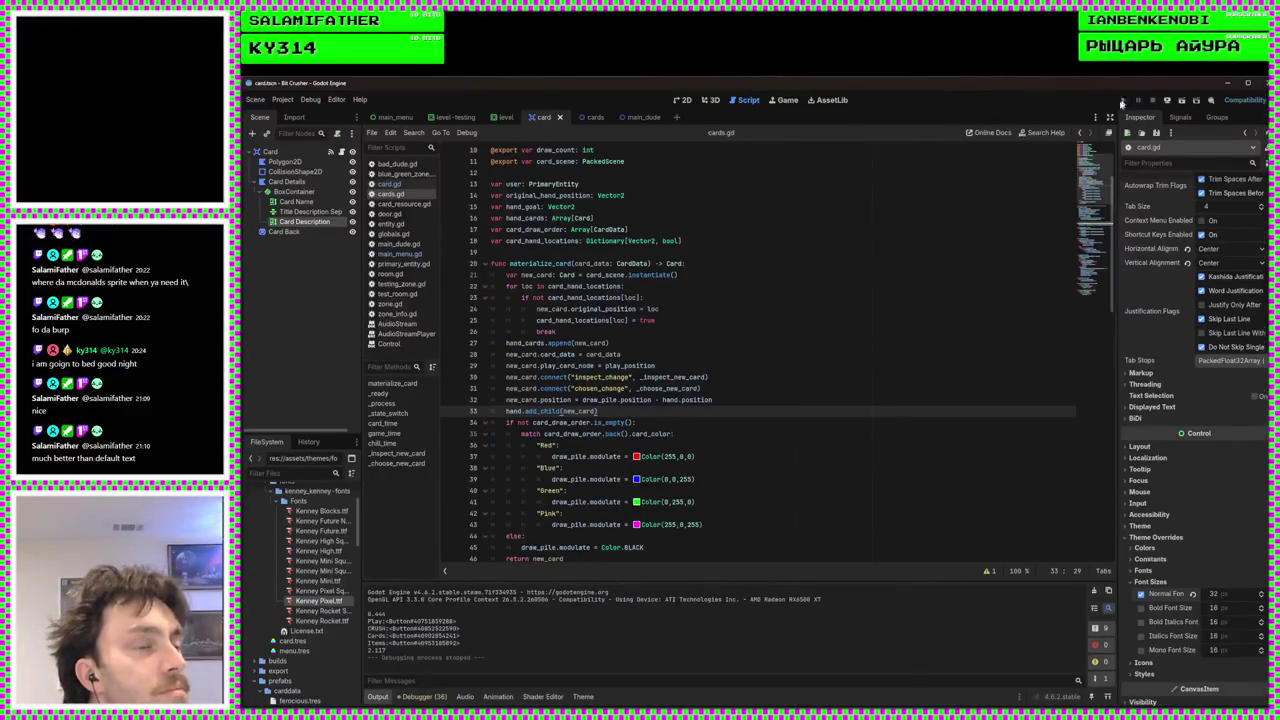
pyautogui.click(1123, 101)
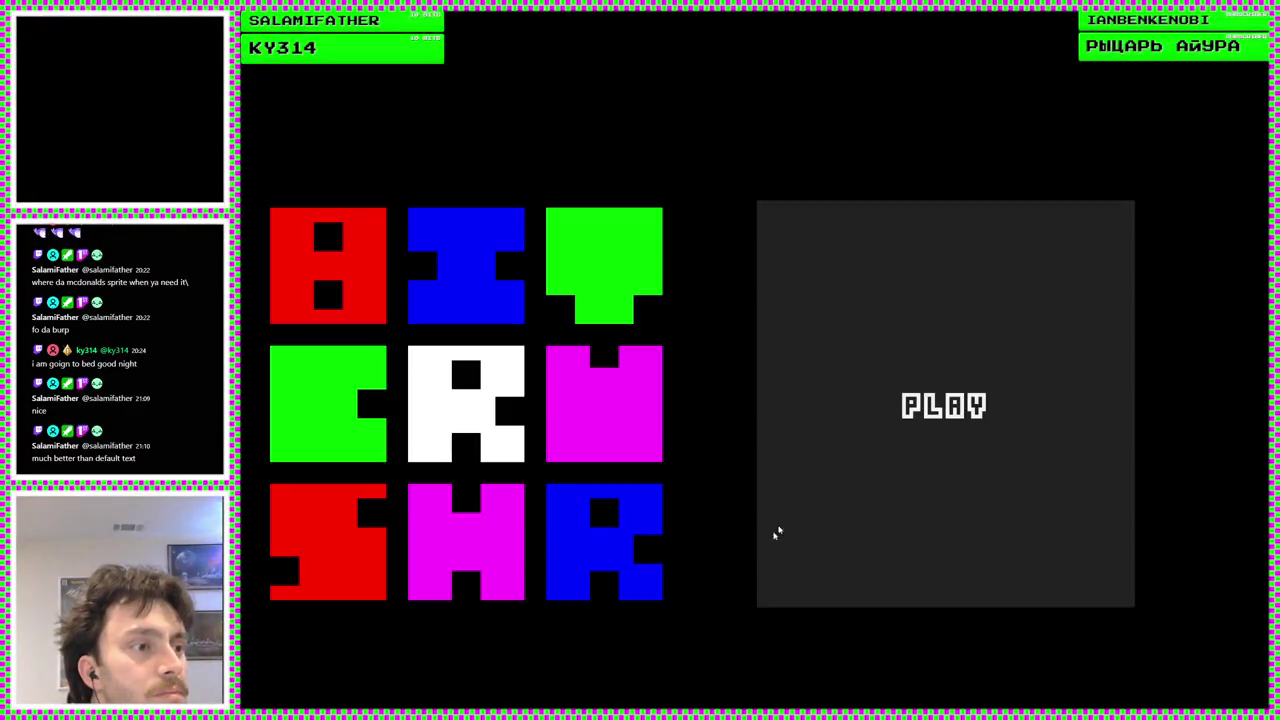
# From PLAY, view CARDS, pick Bubble and RAM under ITEMS, then start a CRUSH battle
pyautogui.click(857, 514)
pyautogui.click(508, 467)
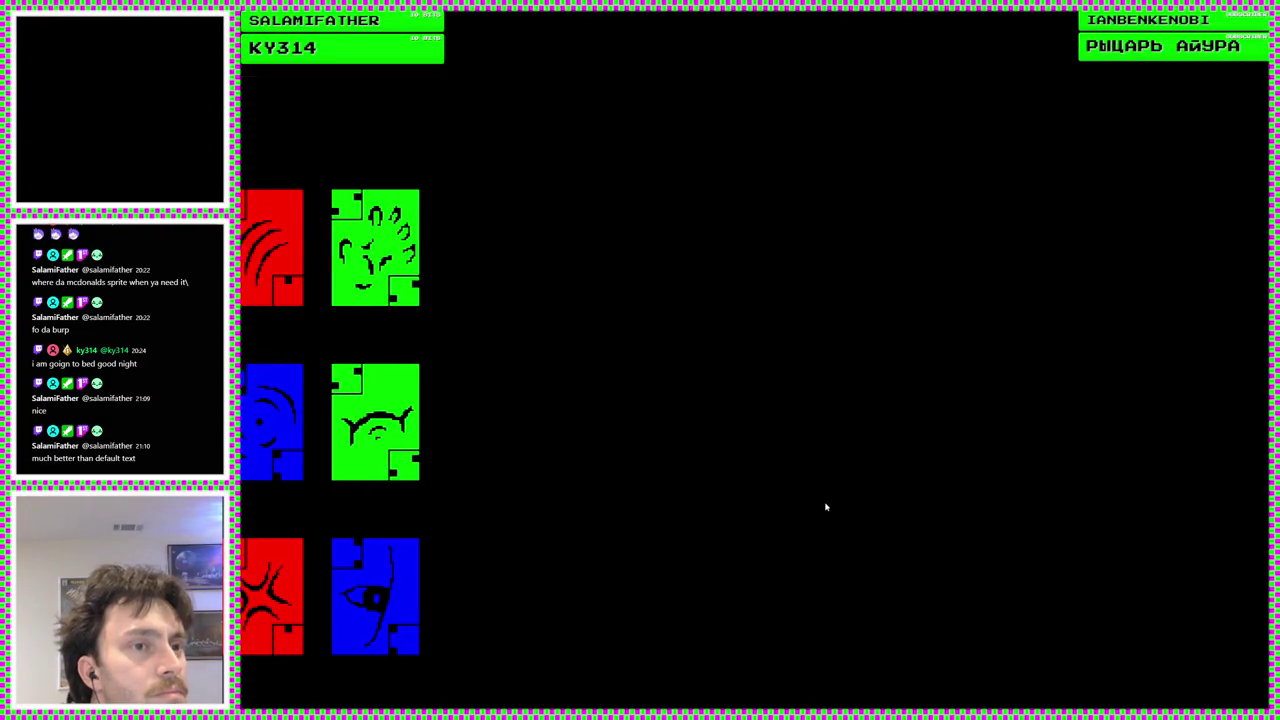
pyautogui.press('Escape')
pyautogui.click(956, 397)
pyautogui.click(886, 376)
pyautogui.click(543, 386)
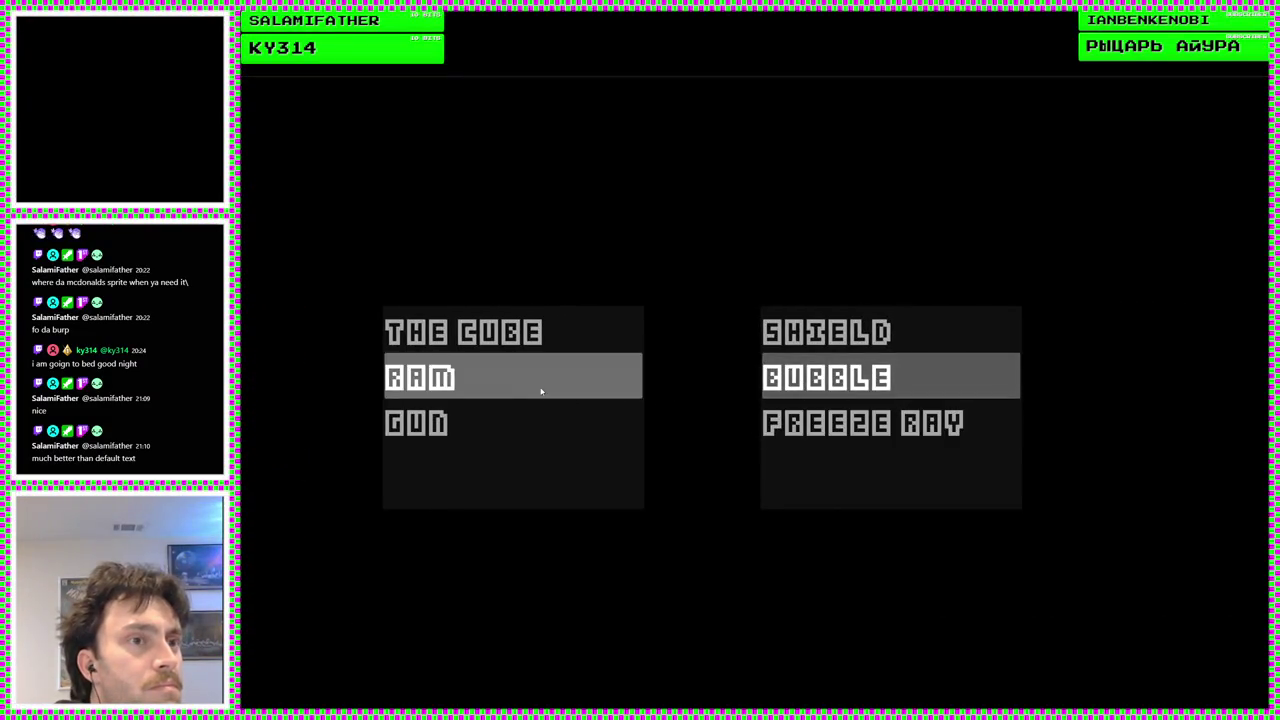
pyautogui.press('Escape')
pyautogui.click(697, 656)
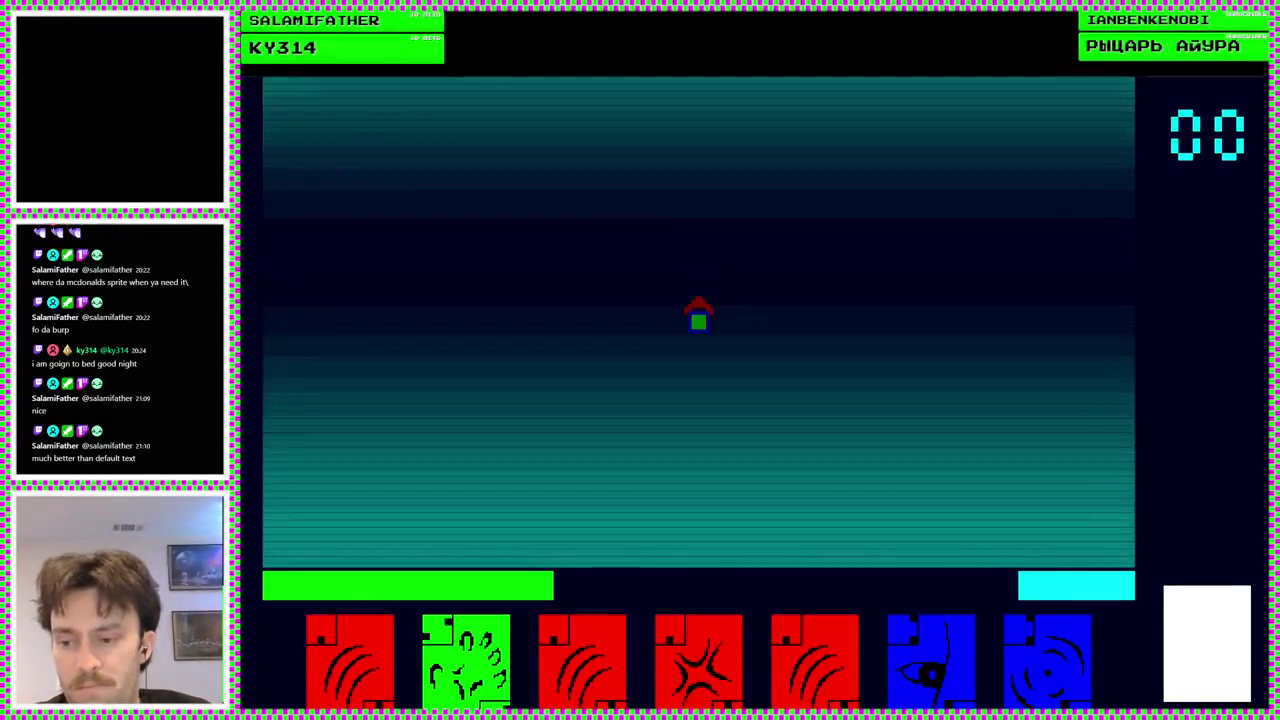
# Clear Card Description's font size override, set Card Name's to 32, save, and relaunch
pyautogui.press('F8')
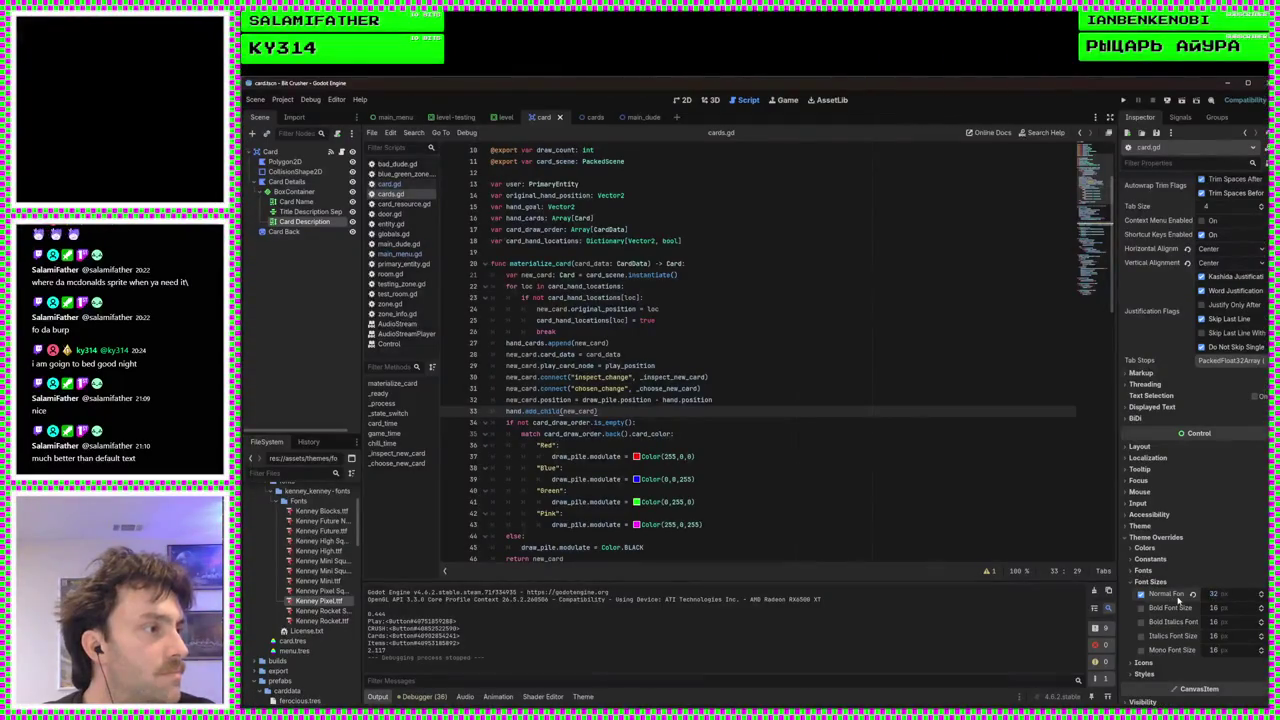
pyautogui.click(1141, 594)
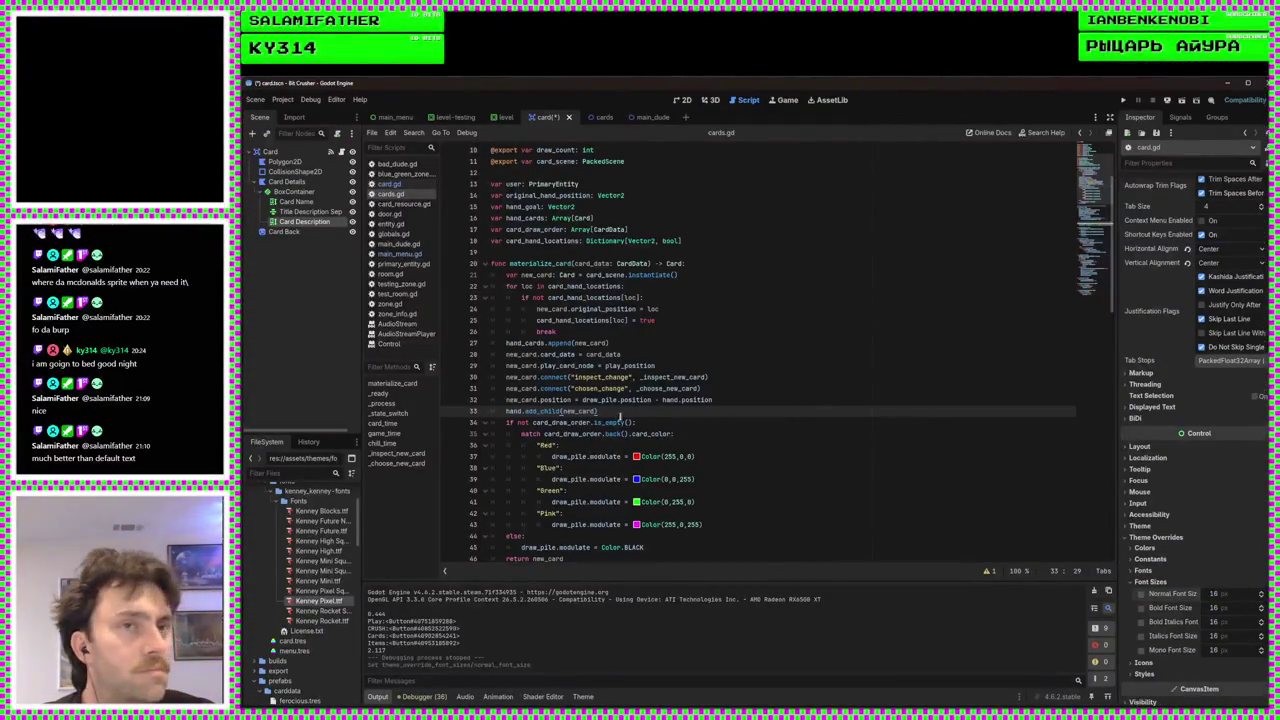
pyautogui.click(296, 203)
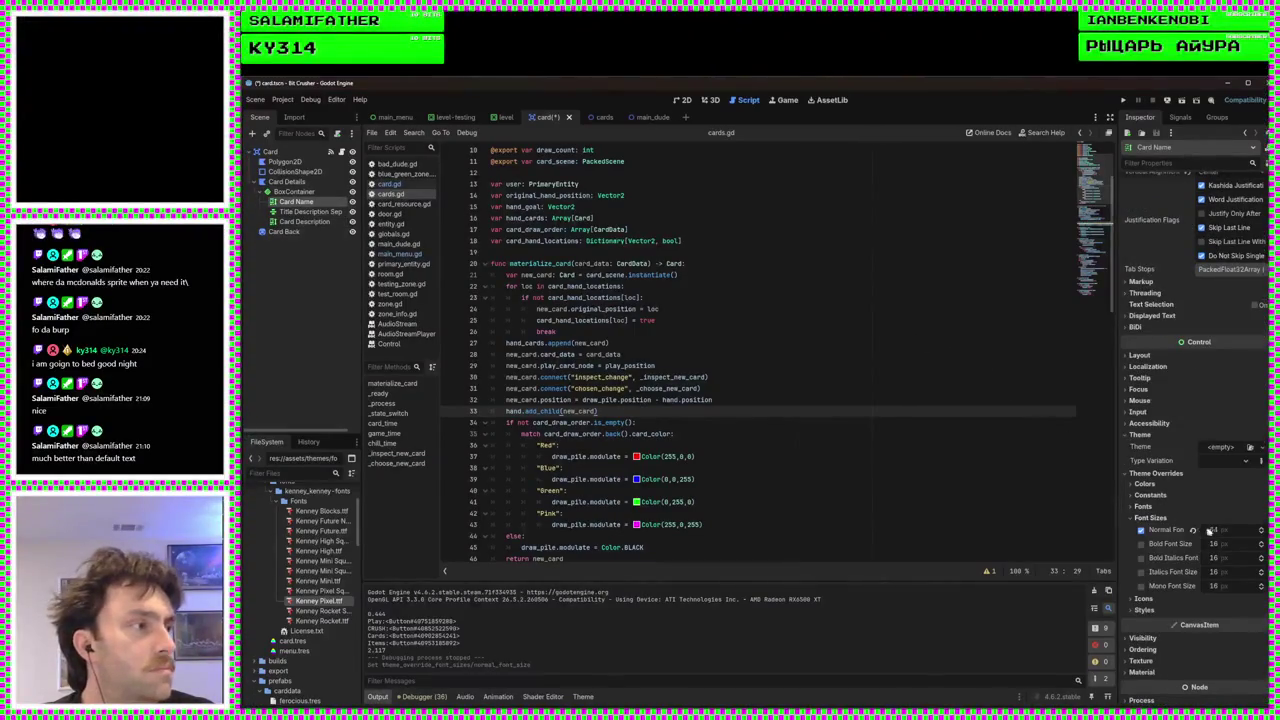
pyautogui.write('32')
pyautogui.press('Return')
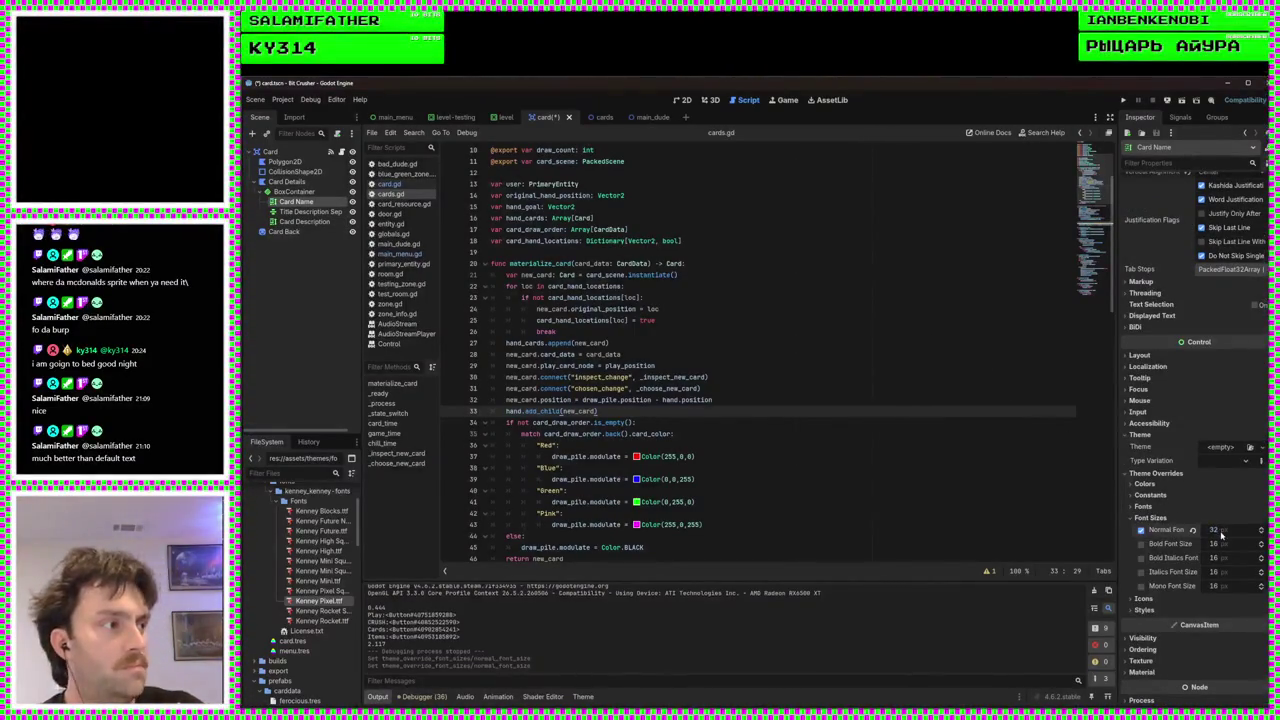
pyautogui.hotkey('ctrl', 's')
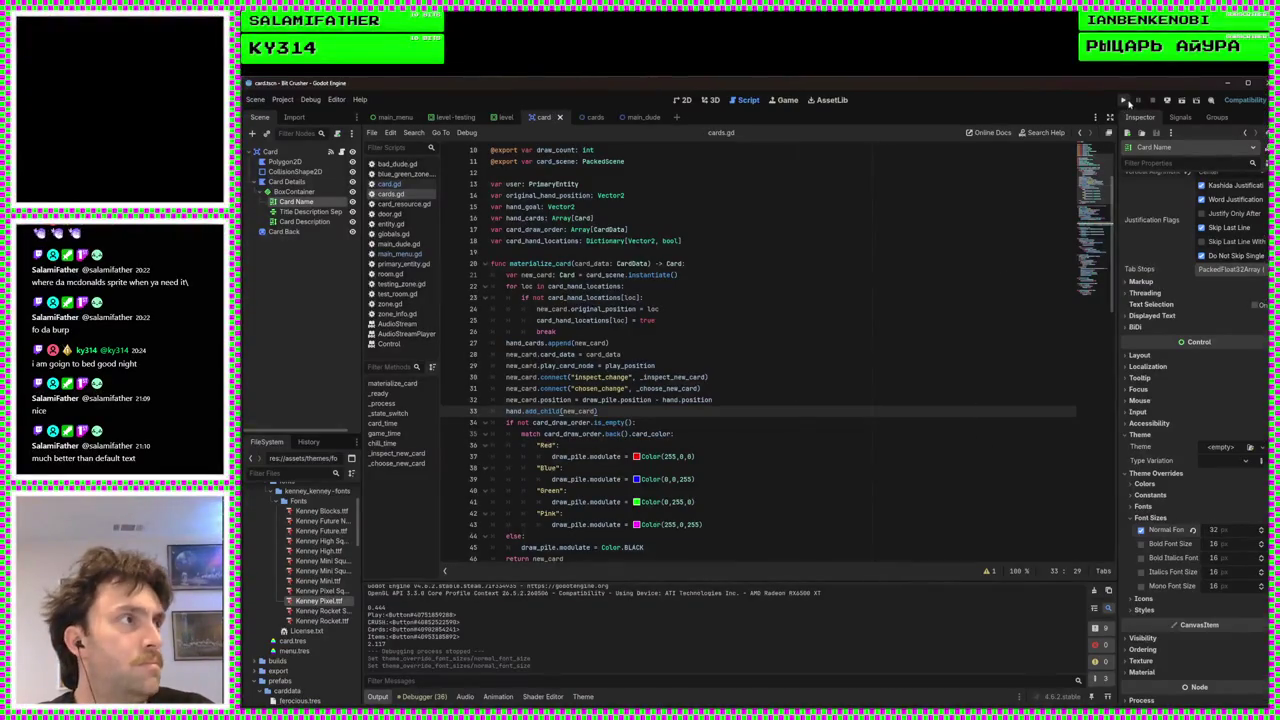
pyautogui.click(1124, 101)
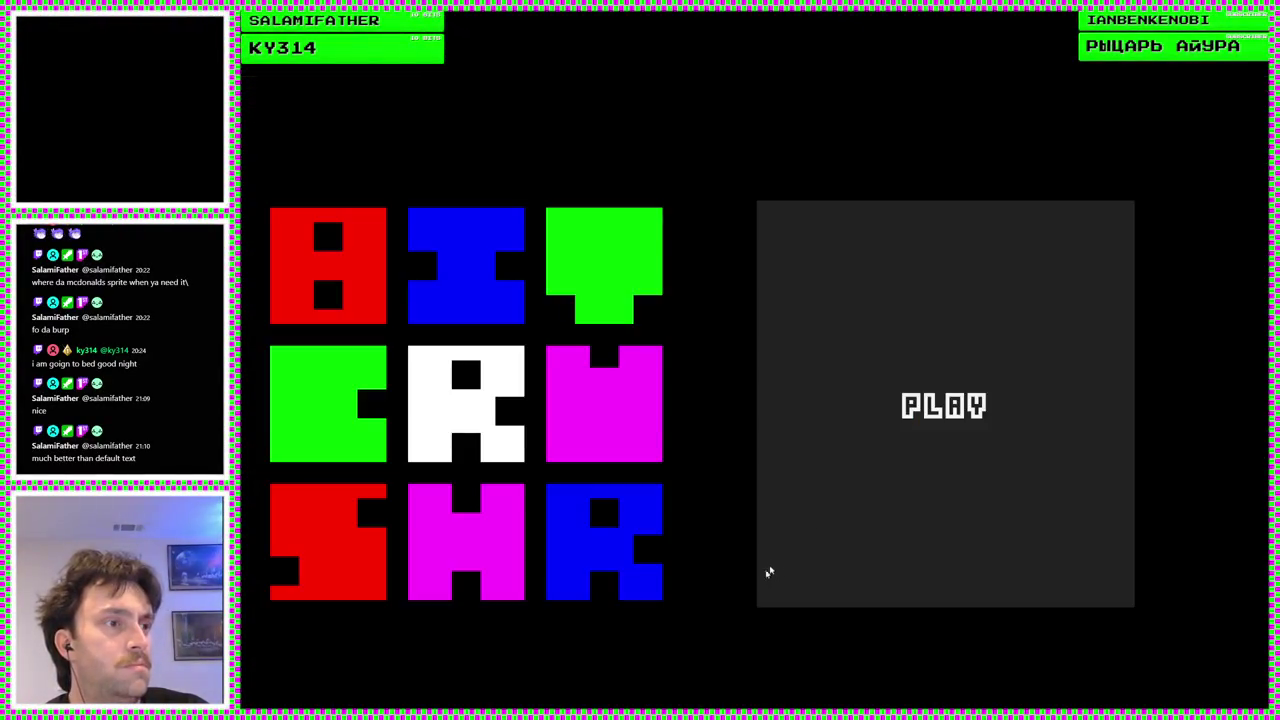
# From PLAY, choose the Bubble and RAM items and start a battle
pyautogui.click(770, 573)
pyautogui.click(940, 452)
pyautogui.click(900, 378)
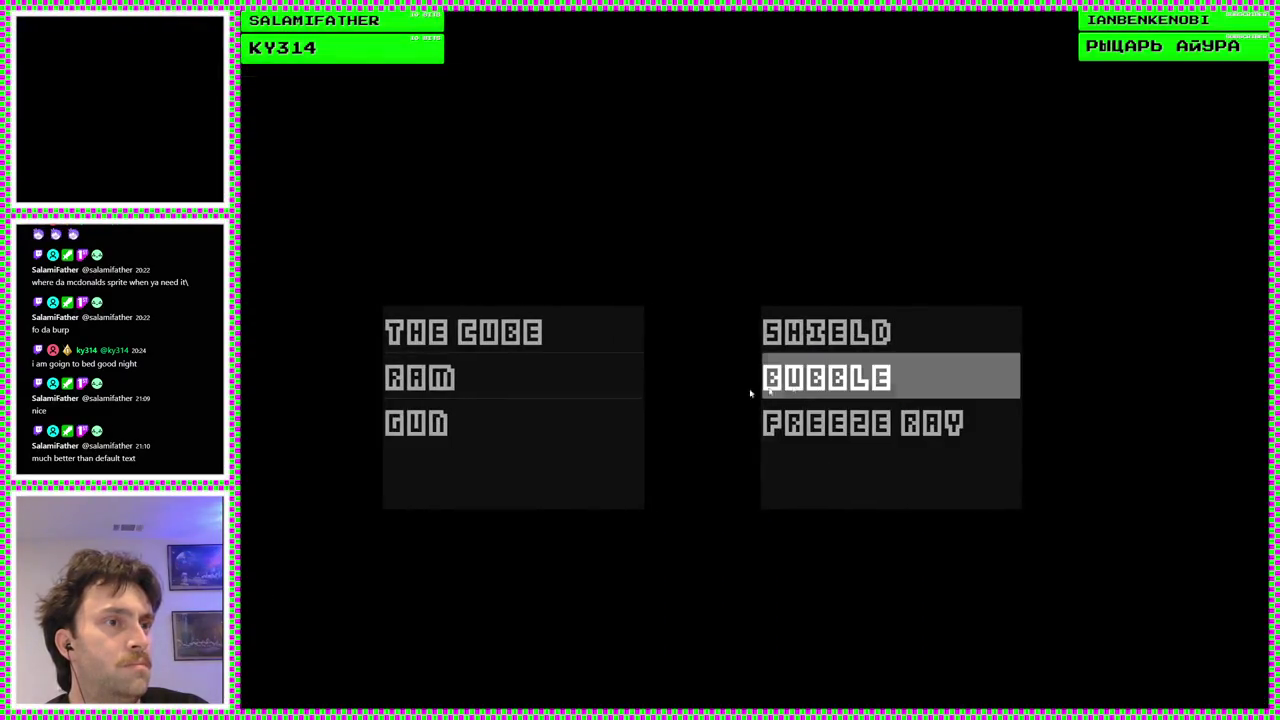
pyautogui.click(545, 380)
pyautogui.click(708, 651)
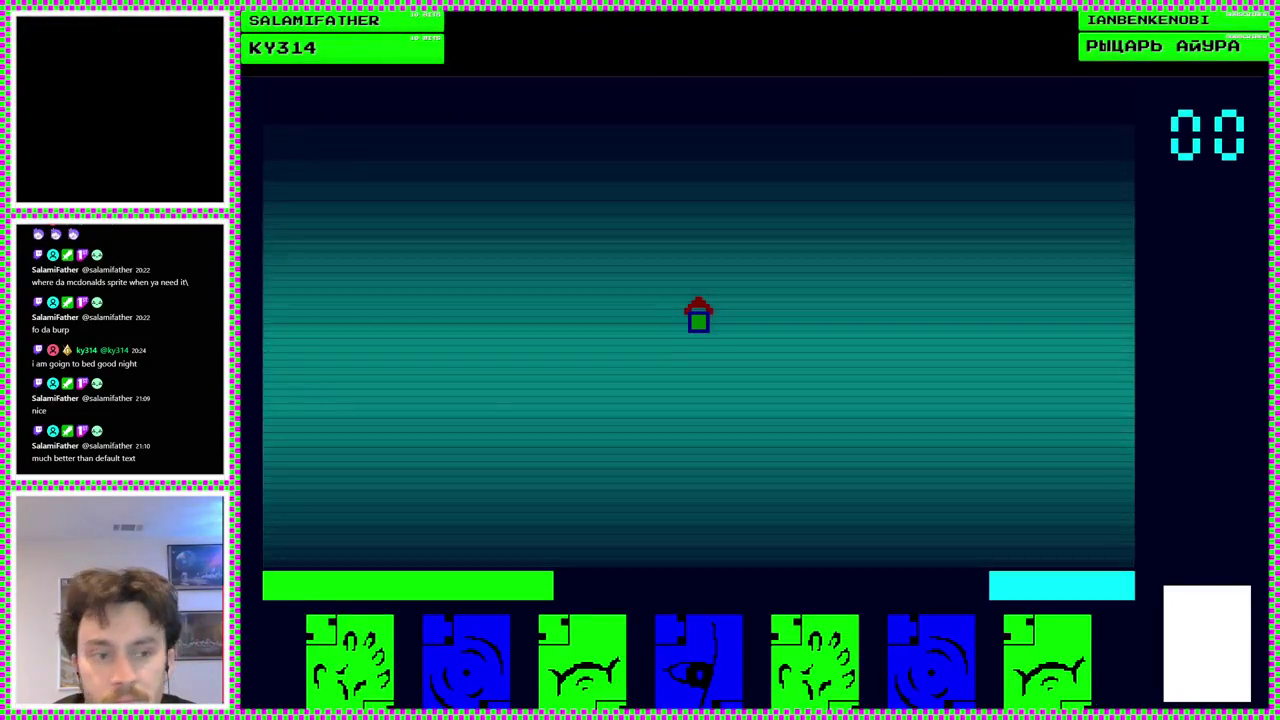
# Stop the game, open the main_menu scene's 2D card screen, and do a quick test run
pyautogui.press('F8')
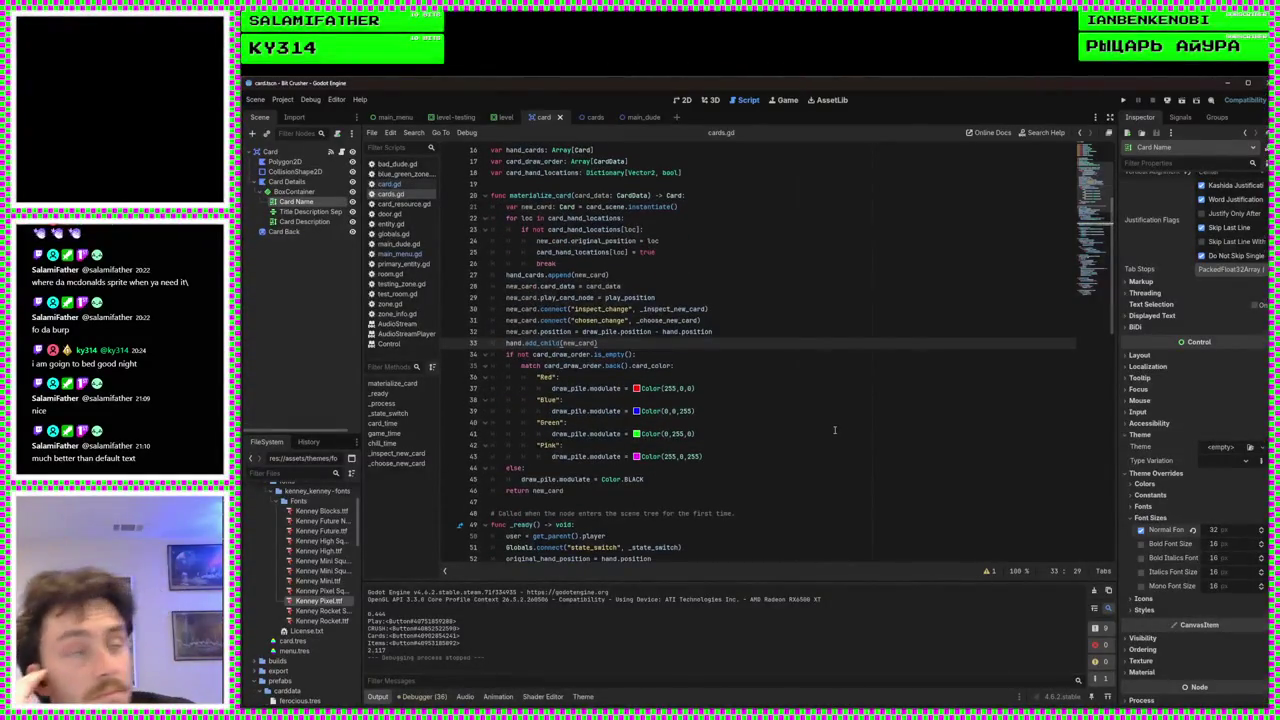
pyautogui.click(688, 102)
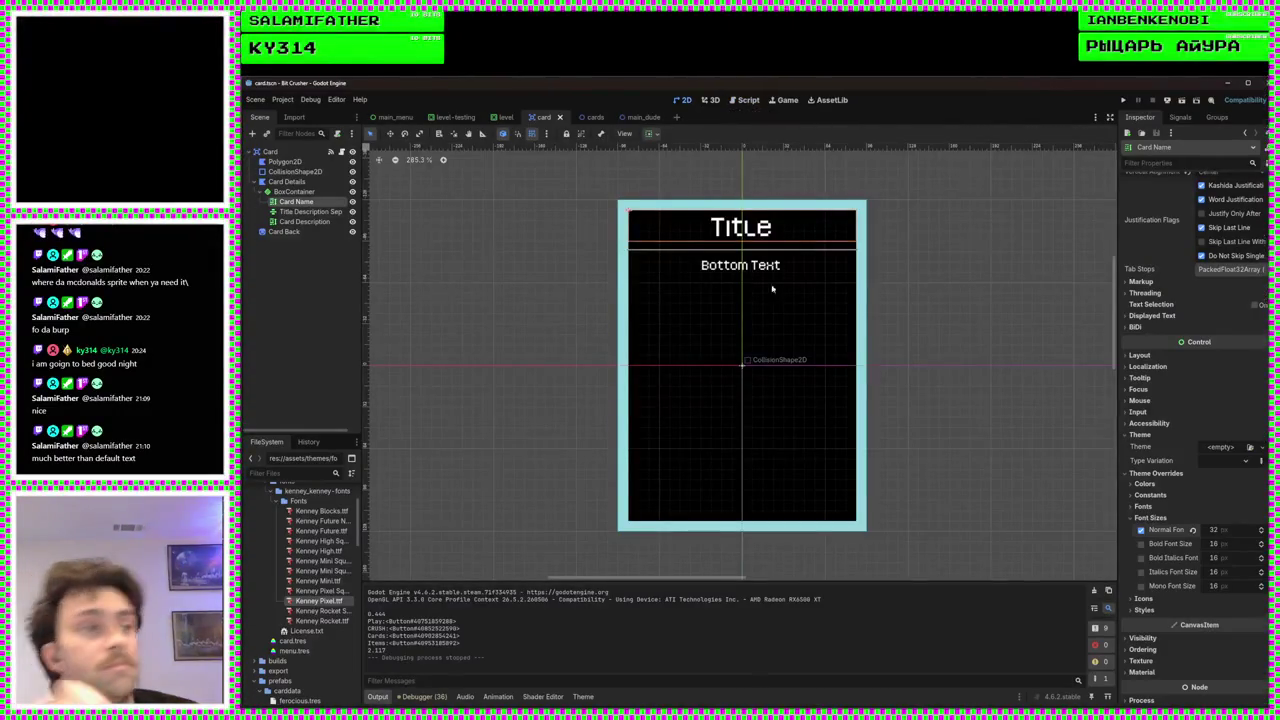
pyautogui.scroll(-2, 761, 352)
pyautogui.click(395, 117)
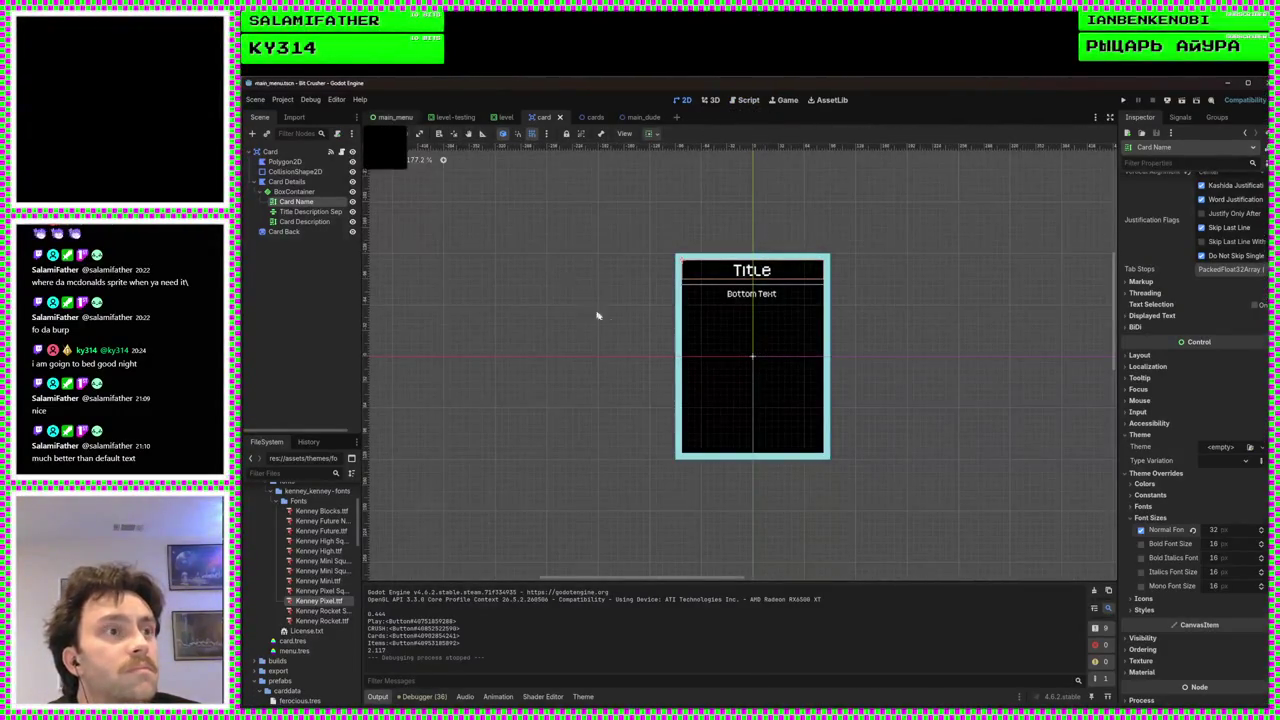
pyautogui.scroll(-2, 786, 423)
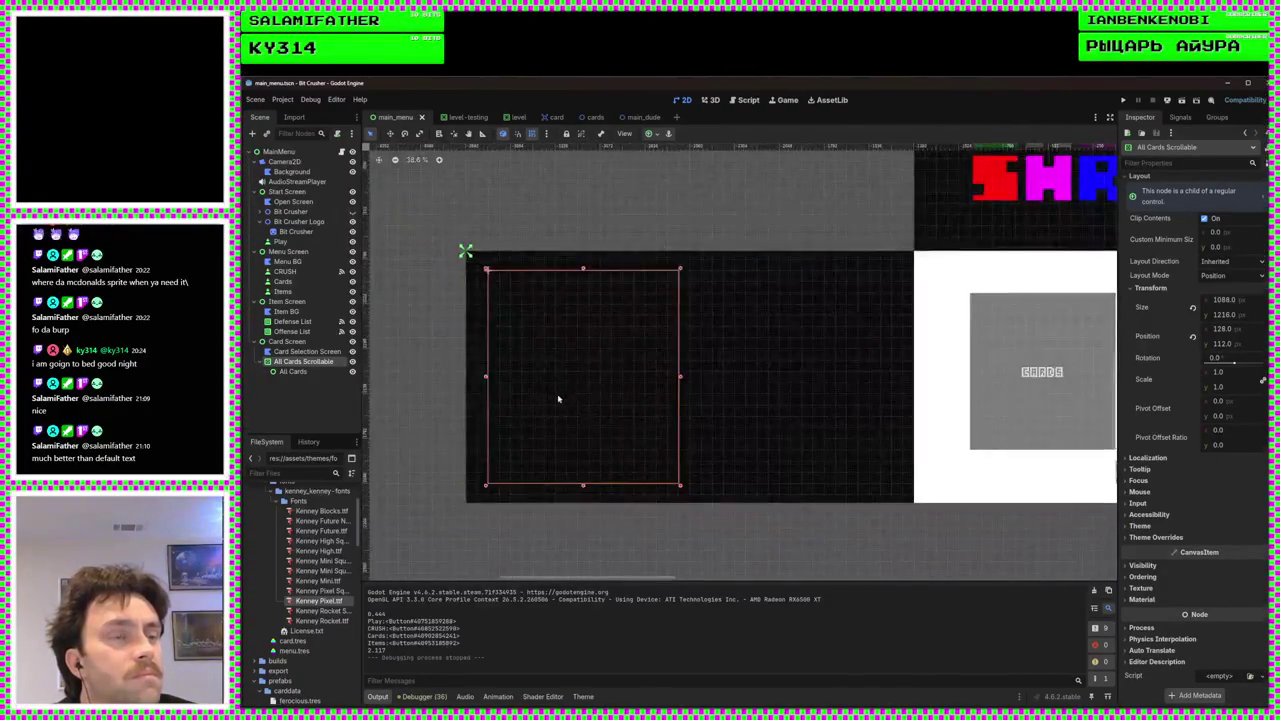
pyautogui.click(1122, 101)
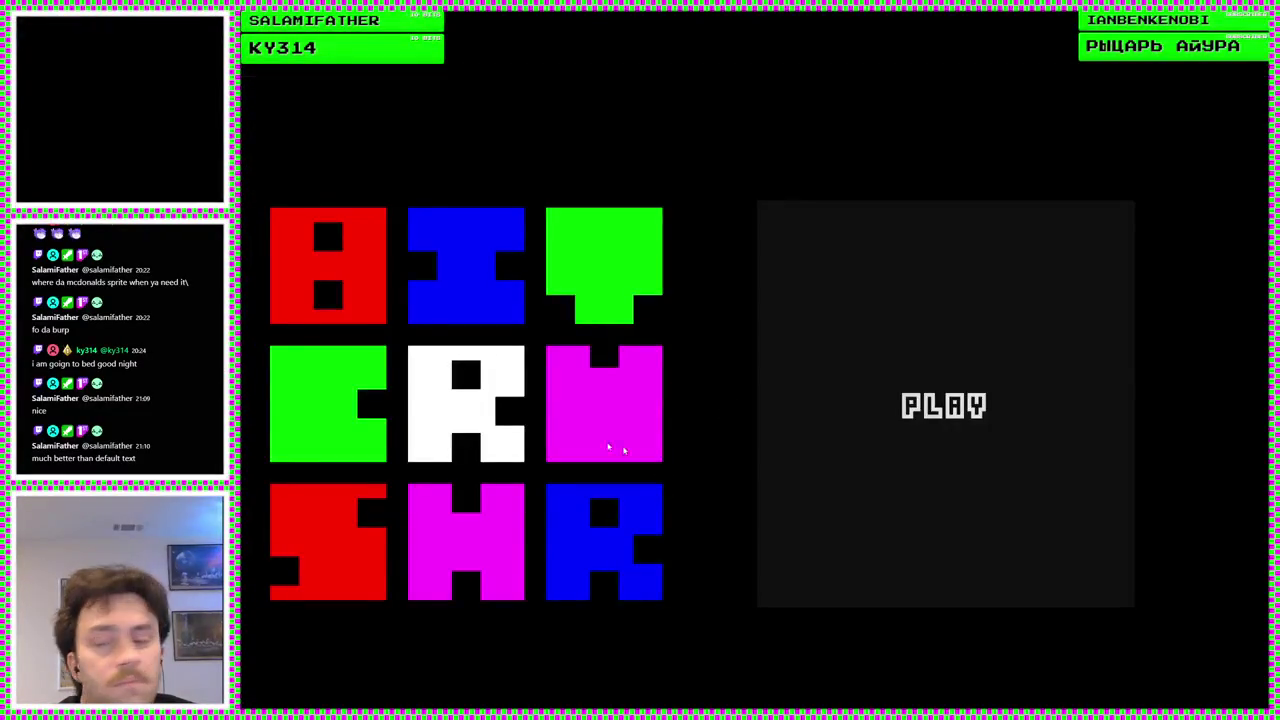
pyautogui.press('F8')
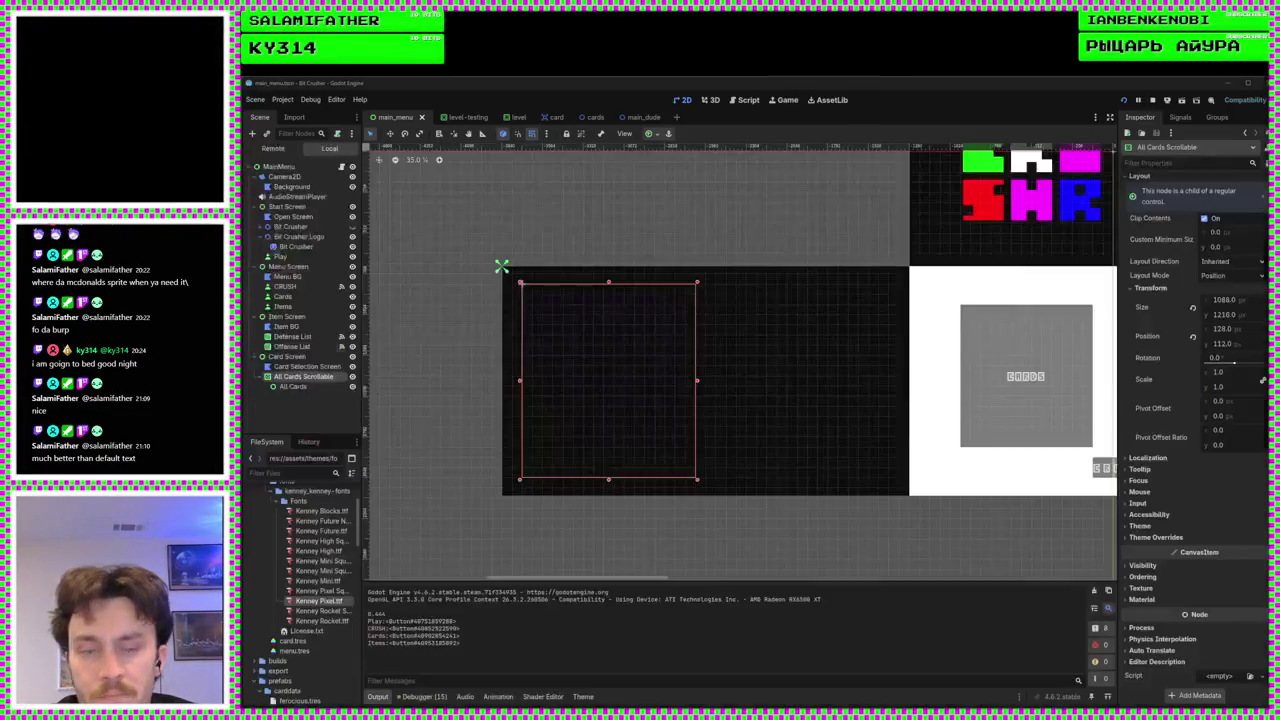
pyautogui.scroll(3, 628, 391)
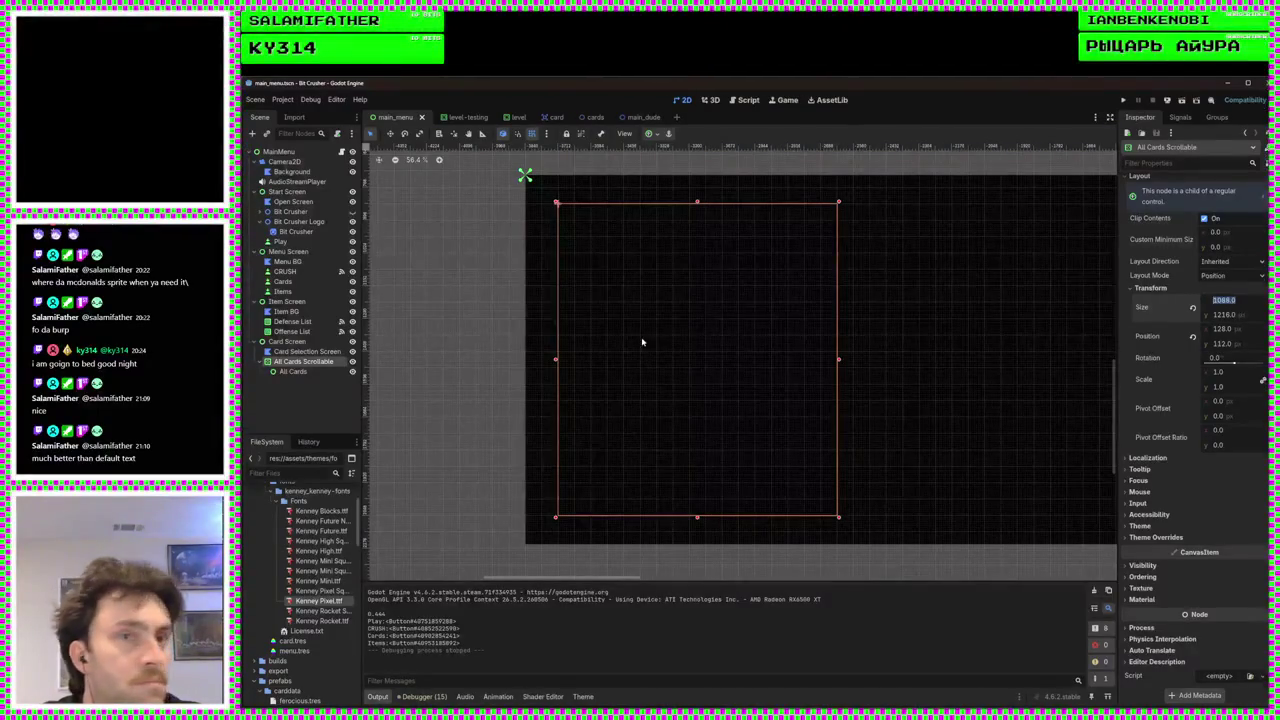
# Move All Cards out of All Cards Scrollable and set its height to 1216
pyautogui.click(292, 372)
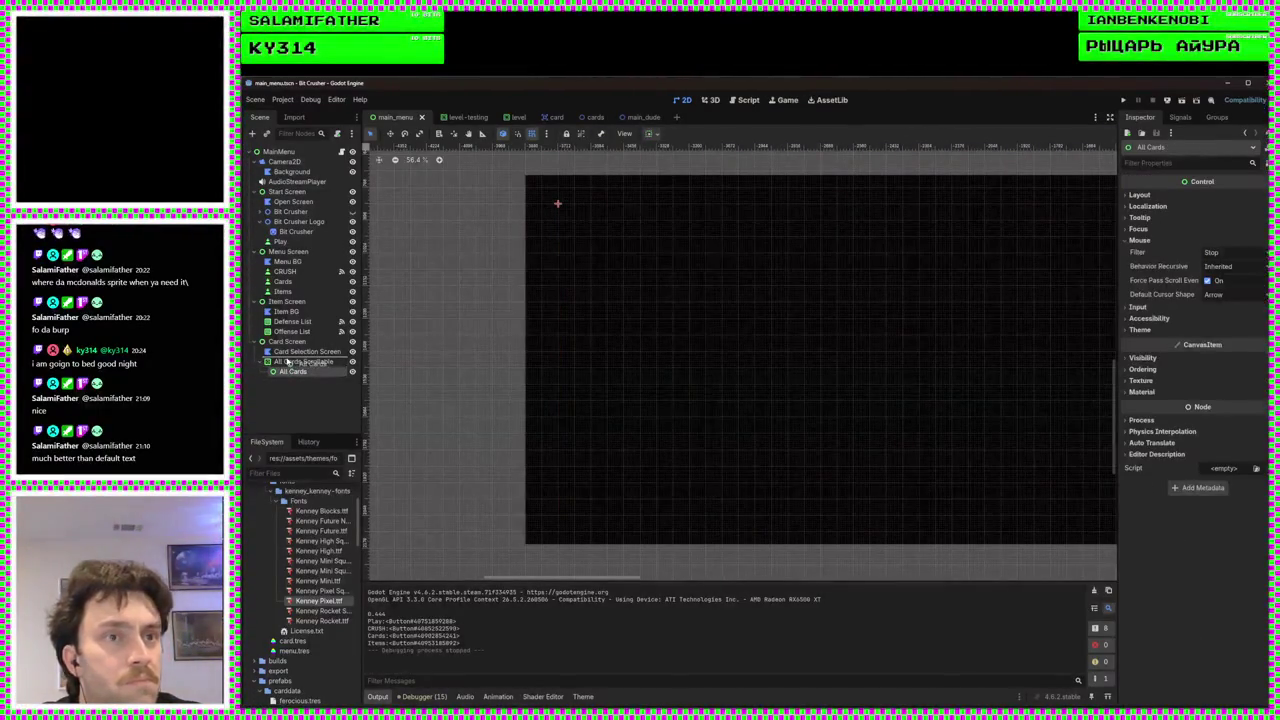
pyautogui.moveTo(288, 364); pyautogui.dragTo(288, 360)
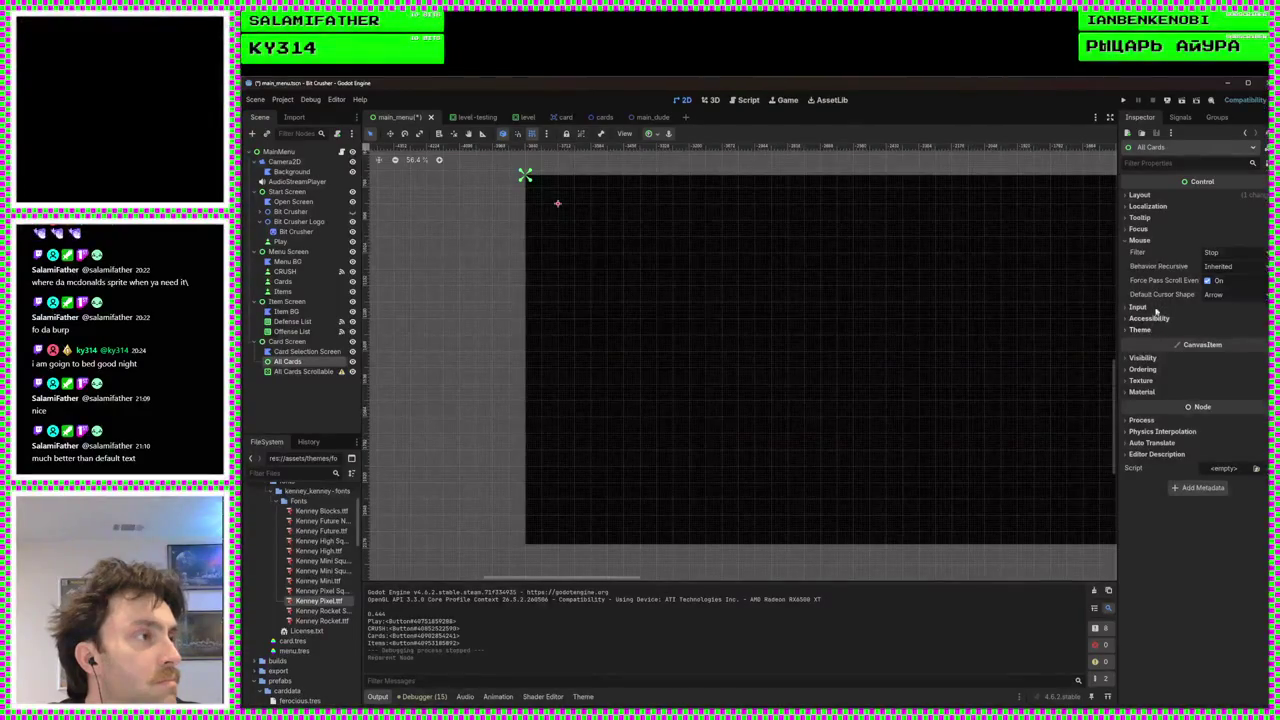
pyautogui.click(1140, 196)
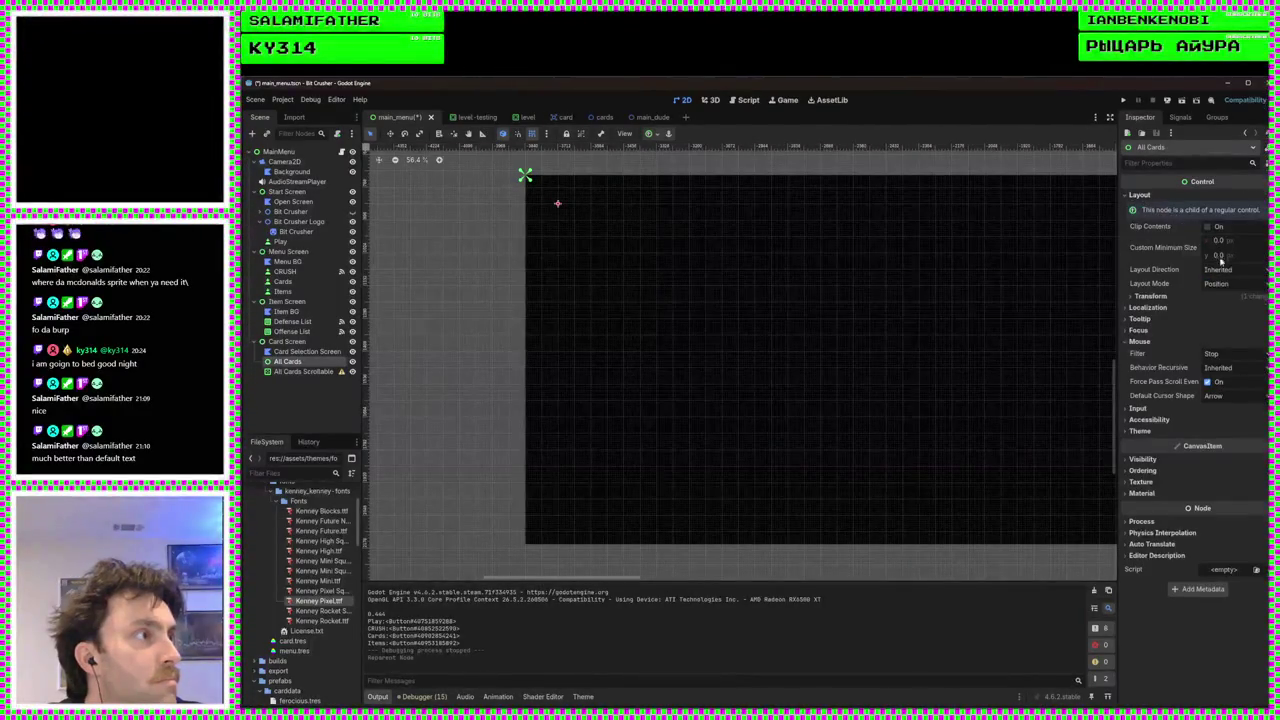
pyautogui.click(1180, 296)
pyautogui.write('1216')
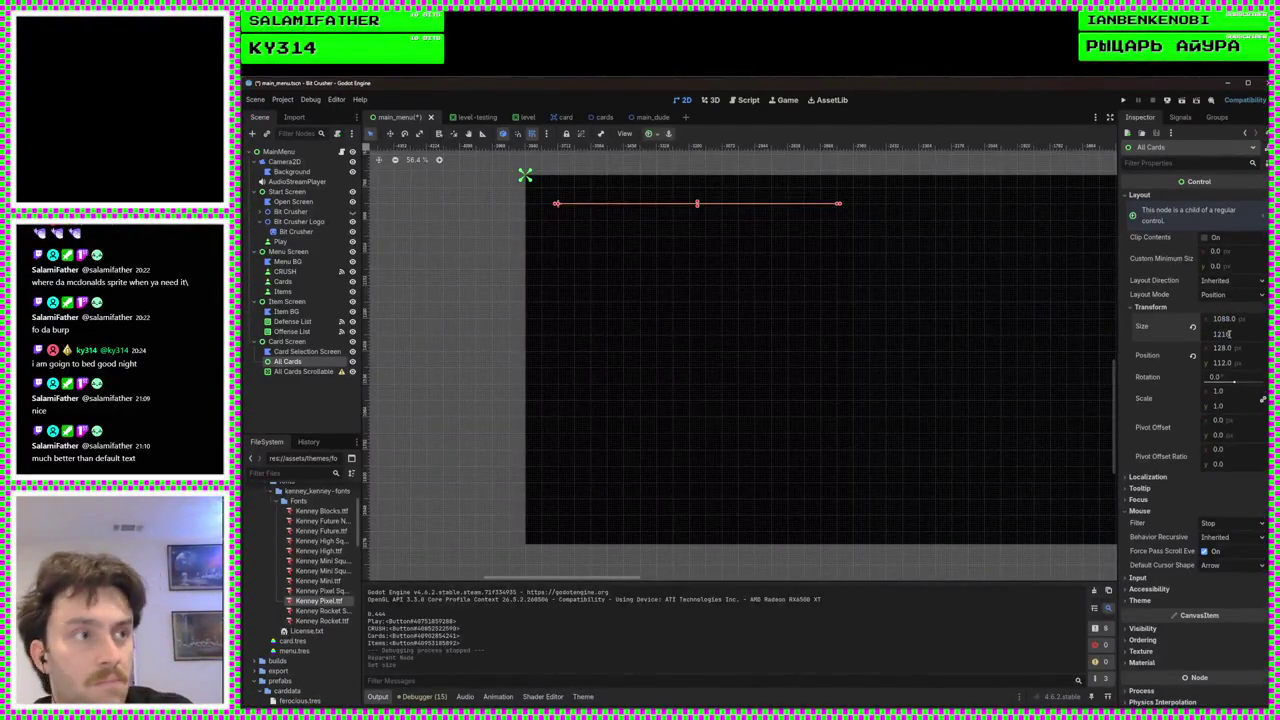
pyautogui.press('Return')
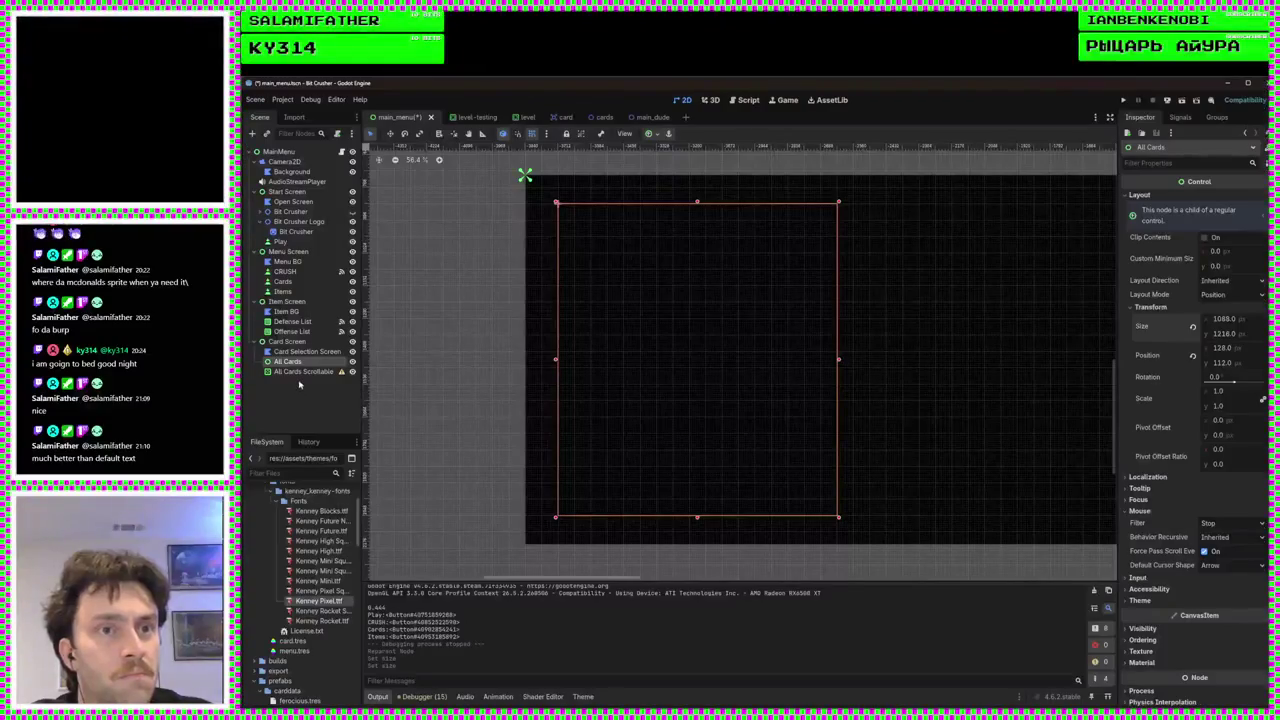
# Delete the All Cards Scrollable node, save the scene, and run the project
pyautogui.click(299, 374)
pyautogui.press('Delete')
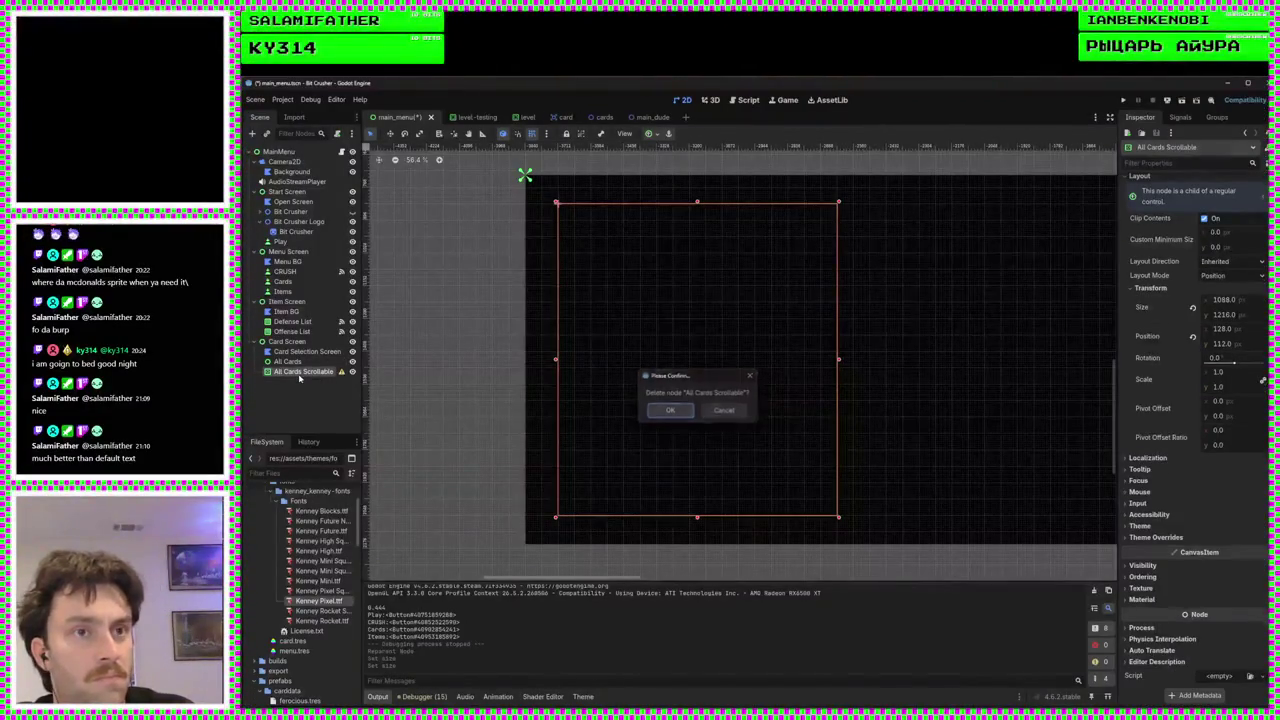
pyautogui.press('Return')
pyautogui.hotkey('ctrl', 's')
pyautogui.click(1125, 101)
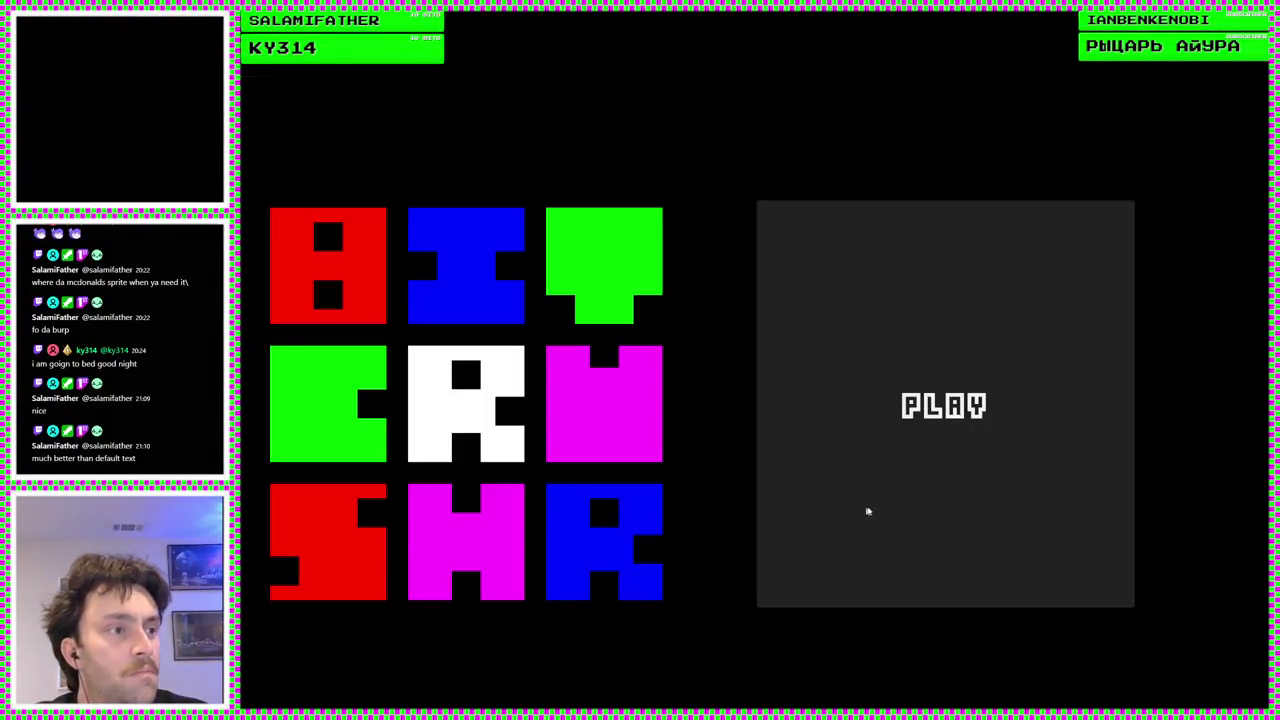
# Open the card collection via PLAY and CARDS, then view the Revolted and Timid card descriptions
pyautogui.click(866, 511)
pyautogui.click(513, 534)
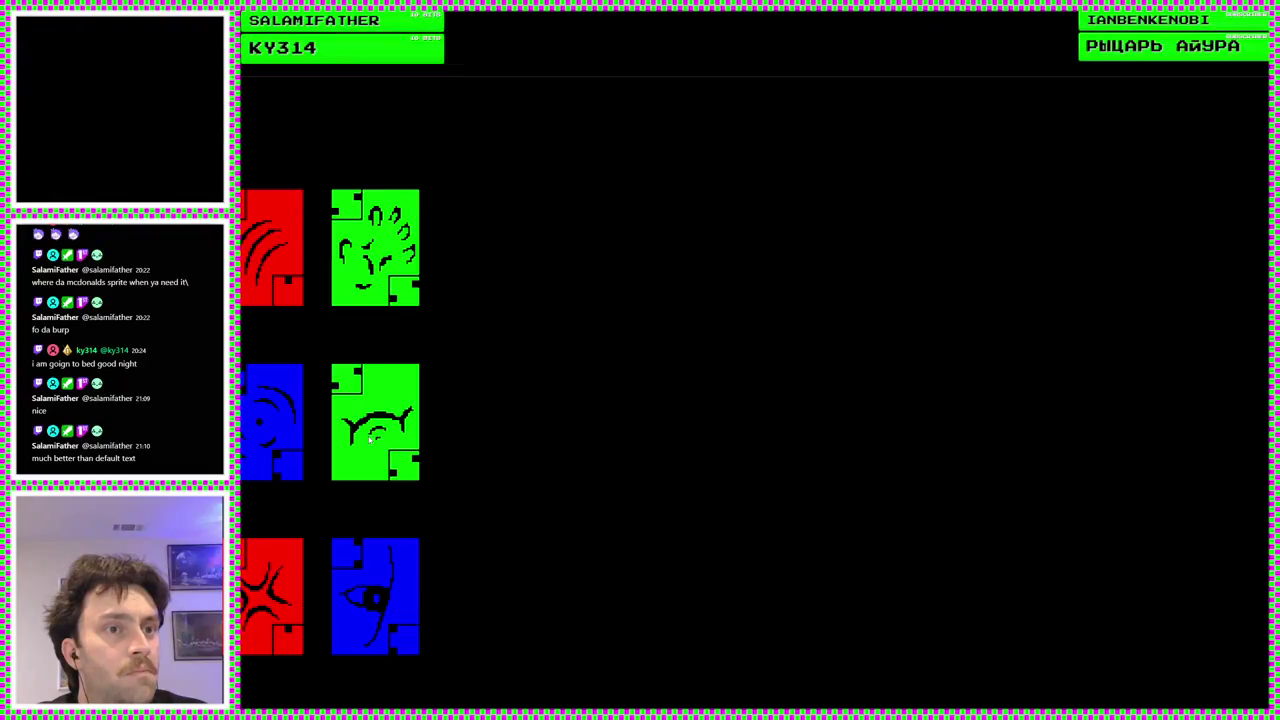
pyautogui.click(381, 482)
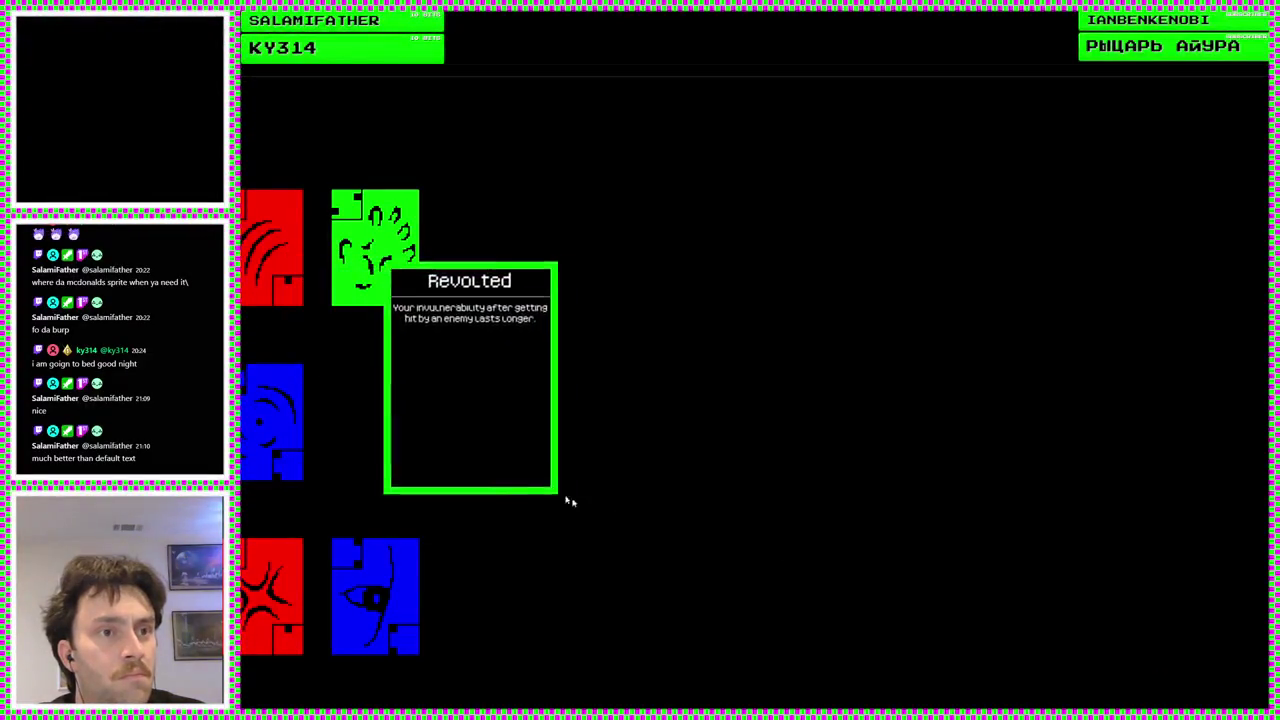
pyautogui.click(367, 588)
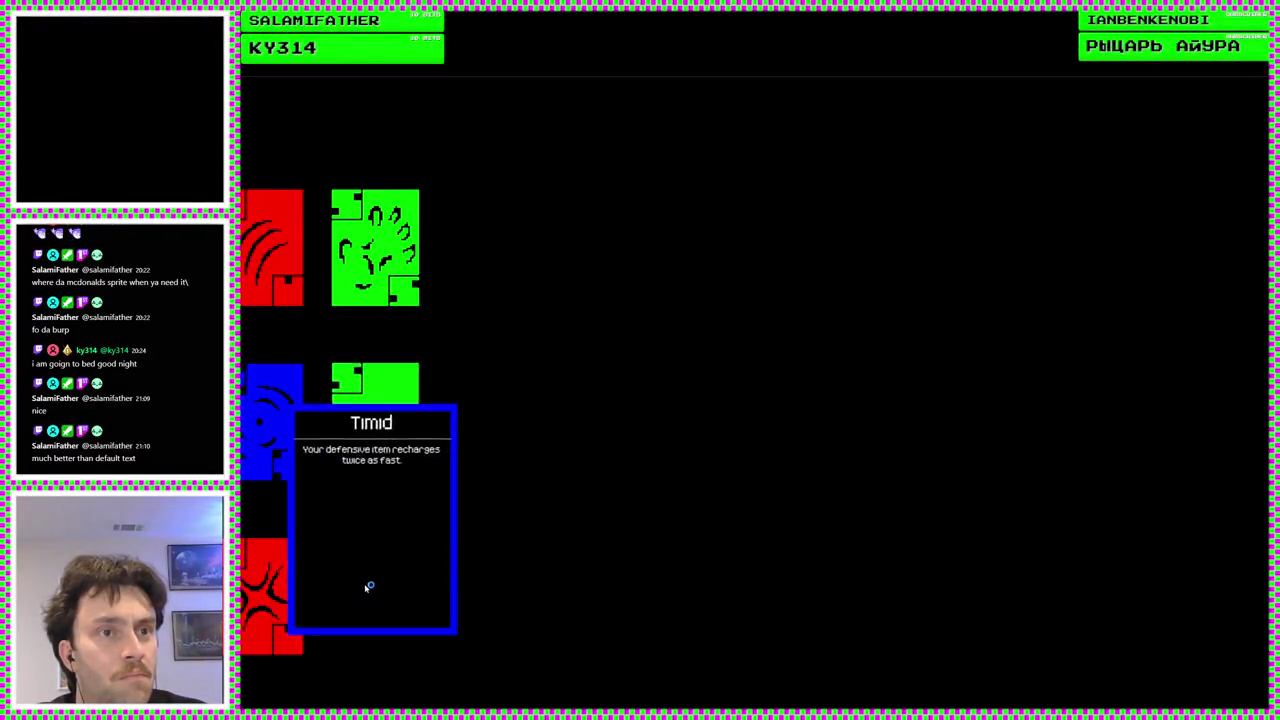
pyautogui.click(545, 559)
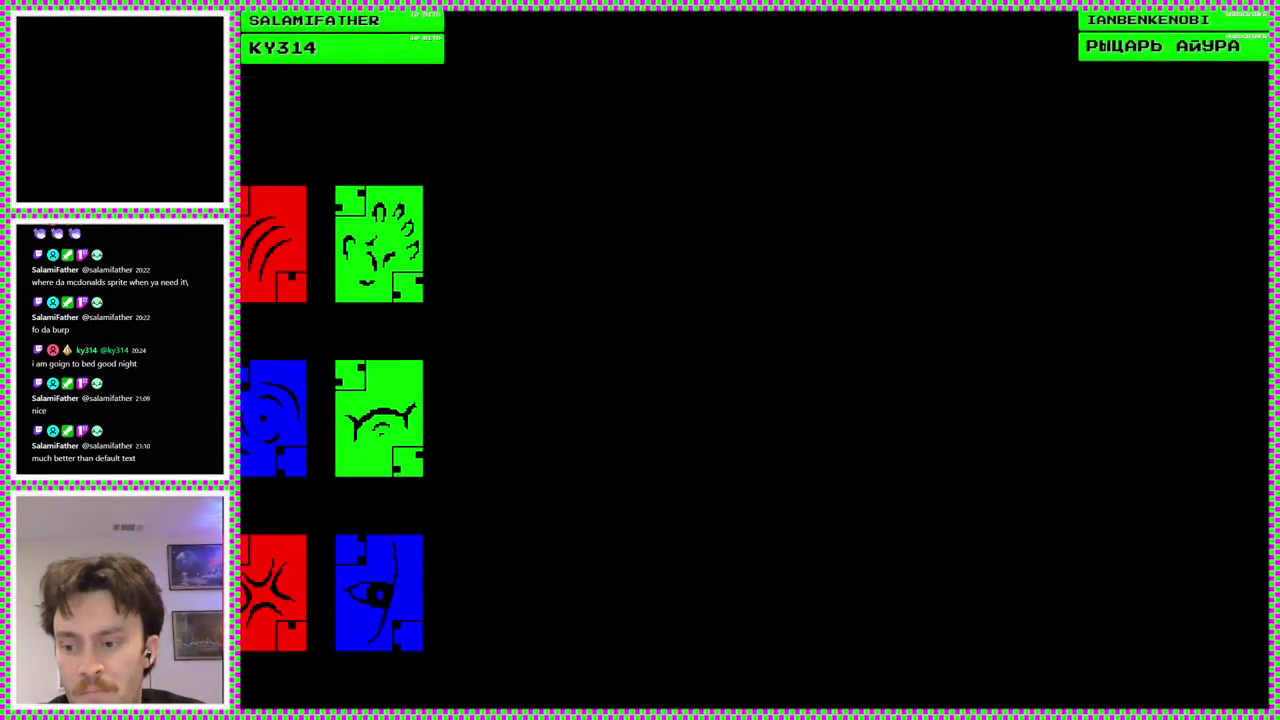
# Stop the game, set All Cards' Physics Interpolation Mode to On, save the scene and rerun
pyautogui.press('F8')
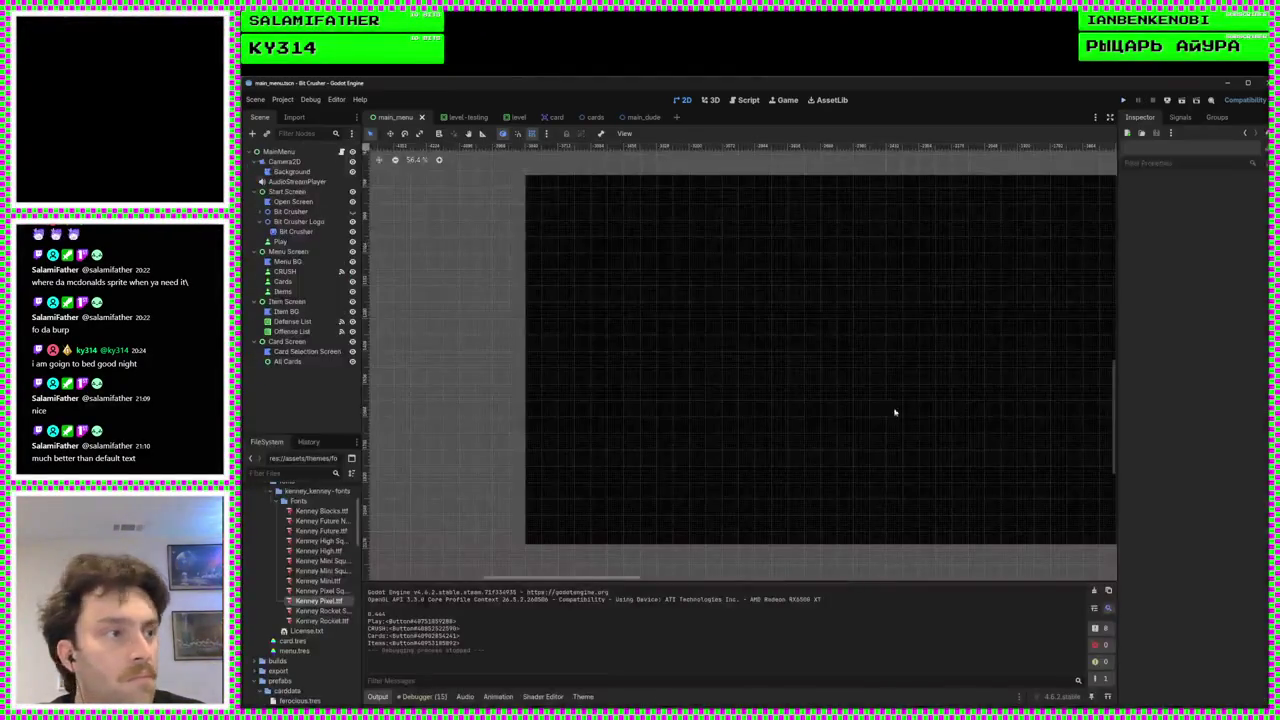
pyautogui.click(338, 361)
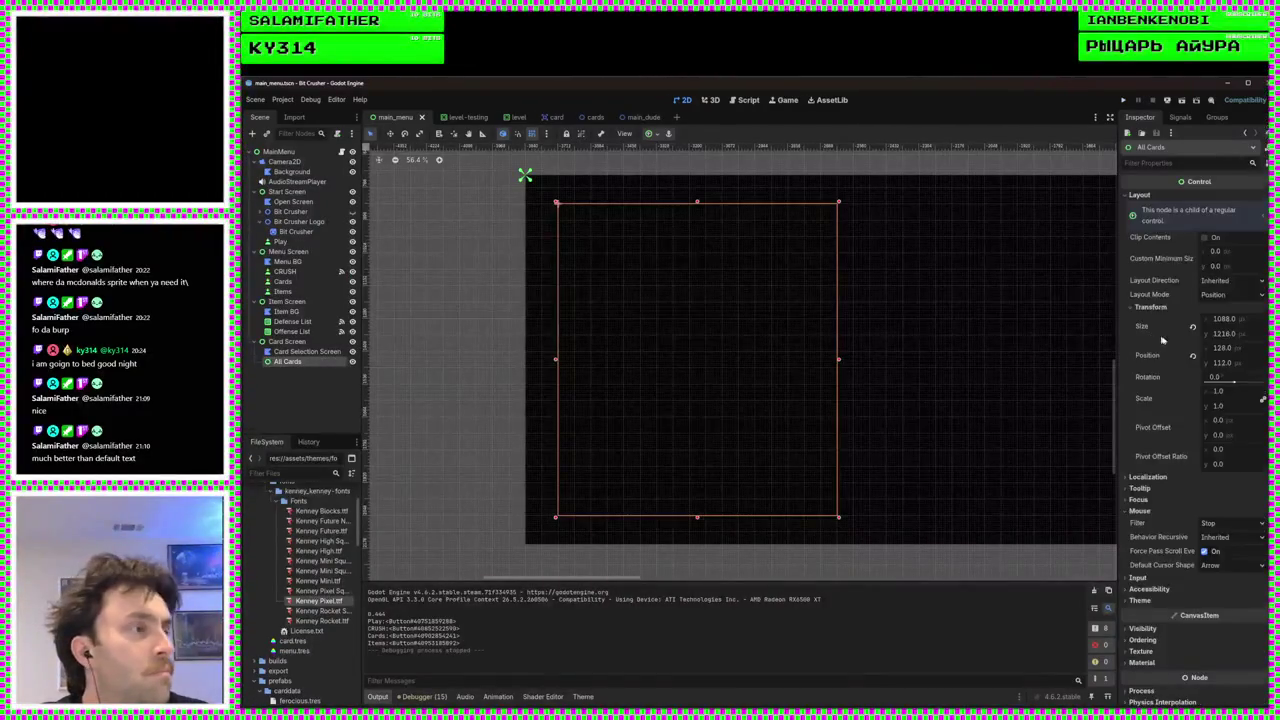
pyautogui.scroll(-3, 1175, 457)
pyautogui.click(1138, 515)
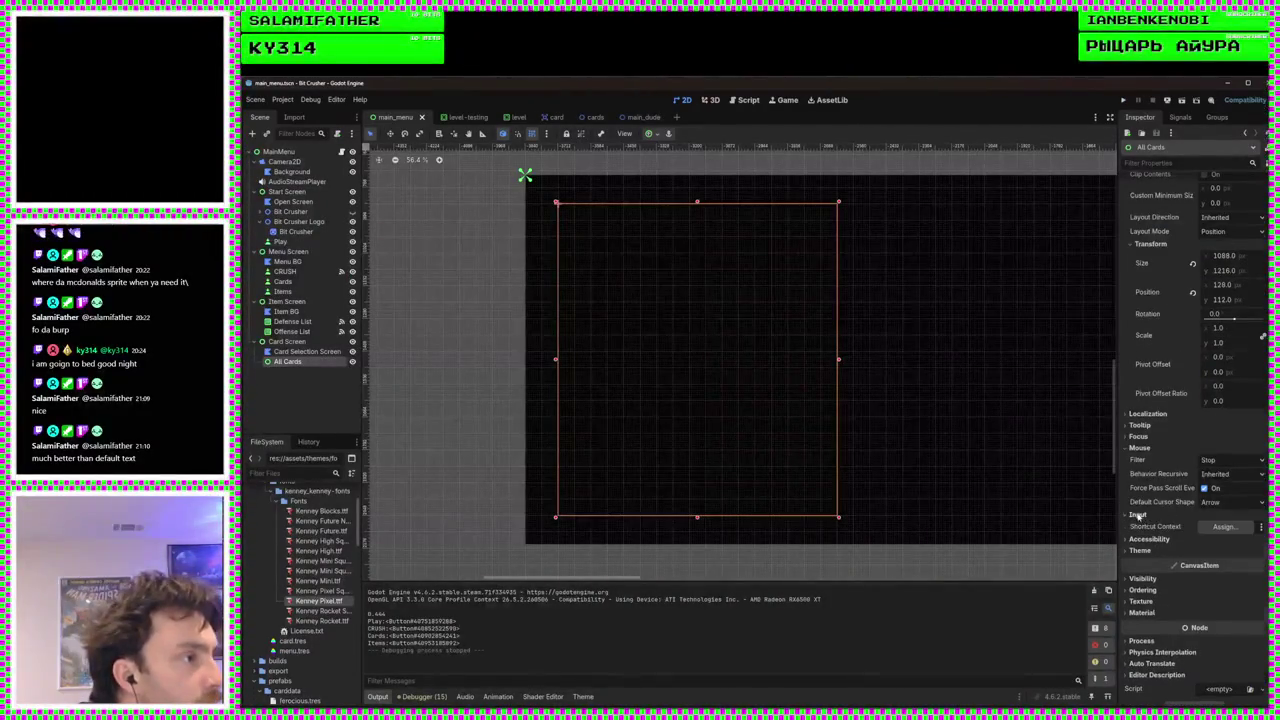
pyautogui.click(1145, 515)
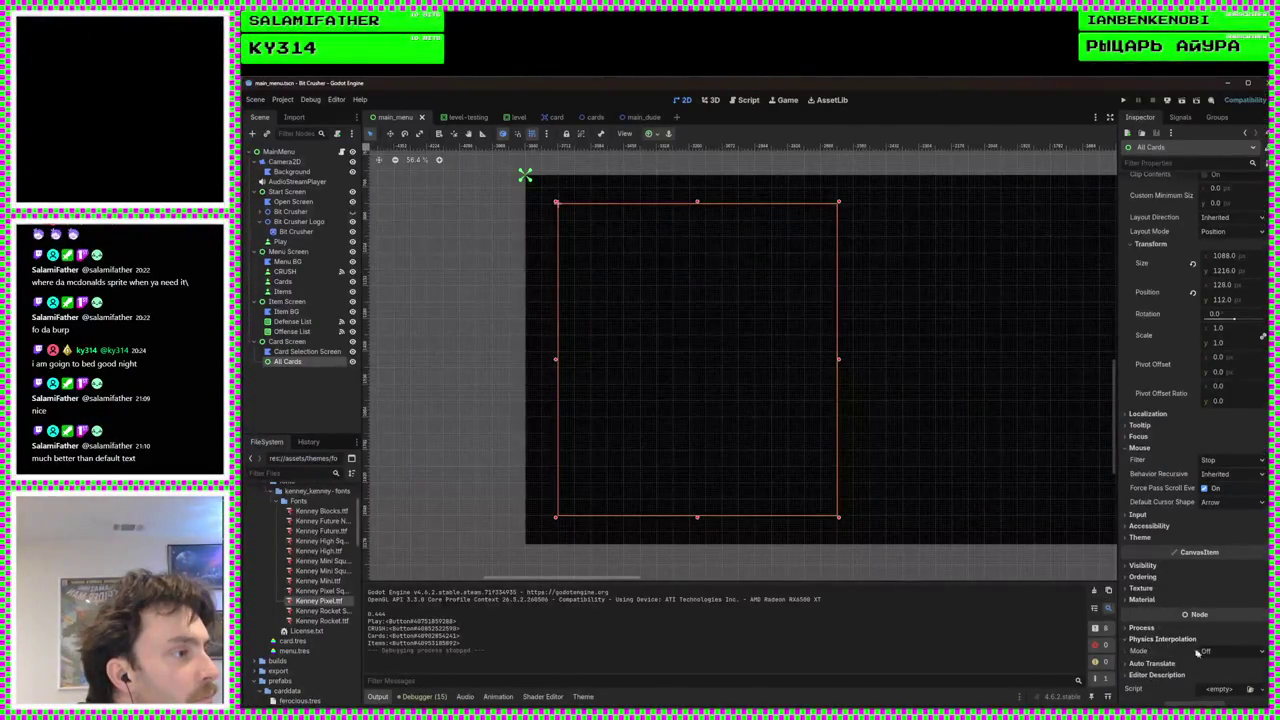
pyautogui.hotkey('ctrl', 'z')
pyautogui.hotkey('ctrl', 's')
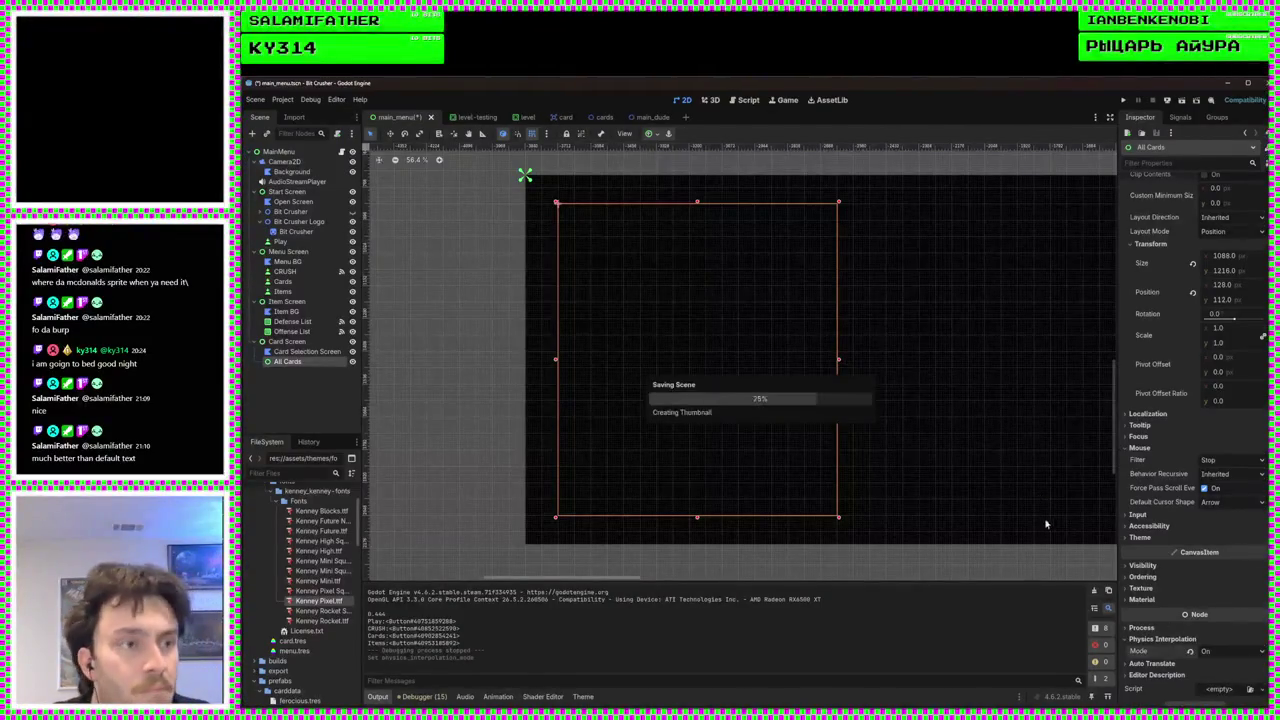
pyautogui.click(1124, 101)
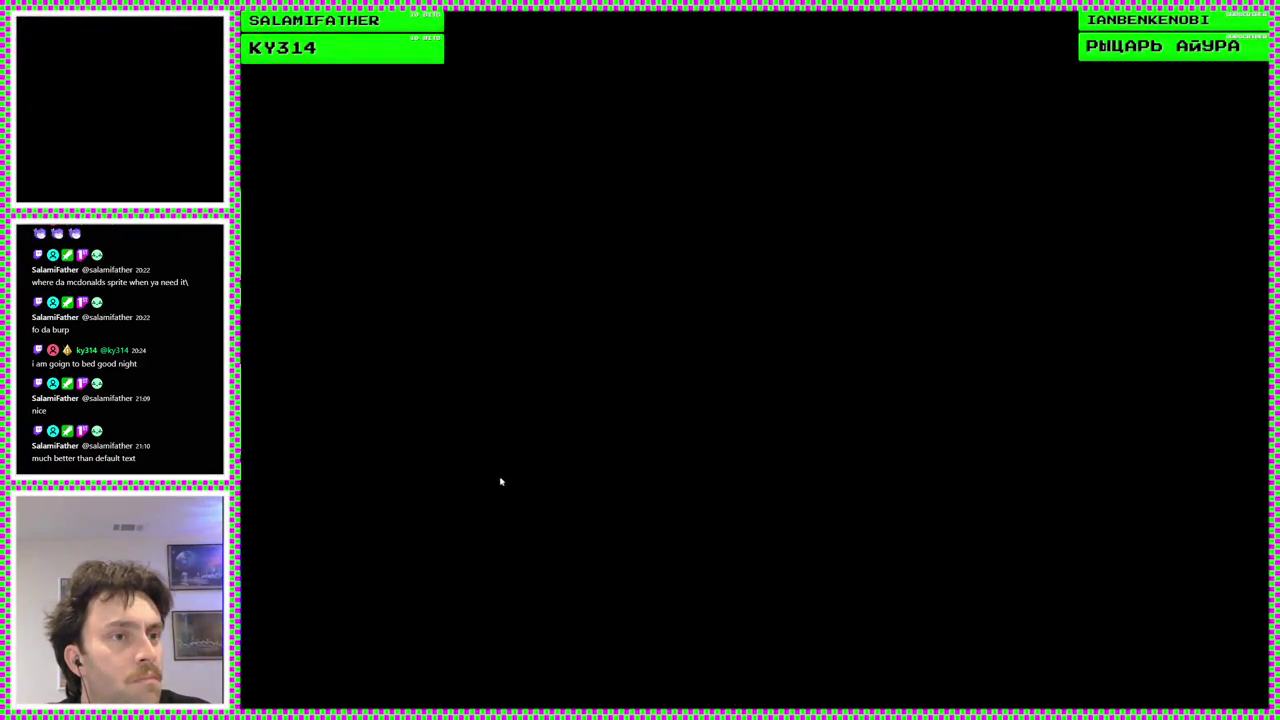
# Hover the cards to see their description tooltips and click two cards to test choosing
pyautogui.moveTo(364, 443)
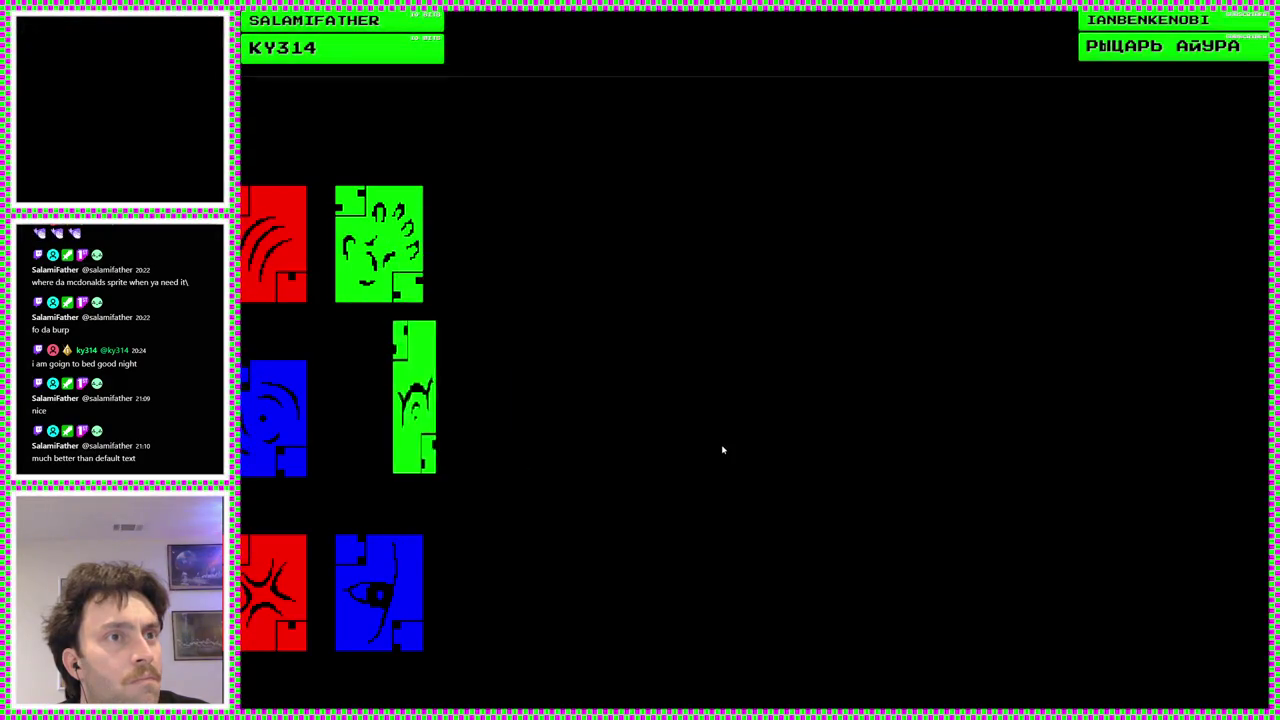
pyautogui.moveTo(388, 585)
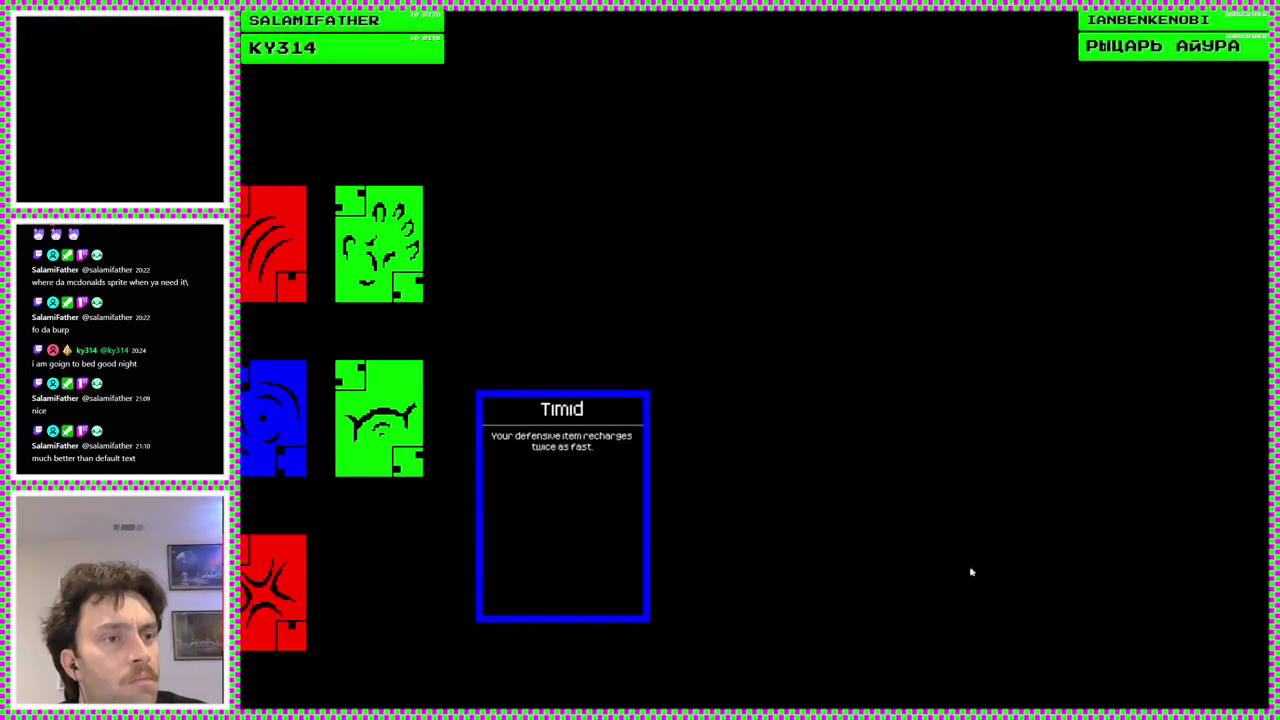
pyautogui.moveTo(265, 598)
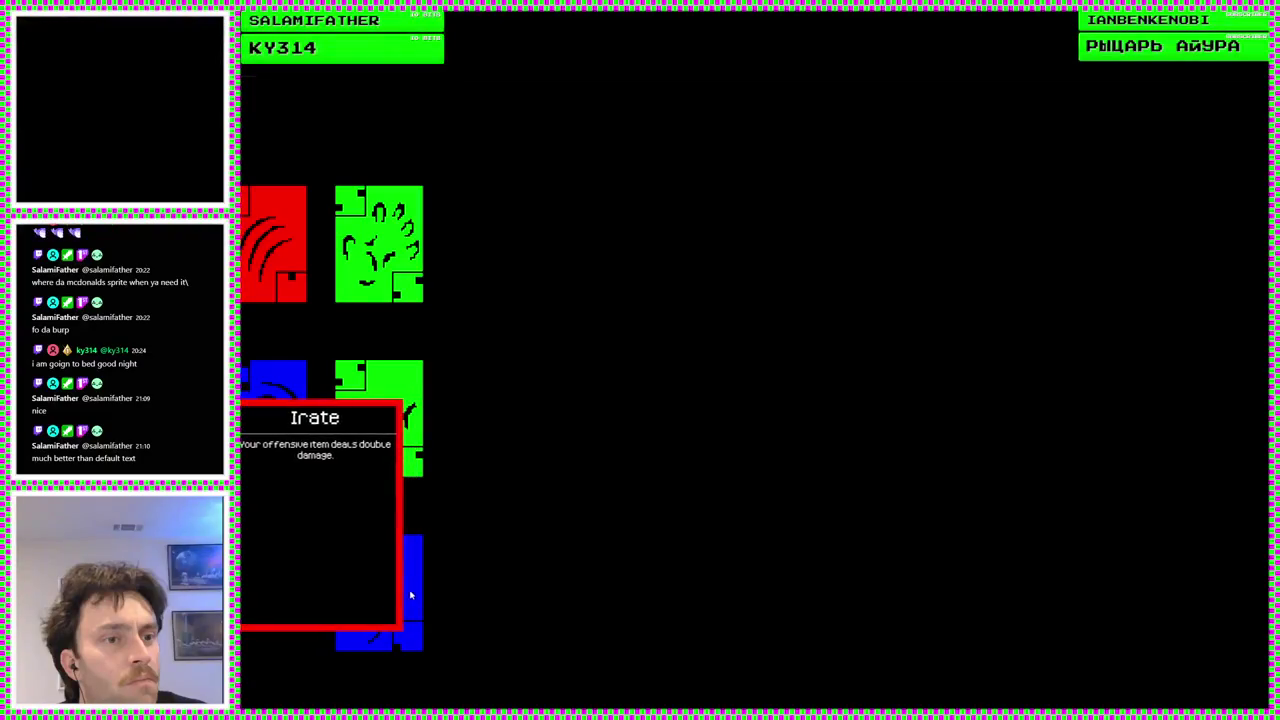
pyautogui.moveTo(406, 591)
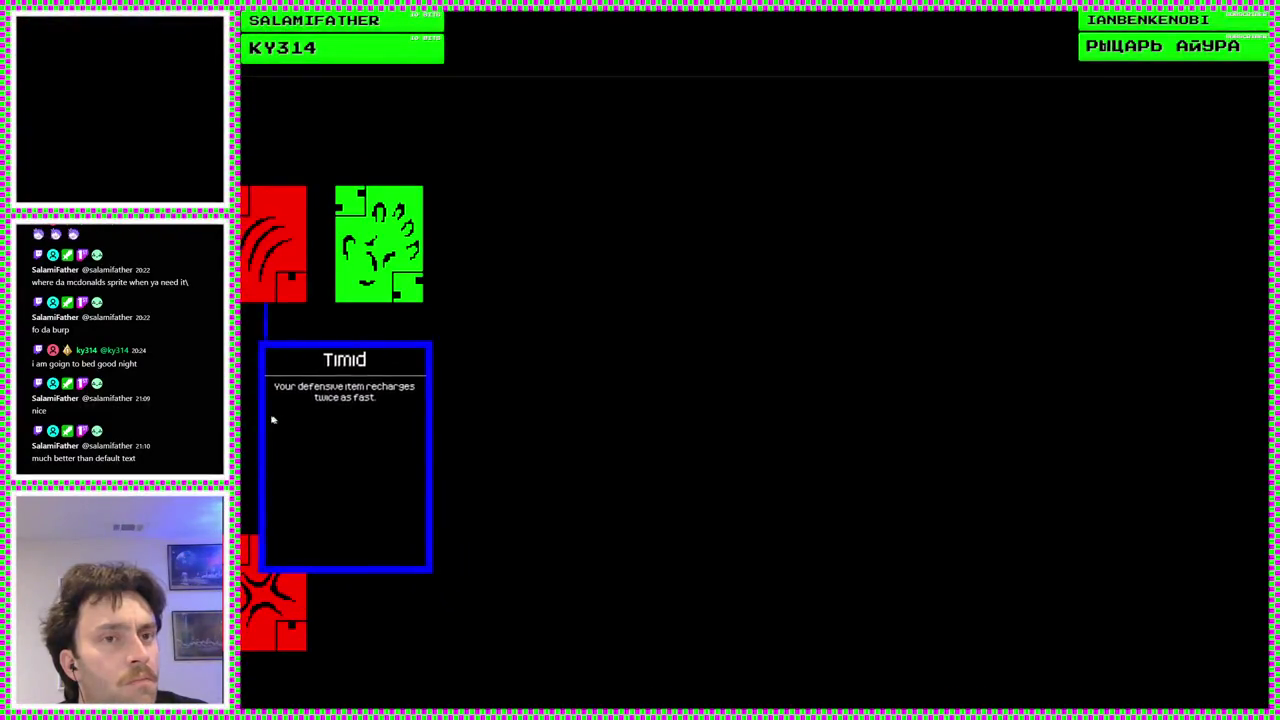
pyautogui.click(393, 270)
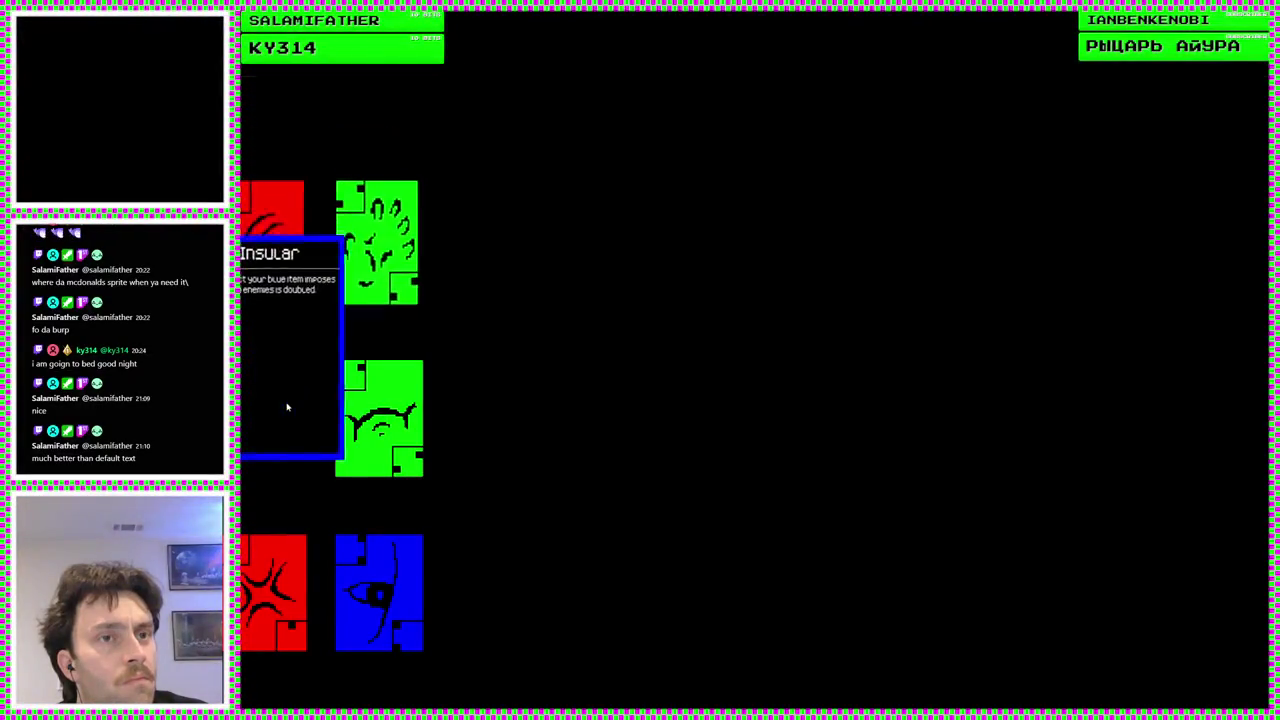
pyautogui.moveTo(379, 572)
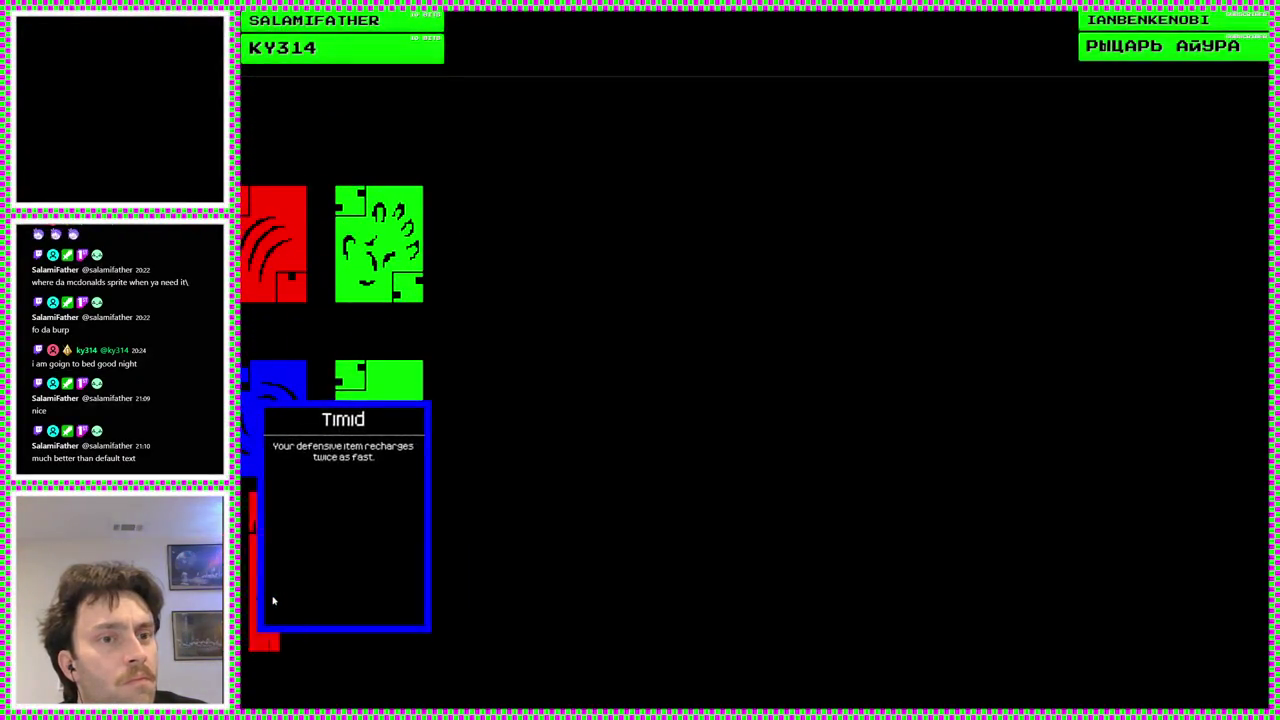
pyautogui.moveTo(277, 417)
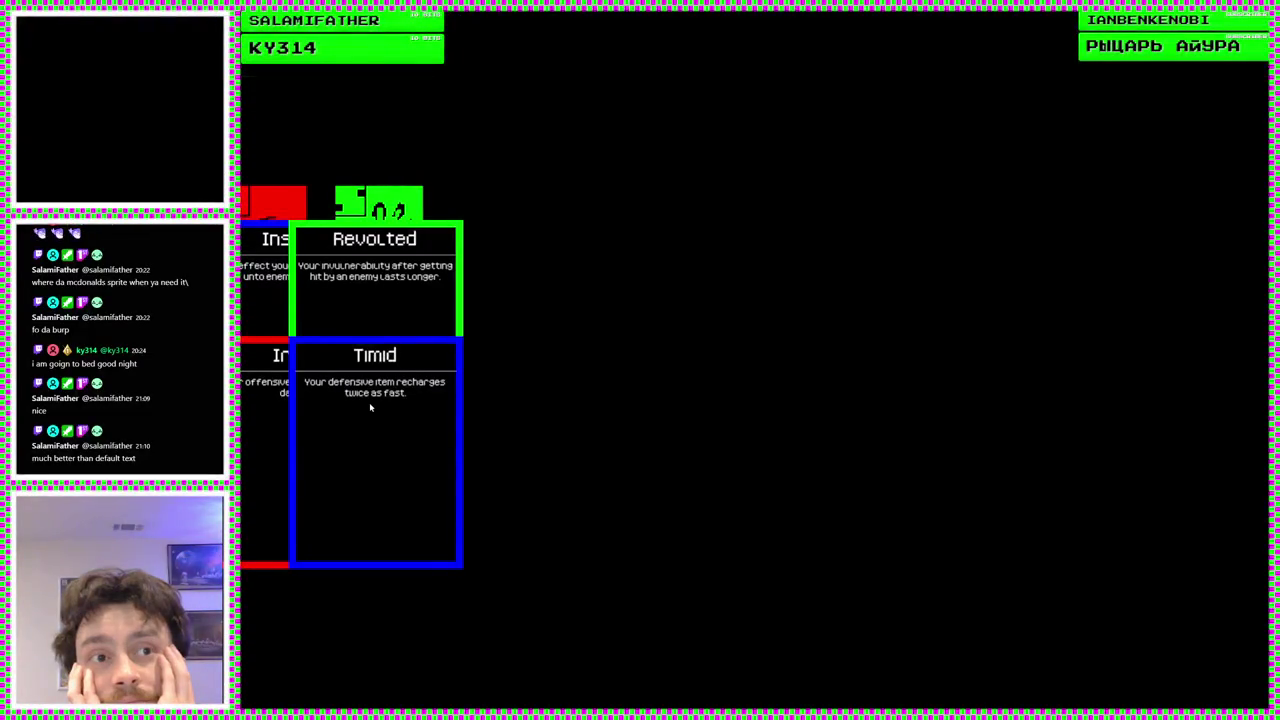
pyautogui.click(369, 404)
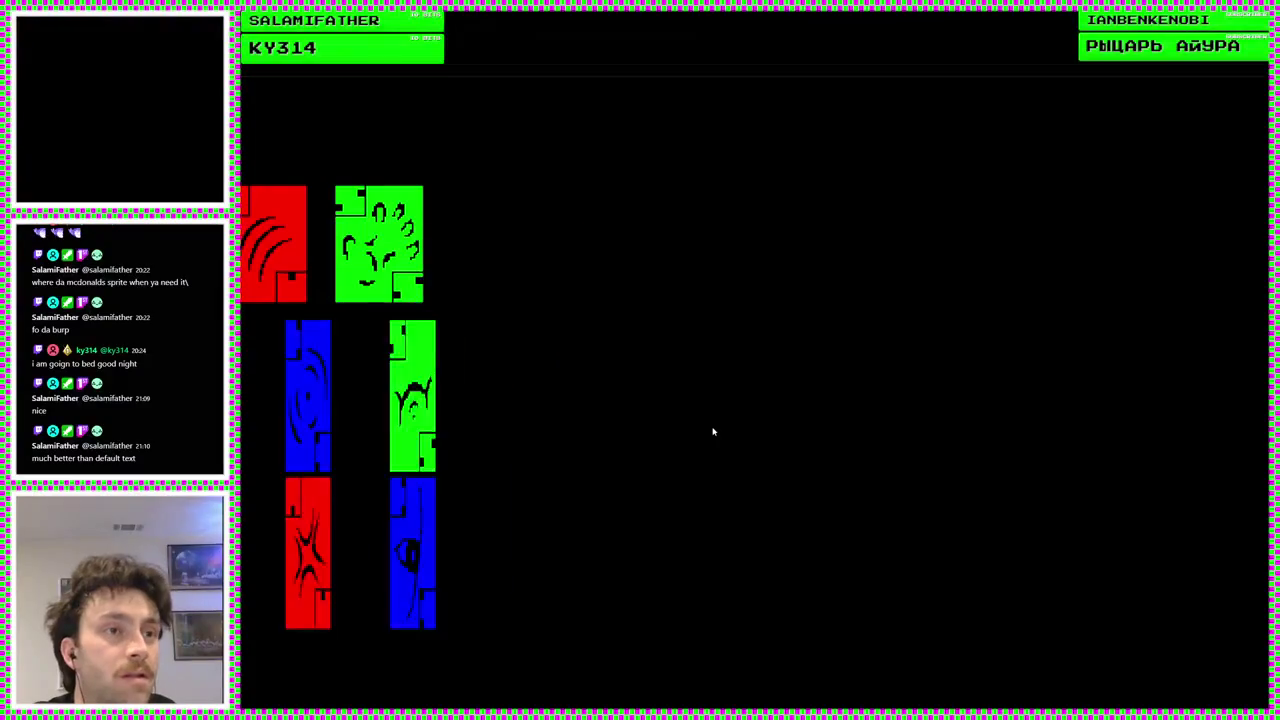
# Open the middle green card's details, choose the bottom blue and red cards, then stop the game
pyautogui.moveTo(374, 200)
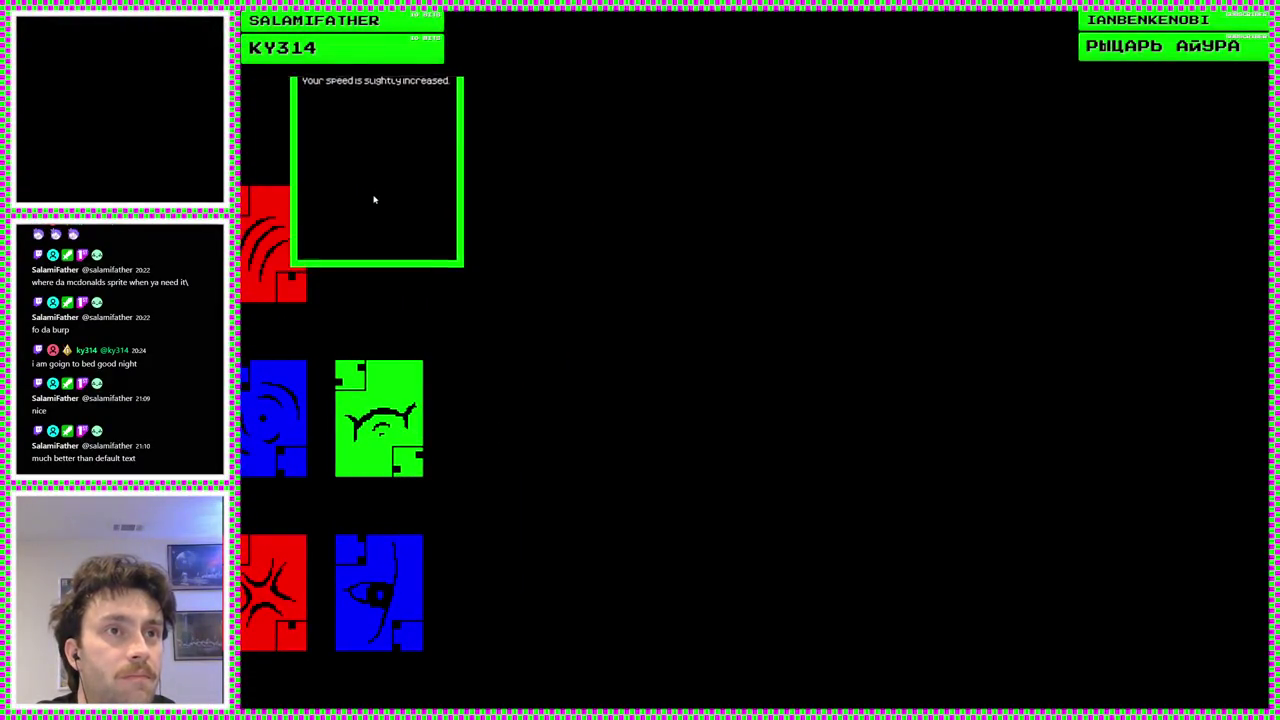
pyautogui.moveTo(271, 286)
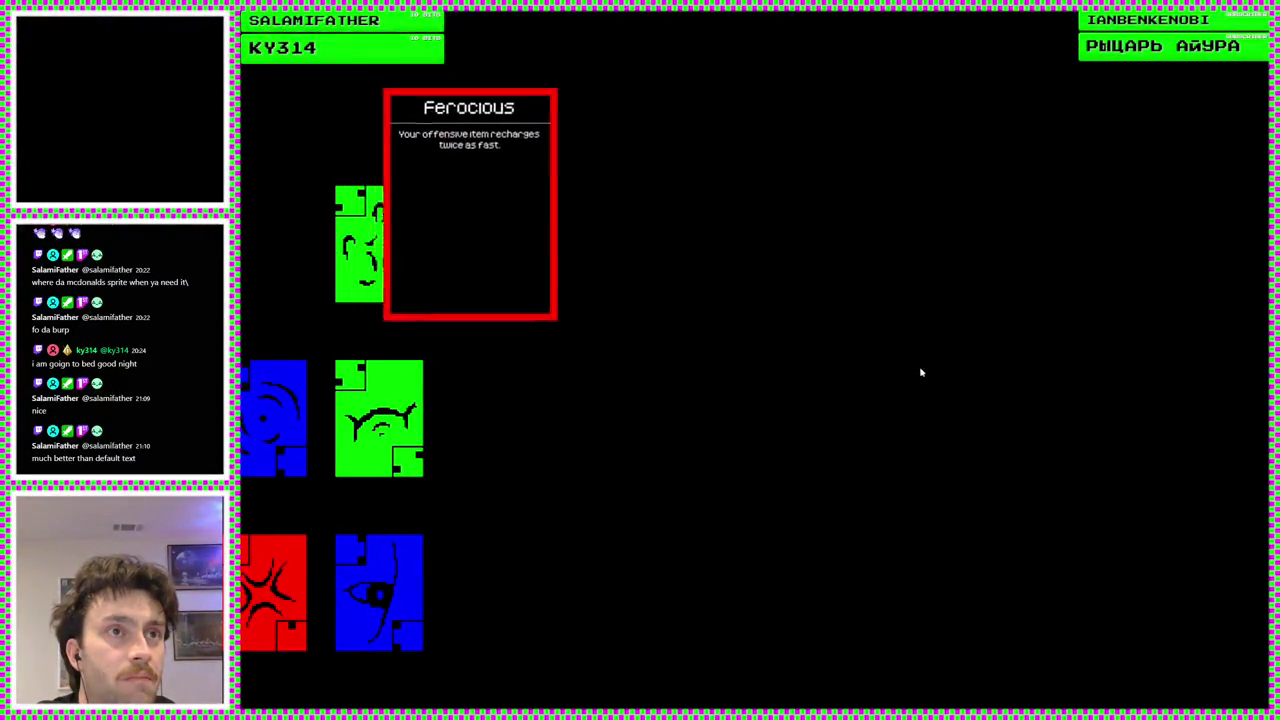
pyautogui.moveTo(375, 440)
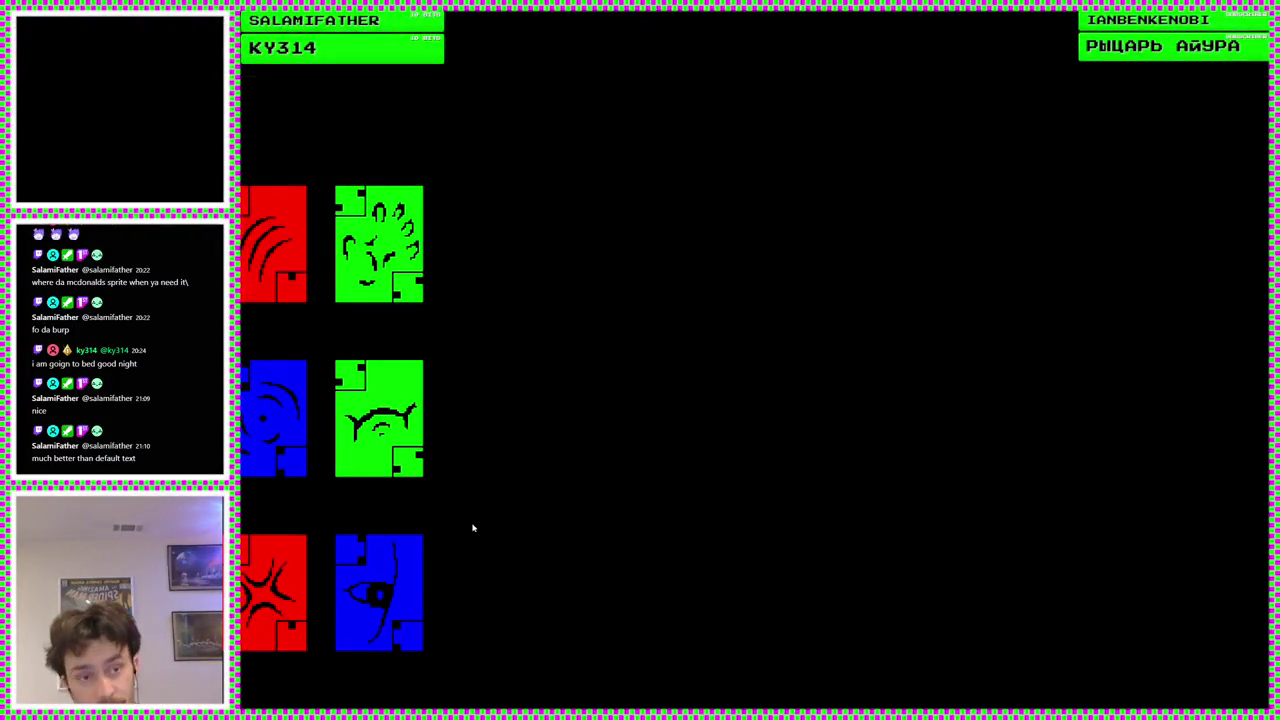
pyautogui.click(403, 451)
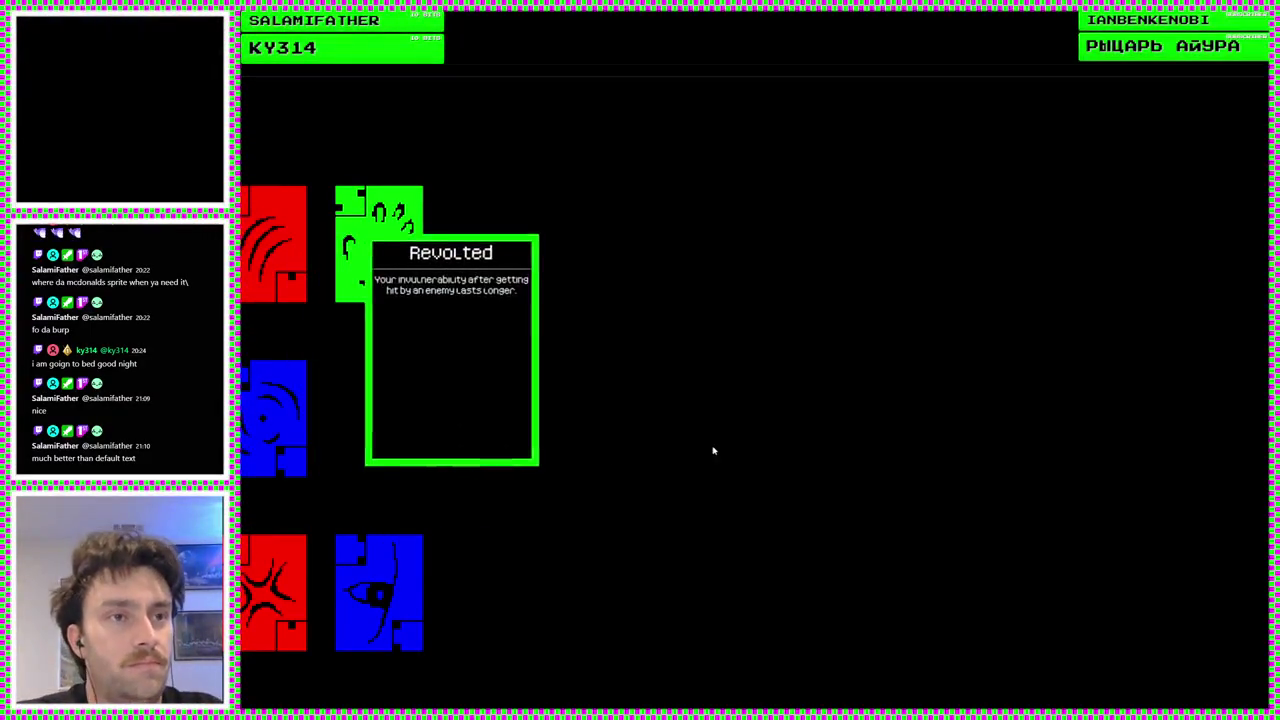
pyautogui.click(374, 594)
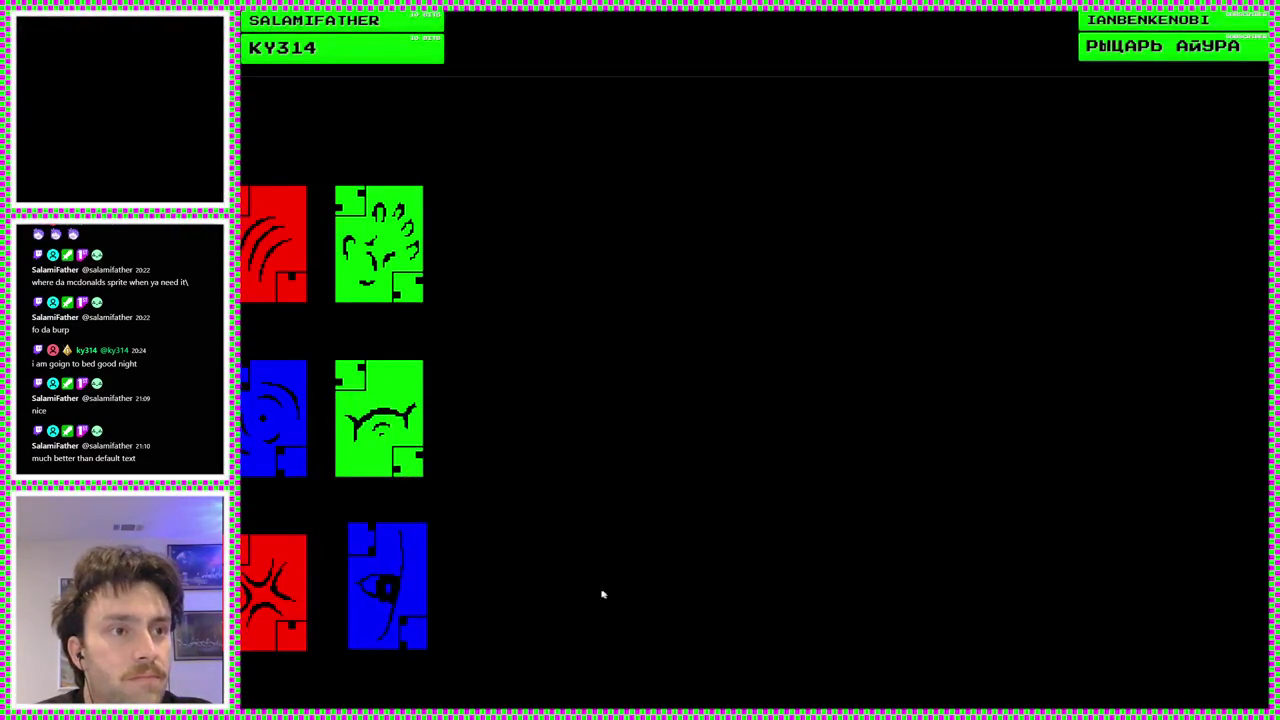
pyautogui.click(294, 611)
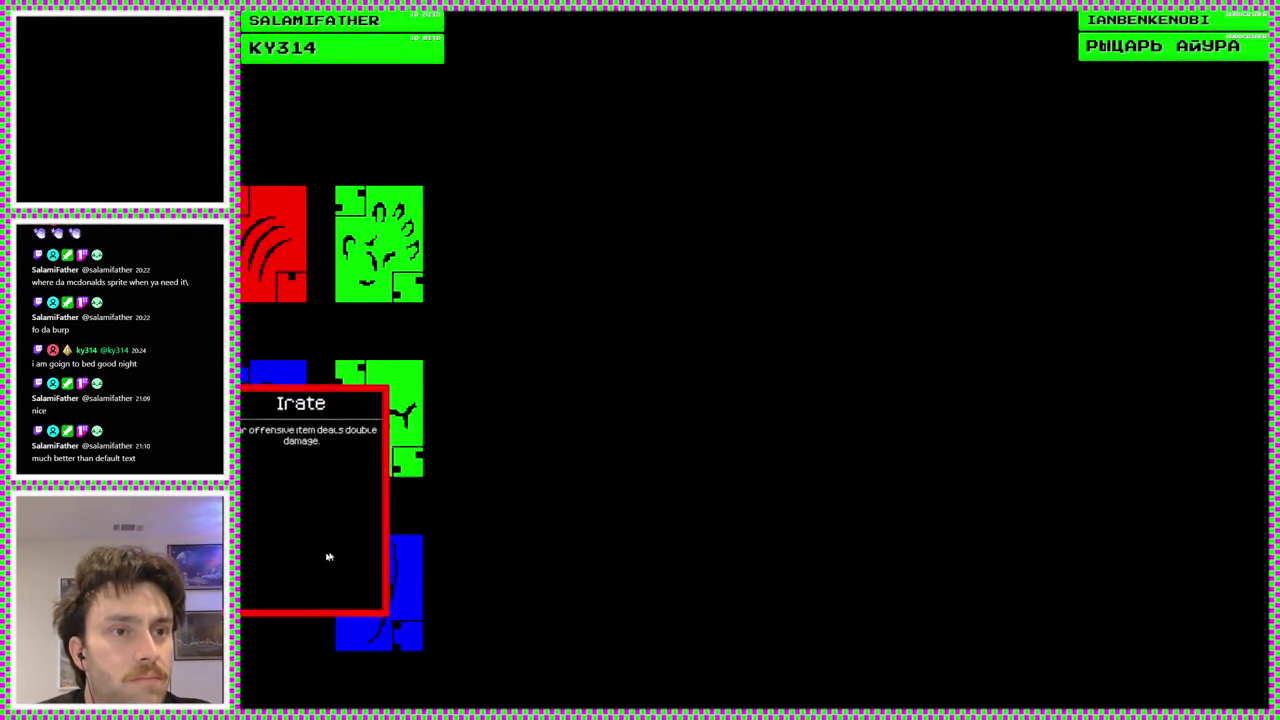
pyautogui.press('F8')
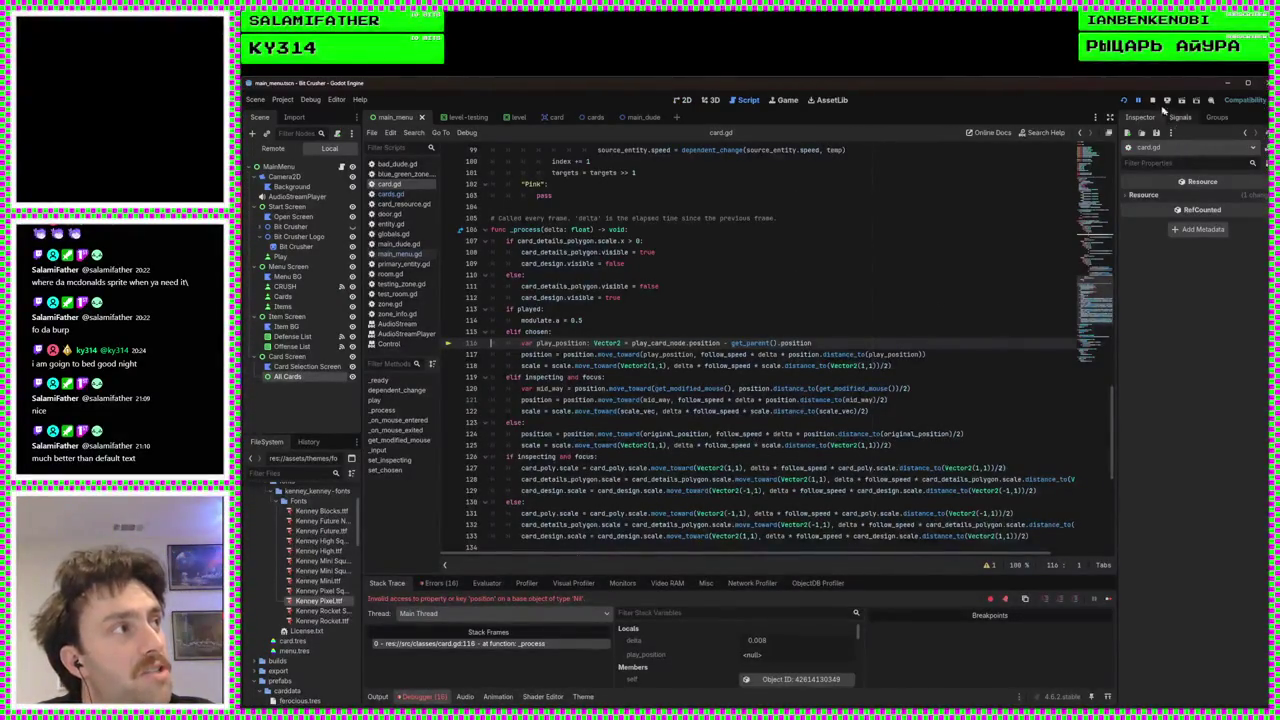
# End the debug session and view the card screen in the 2D workspace
pyautogui.click(1153, 101)
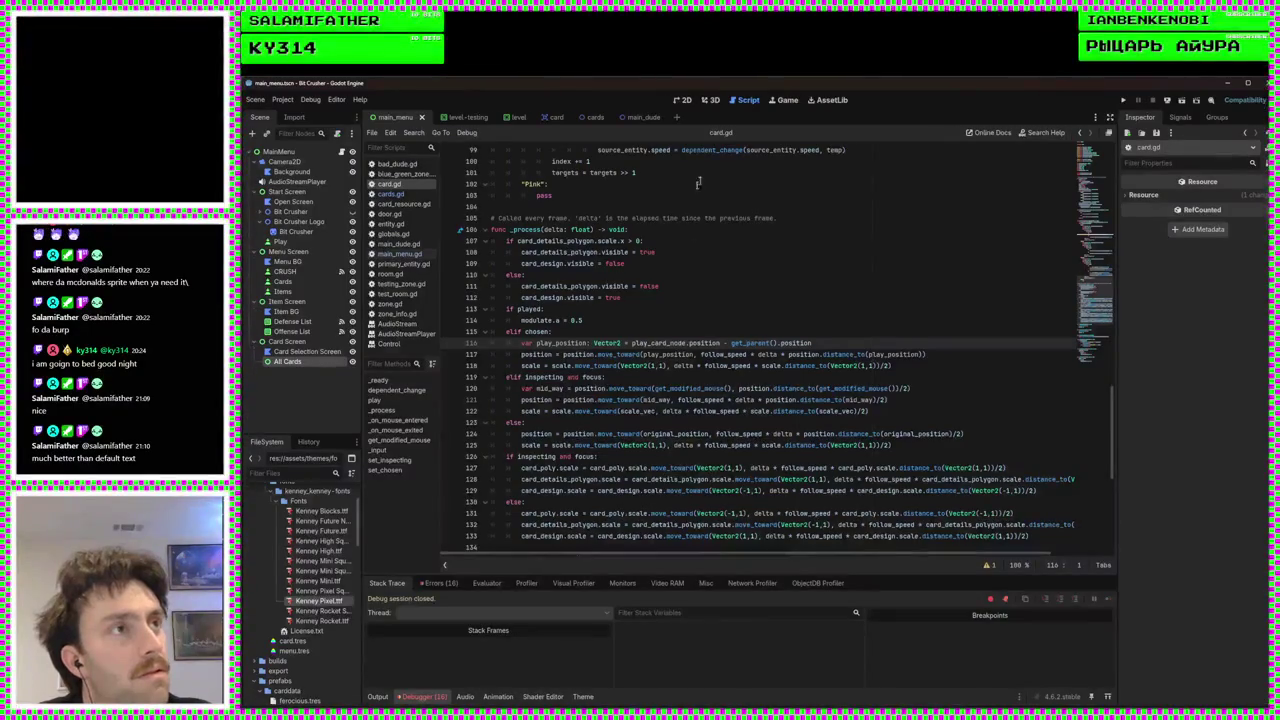
pyautogui.click(684, 100)
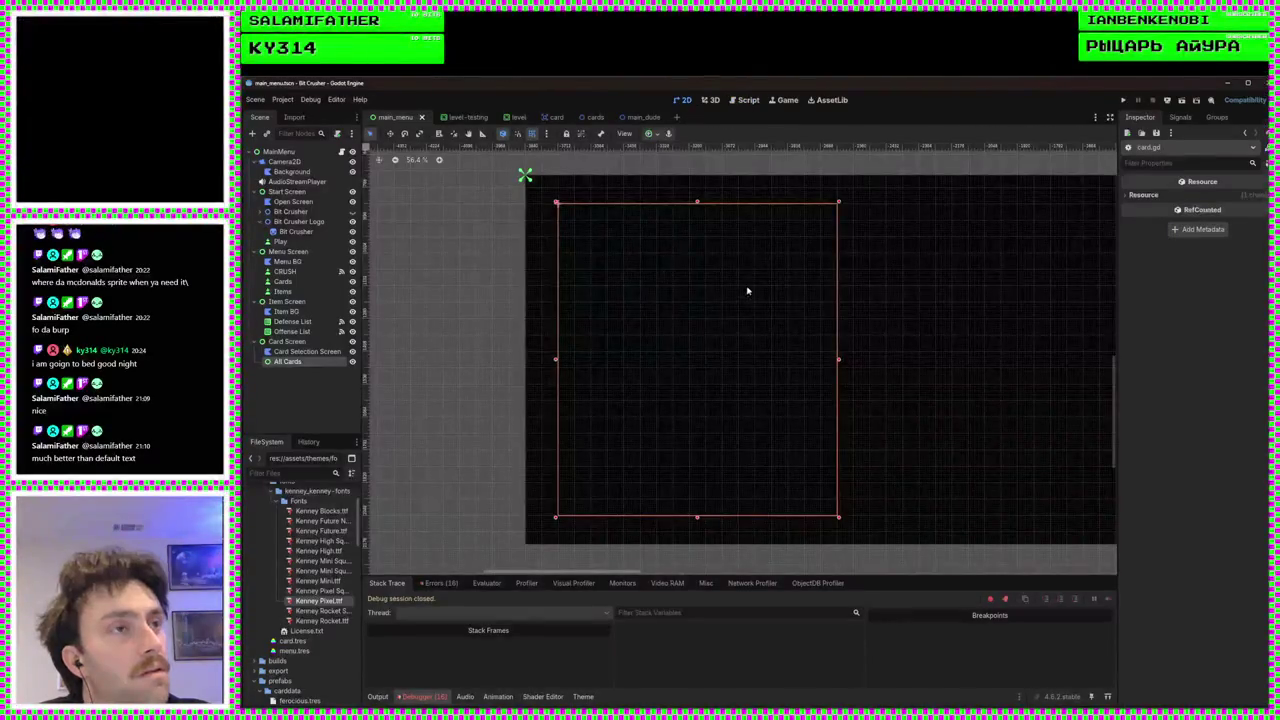
pyautogui.scroll(-1, 804, 428)
pyautogui.hscroll(3, 790, 438)
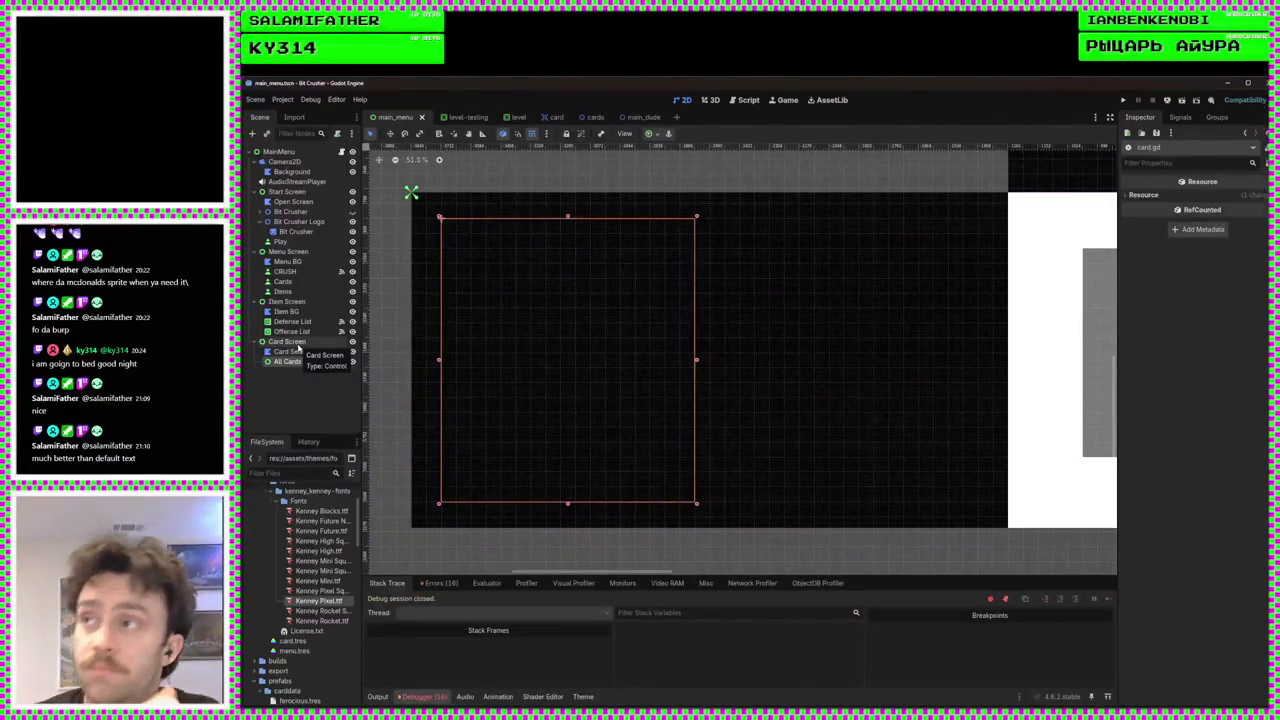
# Inspect the position property on line 116 of card.gd, then return to the 2D view
pyautogui.click(750, 102)
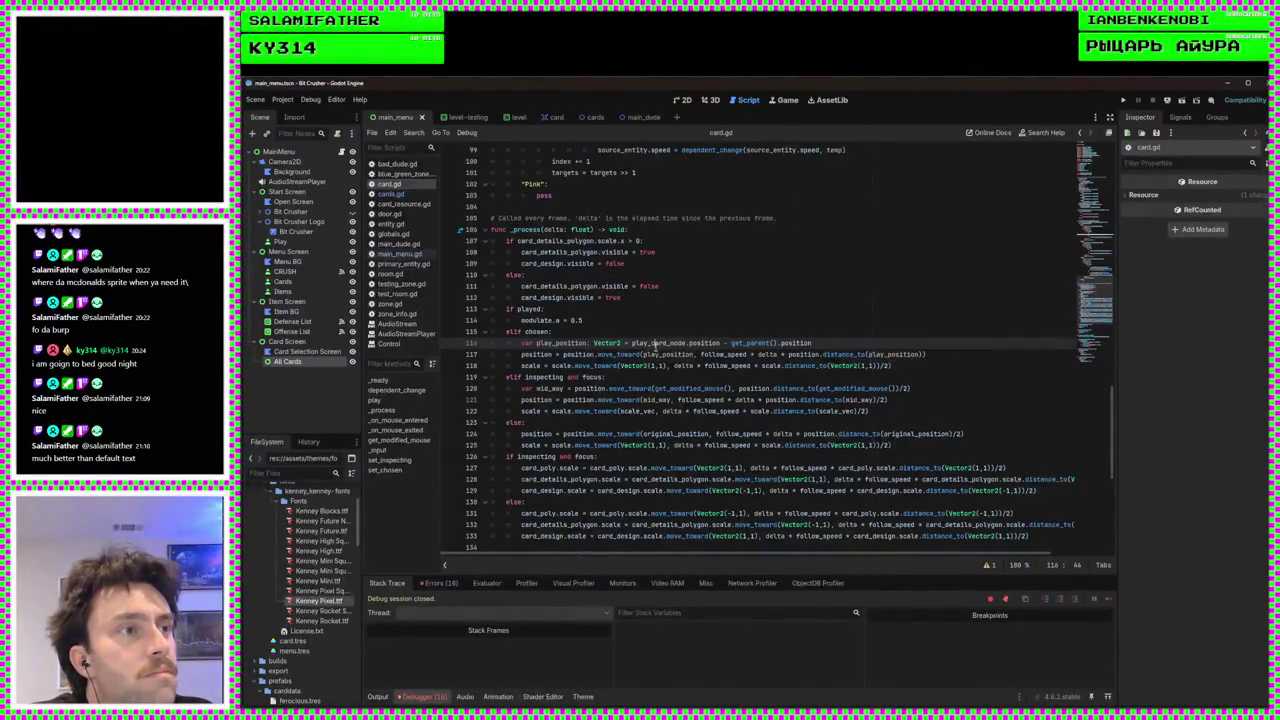
pyautogui.doubleClick(704, 343)
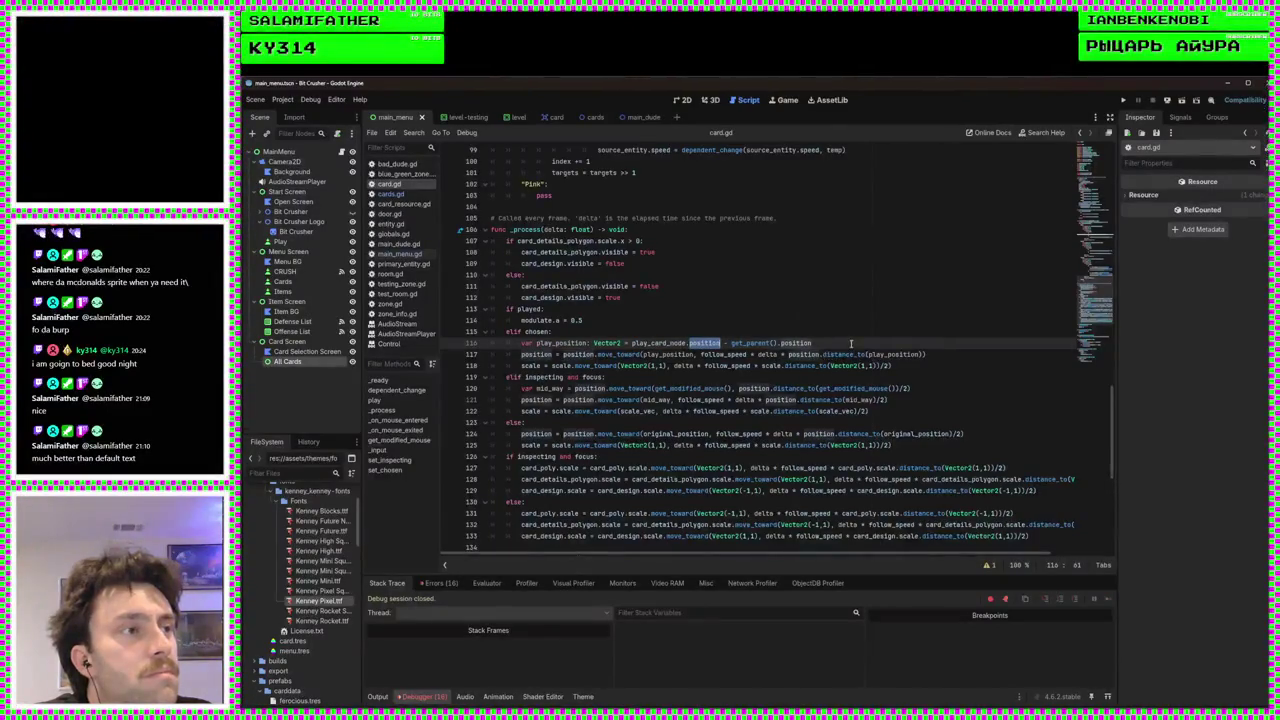
pyautogui.click(683, 101)
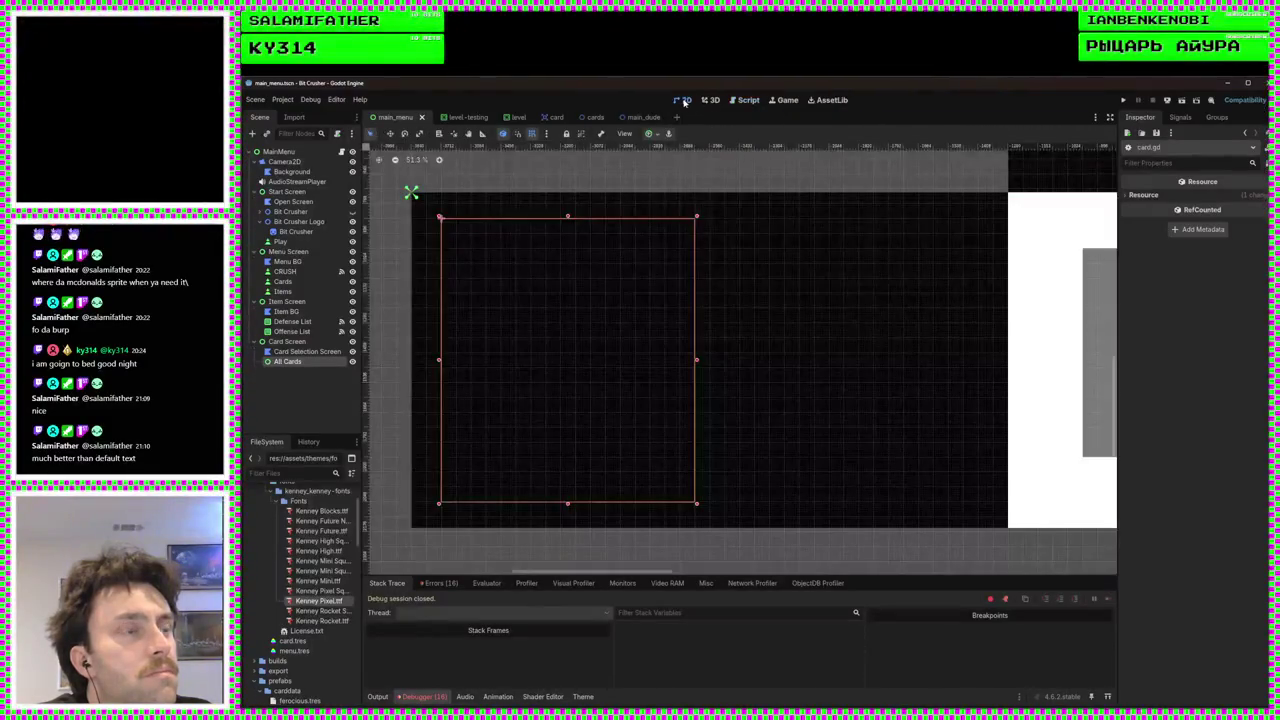
pyautogui.click(740, 100)
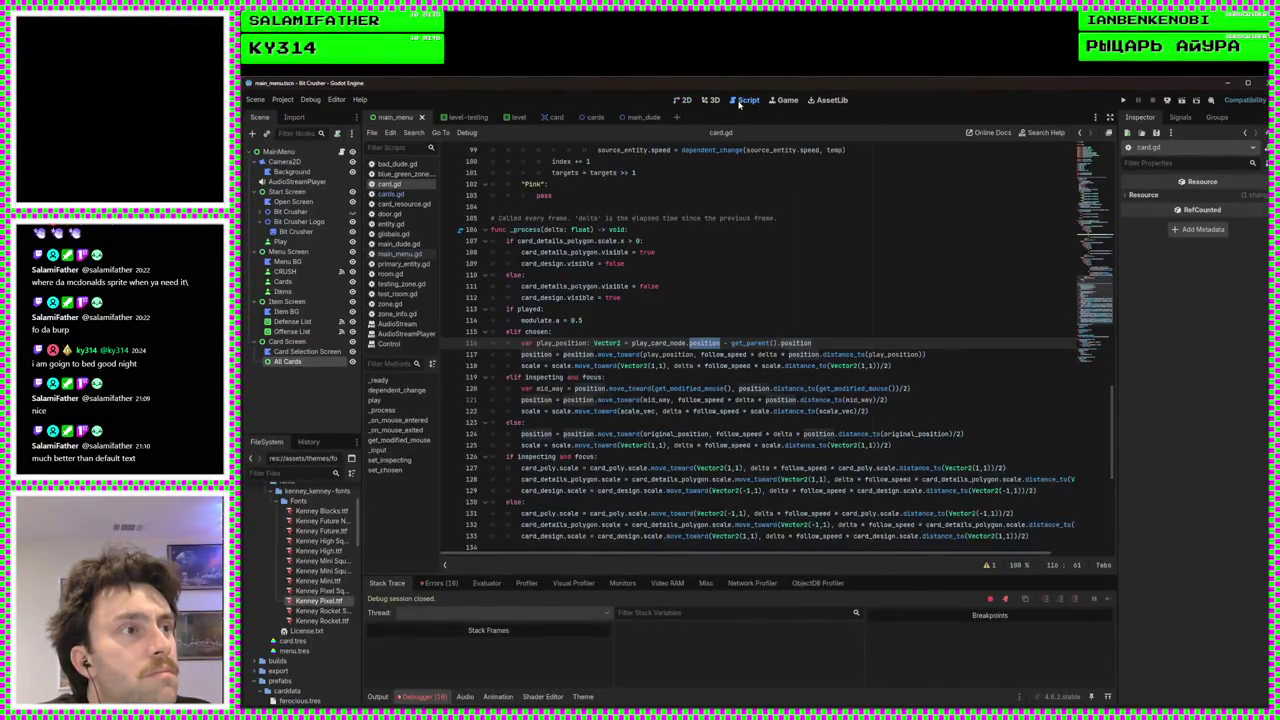
pyautogui.click(688, 101)
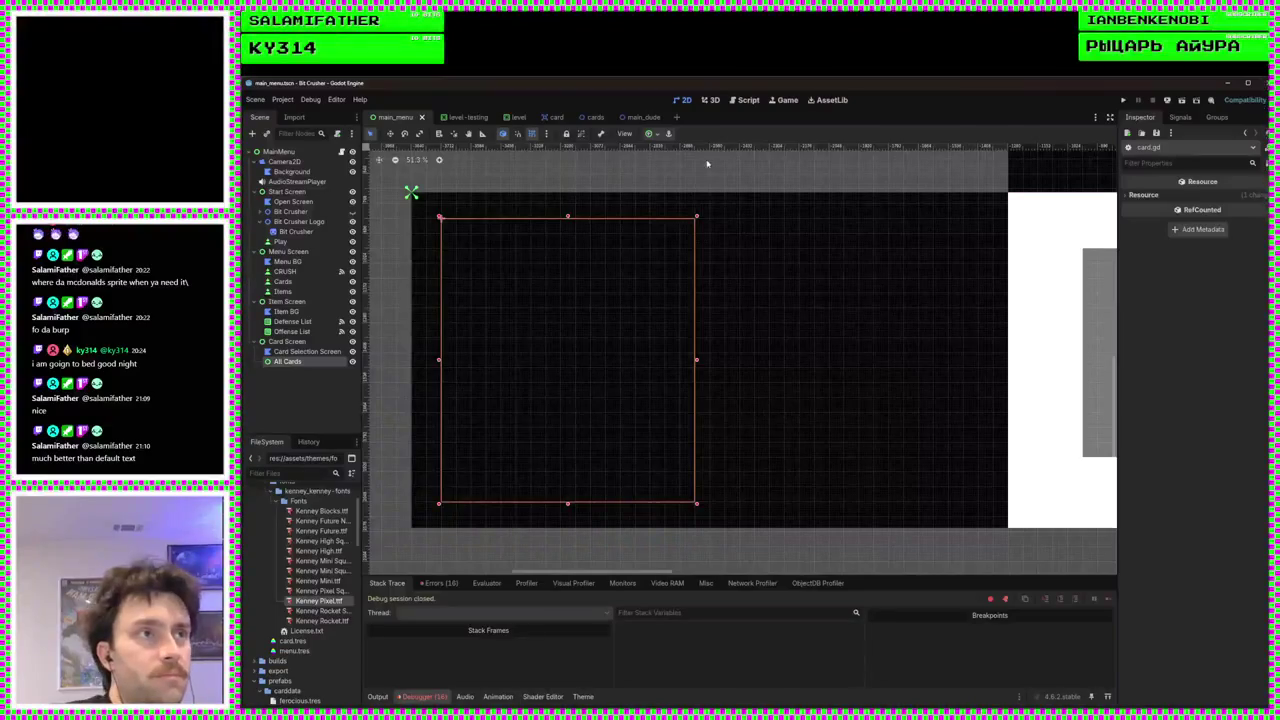
pyautogui.click(750, 102)
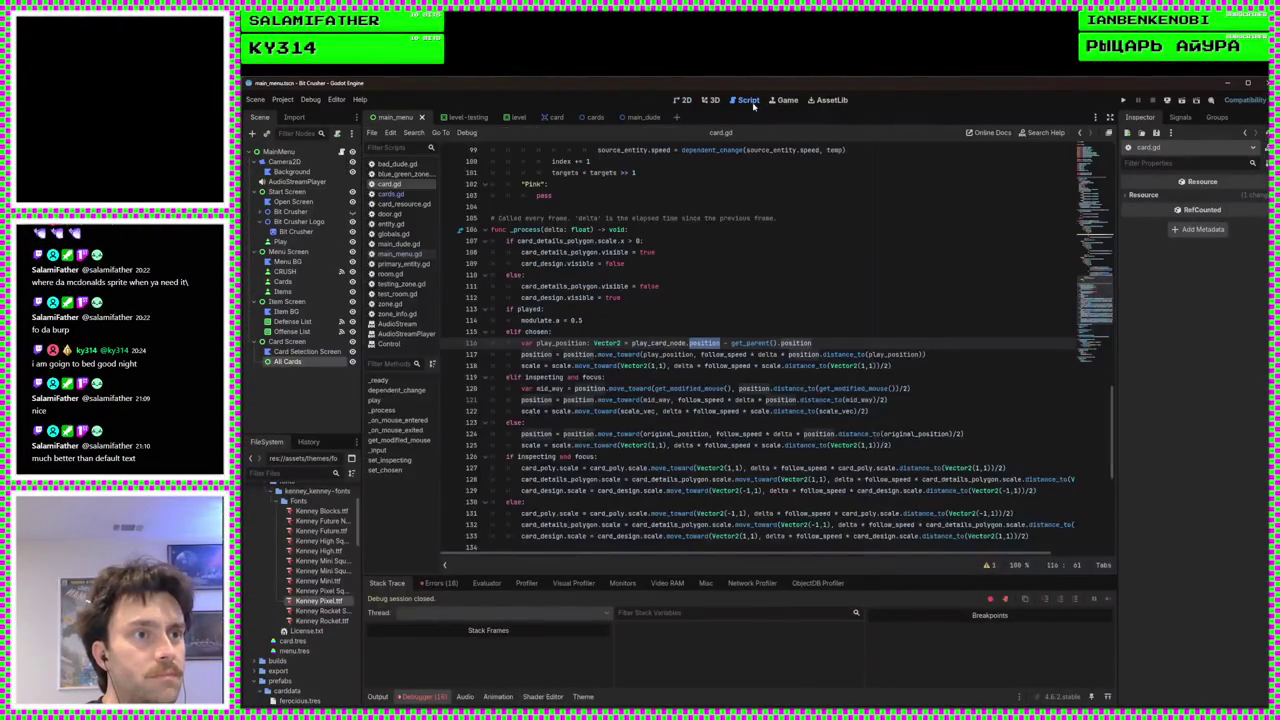
pyautogui.click(686, 101)
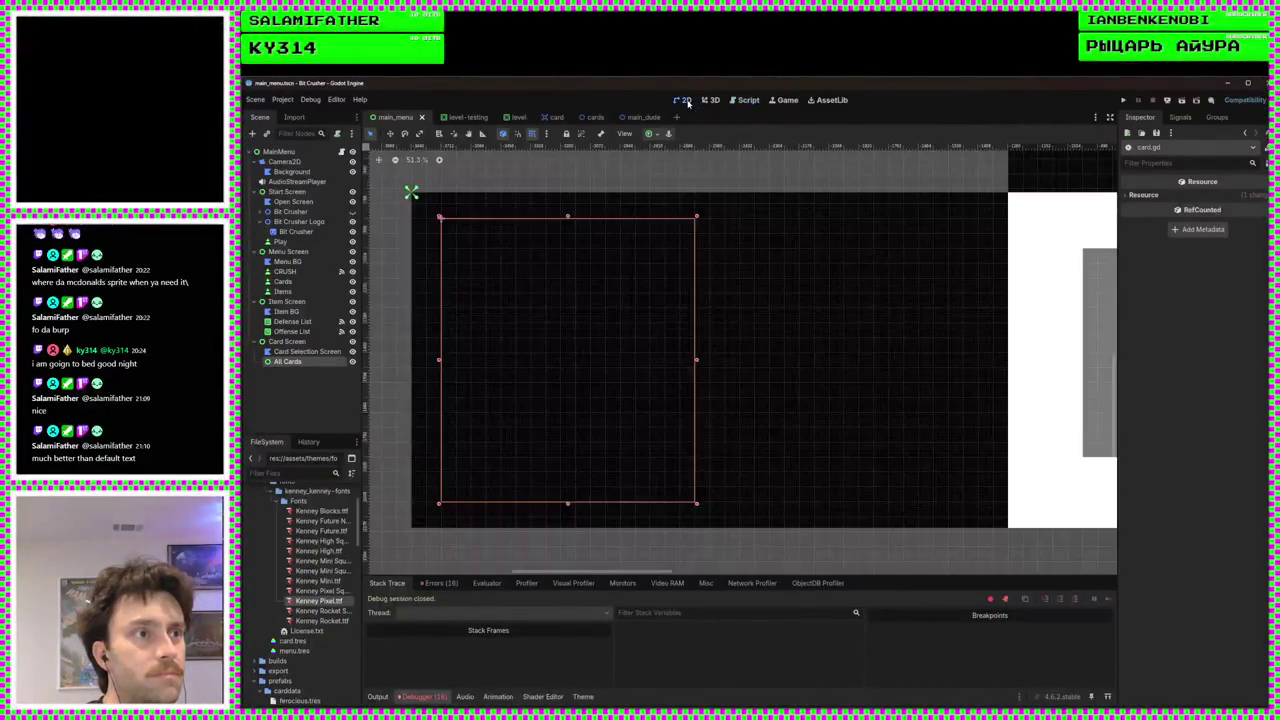
# Add a Node2D child under Card Screen and drag it onto the card screen area
pyautogui.rightClick(287, 343)
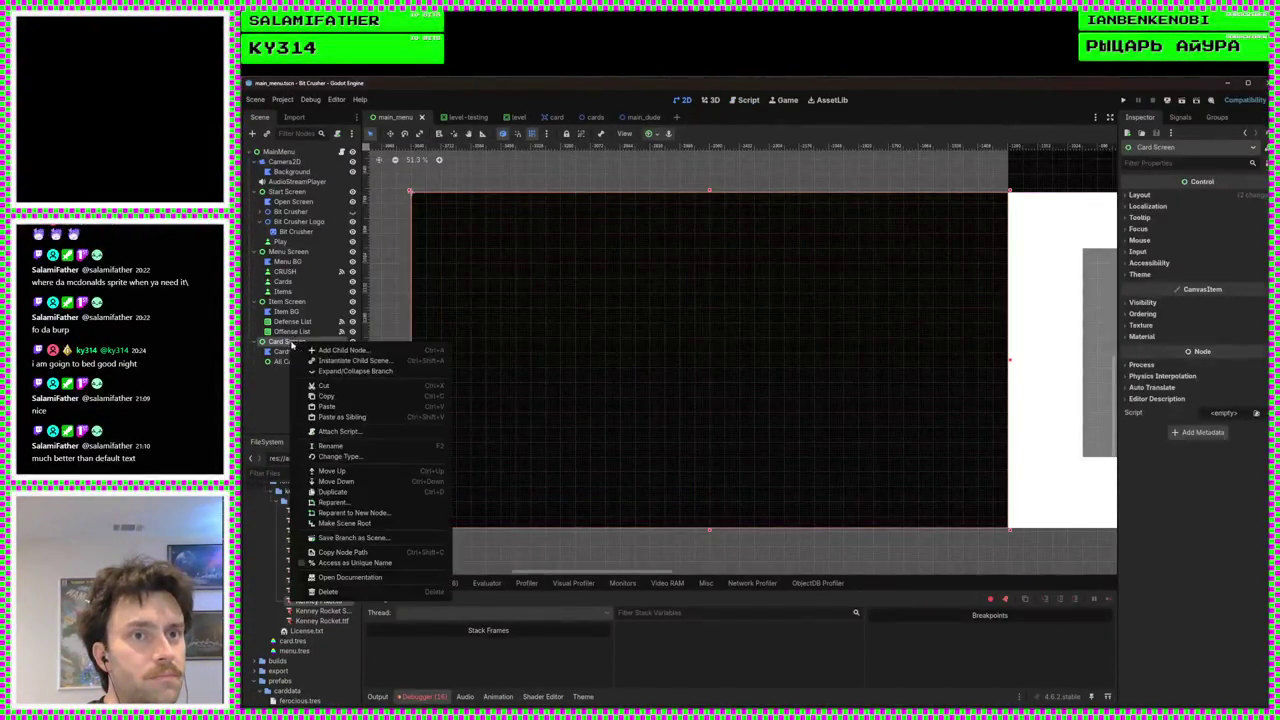
pyautogui.click(310, 357)
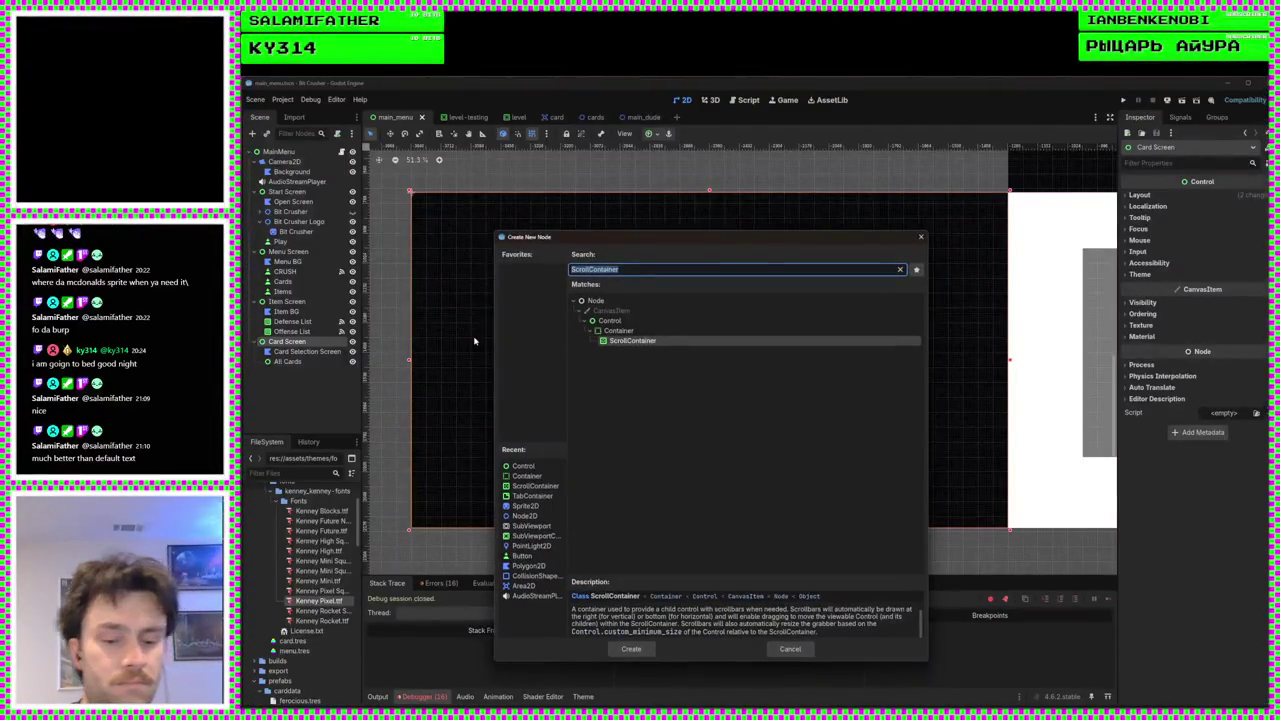
pyautogui.write('node2d')
pyautogui.press('Return')
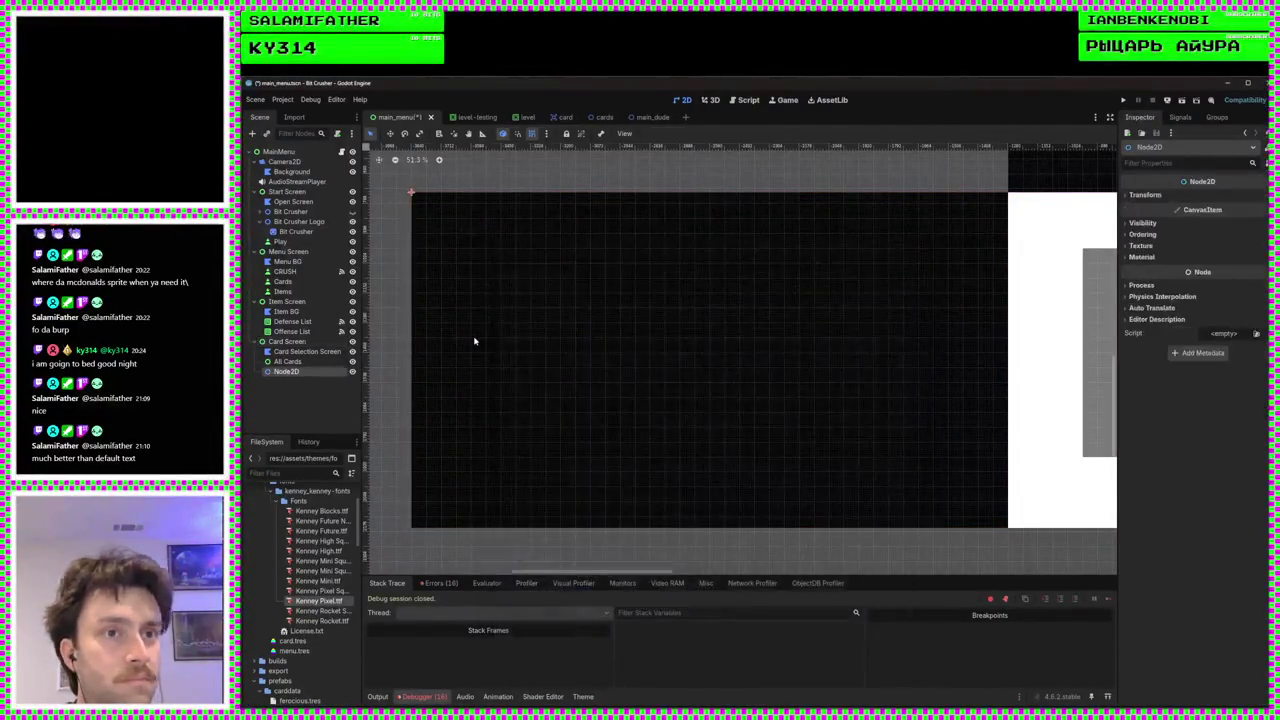
pyautogui.click(663, 290)
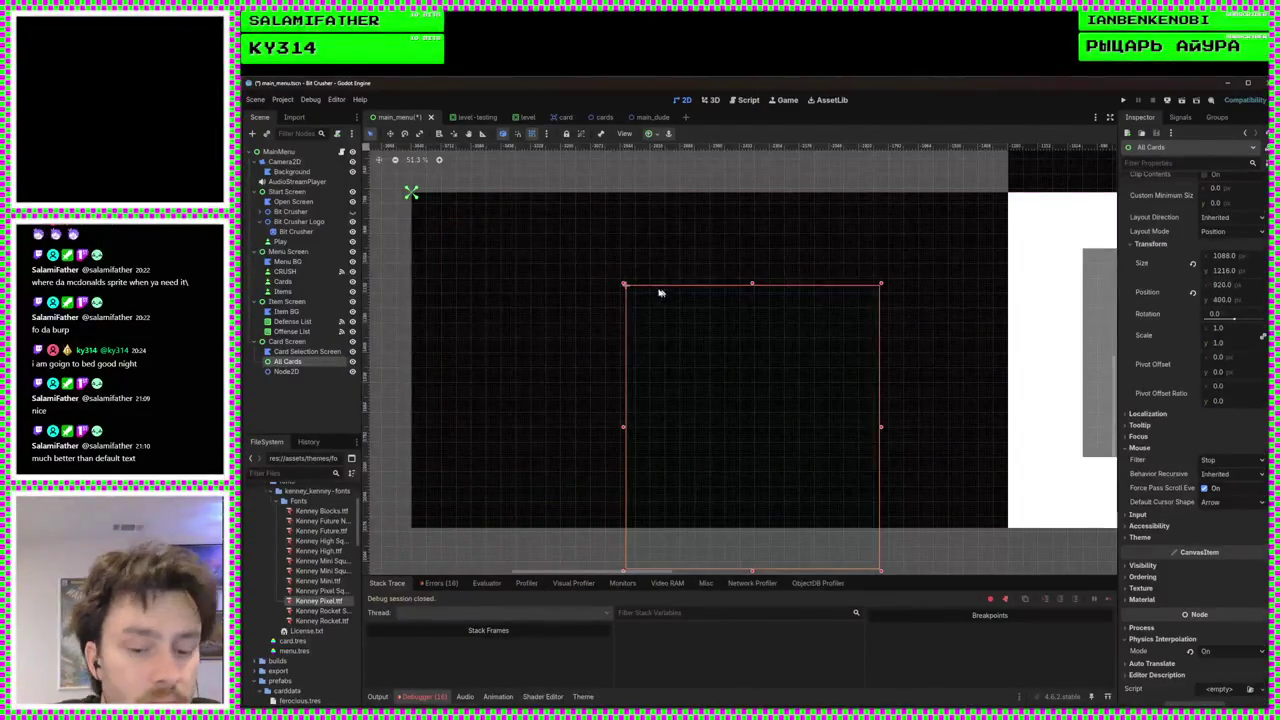
pyautogui.click(288, 371)
pyautogui.moveTo(480, 374)
pyautogui.mouseDown()
pyautogui.moveTo(666, 366)
pyautogui.moveTo(823, 460)
pyautogui.mouseUp()
pyautogui.moveTo(689, 340)
pyautogui.mouseDown()
pyautogui.moveTo(723, 366)
pyautogui.moveTo(783, 379)
pyautogui.mouseUp()
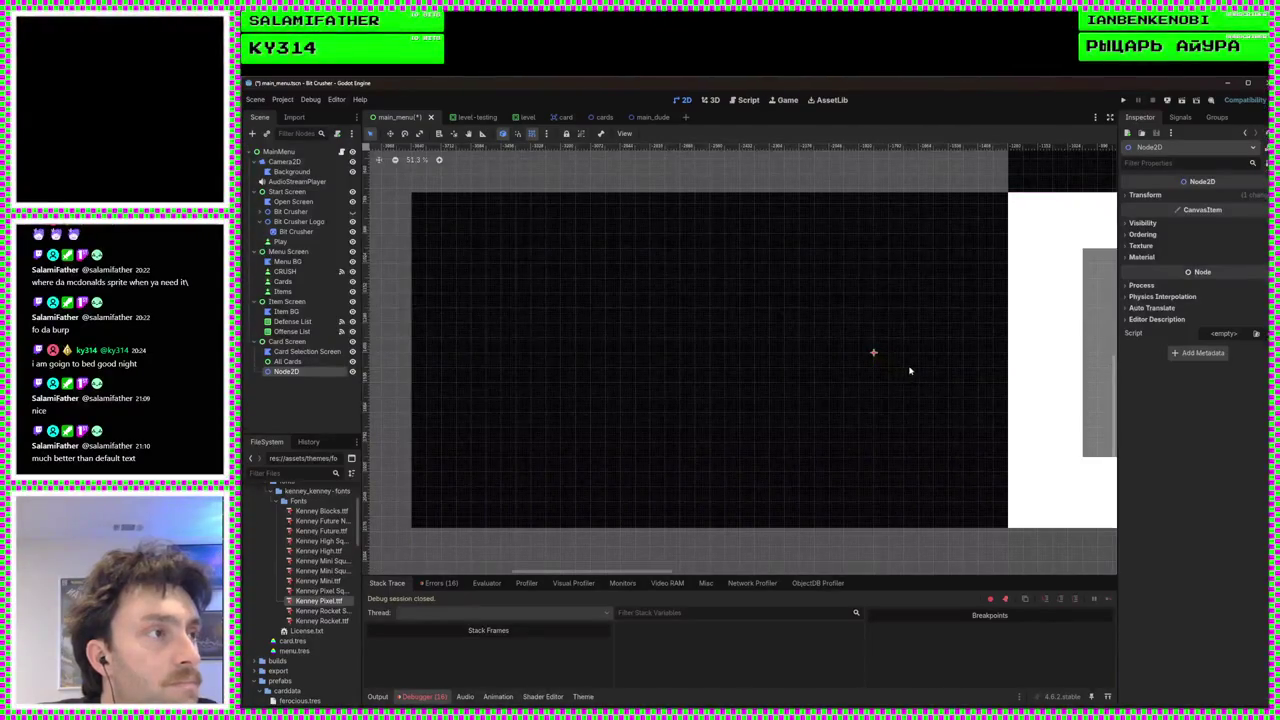
pyautogui.moveTo(951, 371); pyautogui.dragTo(827, 392)
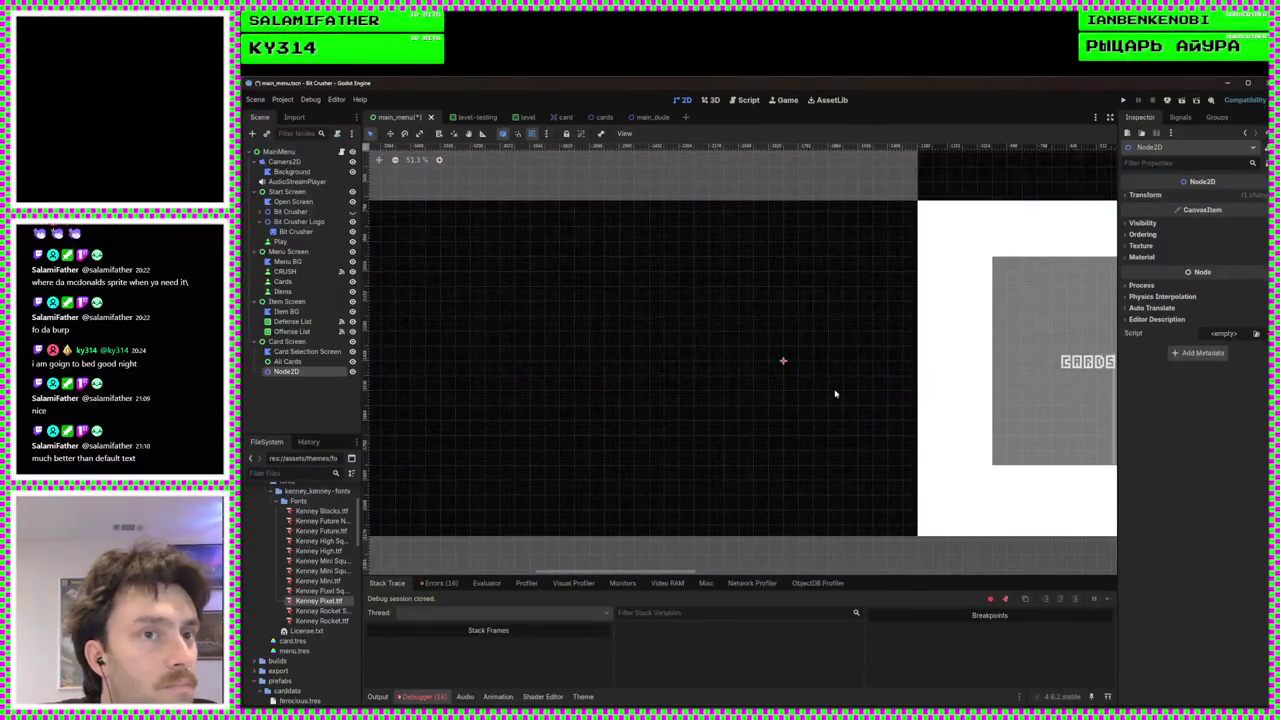
pyautogui.scroll(4, 830, 388)
# Rename the new Node2D to Played Deck
pyautogui.doubleClick(318, 371)
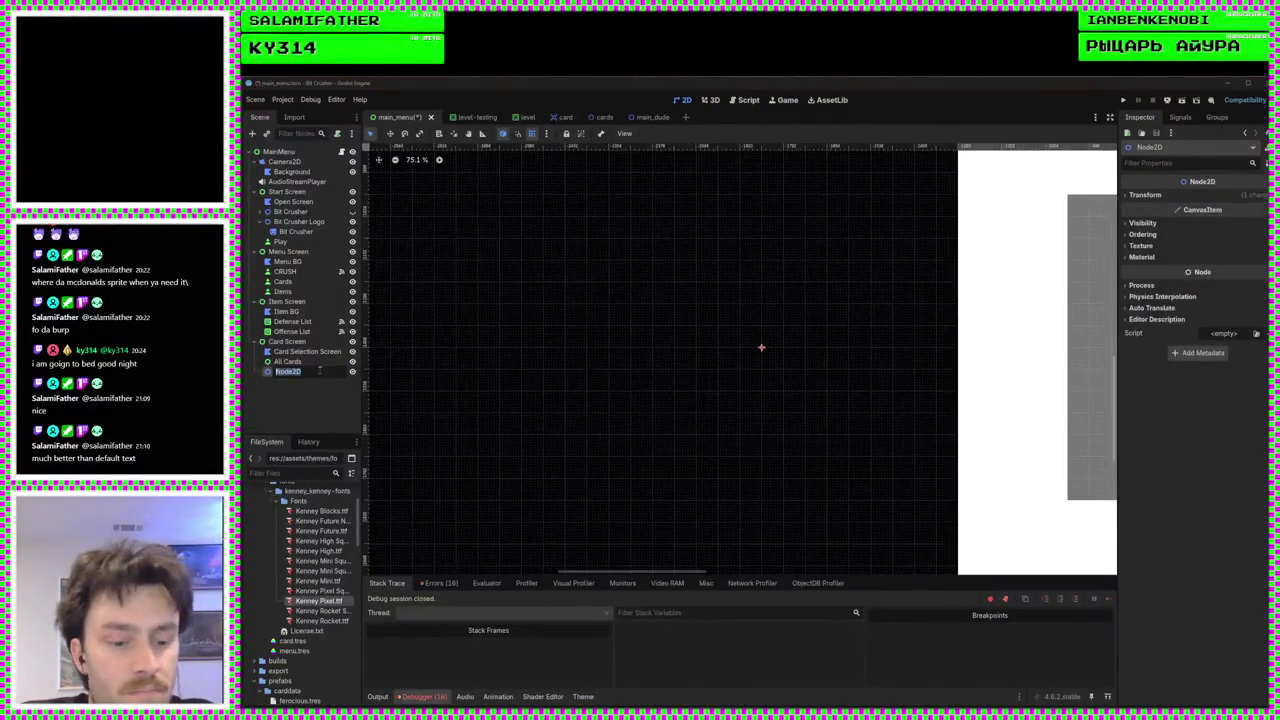
pyautogui.write('Played De')
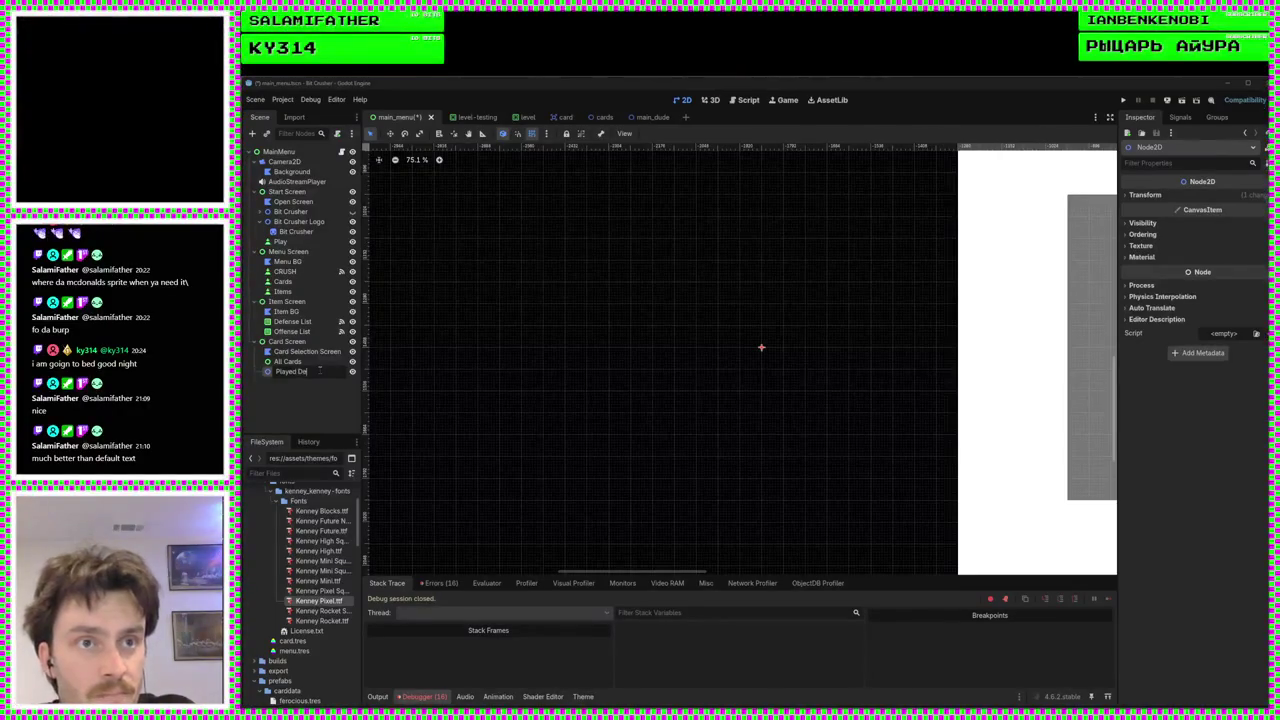
pyautogui.write('ck')
pyautogui.press('Return')
pyautogui.scroll(-7, 655, 380)
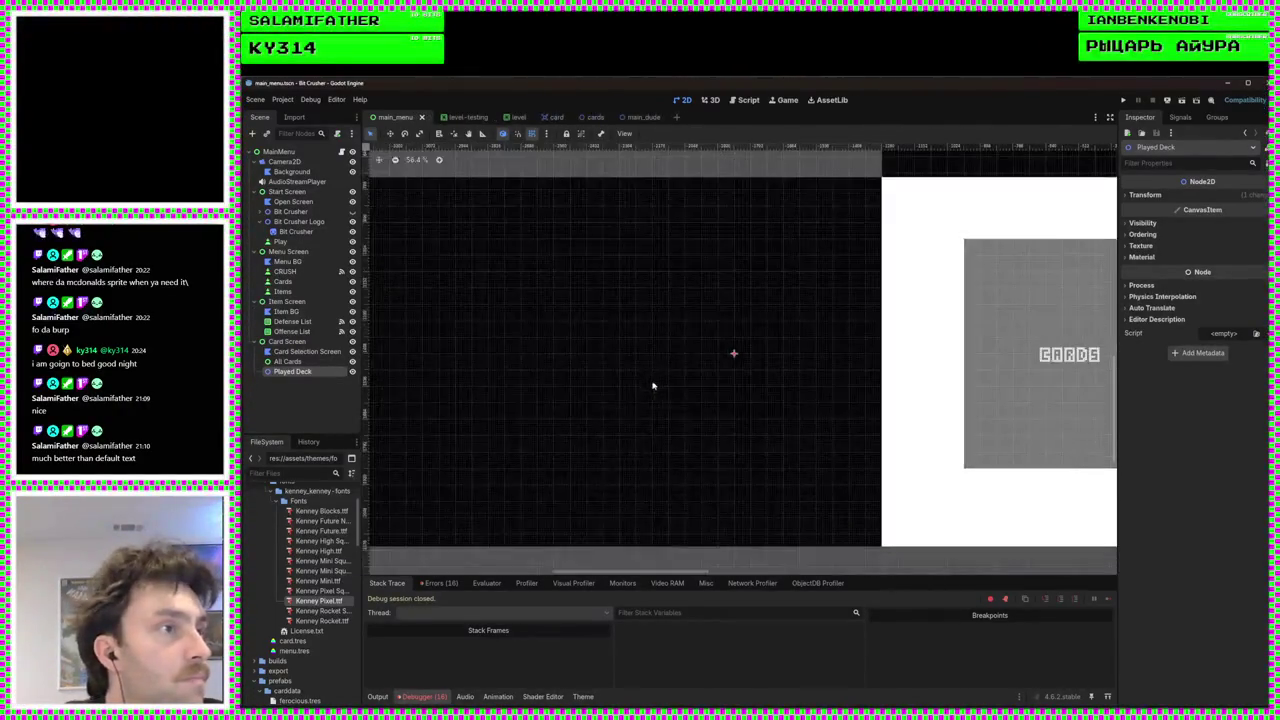
pyautogui.scroll(1, 739, 413)
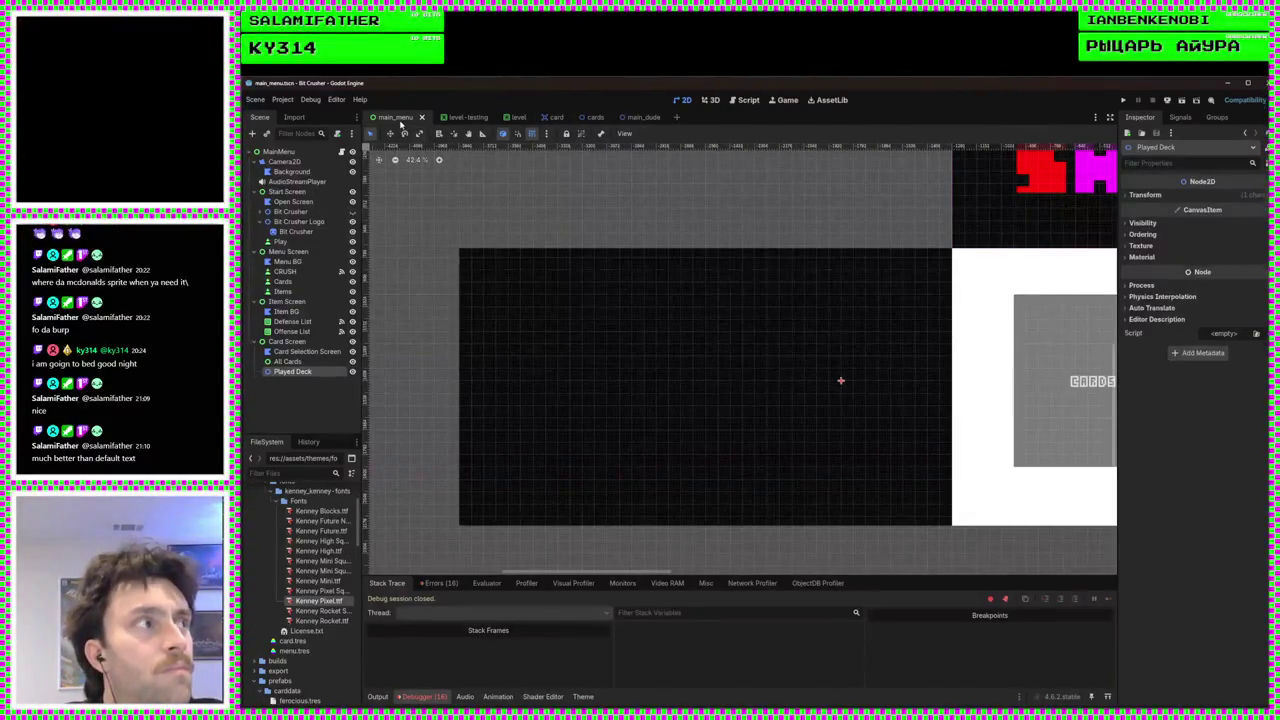
pyautogui.click(287, 153)
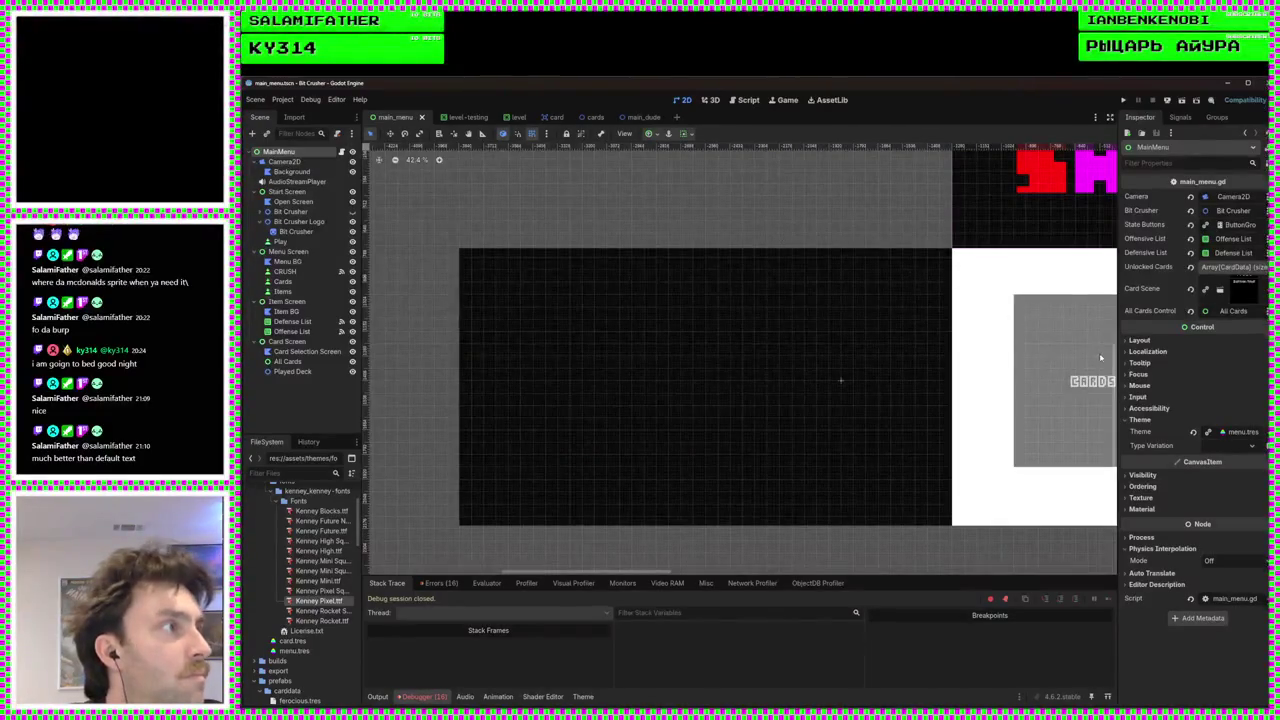
pyautogui.click(748, 104)
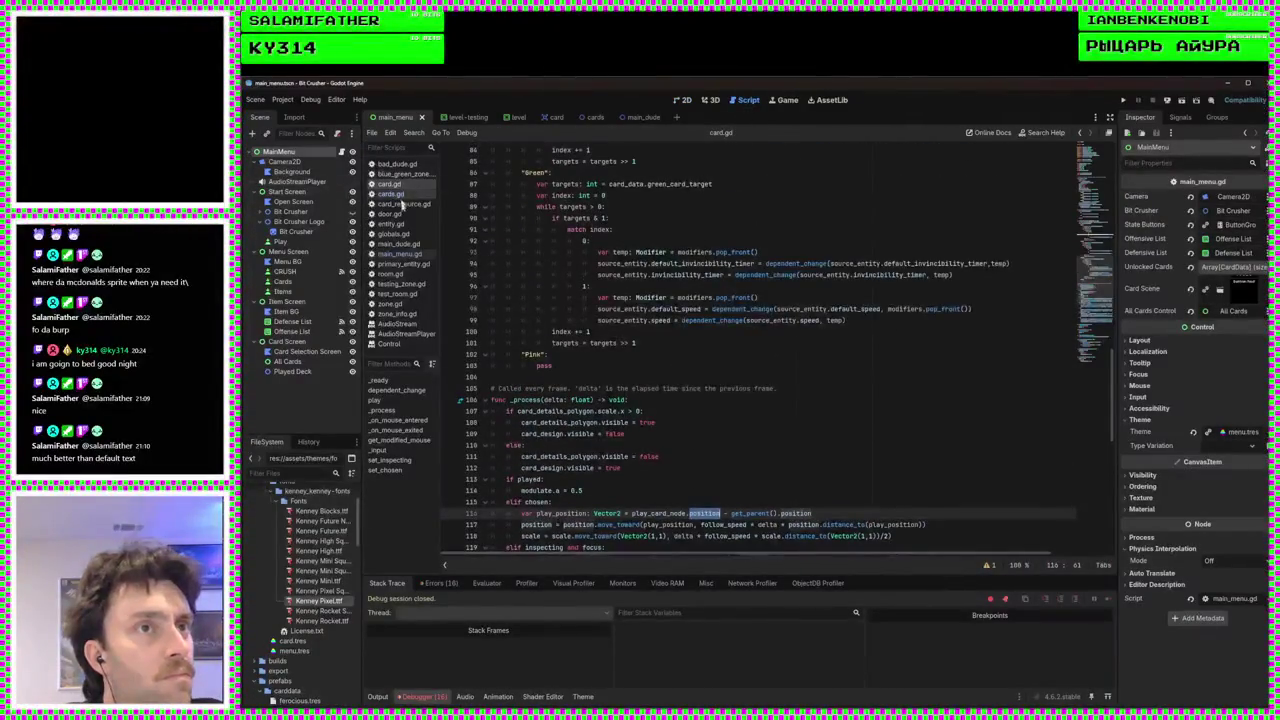
pyautogui.click(400, 254)
pyautogui.scroll(1, 702, 323)
pyautogui.click(699, 354)
pyautogui.press('Return')
pyautogui.write('@exp')
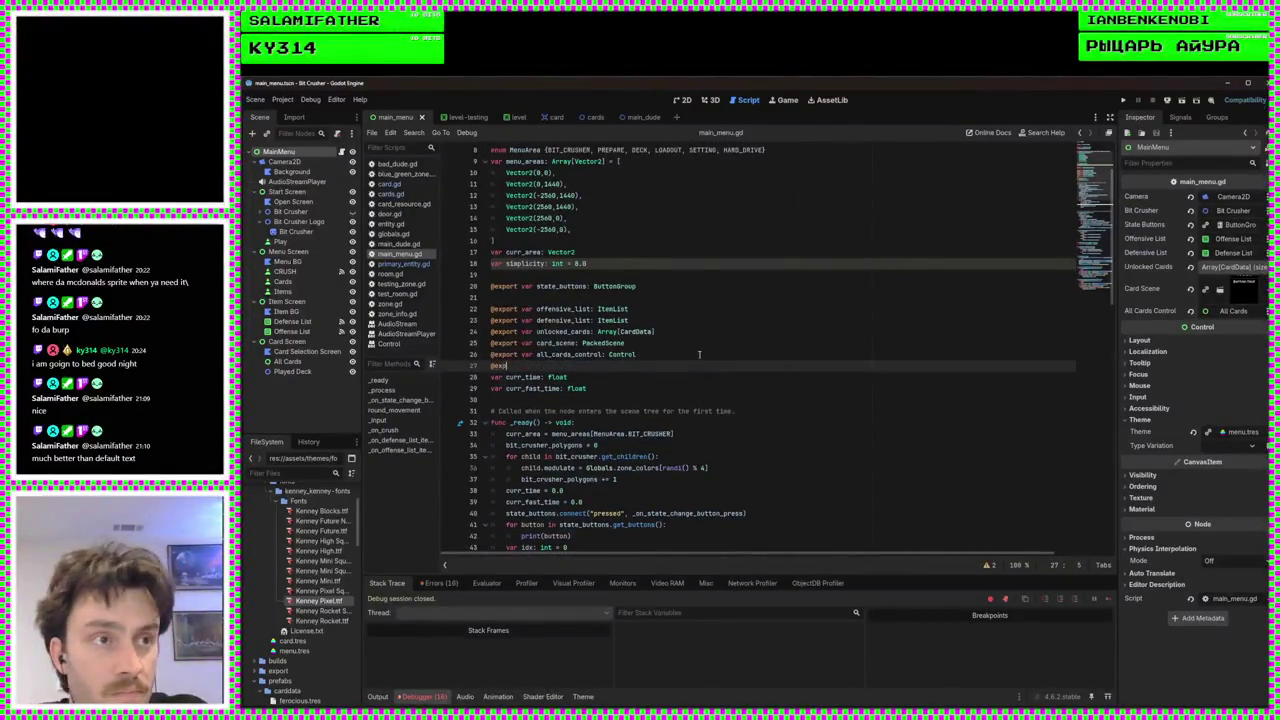
pyautogui.write('ort var pla')
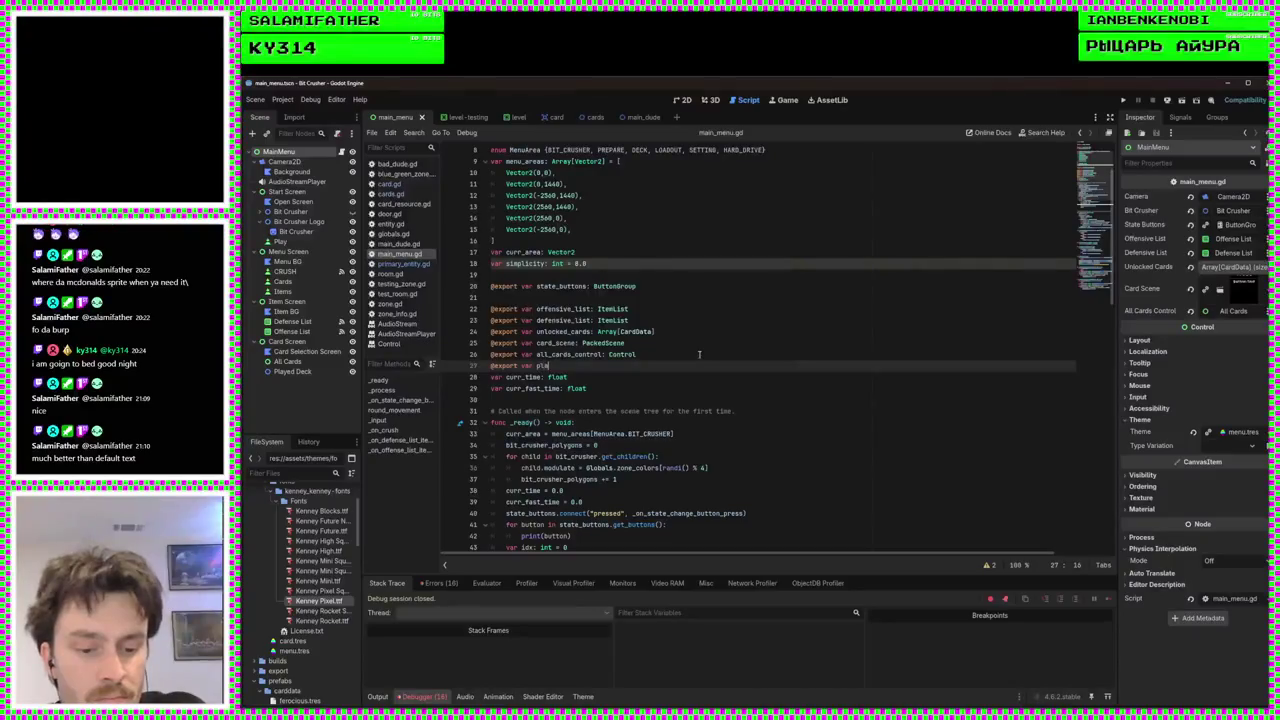
pyautogui.write('yed_deck_location')
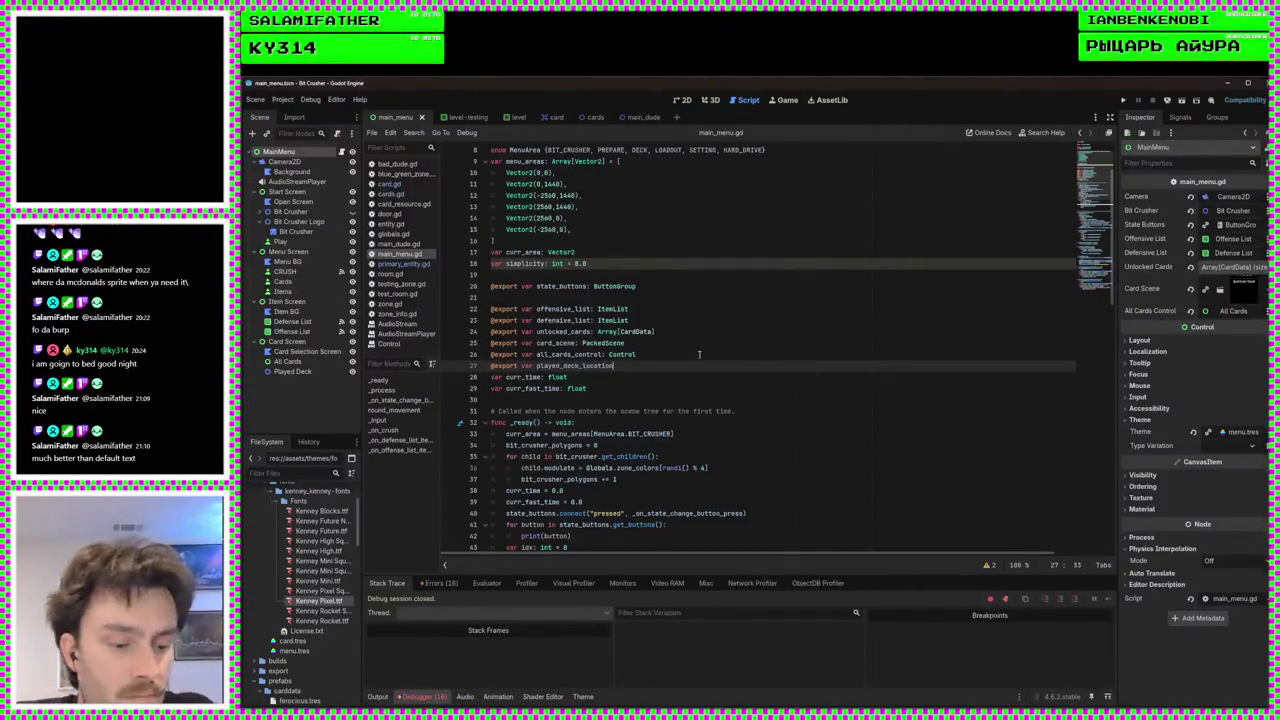
pyautogui.write(': Node2D')
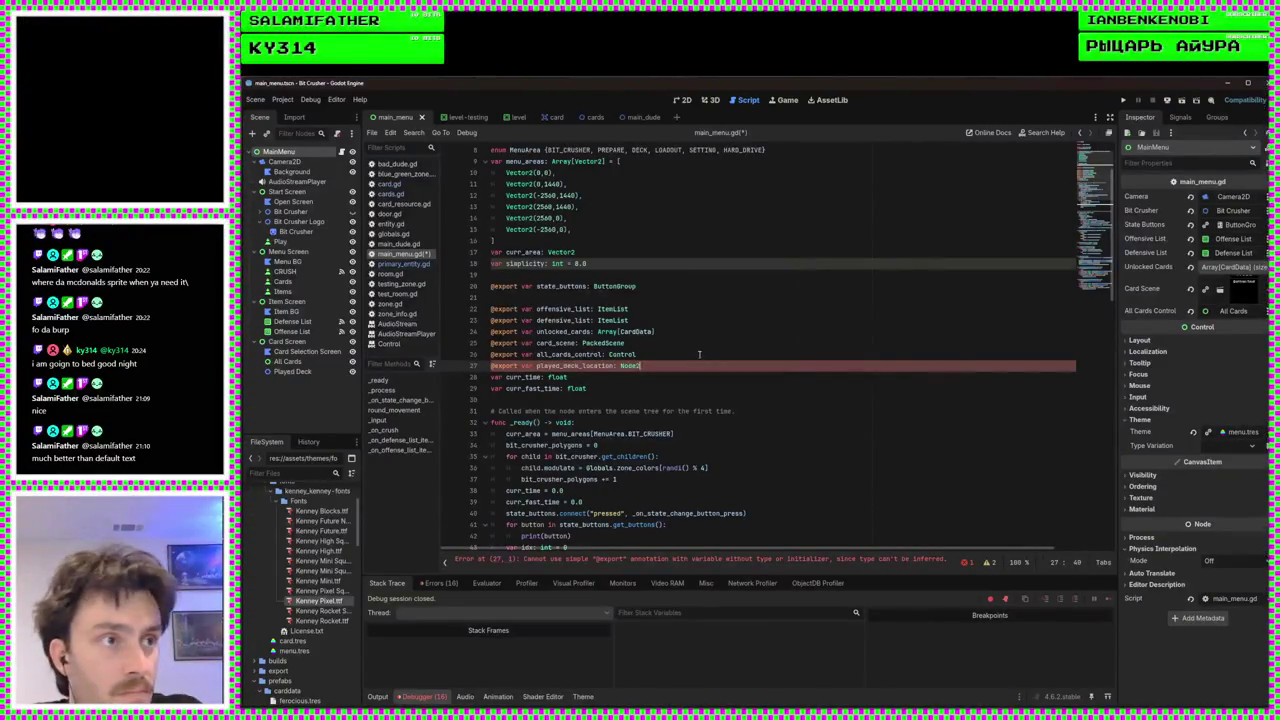
pyautogui.click(699, 354)
pyautogui.hotkey('ctrl', 's')
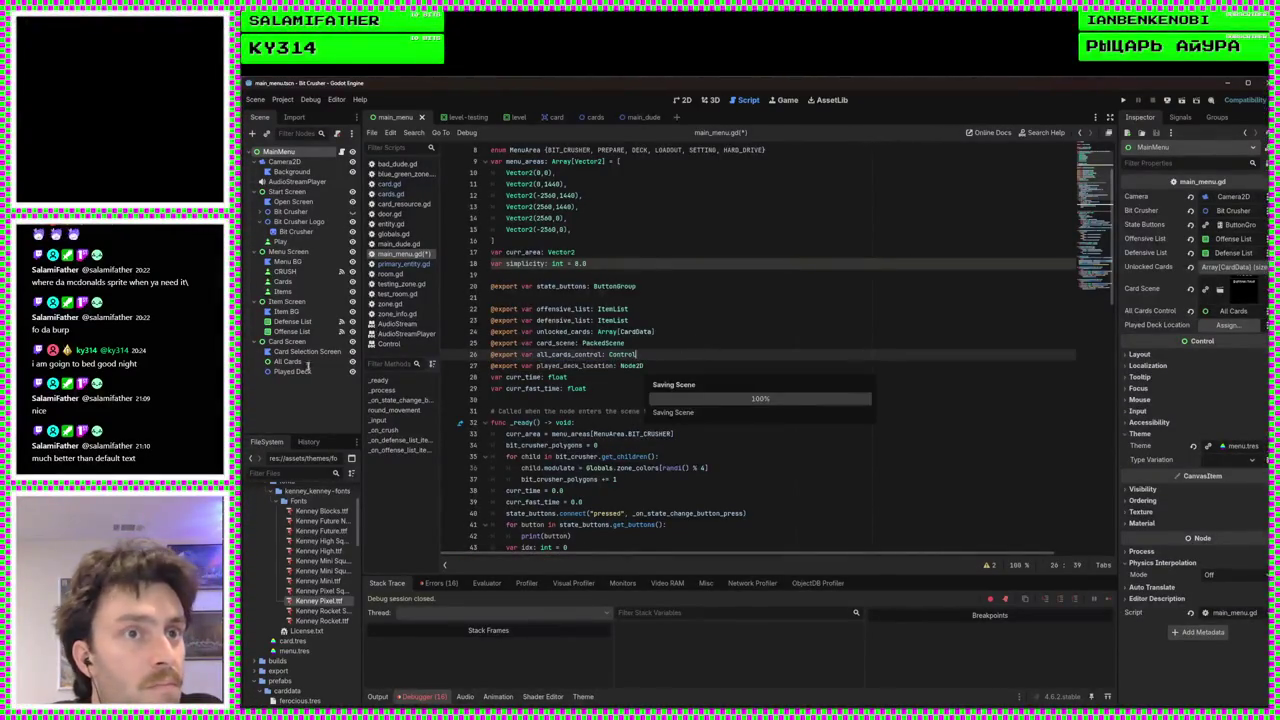
# Rename the node to Player Deck, assign it to MainMenu's deck location export, and save
pyautogui.click(293, 371)
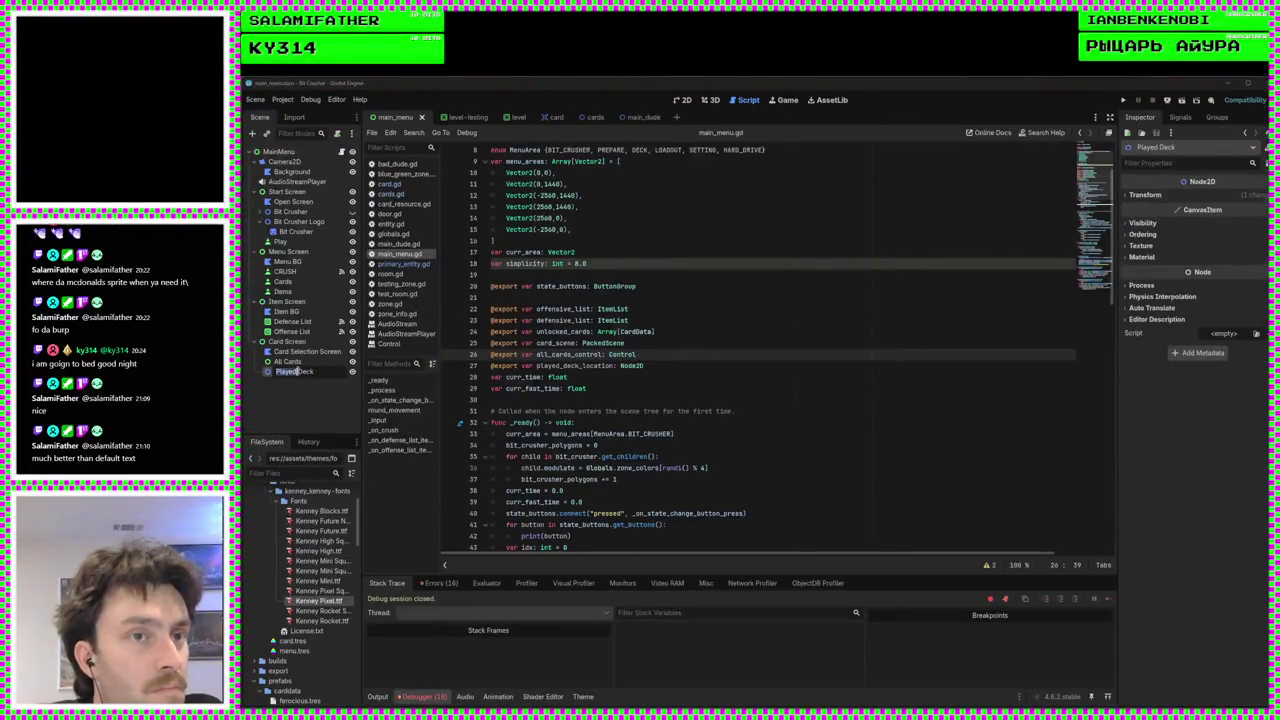
pyautogui.press('BackSpace')
pyautogui.write('r')
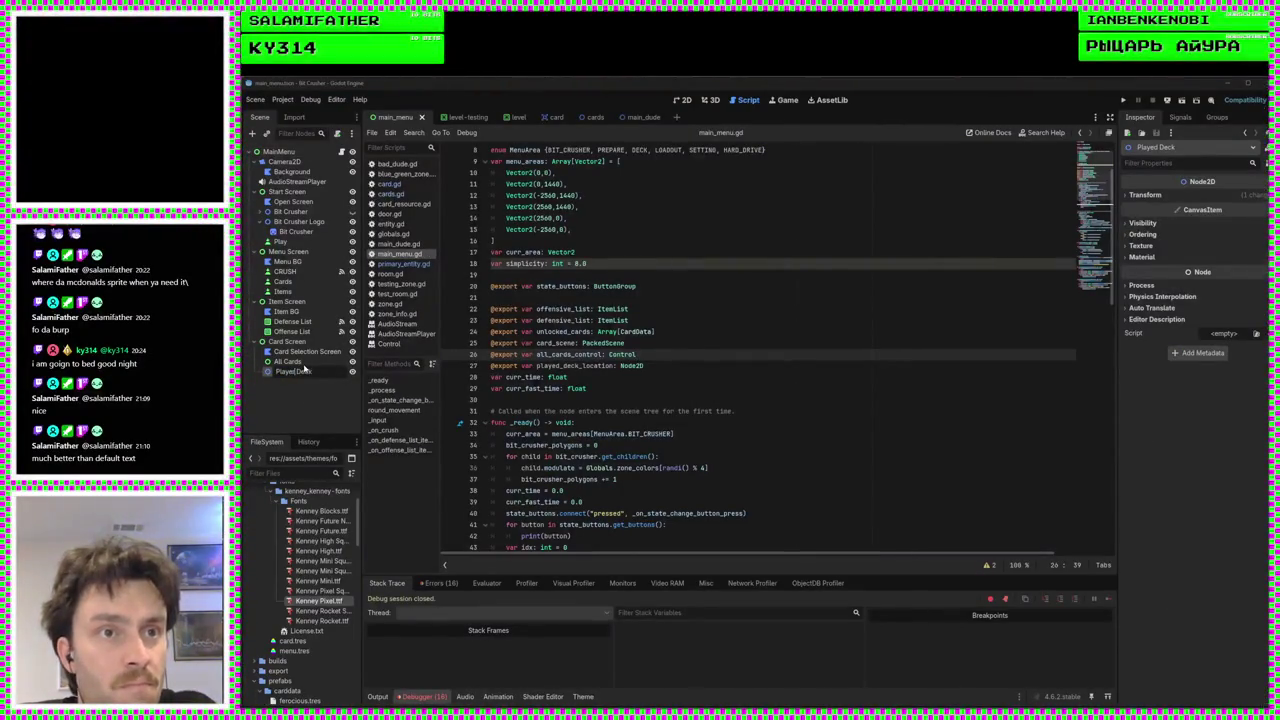
pyautogui.press('Return')
pyautogui.click(279, 153)
pyautogui.moveTo(292, 371); pyautogui.dragTo(1218, 340)
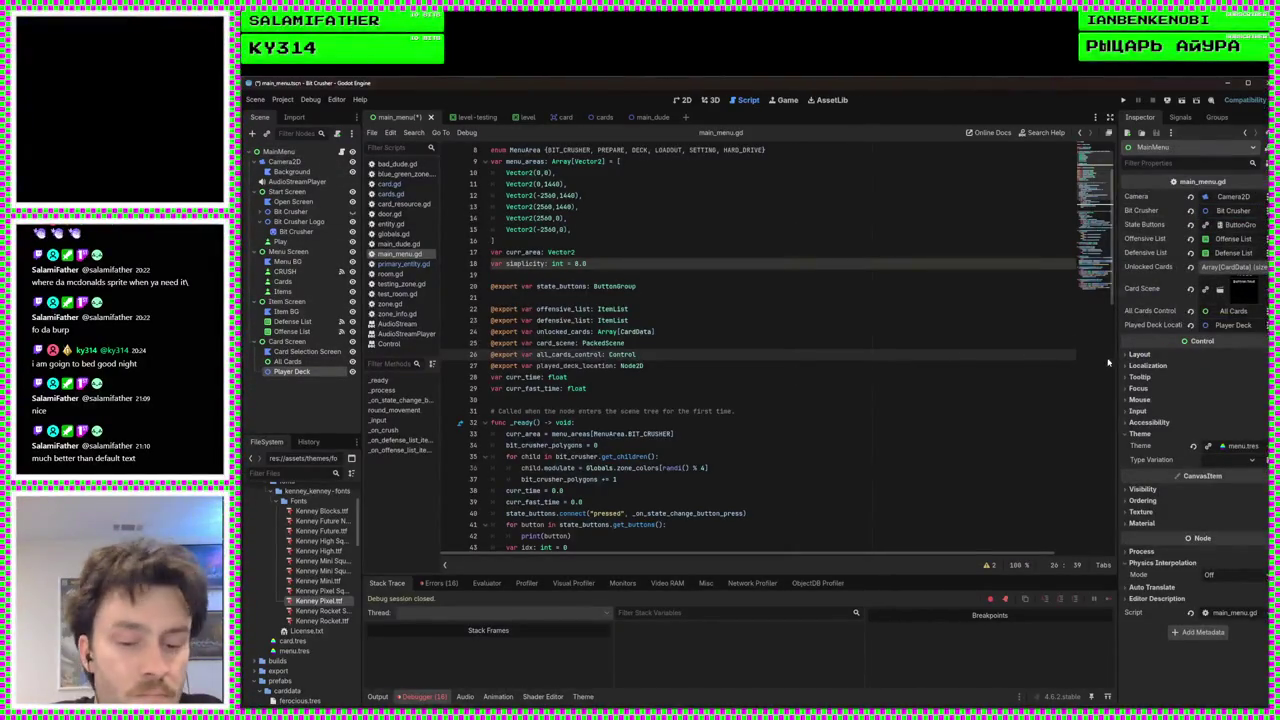
pyautogui.hotkey('ctrl', 's')
# Rename the variable from played_deck_location to player_deck_location and save
pyautogui.doubleClick(578, 369)
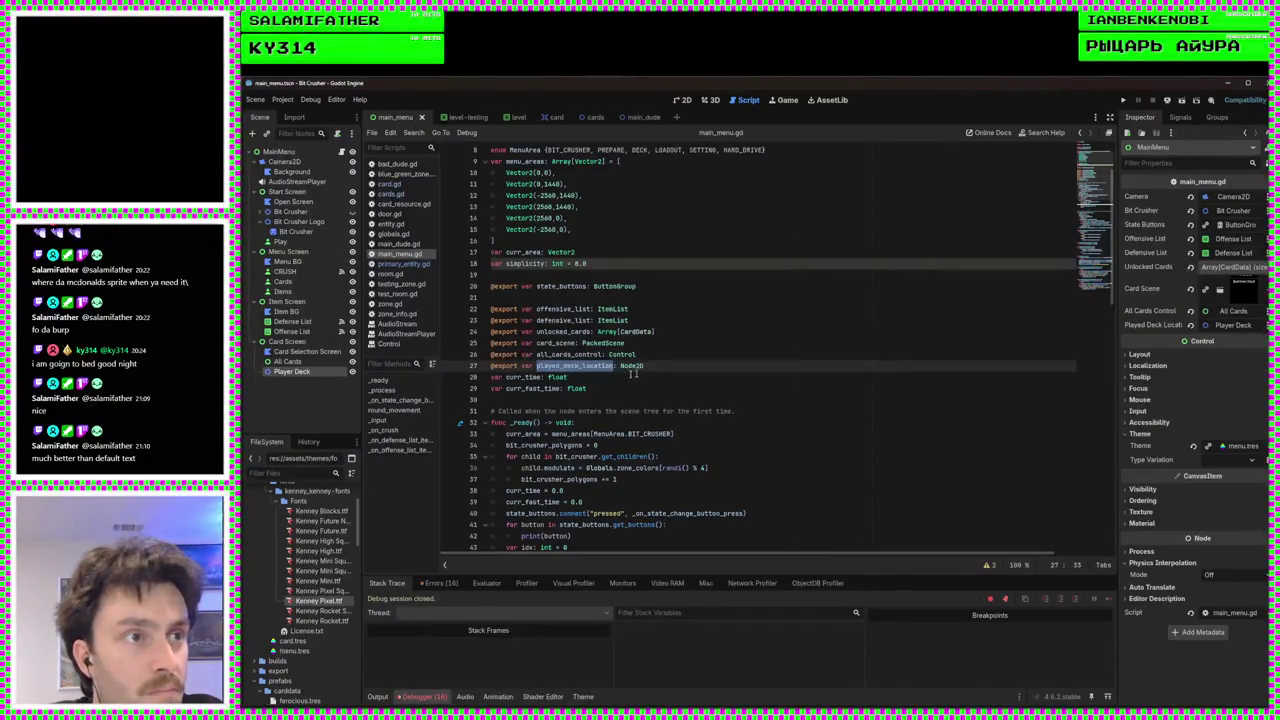
pyautogui.click(560, 366)
pyautogui.press('BackSpace')
pyautogui.write('r')
pyautogui.hotkey('ctrl', 's')
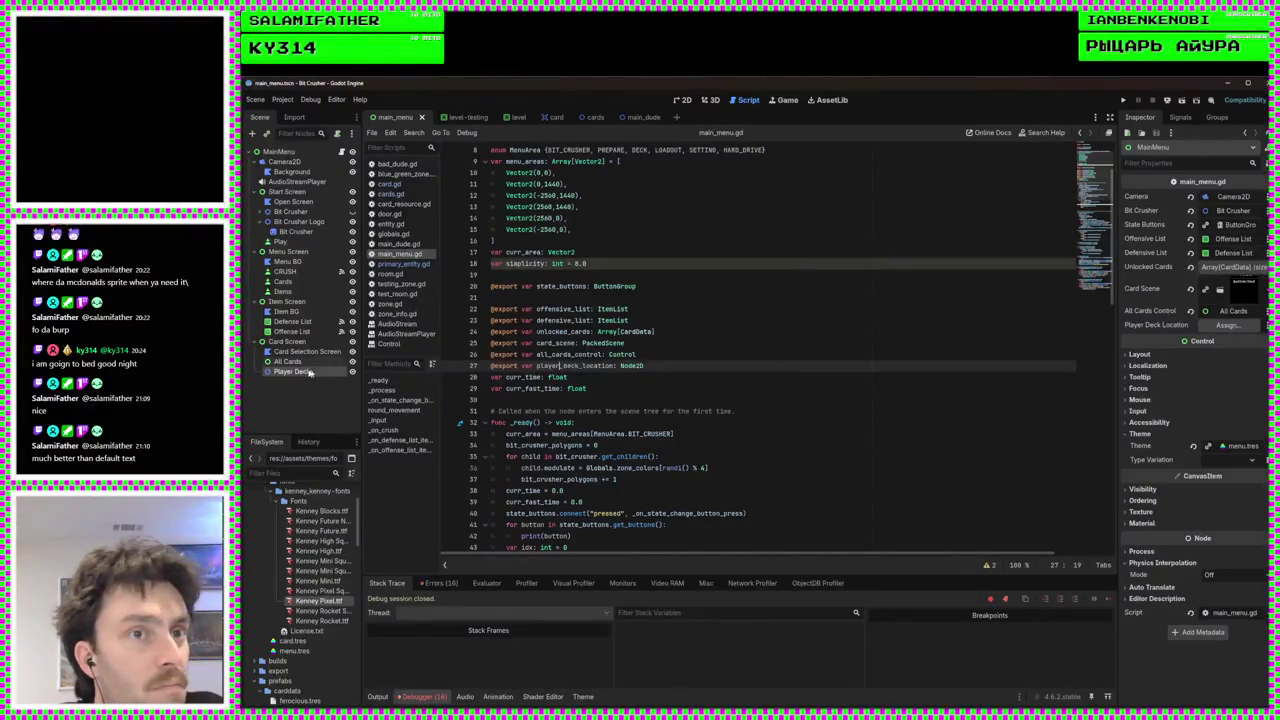
pyautogui.hotkey('ctrl', 'd')
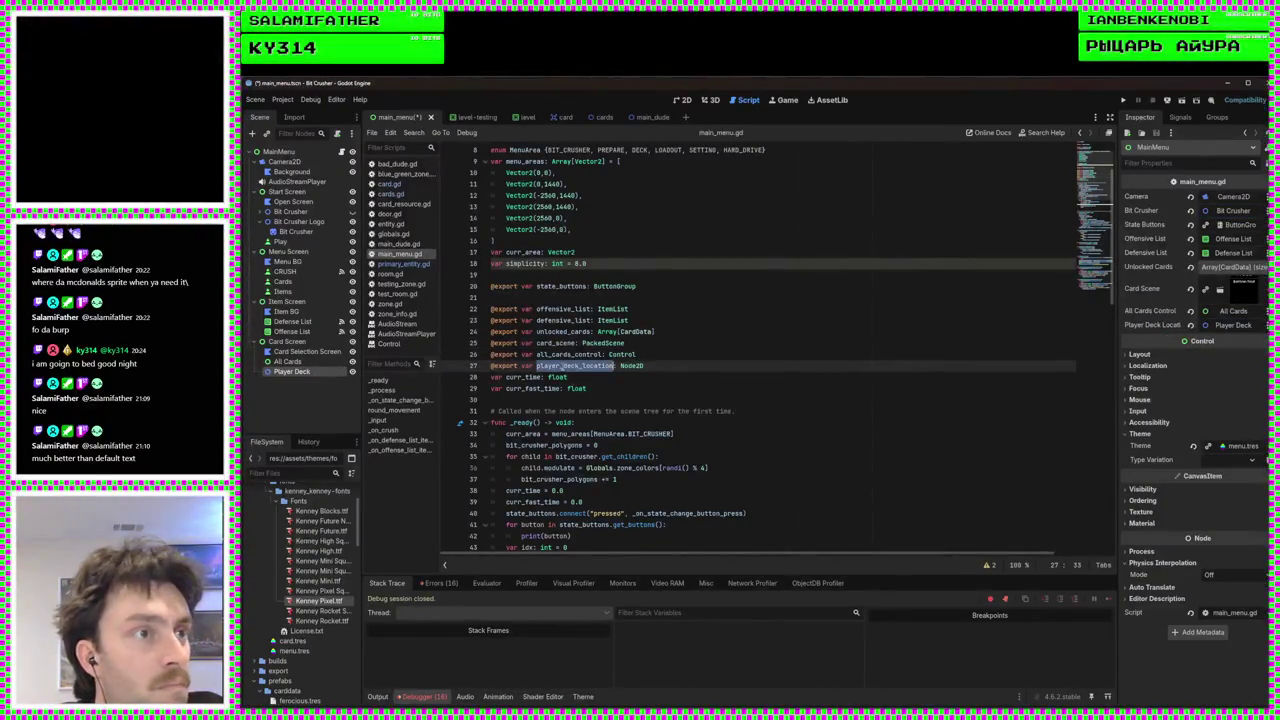
pyautogui.scroll(-9, 724, 439)
pyautogui.scroll(-6, 724, 439)
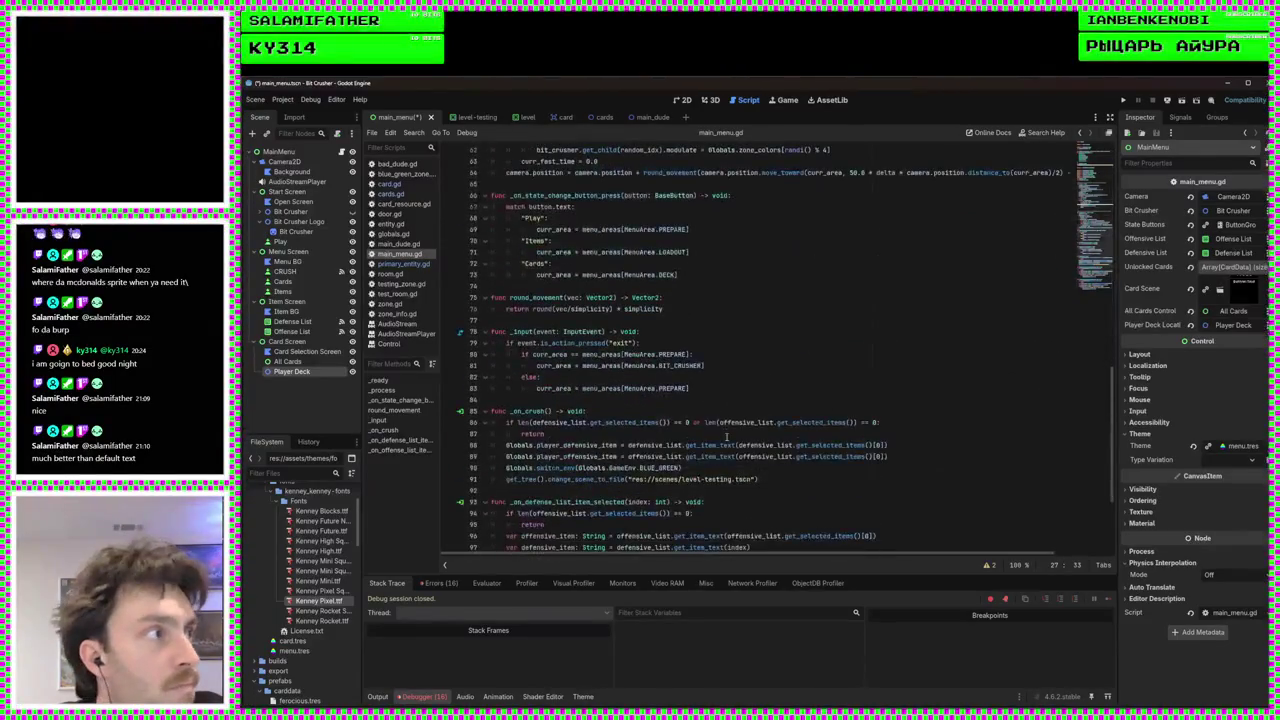
# Save the script and open a new line below the temp.position line in the card loop
pyautogui.hotkey('ctrl', 's')
pyautogui.scroll(-7, 728, 445)
pyautogui.scroll(16, 730, 449)
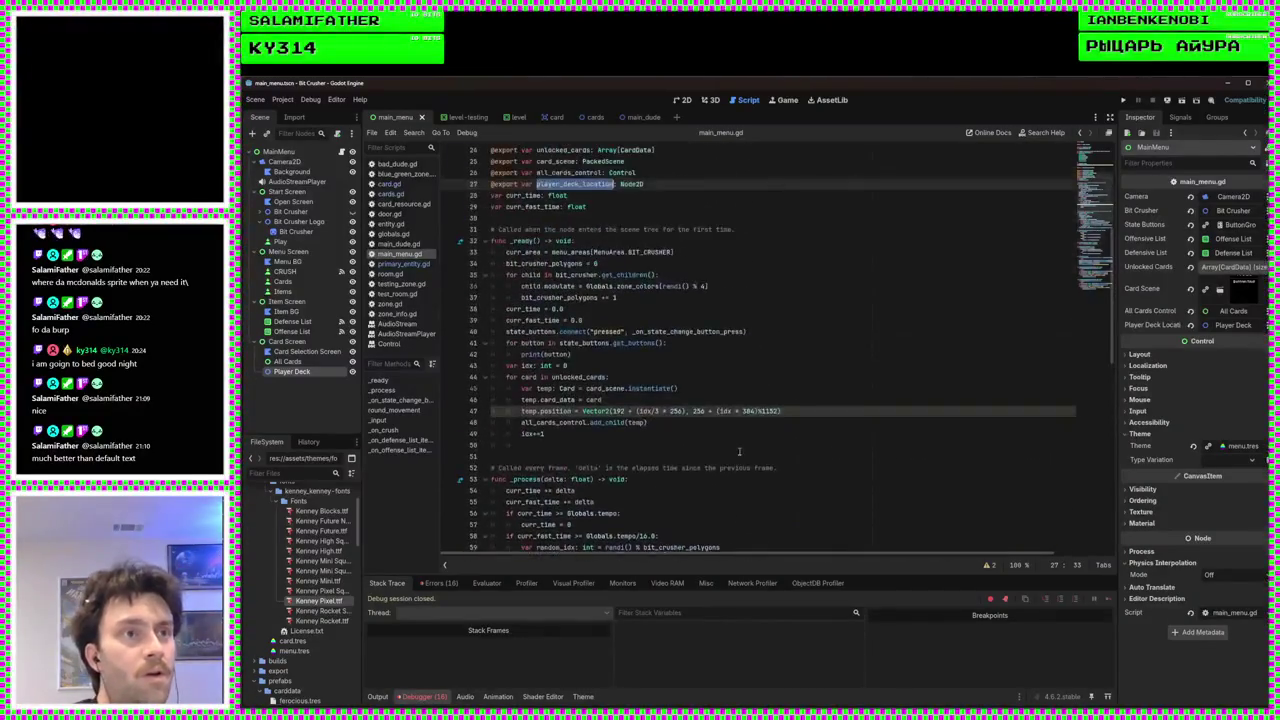
pyautogui.scroll(2, 740, 451)
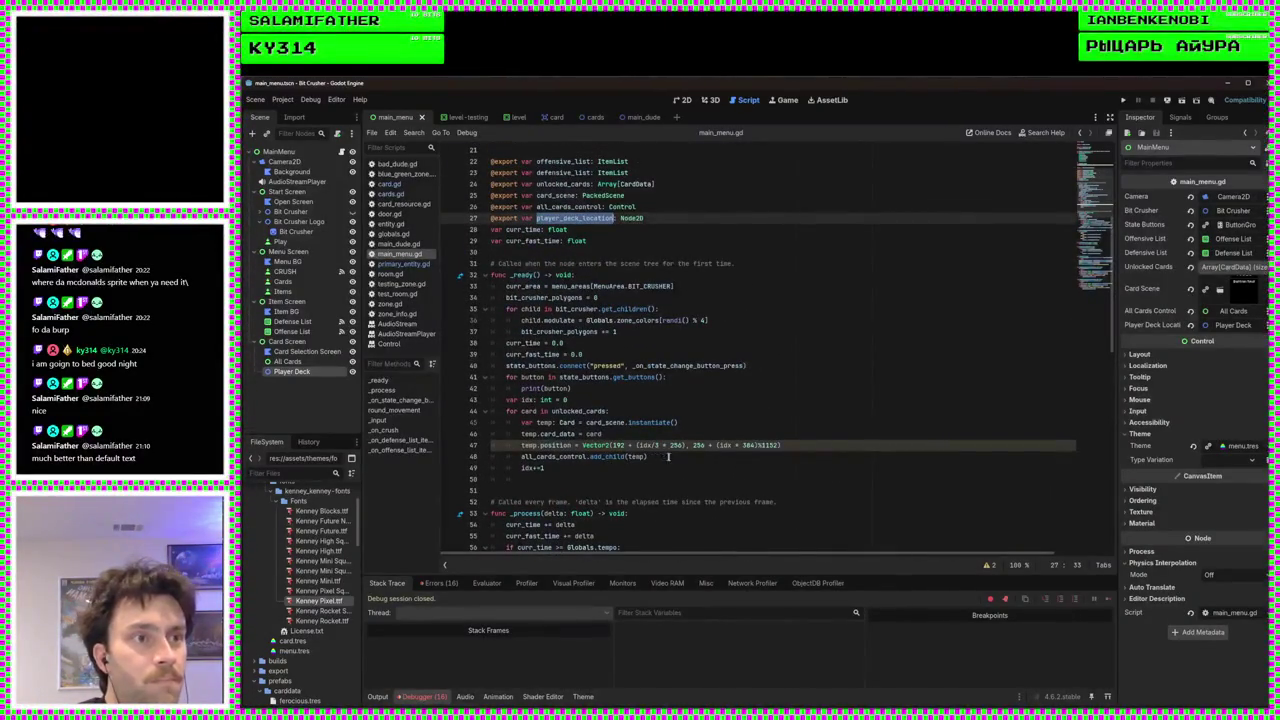
pyautogui.click(708, 457)
pyautogui.click(764, 446)
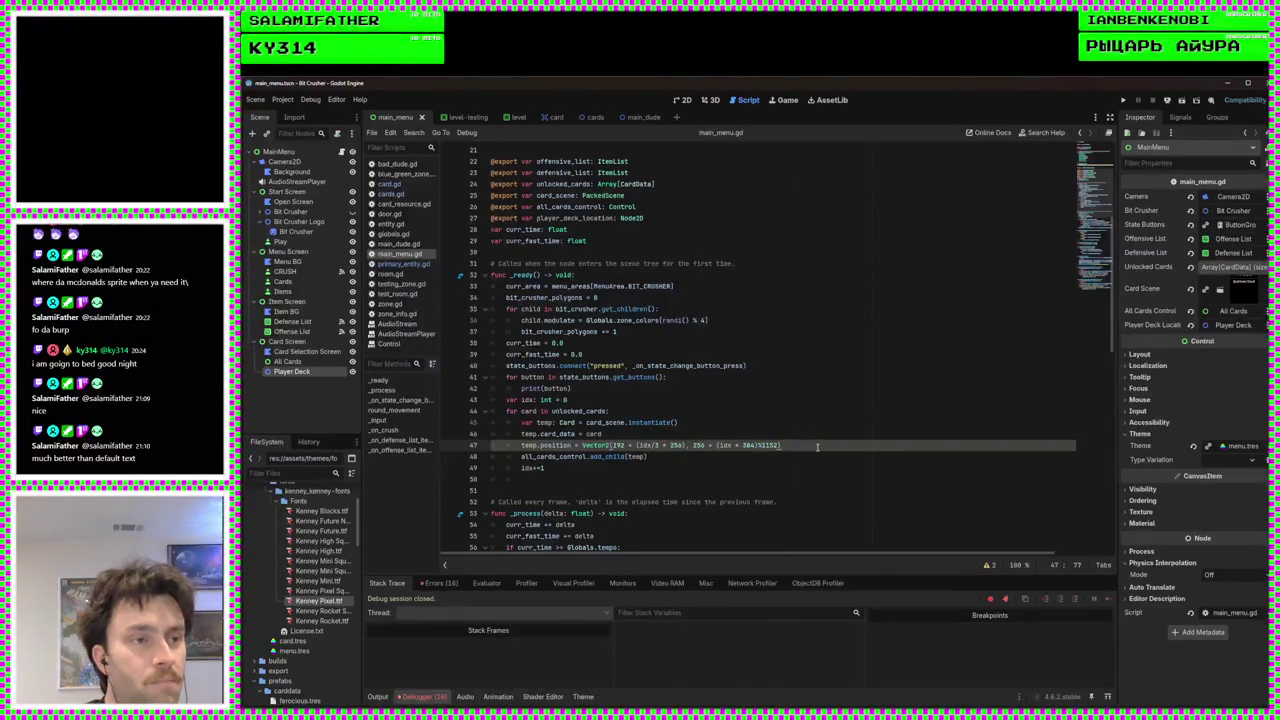
pyautogui.press('Return')
# Write 'temp.play_card_node = player_deck_location' using autocomplete, save, and run the project
pyautogui.write('temp.')
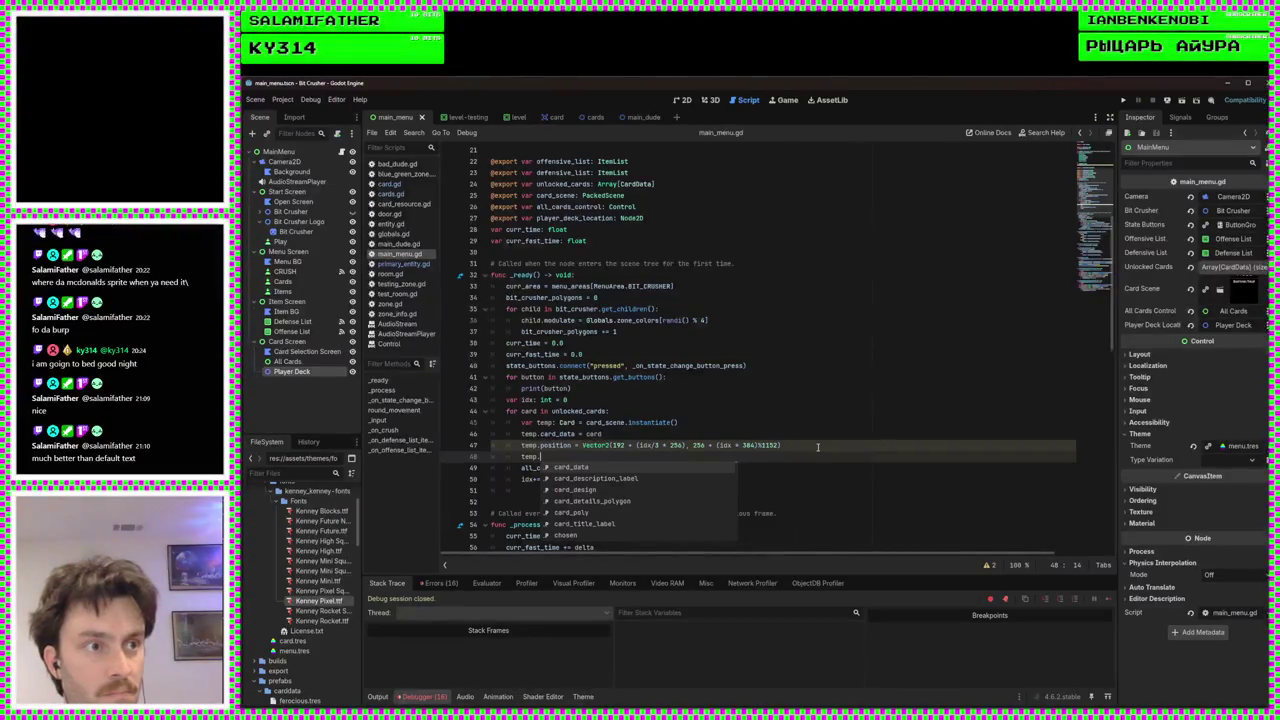
pyautogui.press('Down')
pyautogui.press('Down')
pyautogui.press('Down')
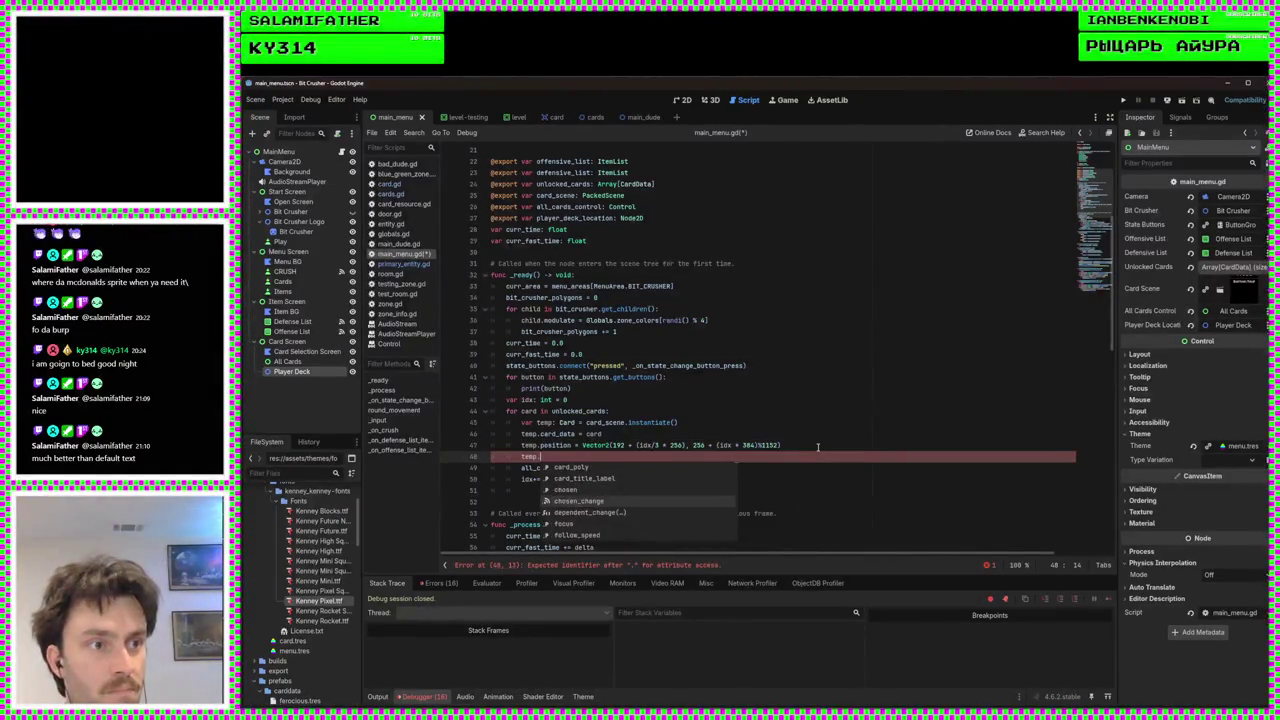
pyautogui.write('pl')
pyautogui.press('Down')
pyautogui.press('Down')
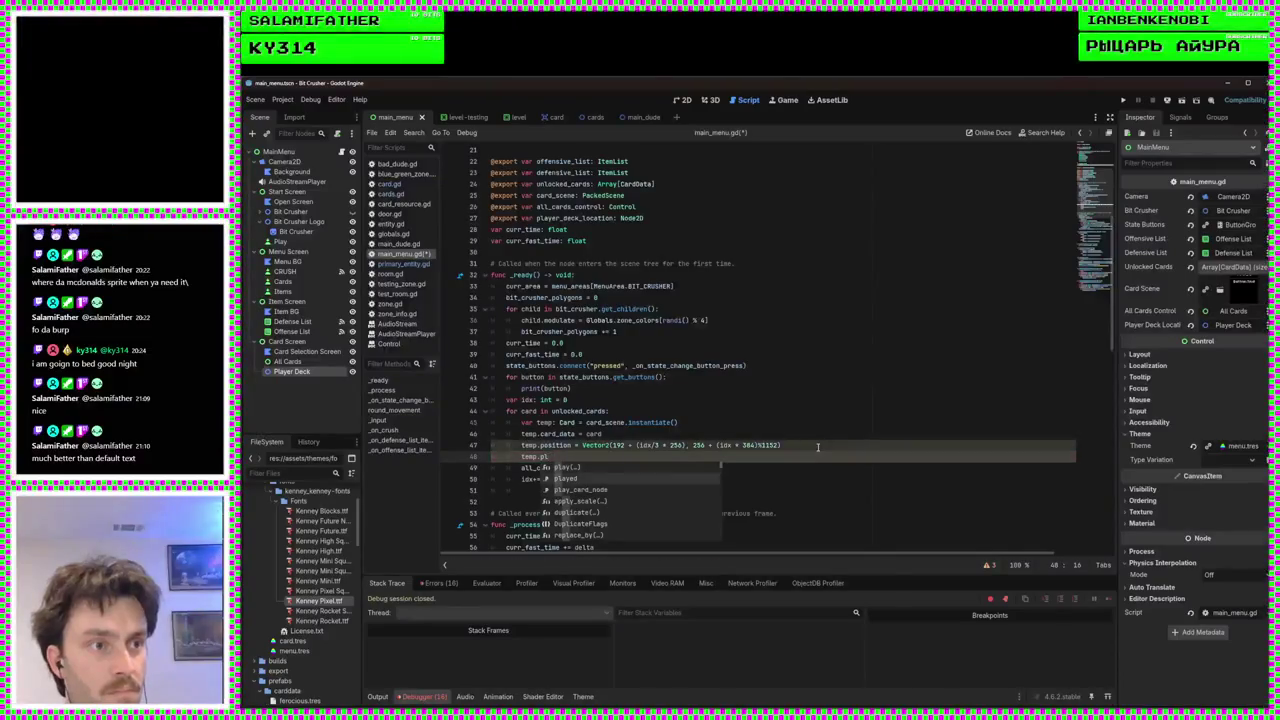
pyautogui.press('Return')
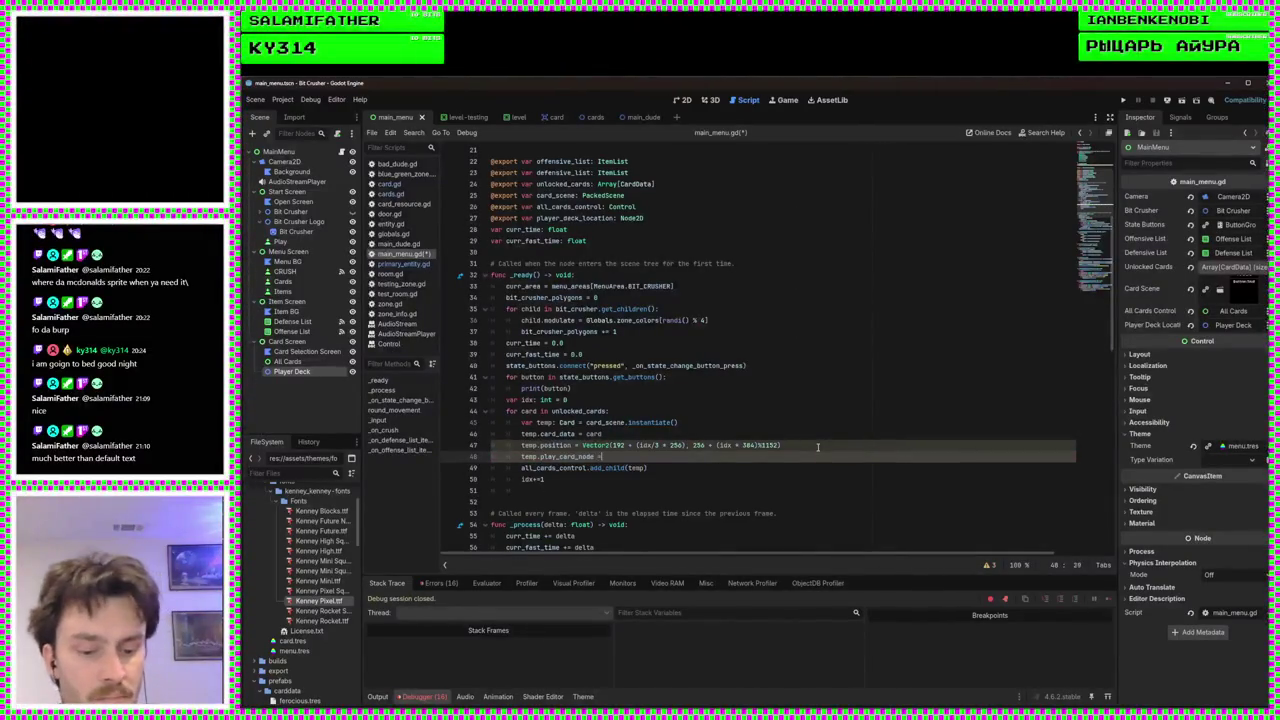
pyautogui.write('player_deck_location')
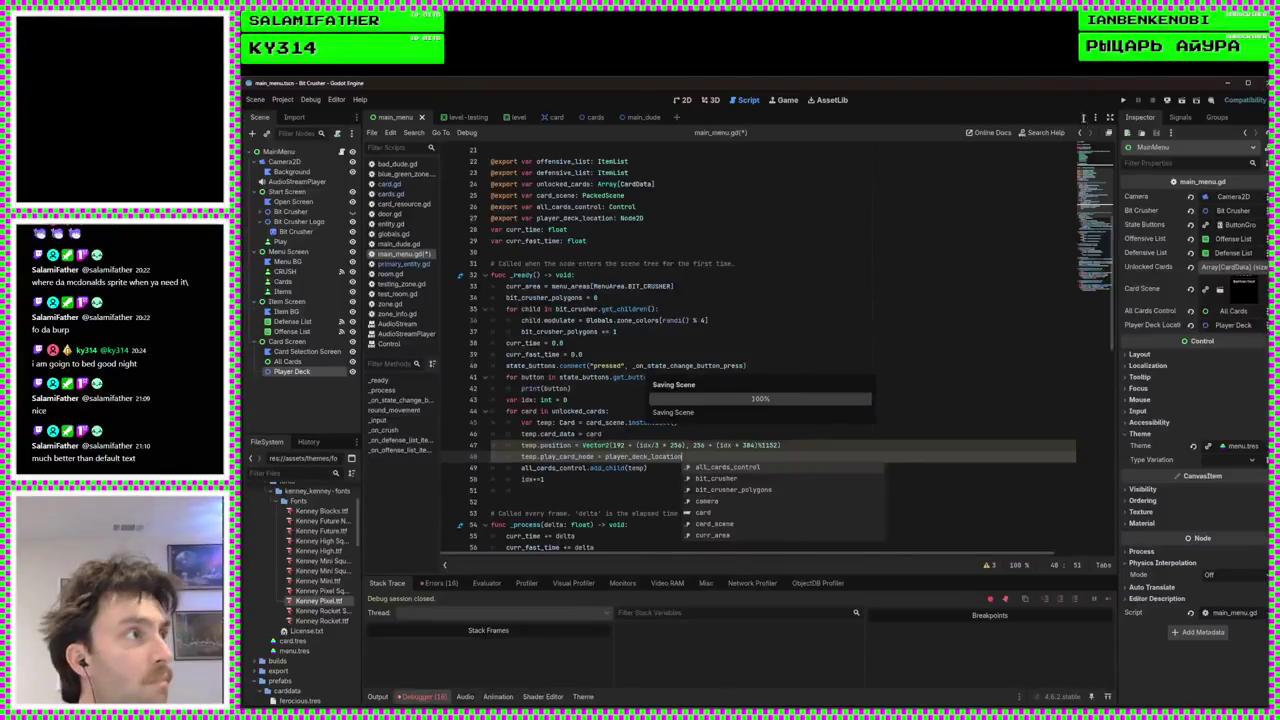
pyautogui.hotkey('ctrl', 's')
pyautogui.click(1124, 102)
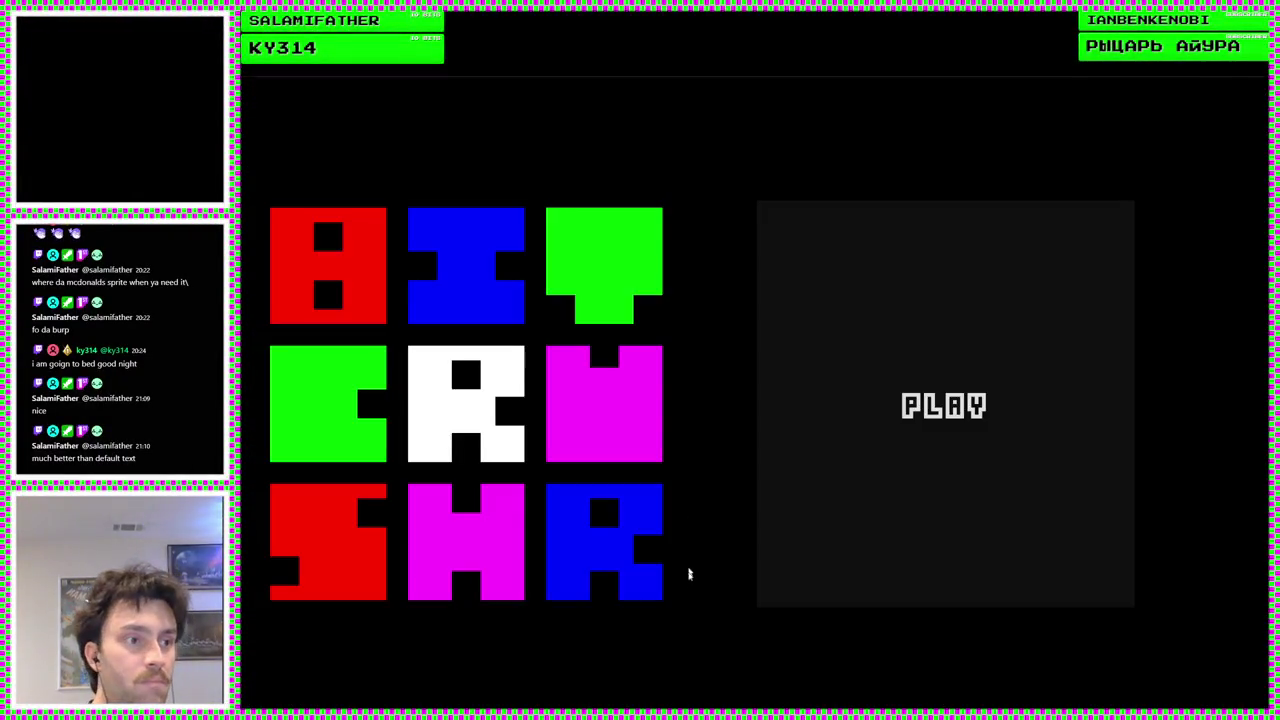
# Open the card collection, click all six cards to send them to the deck, then close the game
pyautogui.click(808, 529)
pyautogui.click(514, 406)
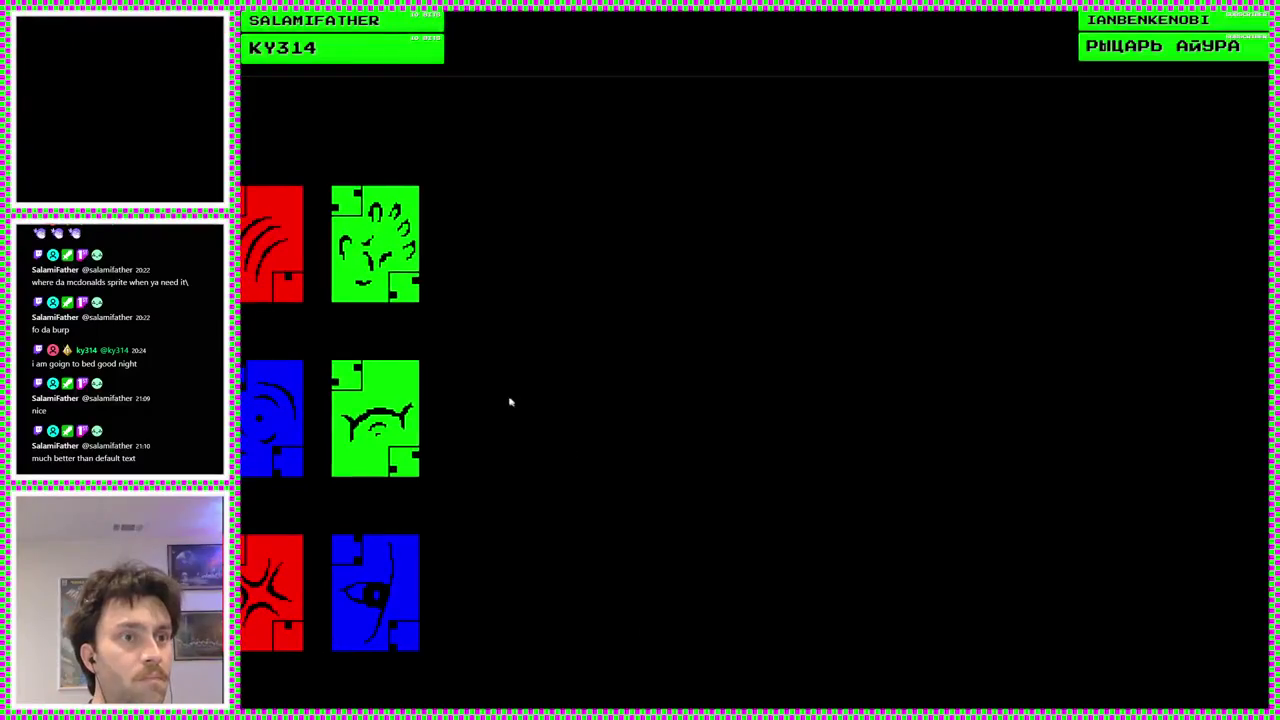
pyautogui.click(394, 414)
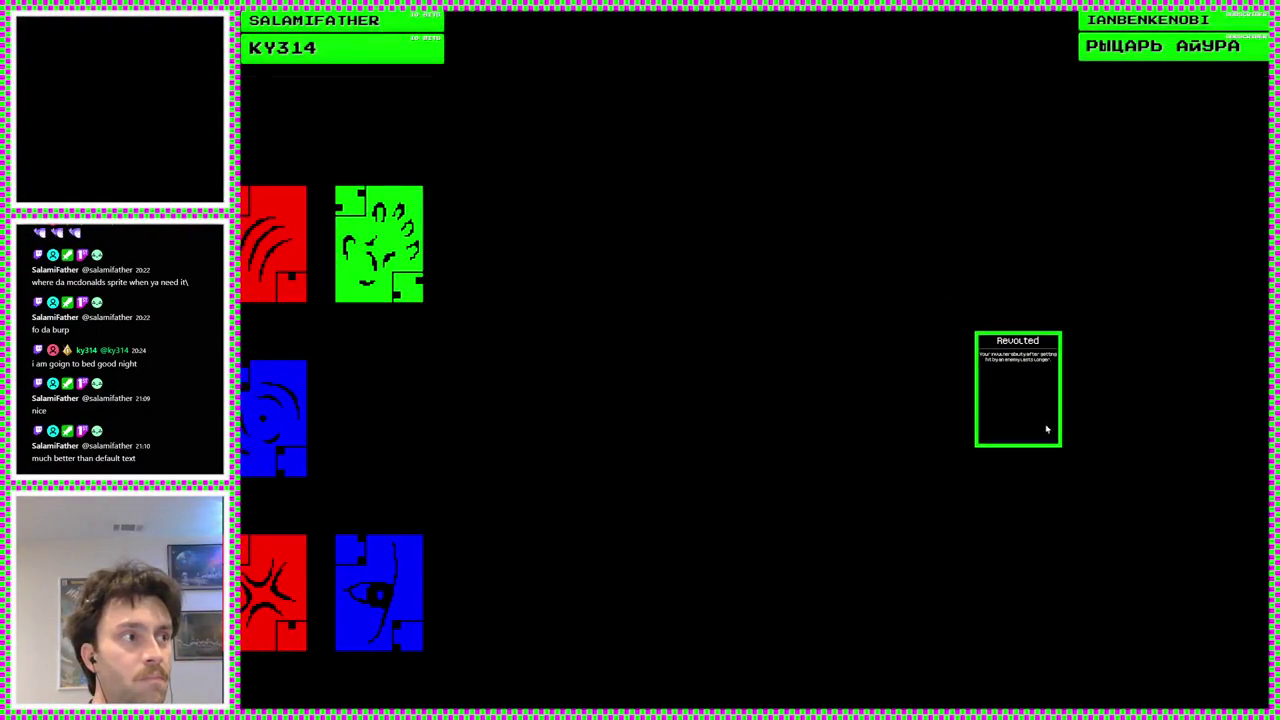
pyautogui.click(379, 254)
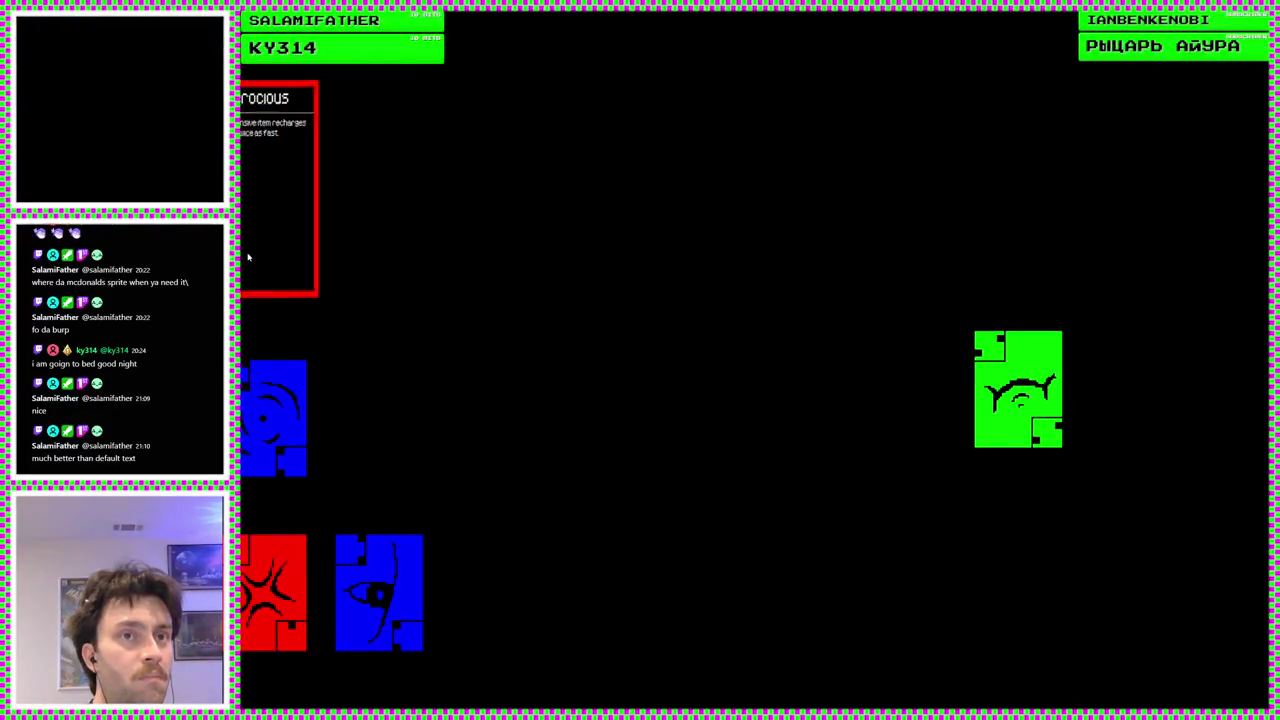
pyautogui.click(256, 257)
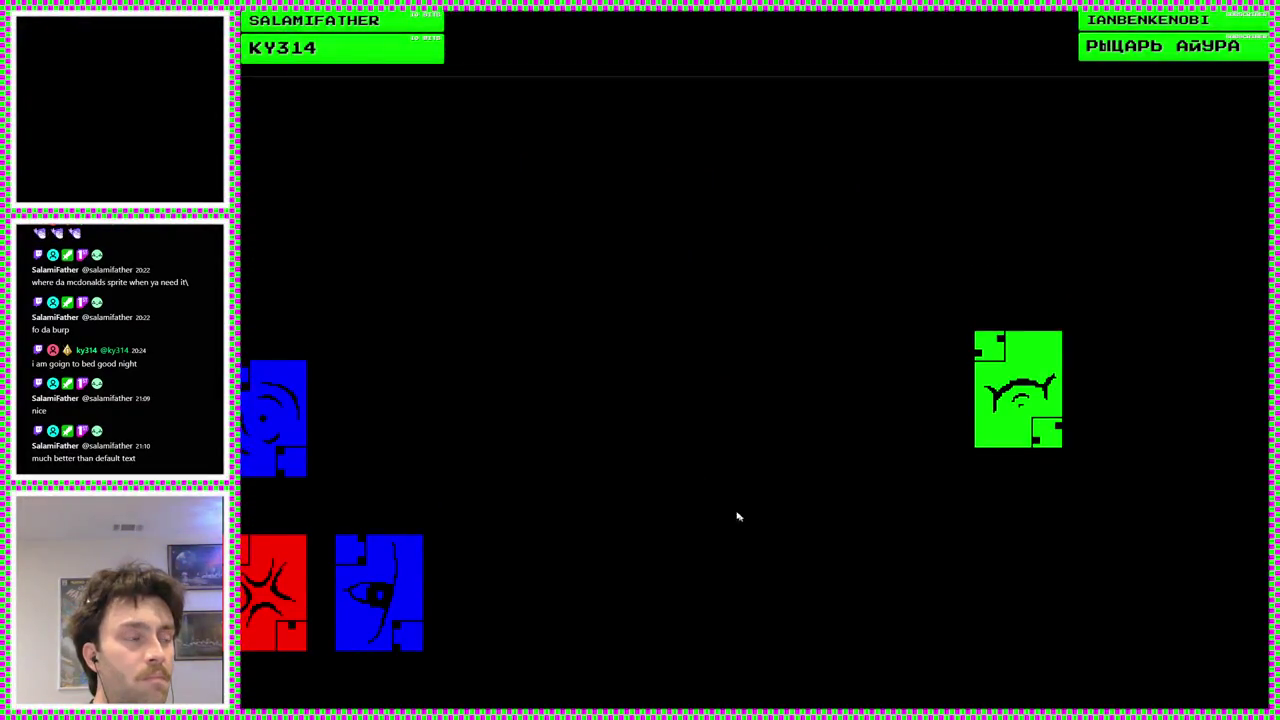
pyautogui.click(399, 597)
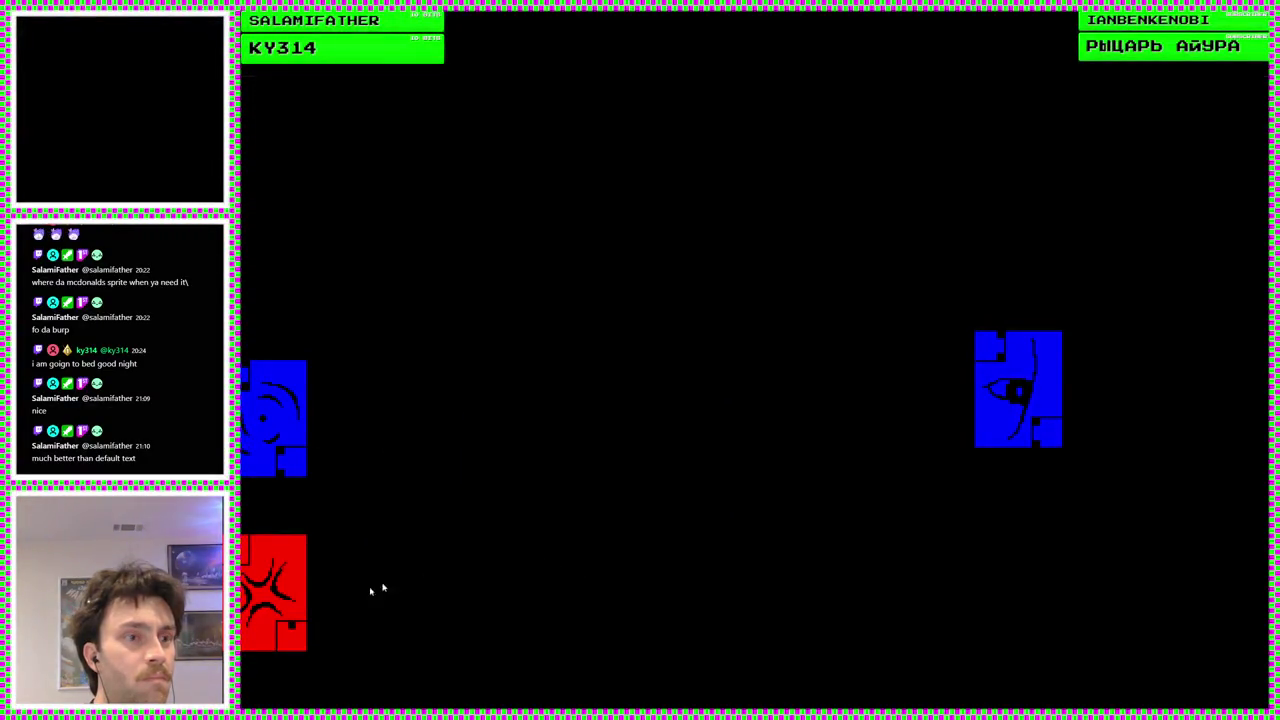
pyautogui.click(266, 597)
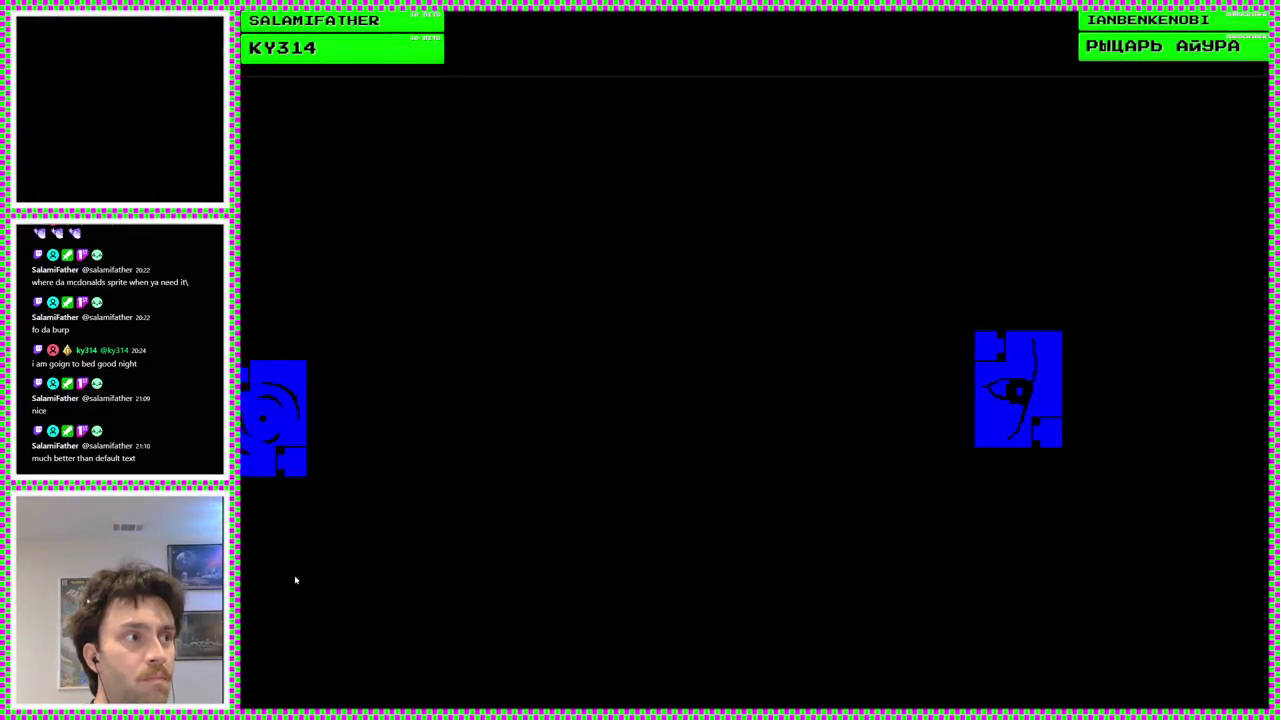
pyautogui.click(253, 466)
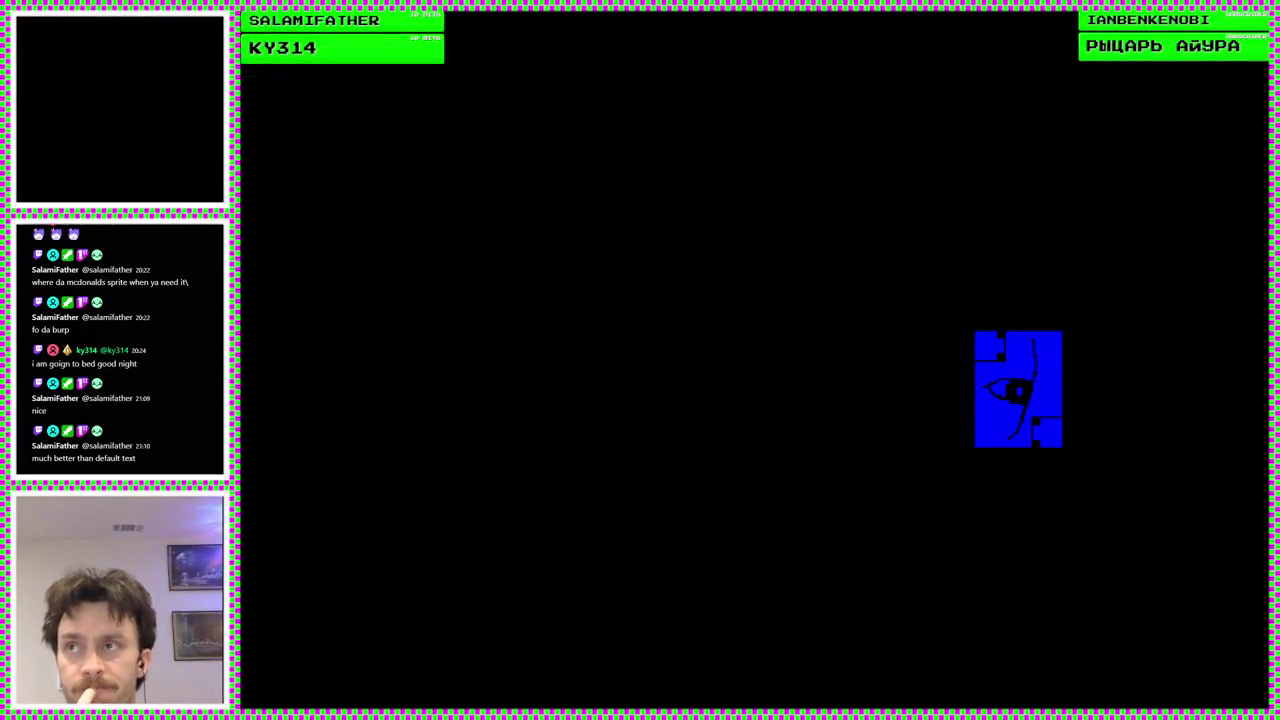
pyautogui.click(563, 488)
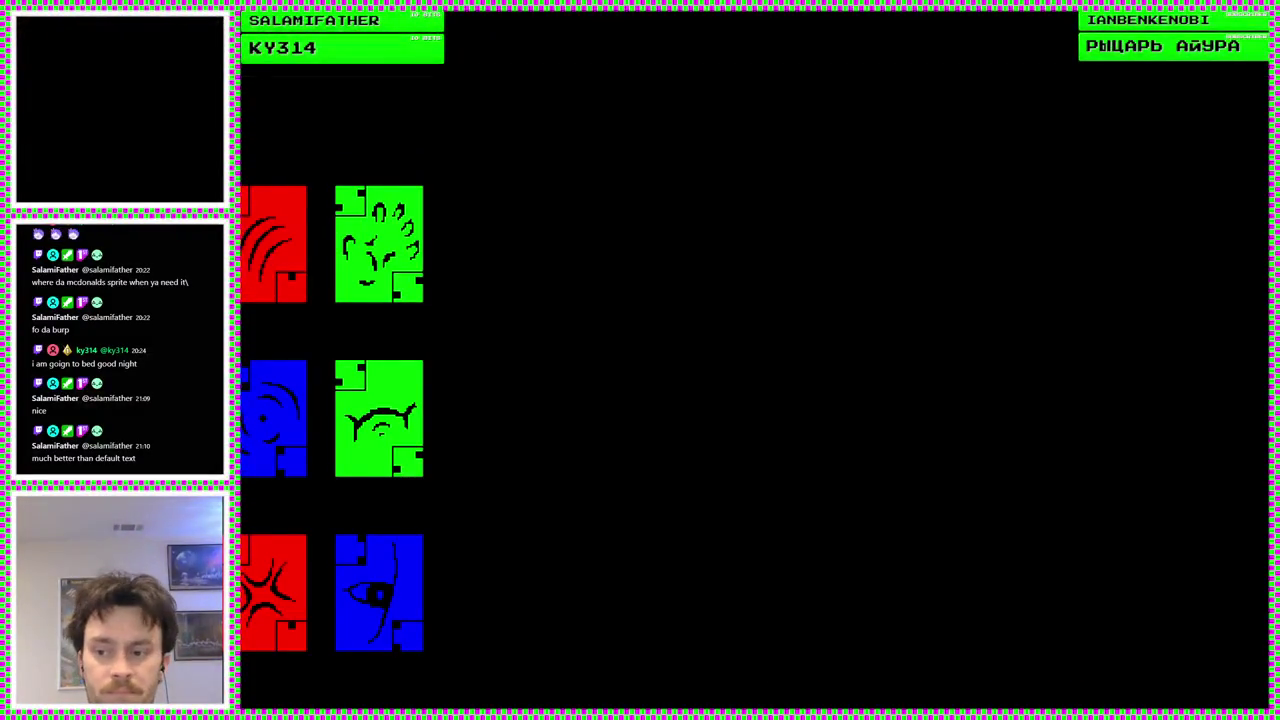
pyautogui.press('F8')
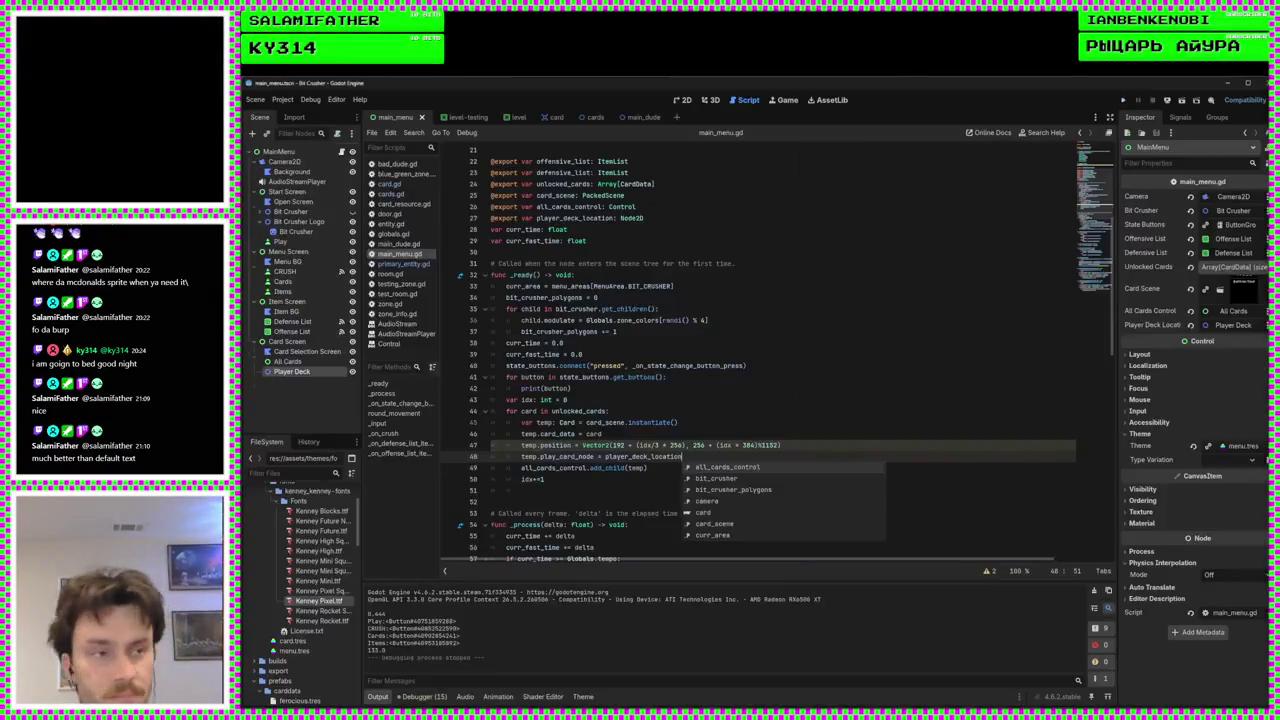
# Select and copy the card-creation loop body lines in main_menu.gd
pyautogui.click(690, 376)
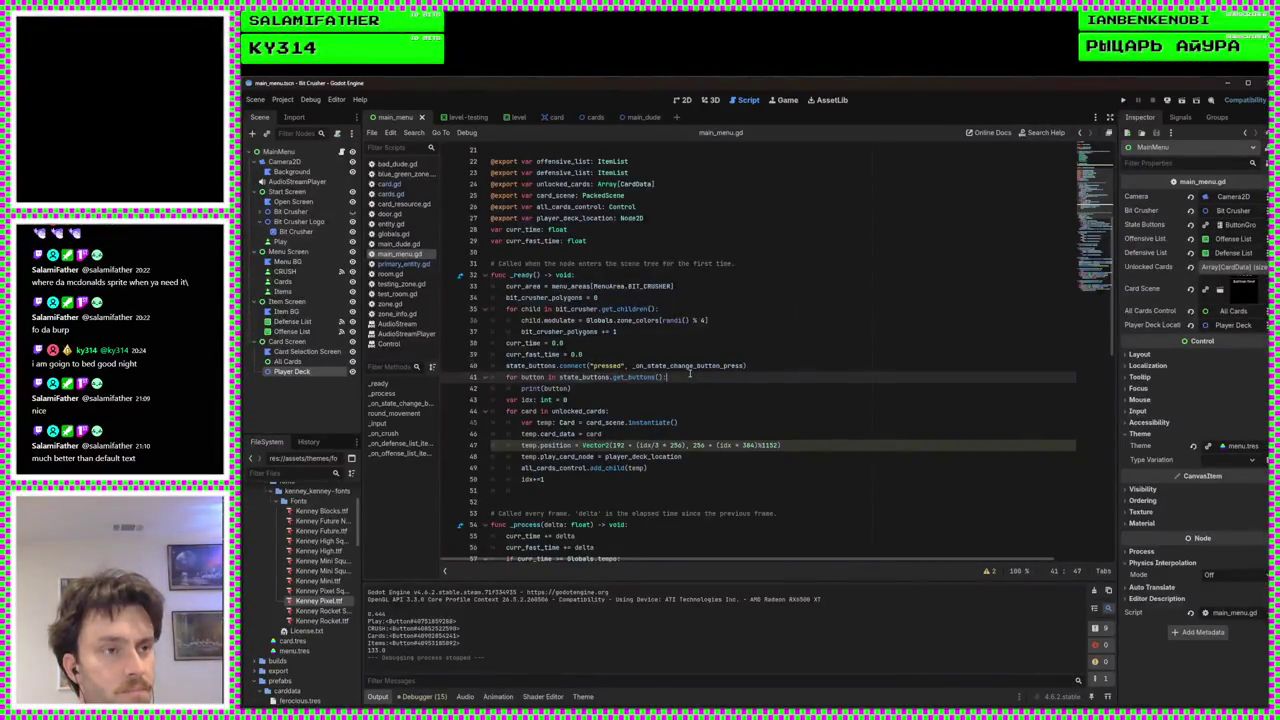
pyautogui.scroll(-2, 679, 382)
pyautogui.click(627, 410)
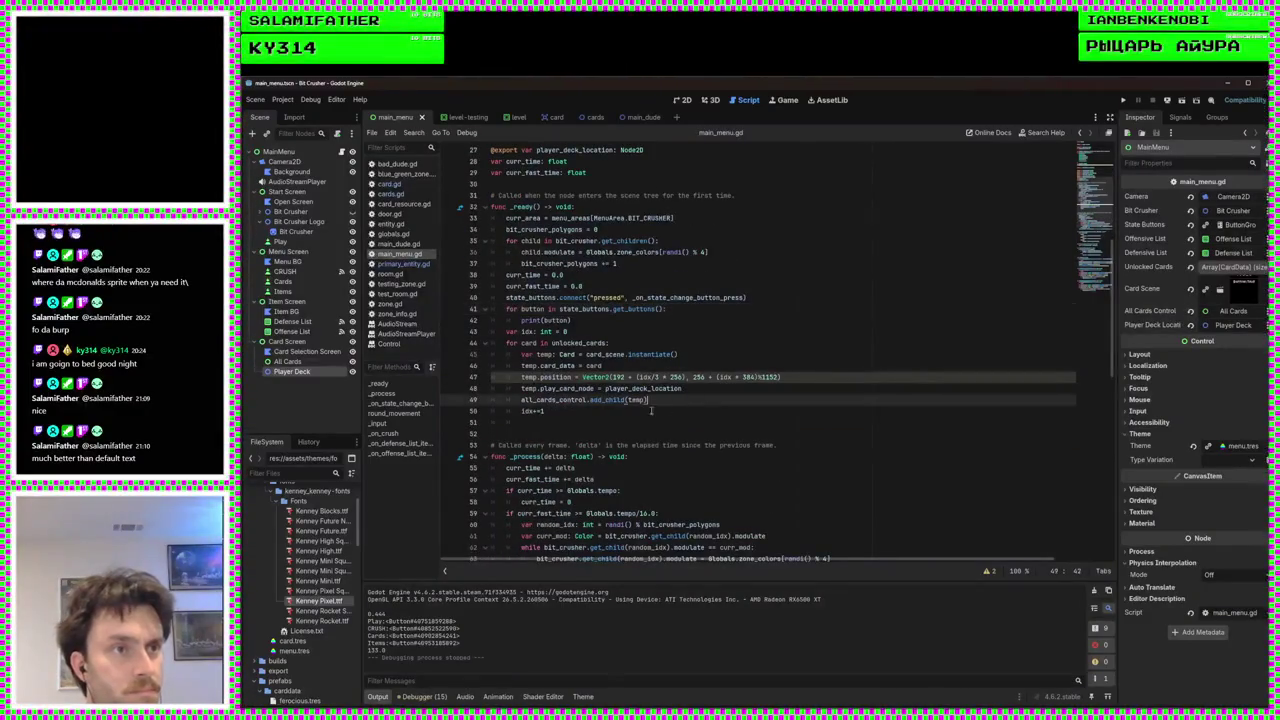
pyautogui.hotkey('shift', 'Up')
pyautogui.hotkey('shift', 'Up')
pyautogui.hotkey('shift', 'Up')
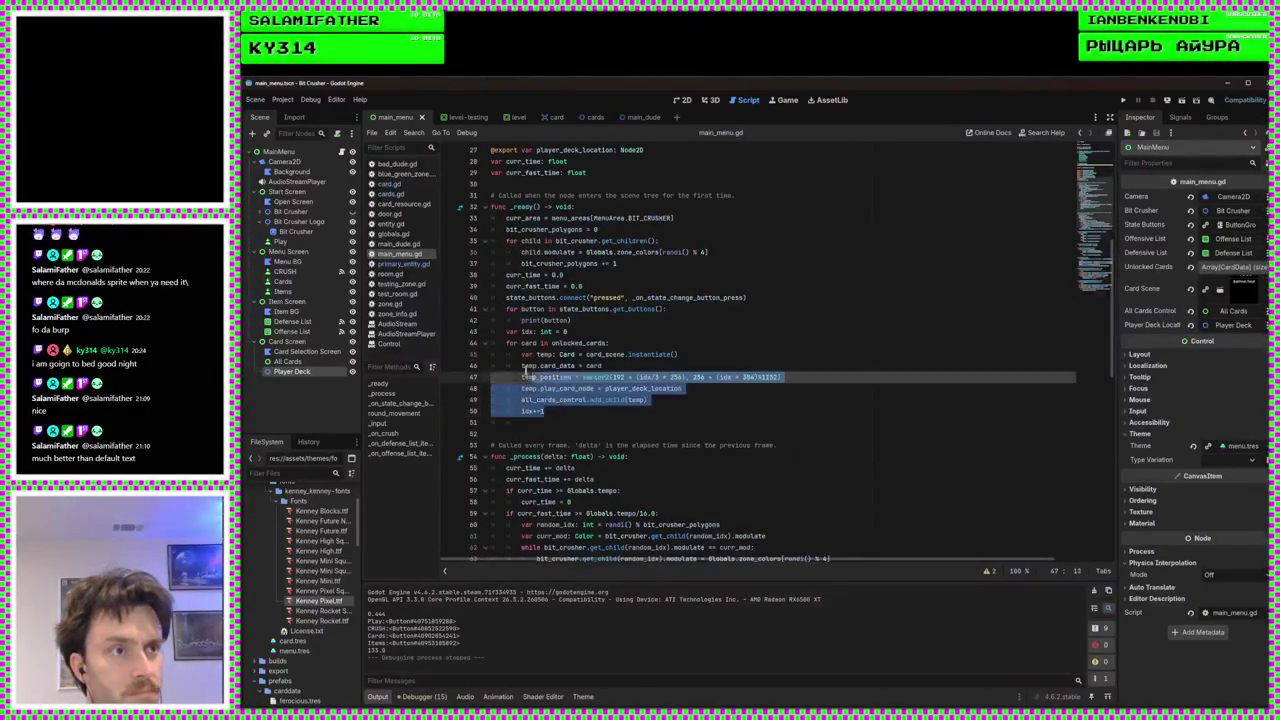
pyautogui.hotkey('shift', 'Home')
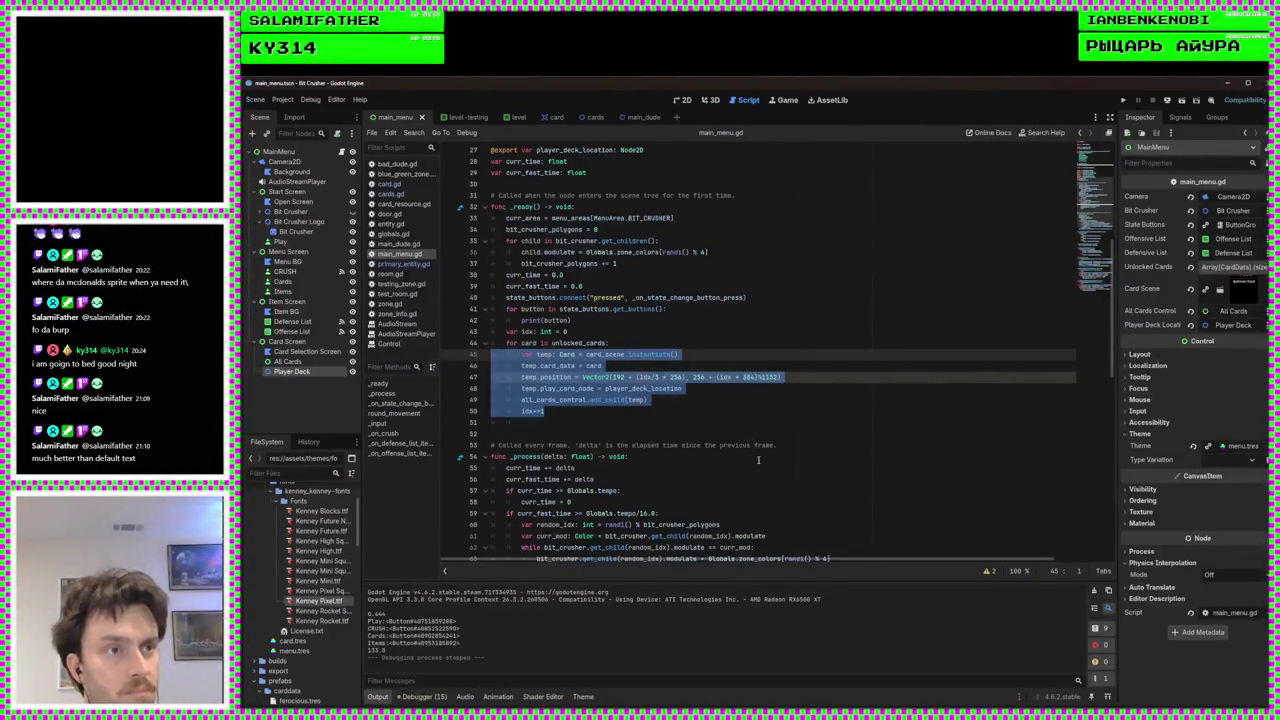
pyautogui.scroll(-15, 758, 460)
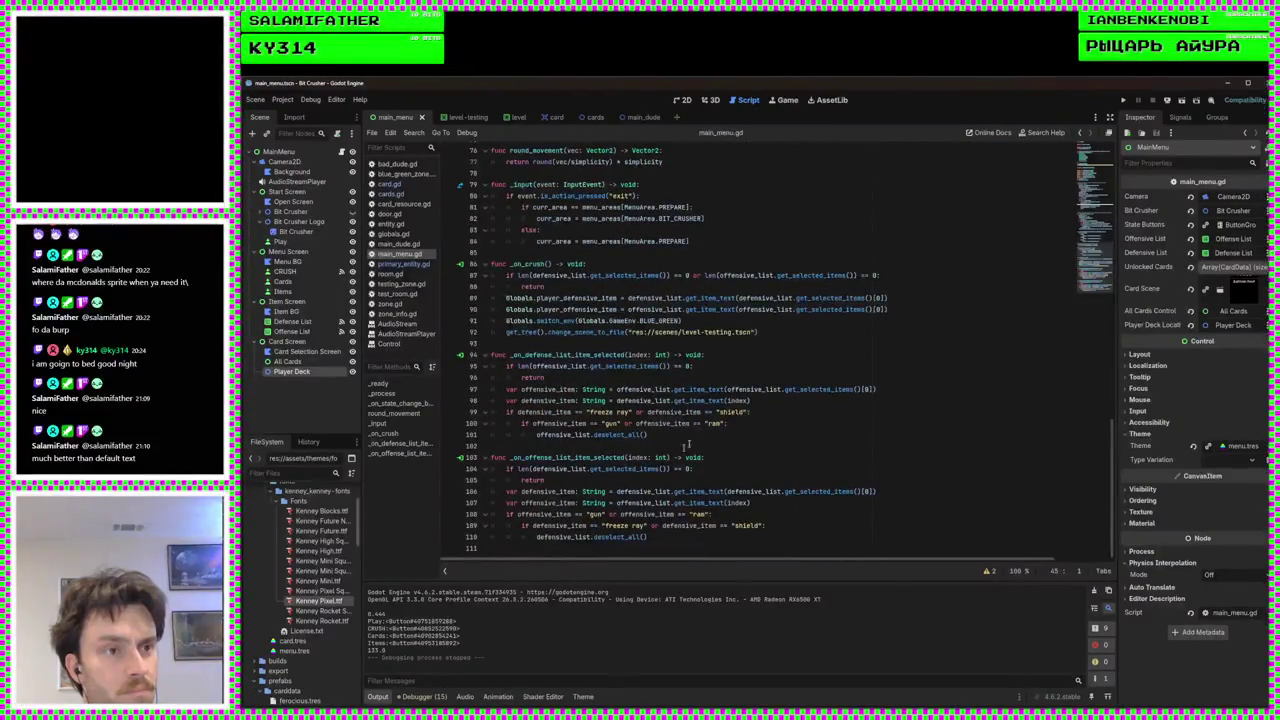
pyautogui.scroll(3, 680, 458)
pyautogui.click(742, 343)
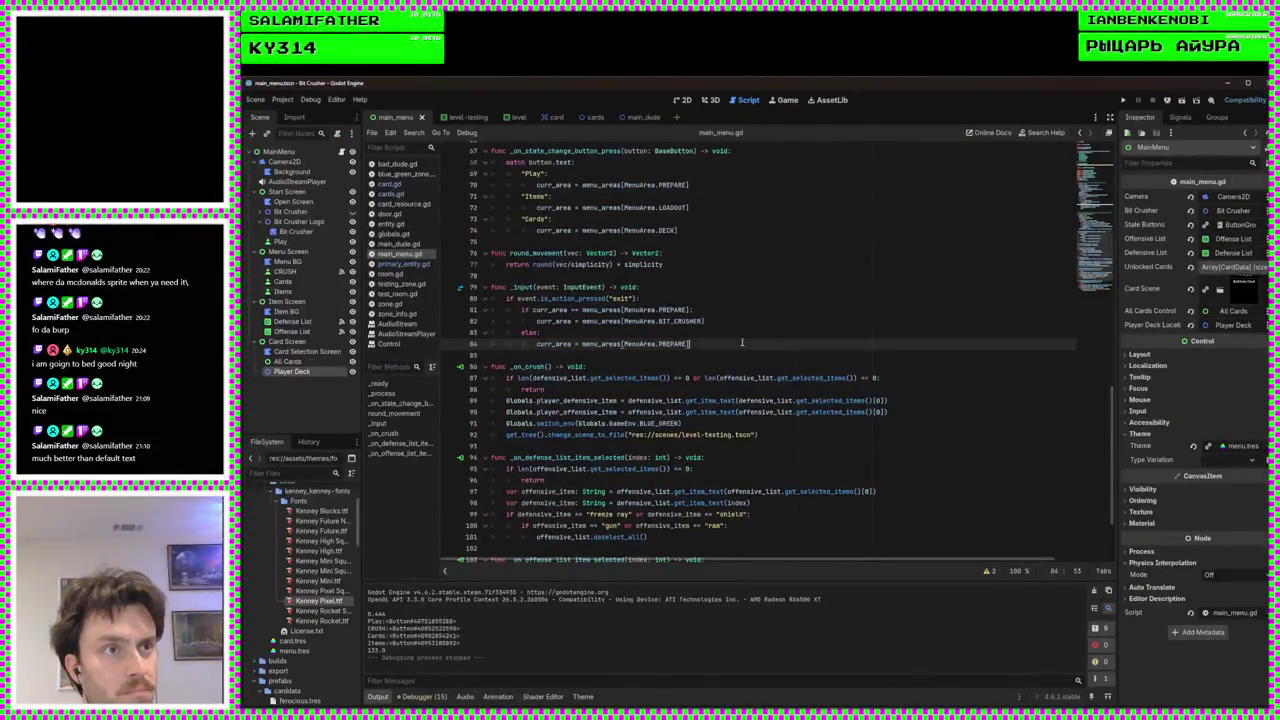
pyautogui.press('Return')
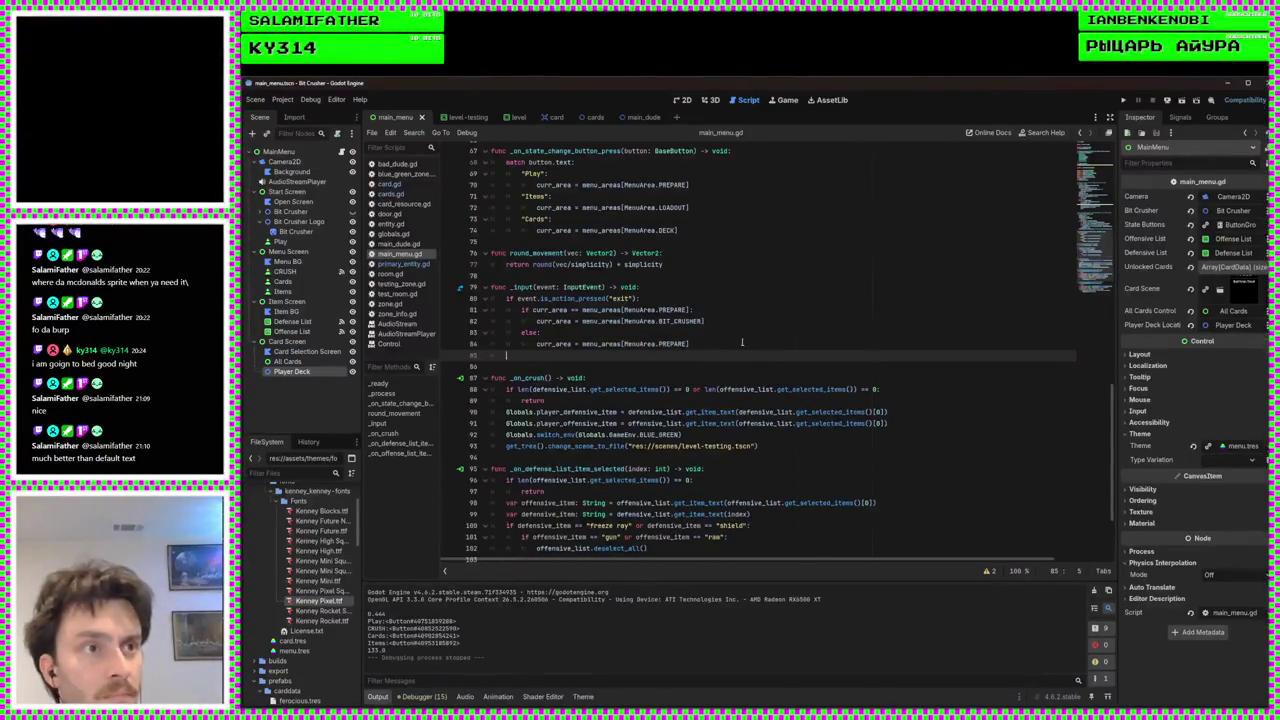
pyautogui.press('BackSpace')
pyautogui.press('BackSpace')
pyautogui.scroll(10, 742, 343)
pyautogui.scroll(4, 684, 311)
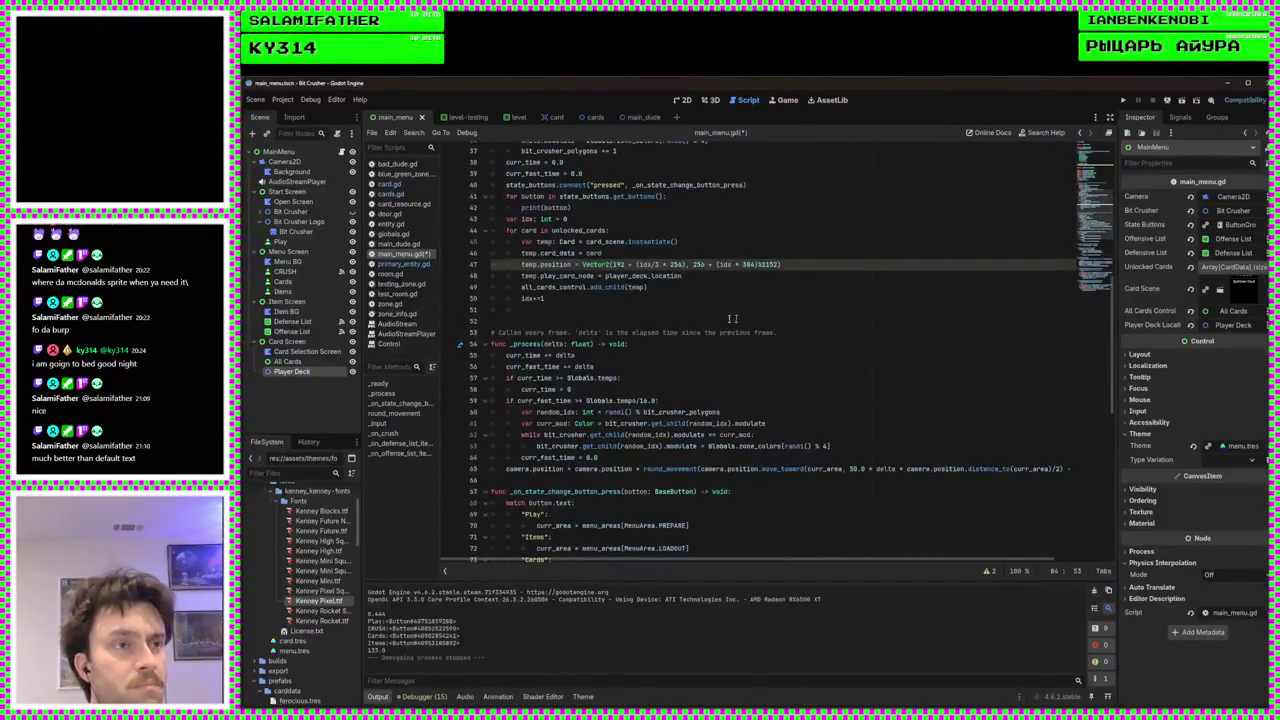
# Add an empty 'func _on_card_added() -> void:' at the end of main_menu.gd
pyautogui.click(740, 373)
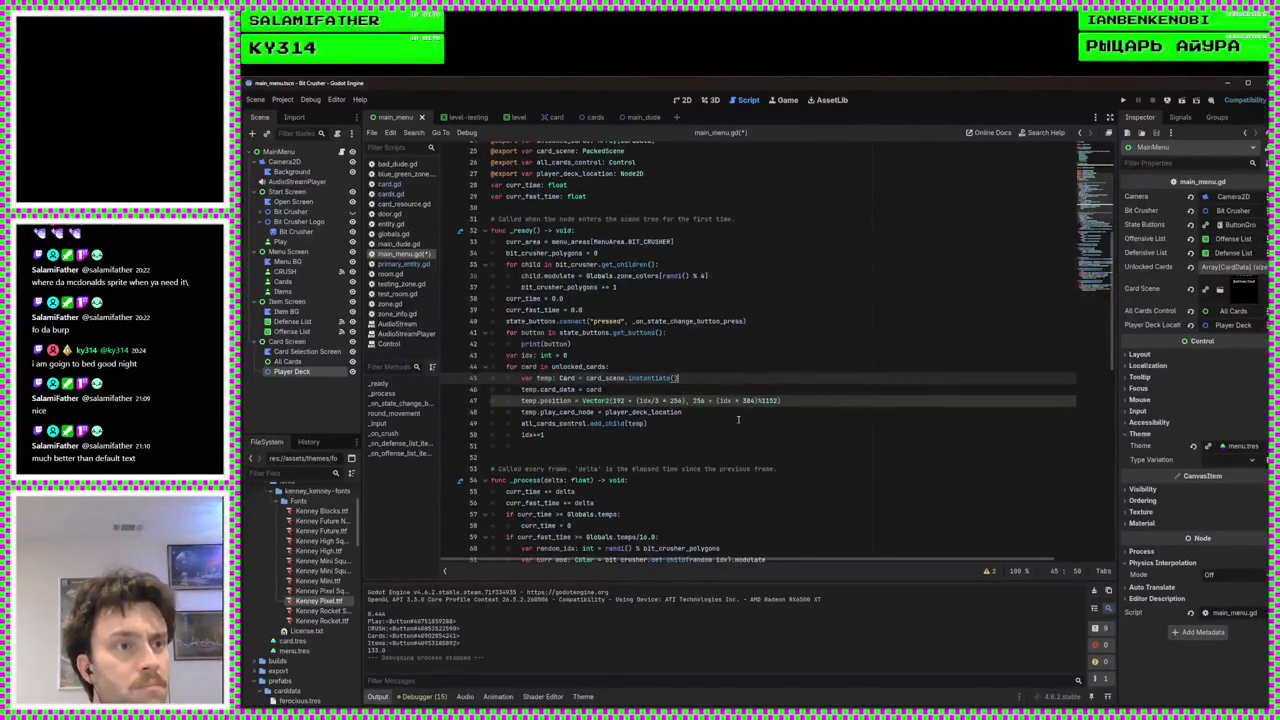
pyautogui.click(833, 401)
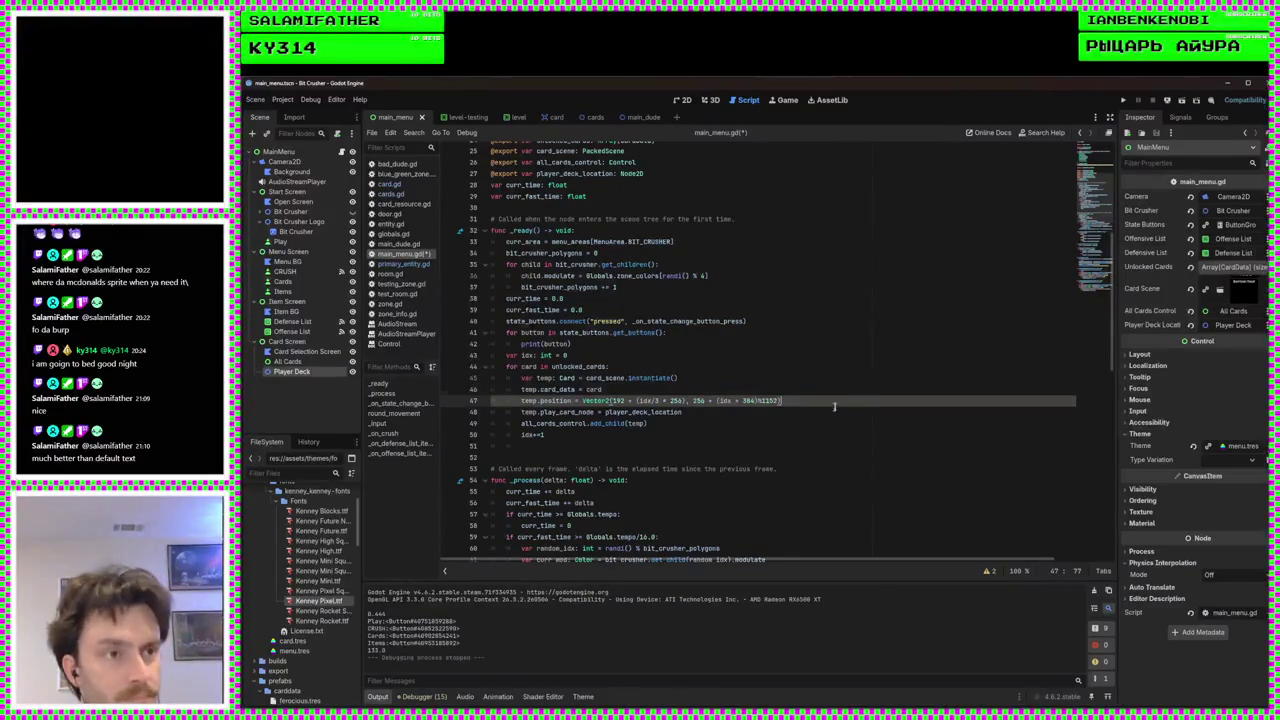
pyautogui.scroll(-15, 800, 420)
pyautogui.click(746, 553)
pyautogui.press('Return')
pyautogui.write('func ')
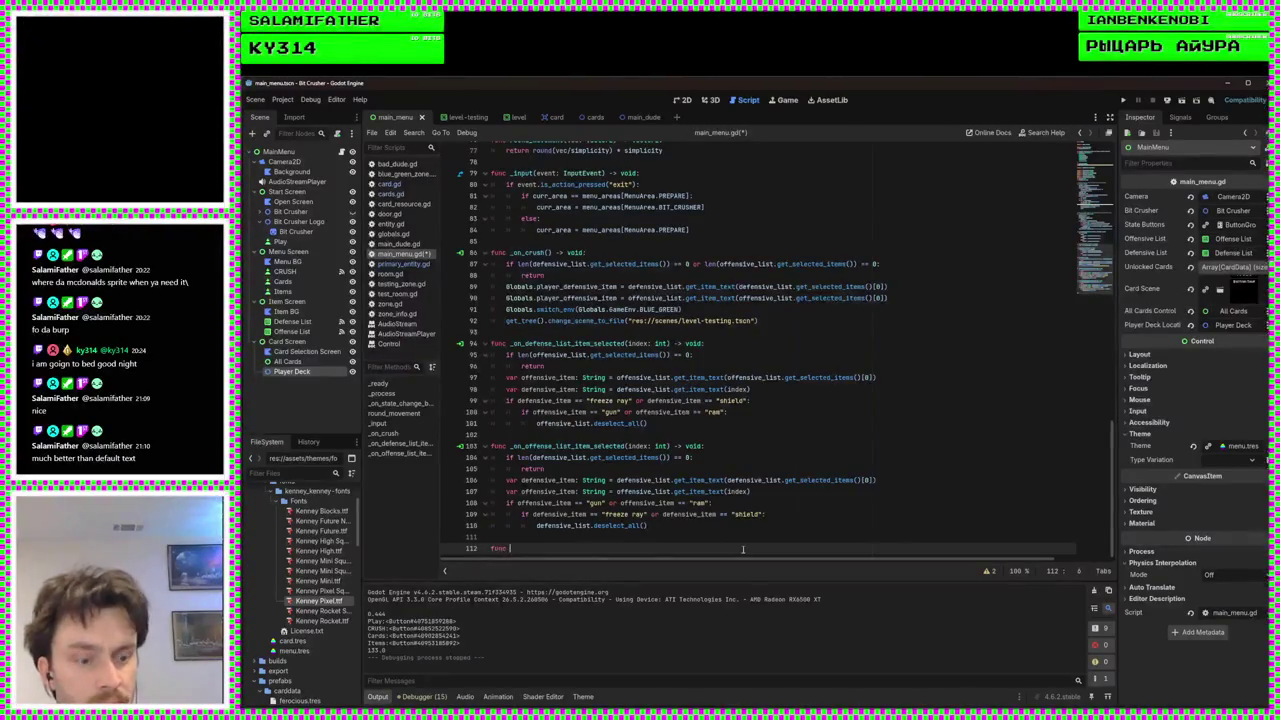
pyautogui.write('_on_card')
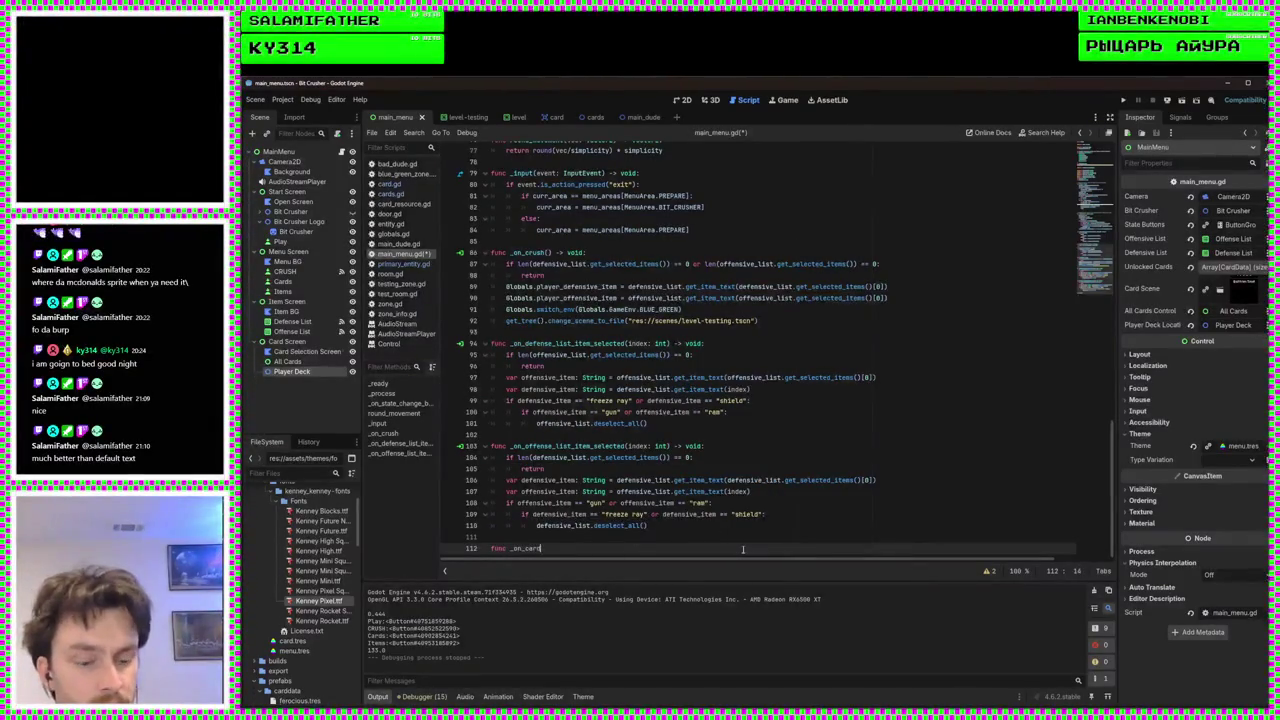
pyautogui.write('ca')
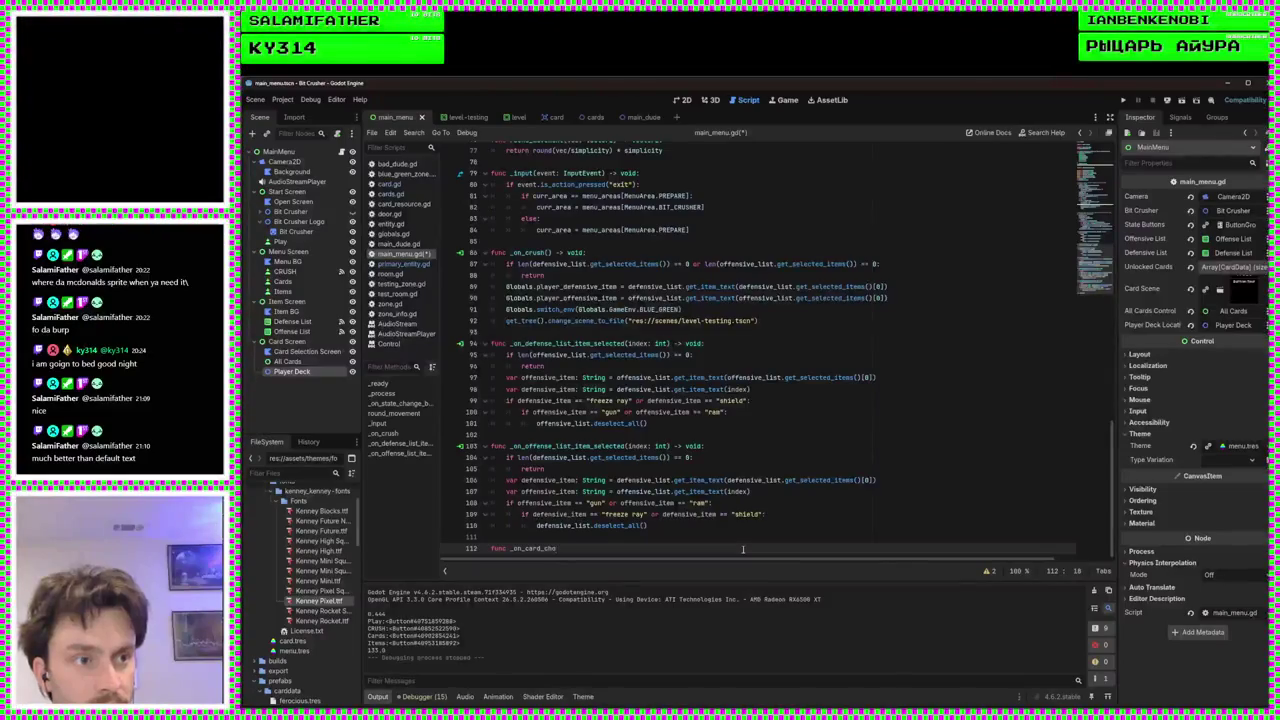
pyautogui.write('ded(')
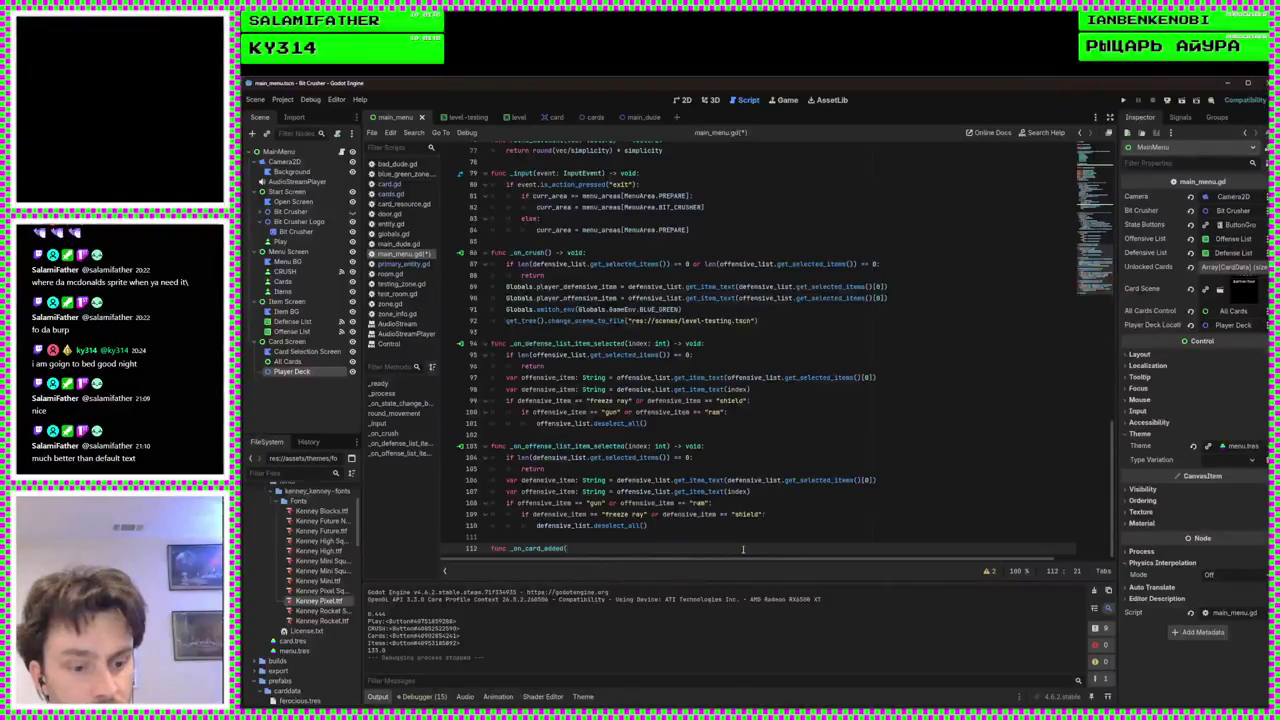
pyautogui.write(':')
pyautogui.press('Return')
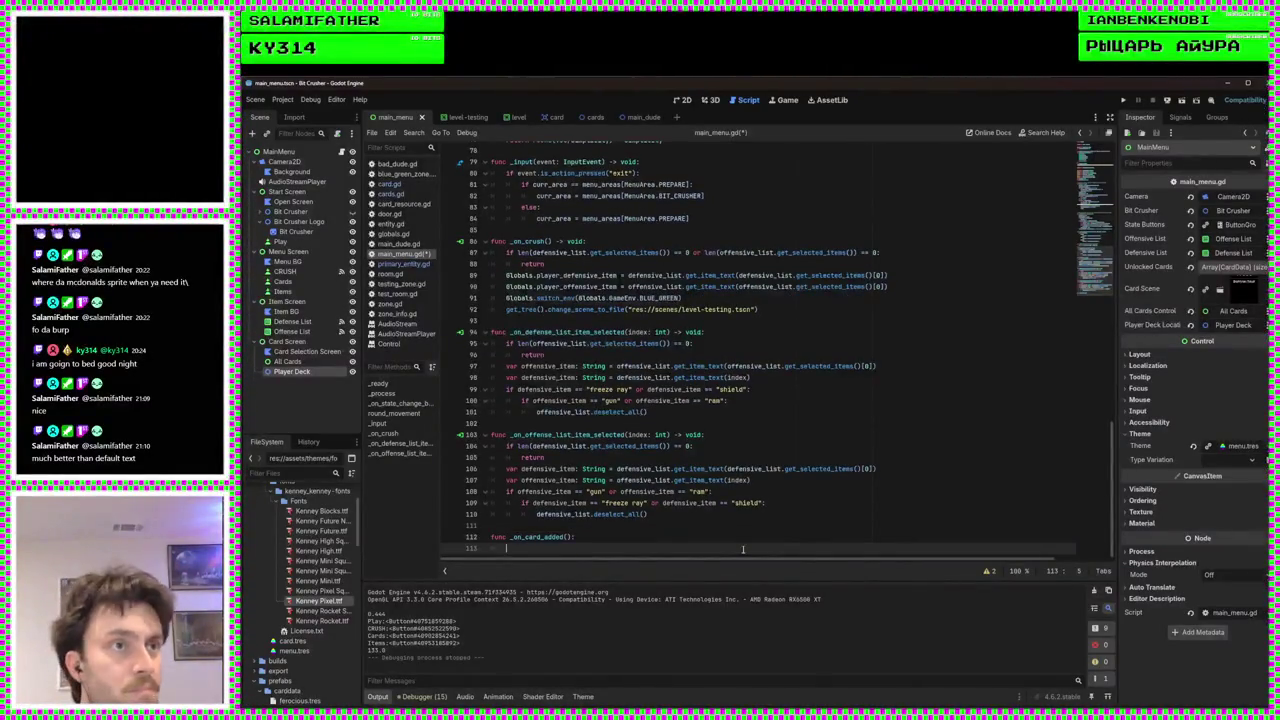
pyautogui.scroll(6, 742, 549)
pyautogui.scroll(-6, 724, 496)
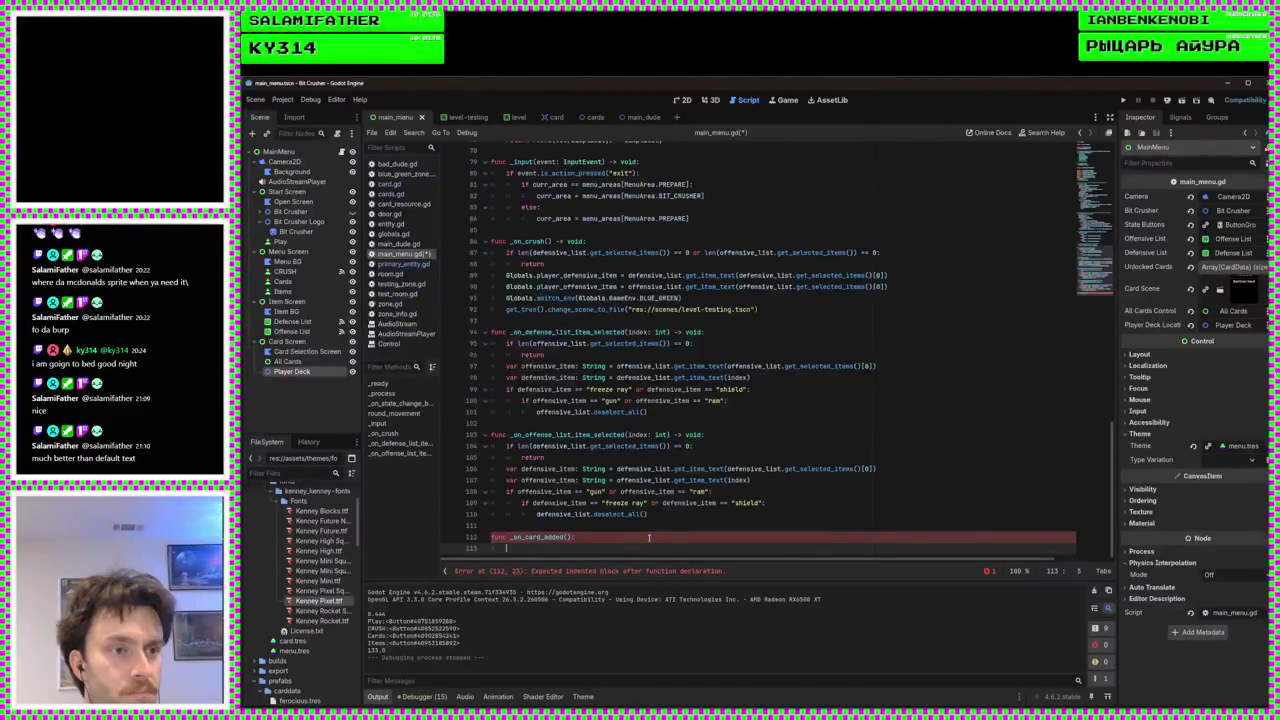
pyautogui.click(574, 537)
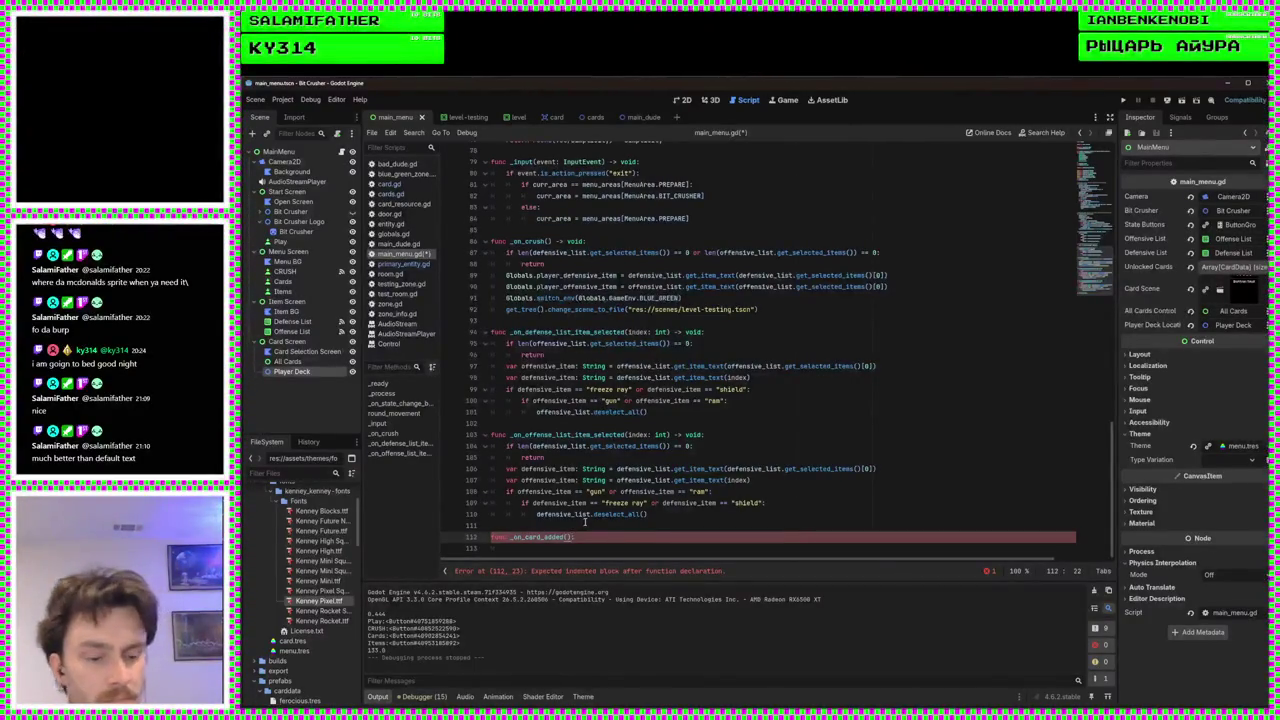
pyautogui.write('-> void')
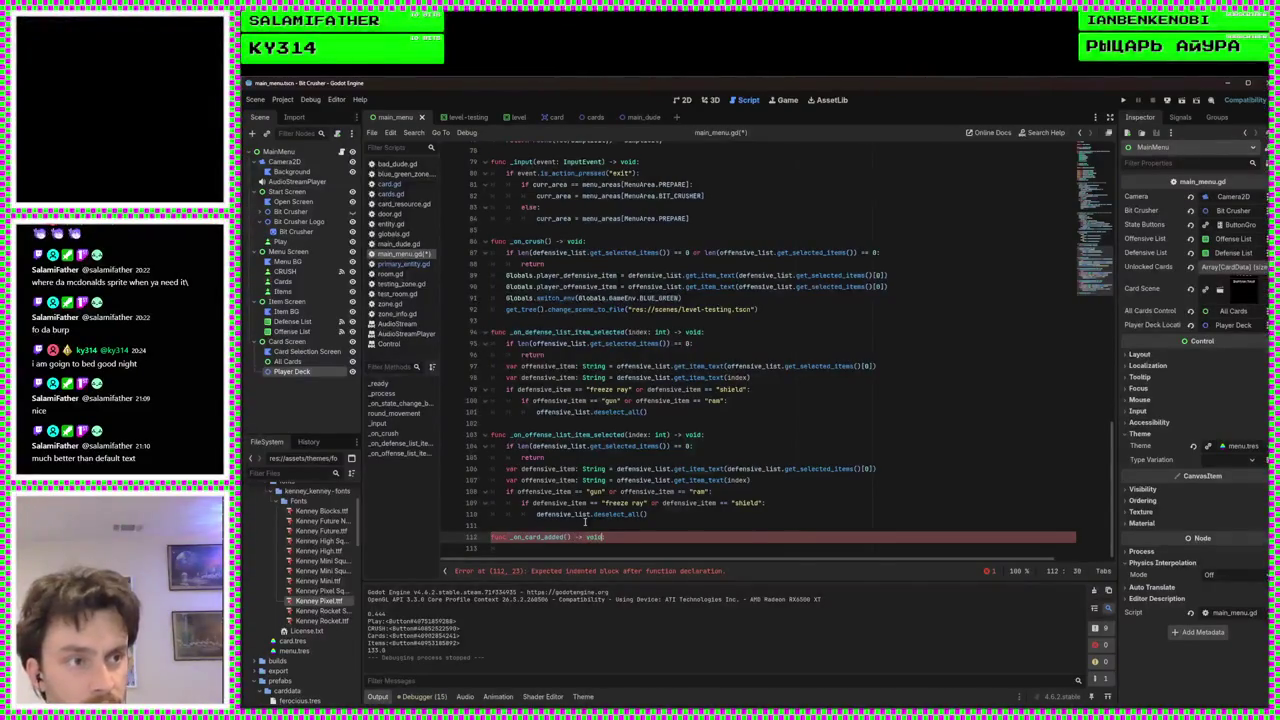
pyautogui.click(574, 549)
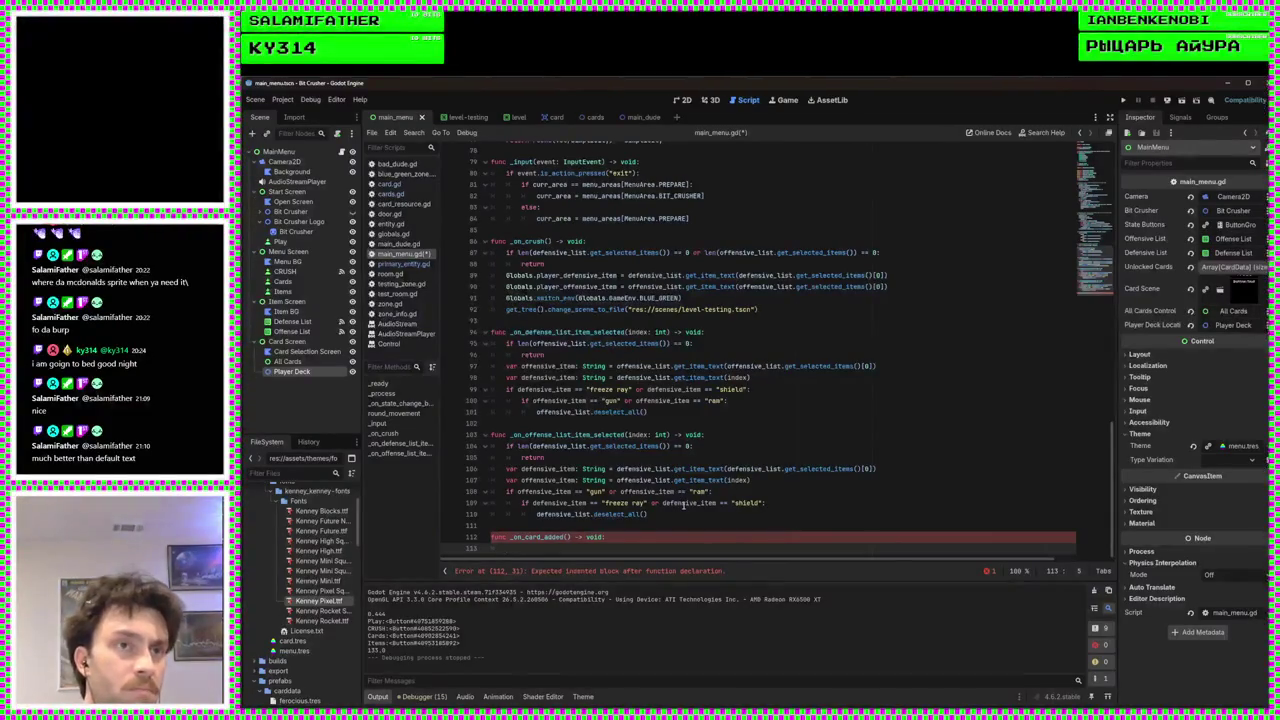
# Open card.gd and scroll down to its input and chosen-signal functions
pyautogui.click(390, 184)
pyautogui.scroll(-10, 690, 476)
pyautogui.scroll(-3, 690, 476)
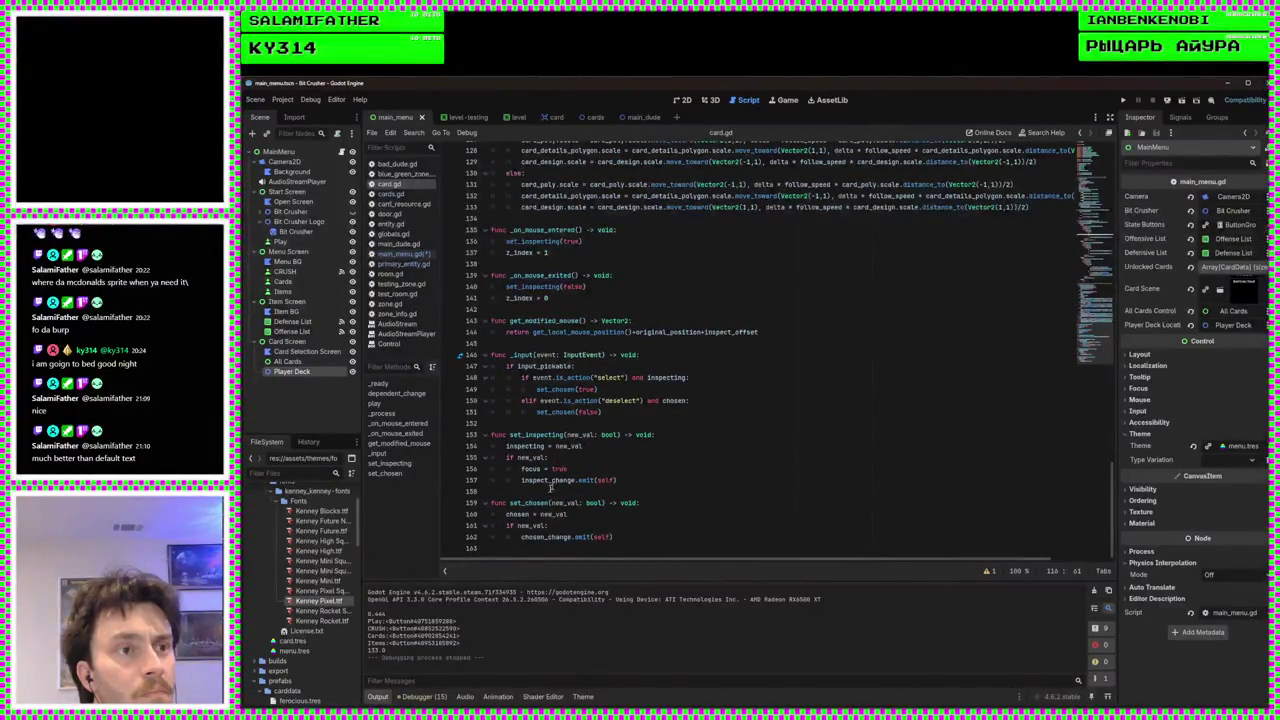
# Check set_chosen in card.gd, then return to main_menu.gd's _on_card_added header
pyautogui.doubleClick(517, 514)
pyautogui.doubleClick(528, 502)
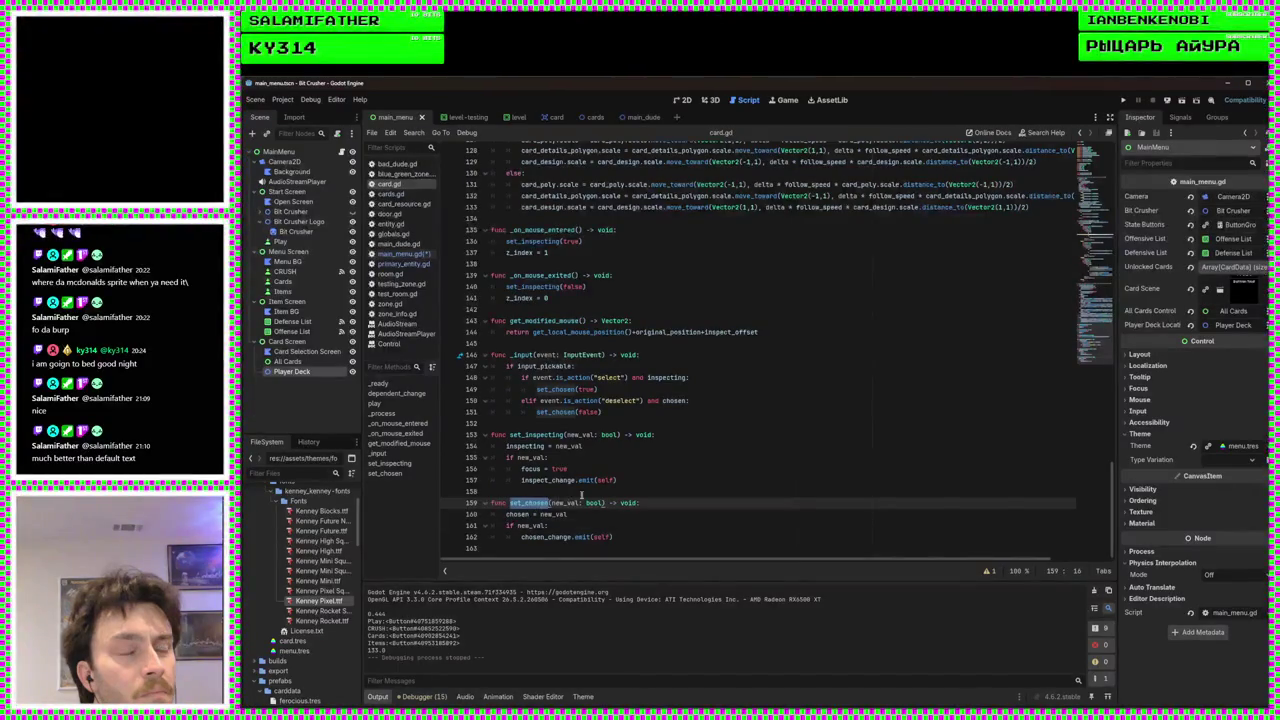
pyautogui.click(600, 537)
pyautogui.scroll(10, 633, 277)
pyautogui.scroll(15, 633, 277)
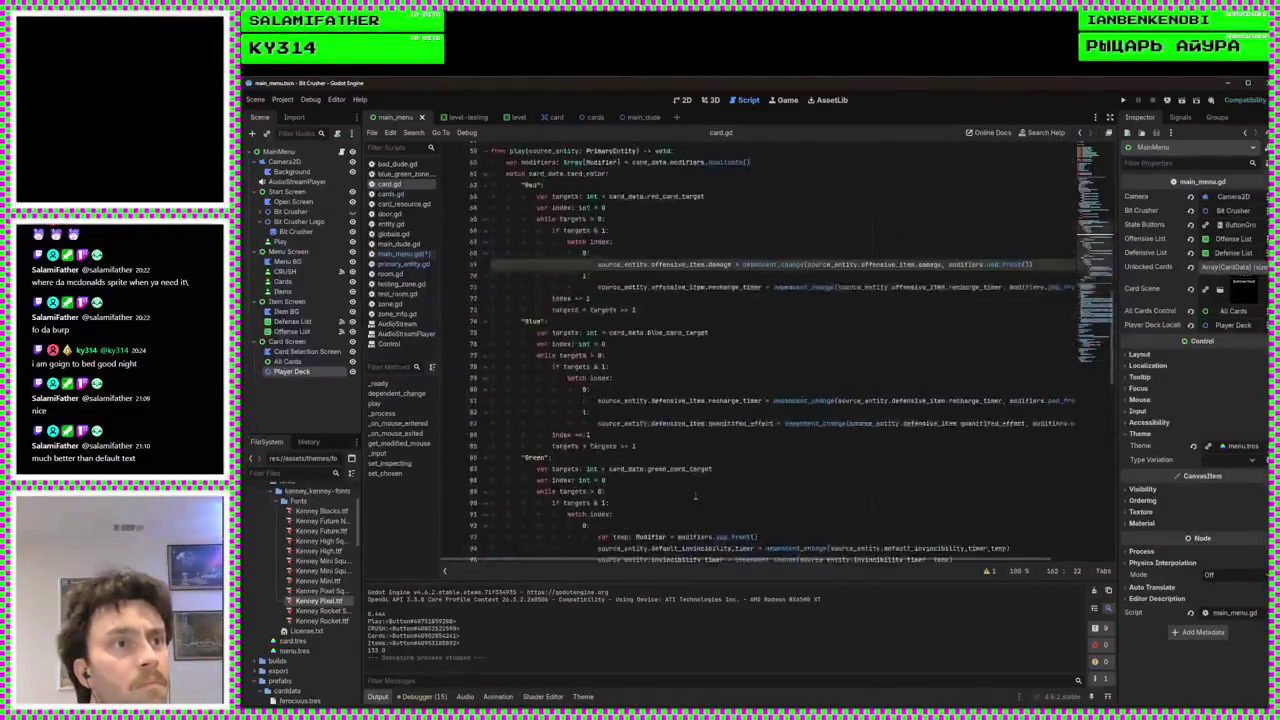
pyautogui.scroll(-10, 695, 495)
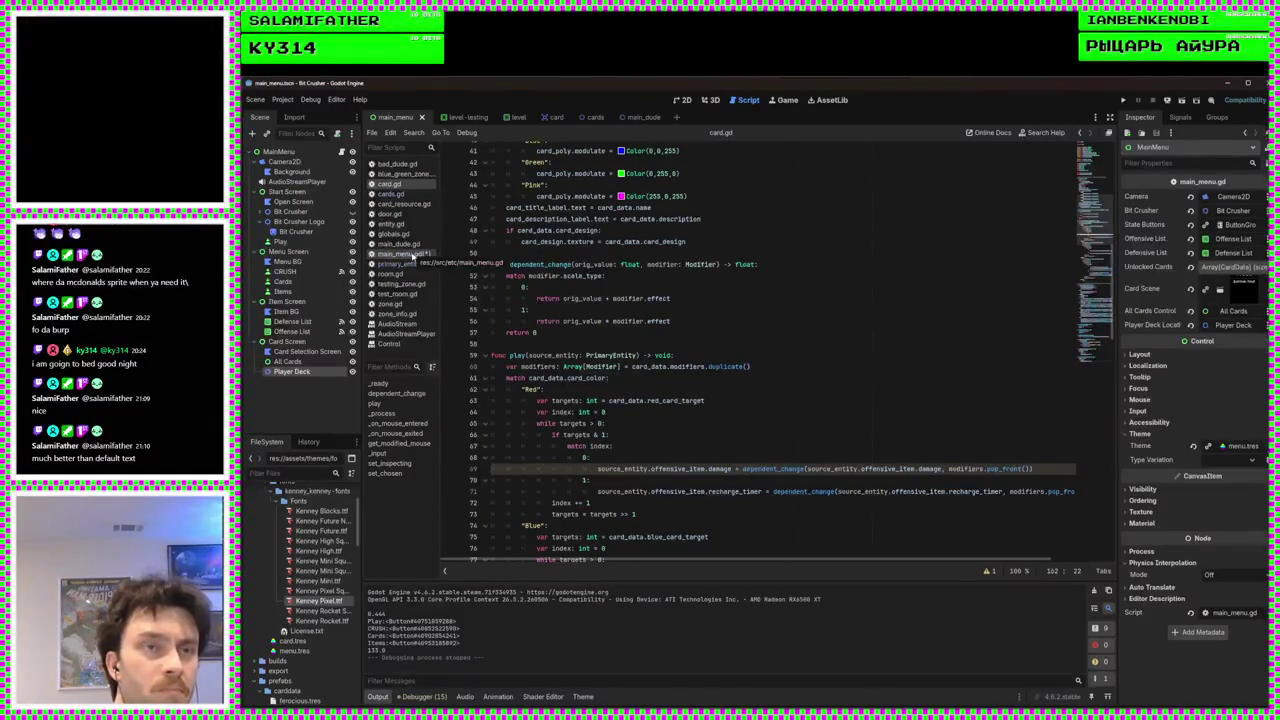
pyautogui.click(405, 254)
pyautogui.click(568, 537)
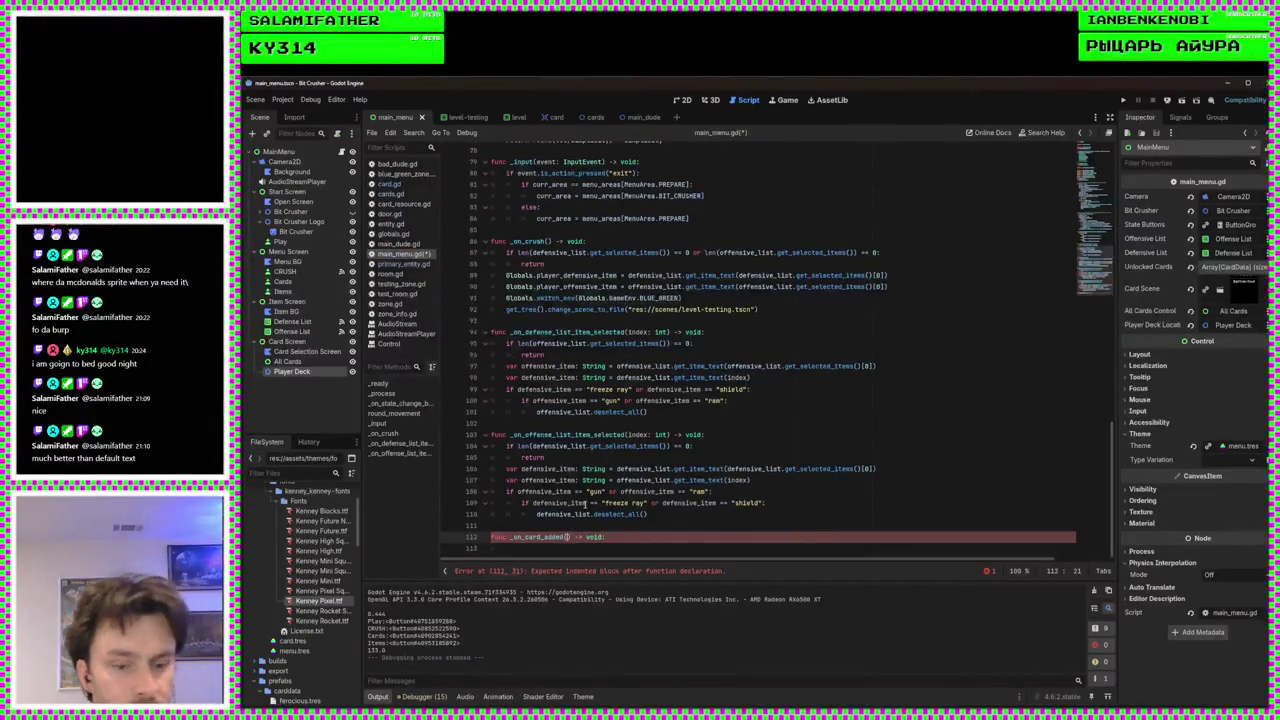
# Type the chosen Card parameter for _on_card_added and paste the card-creation lines into its body, outdented one level
pyautogui.write('sho')
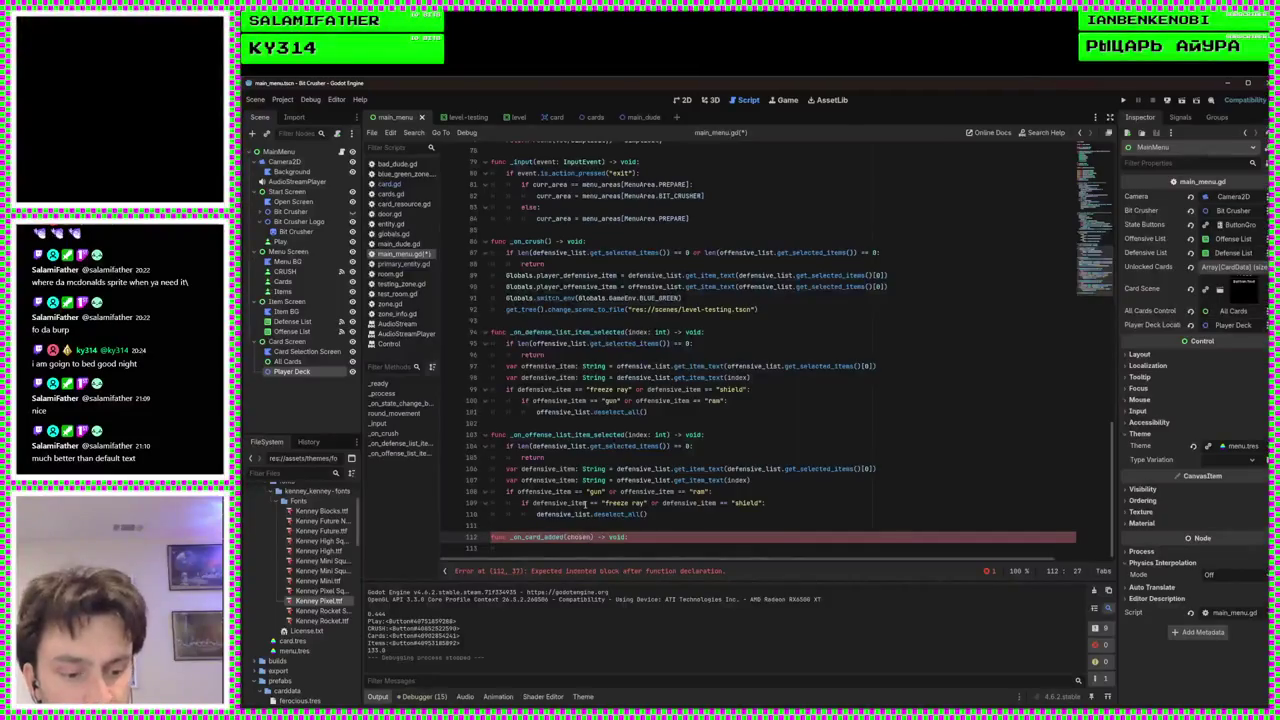
pyautogui.write('Card')
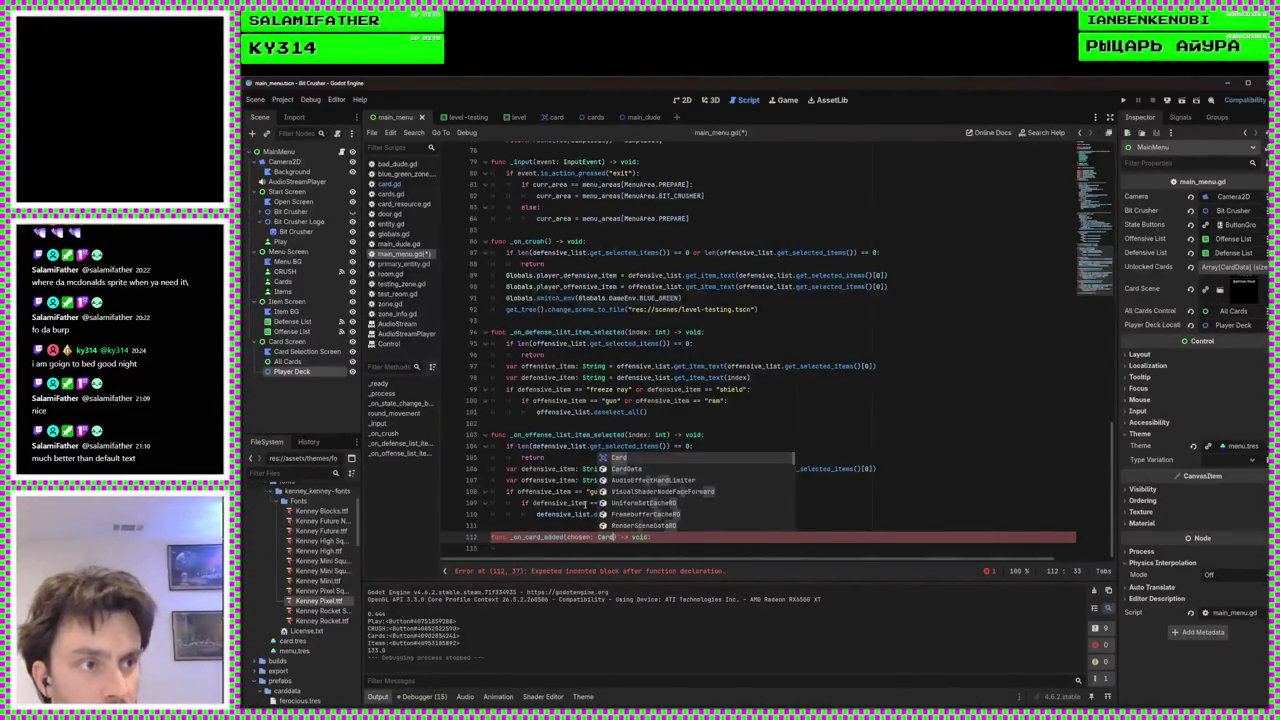
pyautogui.press('Escape')
pyautogui.click(540, 547)
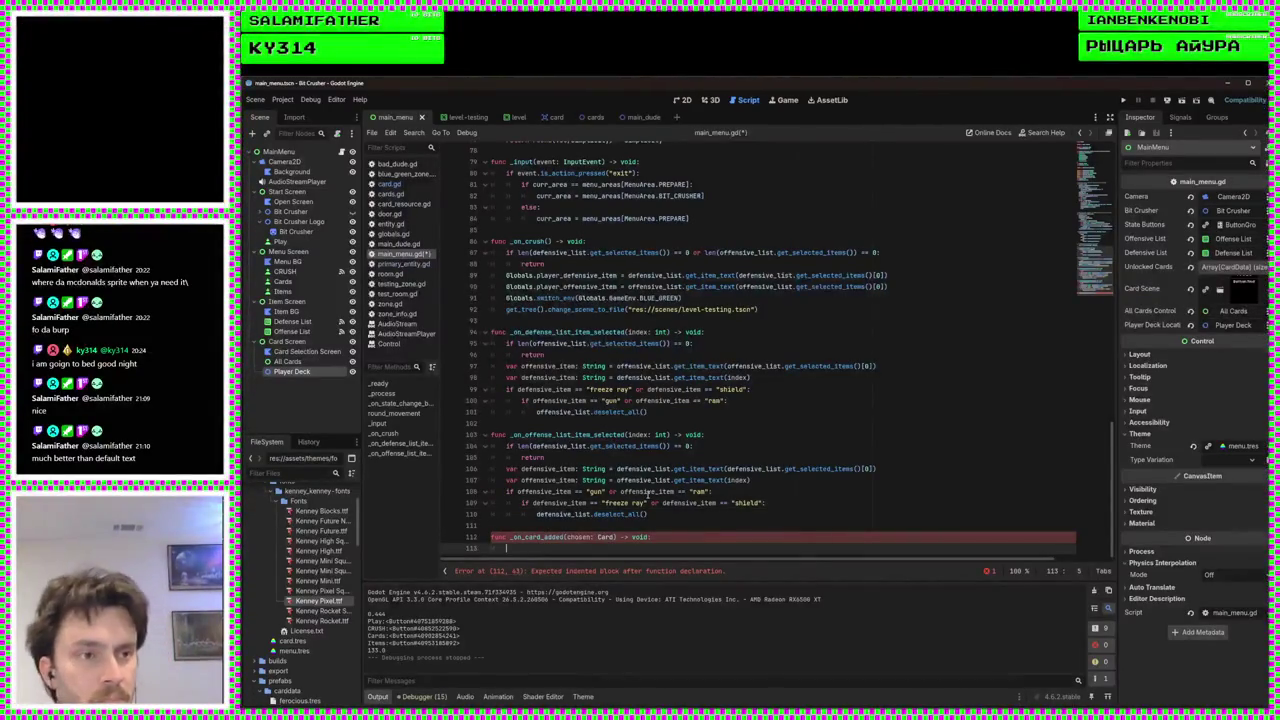
pyautogui.hotkey('ctrl', 'v')
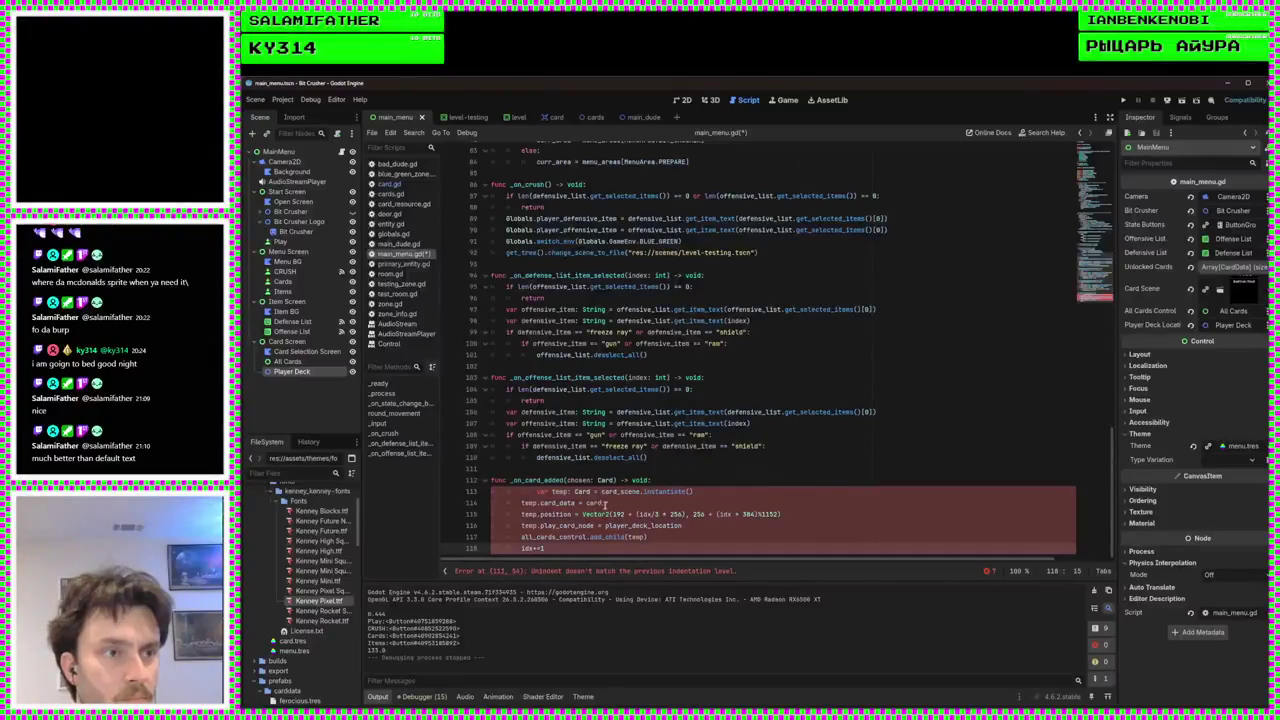
pyautogui.click(537, 499)
pyautogui.press('BackSpace')
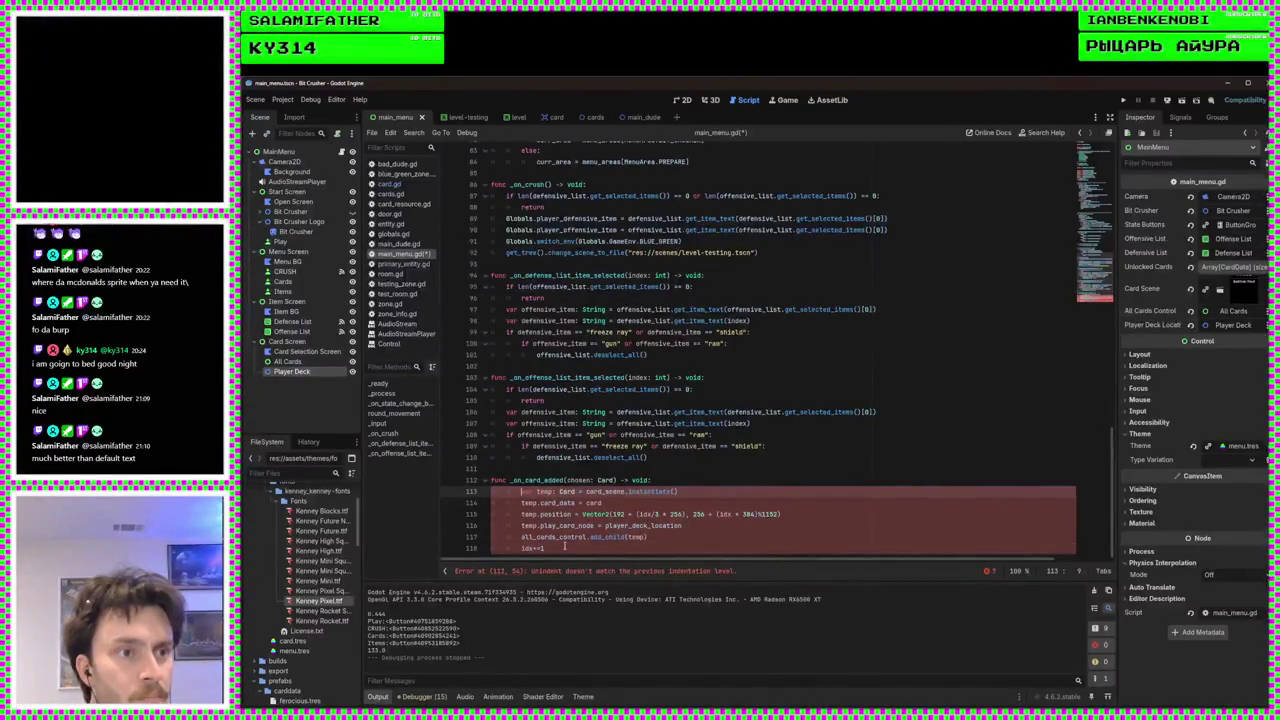
pyautogui.moveTo(545, 548); pyautogui.dragTo(482, 489)
pyautogui.hotkey('shift', 'Tab')
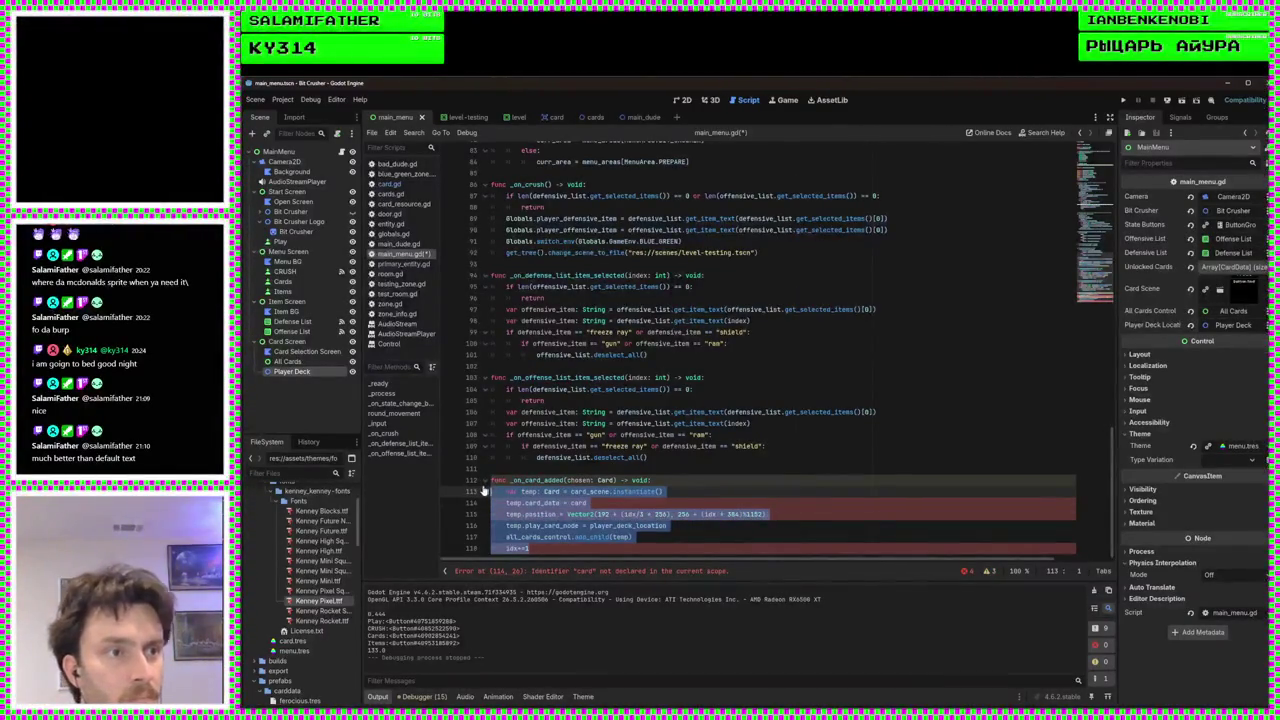
# Set card_data to chosen.card_data and position to chosen.original_position, delete idx+=1, and save
pyautogui.click(626, 502)
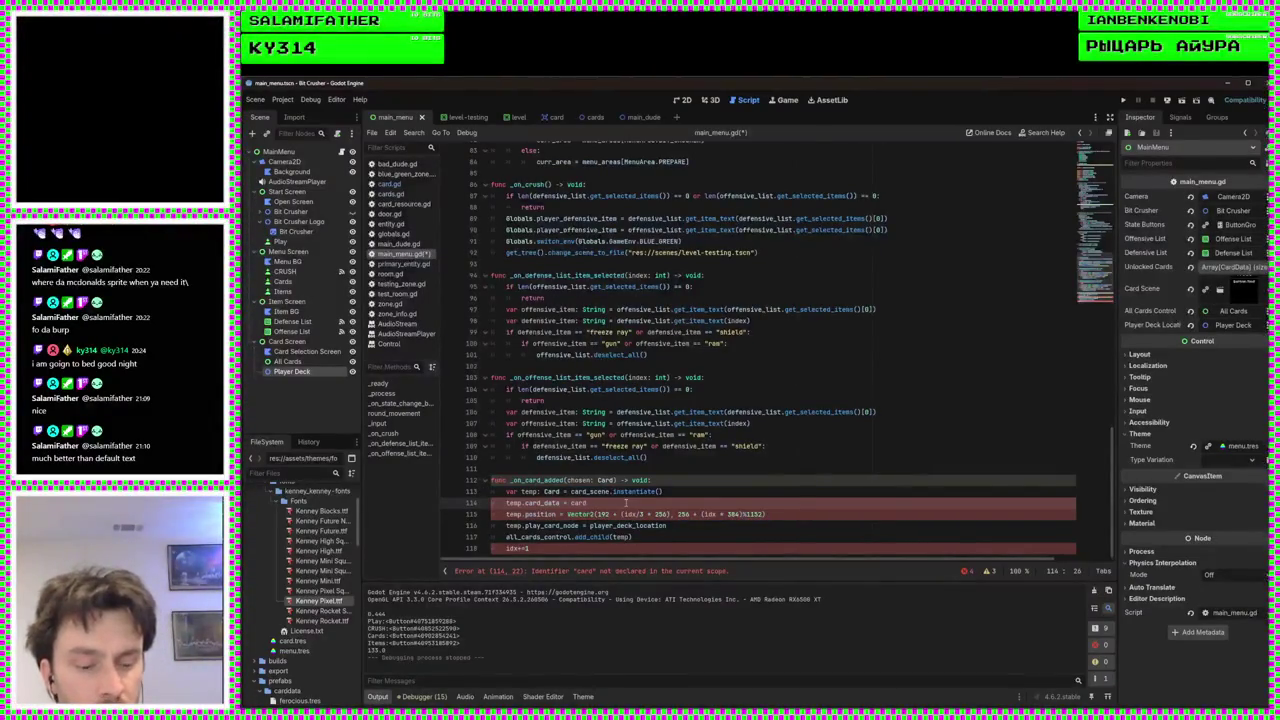
pyautogui.write('hosen.')
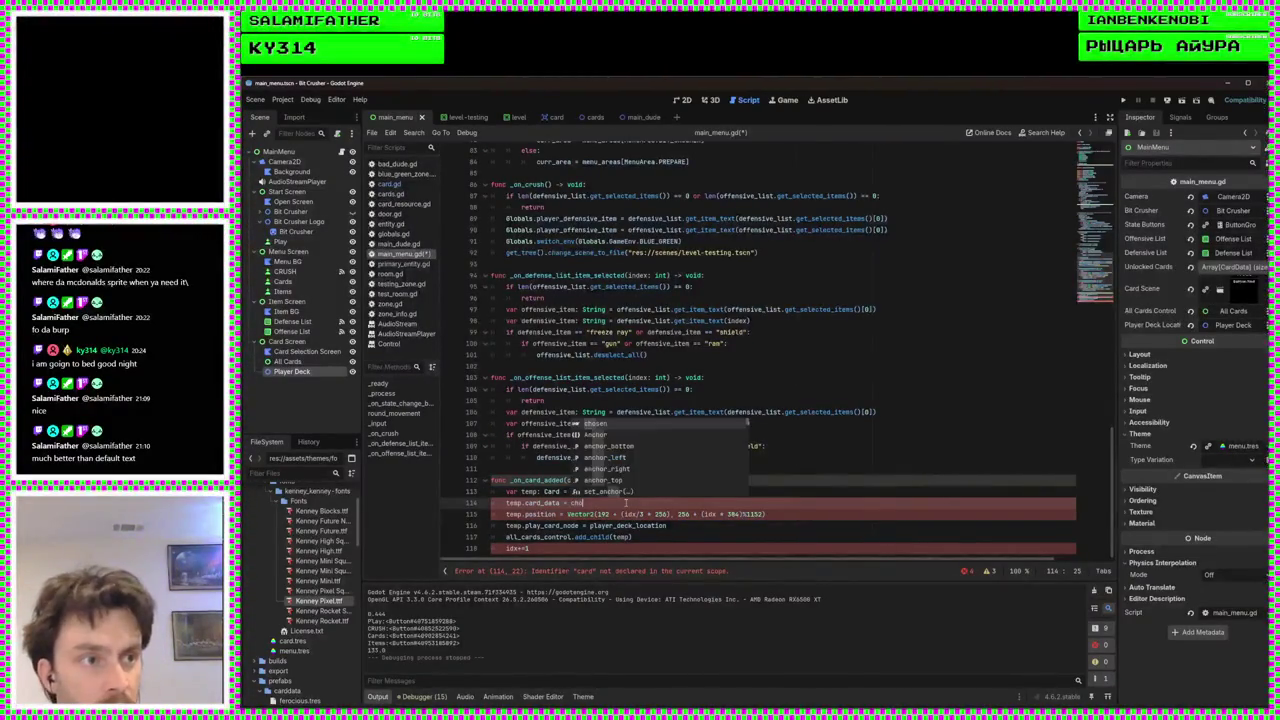
pyautogui.write('card_data')
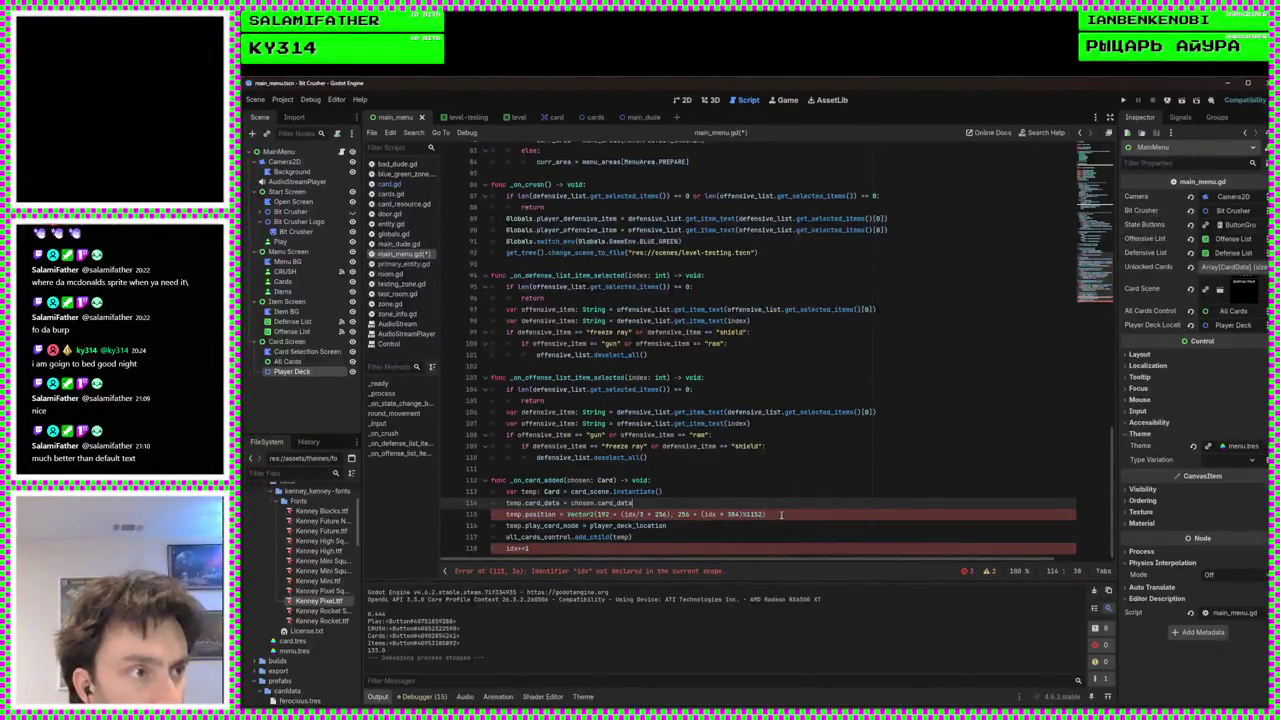
pyautogui.moveTo(765, 514); pyautogui.dragTo(566, 514)
pyautogui.write('c')
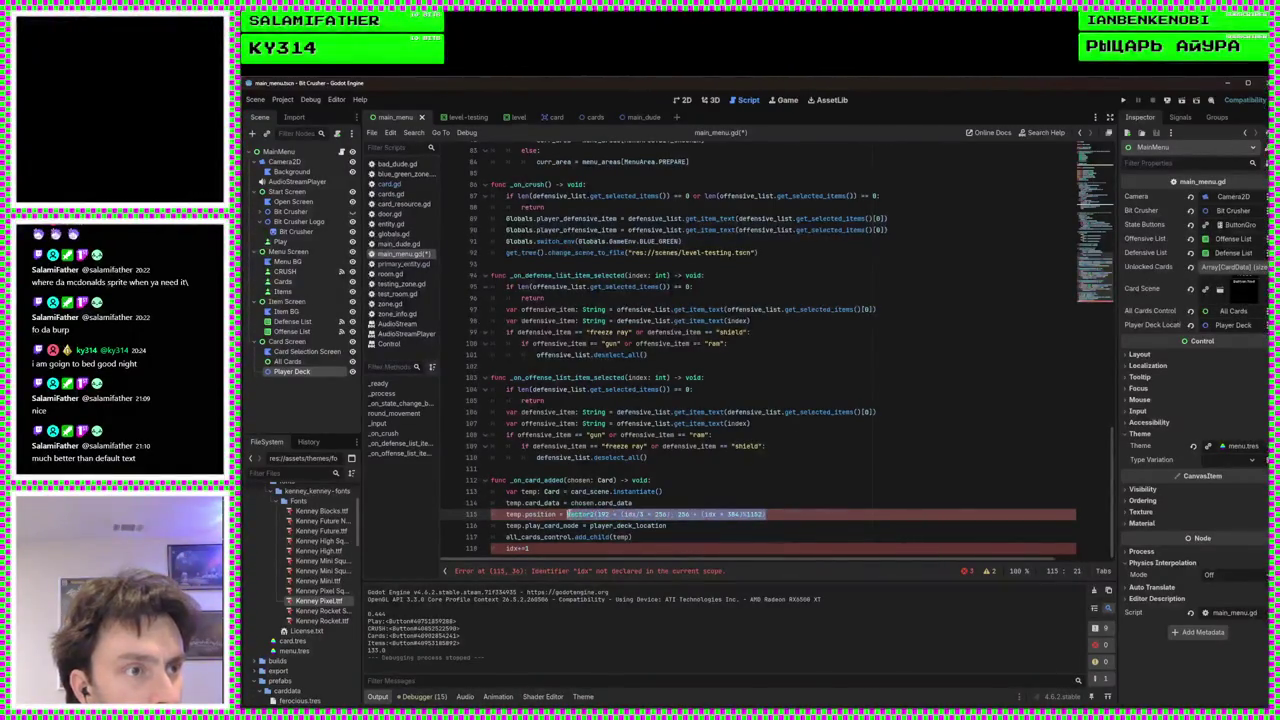
pyautogui.write('hosen.')
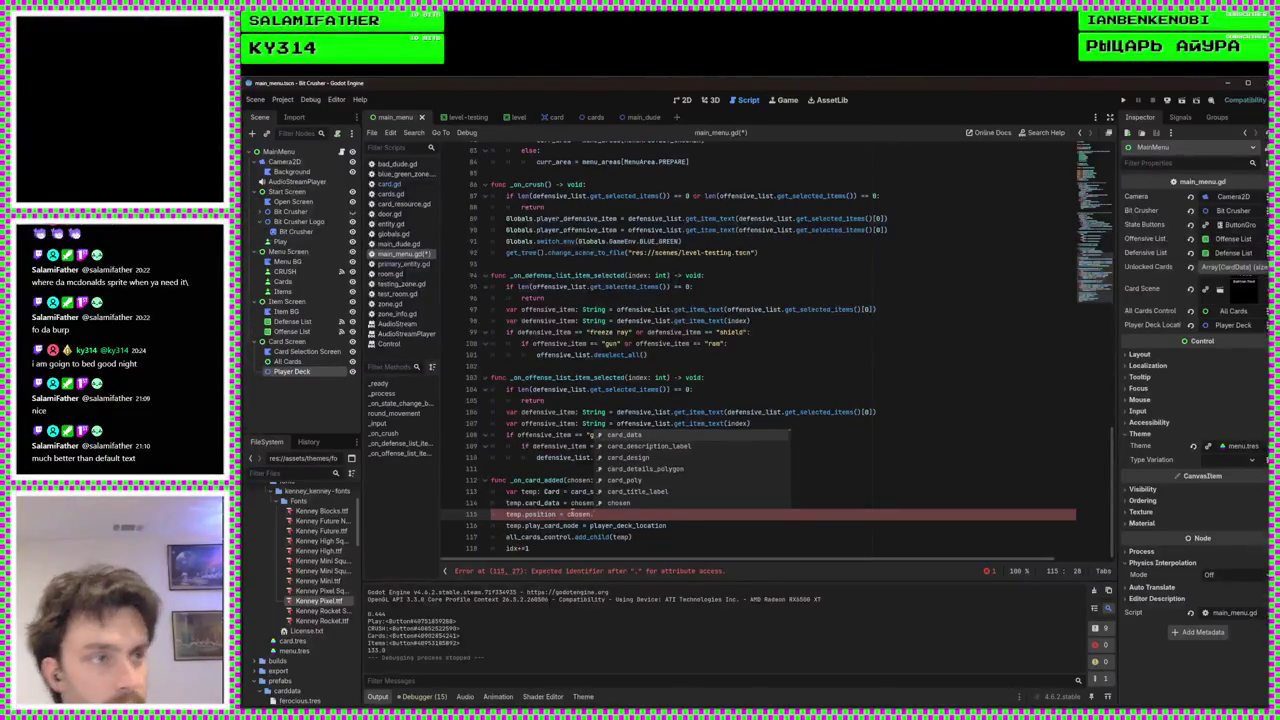
pyautogui.scroll(-3, 665, 481)
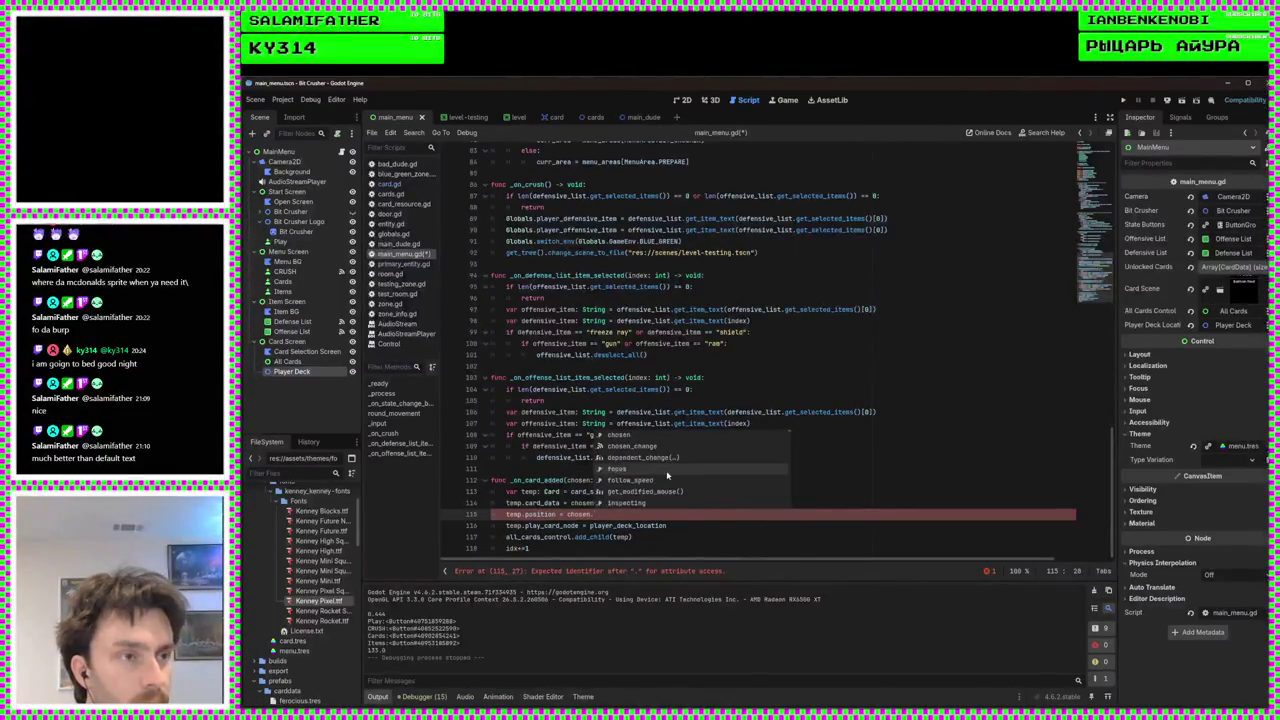
pyautogui.scroll(-1, 667, 476)
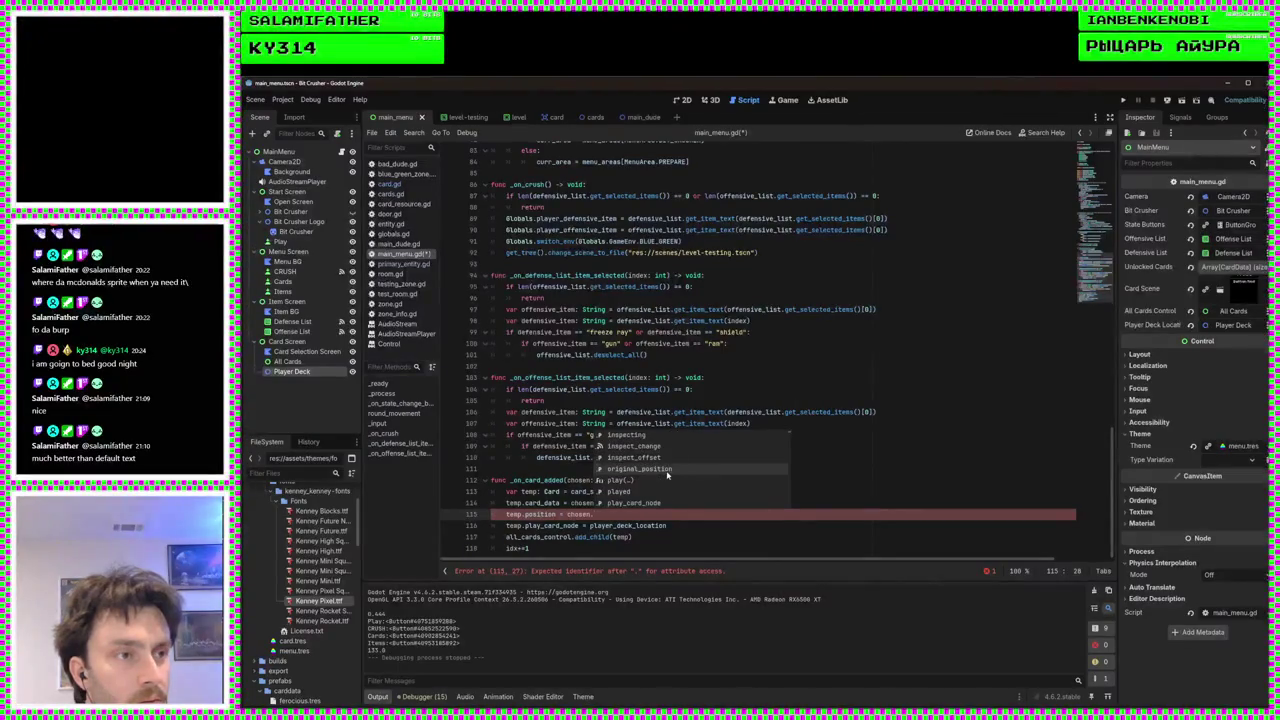
pyautogui.click(667, 474)
pyautogui.moveTo(655, 548); pyautogui.dragTo(663, 540)
pyautogui.press('Delete')
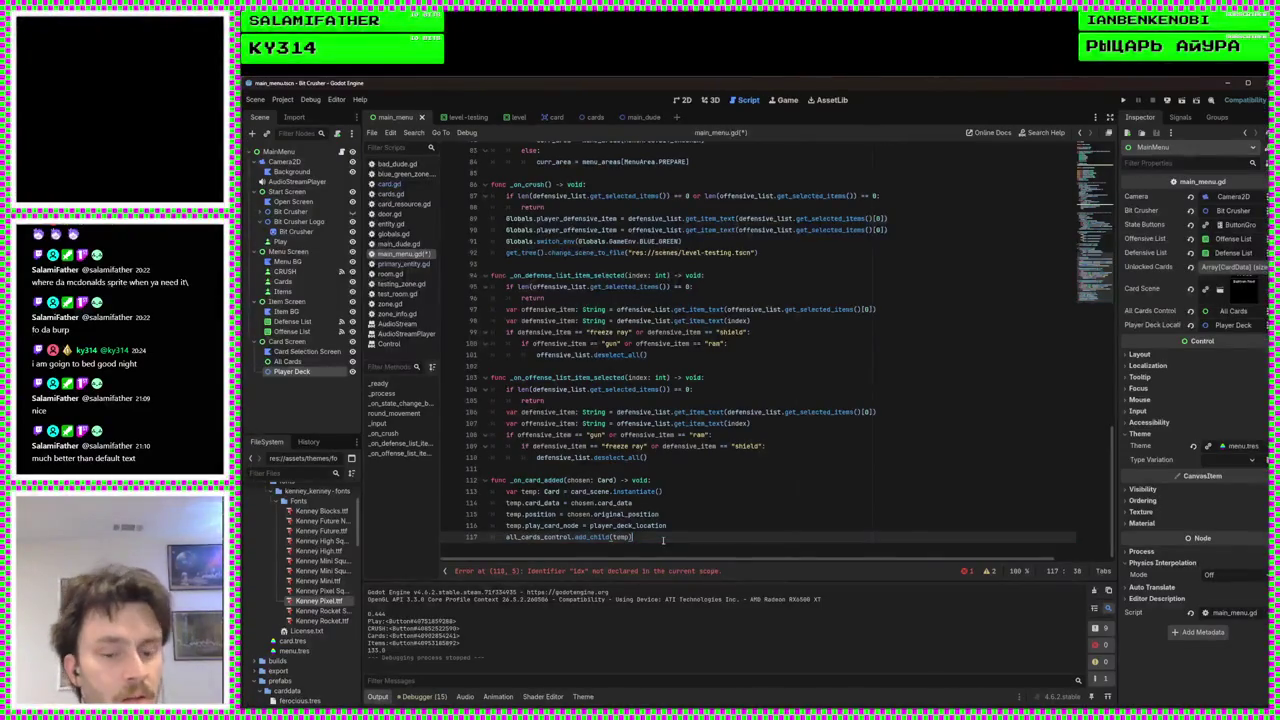
pyautogui.hotkey('ctrl', 's')
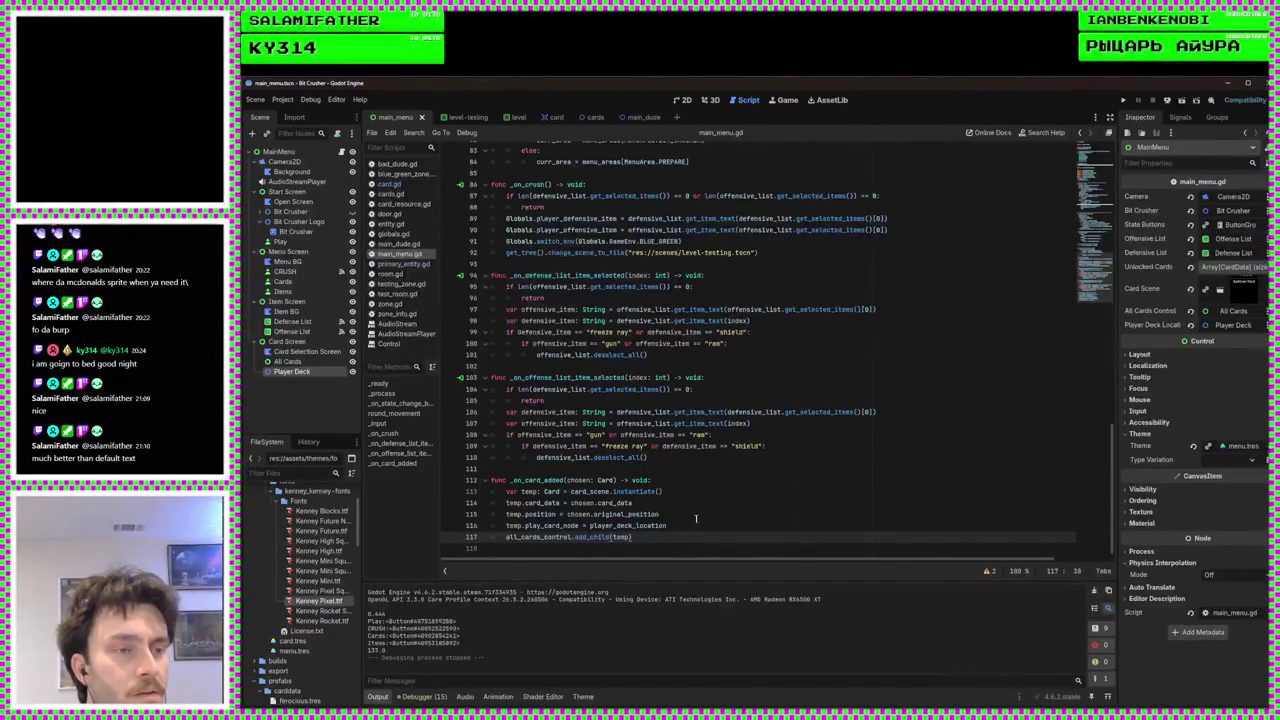
pyautogui.scroll(20, 696, 517)
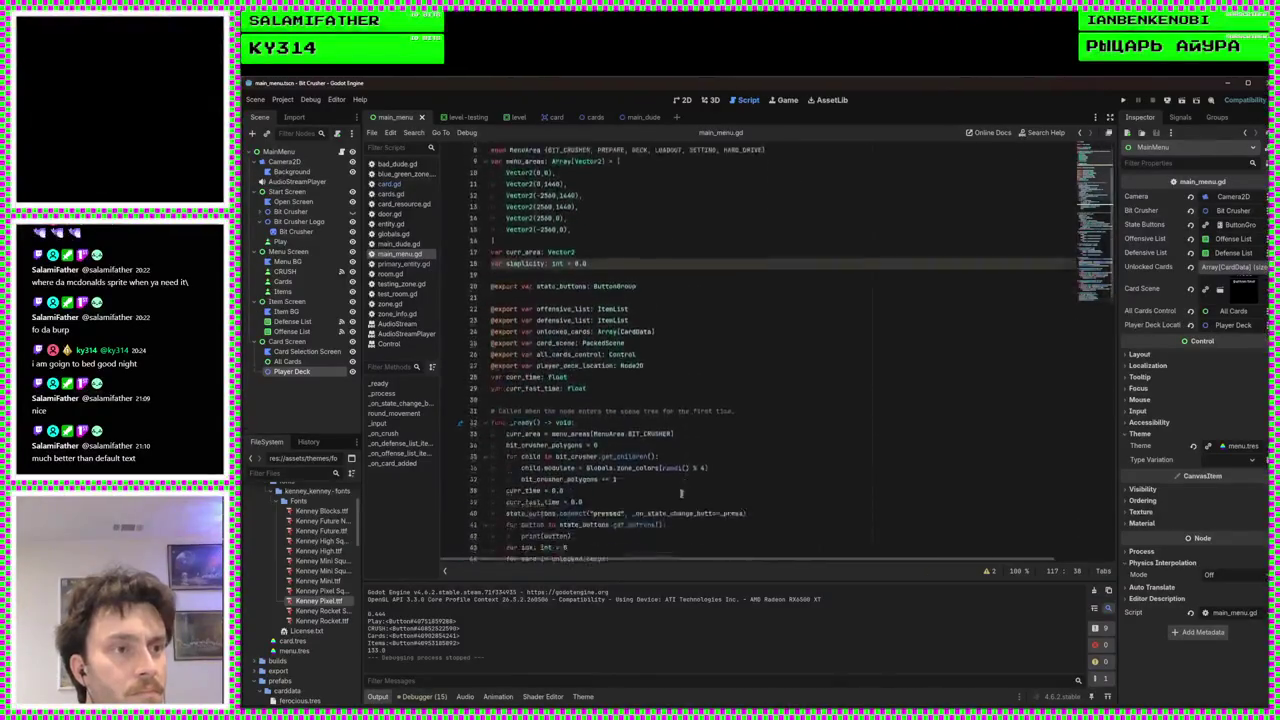
# In _ready's card loop, connect each card's chosen_change signal to _on_card_added, then save
pyautogui.scroll(-5, 680, 490)
pyautogui.click(784, 434)
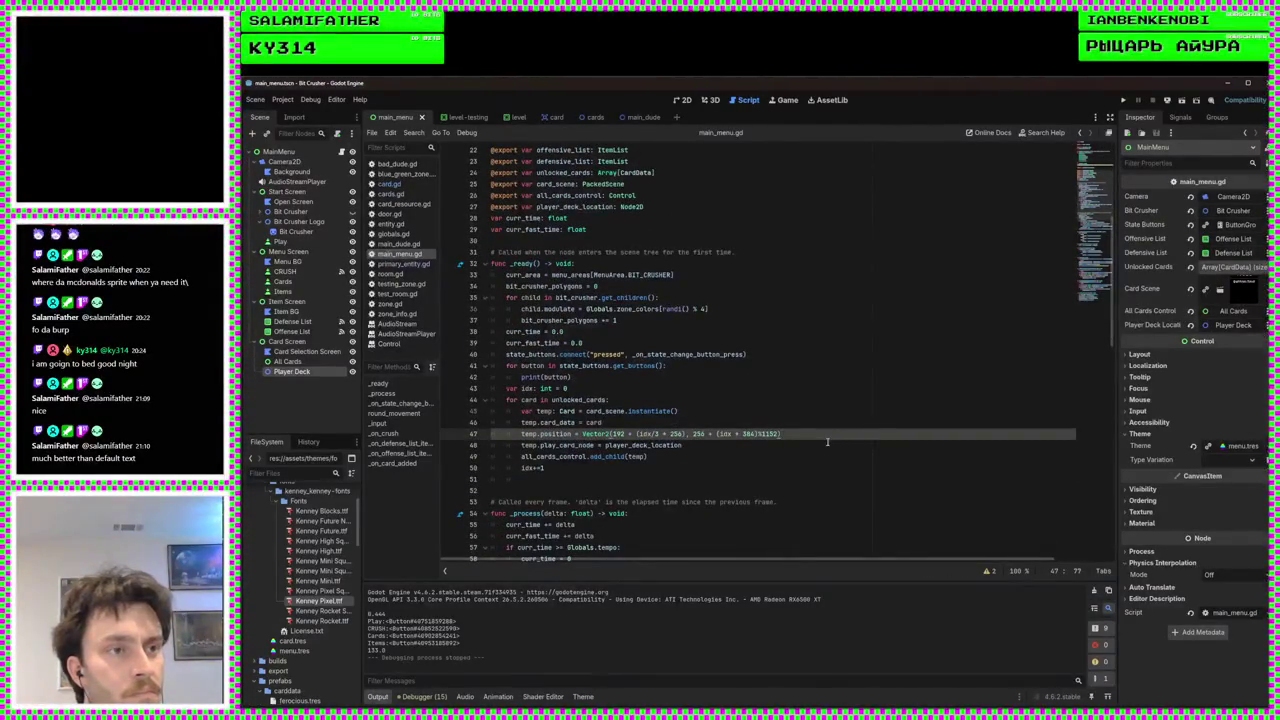
pyautogui.press('Home')
pyautogui.press('Return')
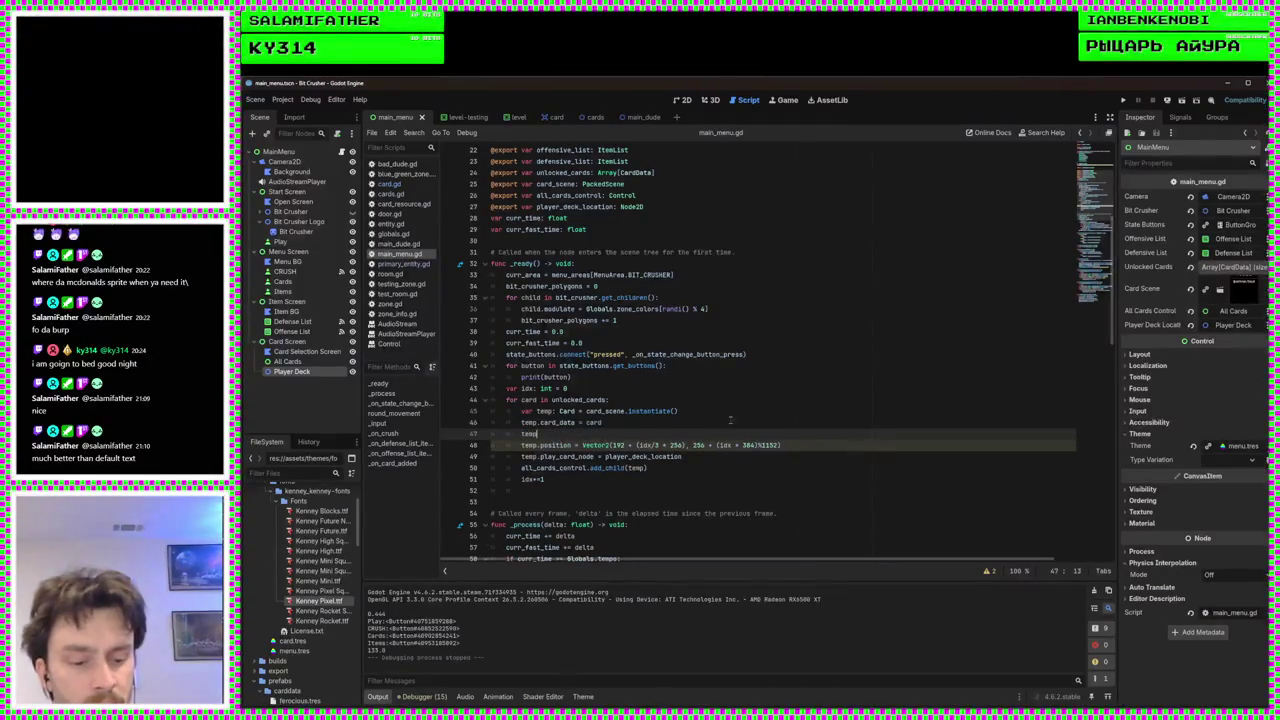
pyautogui.write('.cho')
pyautogui.press('Down')
pyautogui.press('Return')
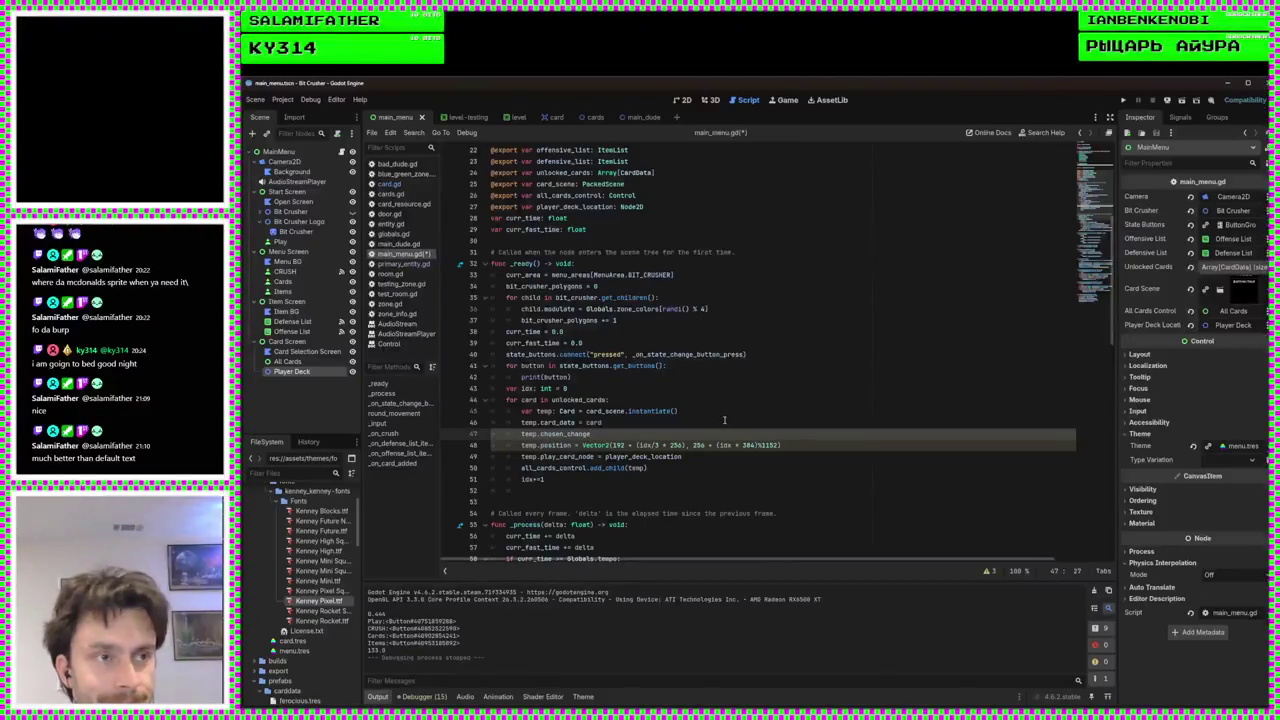
pyautogui.write('.con')
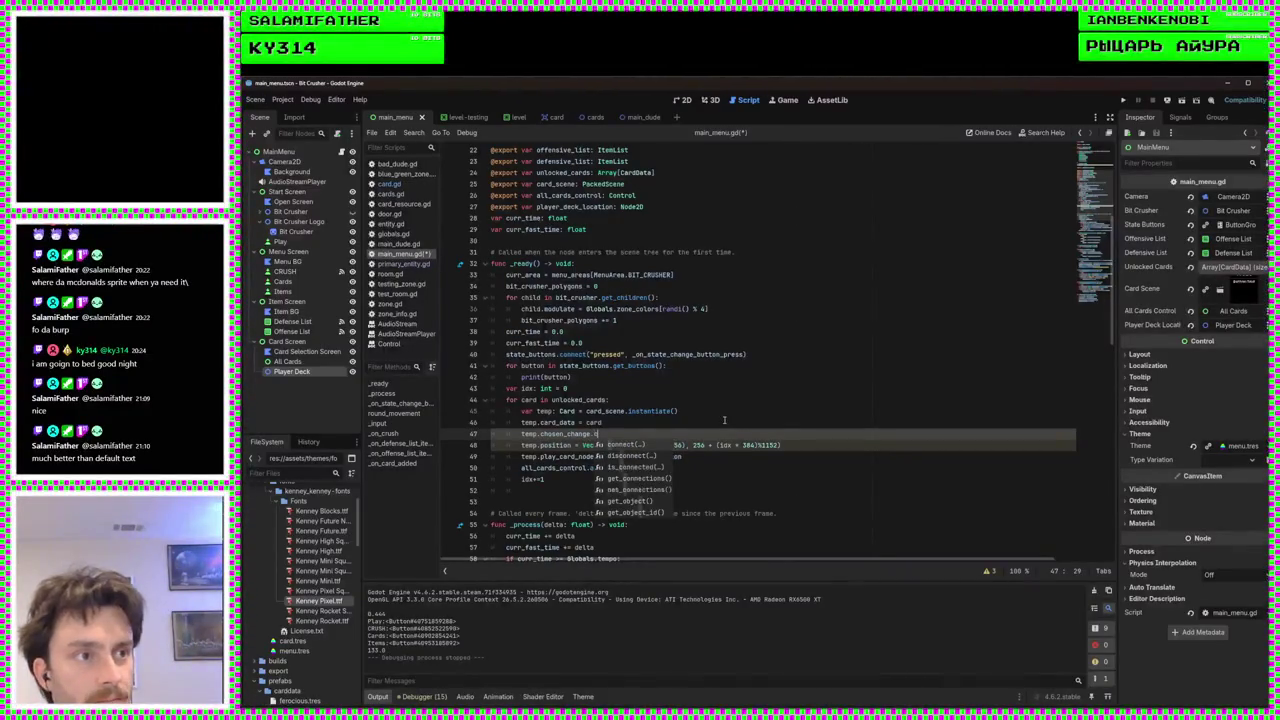
pyautogui.press('Return')
pyautogui.press('BackSpace')
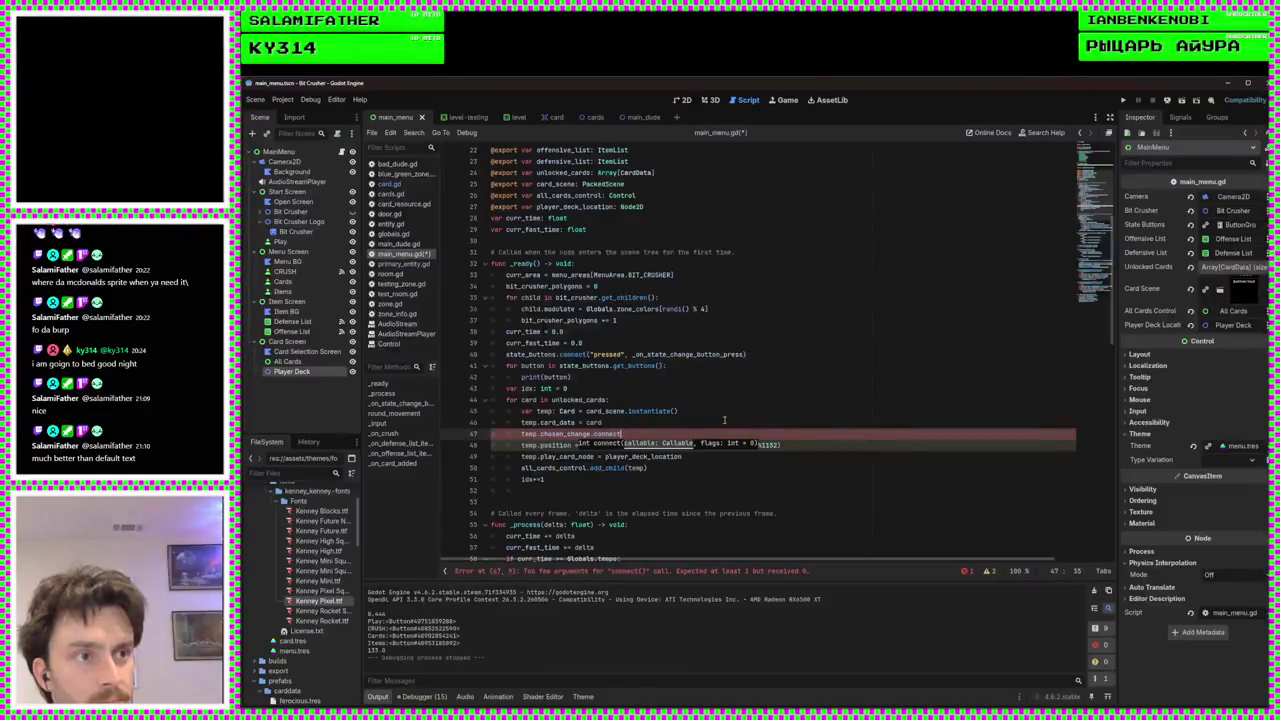
pyautogui.write('conn')
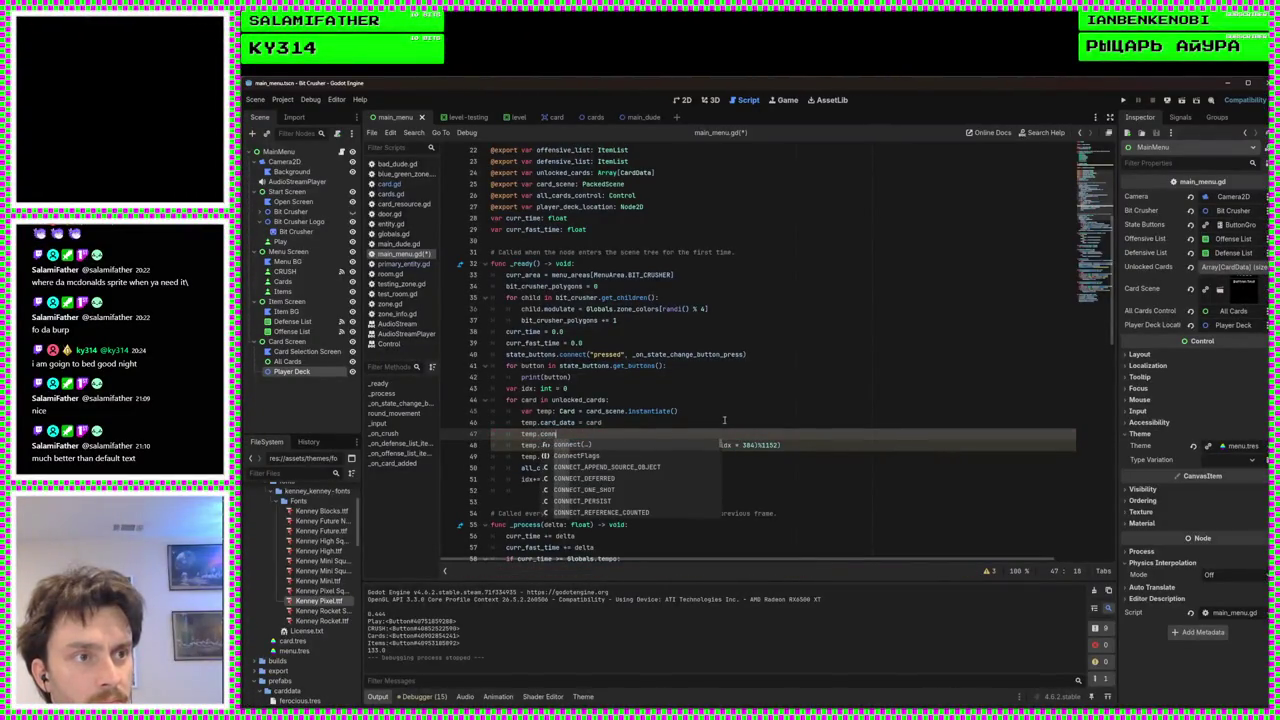
pyautogui.press('Return')
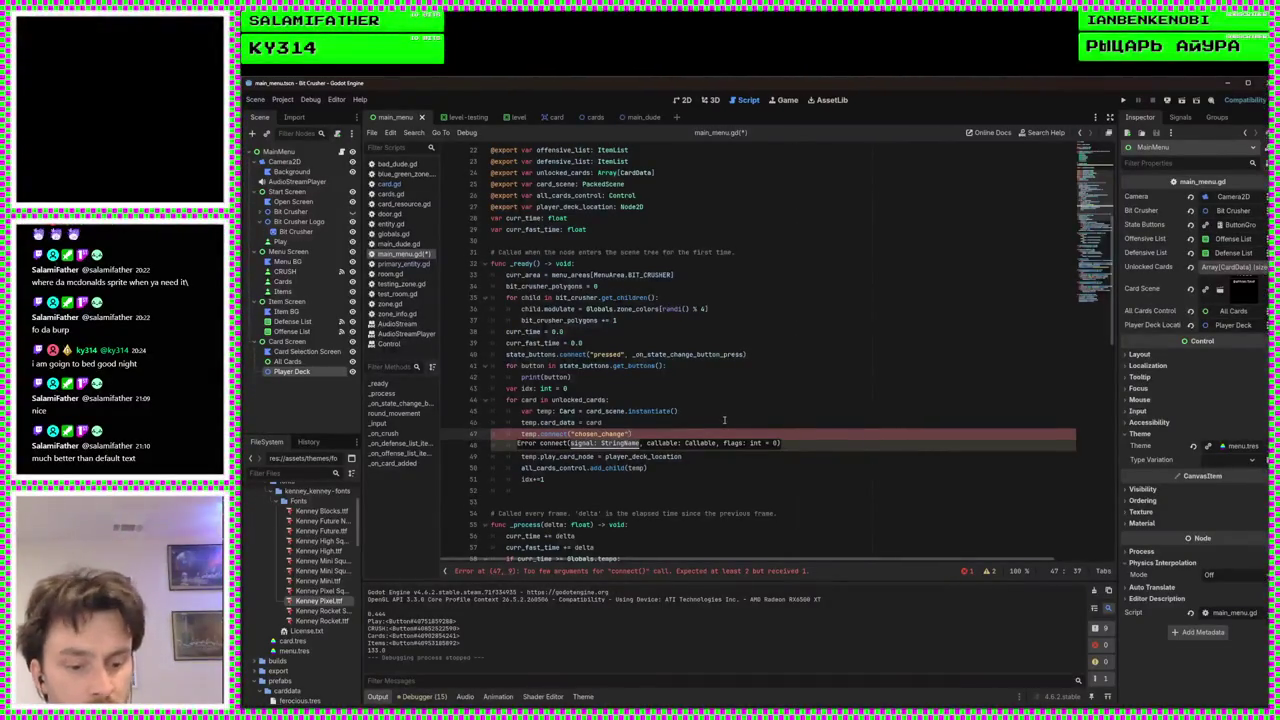
pyautogui.write('_on')
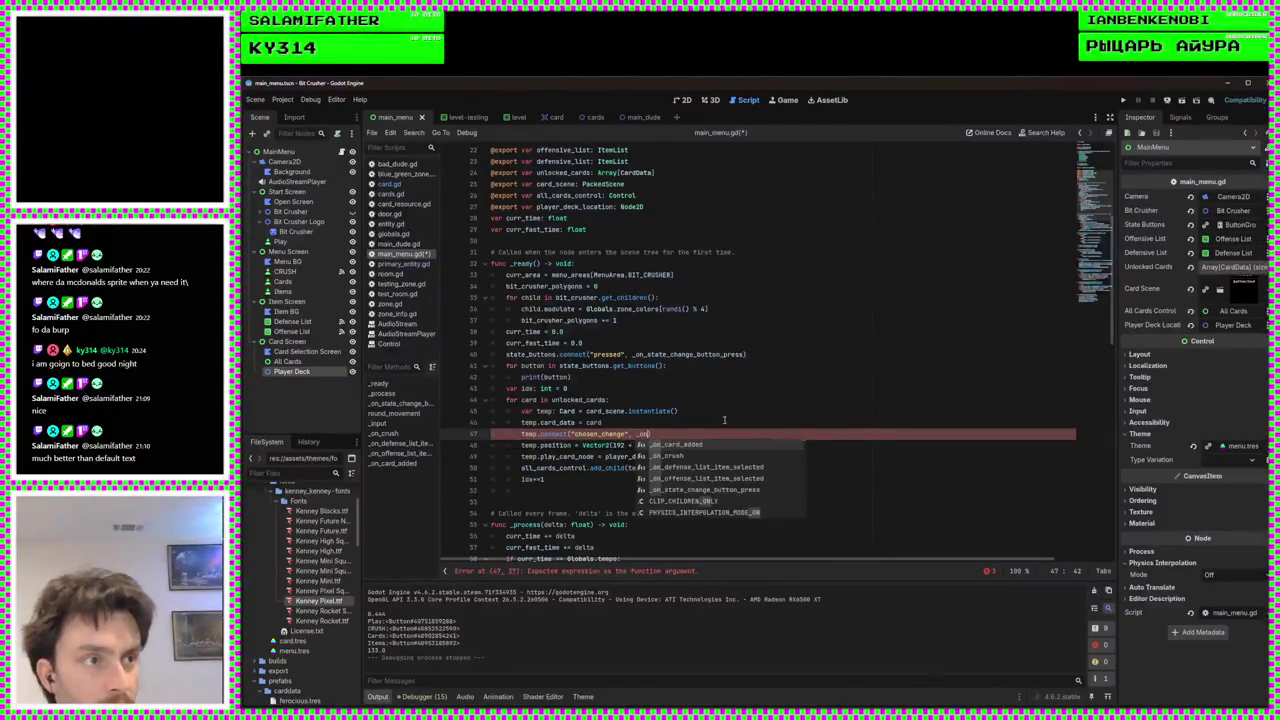
pyautogui.press('Return')
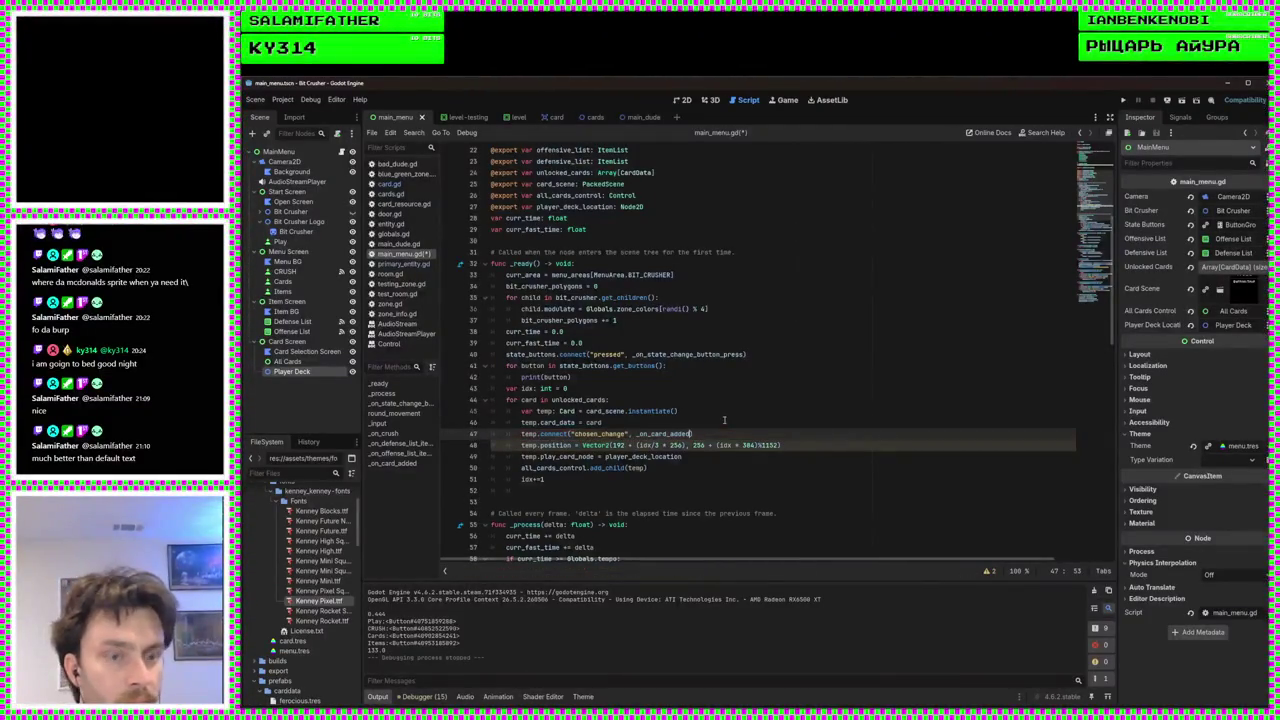
pyautogui.hotkey('ctrl', 's')
# Add the same chosen_change connect line to the new card in _on_card_added, fixing its indentation
pyautogui.scroll(-15, 705, 455)
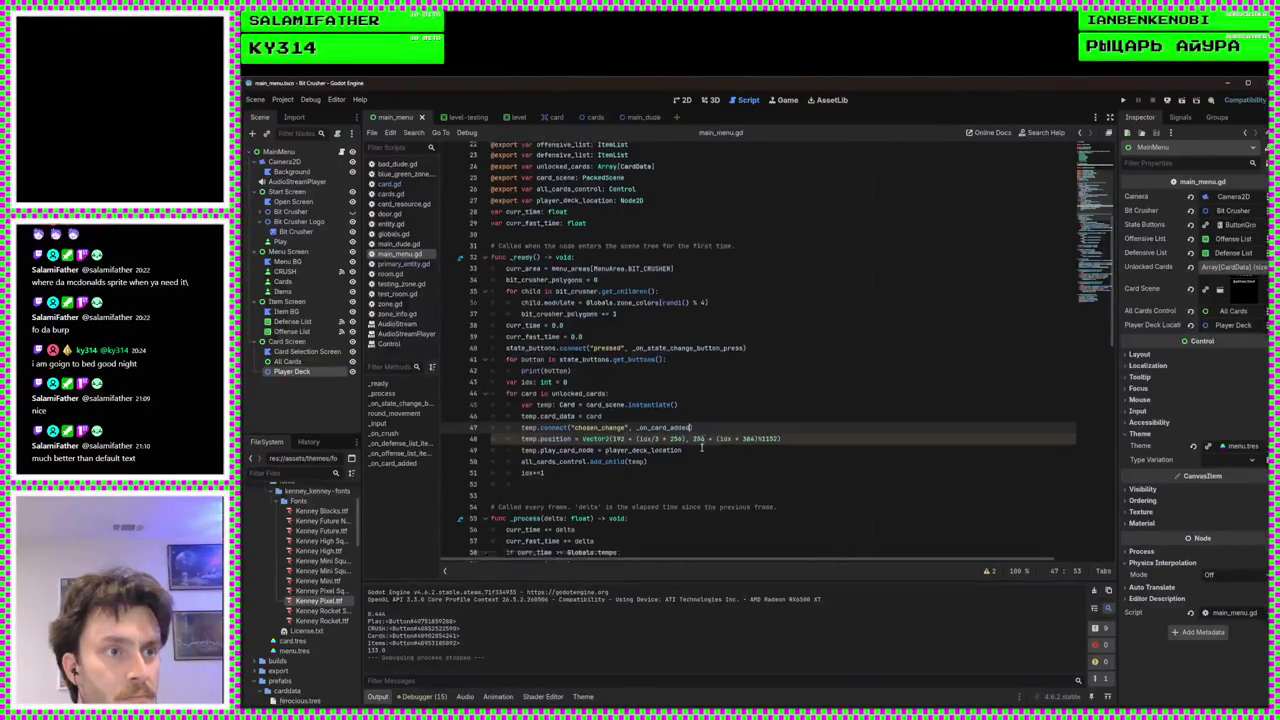
pyautogui.scroll(-2, 632, 491)
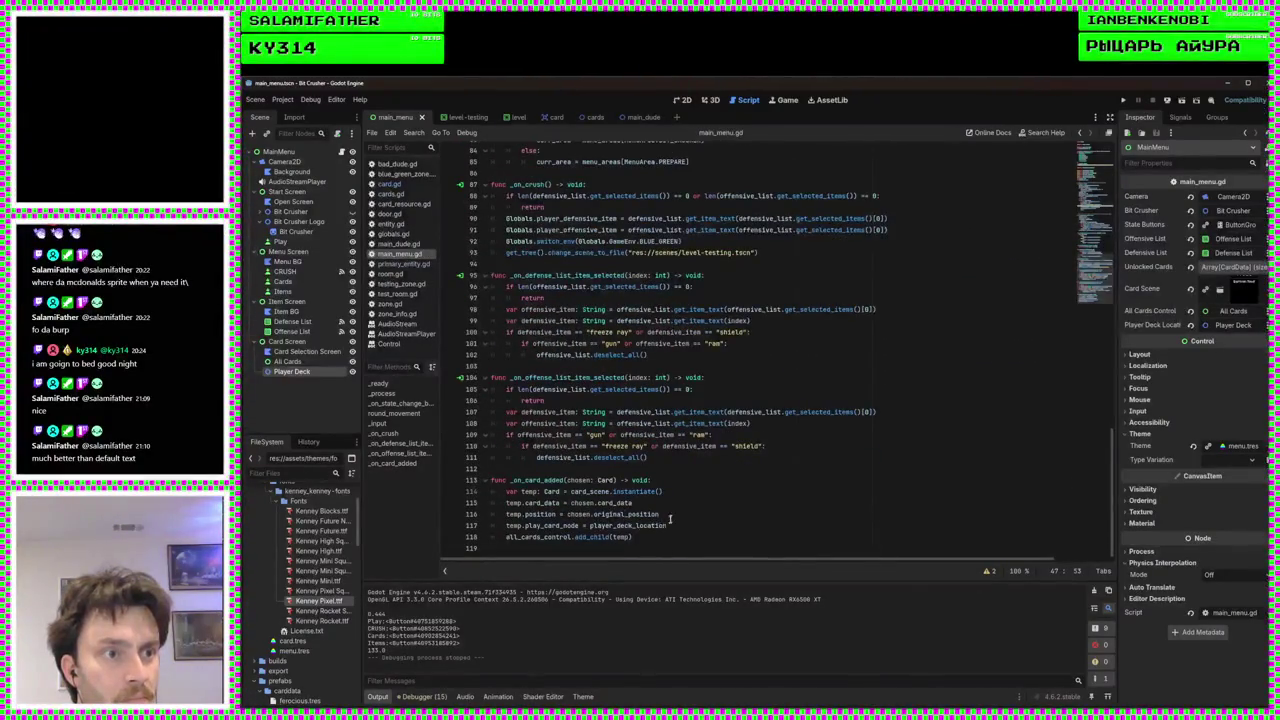
pyautogui.click(689, 519)
pyautogui.hotkey('ctrl', 'v')
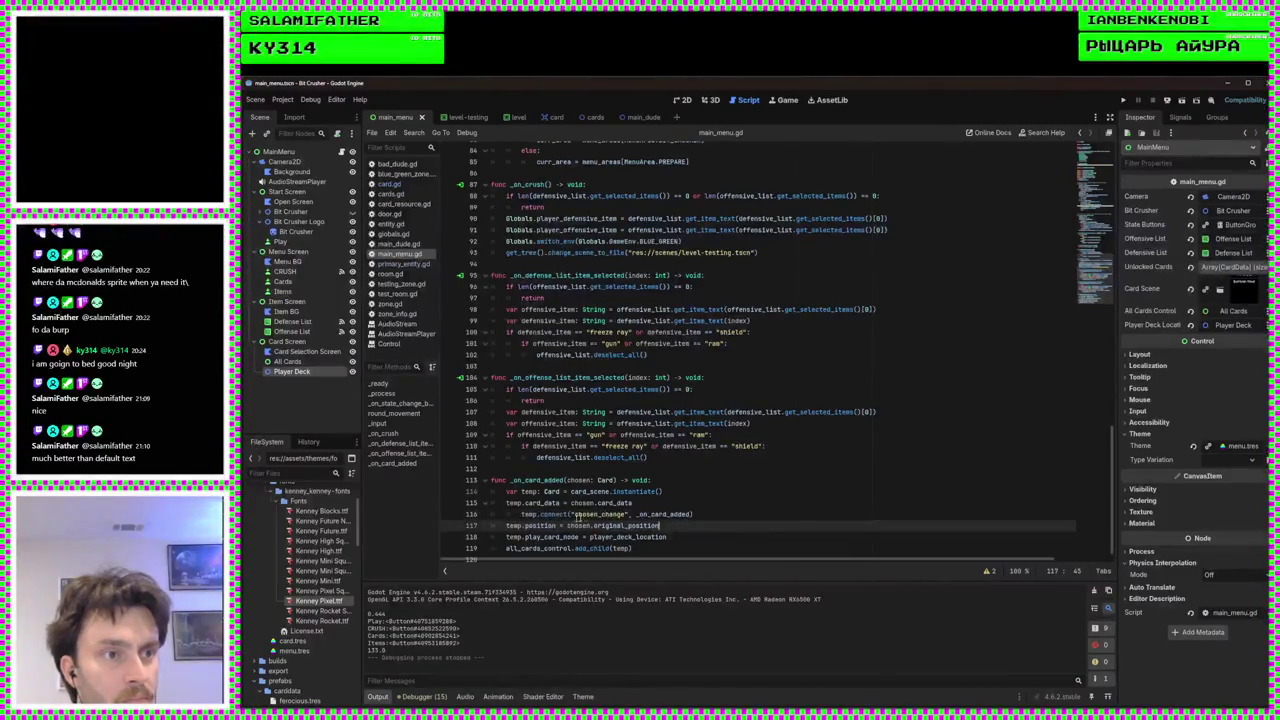
pyautogui.click(521, 514)
pyautogui.press('BackSpace')
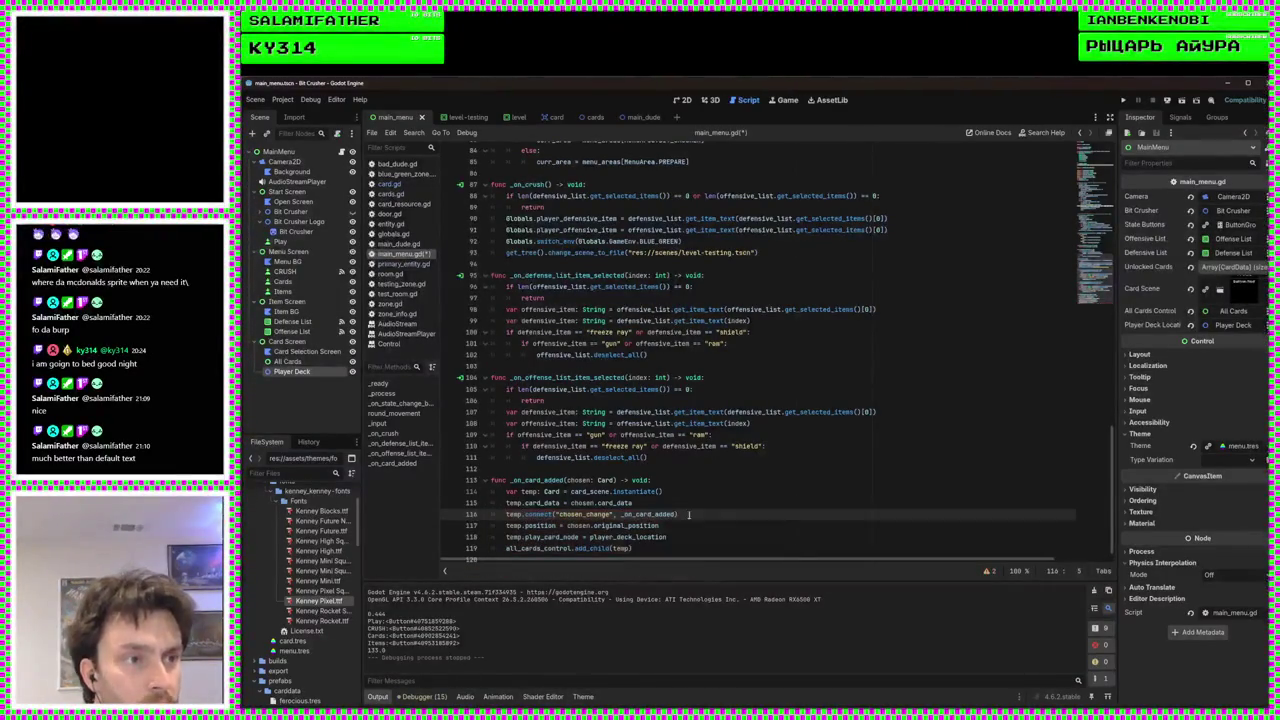
pyautogui.press('F5')
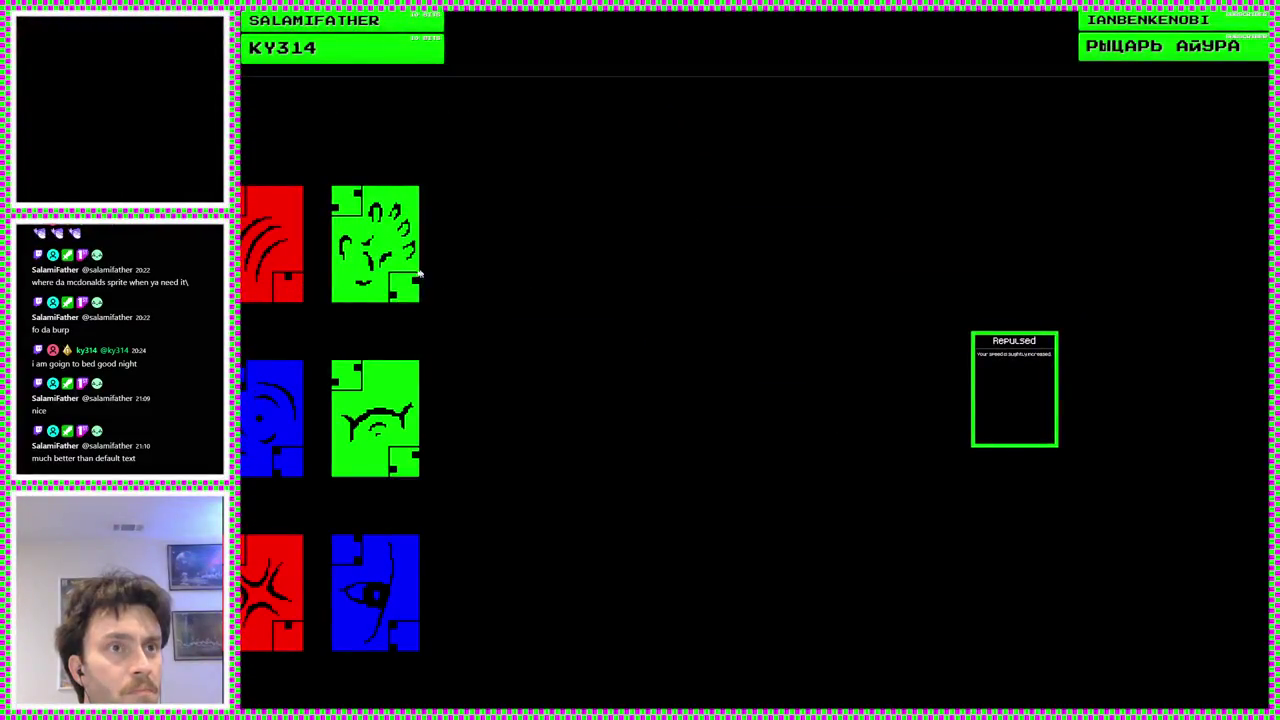
# In the running game, pick the top green Repulsed card so a copy lands in the Player Deck
pyautogui.click(400, 262)
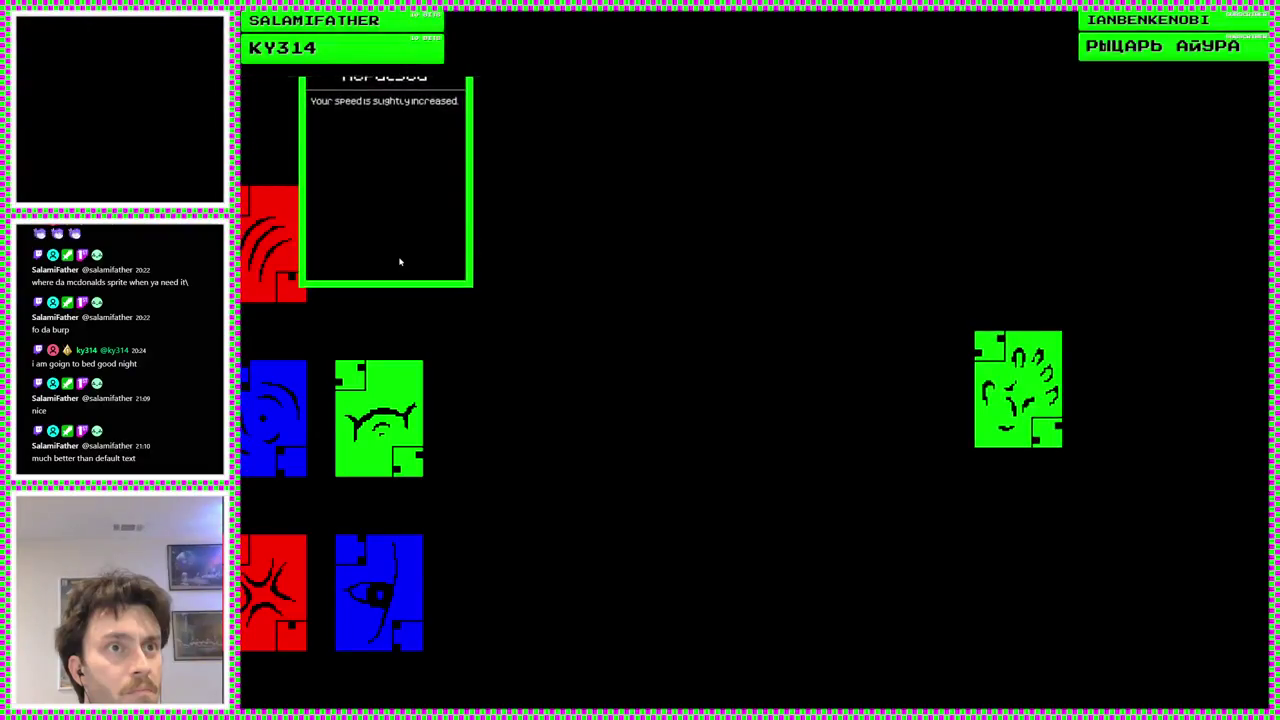
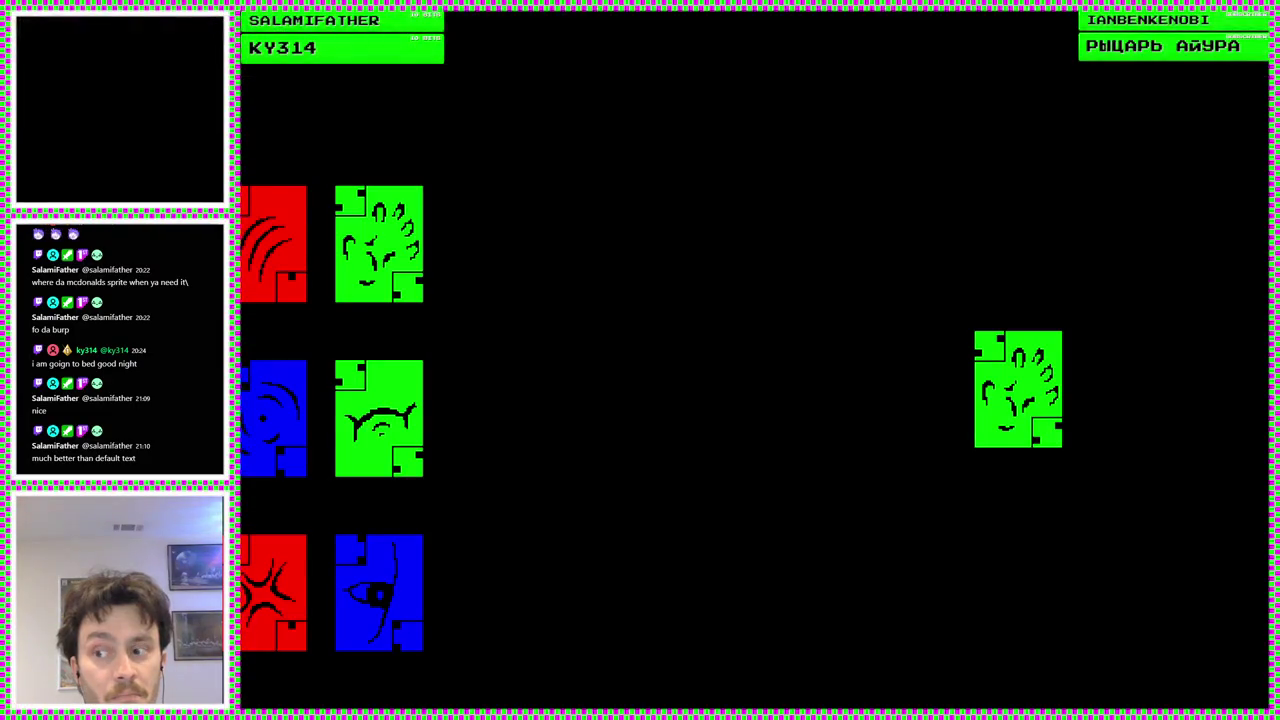
# Stop the running game and return to main_menu.gd's _on_card_added function at blank line 112
pyautogui.press('Escape')
pyautogui.press('Up')
pyautogui.press('Up')
pyautogui.press('Up')
pyautogui.scroll(-1, 718, 505)
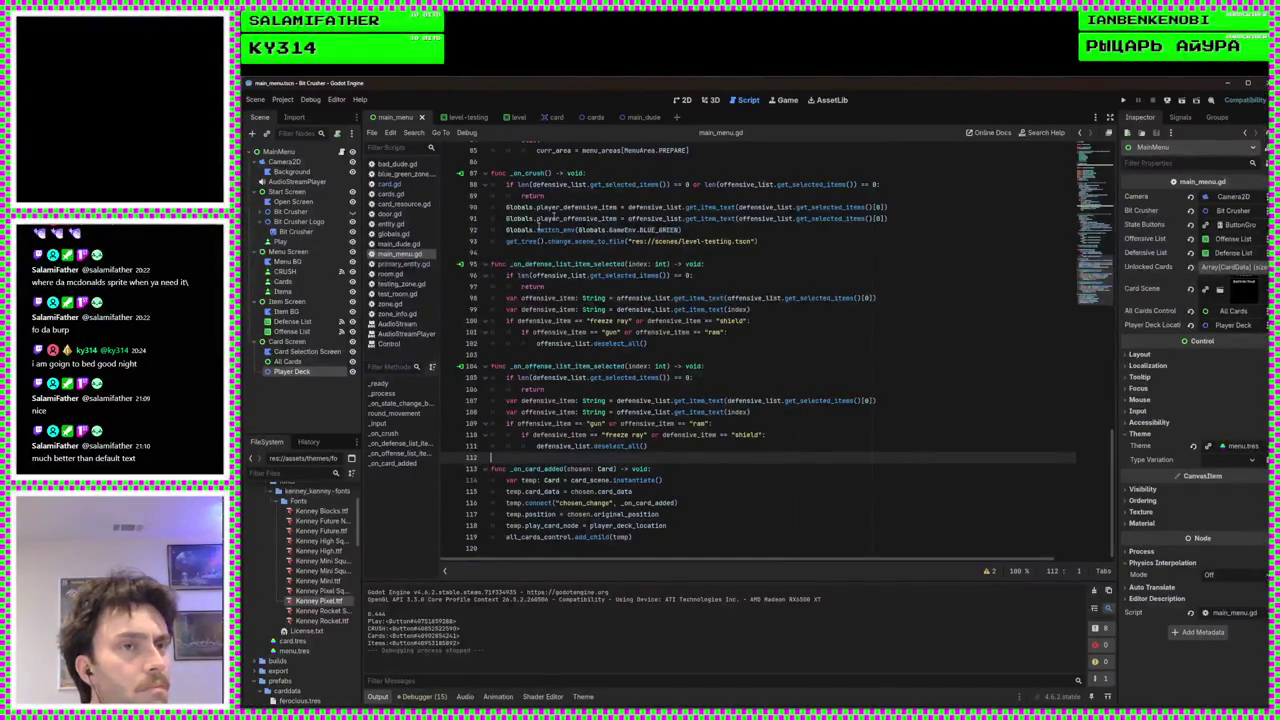
# Review card.gd's play function around lines 68–70, then view the main_menu scene in 2D
pyautogui.click(389, 184)
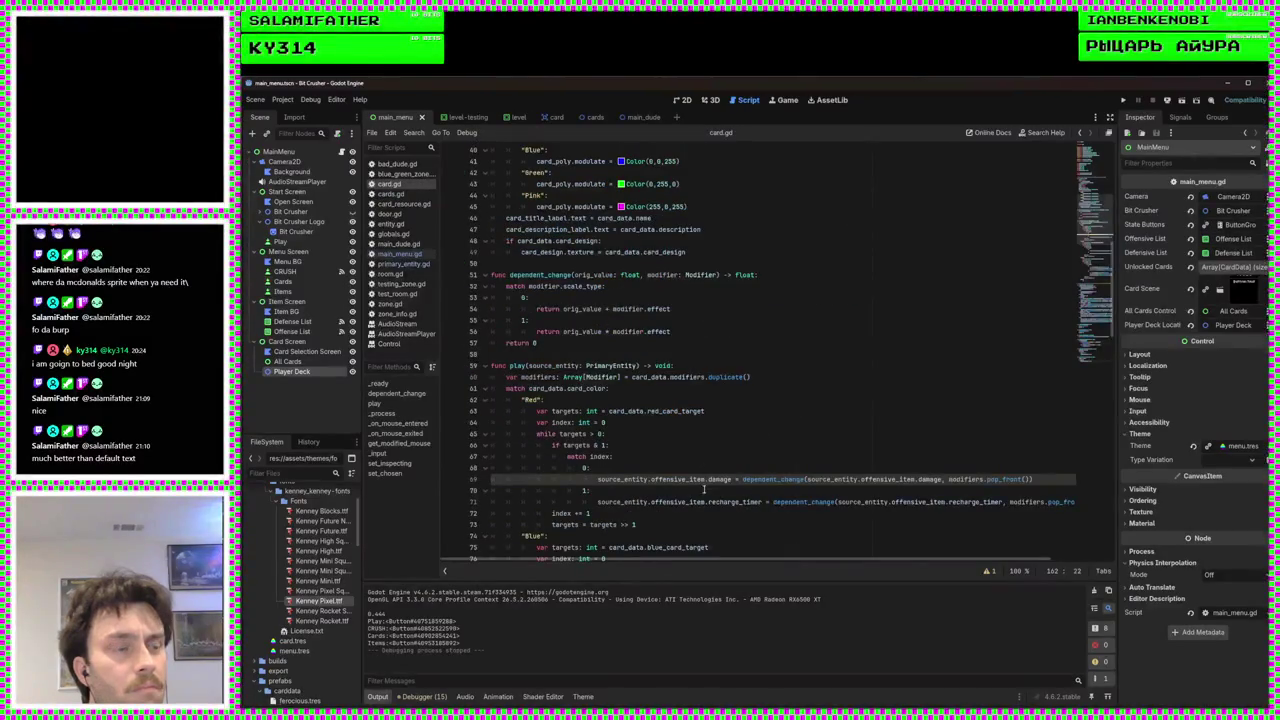
pyautogui.scroll(-1, 704, 489)
pyautogui.click(1055, 456)
pyautogui.press('Up')
pyautogui.press('Up')
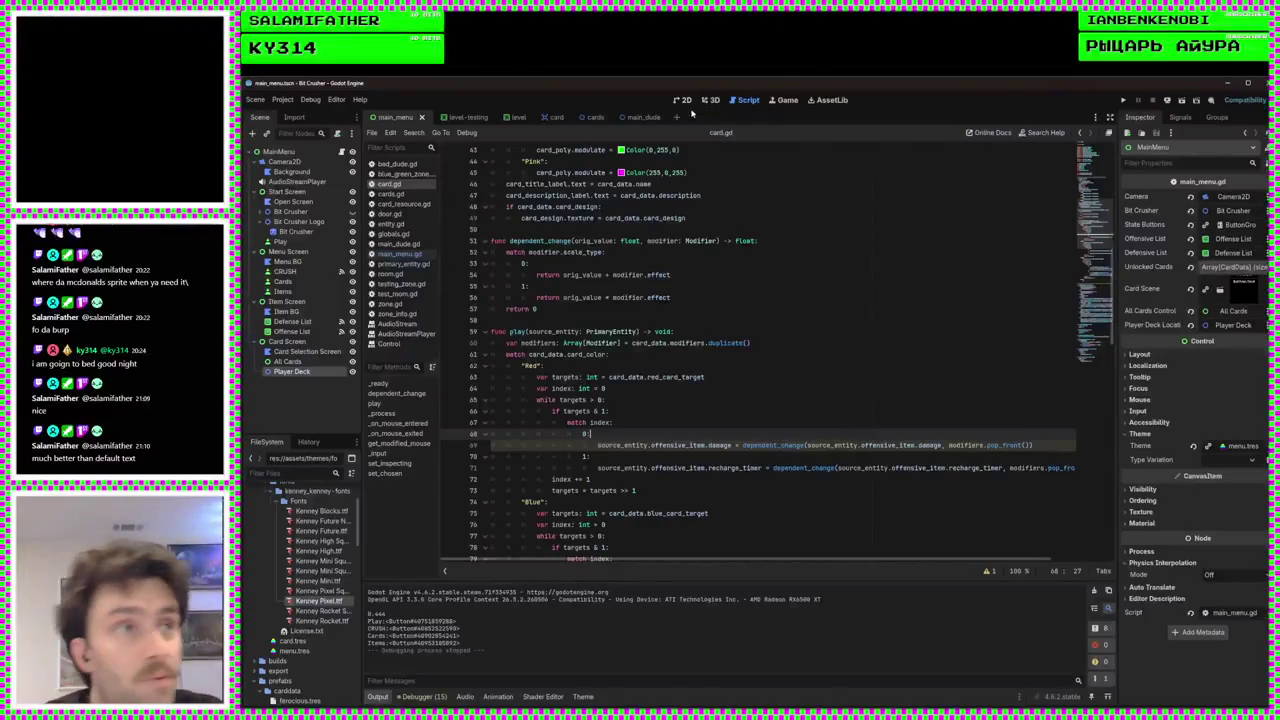
pyautogui.click(684, 101)
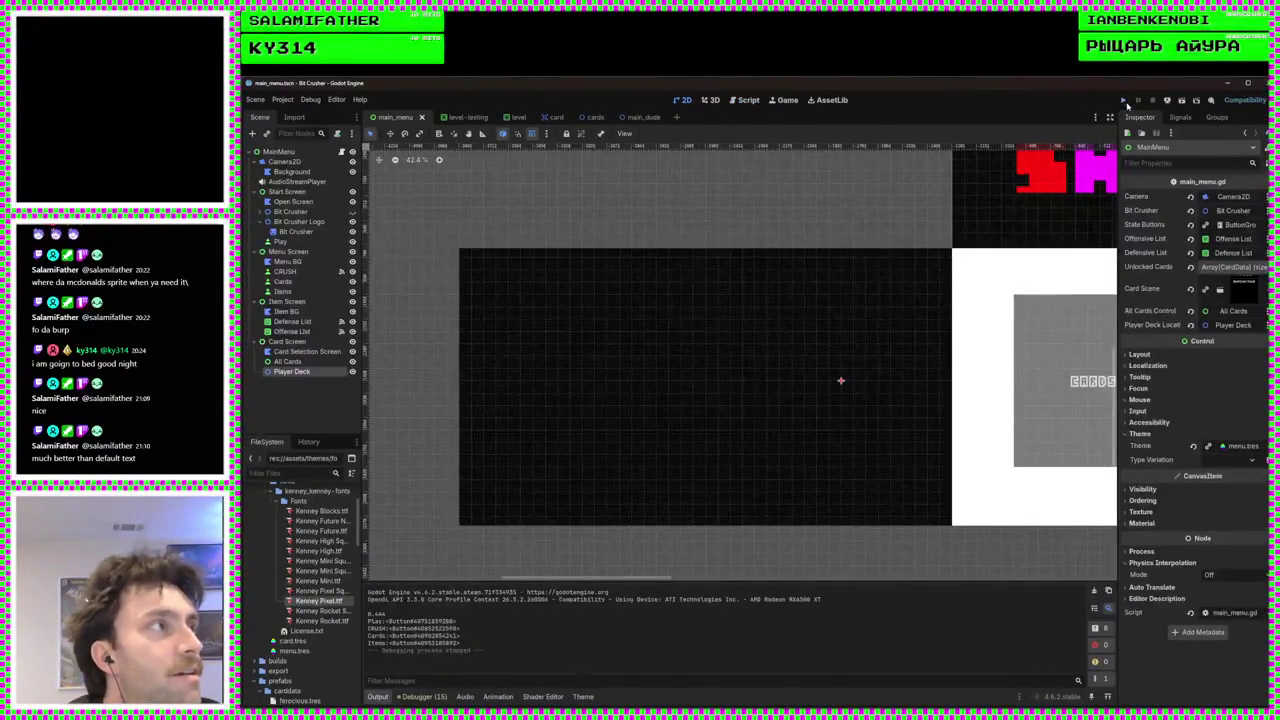
pyautogui.click(1124, 101)
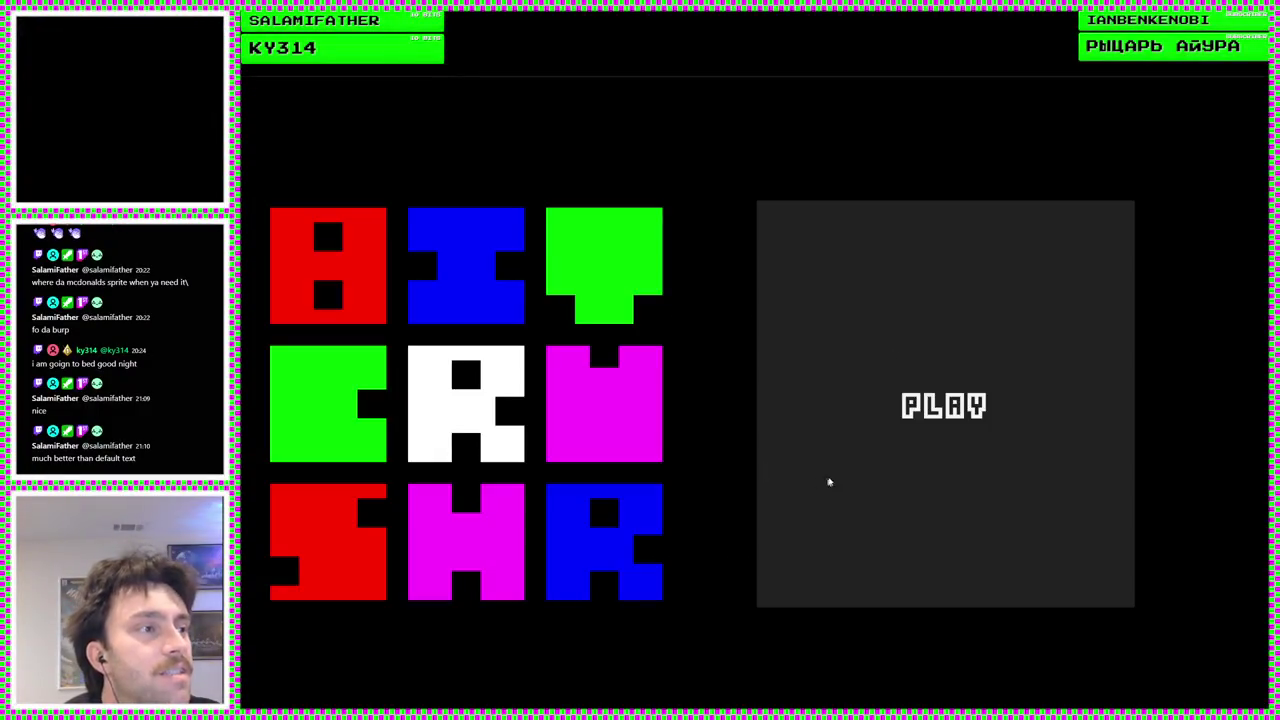
pyautogui.click(829, 480)
pyautogui.click(523, 394)
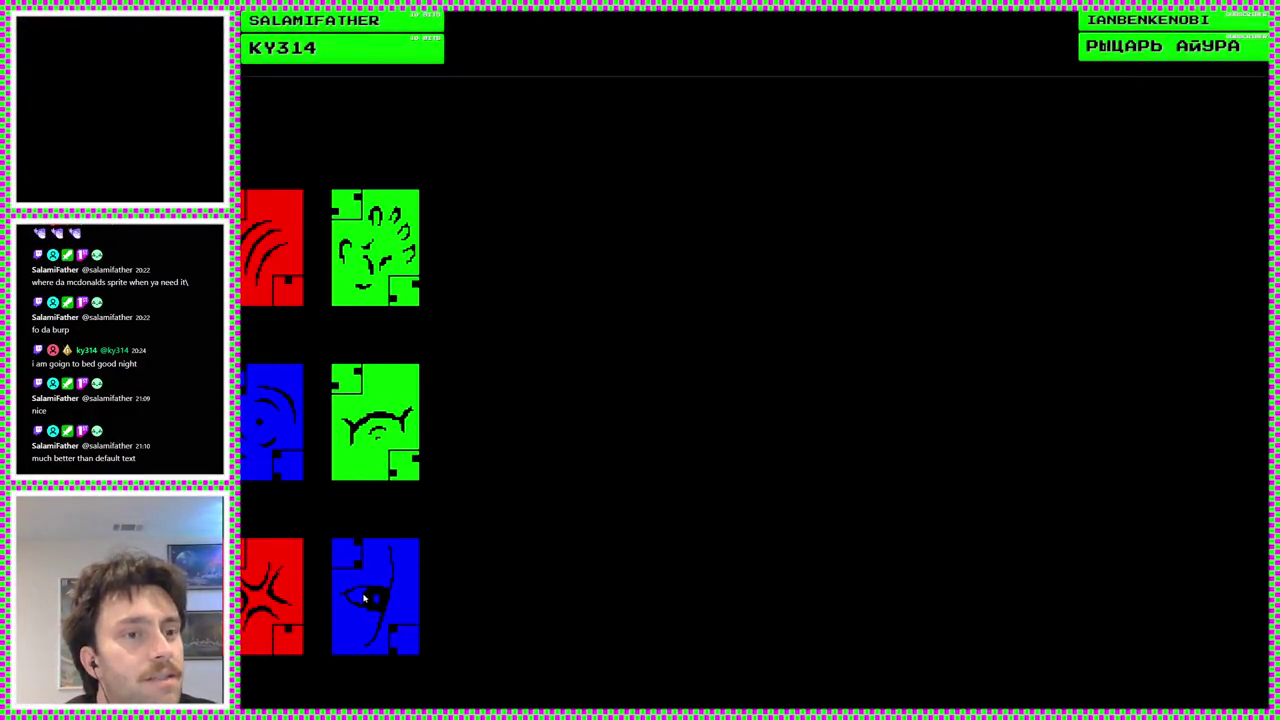
pyautogui.click(364, 597)
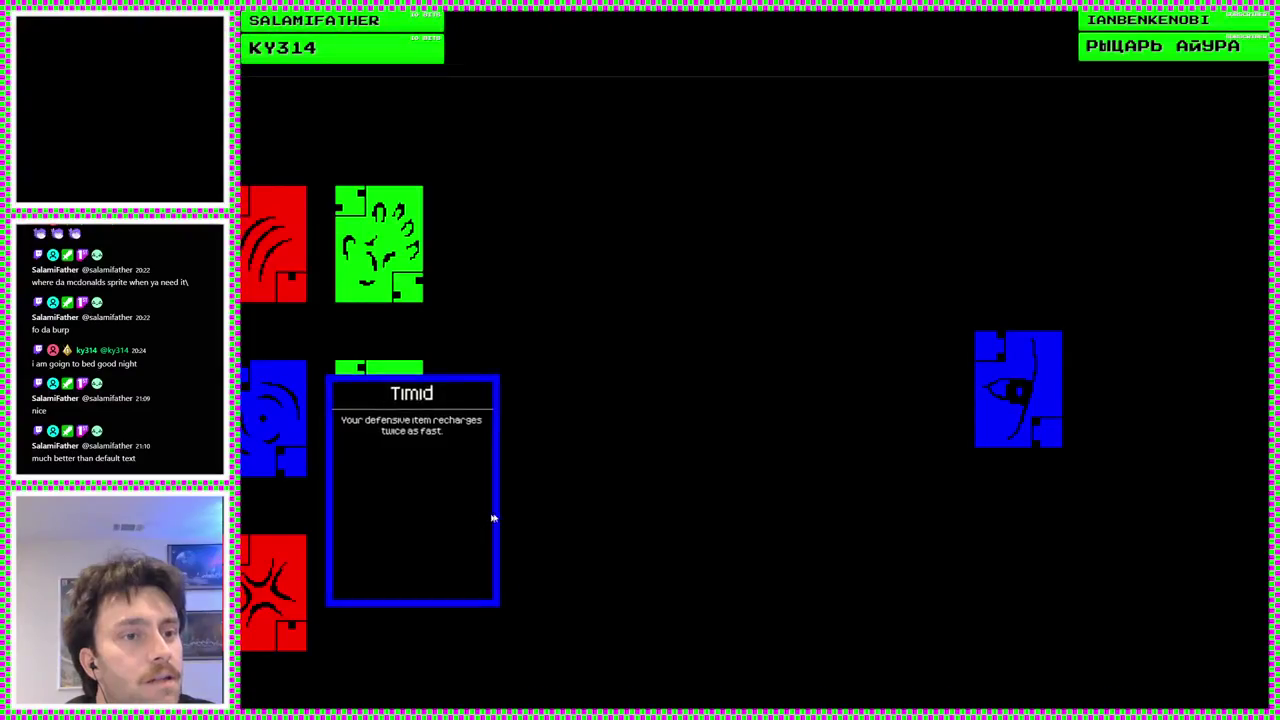
pyautogui.click(898, 540)
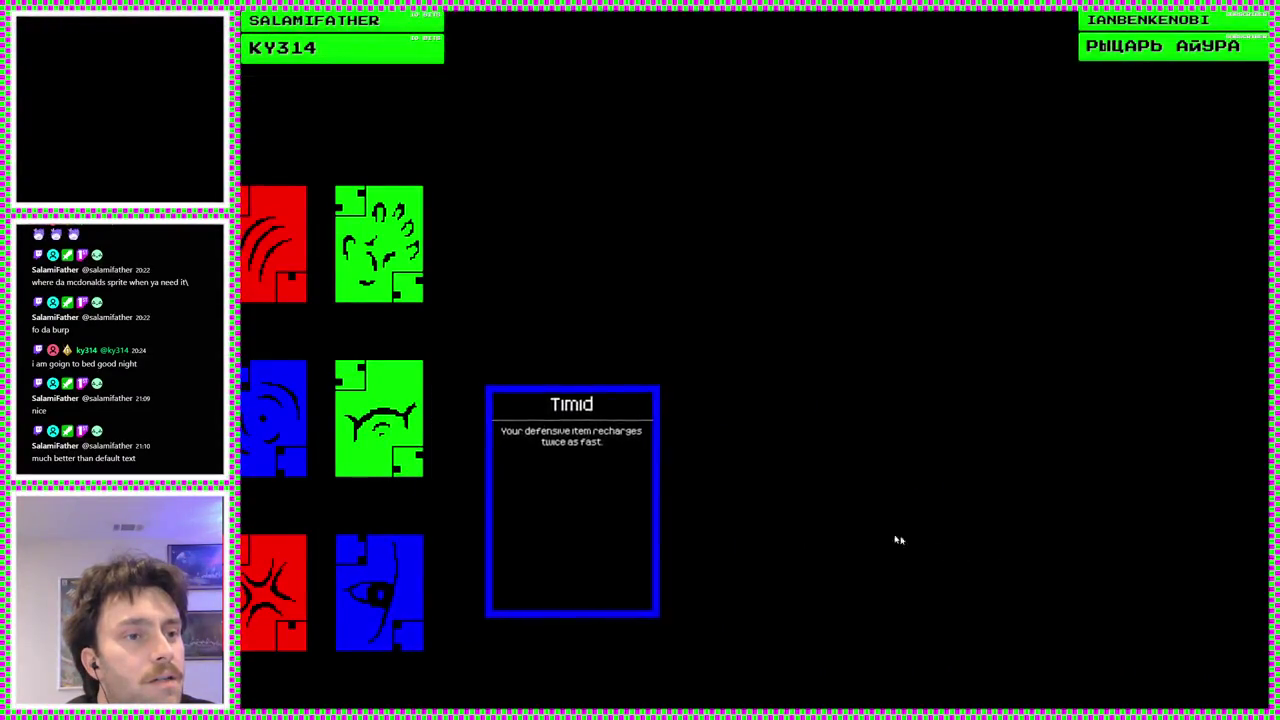
pyautogui.click(403, 582)
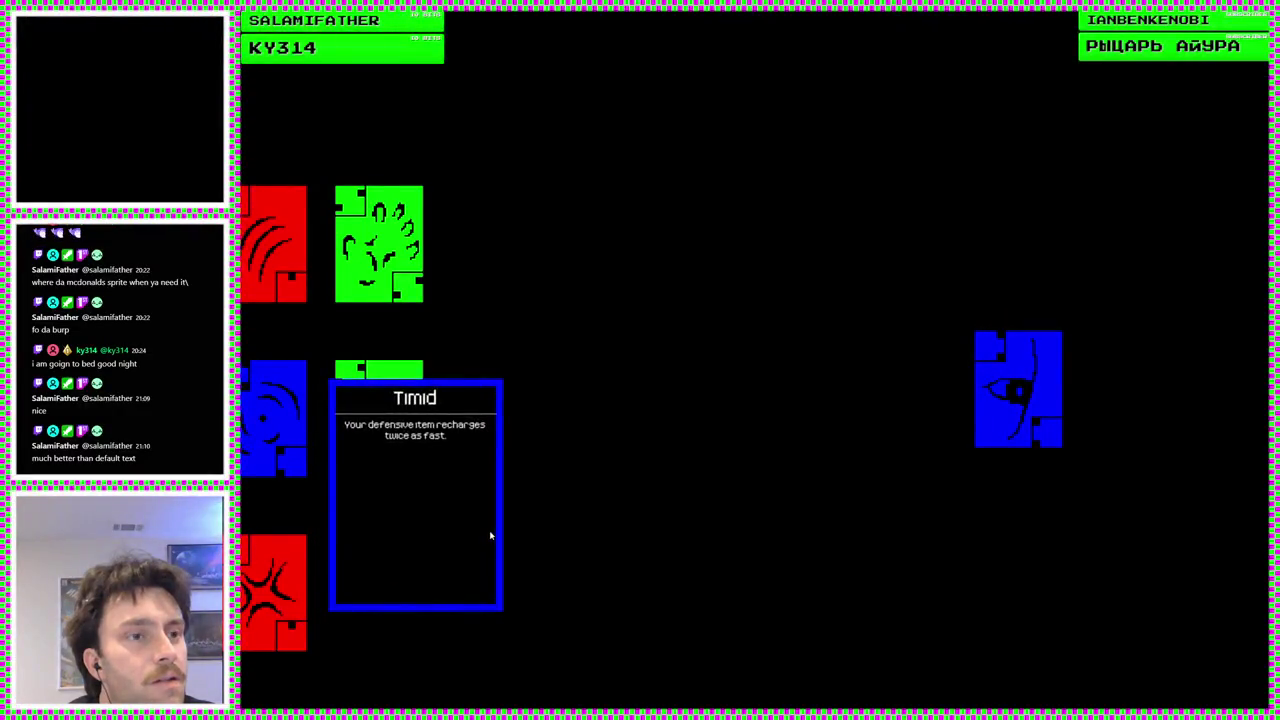
pyautogui.click(443, 563)
pyautogui.click(389, 580)
pyautogui.click(409, 543)
pyautogui.click(407, 570)
pyautogui.click(440, 521)
pyautogui.click(440, 505)
pyautogui.click(431, 493)
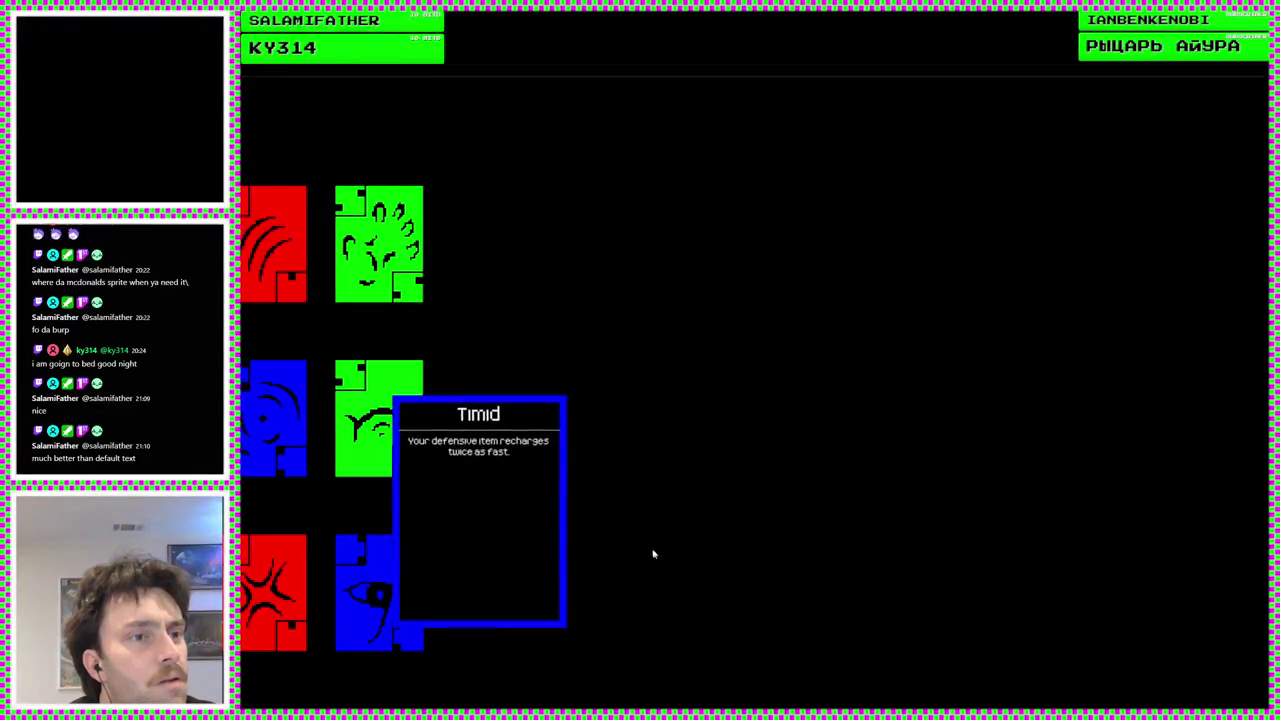
pyautogui.click(405, 571)
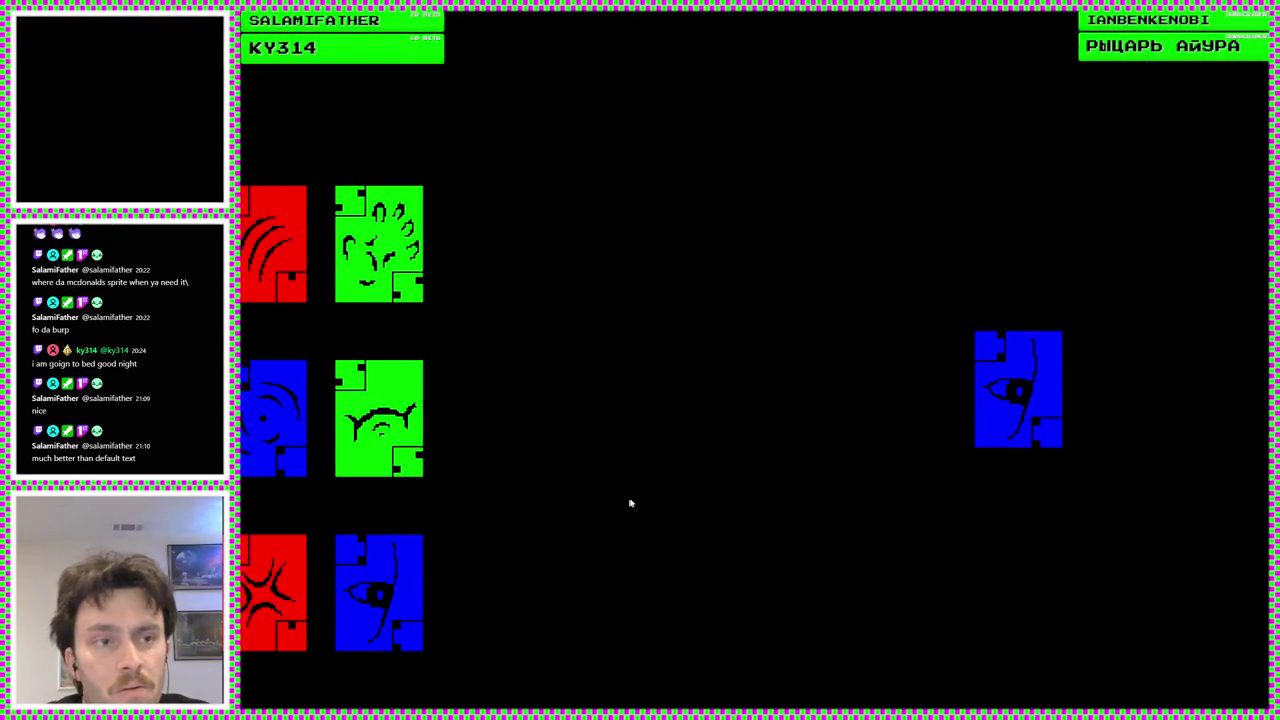
pyautogui.press('Escape')
pyautogui.click(1117, 531)
pyautogui.press('Escape')
pyautogui.click(790, 513)
pyautogui.press('Escape')
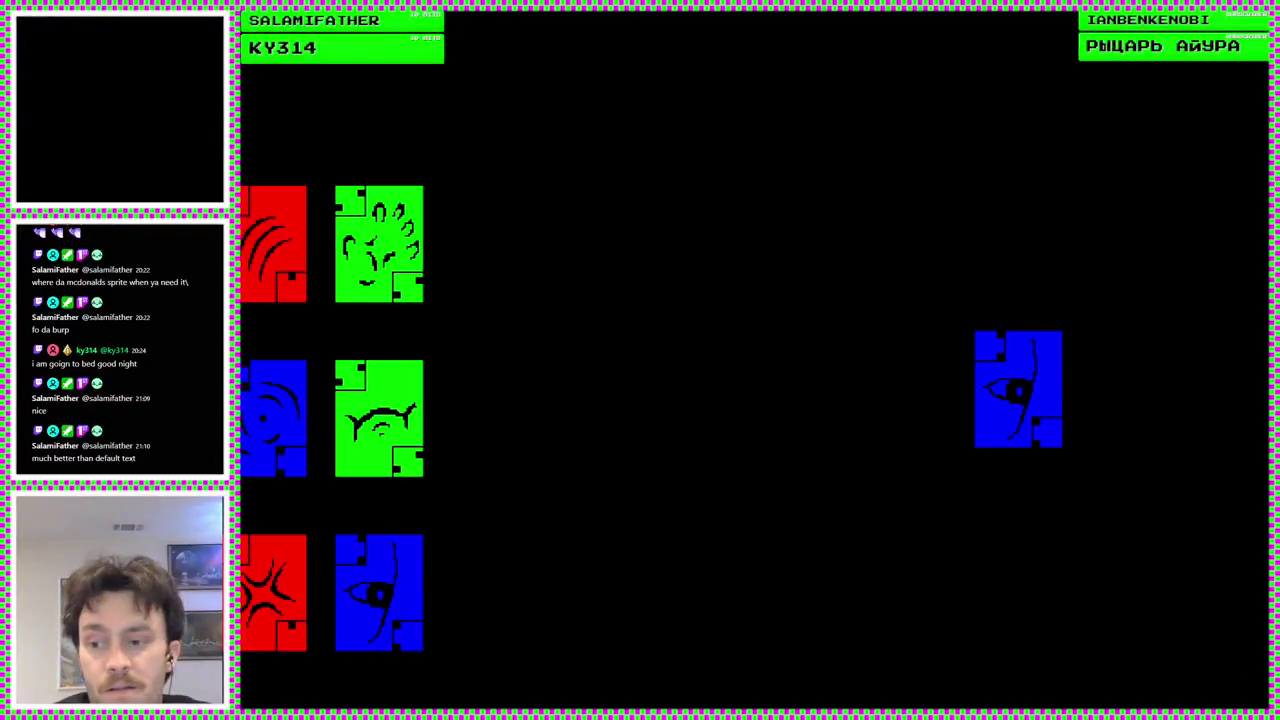
pyautogui.hotkey('alt', 'F4')
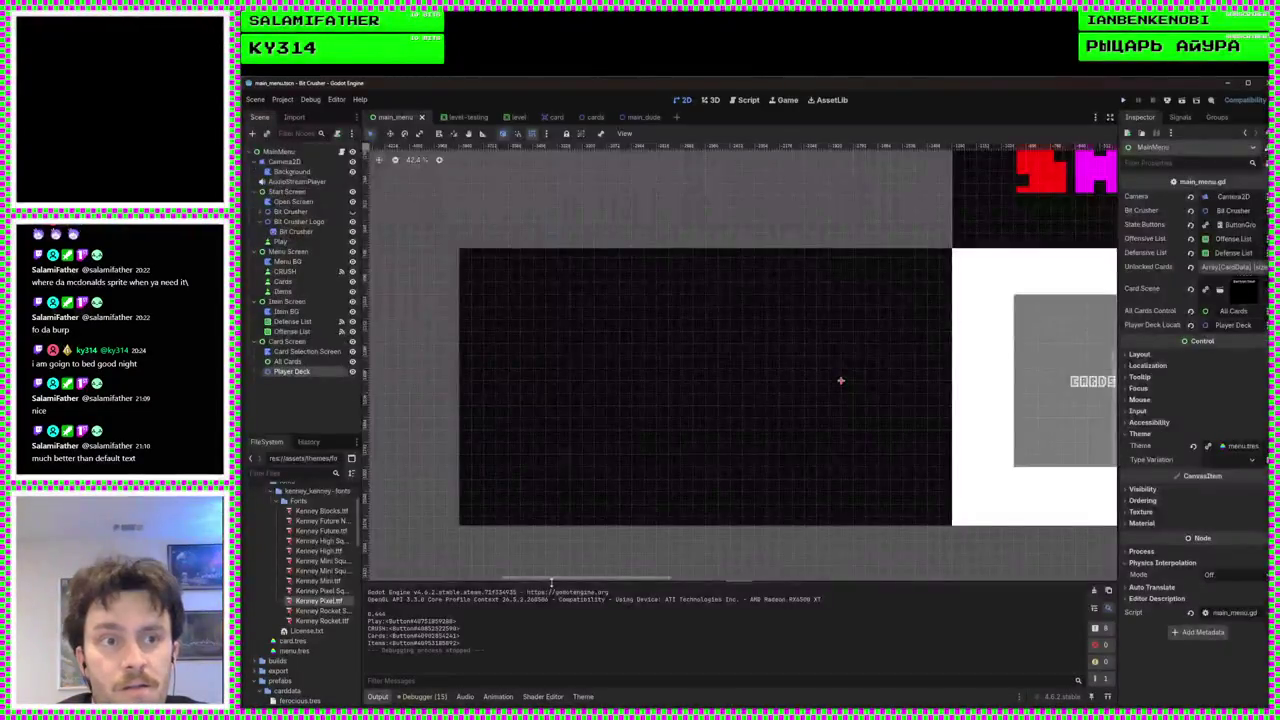
# Uncheck Force Pass Scroll Events on the All Cards node, save the scene, and run the project
pyautogui.click(285, 362)
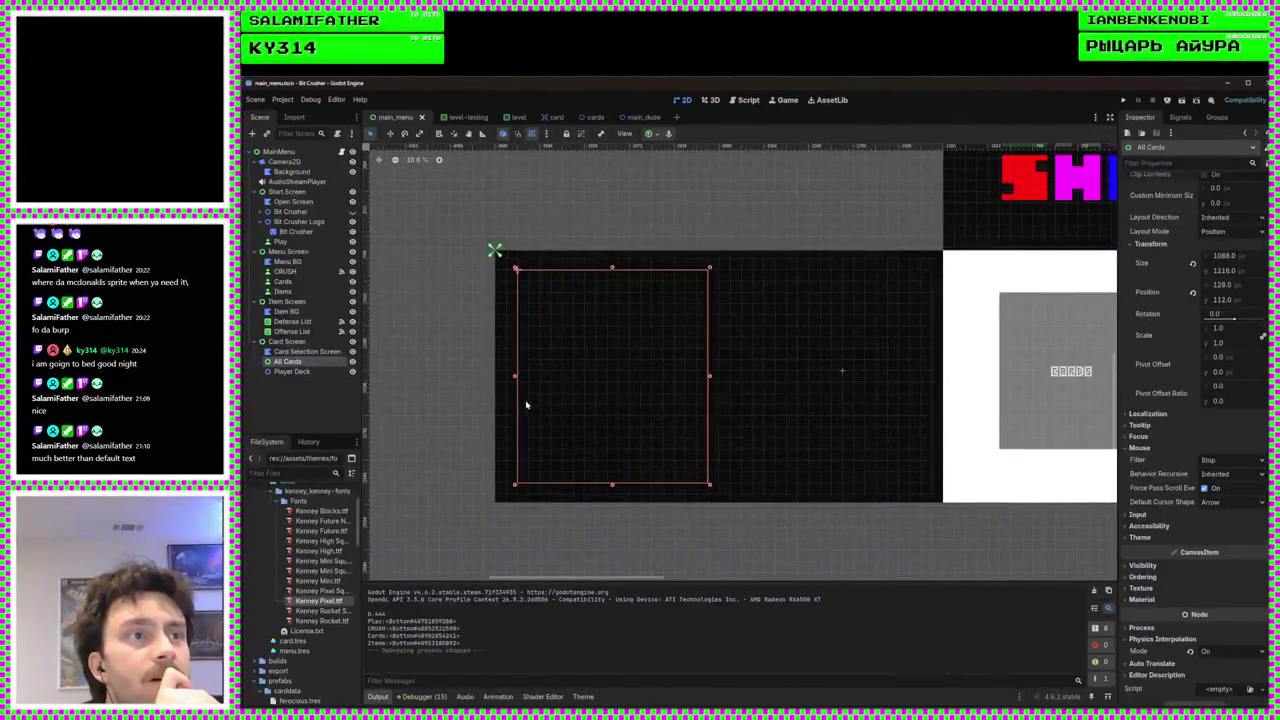
pyautogui.scroll(1, 500, 426)
pyautogui.scroll(1, 500, 426)
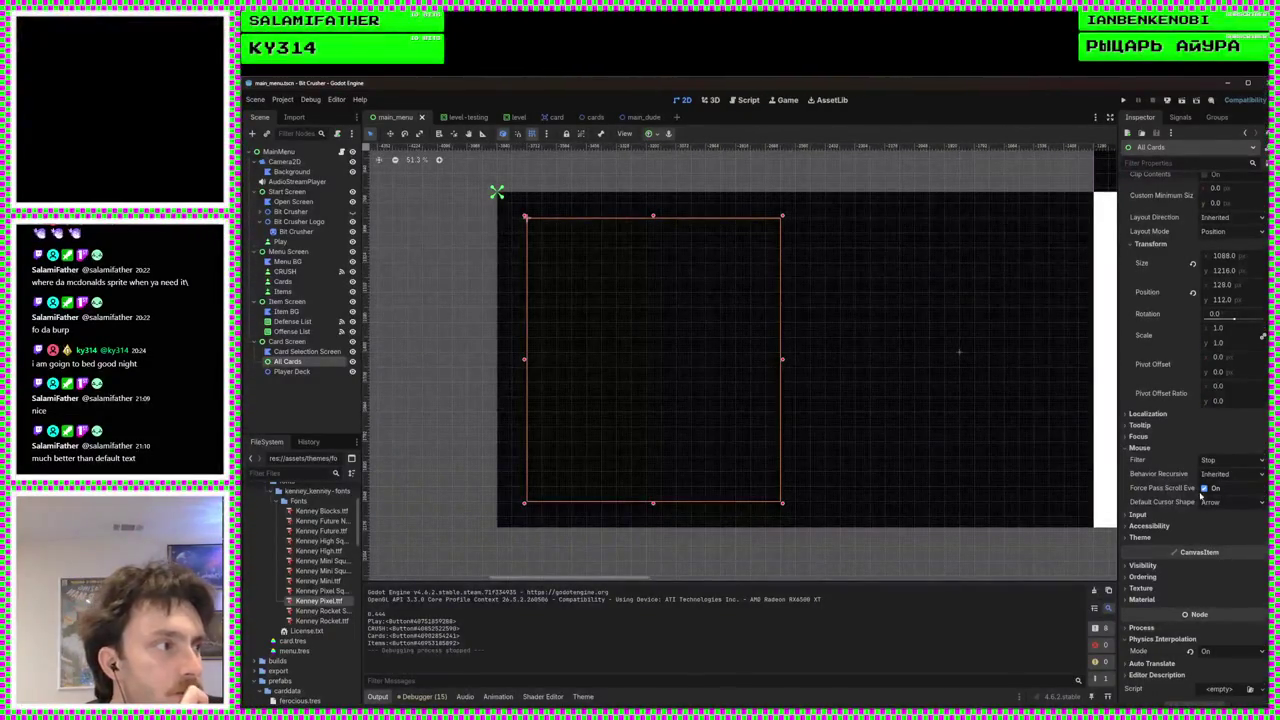
pyautogui.moveTo(1153, 492)
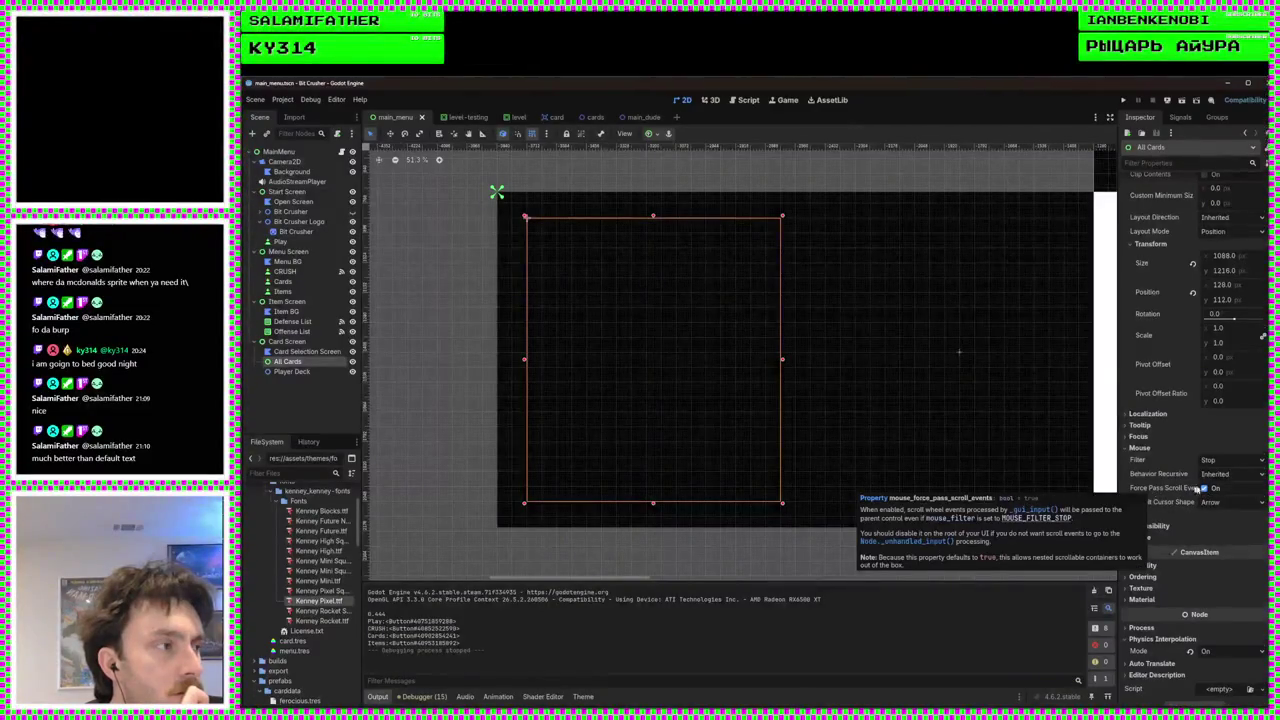
pyautogui.click(1203, 488)
pyautogui.hotkey('ctrl', 's')
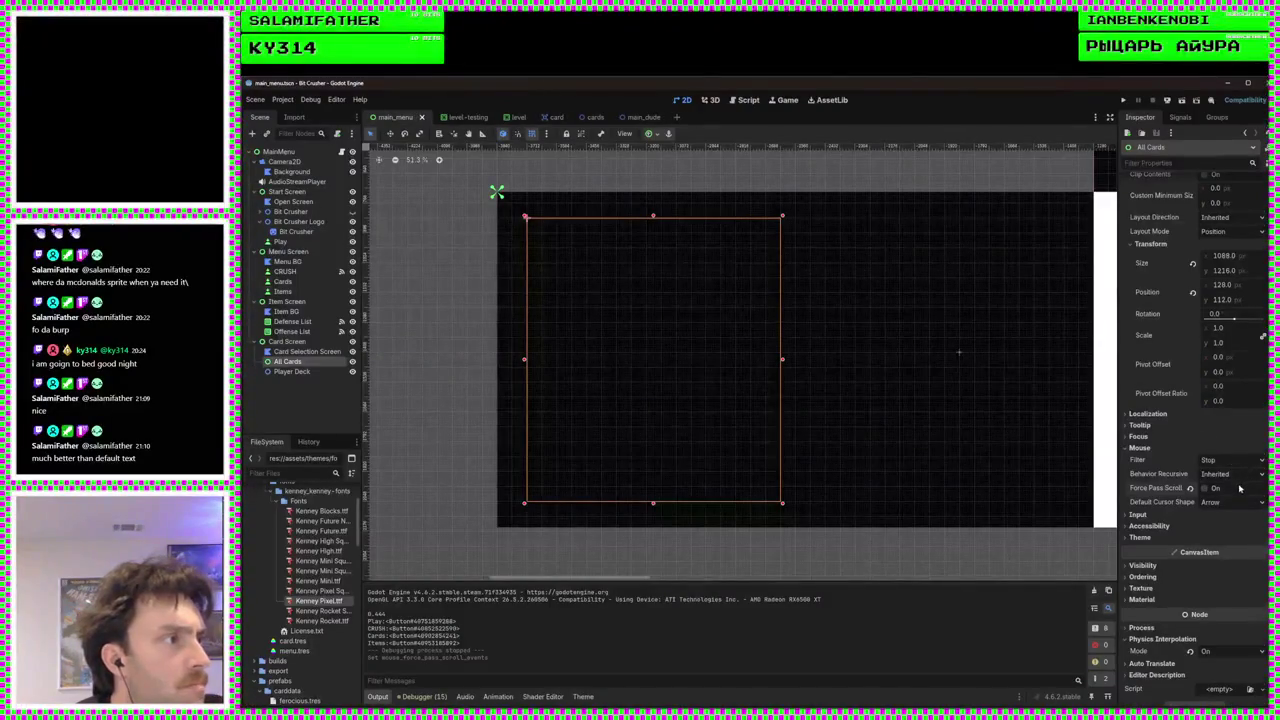
pyautogui.click(1123, 100)
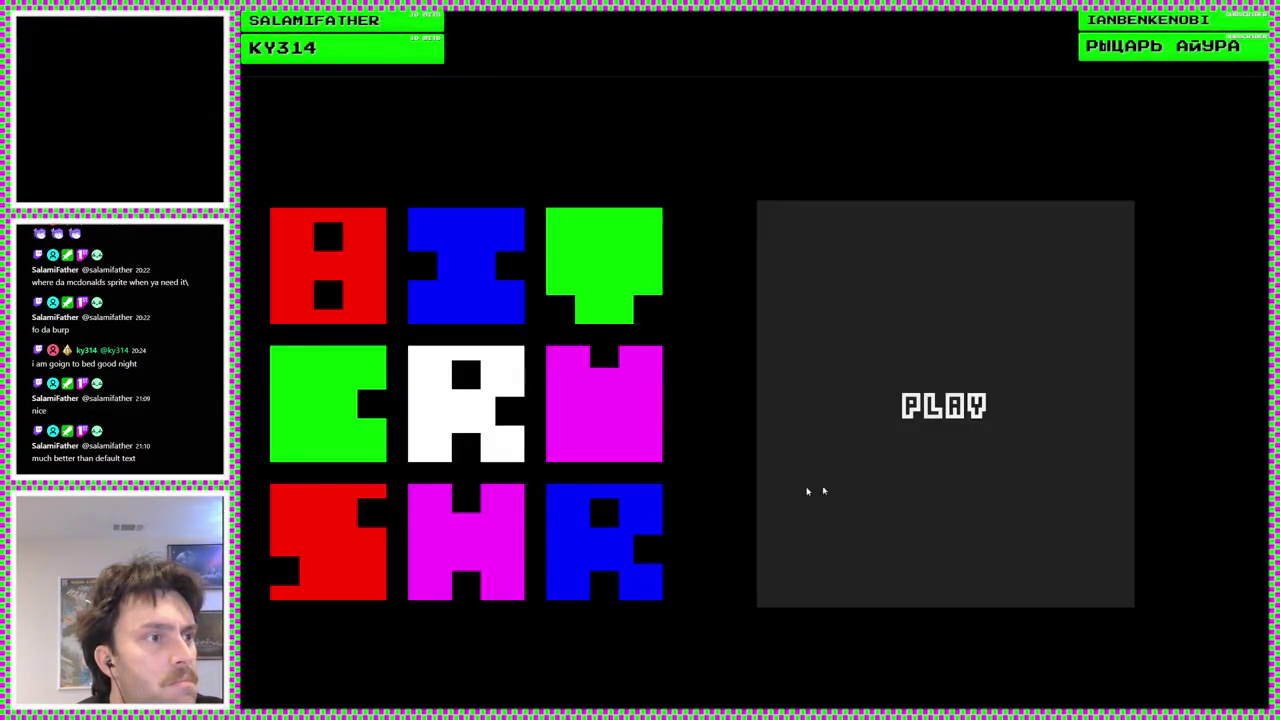
# Go through PLAY to the CARDS screen in the running game, then stop it with F8
pyautogui.click(814, 491)
pyautogui.click(486, 477)
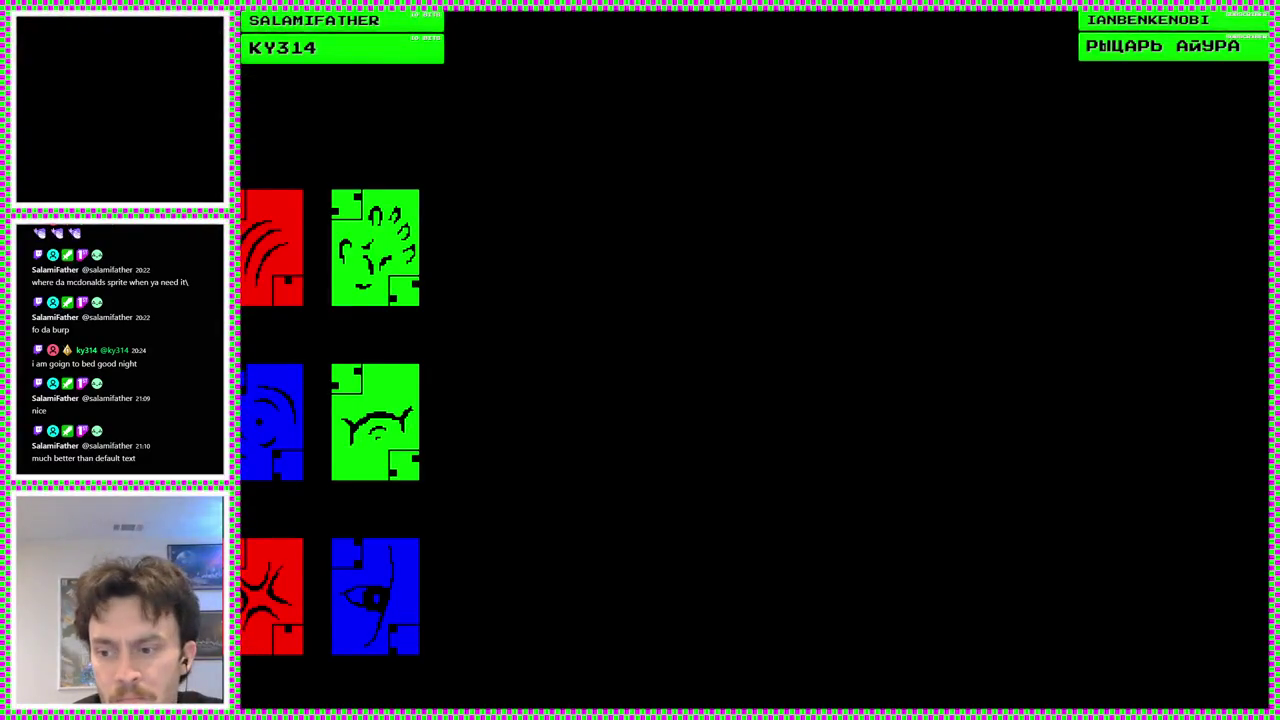
pyautogui.press('F8')
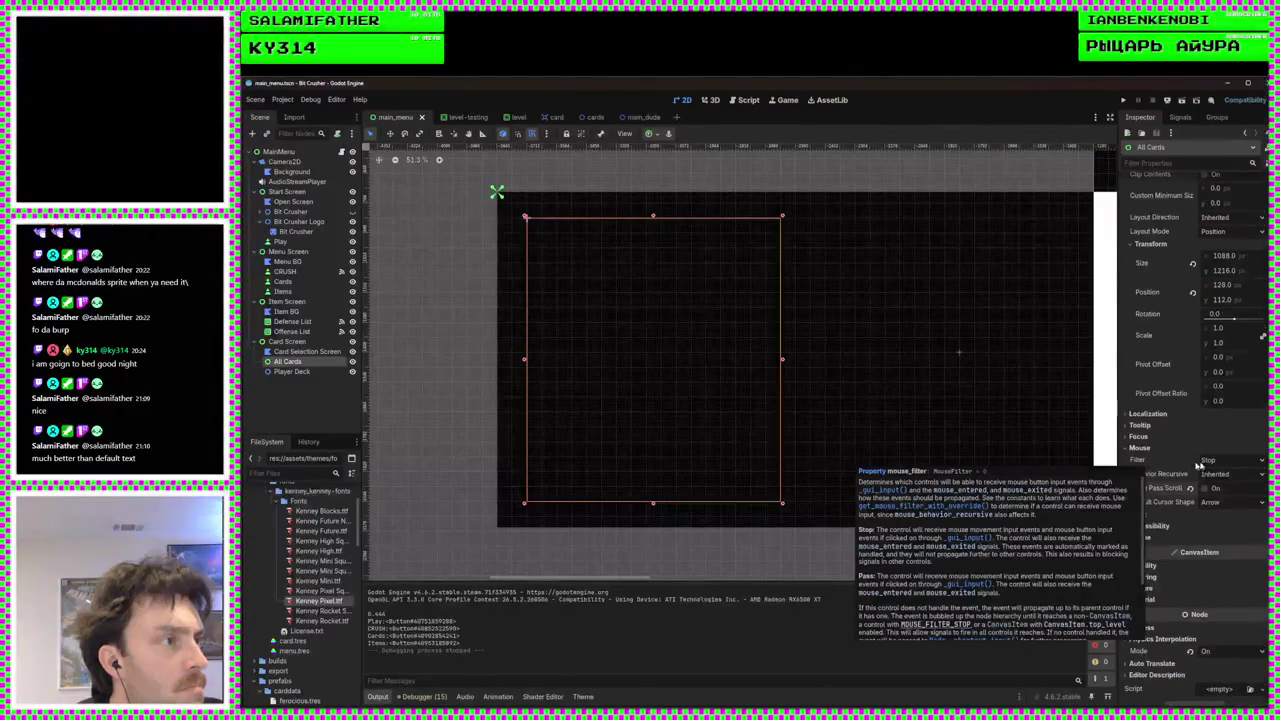
# Set All Cards' mouse filter to Pass (Propagate Up) and recursive behaviour to Enabled
pyautogui.click(1215, 461)
pyautogui.click(1219, 487)
pyautogui.click(1225, 460)
pyautogui.click(1221, 480)
pyautogui.click(1221, 477)
pyautogui.click(1226, 510)
# Save and run with F5, open PLAY then CARDS, and back out to the menu
pyautogui.press('F5')
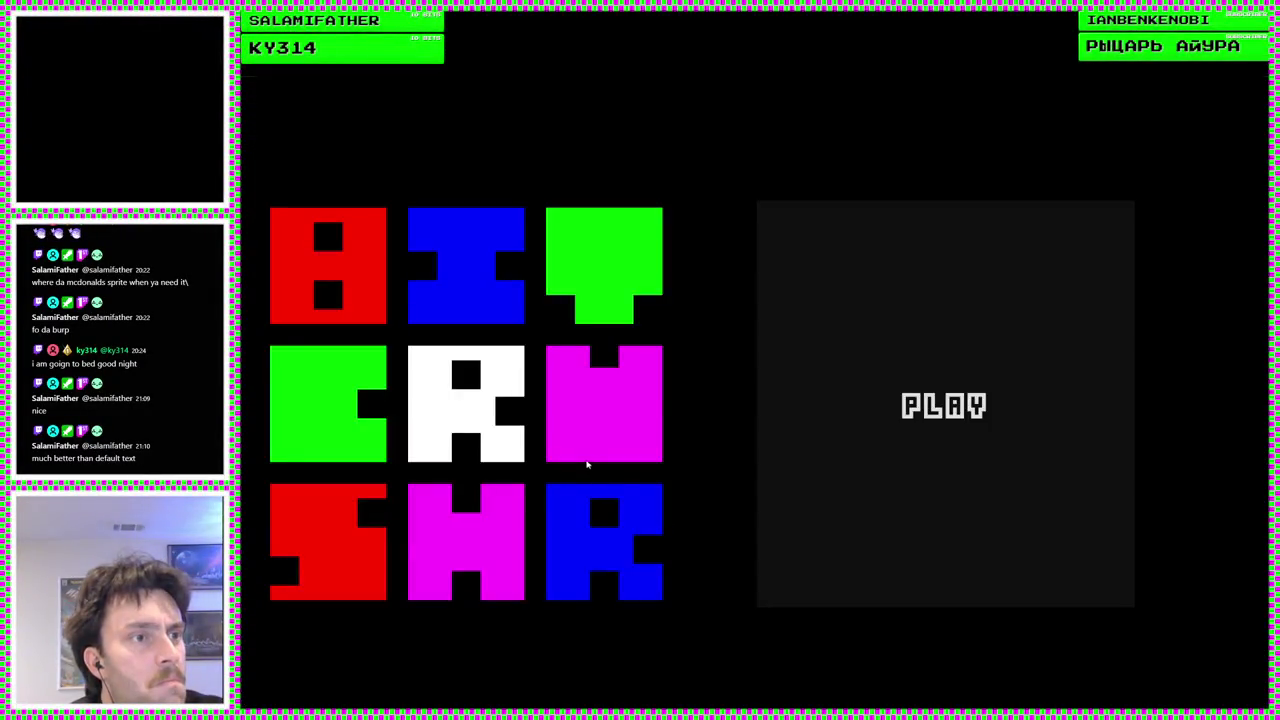
pyautogui.click(771, 471)
pyautogui.click(566, 449)
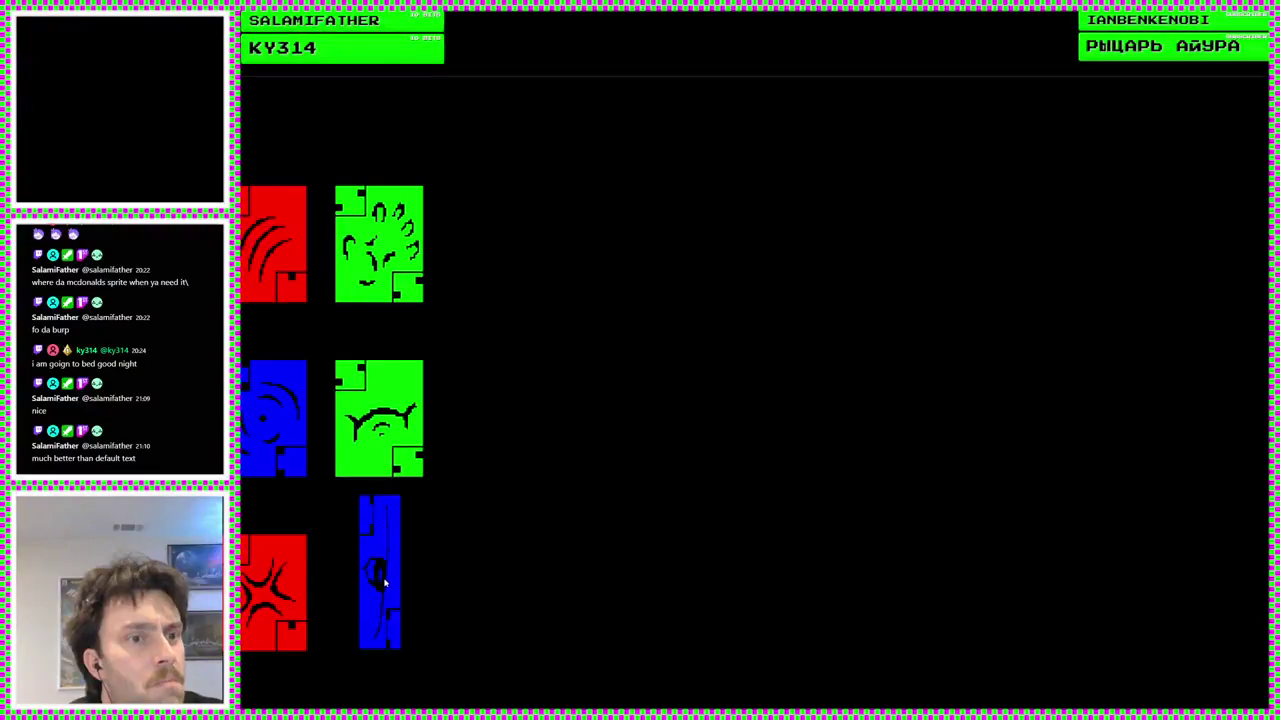
pyautogui.press('Escape')
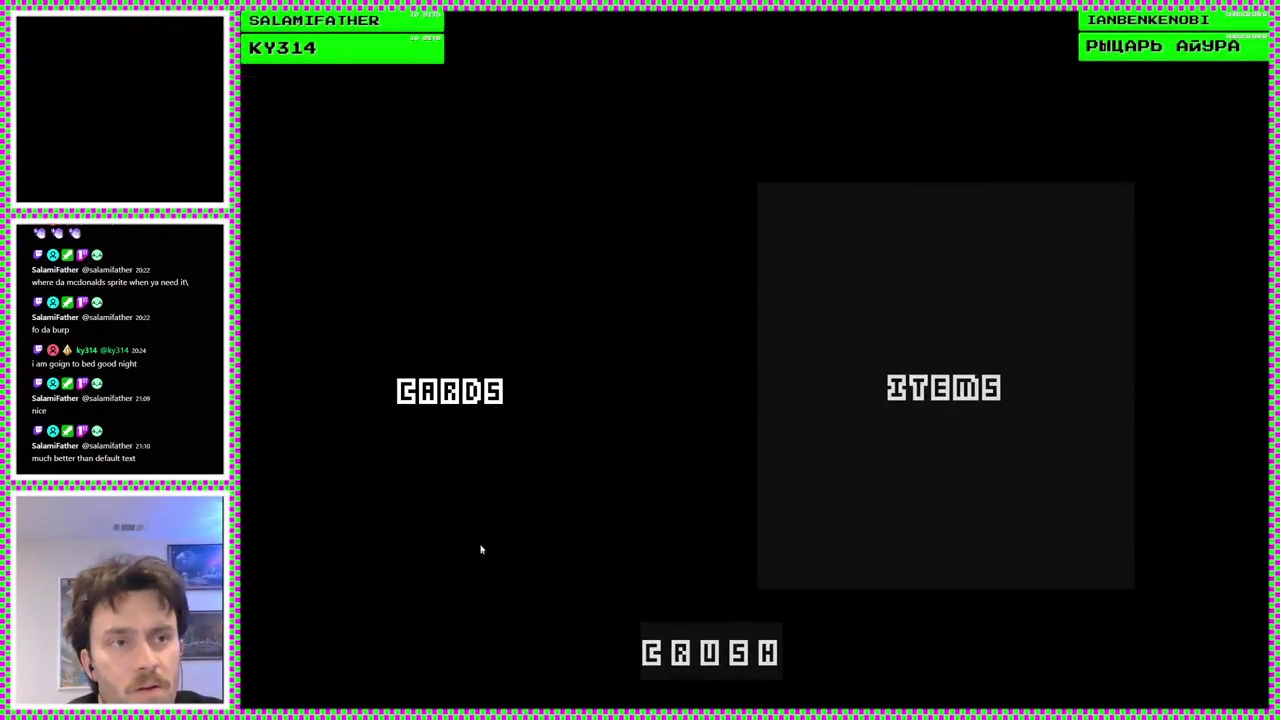
# Reopen the cards screen to test picking a card, then stop the game with F8
pyautogui.click(482, 543)
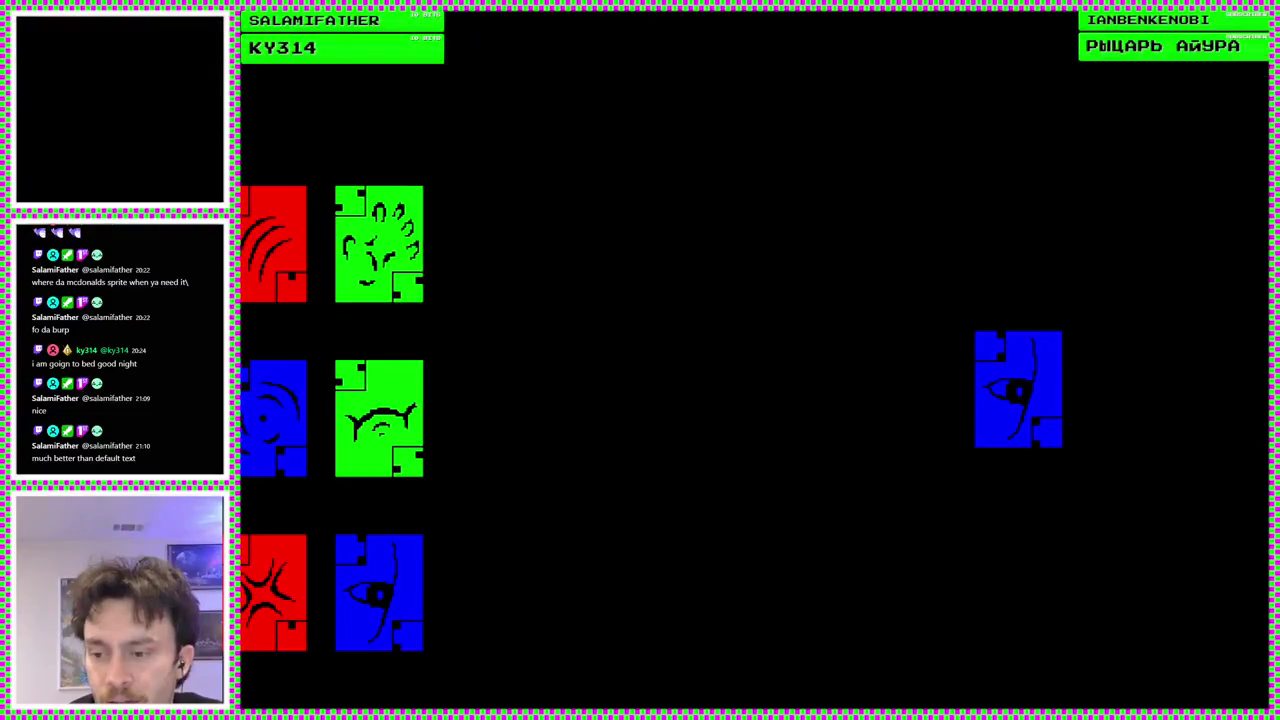
pyautogui.press('F8')
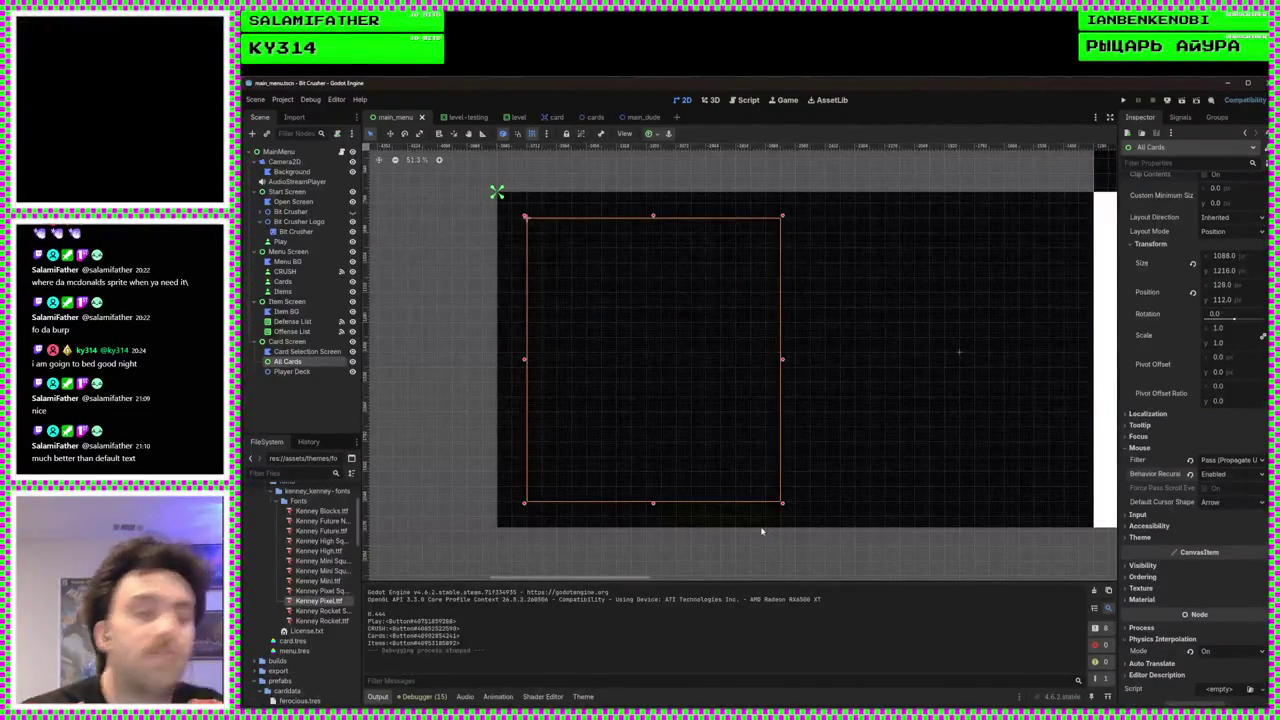
# Glance at the Script editor, return to the 2D view, and select the Card Screen node
pyautogui.click(760, 104)
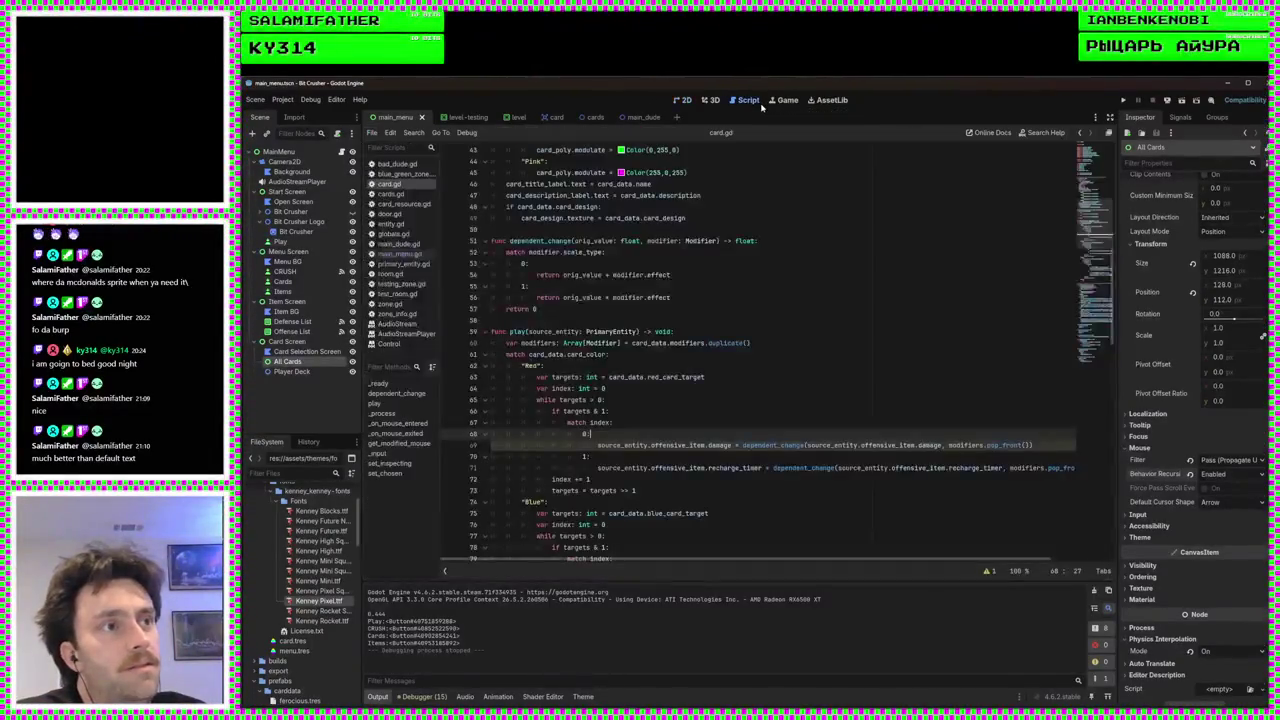
pyautogui.click(688, 101)
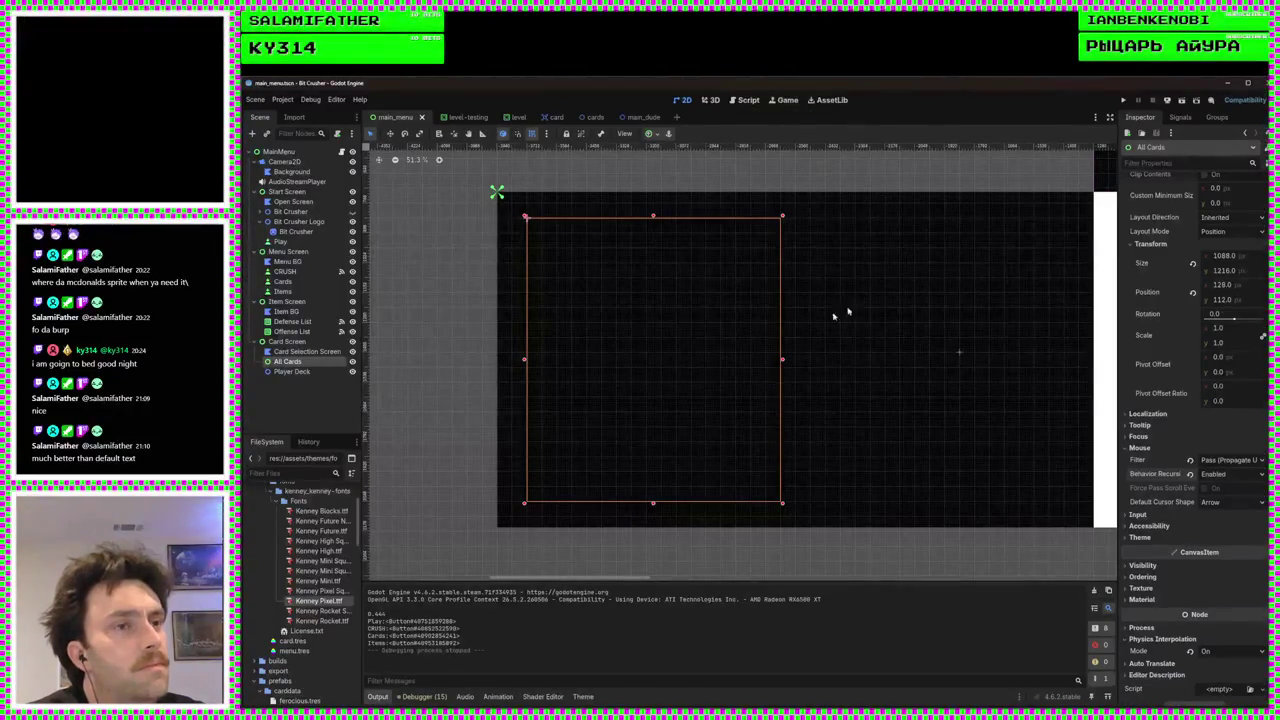
pyautogui.click(816, 421)
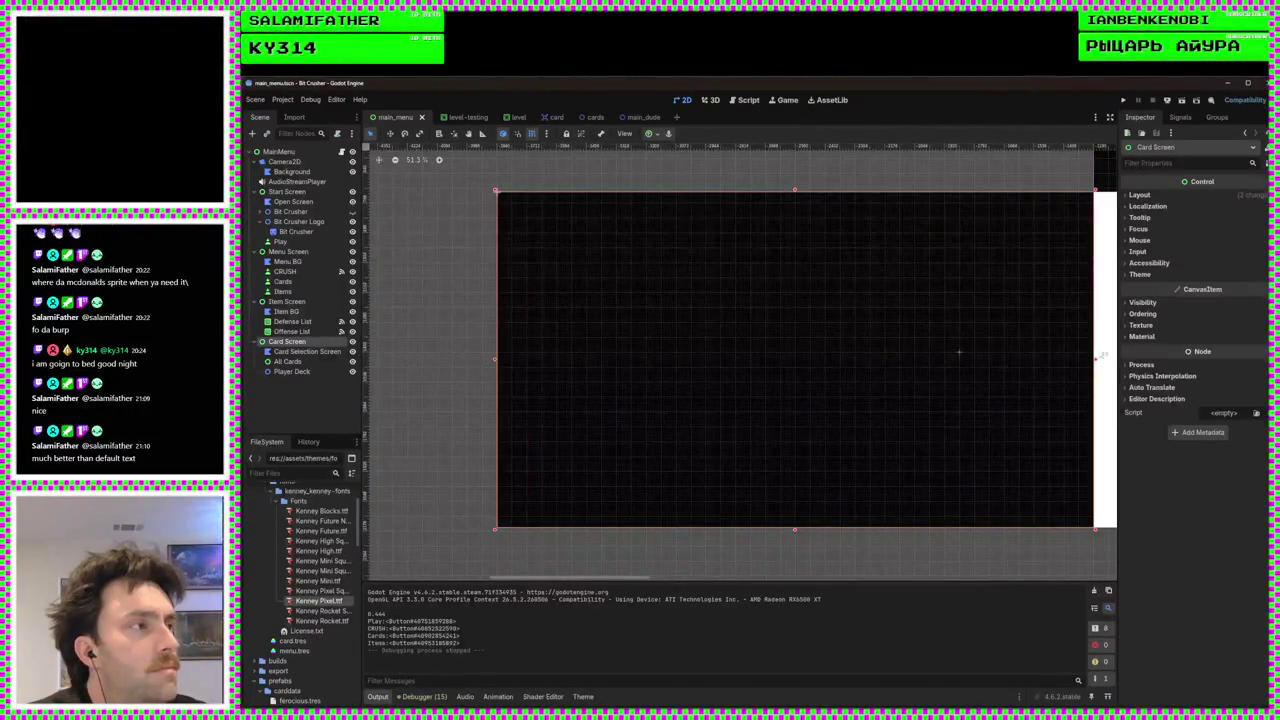
# Select the root MainMenu node and uncheck its Mouse > Force Pass Scroll Events
pyautogui.click(1140, 241)
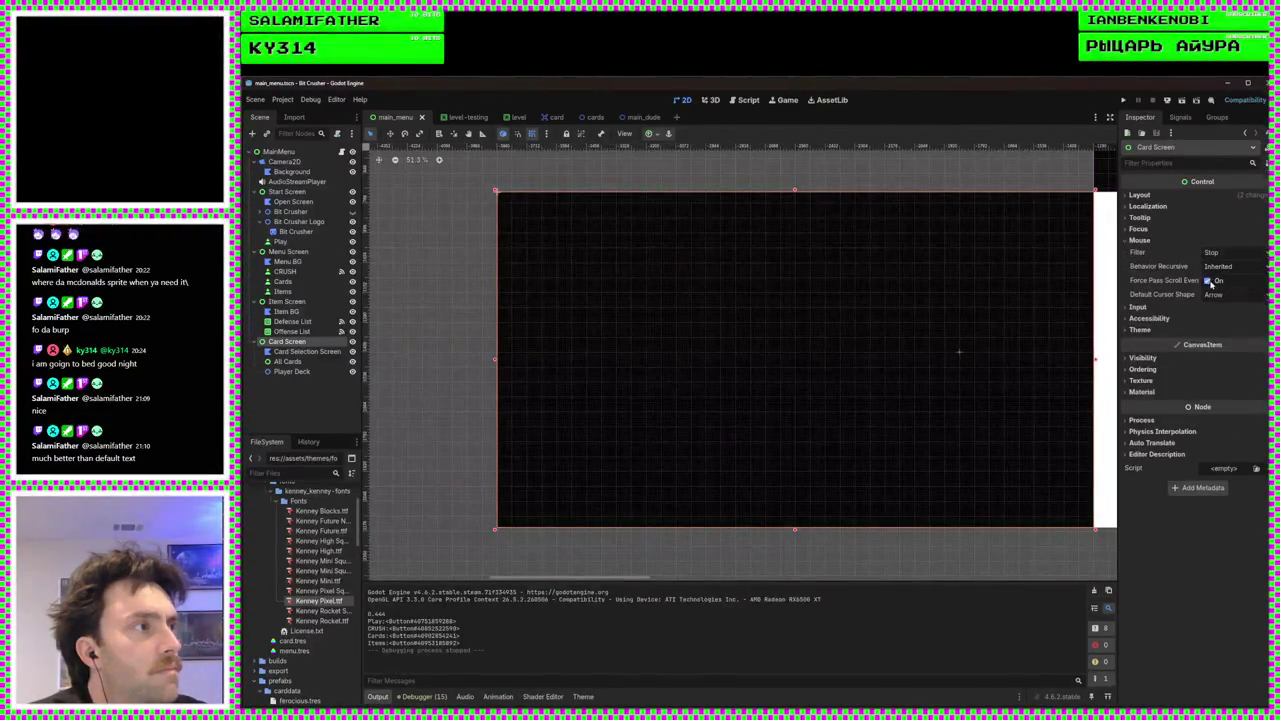
pyautogui.moveTo(1175, 287)
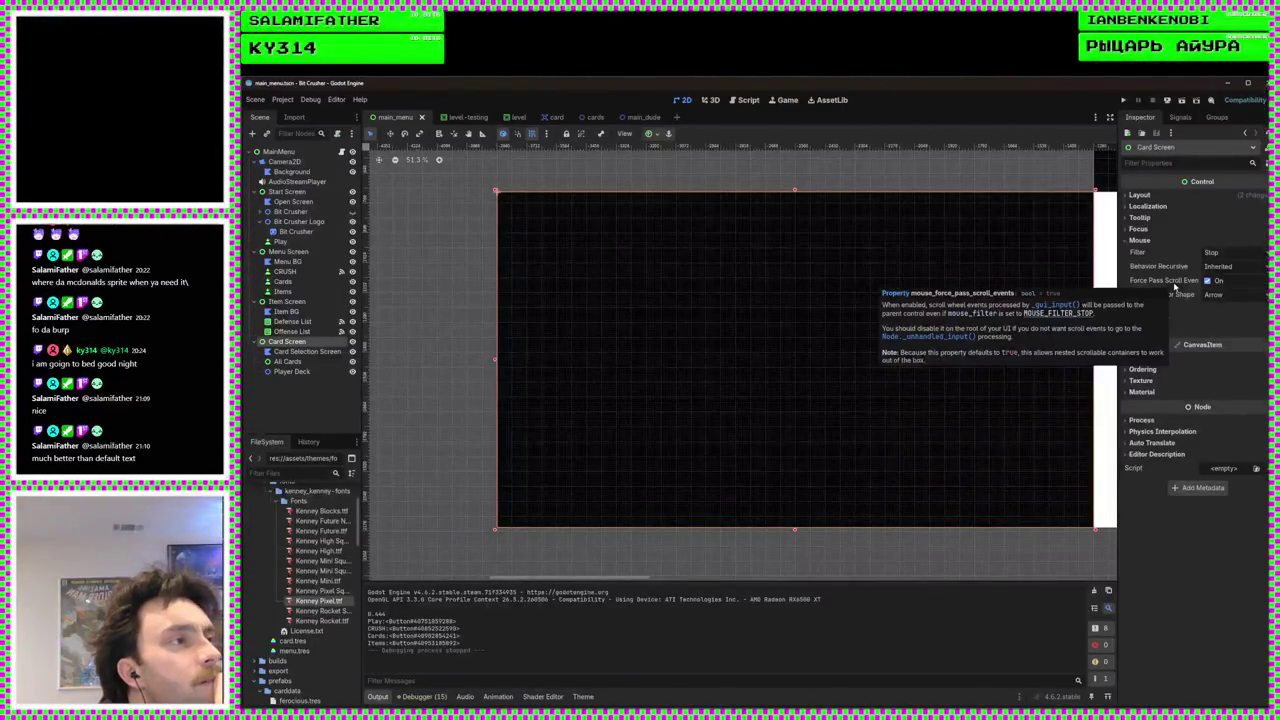
pyautogui.press('Home')
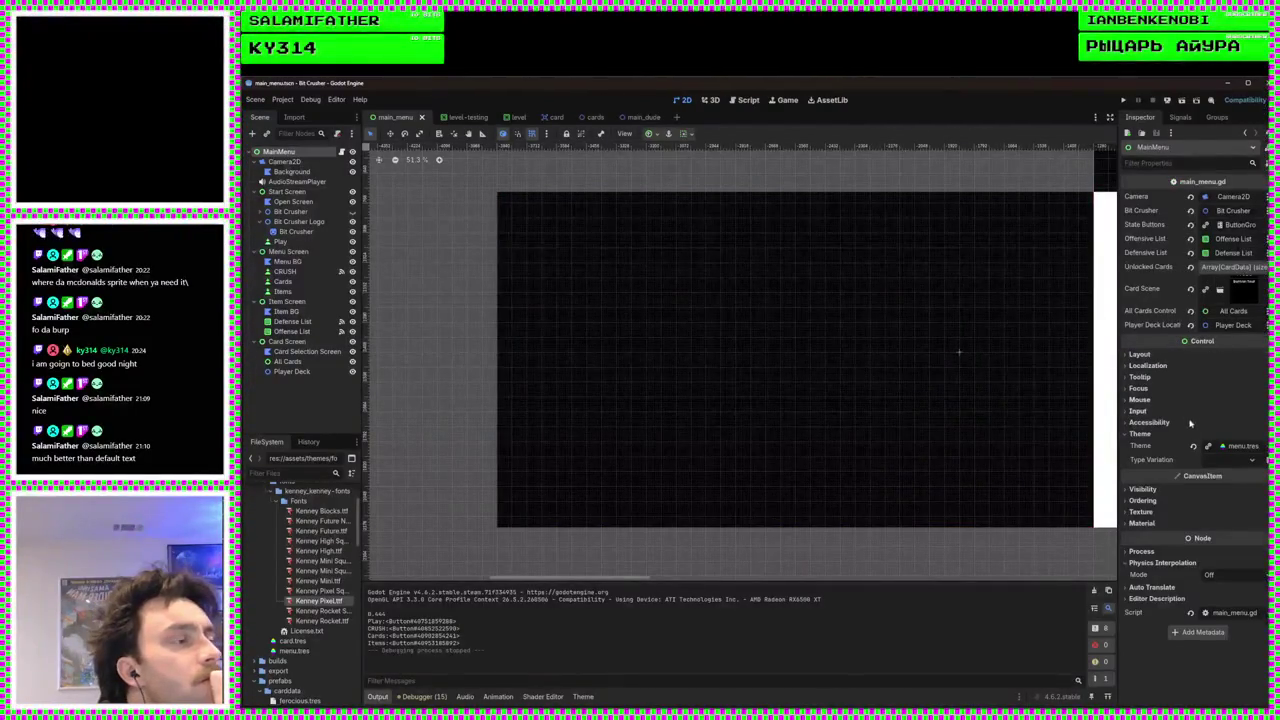
pyautogui.click(1138, 411)
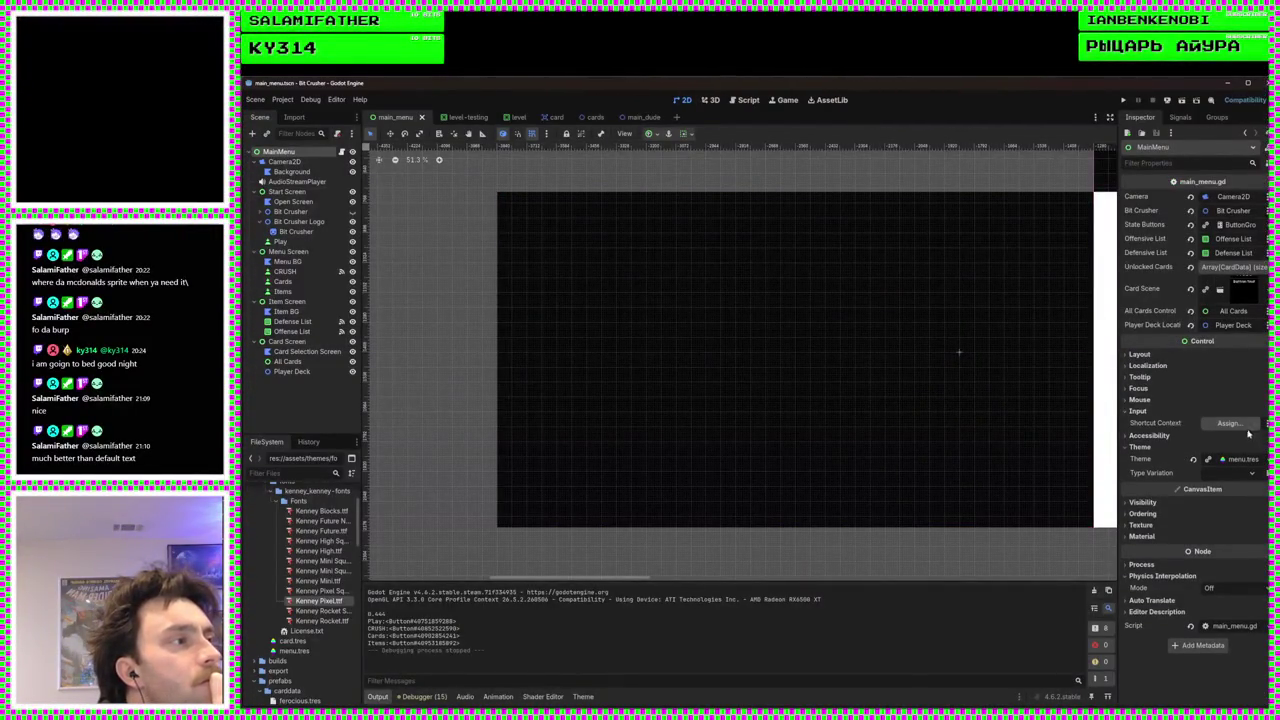
pyautogui.click(1138, 411)
pyautogui.click(1139, 399)
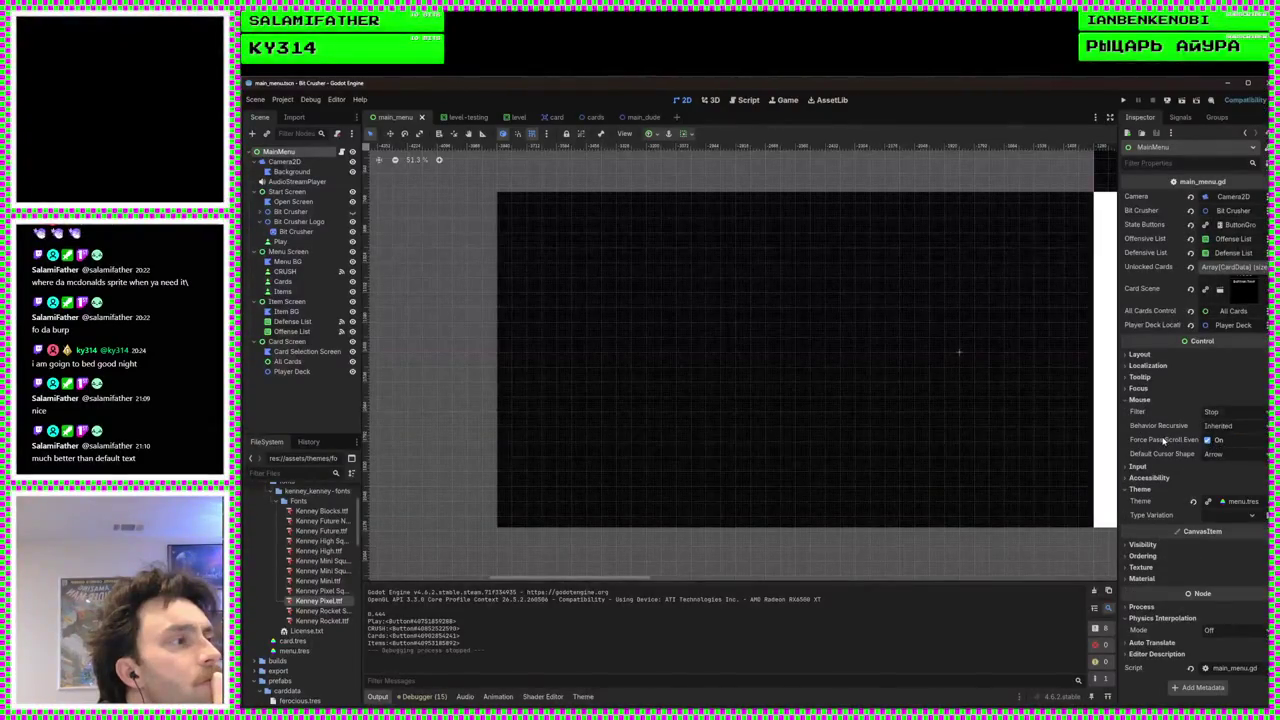
pyautogui.moveTo(1163, 441)
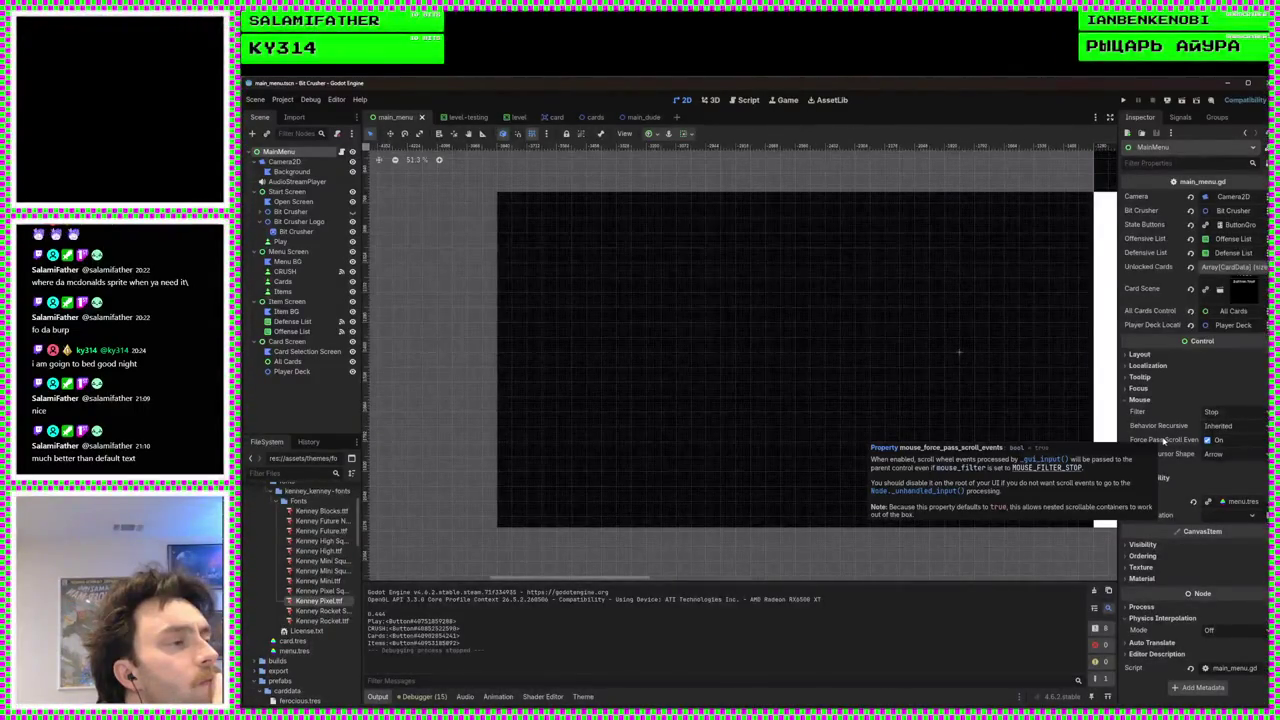
pyautogui.click(1207, 440)
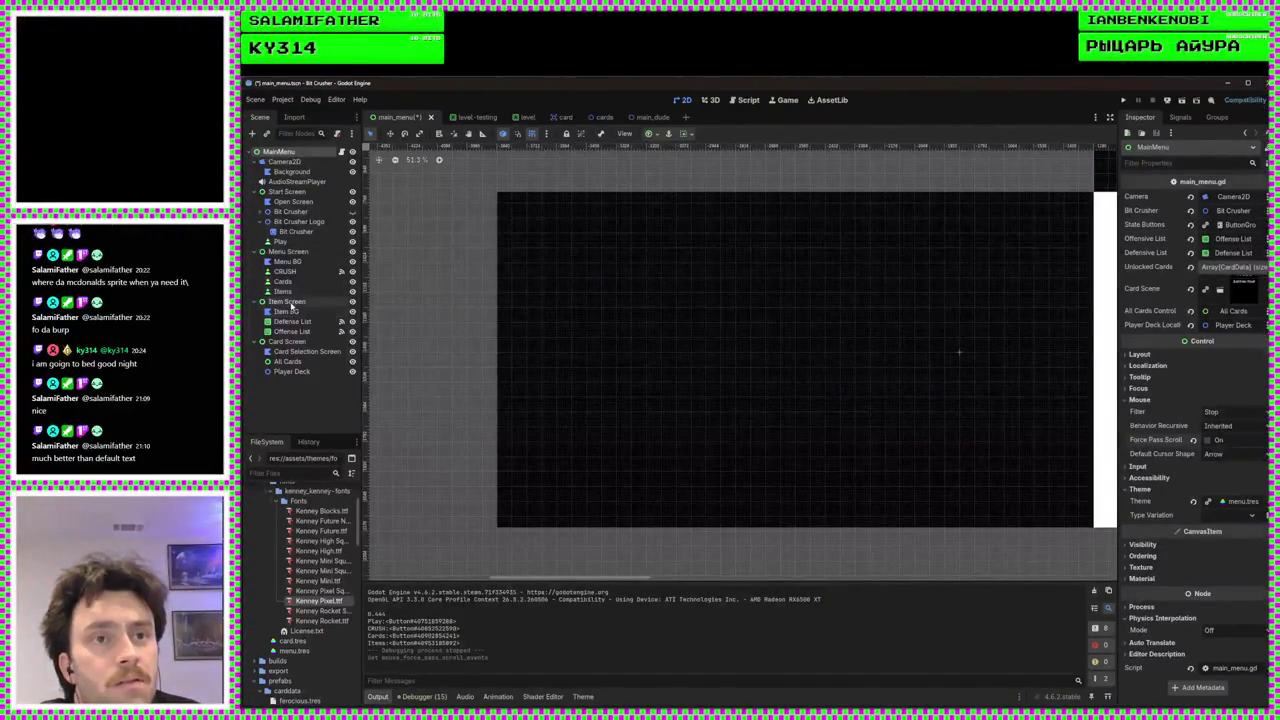
# Uncheck Force Pass Scroll Events on Card Screen and save the main_menu scene
pyautogui.click(288, 342)
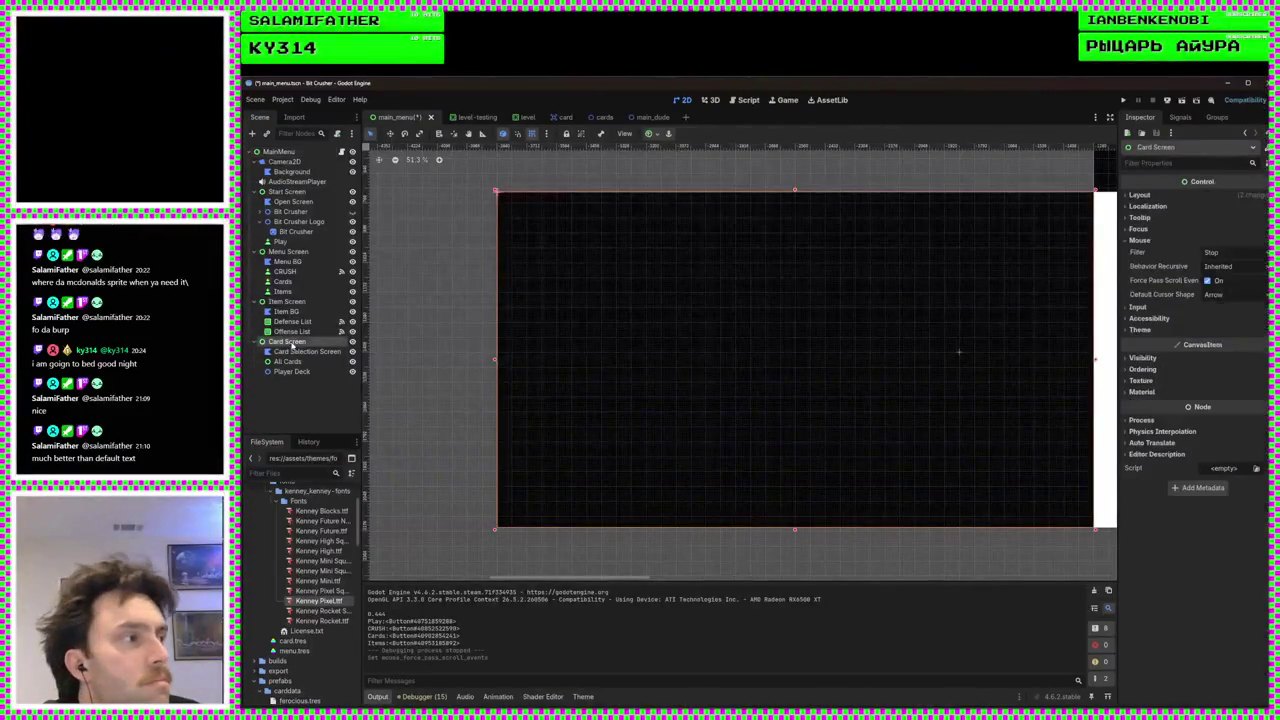
pyautogui.click(1145, 357)
pyautogui.click(1147, 357)
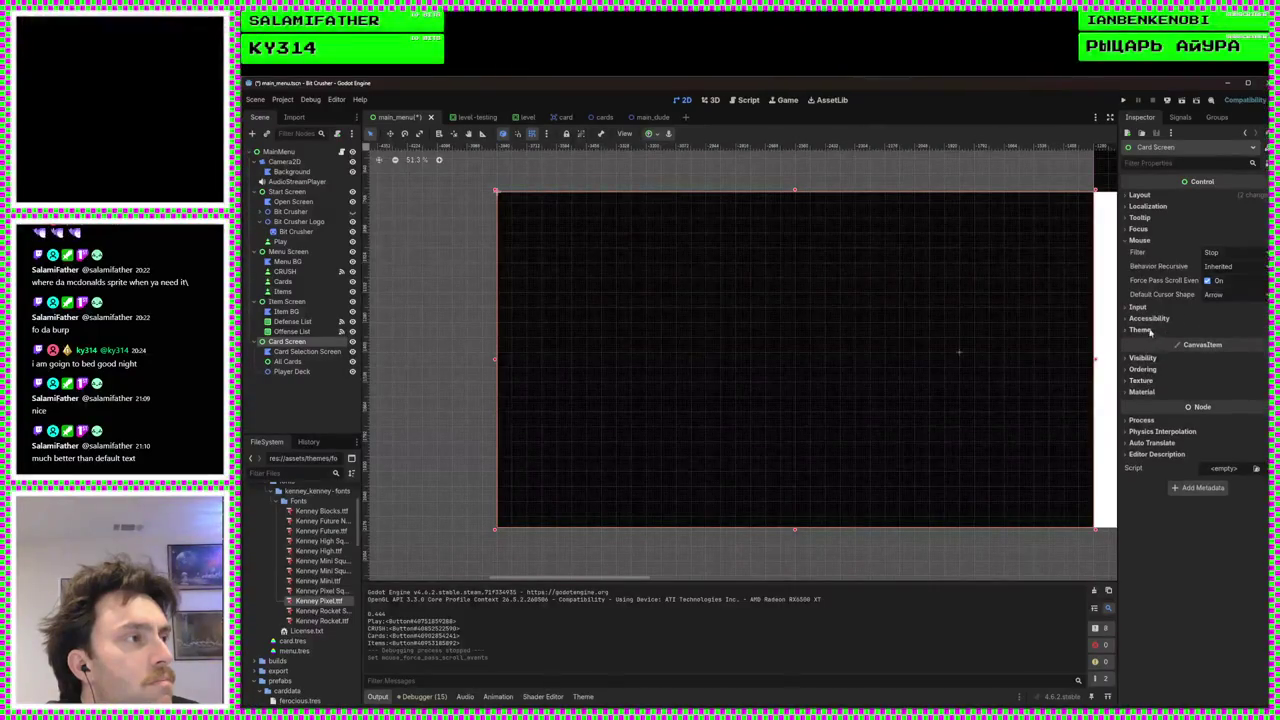
pyautogui.click(1214, 281)
pyautogui.hotkey('ctrl', 's')
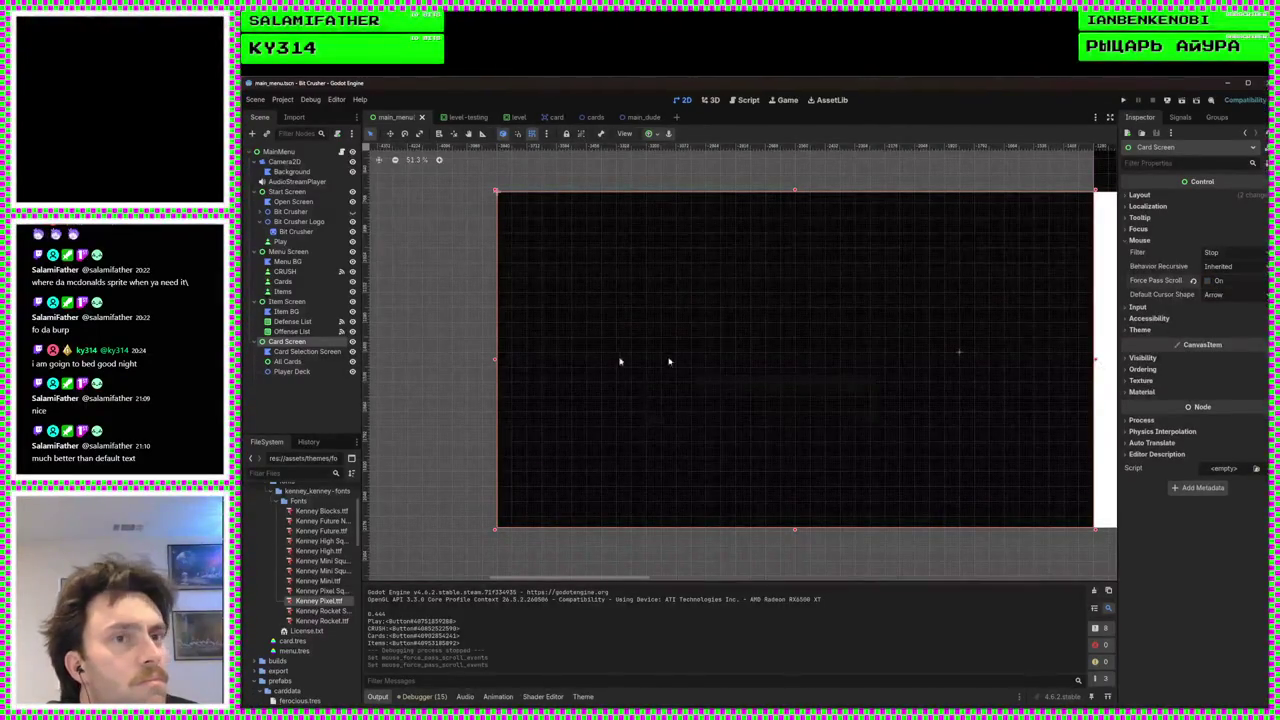
# Reset All Cards' mouse filter to Stop and recursive behaviour to Inherited, then run with F5
pyautogui.click(330, 361)
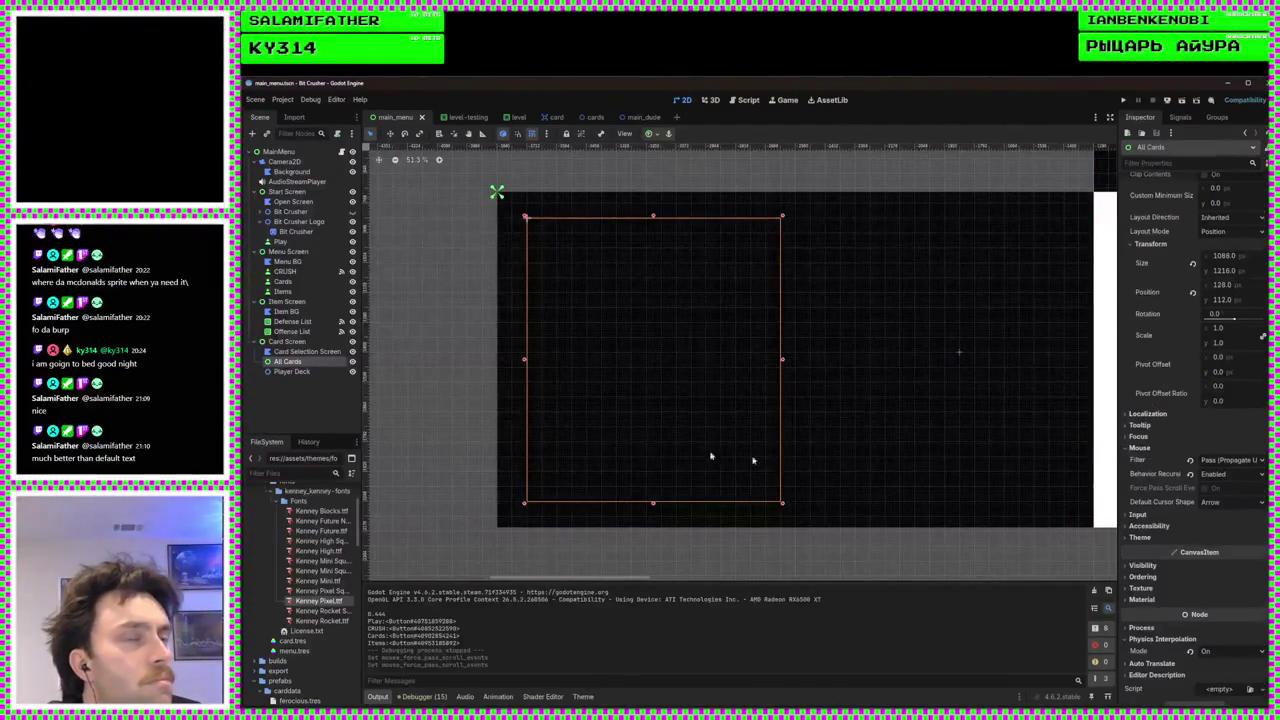
pyautogui.hotkey('ctrl', 's')
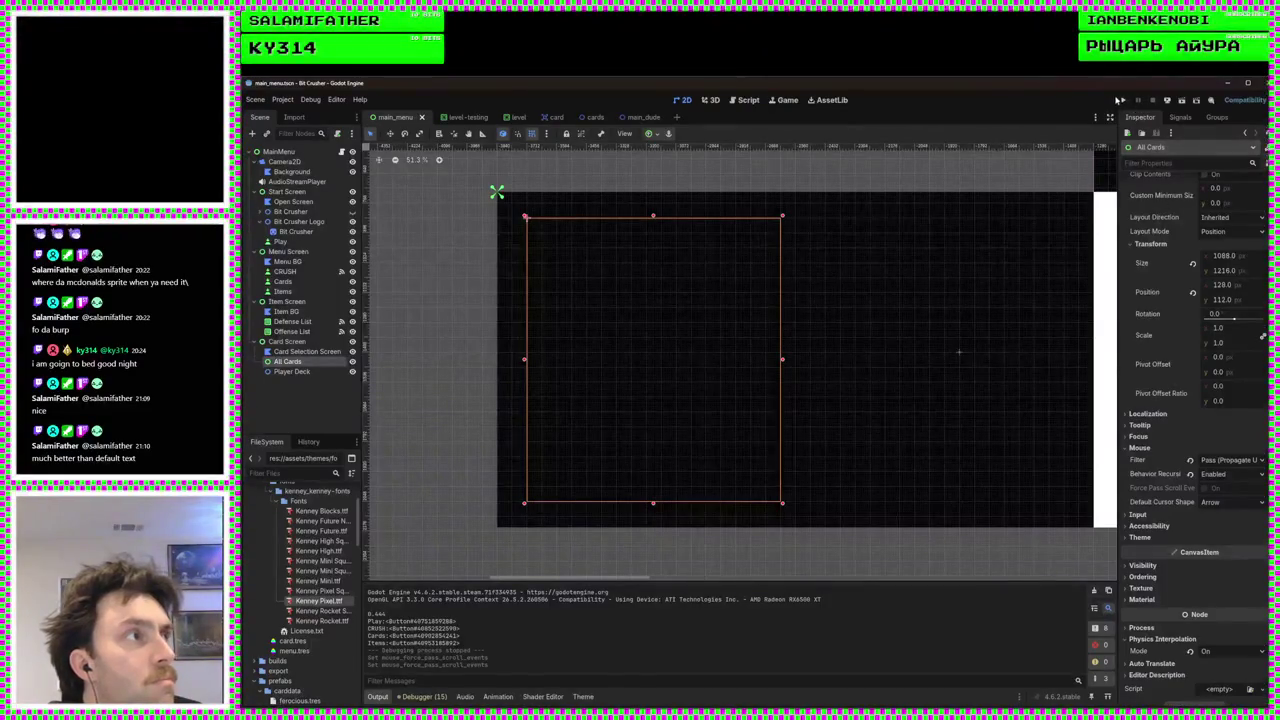
pyautogui.click(1190, 474)
pyautogui.click(1190, 459)
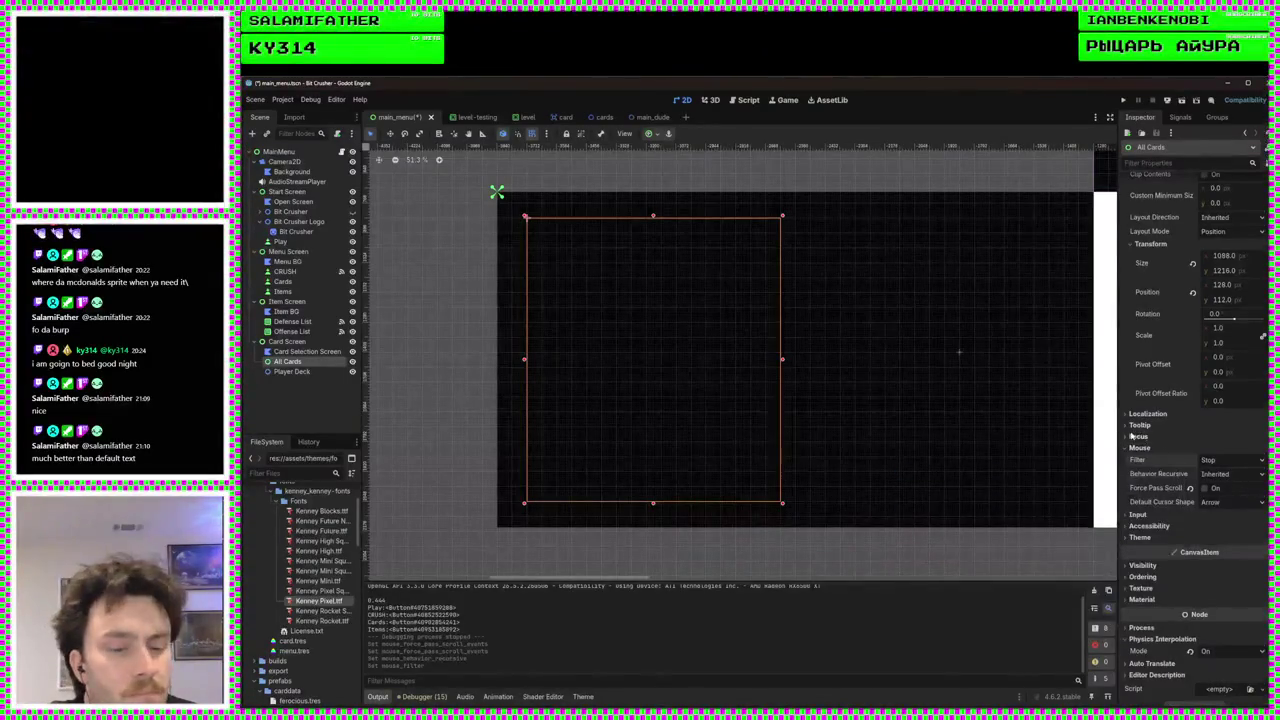
pyautogui.press('F5')
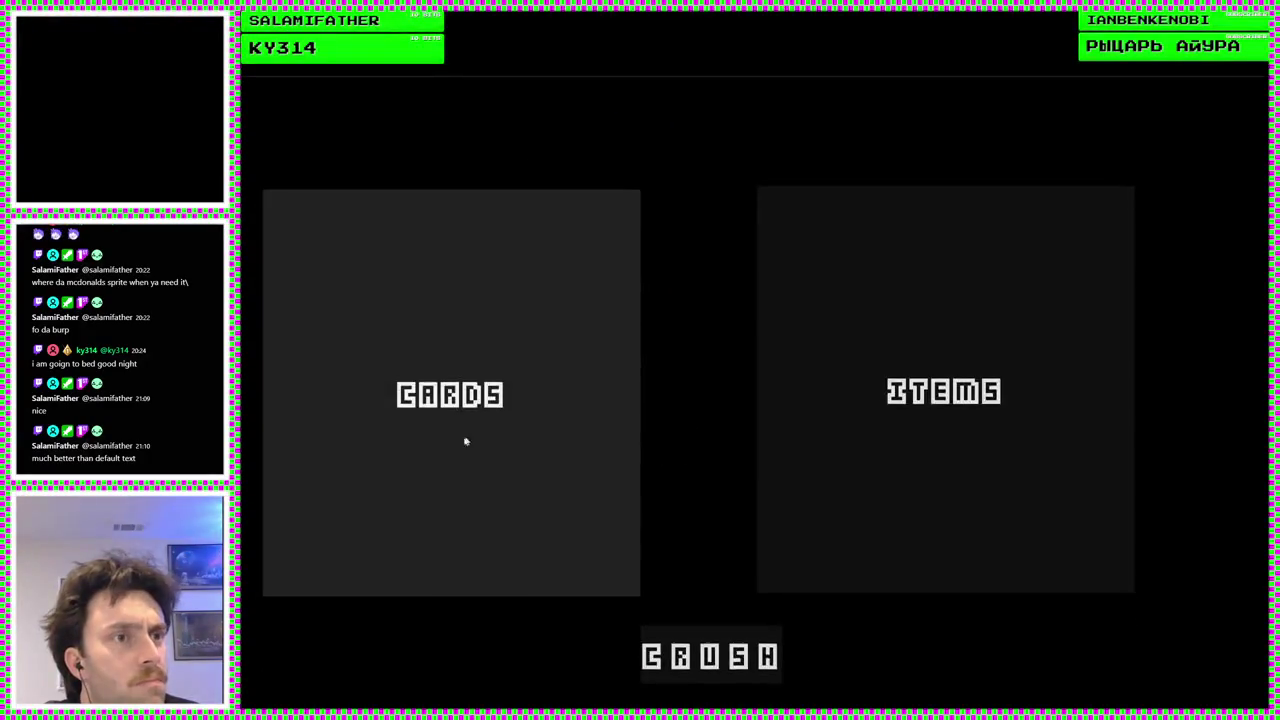
# Open the card selection screen, back out with Escape, reopen it, and close the game with Alt+F4
pyautogui.click(465, 441)
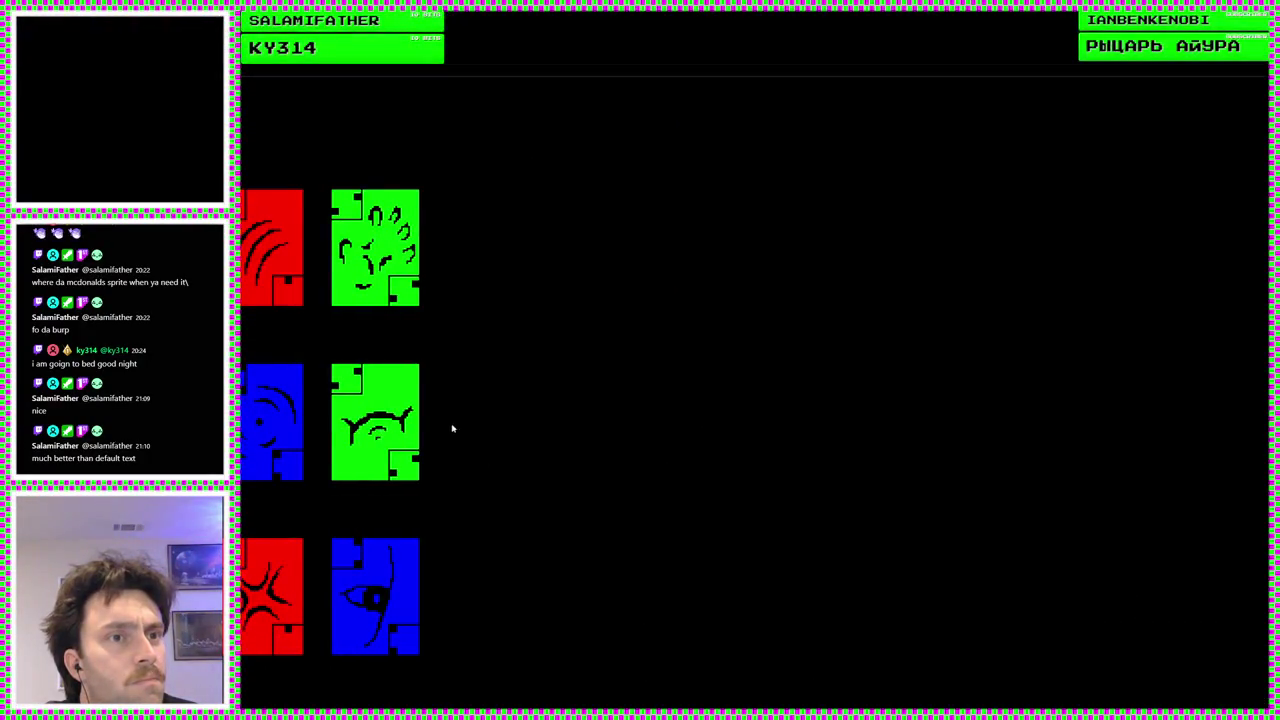
pyautogui.press('Escape')
pyautogui.click(551, 474)
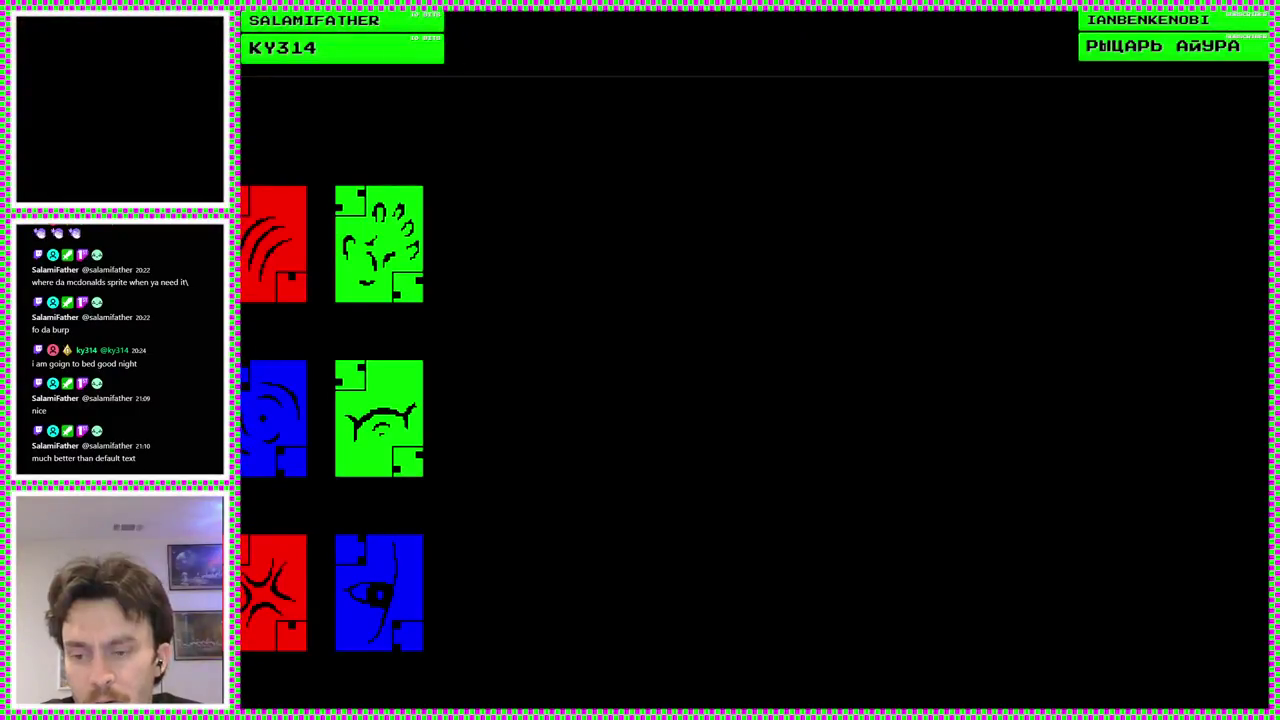
pyautogui.hotkey('alt', 'F4')
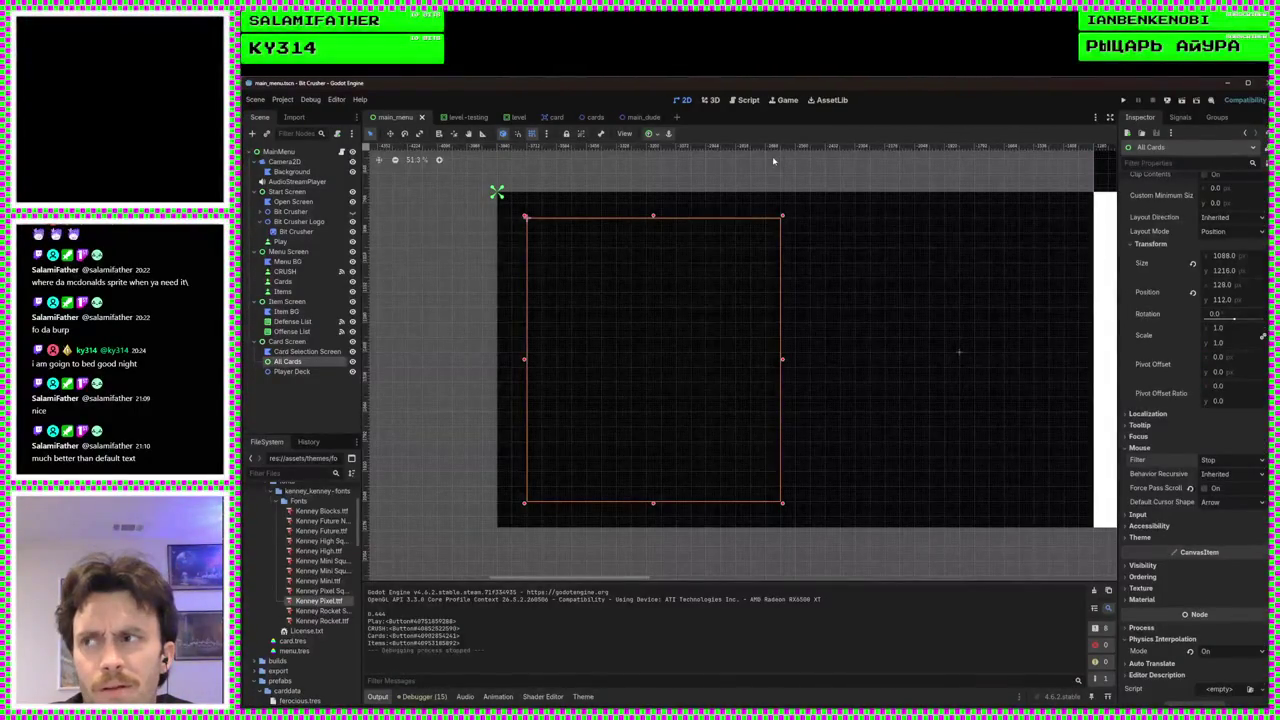
# Toggle MainMenu's Force Pass Scroll Events on and back off, then save the scene
pyautogui.click(287, 341)
pyautogui.click(279, 152)
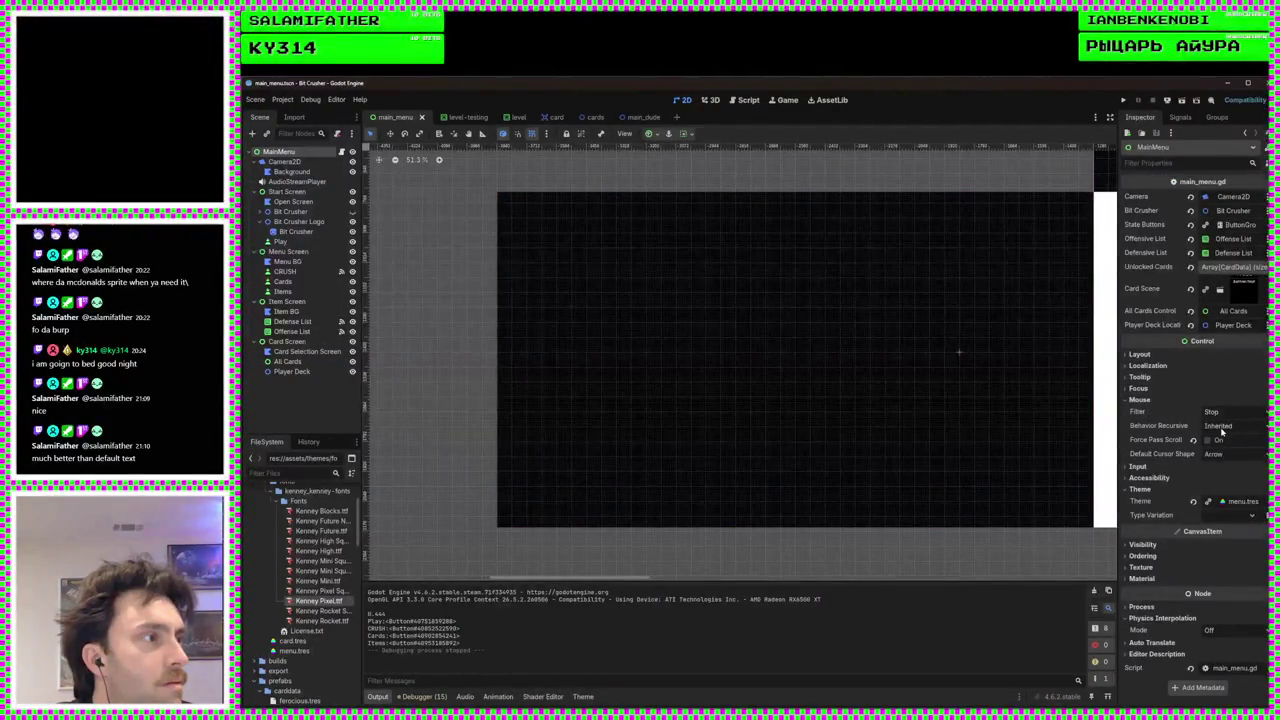
pyautogui.click(1207, 440)
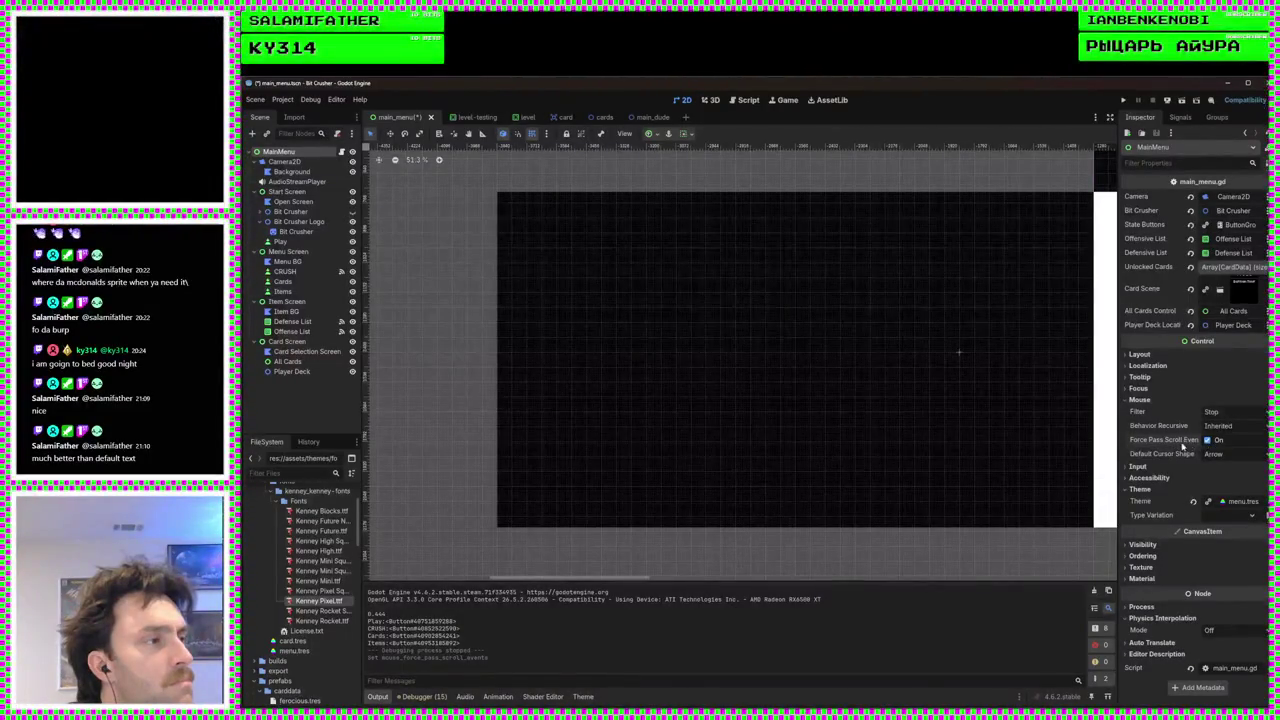
pyautogui.moveTo(1193, 447)
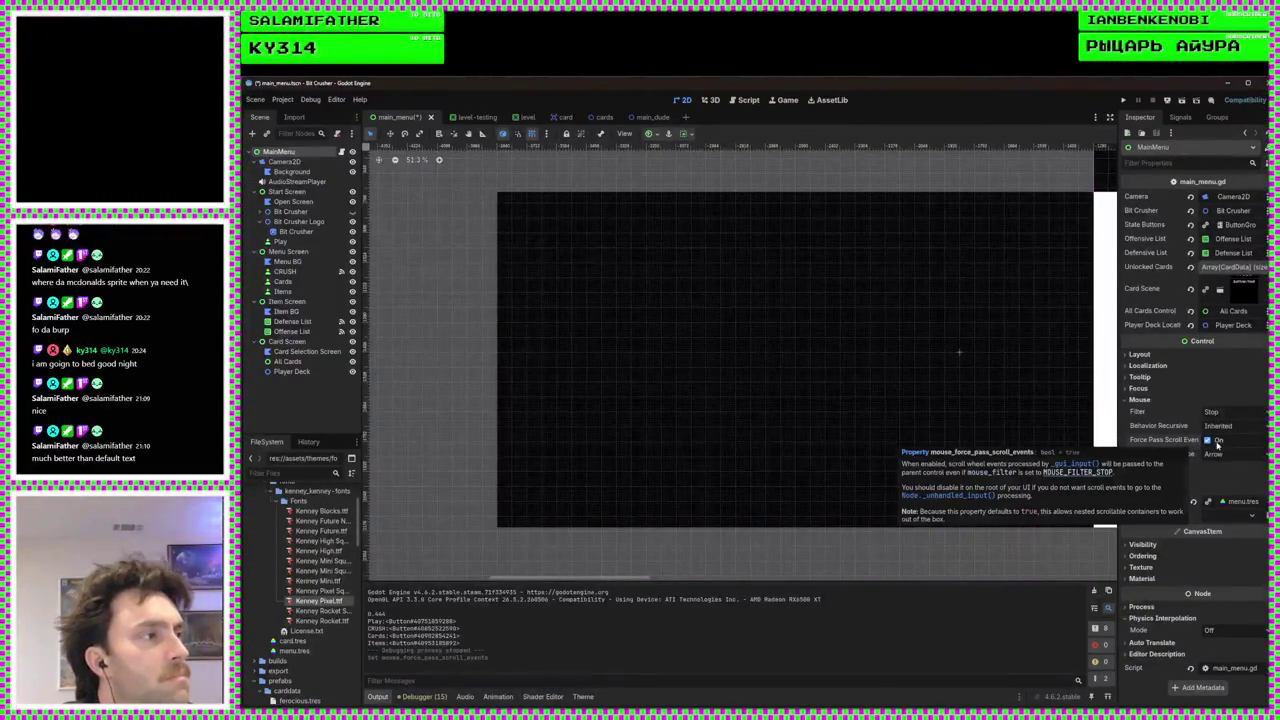
pyautogui.click(1209, 441)
pyautogui.hotkey('ctrl', 's')
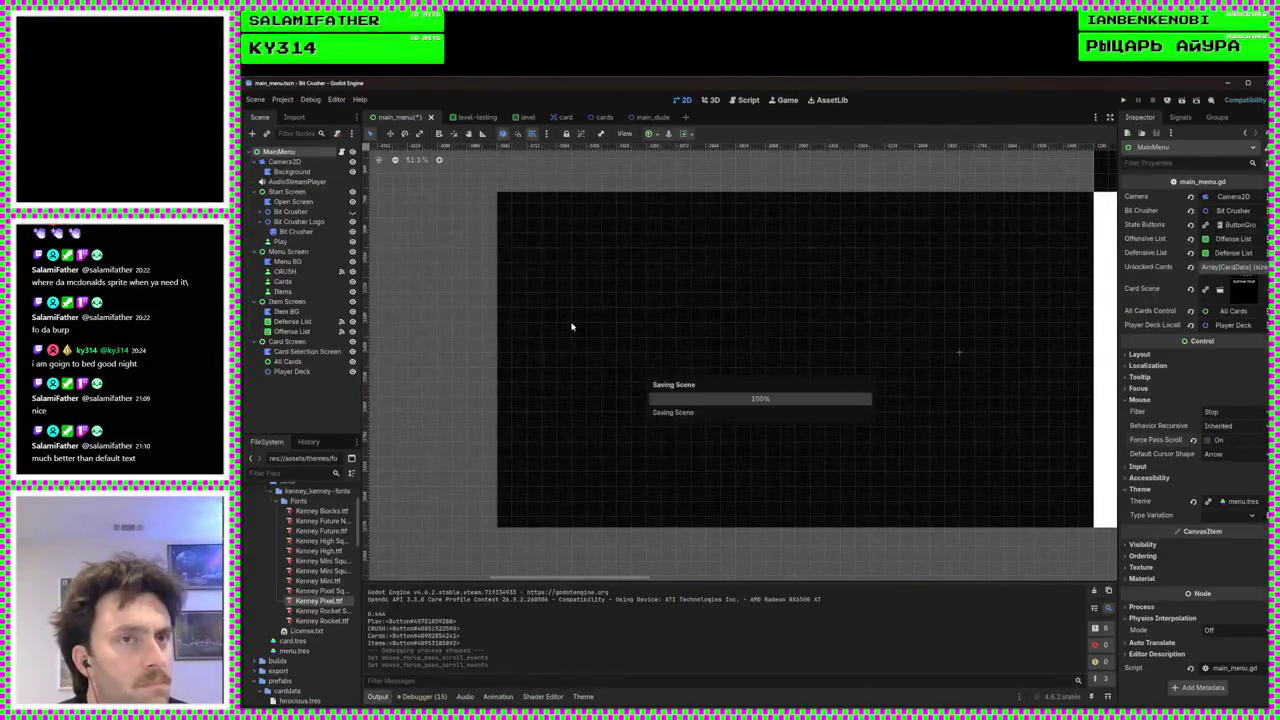
# Select Card Screen and turn its Force Pass Scroll Events on
pyautogui.click(288, 342)
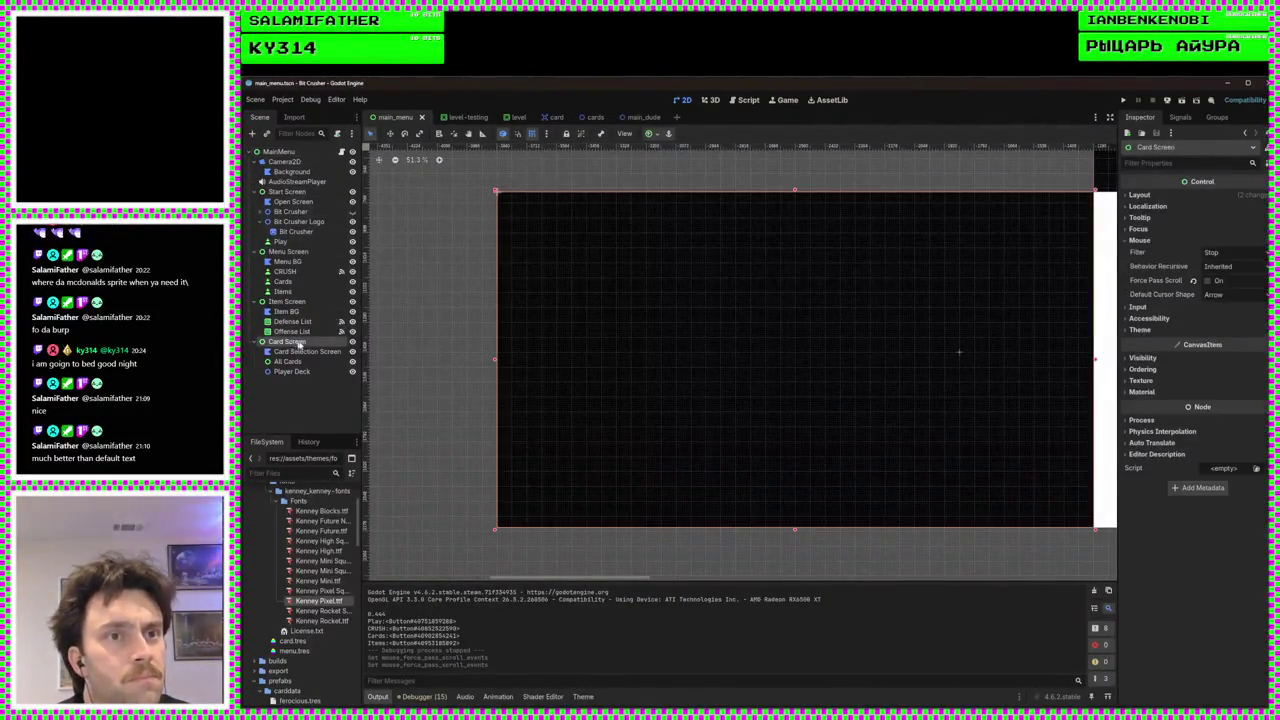
pyautogui.click(1138, 308)
pyautogui.click(1148, 310)
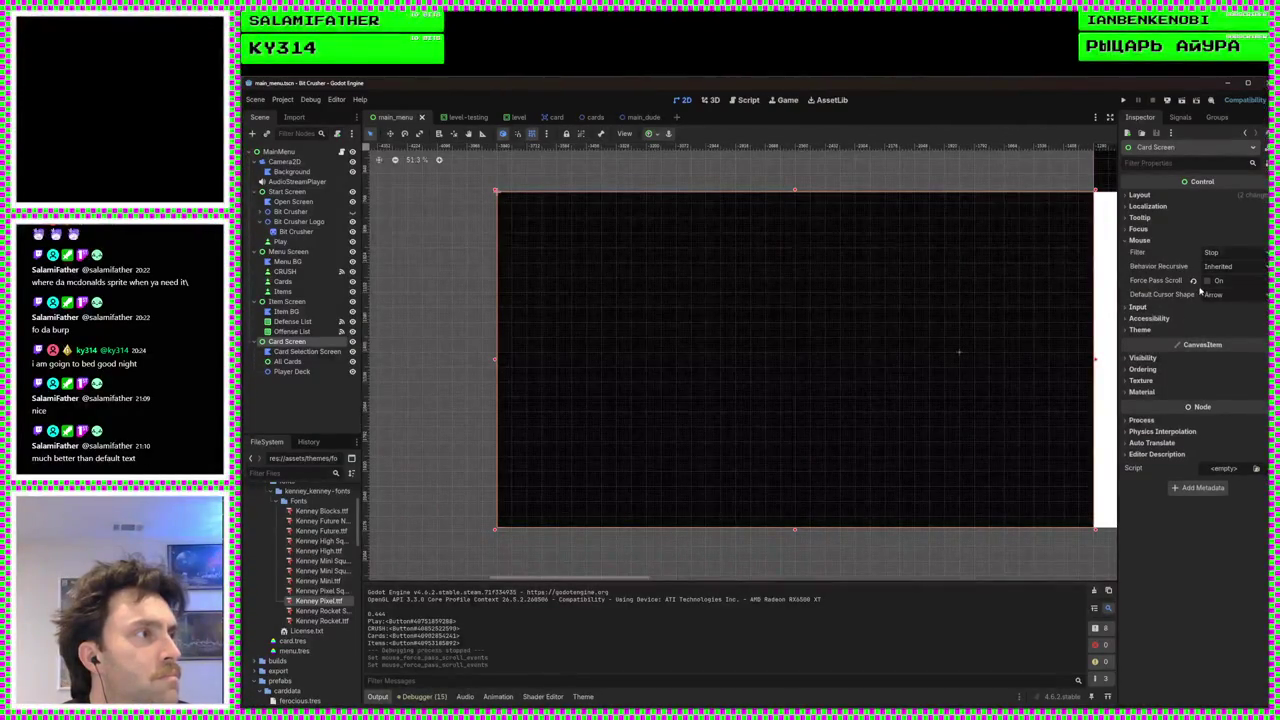
pyautogui.click(1200, 282)
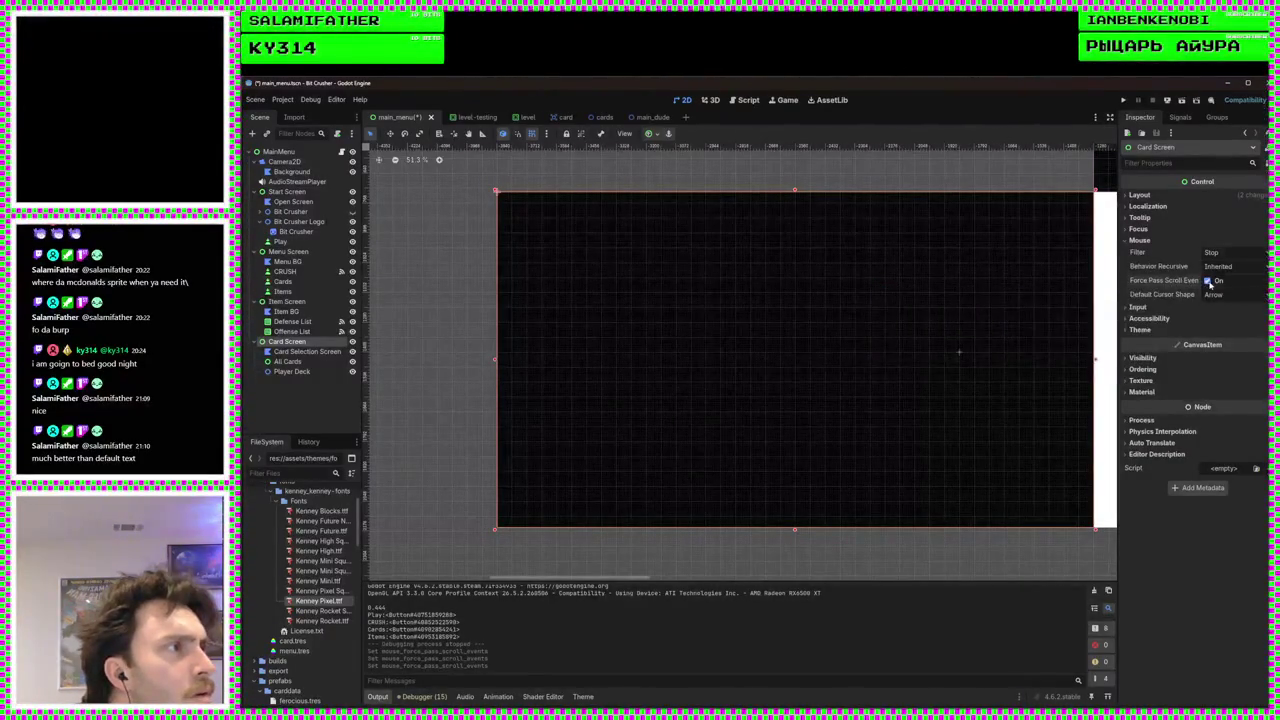
# Set Card Screen's mouse filter to Pass (Propagate Up), then select All Cards
pyautogui.click(1218, 257)
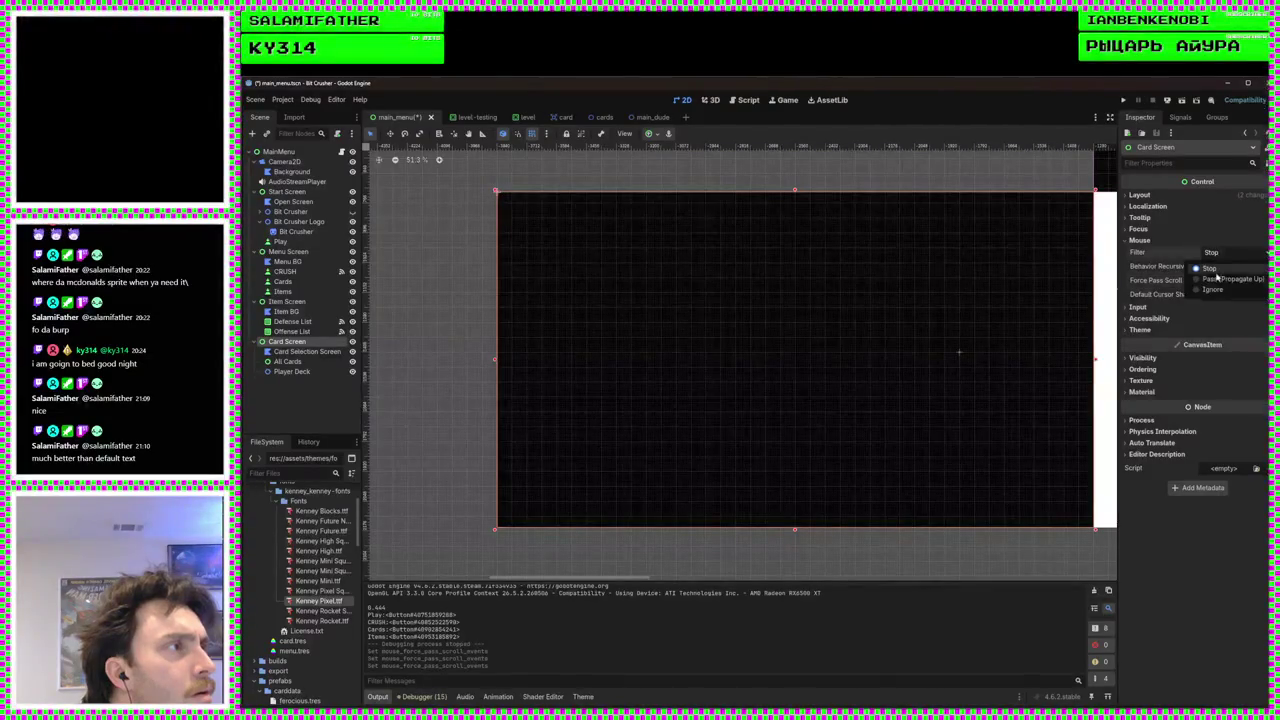
pyautogui.click(1216, 254)
pyautogui.click(1217, 254)
pyautogui.click(1212, 262)
pyautogui.click(1217, 254)
pyautogui.click(1226, 278)
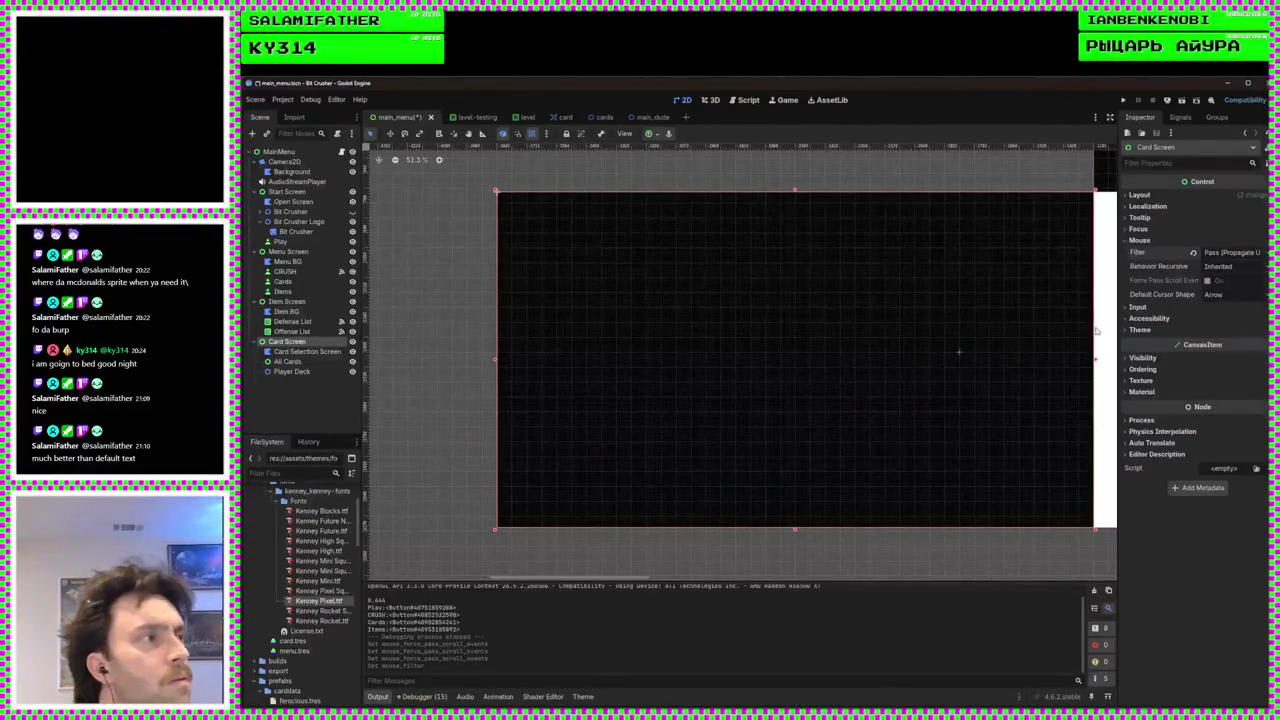
pyautogui.click(287, 361)
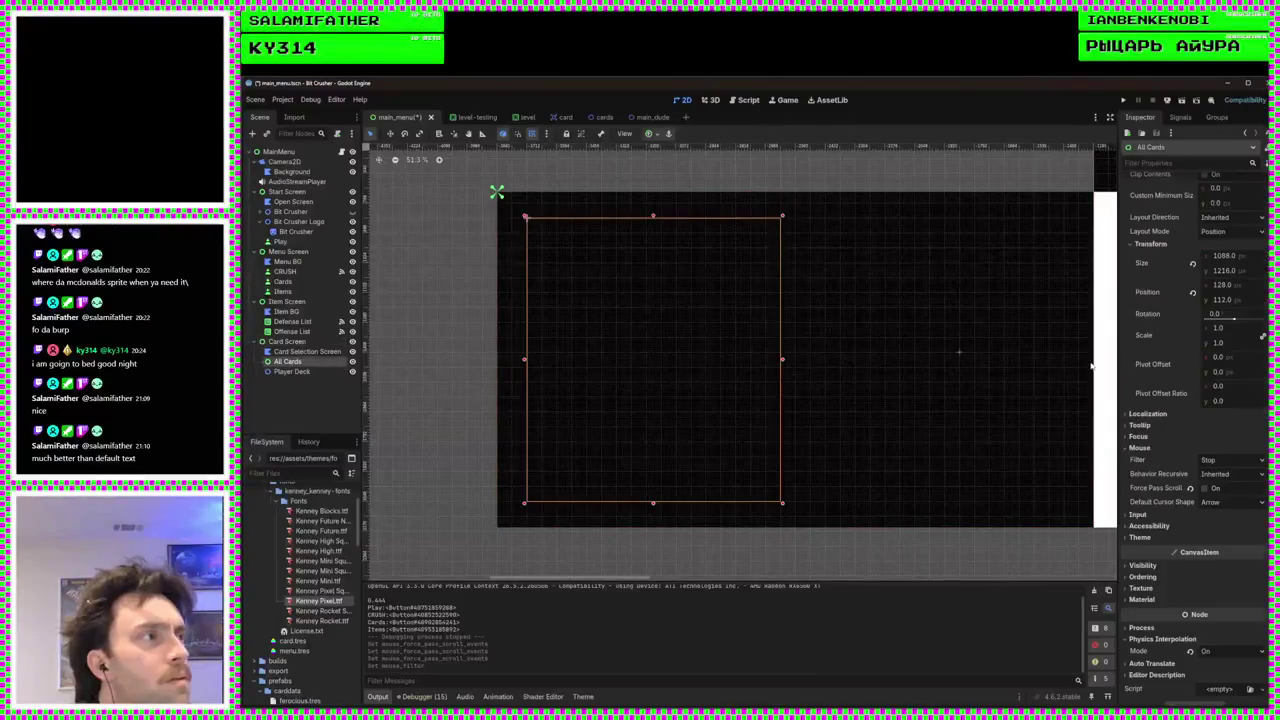
# Set All Cards' mouse filter to Pass (Propagate Up) and save the scene
pyautogui.click(1228, 460)
pyautogui.click(1208, 487)
pyautogui.hotkey('ctrl', 's')
# Run the game, open the CARDS grid twice with Escape back to the menu, then close it
pyautogui.click(1122, 100)
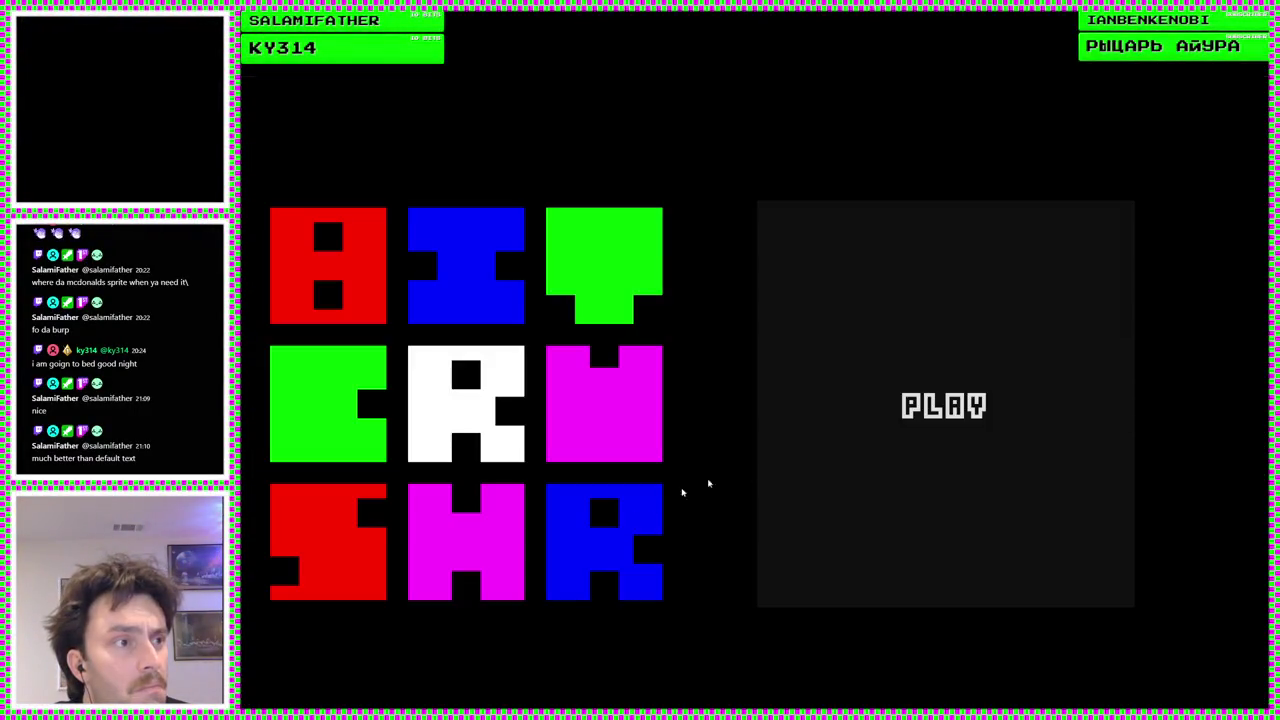
pyautogui.click(943, 406)
pyautogui.click(511, 506)
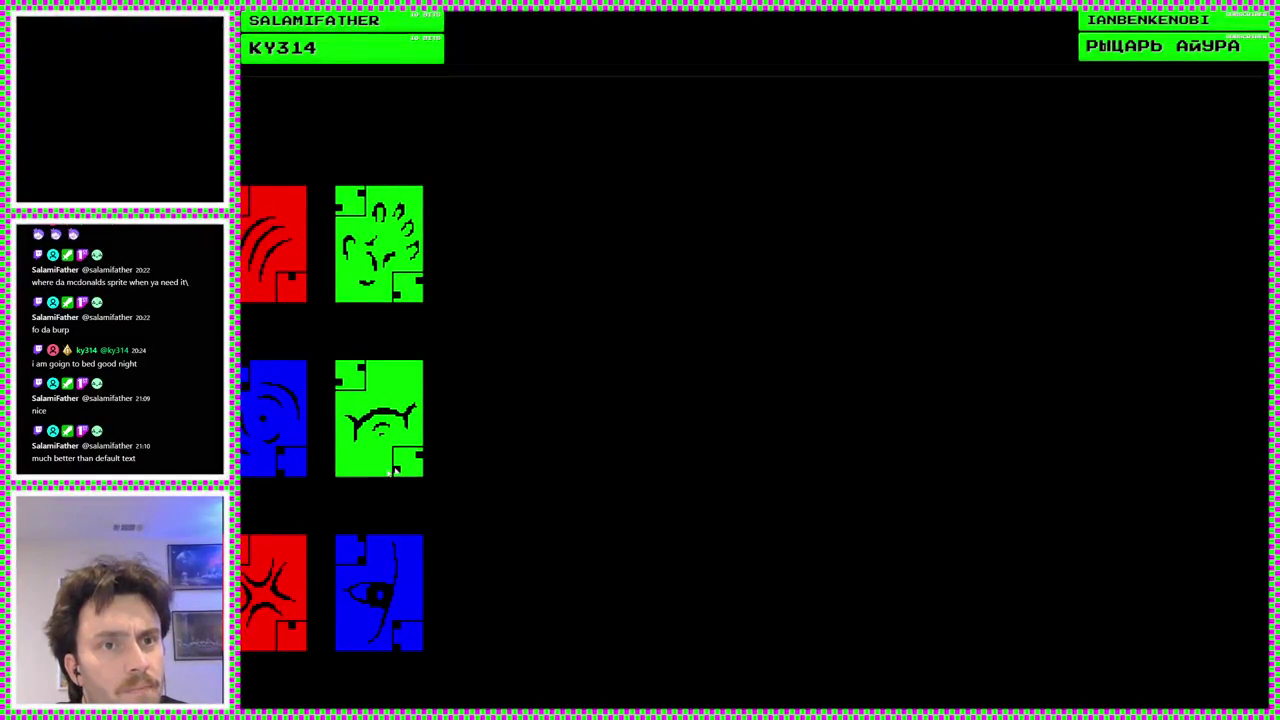
pyautogui.press('Escape')
pyautogui.click(511, 389)
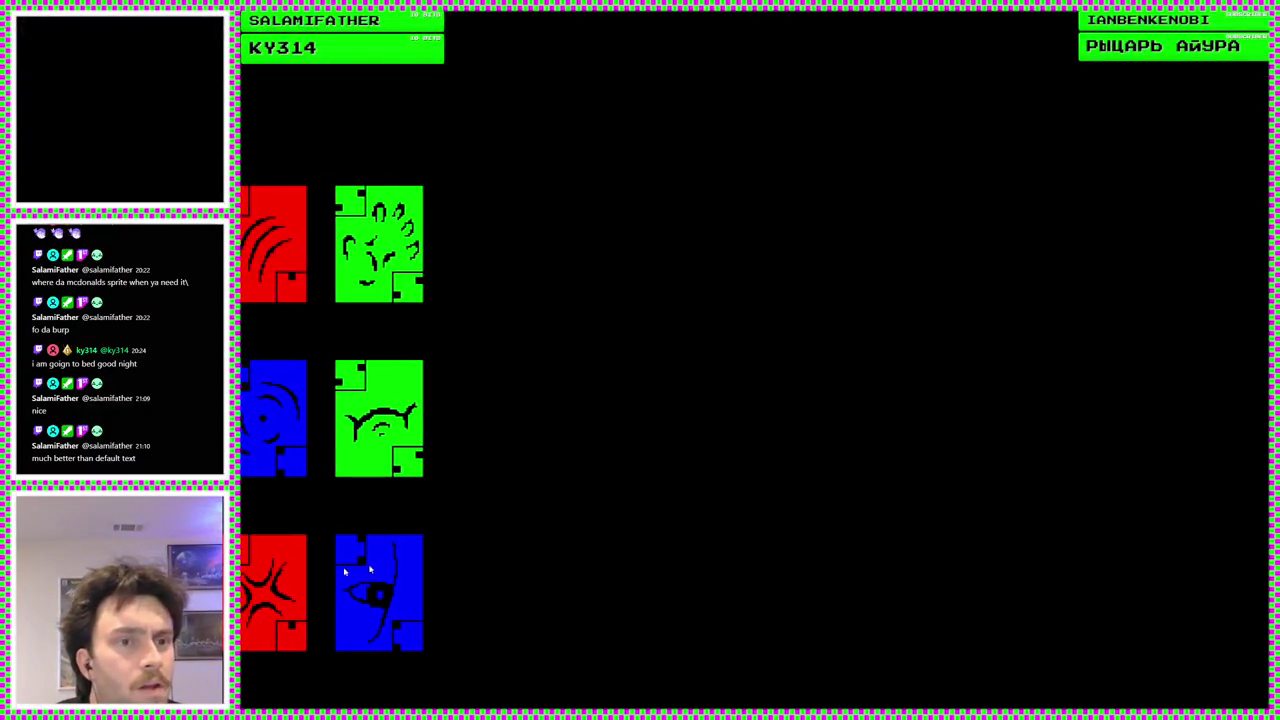
pyautogui.press('Escape')
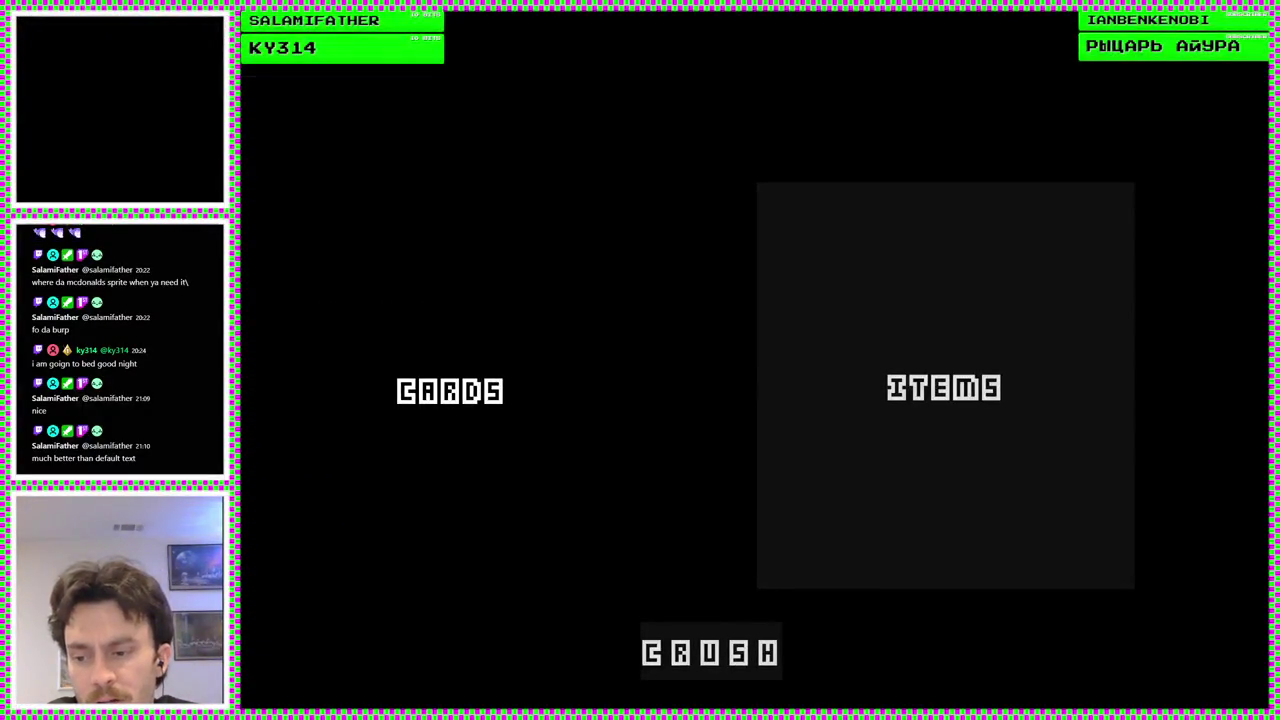
pyautogui.press('F8')
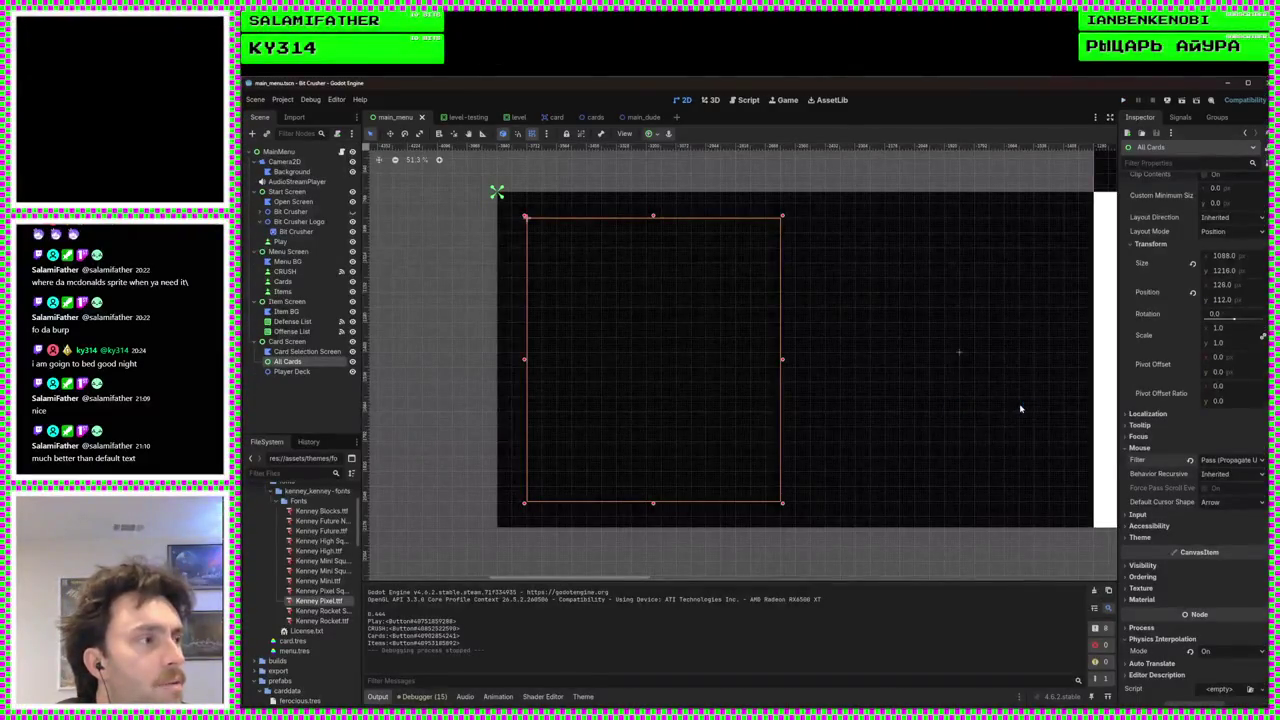
# Check MainMenu's cursor shape options, leaving it on Arrow
pyautogui.click(496, 191)
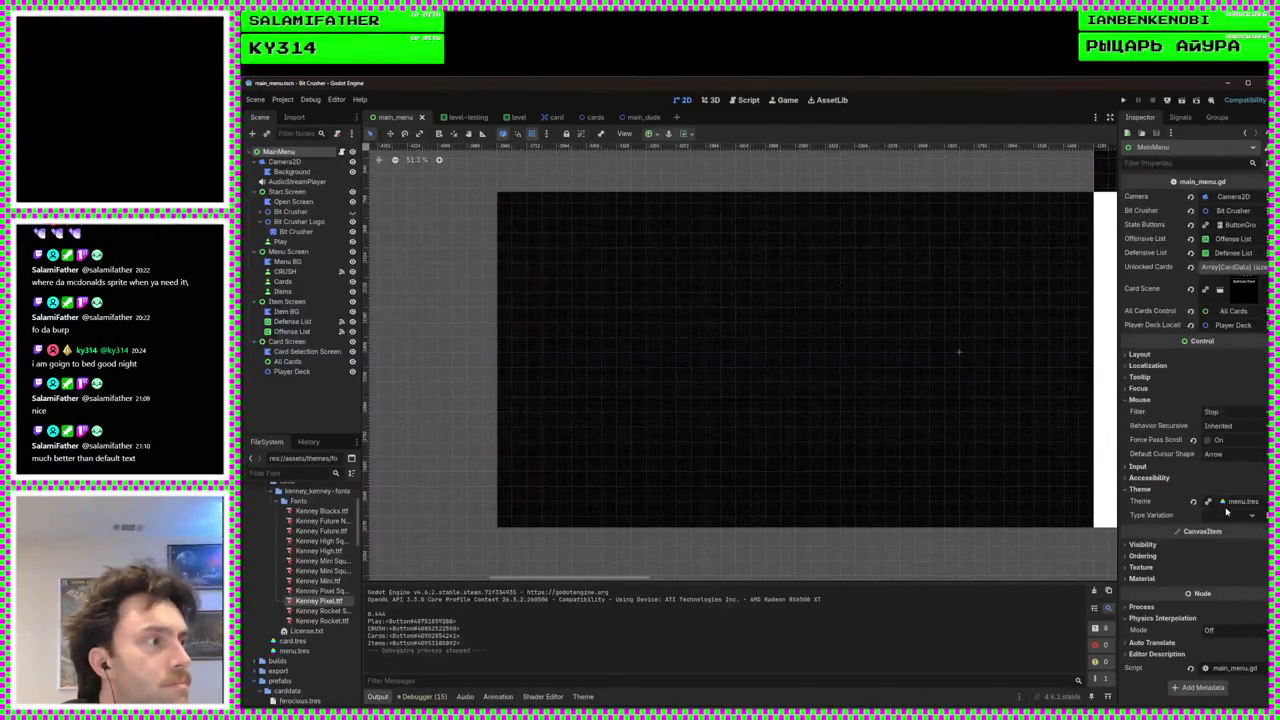
pyautogui.click(1227, 455)
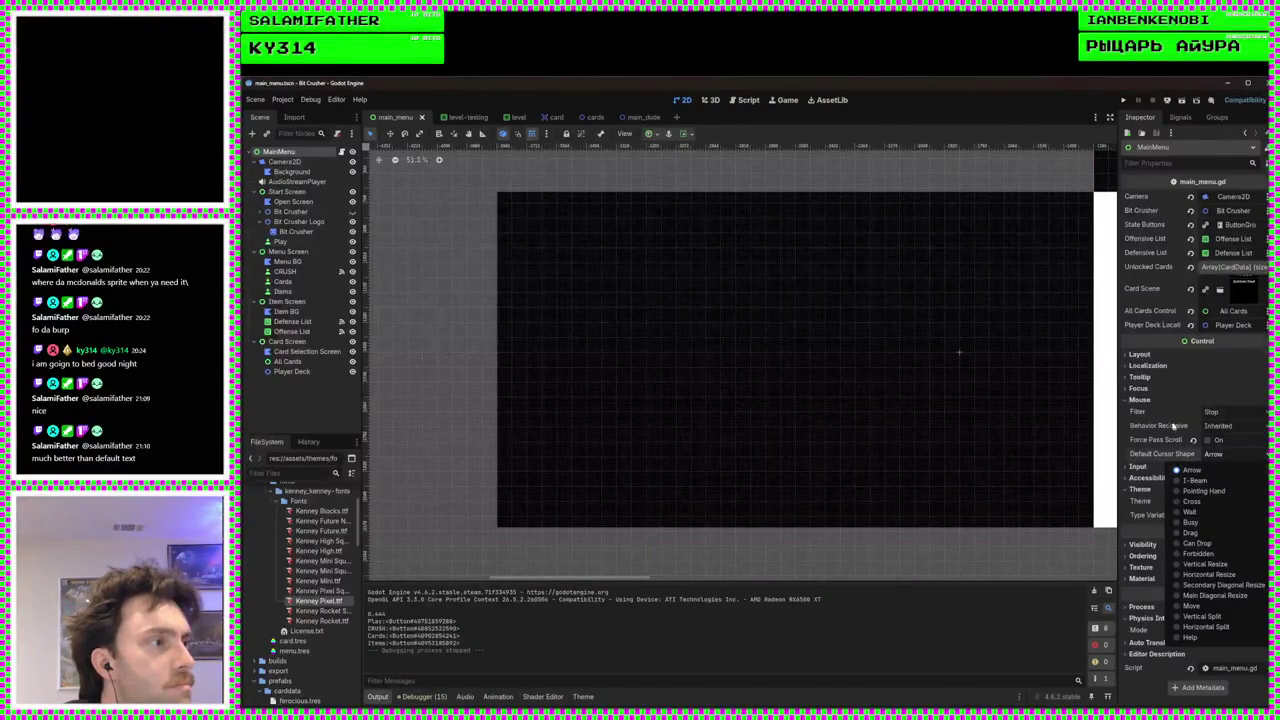
pyautogui.click(1165, 404)
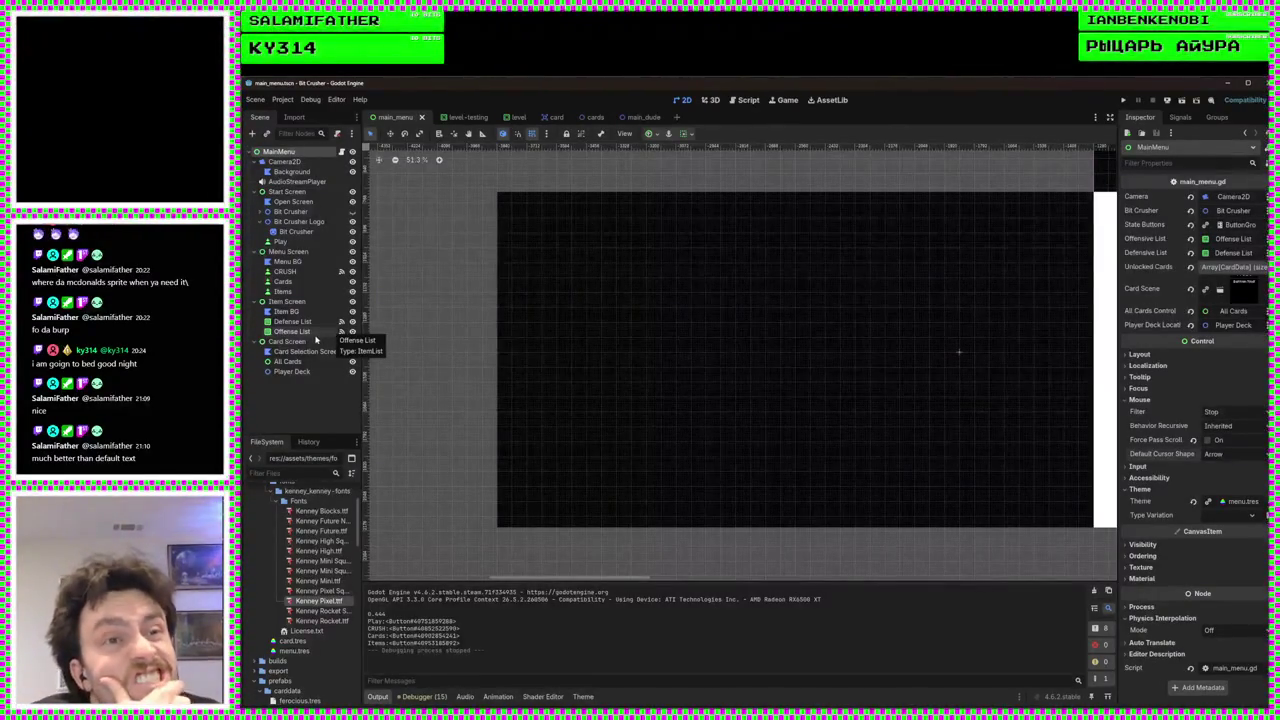
# Give the All Cards node a Pointing Hand default cursor and run the project
pyautogui.click(295, 361)
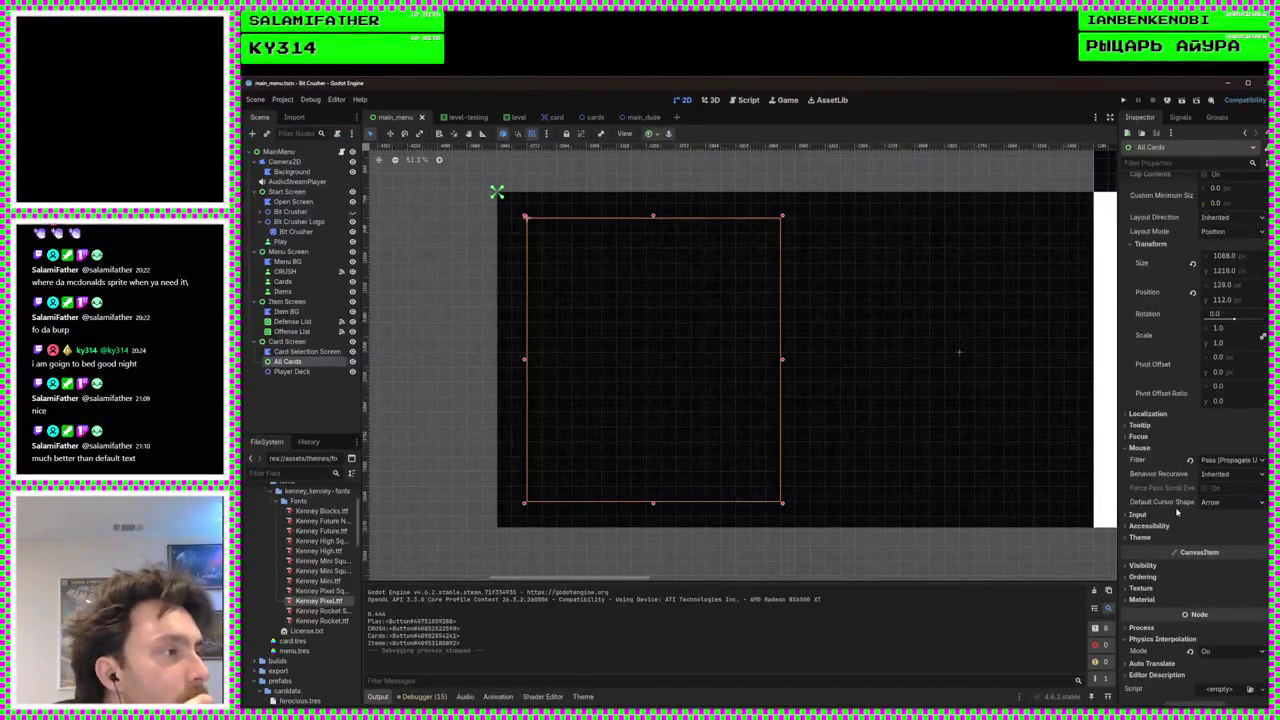
pyautogui.click(1210, 502)
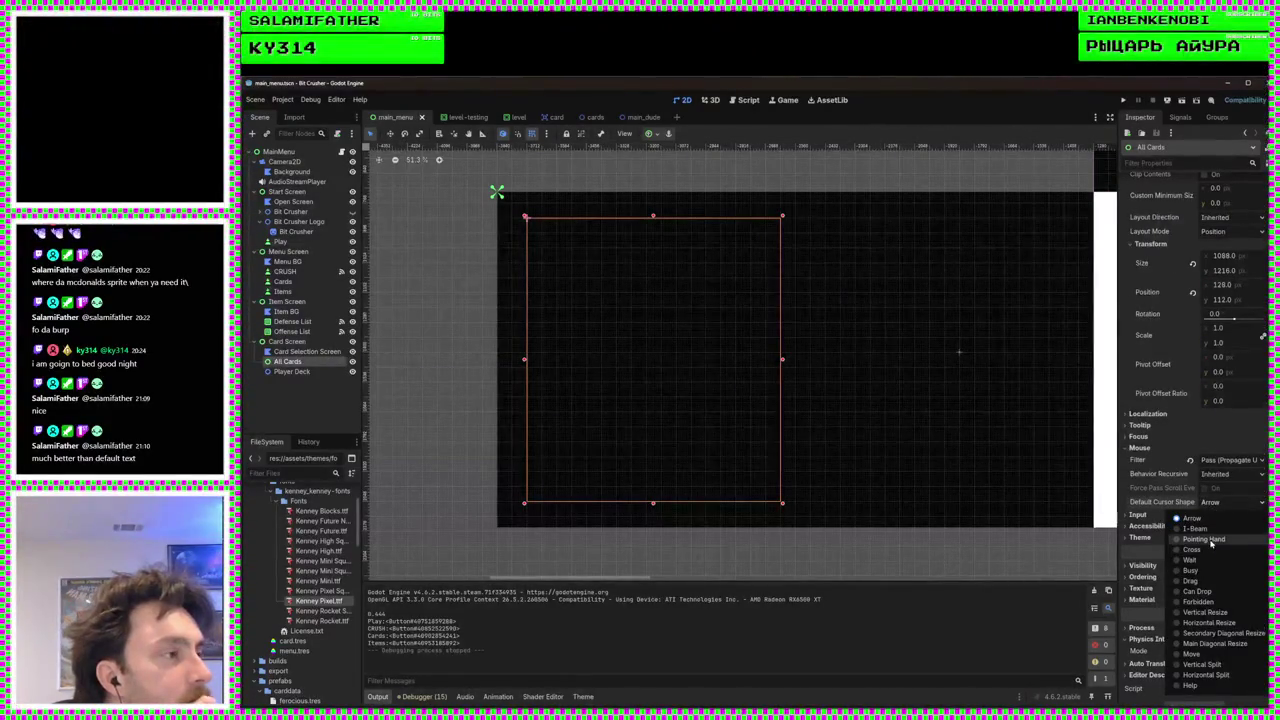
pyautogui.click(1207, 540)
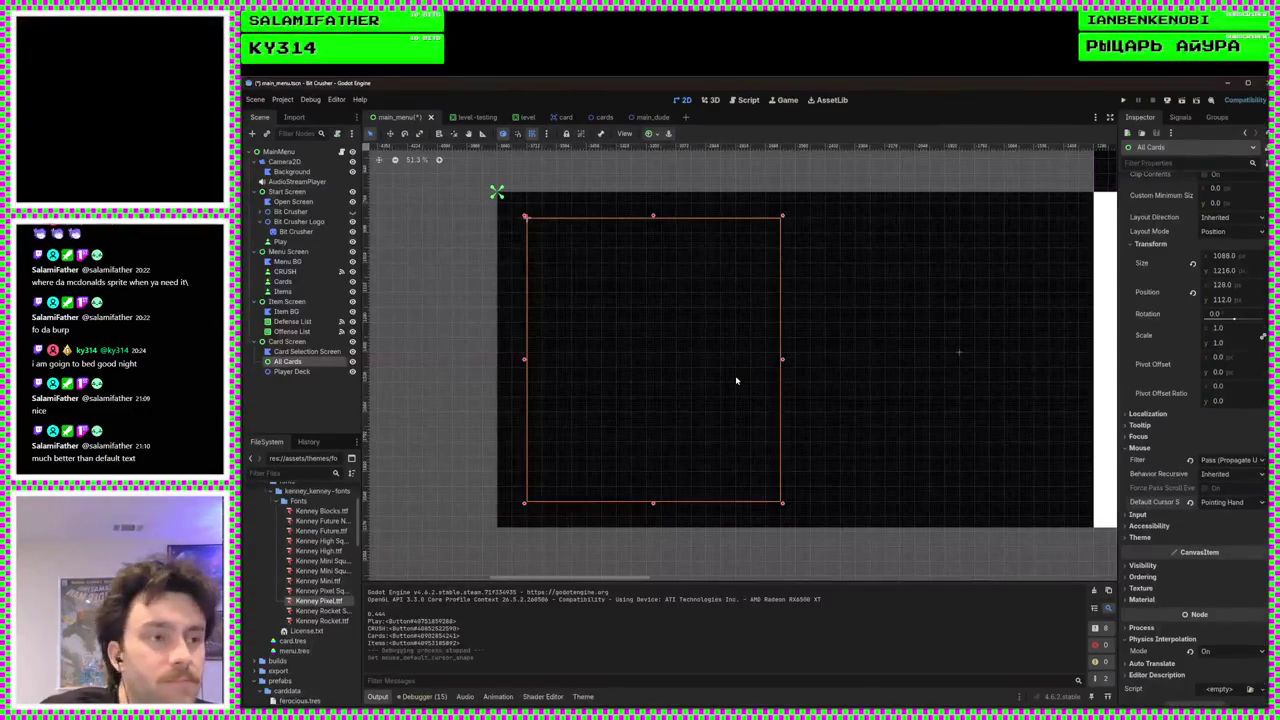
pyautogui.click(1122, 101)
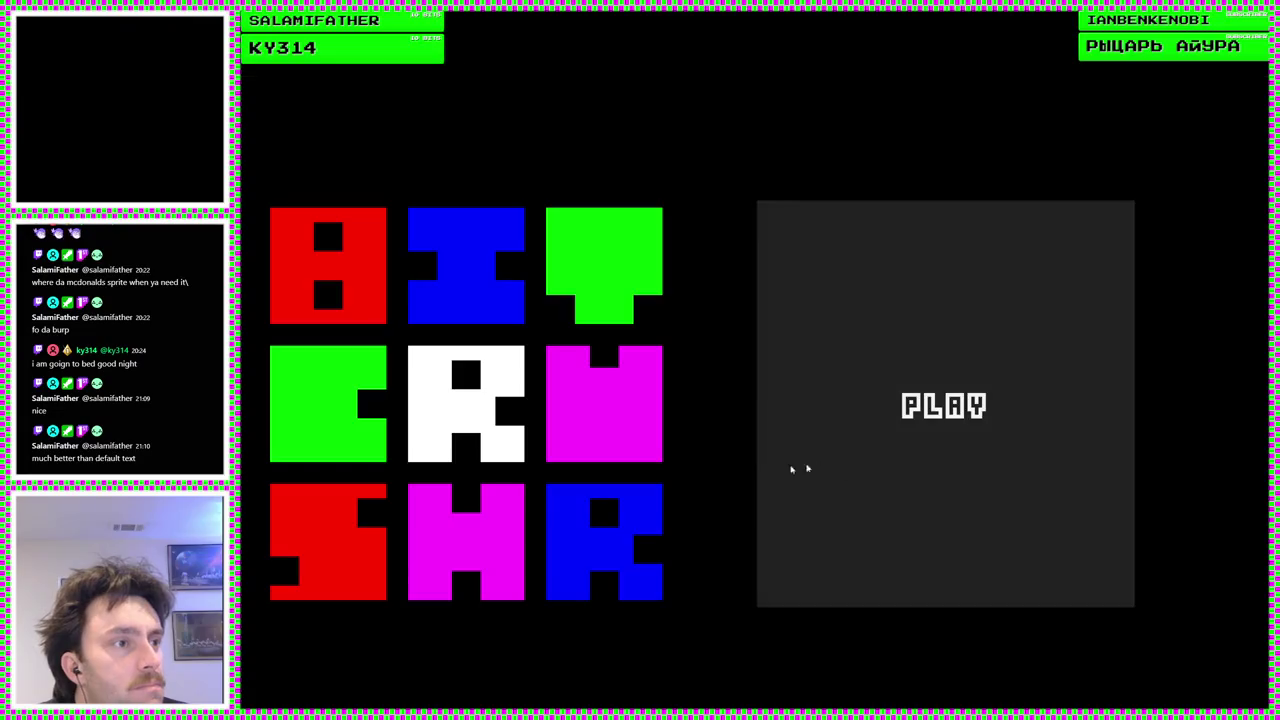
# In the running game, go past the title screen to the card grid, then stop the game with F8
pyautogui.click(800, 466)
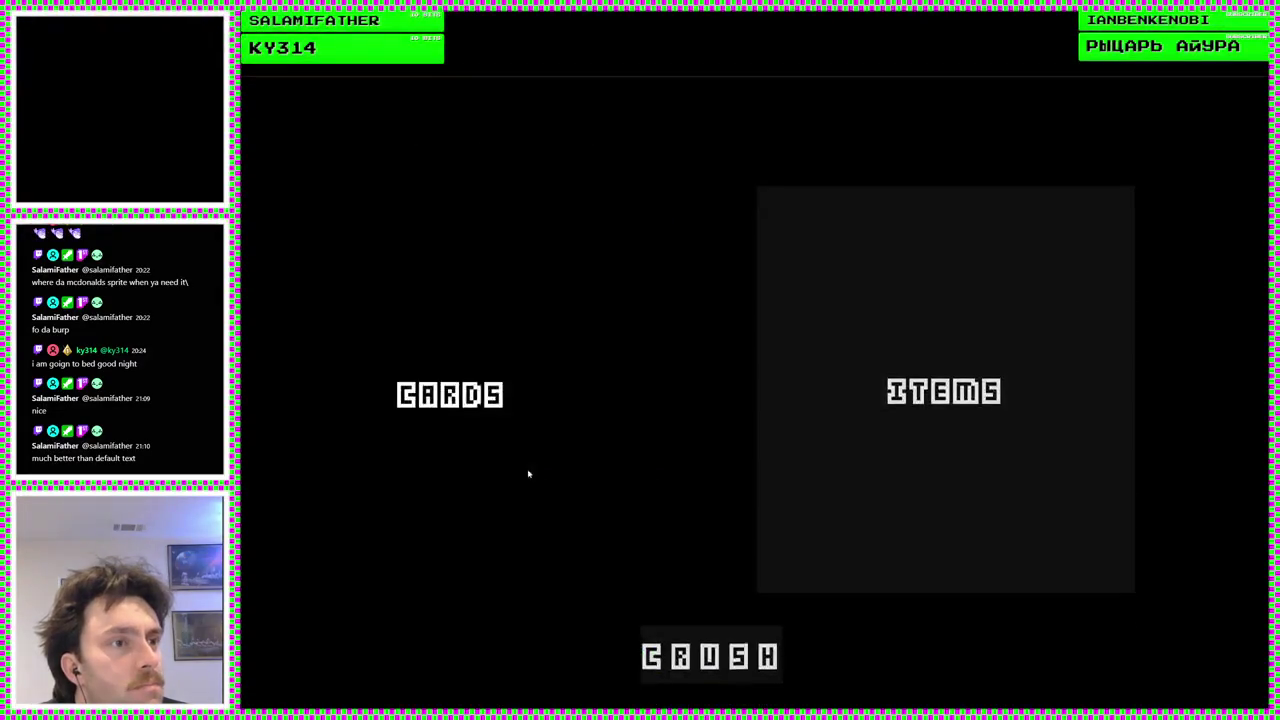
pyautogui.click(510, 474)
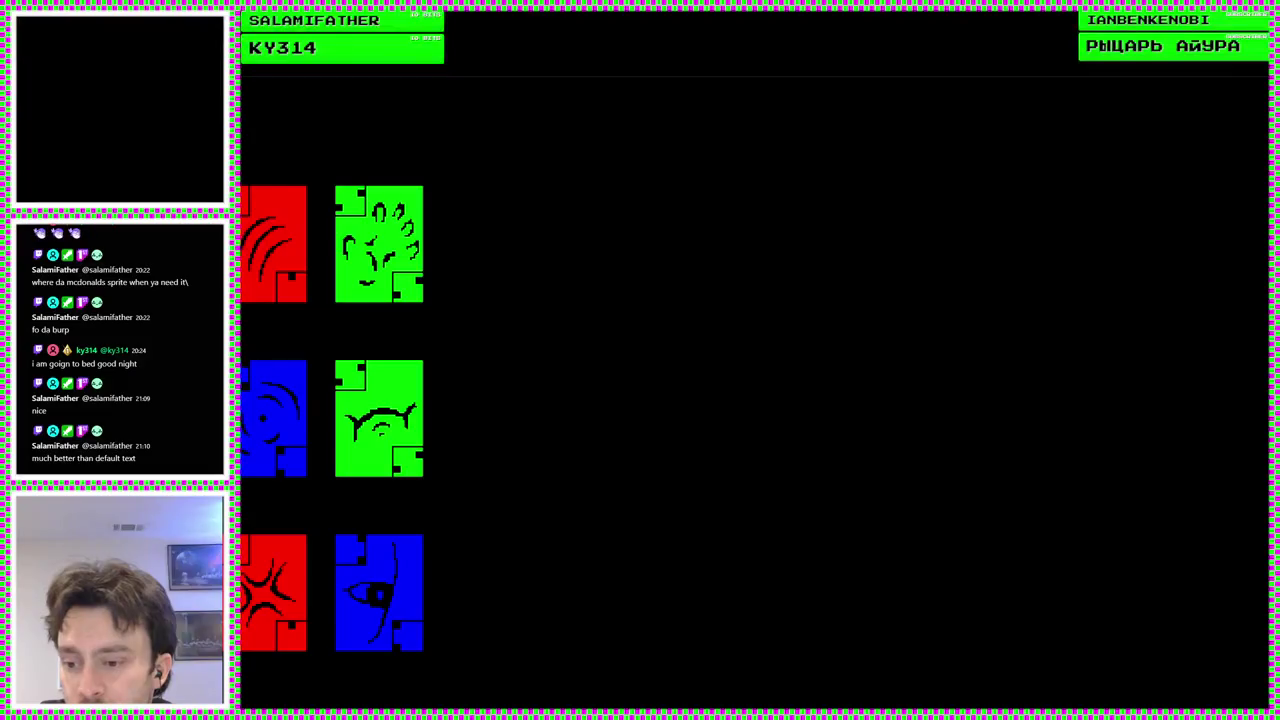
pyautogui.press('F8')
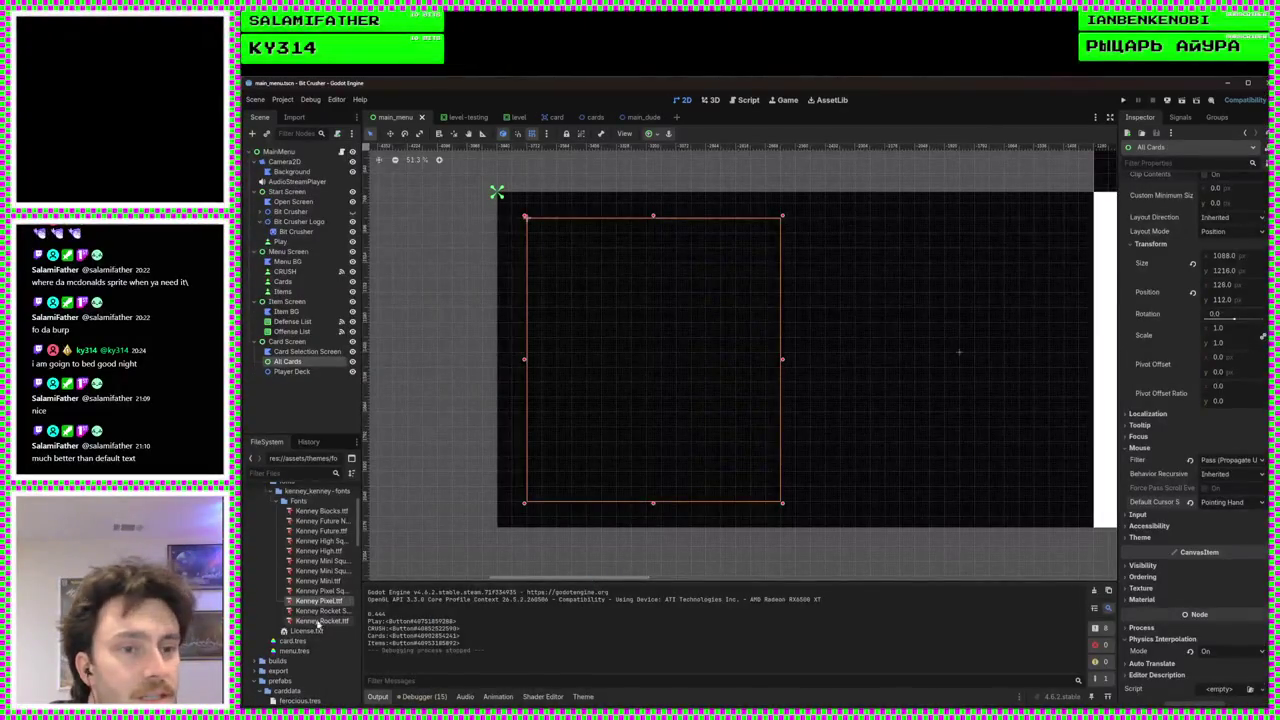
# Set All Cards' recursive mouse behaviour to Enabled and save the main_menu scene
pyautogui.click(1222, 475)
pyautogui.click(1210, 508)
pyautogui.hotkey('ctrl', 's')
# Switch All Cards' mouse filter back to Stop and run the game again
pyautogui.moveTo(1165, 481)
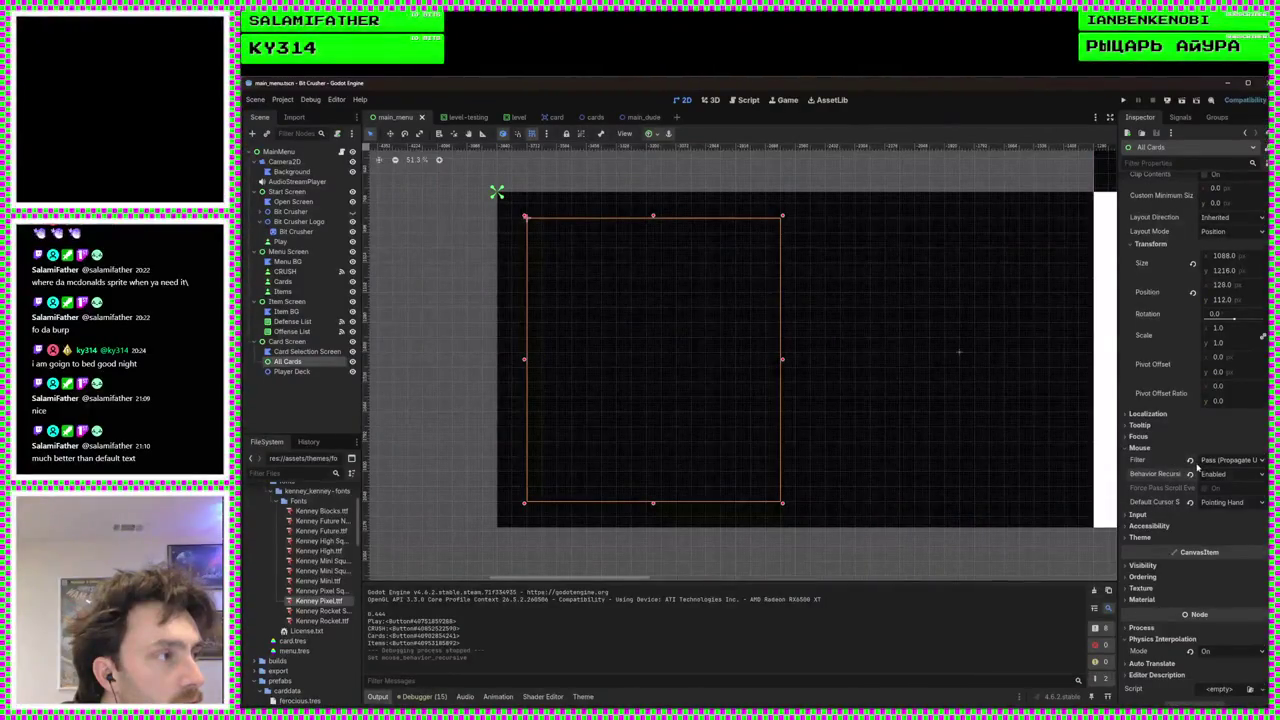
pyautogui.click(1210, 461)
pyautogui.click(1210, 476)
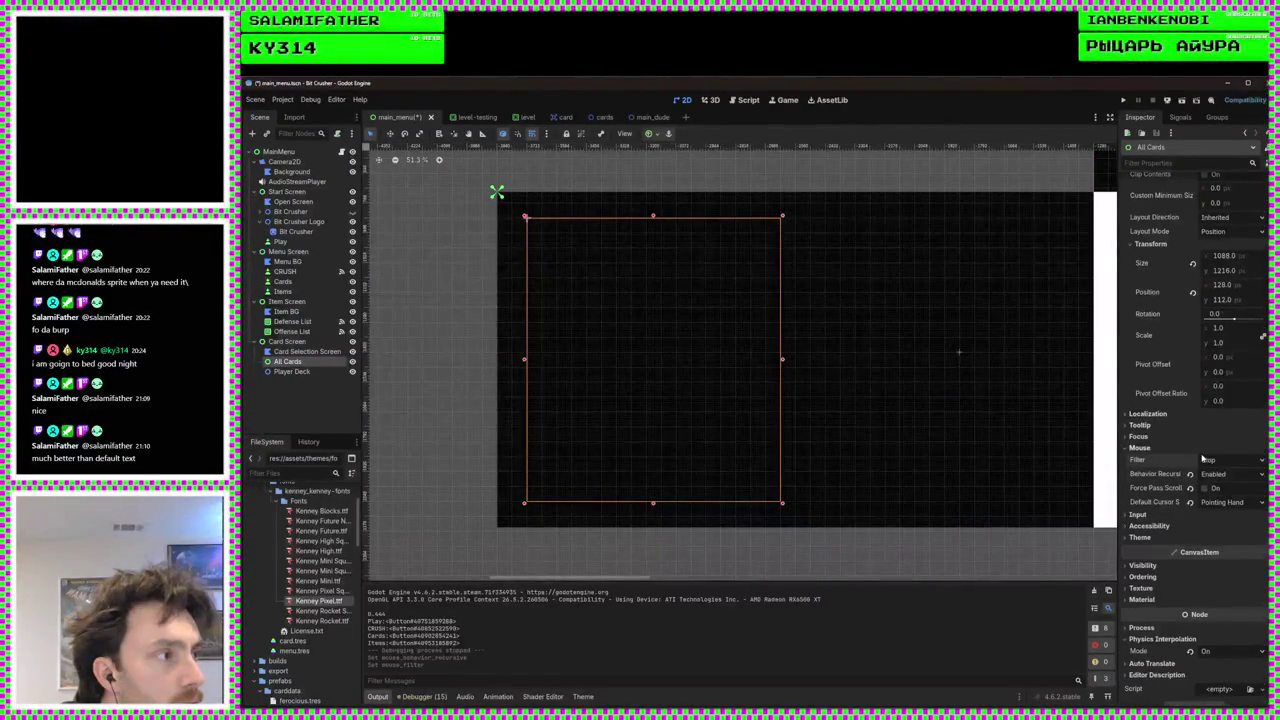
pyautogui.click(1123, 100)
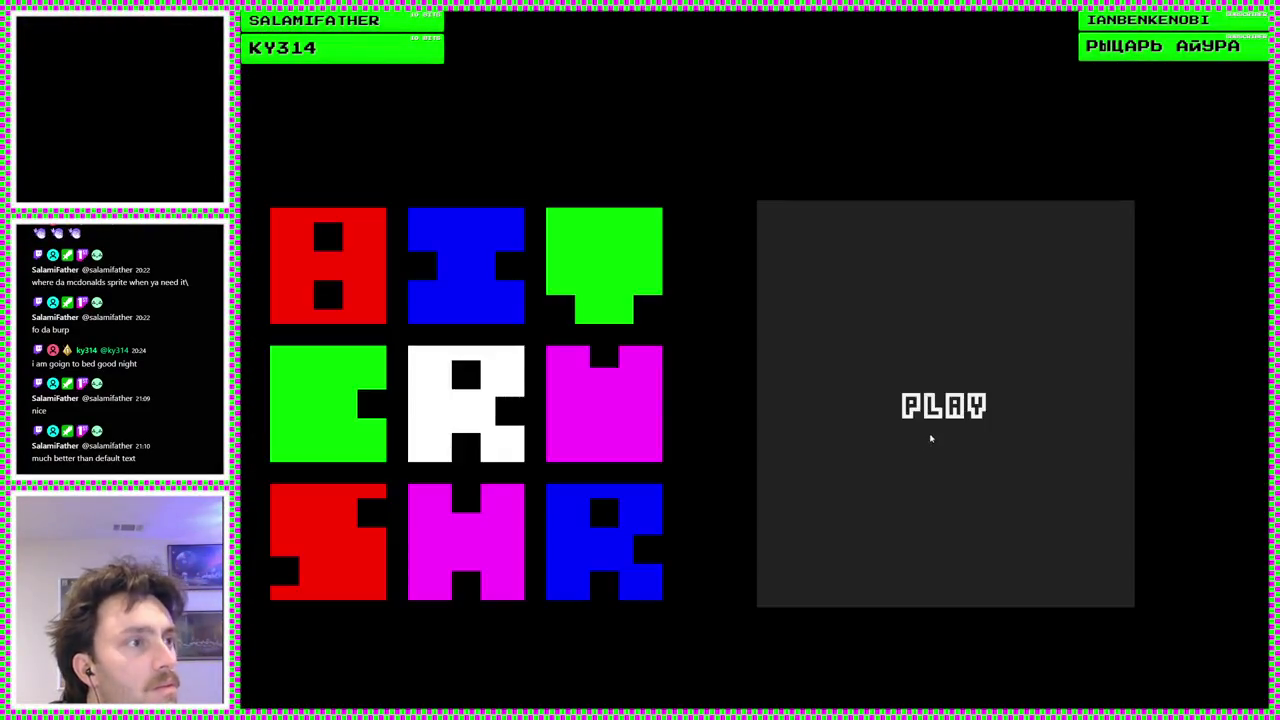
# In the running game, go from the title screen to the card grid, then close the game
pyautogui.click(931, 437)
pyautogui.click(490, 500)
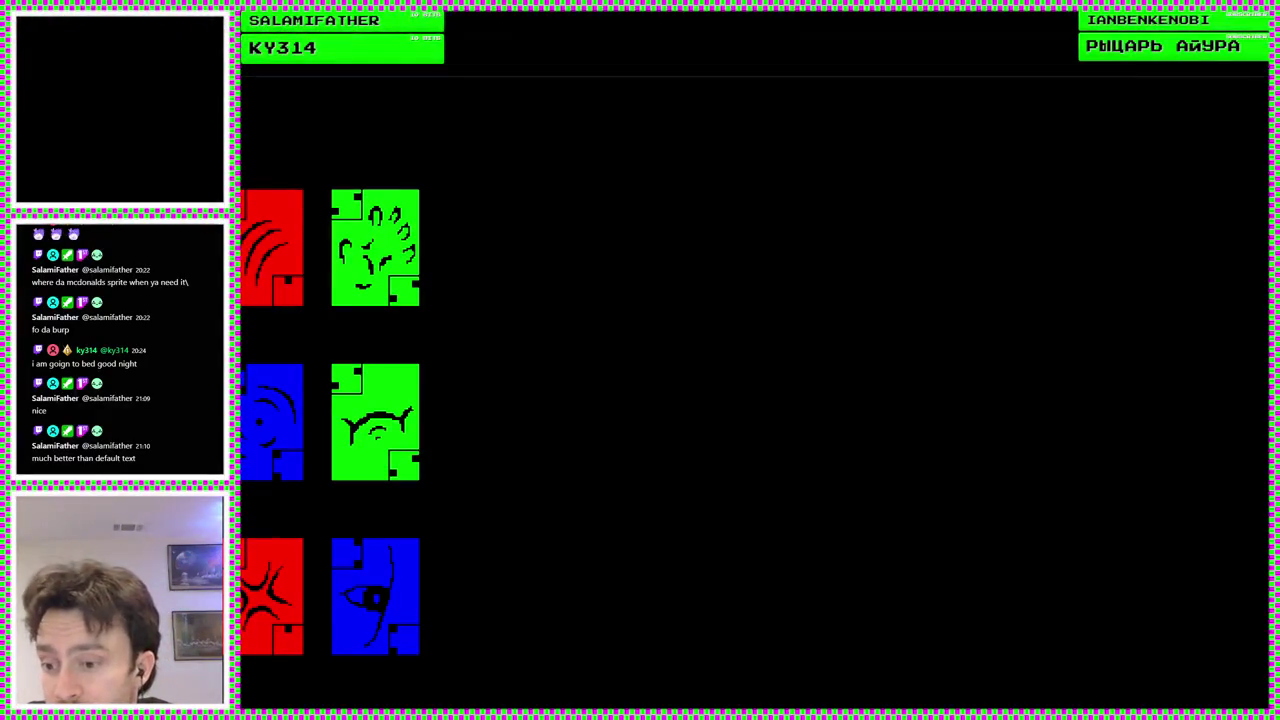
pyautogui.press('Escape')
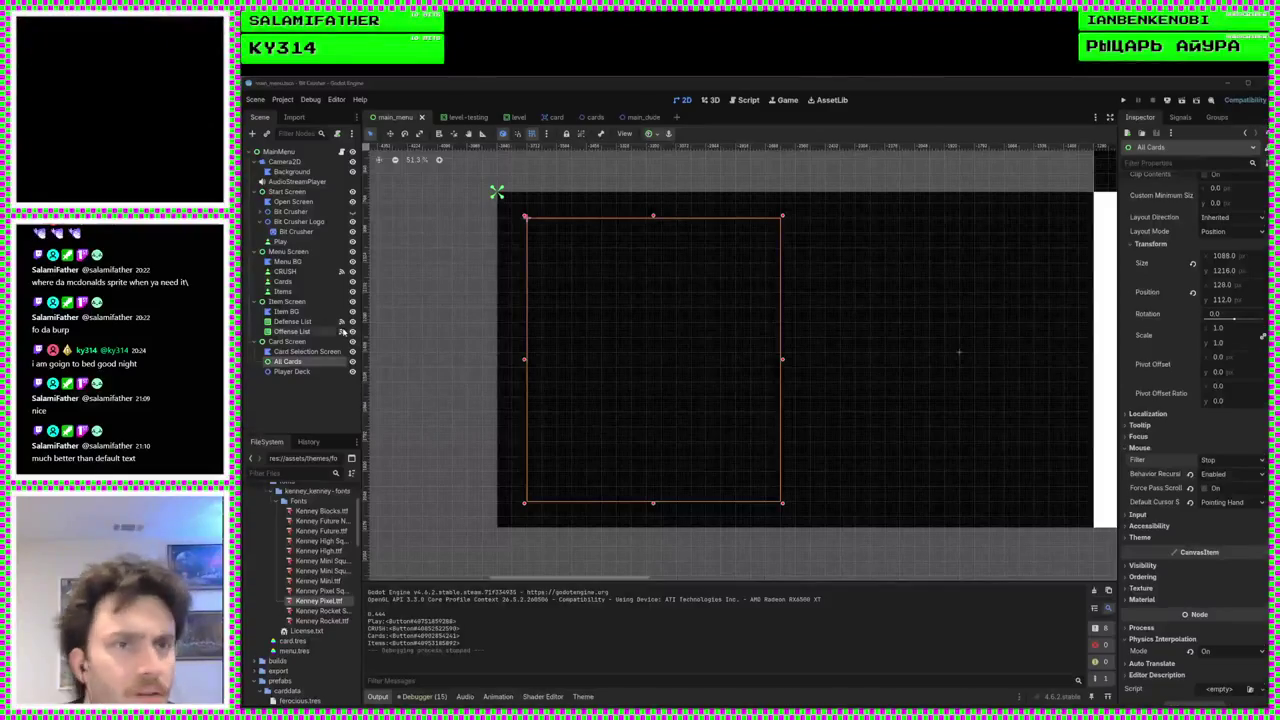
# Select the Card Screen node and expand its Input properties
pyautogui.click(301, 343)
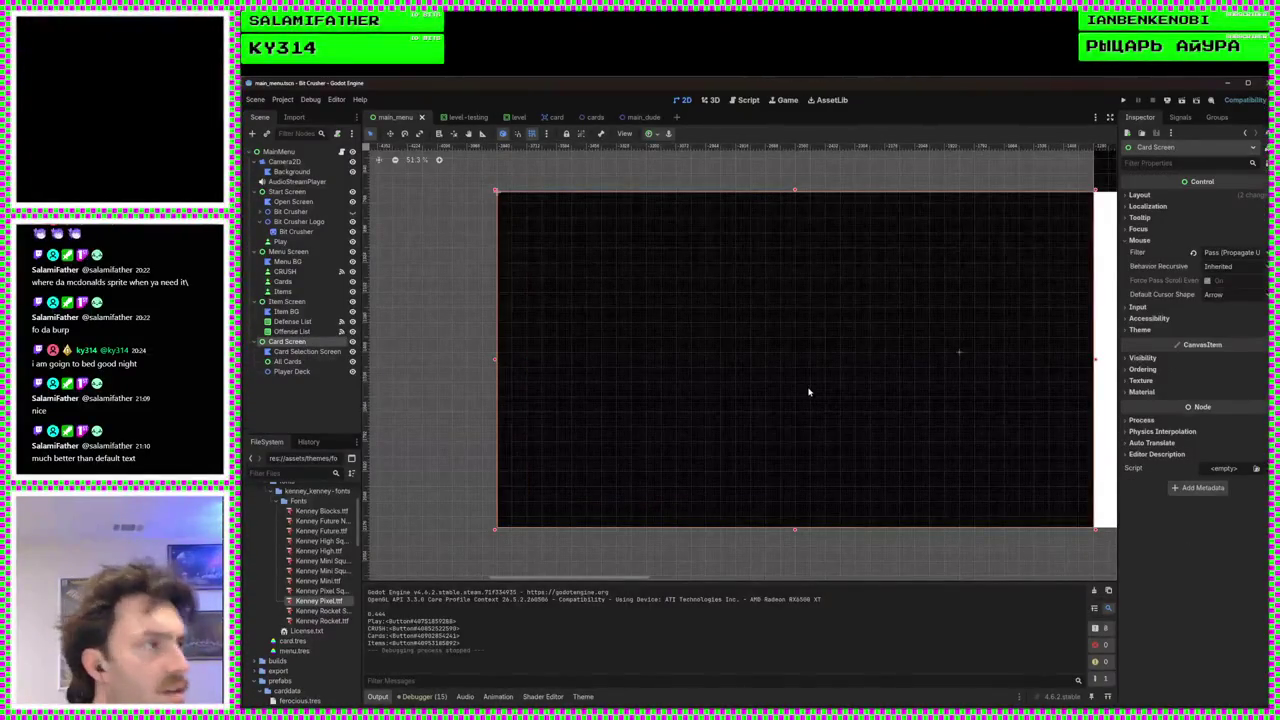
pyautogui.click(1138, 307)
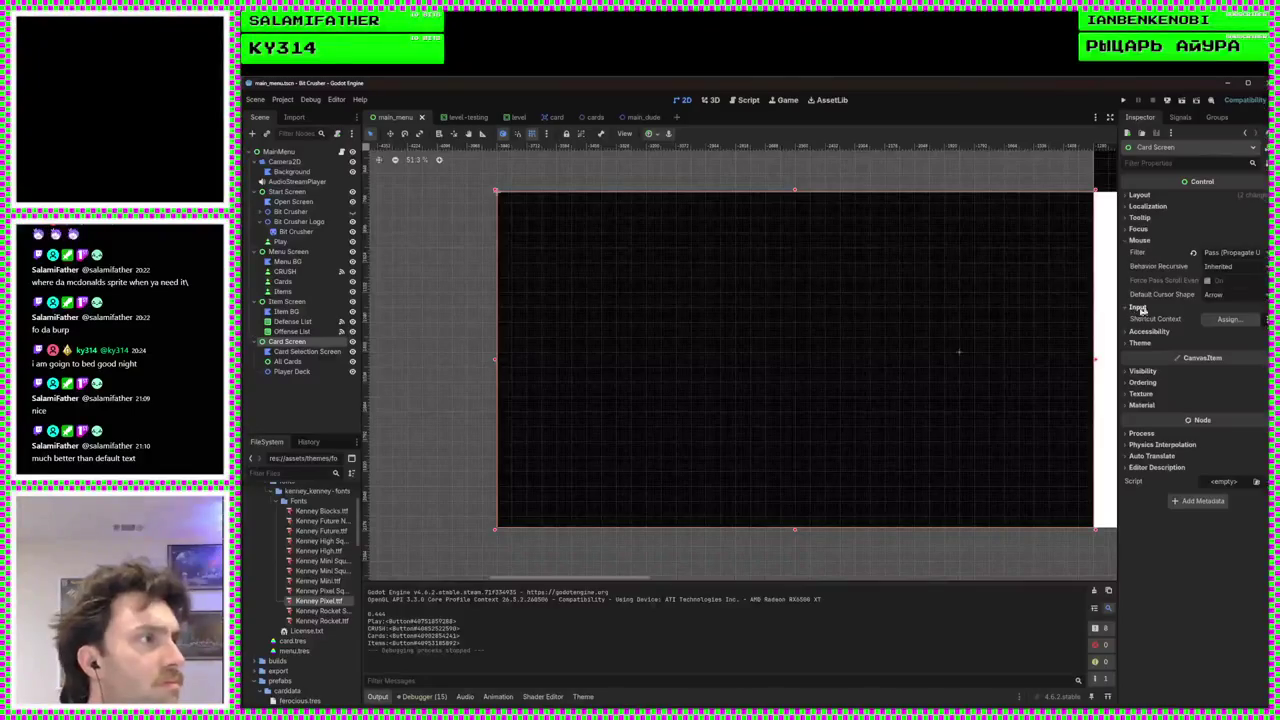
pyautogui.moveTo(1154, 322)
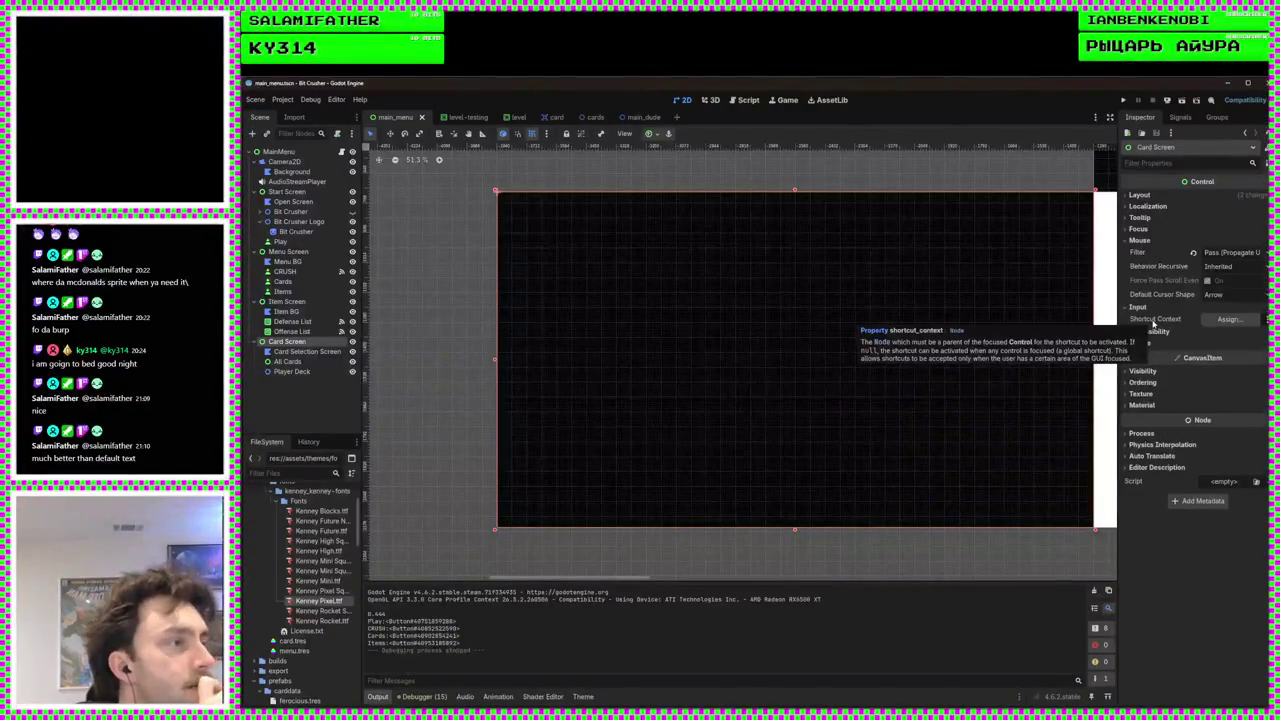
# Set All Cards' Physics Interpolation Mode to Off, check Card Screen's, save, and run the game
pyautogui.click(305, 364)
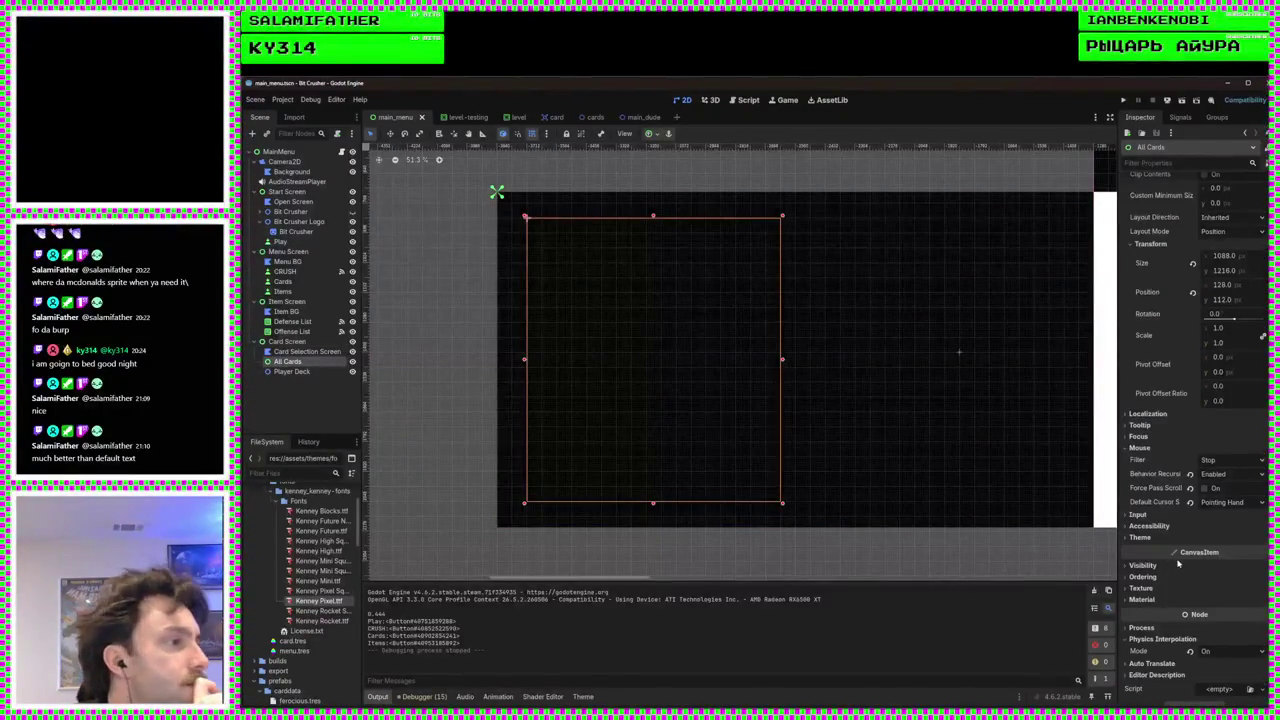
pyautogui.scroll(-1, 1180, 567)
pyautogui.click(1190, 638)
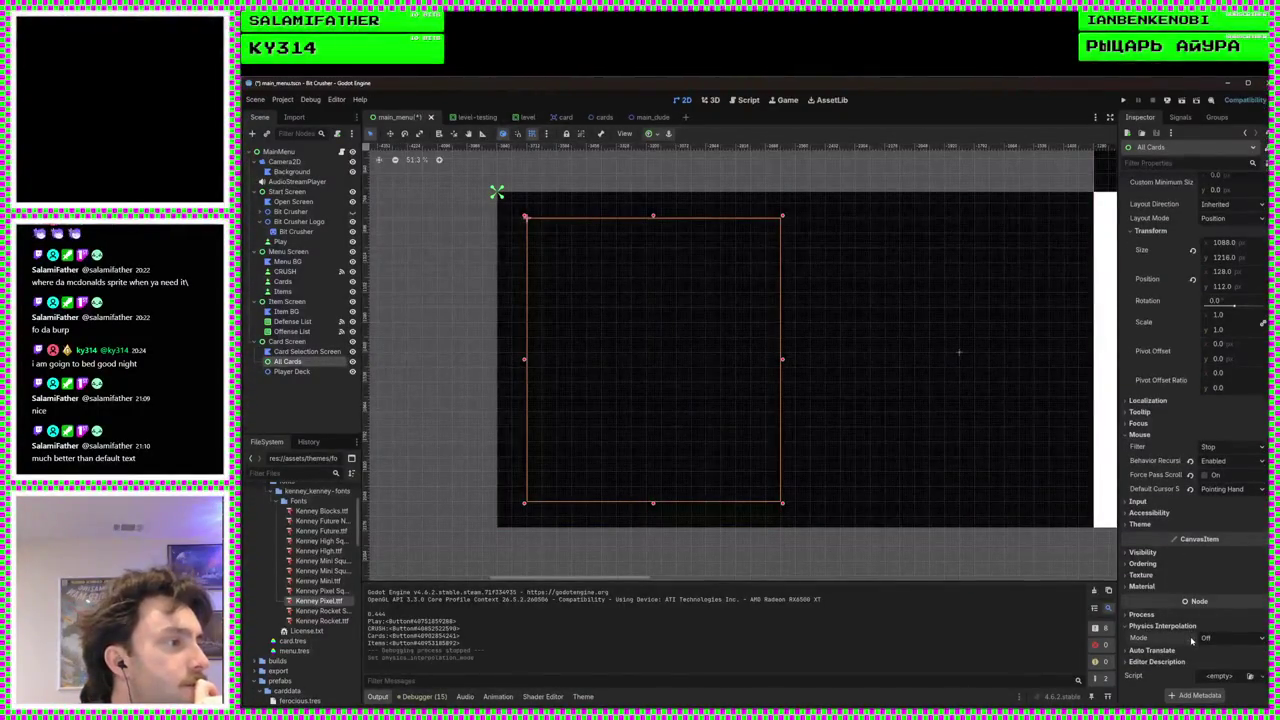
pyautogui.click(287, 341)
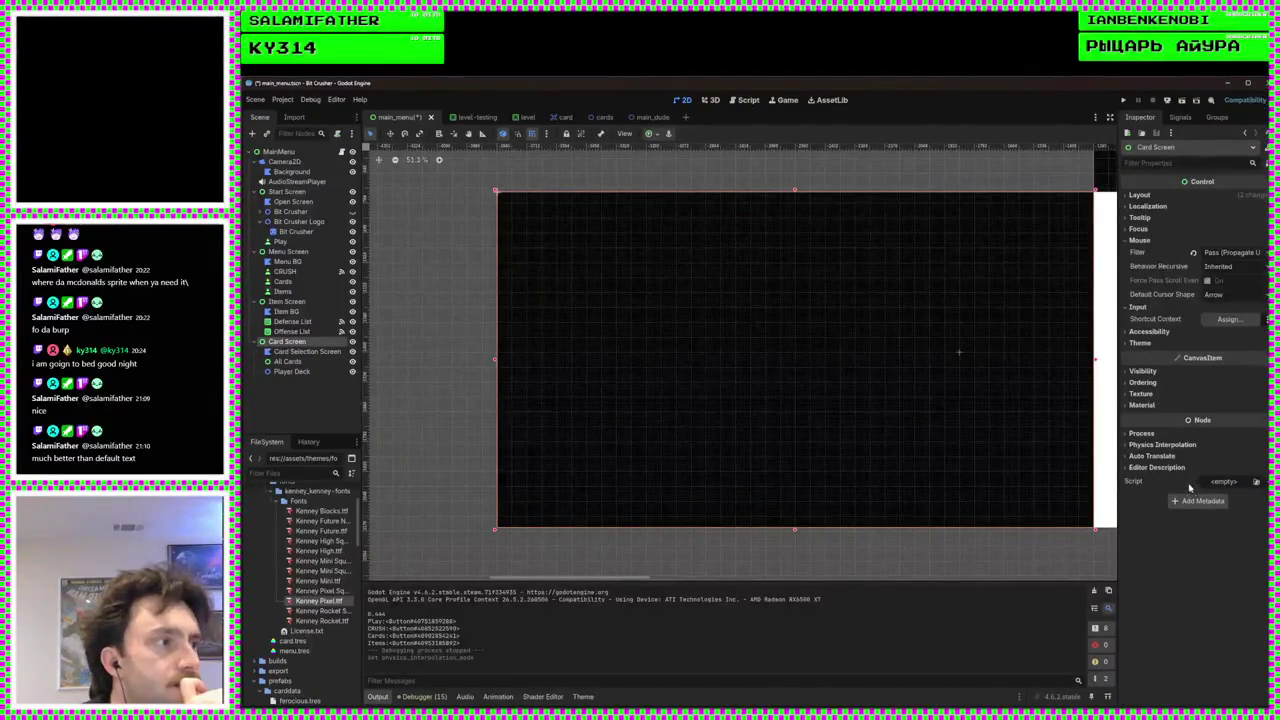
pyautogui.click(1158, 445)
pyautogui.hotkey('ctrl', 's')
pyautogui.click(1122, 101)
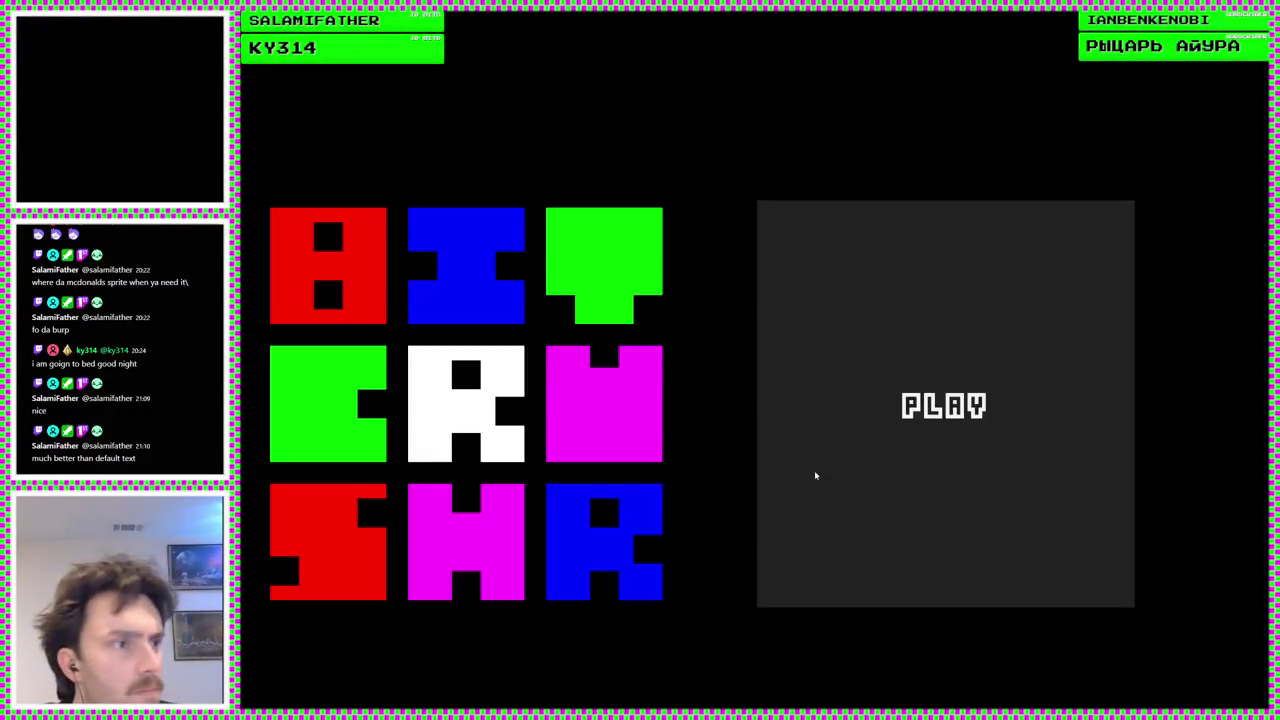
# In the game, switch between the menu and card screens several times with Escape, then stop it with F8
pyautogui.click(815, 476)
pyautogui.click(543, 429)
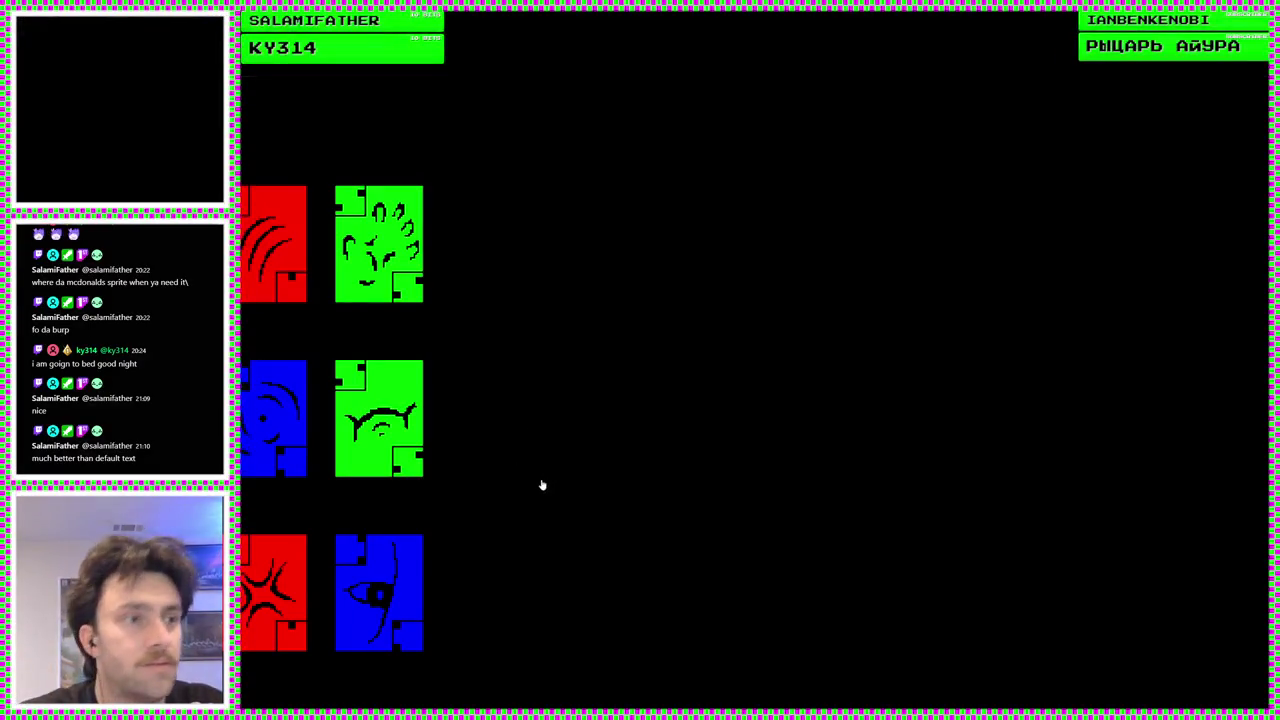
pyautogui.press('Escape')
pyautogui.click(1029, 523)
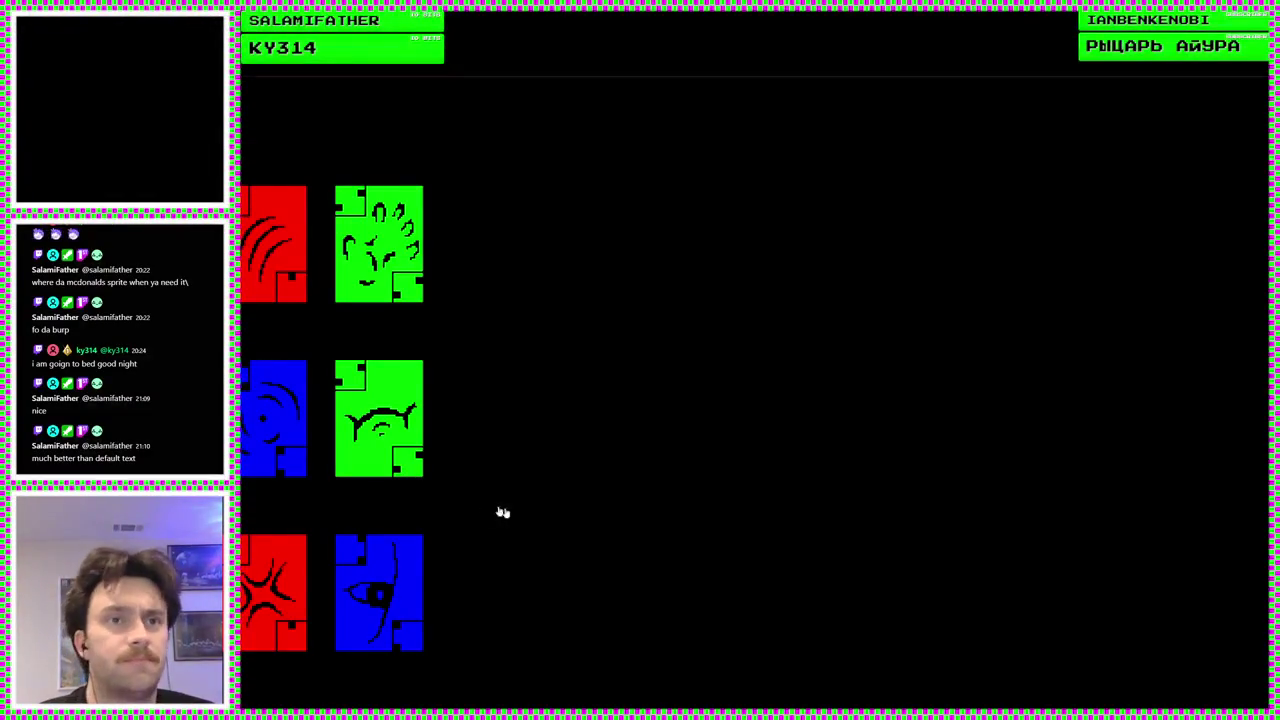
pyautogui.press('Escape')
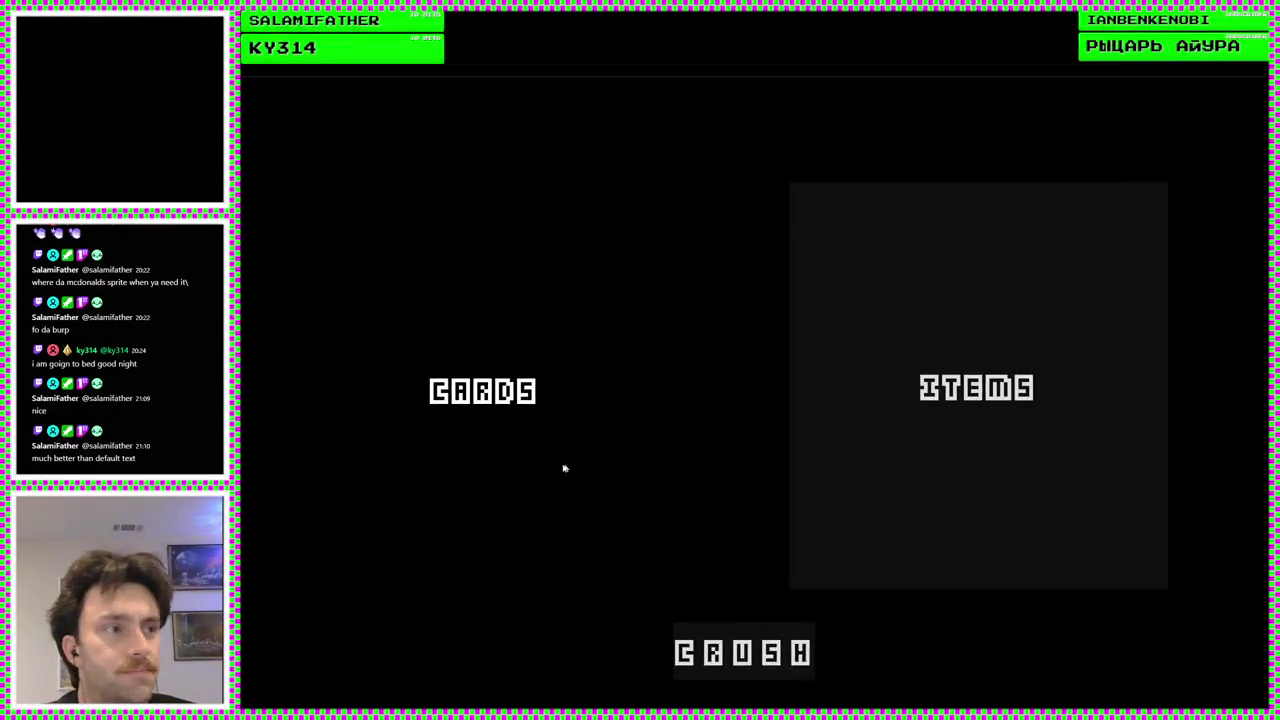
pyautogui.click(906, 471)
pyautogui.press('Escape')
pyautogui.press('Return')
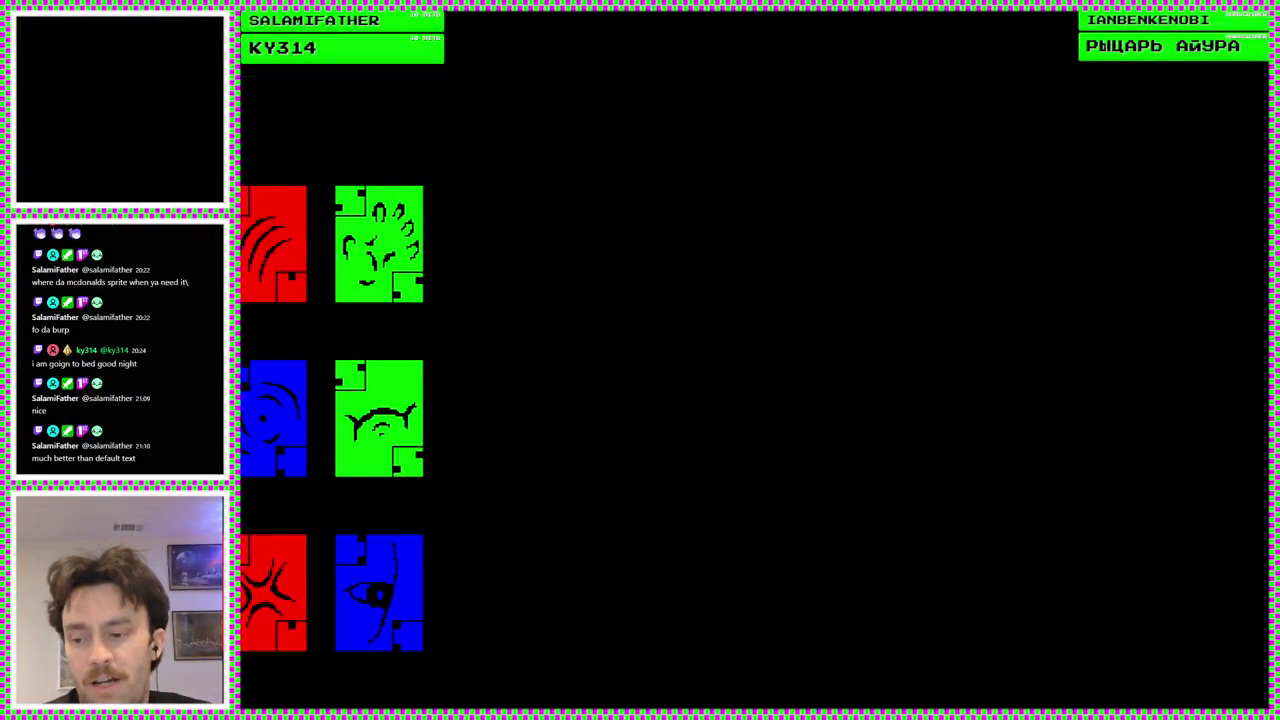
pyautogui.press('F8')
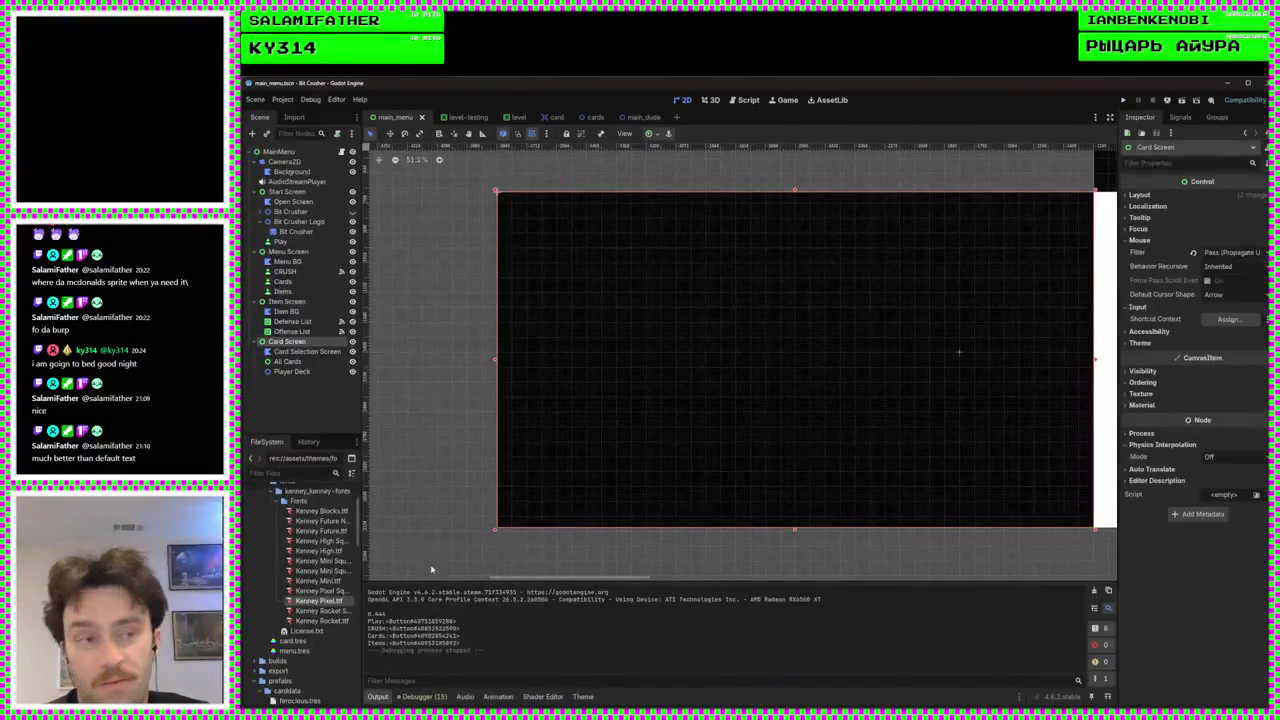
# Open the card.gd script, then return to the Card Screen in the 2D view
pyautogui.scroll(-2, 650, 495)
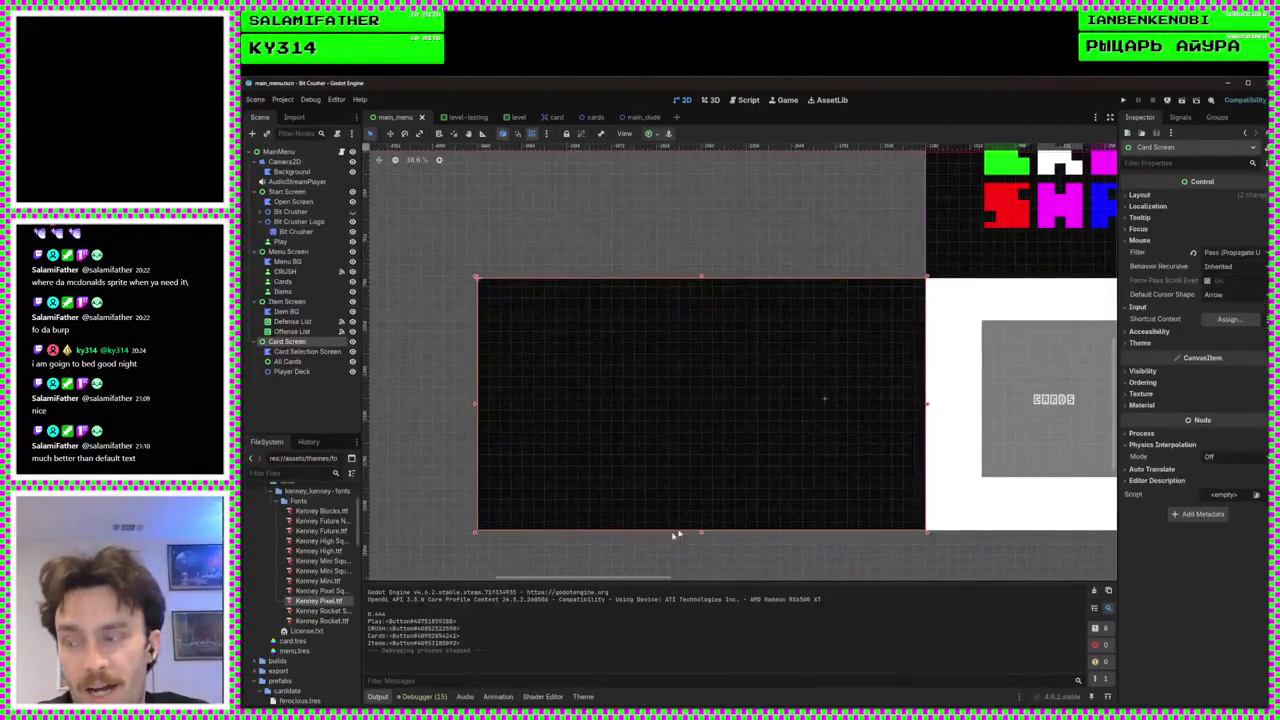
pyautogui.click(744, 101)
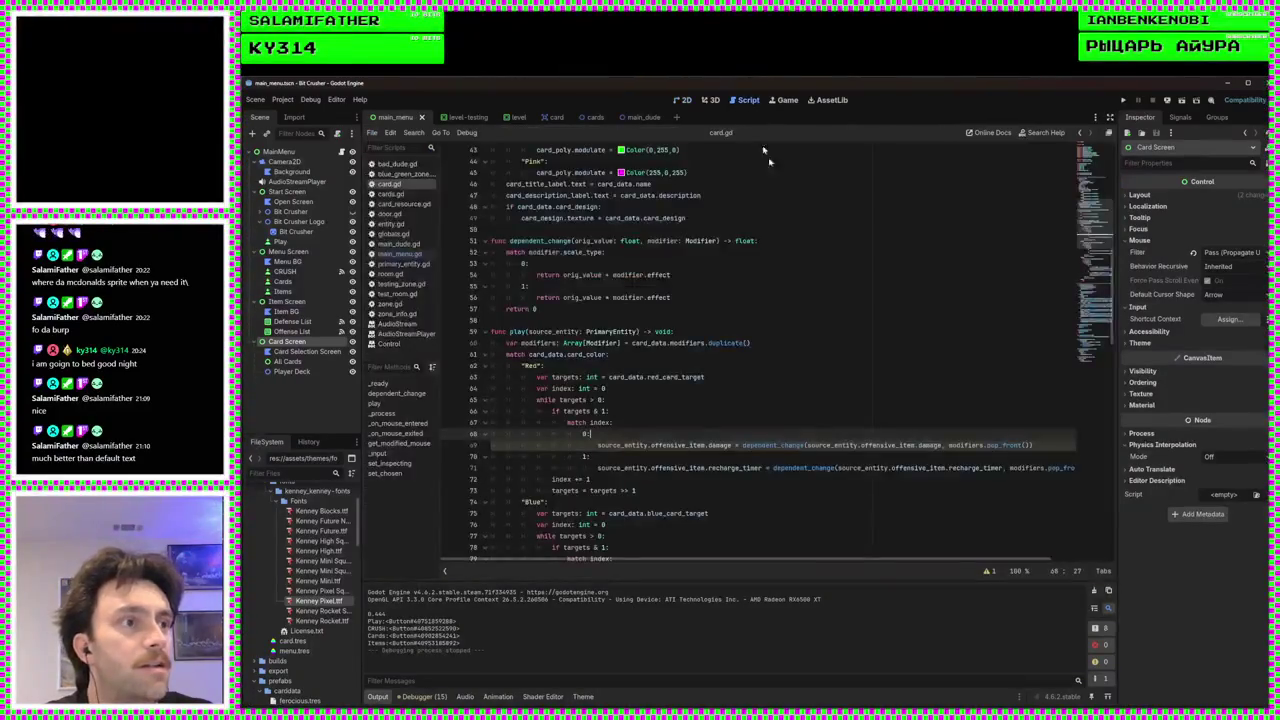
pyautogui.click(684, 100)
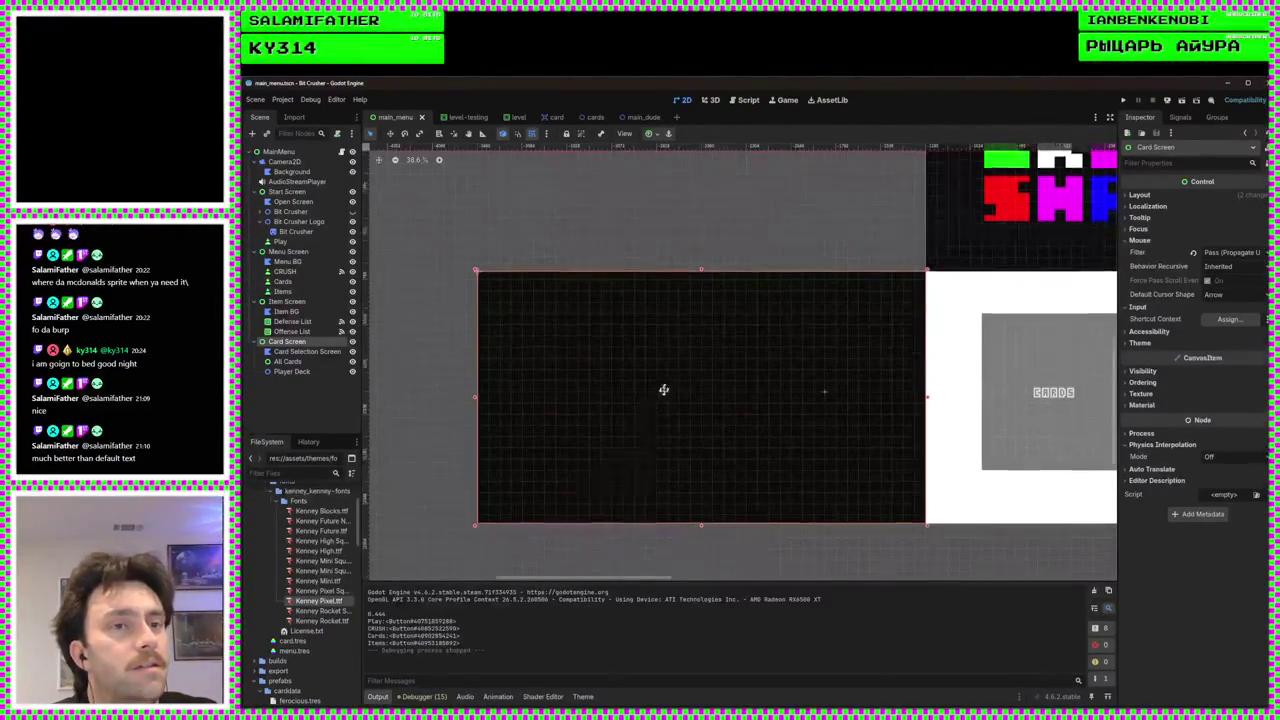
# Set the MainMenu root's mouse filter to Pass so it propagates input up, and save
pyautogui.scroll(2, 654, 437)
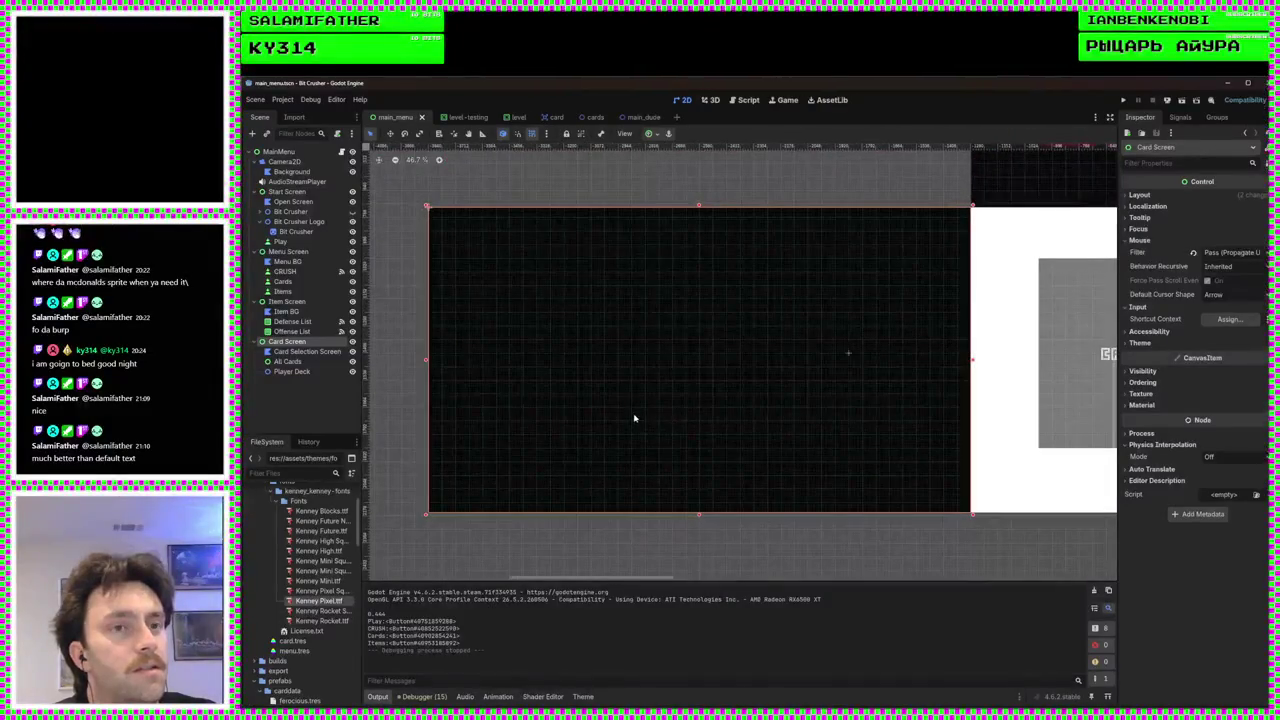
pyautogui.scroll(1, 638, 420)
pyautogui.click(287, 363)
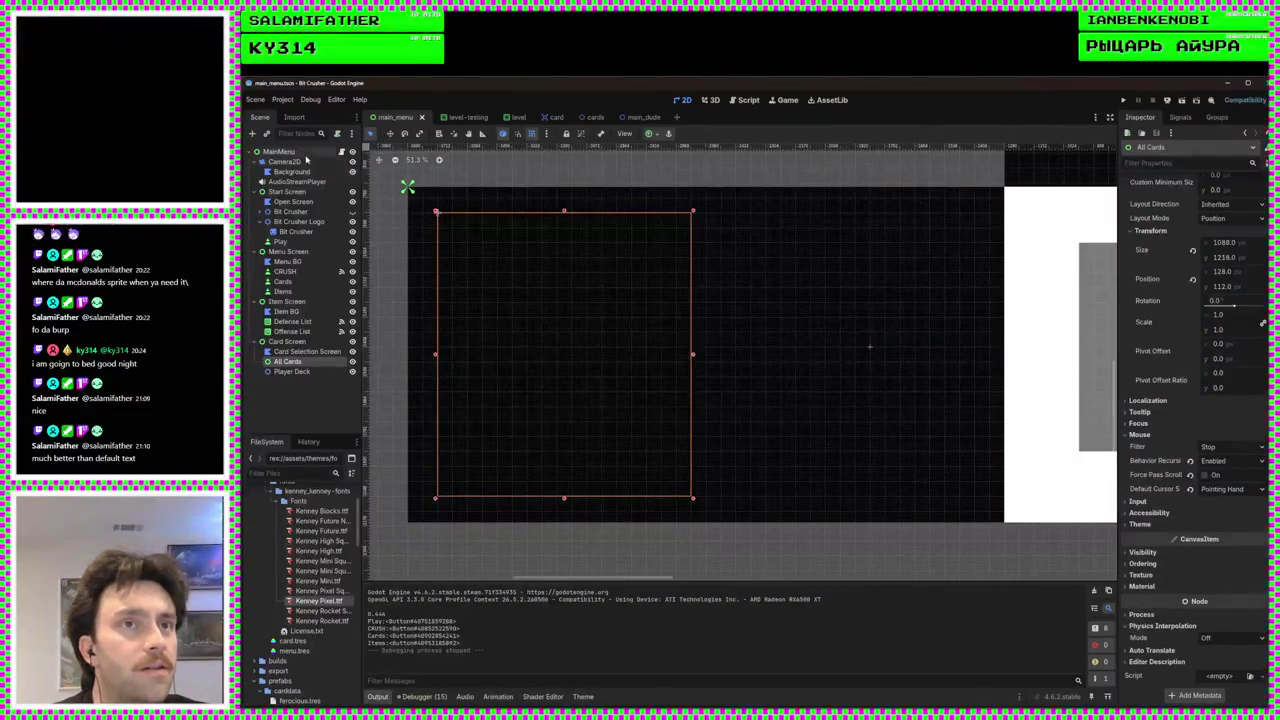
pyautogui.click(283, 151)
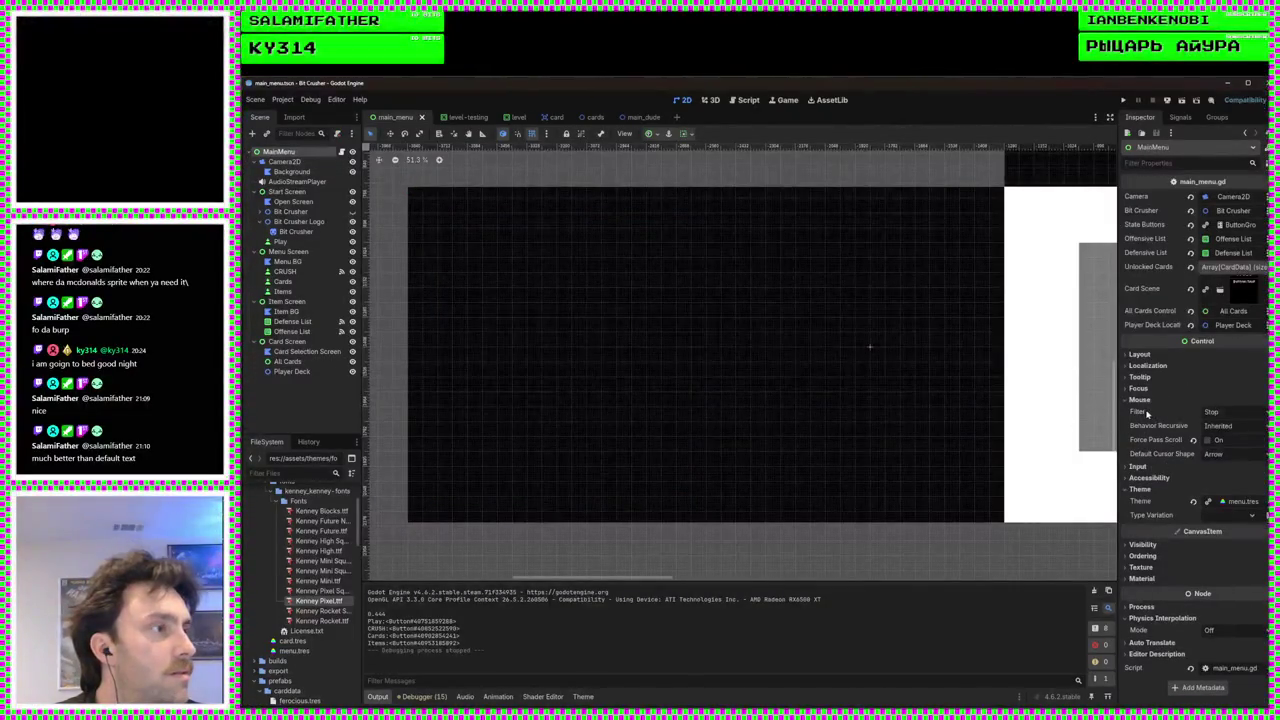
pyautogui.moveTo(1146, 413)
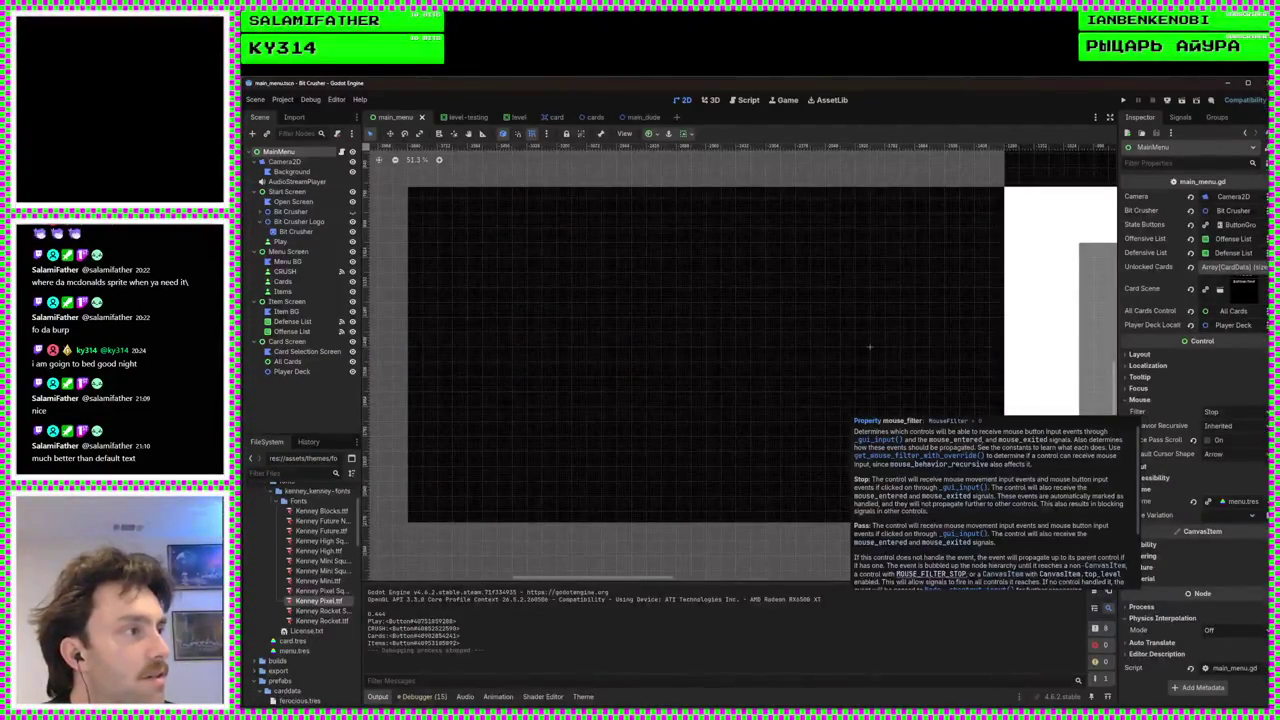
pyautogui.click(1210, 411)
pyautogui.click(1205, 438)
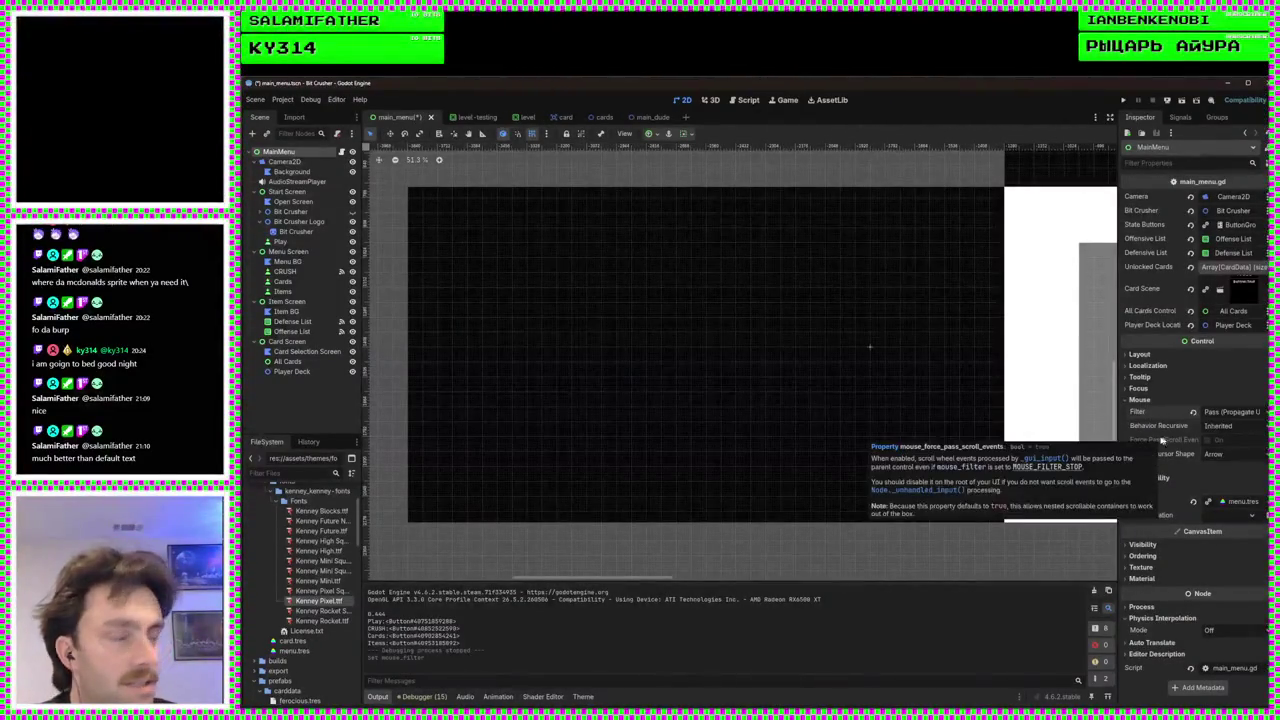
pyautogui.hotkey('ctrl', 's')
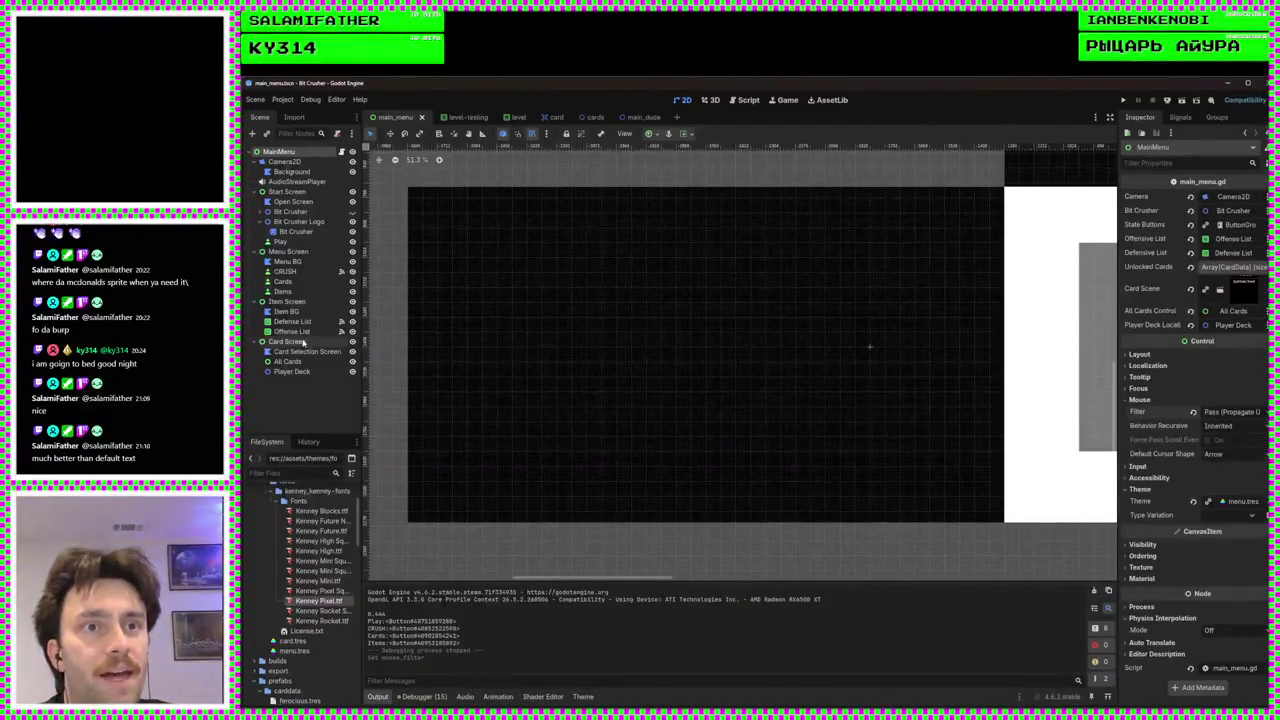
# Leave Card Screen's filter unchanged, set All Cards' mouse filter to Pass, save, and run the game
pyautogui.click(300, 341)
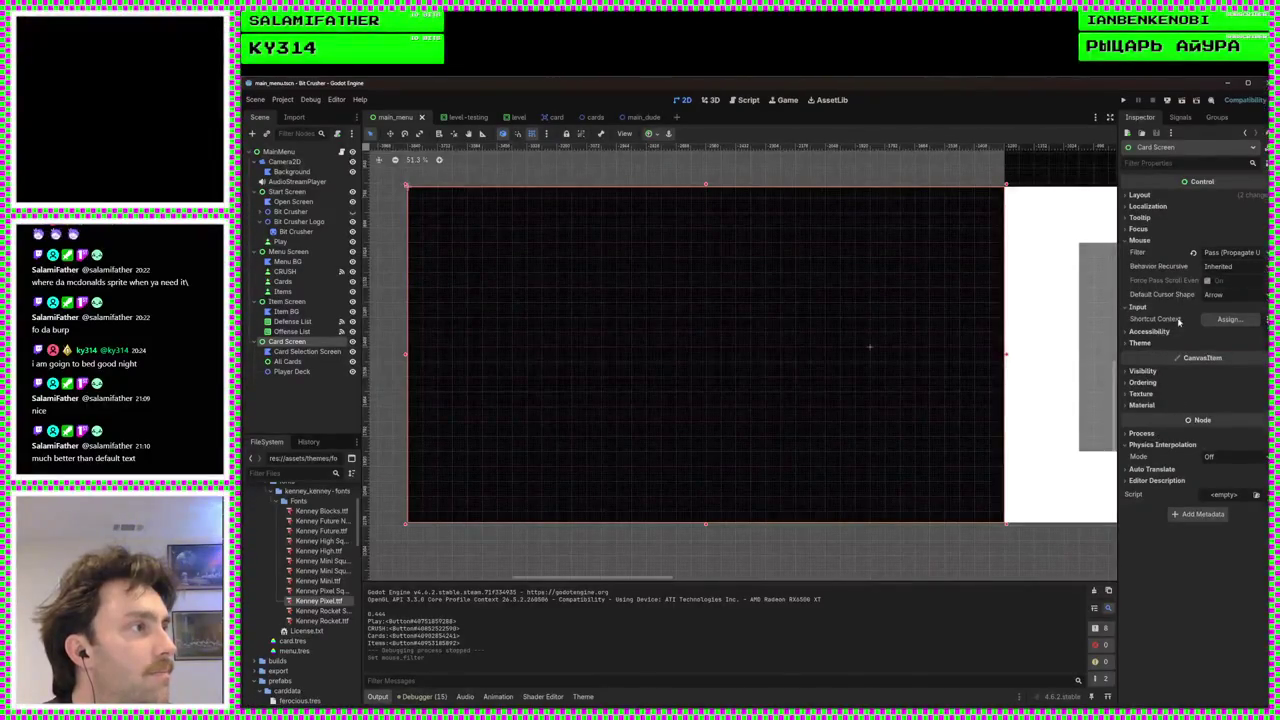
pyautogui.click(1222, 253)
pyautogui.click(1200, 279)
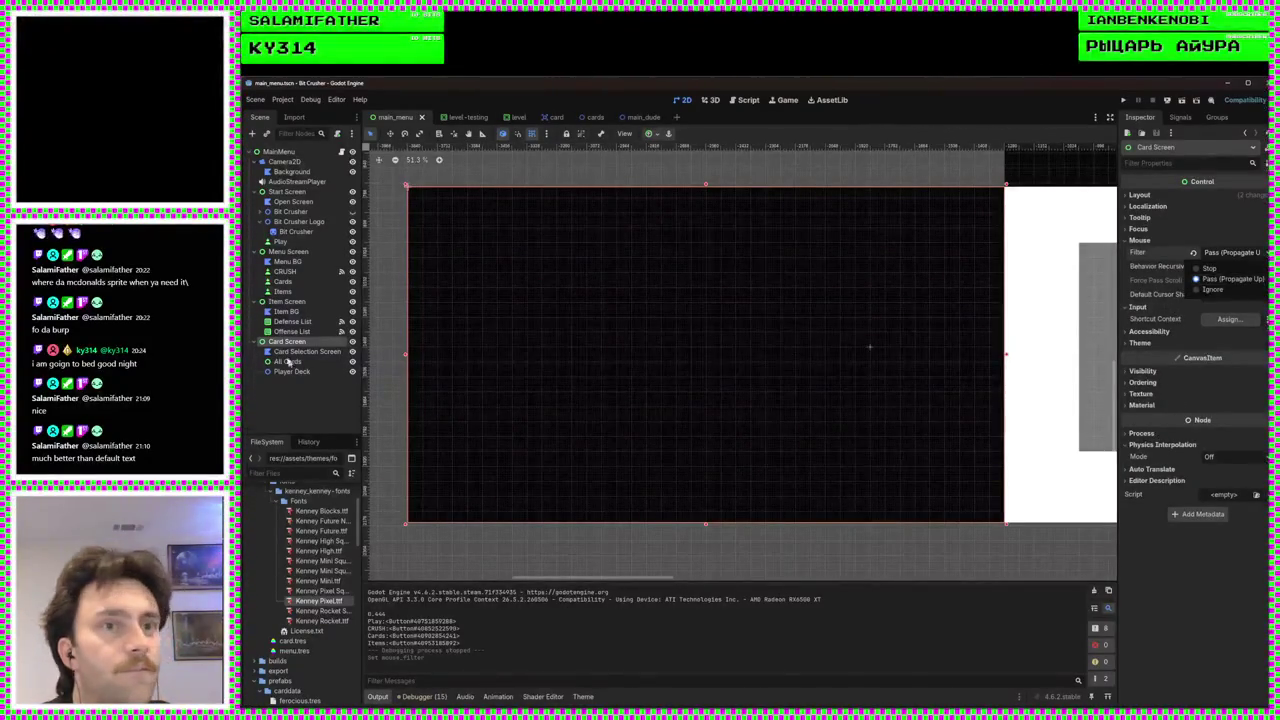
pyautogui.click(287, 361)
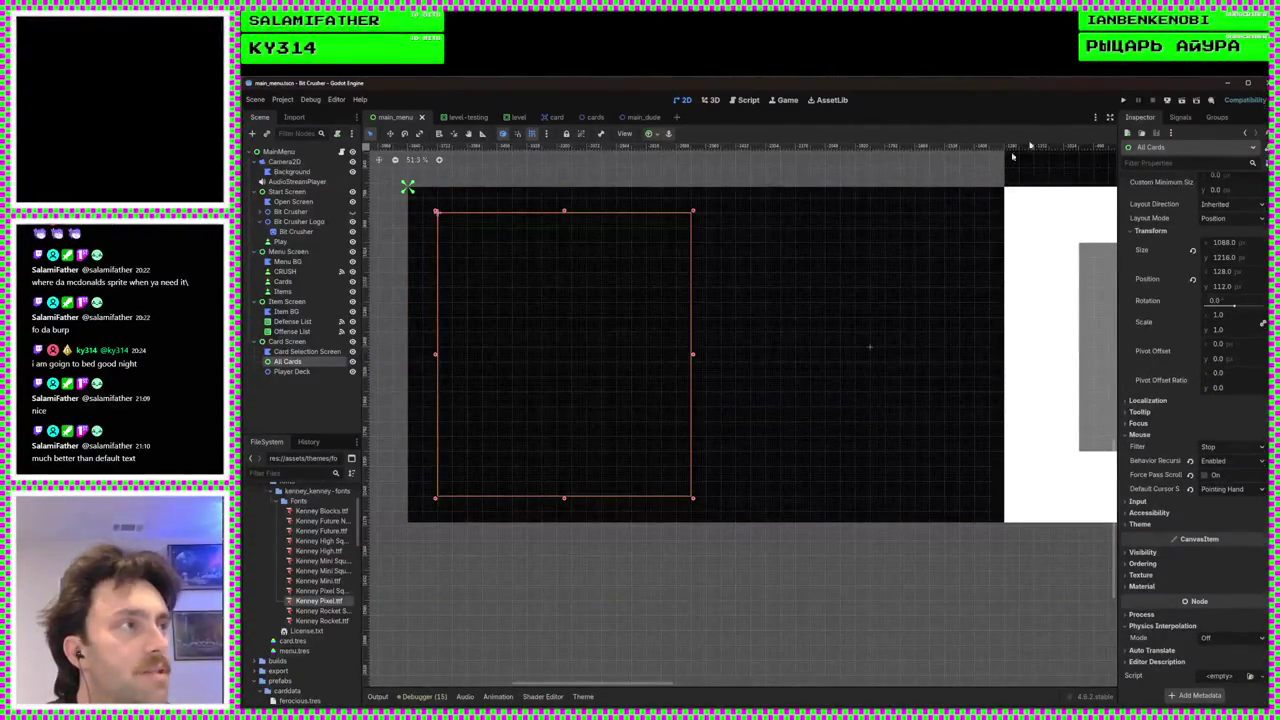
pyautogui.click(1257, 447)
pyautogui.click(1205, 469)
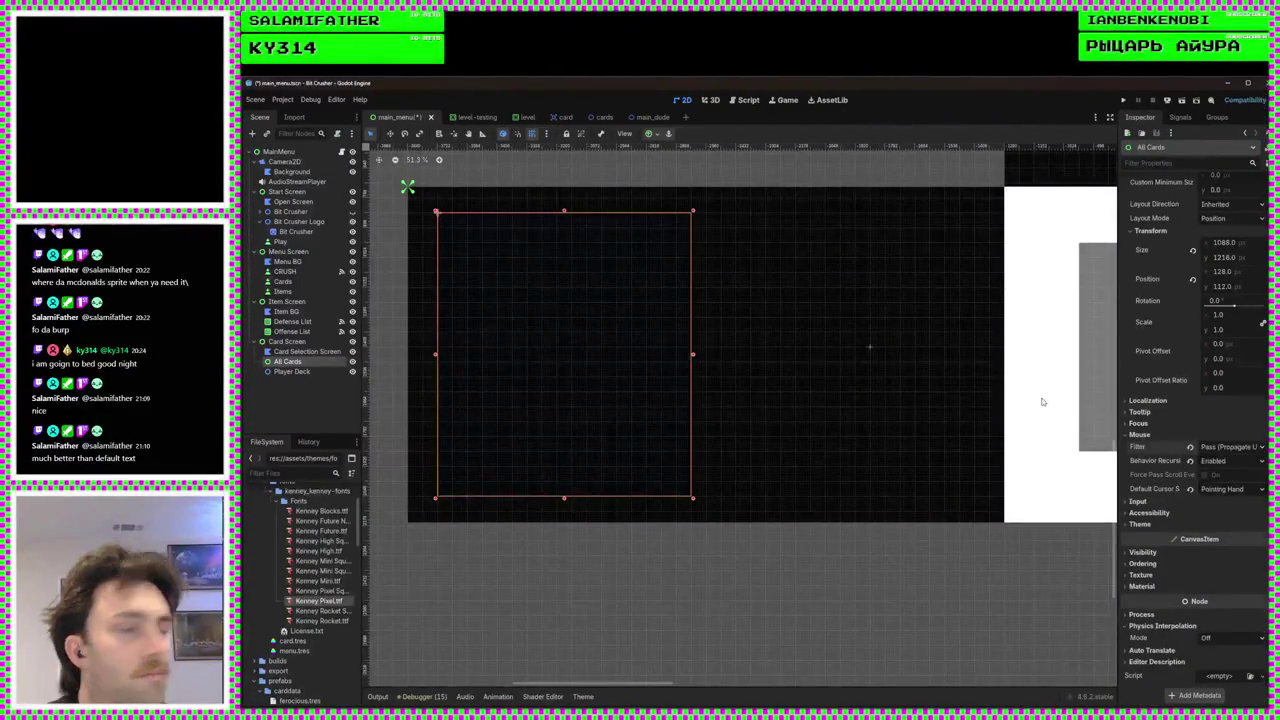
pyautogui.hotkey('ctrl', 's')
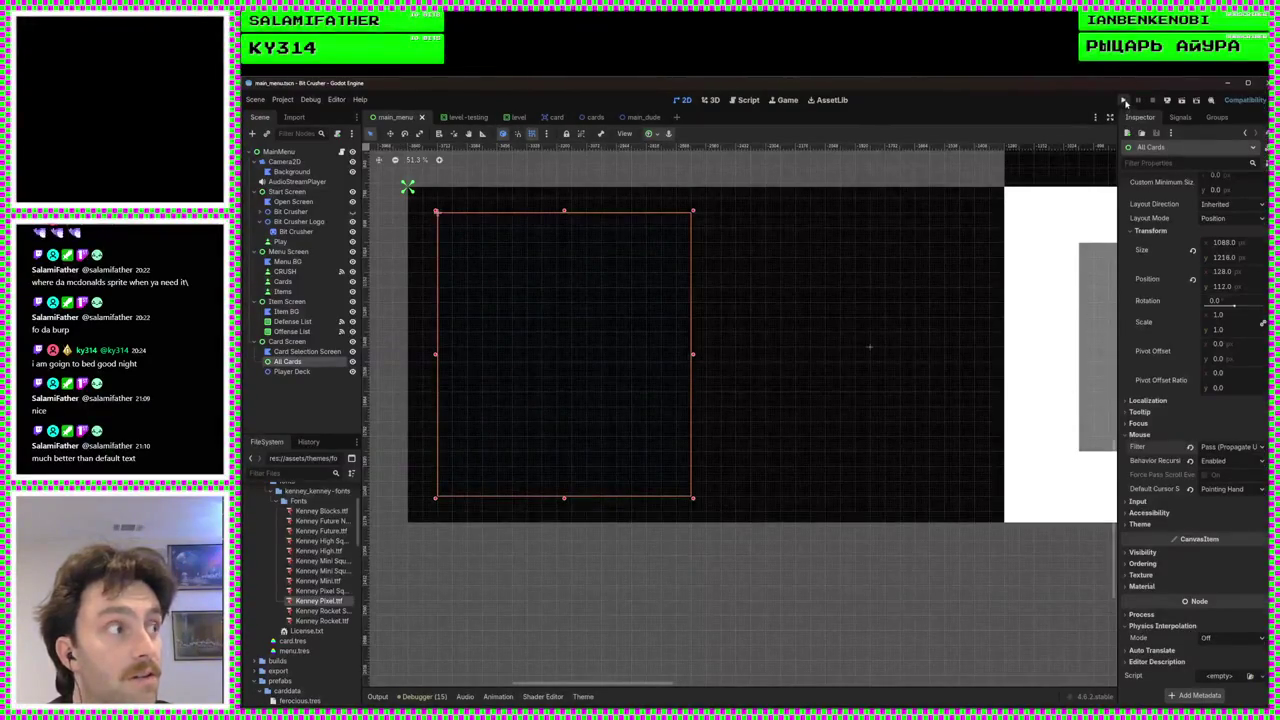
pyautogui.click(1124, 102)
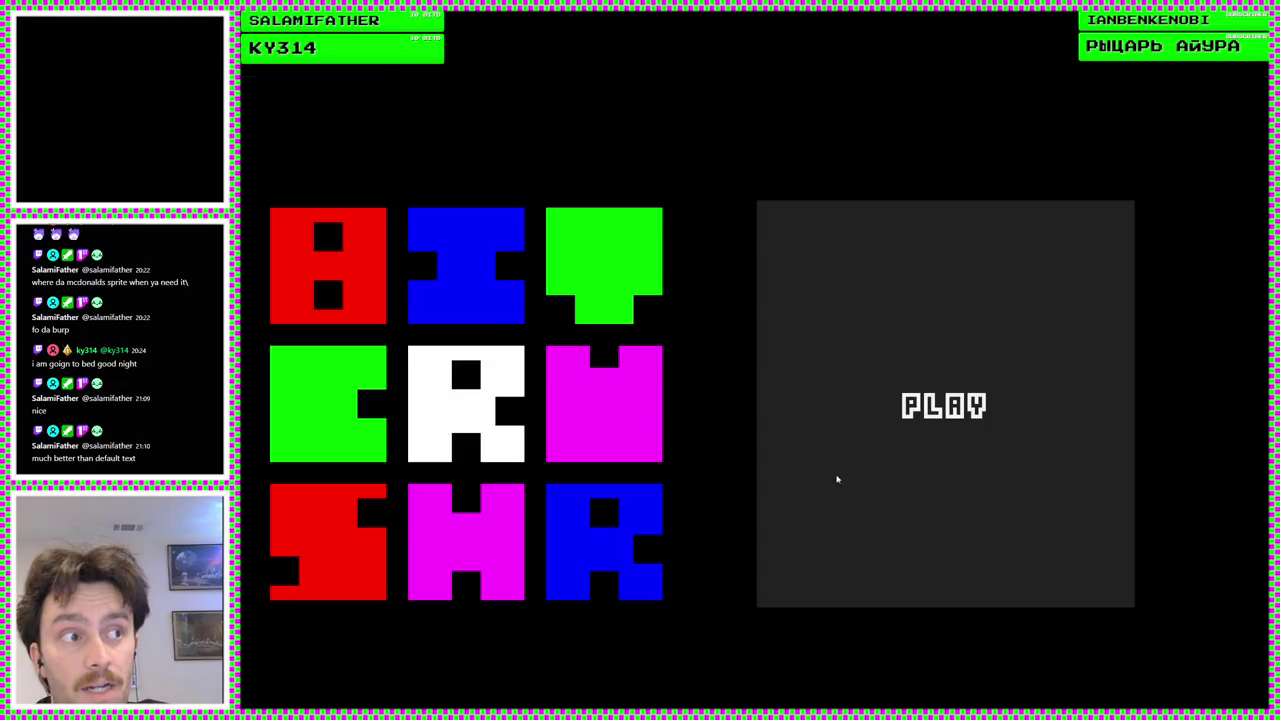
pyautogui.click(835, 478)
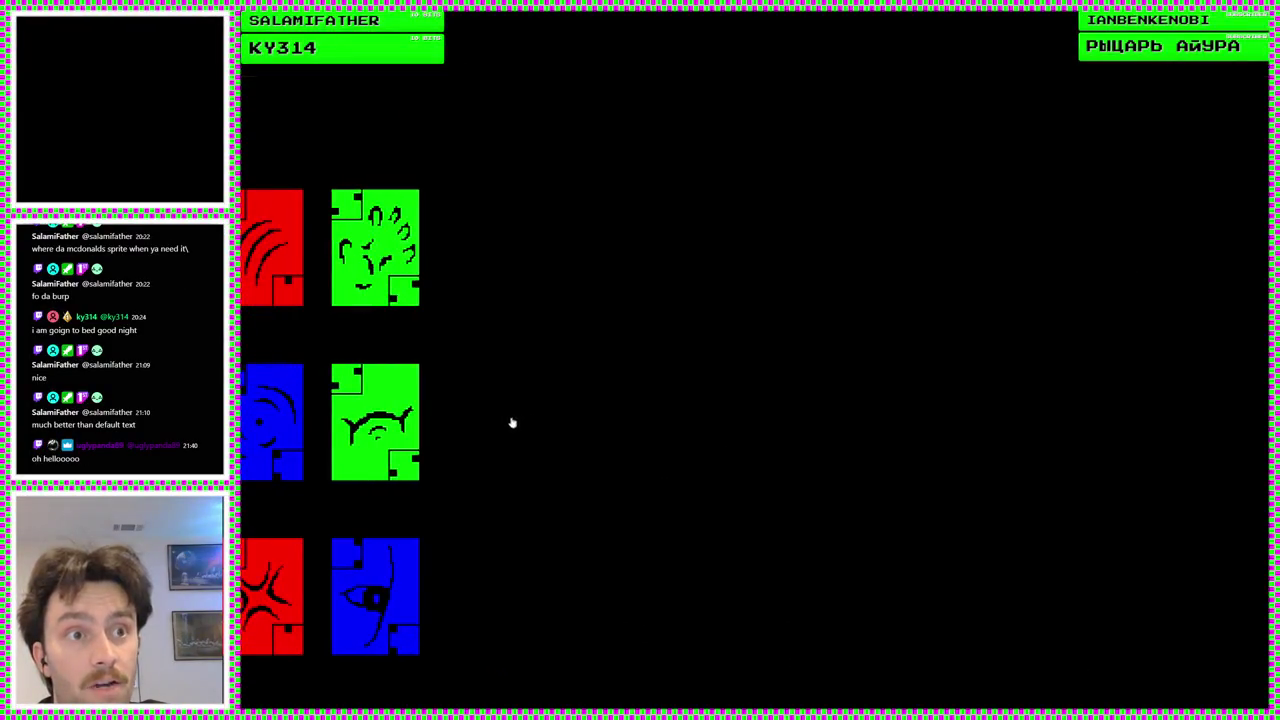
pyautogui.moveTo(403, 420)
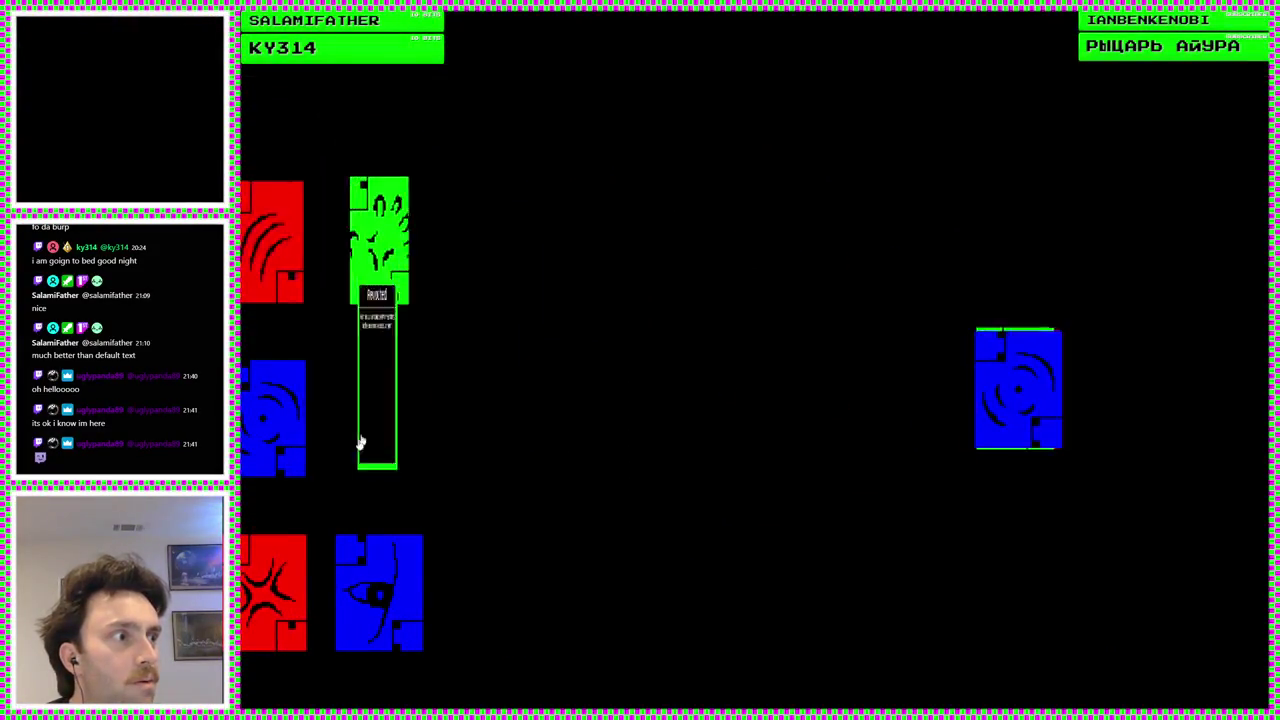
pyautogui.moveTo(240, 581)
pyautogui.moveTo(340, 595)
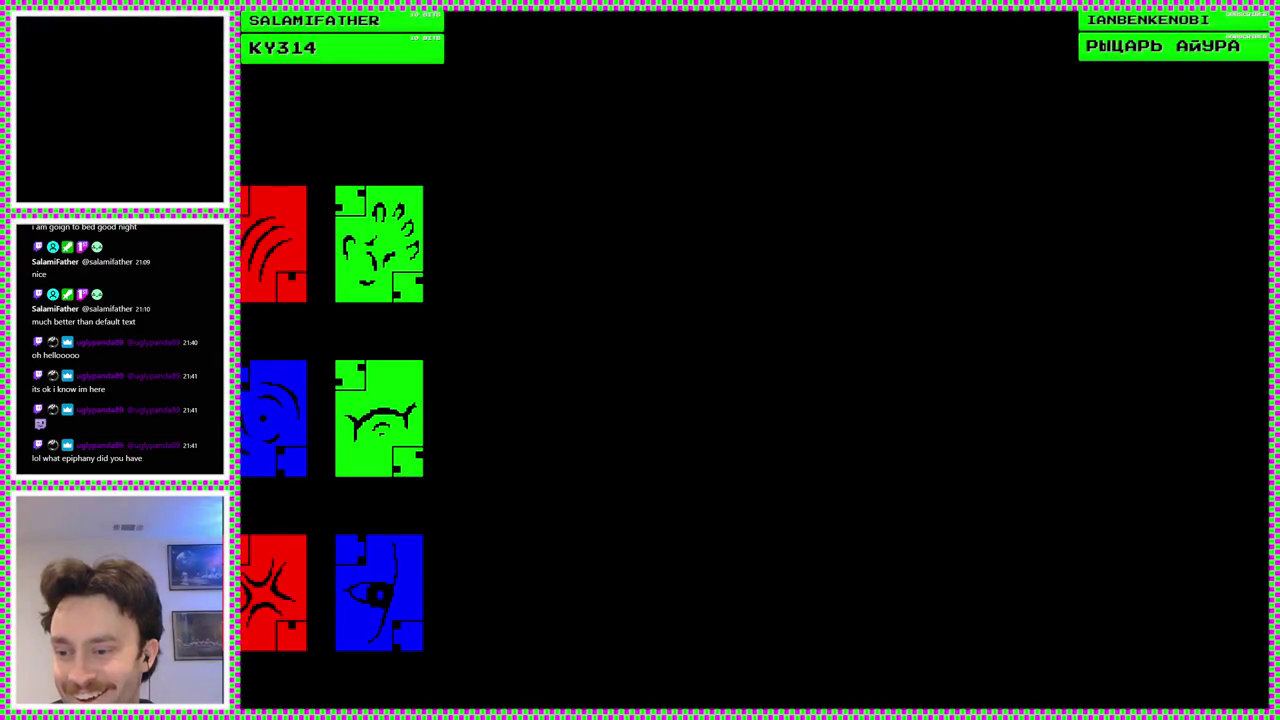
pyautogui.press('F8')
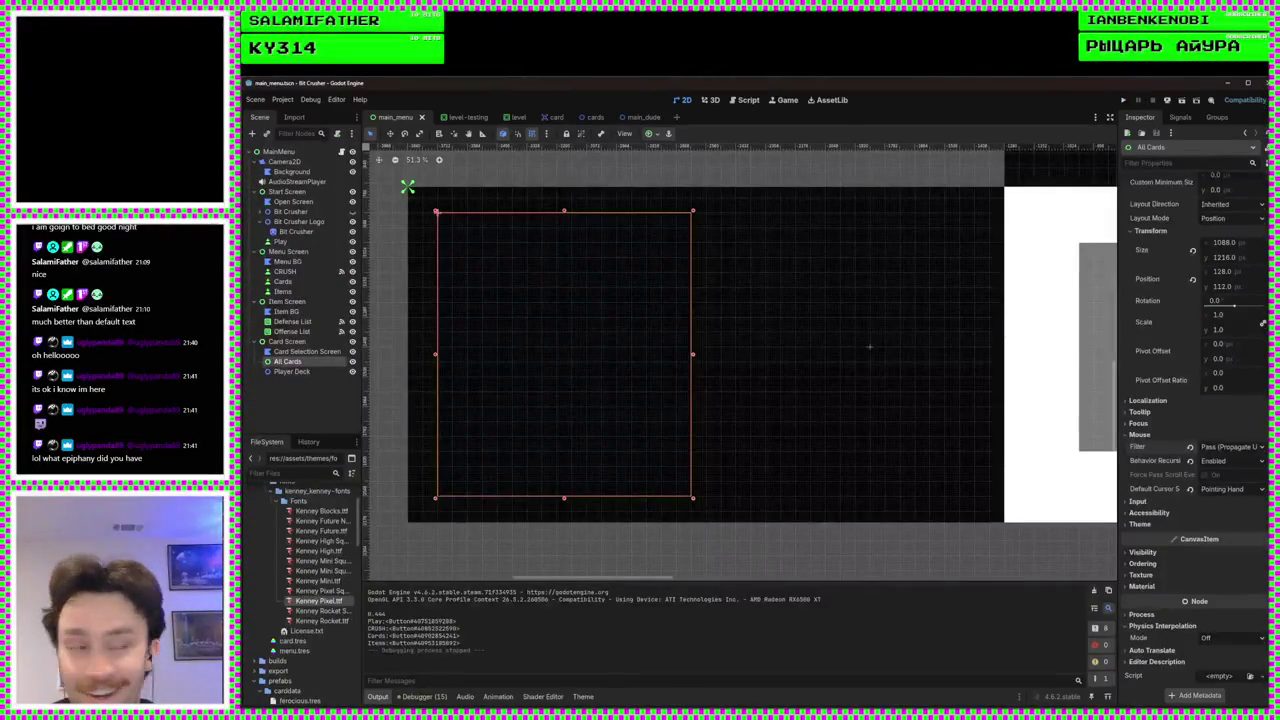
# Select Card Selection Screen, All Cards, MainMenu and Card Screen in turn, then run the project
pyautogui.scroll(-1, 750, 378)
pyautogui.click(731, 403)
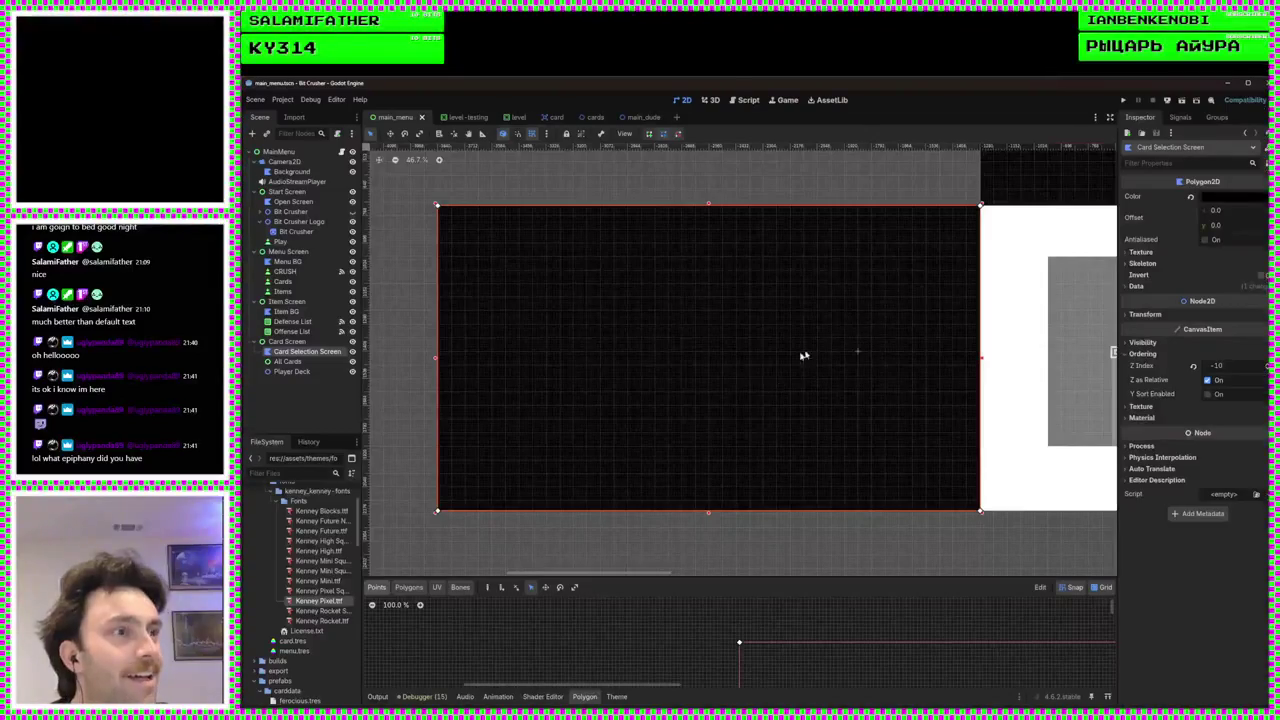
pyautogui.click(290, 361)
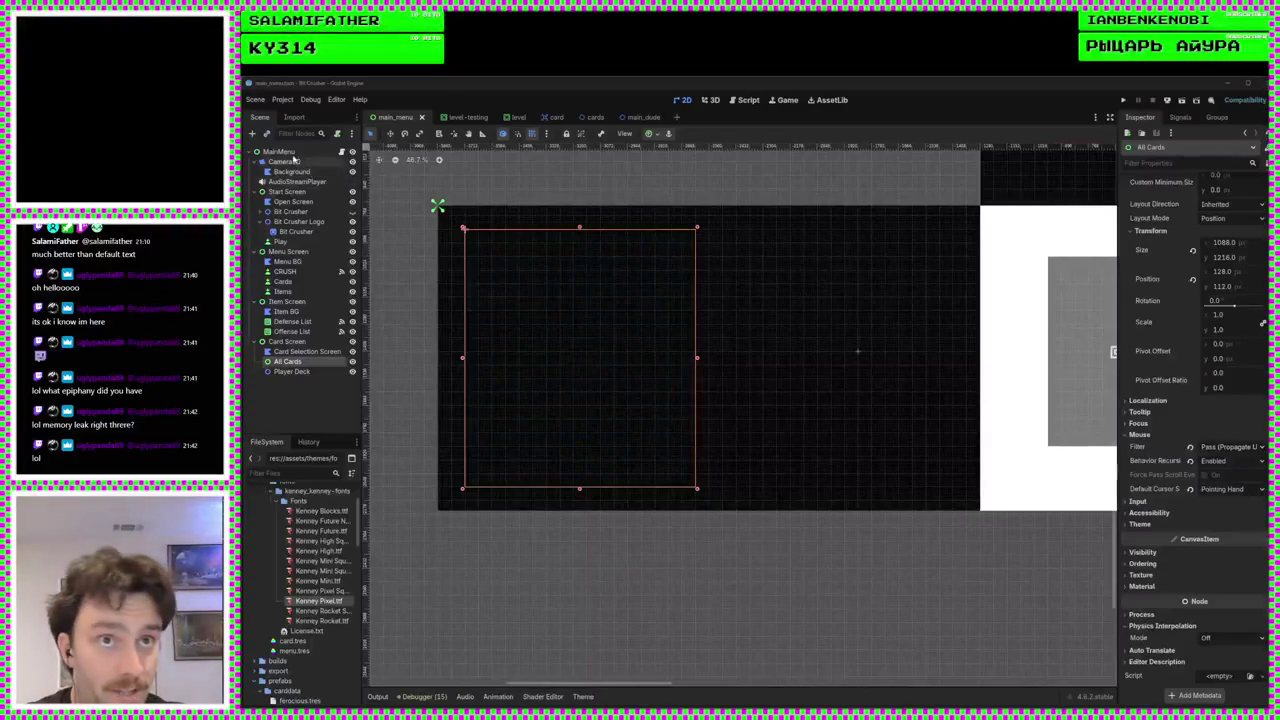
pyautogui.click(726, 229)
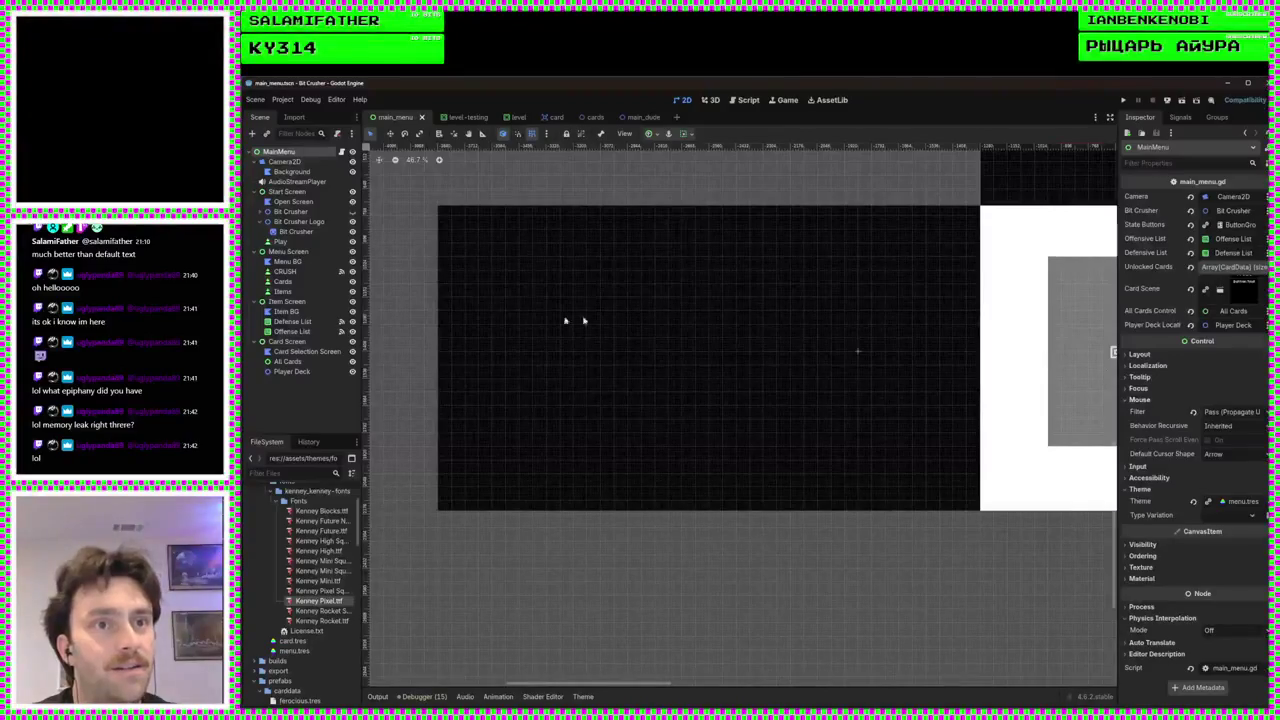
pyautogui.click(297, 343)
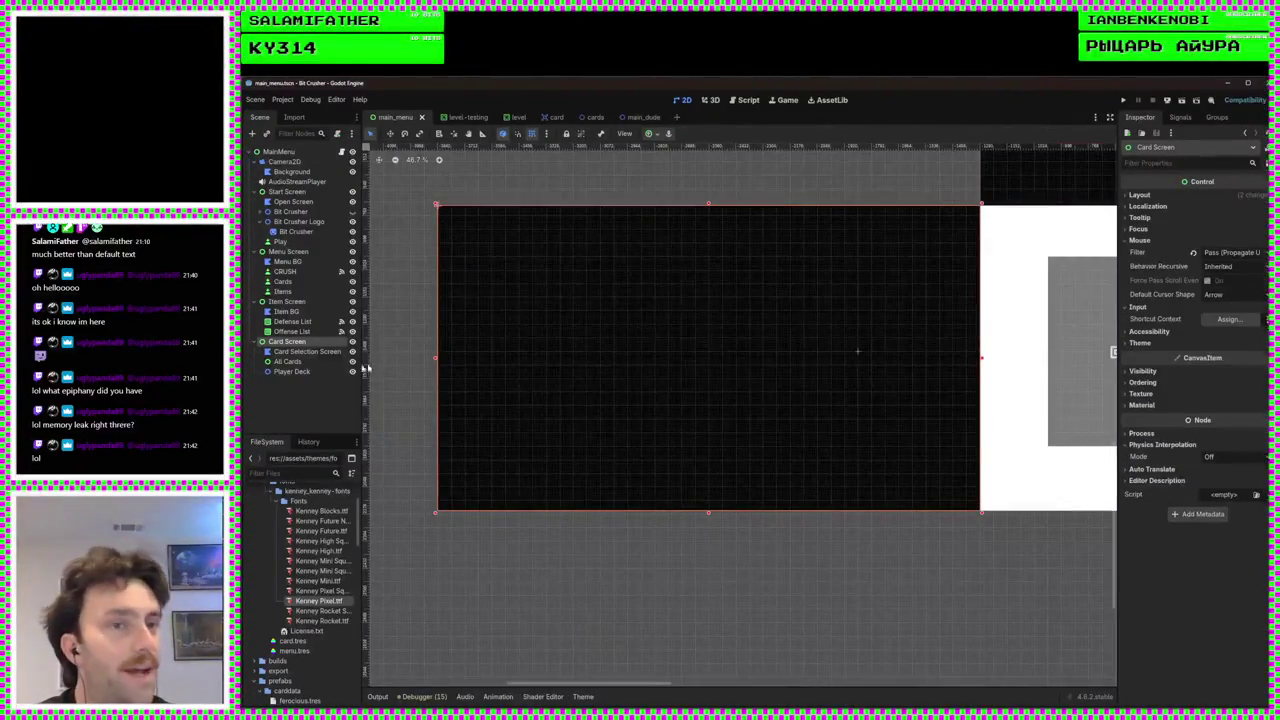
pyautogui.click(318, 362)
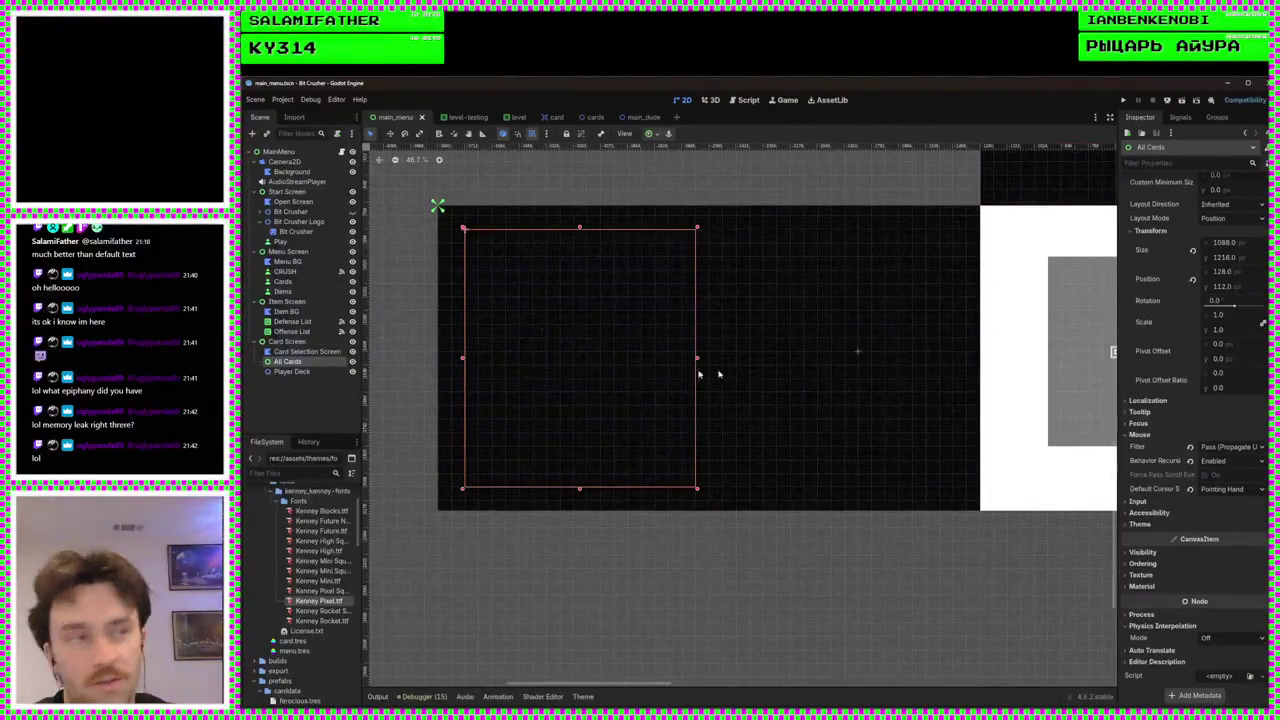
pyautogui.click(1124, 101)
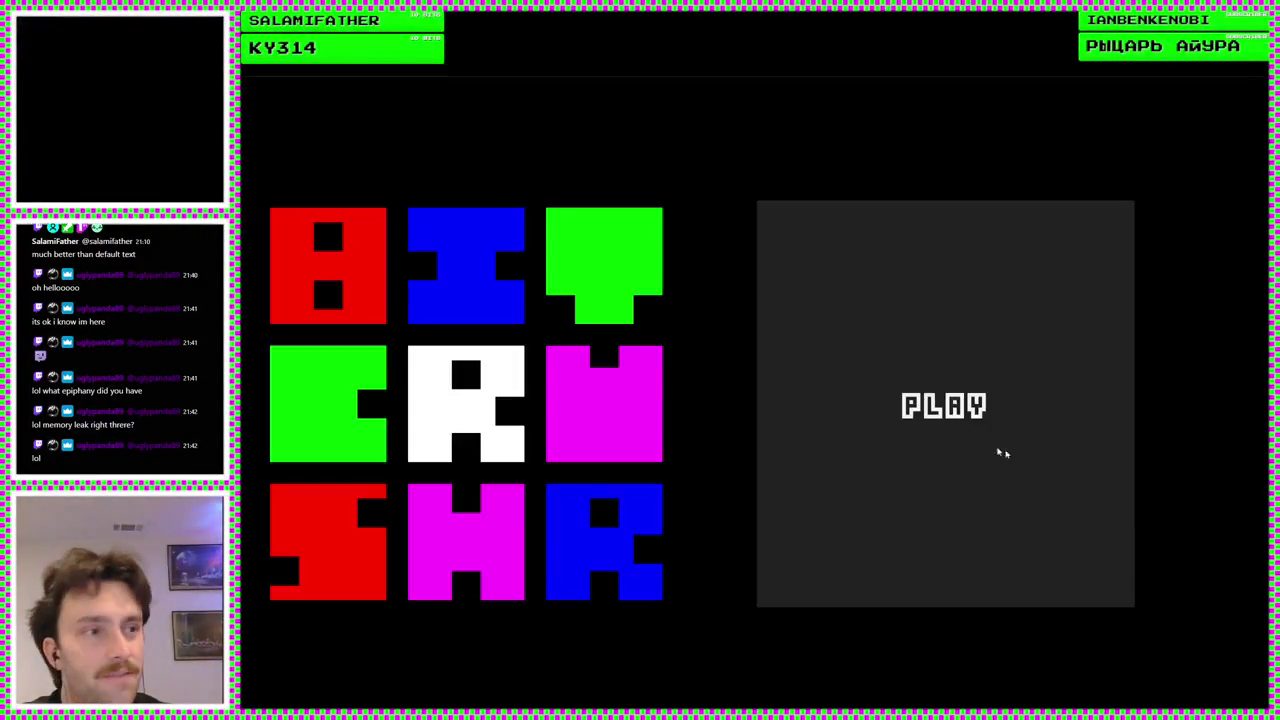
# Go from the title screen to the card collection, view card descriptions like Repulsed, then stop the game with F8
pyautogui.click(1000, 452)
pyautogui.click(563, 354)
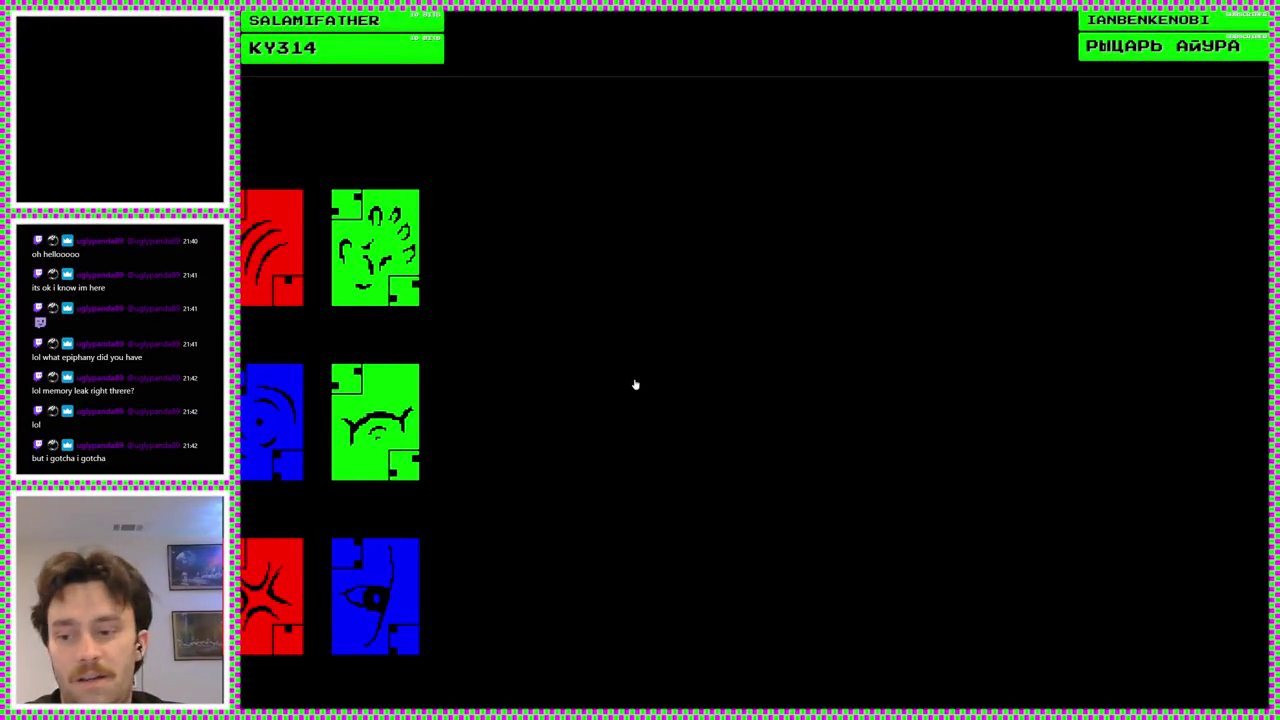
pyautogui.moveTo(377, 434)
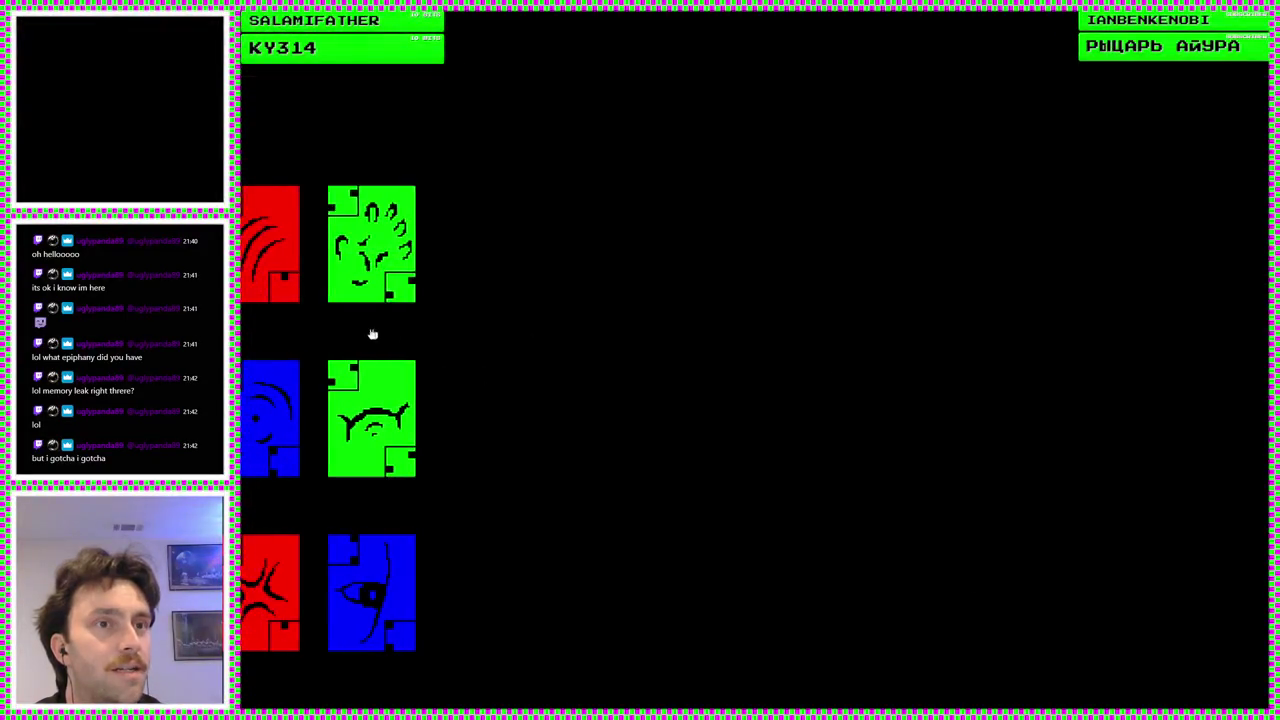
pyautogui.moveTo(375, 247)
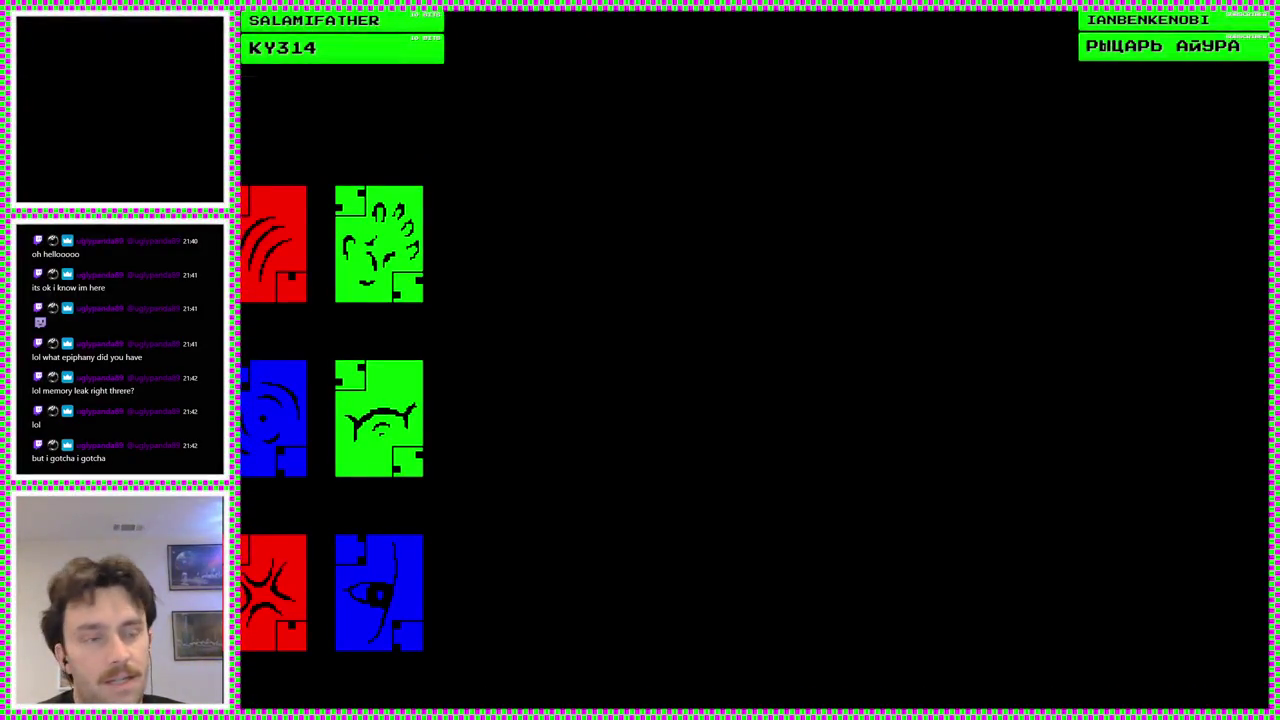
pyautogui.press('F8')
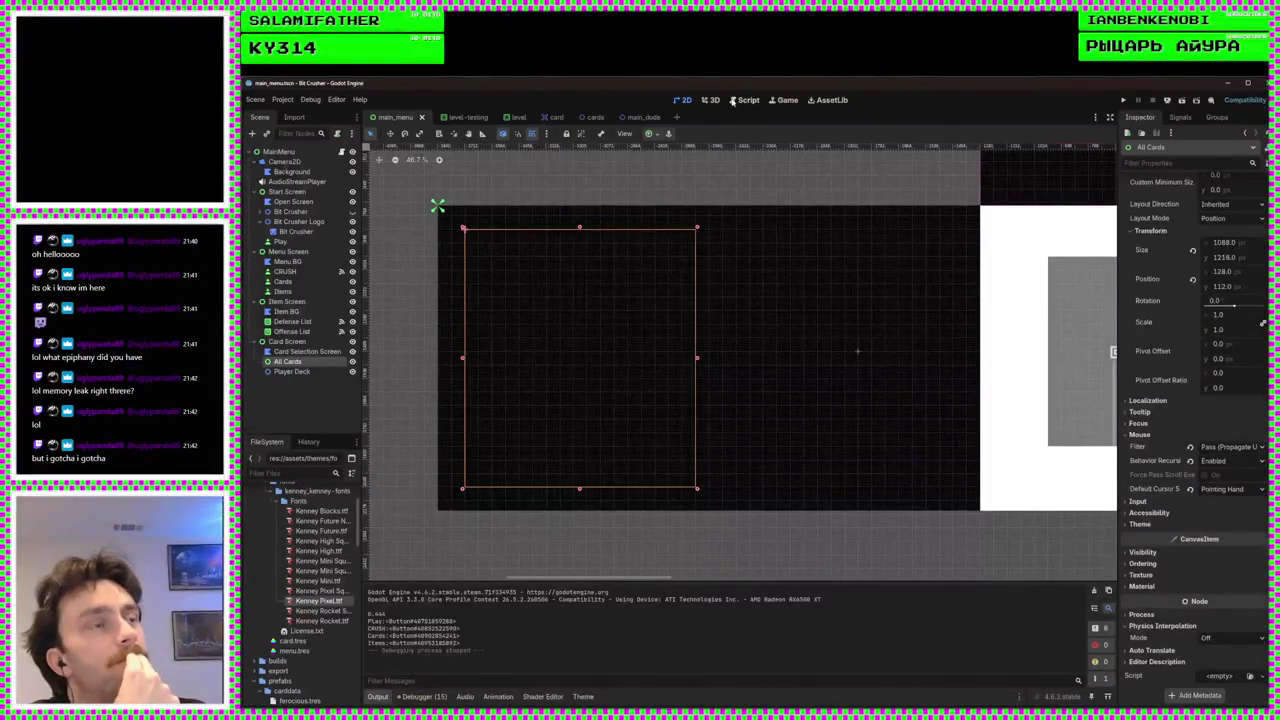
# Inspect the set_inspecting code in card.gd
pyautogui.click(745, 104)
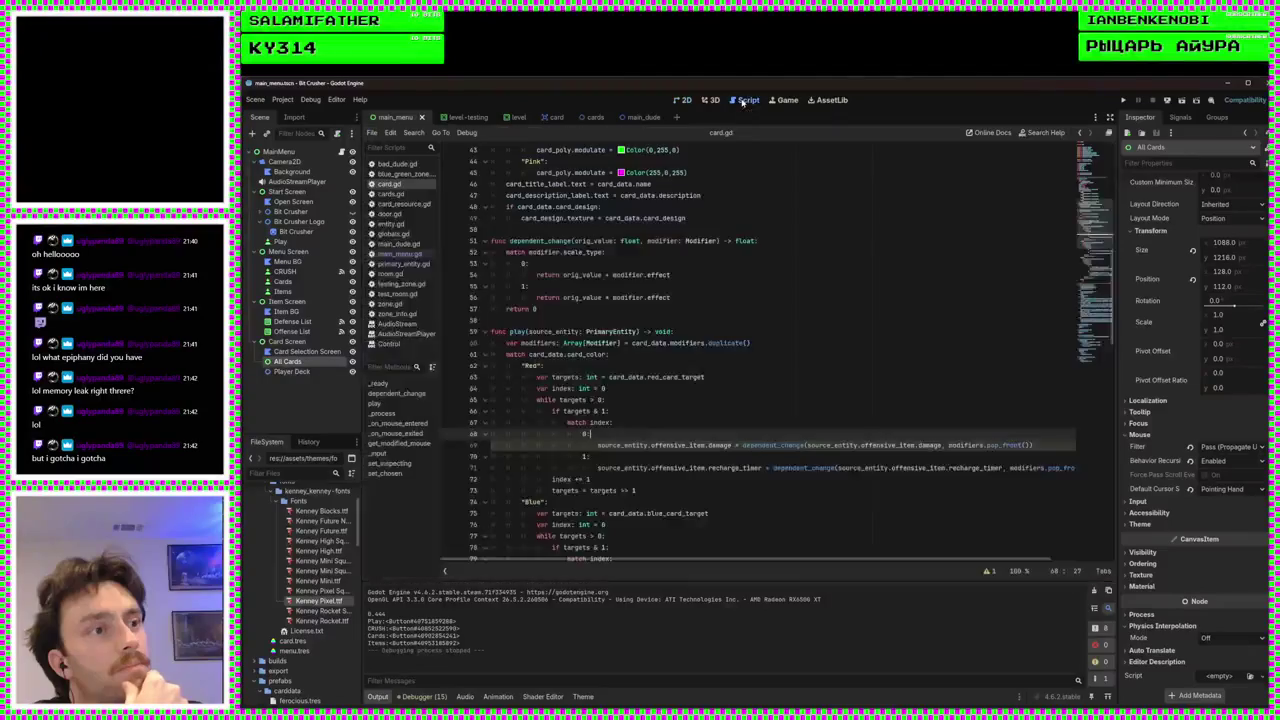
pyautogui.scroll(-10, 655, 347)
pyautogui.scroll(-5, 660, 421)
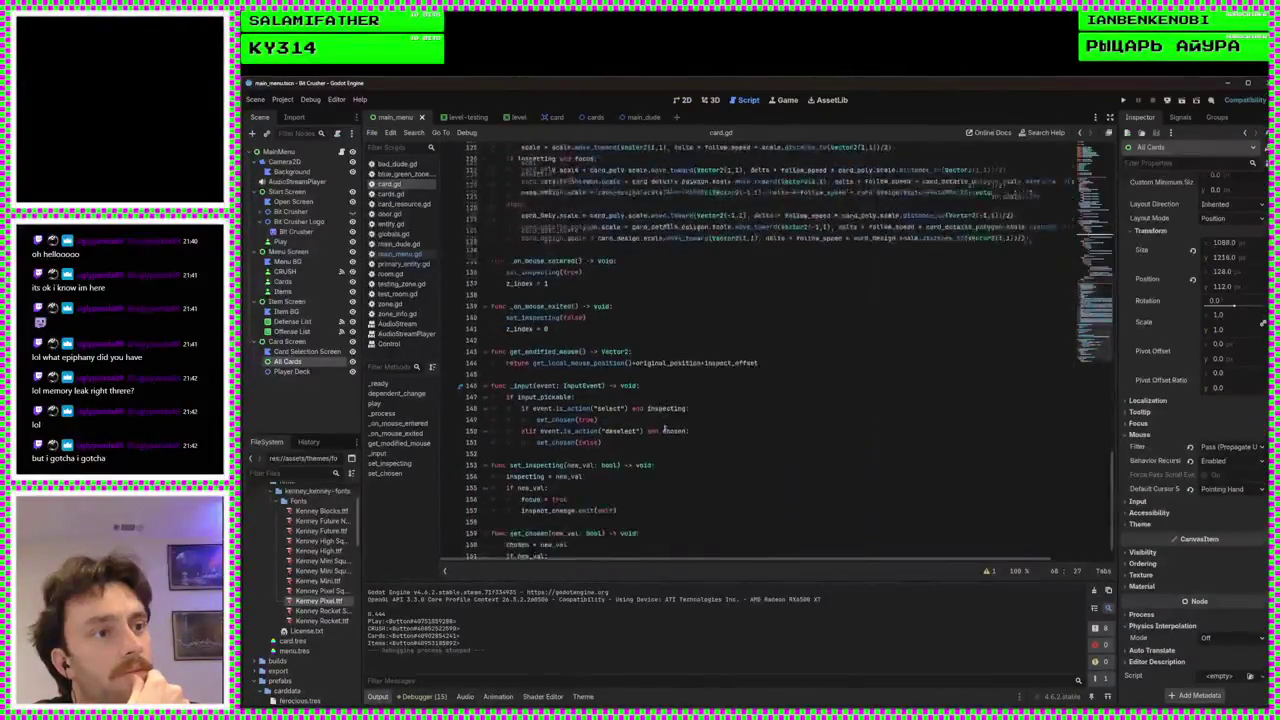
pyautogui.click(660, 470)
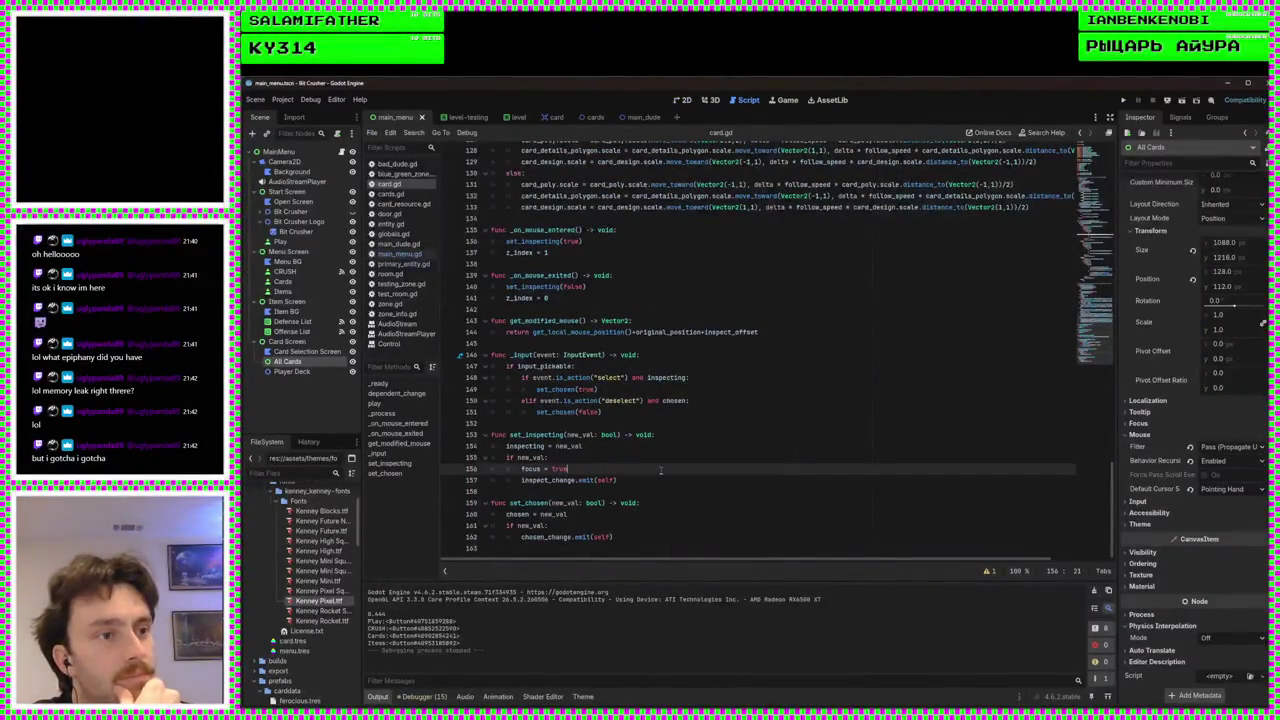
# Add a Globals.card line to _on_card_added in main_menu.gd, delete it, save, and show the cards scene
pyautogui.click(400, 254)
pyautogui.click(618, 456)
pyautogui.click(719, 469)
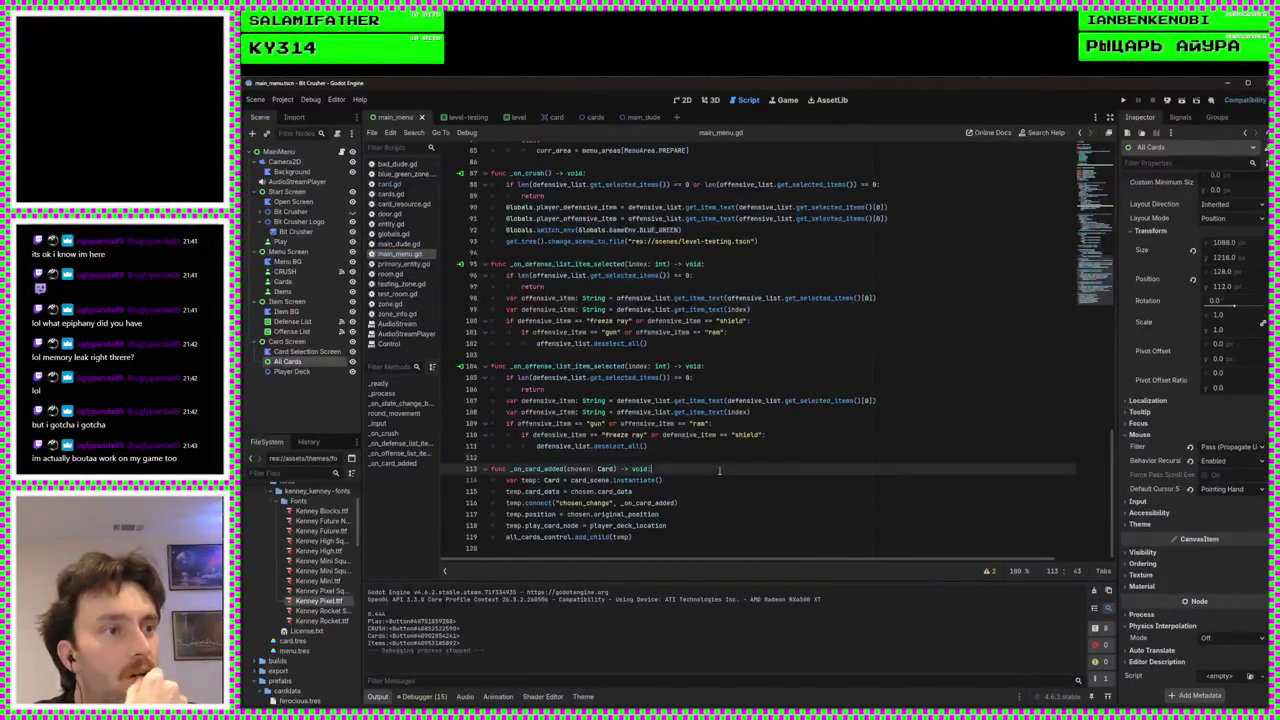
pyautogui.press('Return')
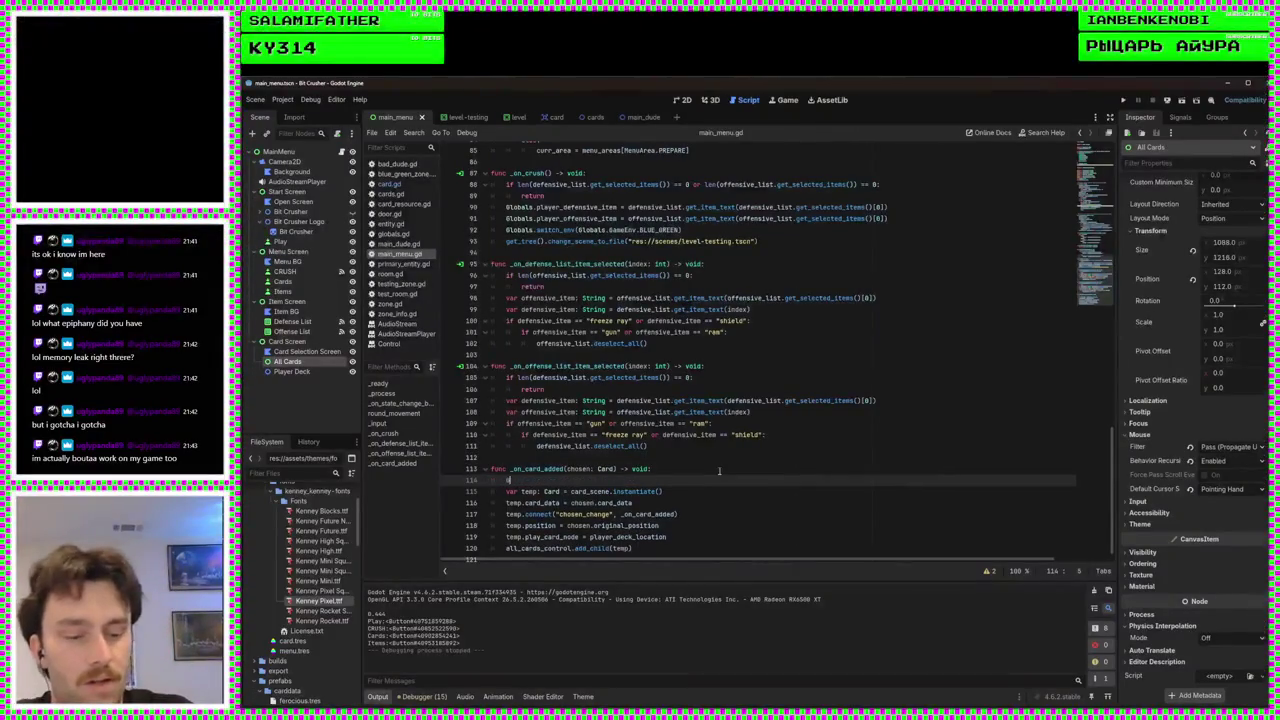
pyautogui.write('Globals')
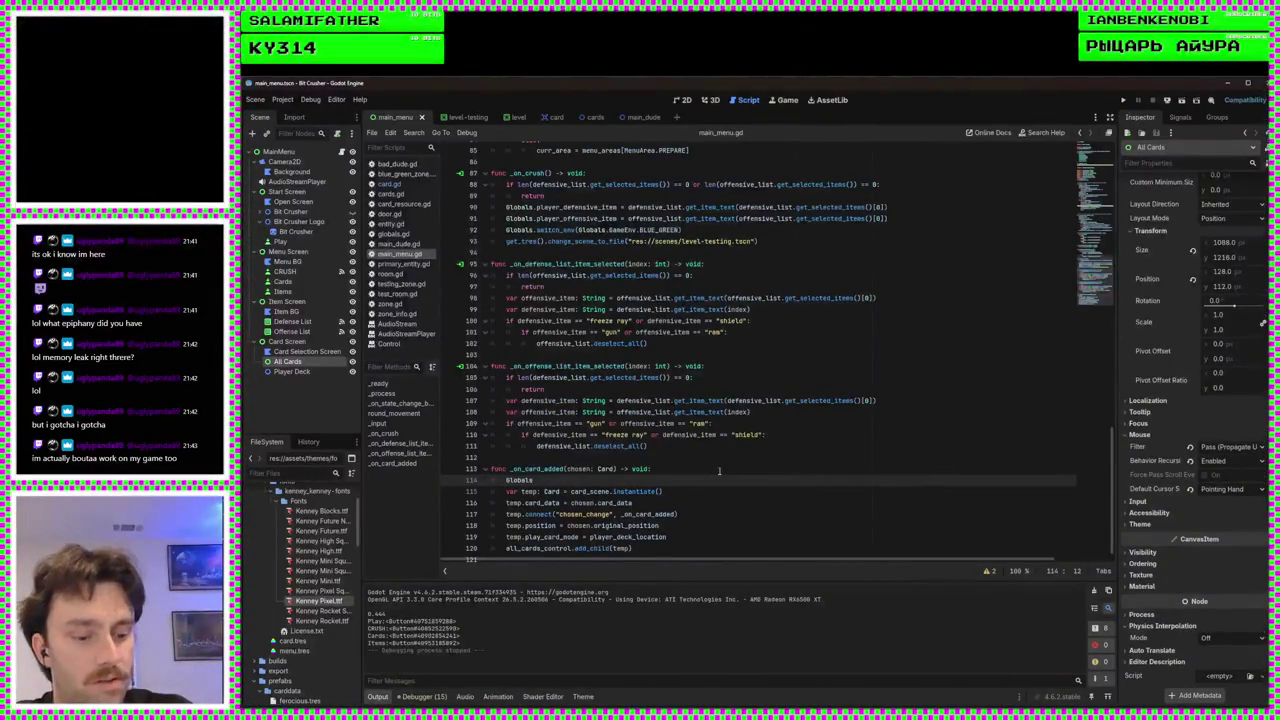
pyautogui.write('c')
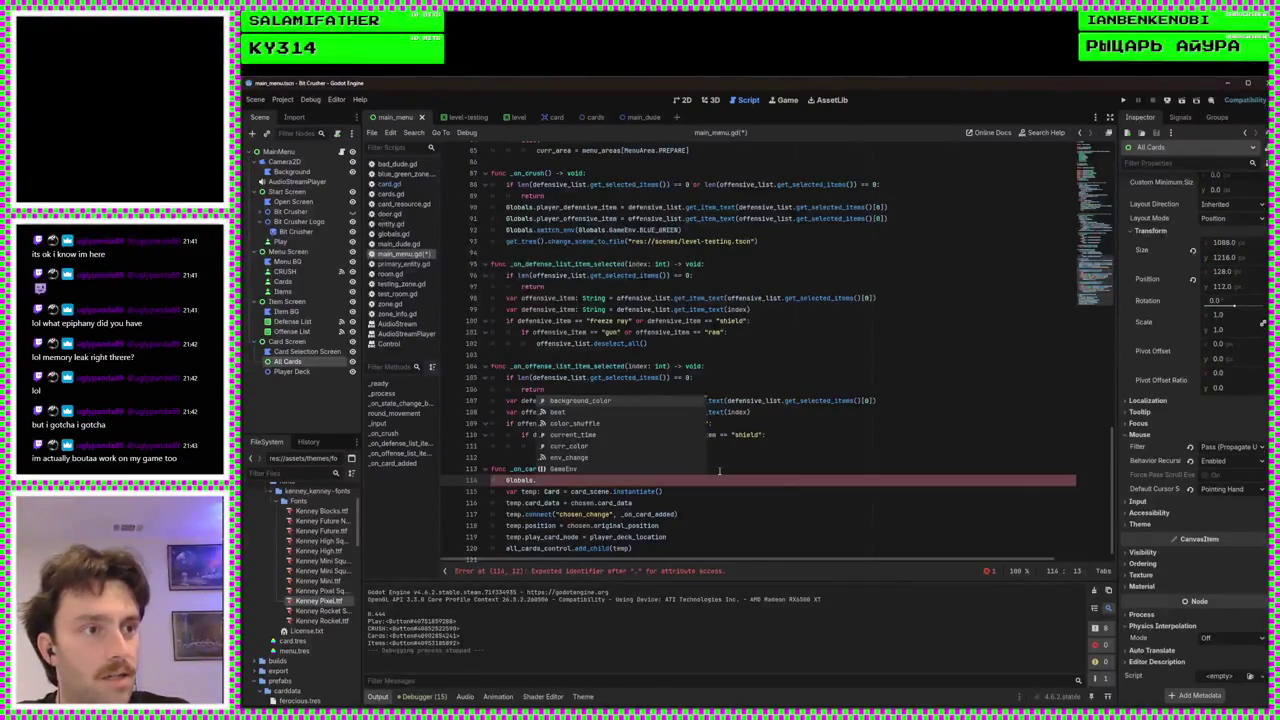
pyautogui.write('ard')
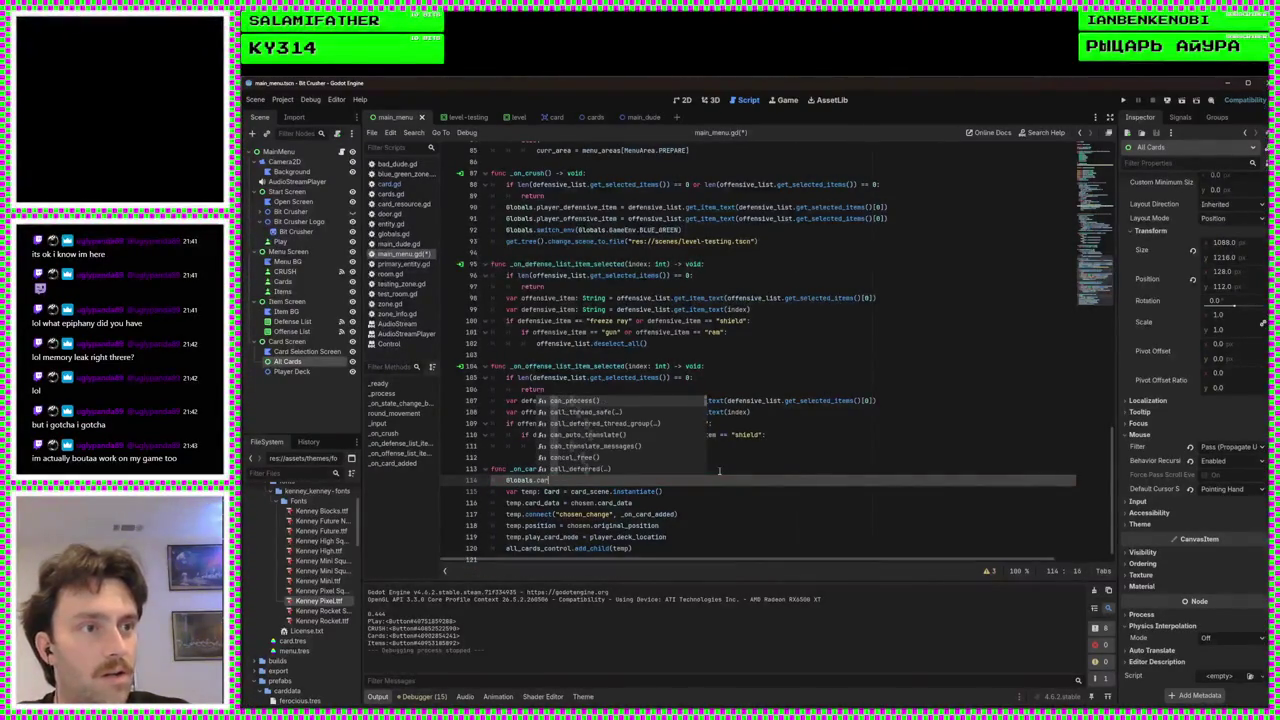
pyautogui.press('BackSpace')
pyautogui.press('BackSpace')
pyautogui.press('BackSpace')
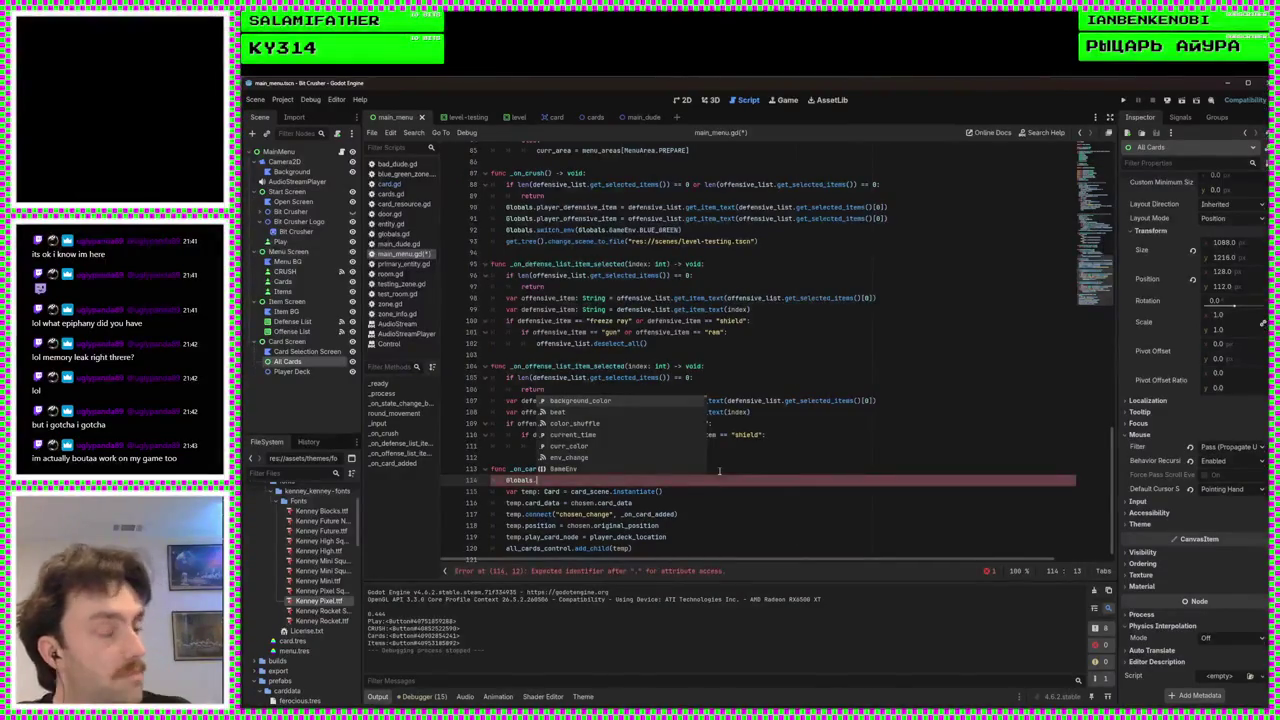
pyautogui.press('BackSpace')
pyautogui.press('BackSpace')
pyautogui.press('BackSpace')
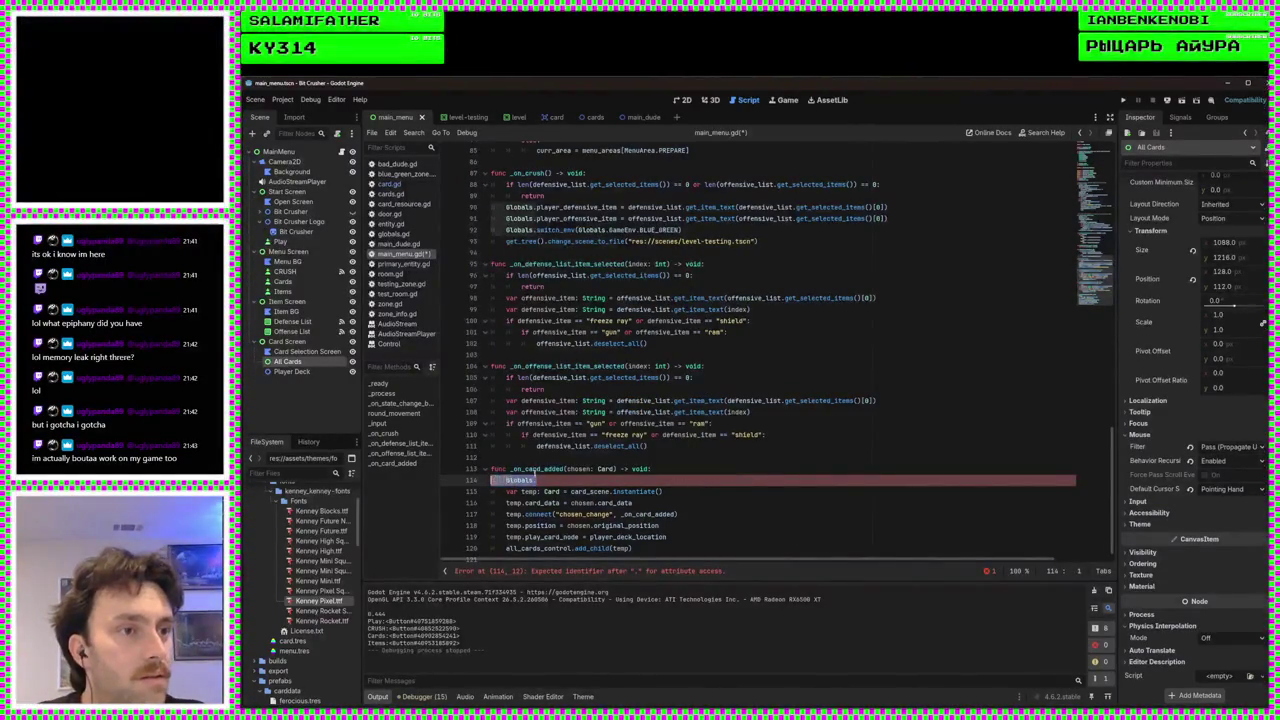
pyautogui.hotkey('ctrl', 's')
pyautogui.click(591, 117)
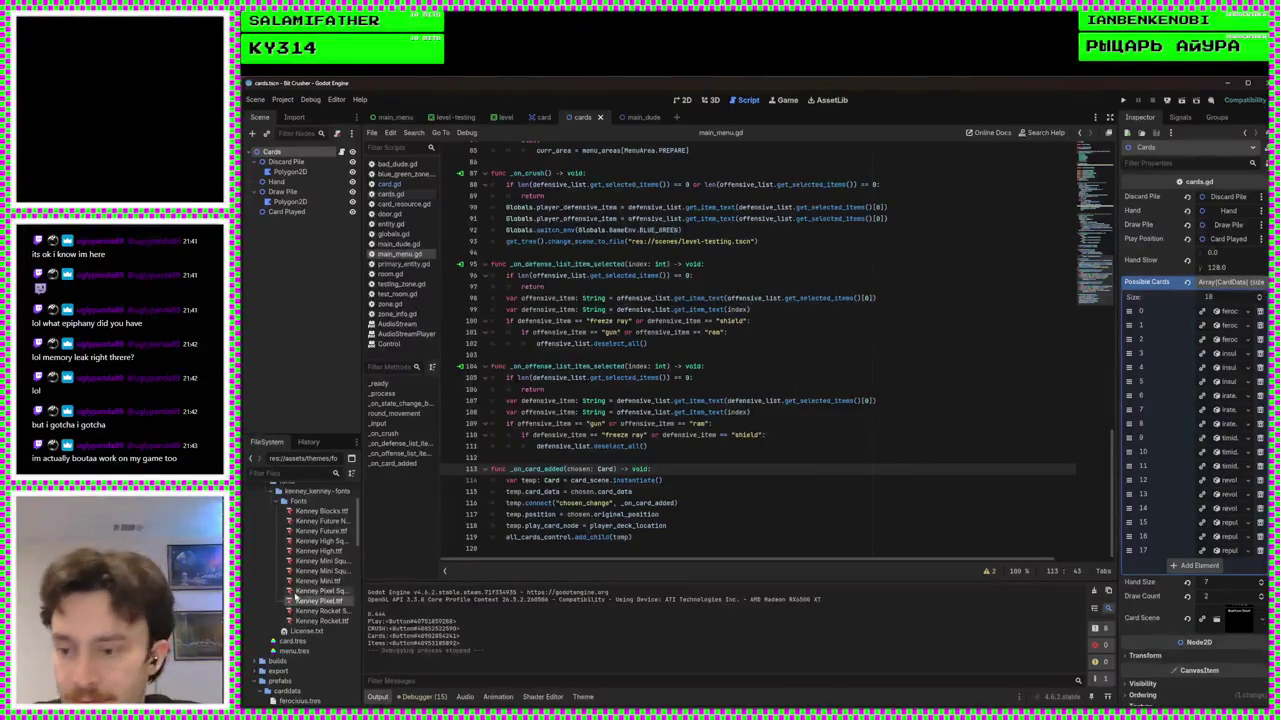
pyautogui.scroll(-3, 298, 600)
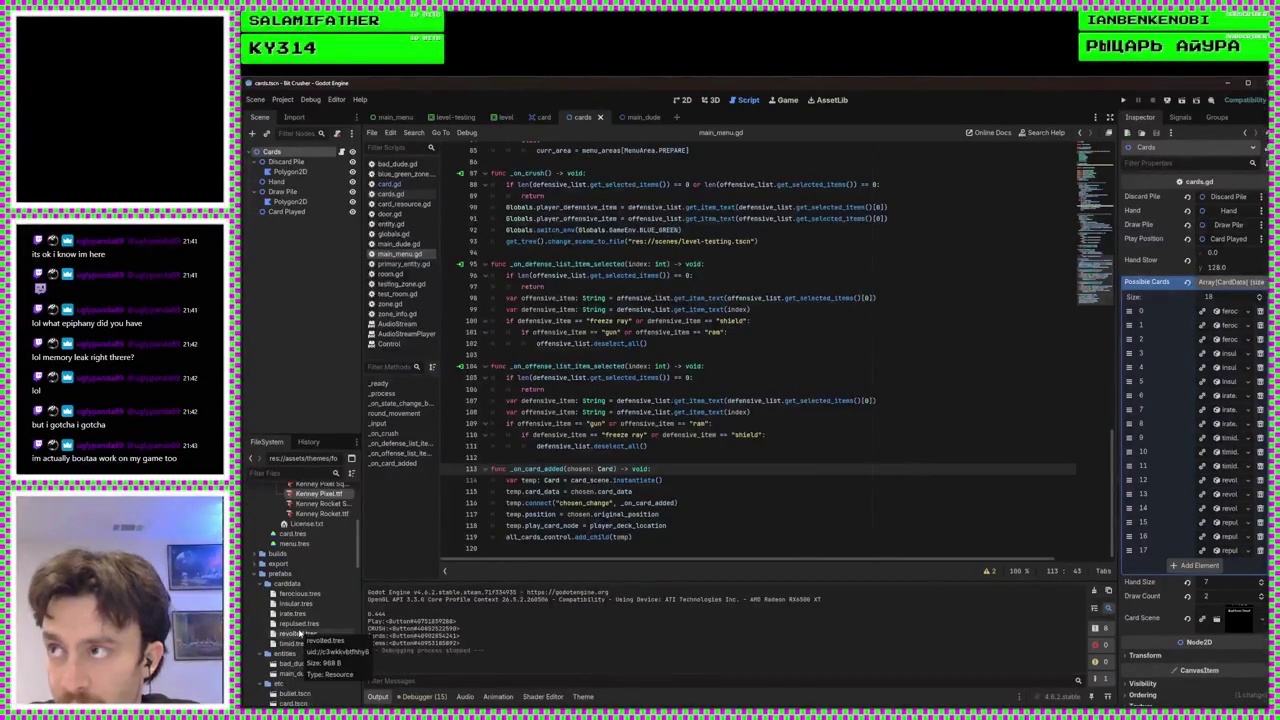
pyautogui.scroll(3, 298, 633)
pyautogui.click(278, 581)
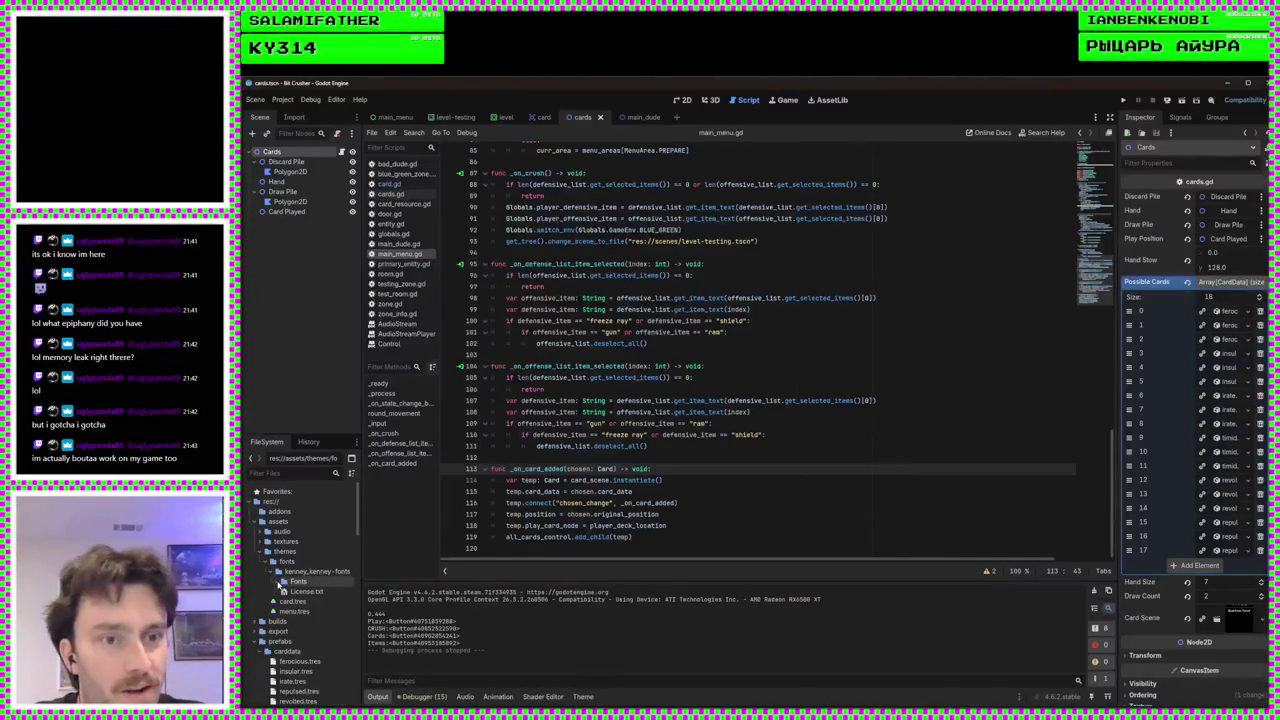
pyautogui.click(278, 571)
pyautogui.click(268, 551)
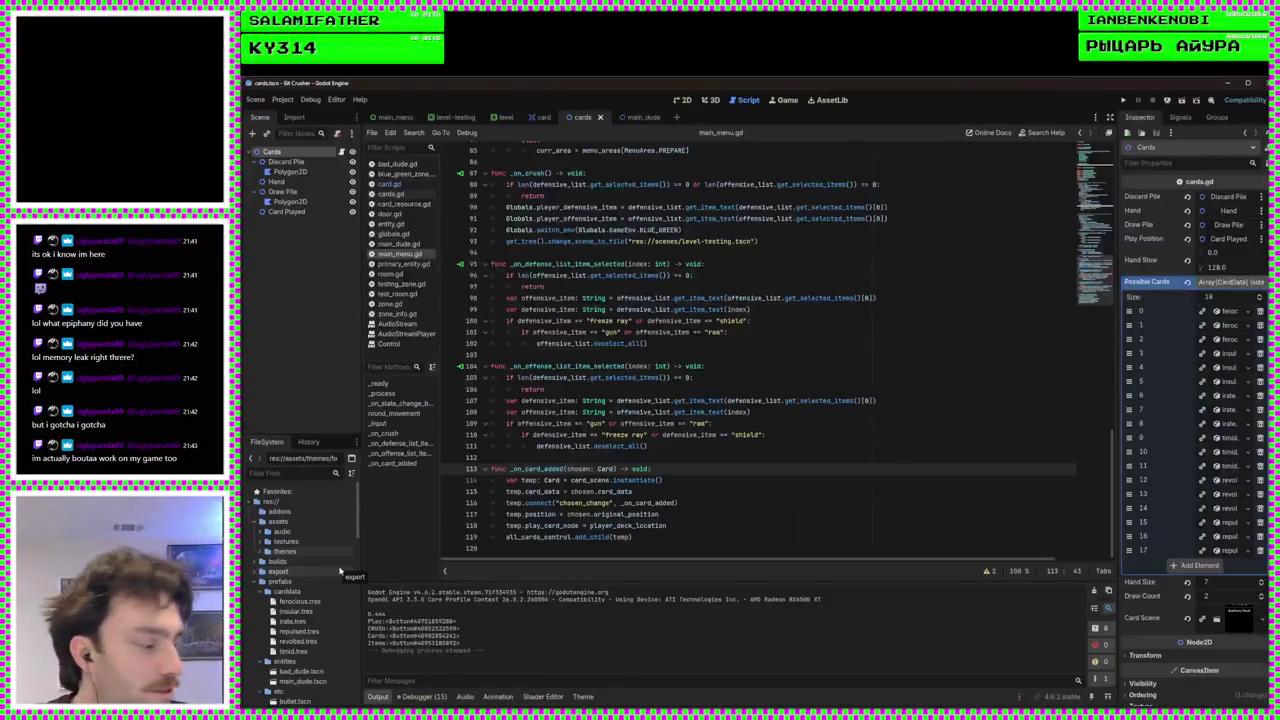
pyautogui.click(634, 457)
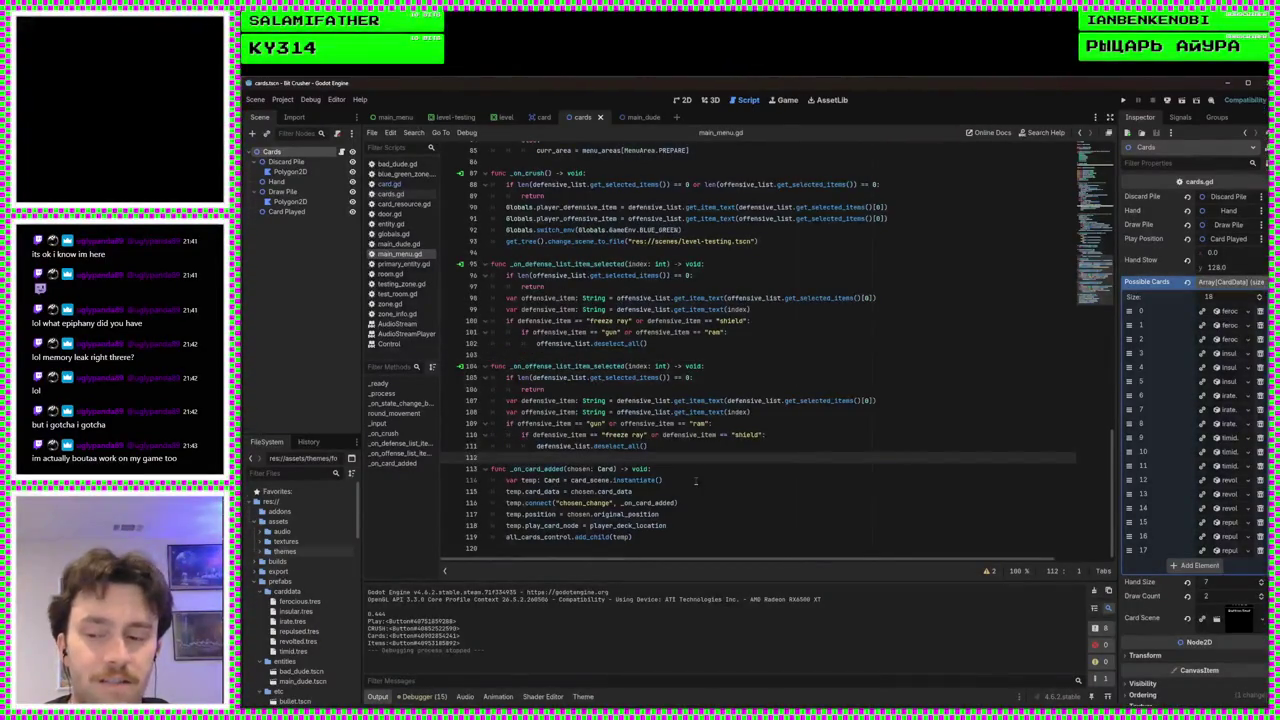
pyautogui.scroll(-5, 300, 590)
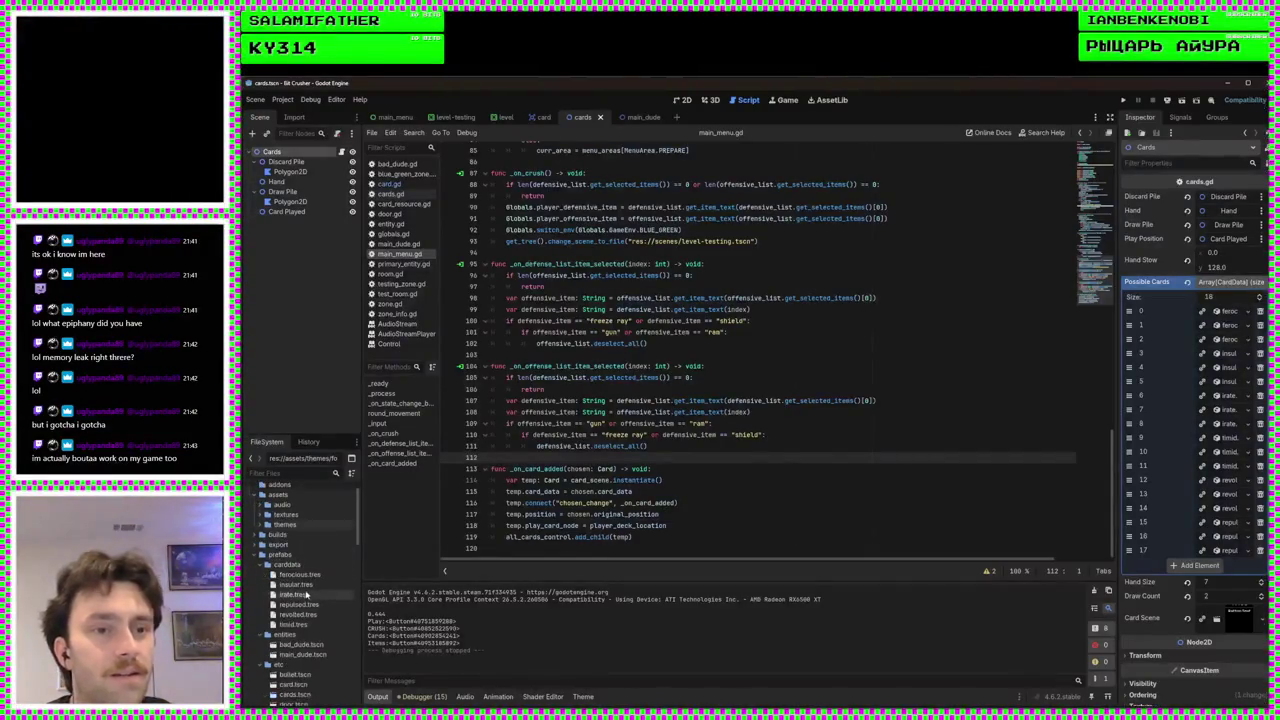
pyautogui.scroll(2, 307, 594)
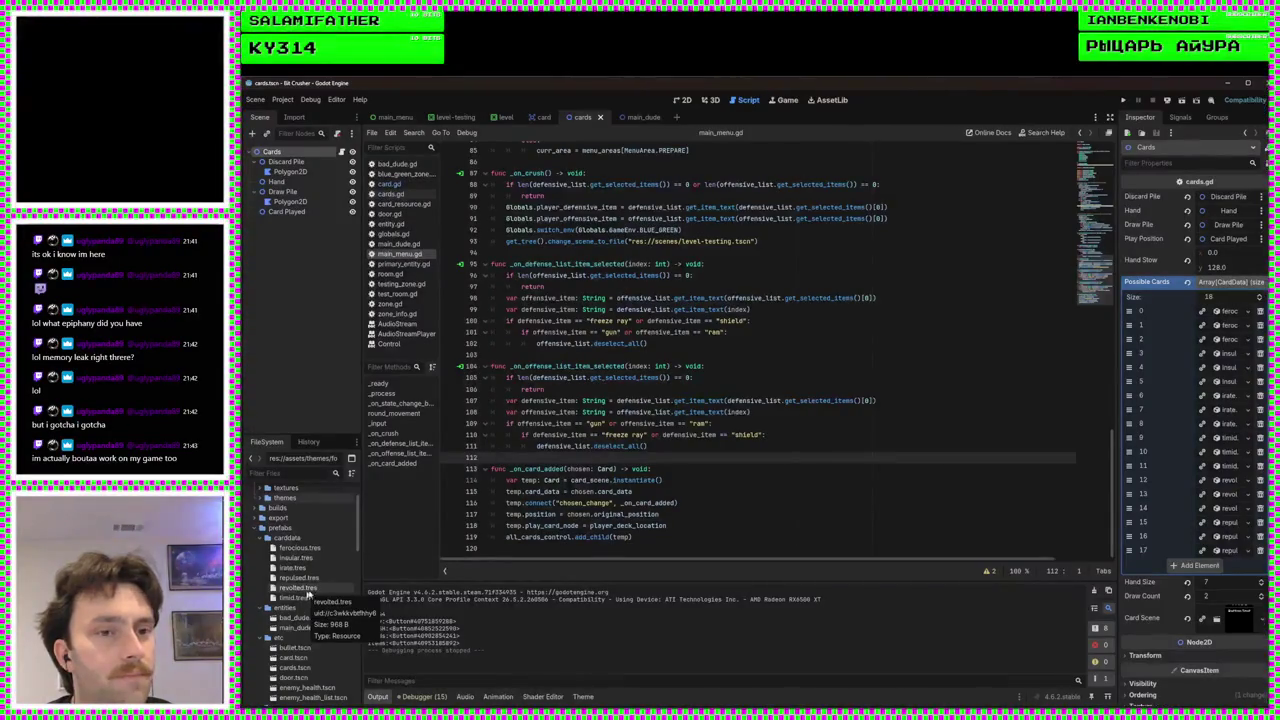
pyautogui.scroll(-5, 297, 630)
pyautogui.scroll(-4, 297, 632)
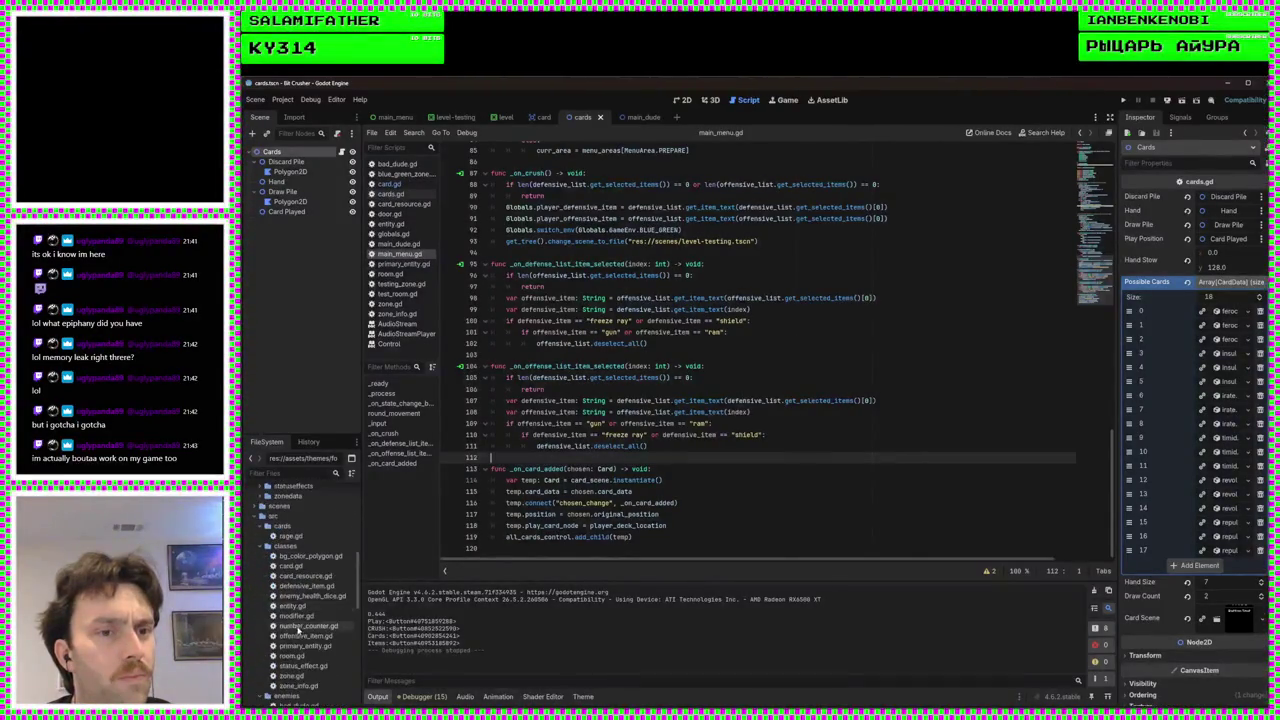
# Add 'var played_deck: Array[CardData]' below player_offensive_item in globals.gd and save it
pyautogui.scroll(-8, 310, 607)
pyautogui.scroll(-1, 308, 607)
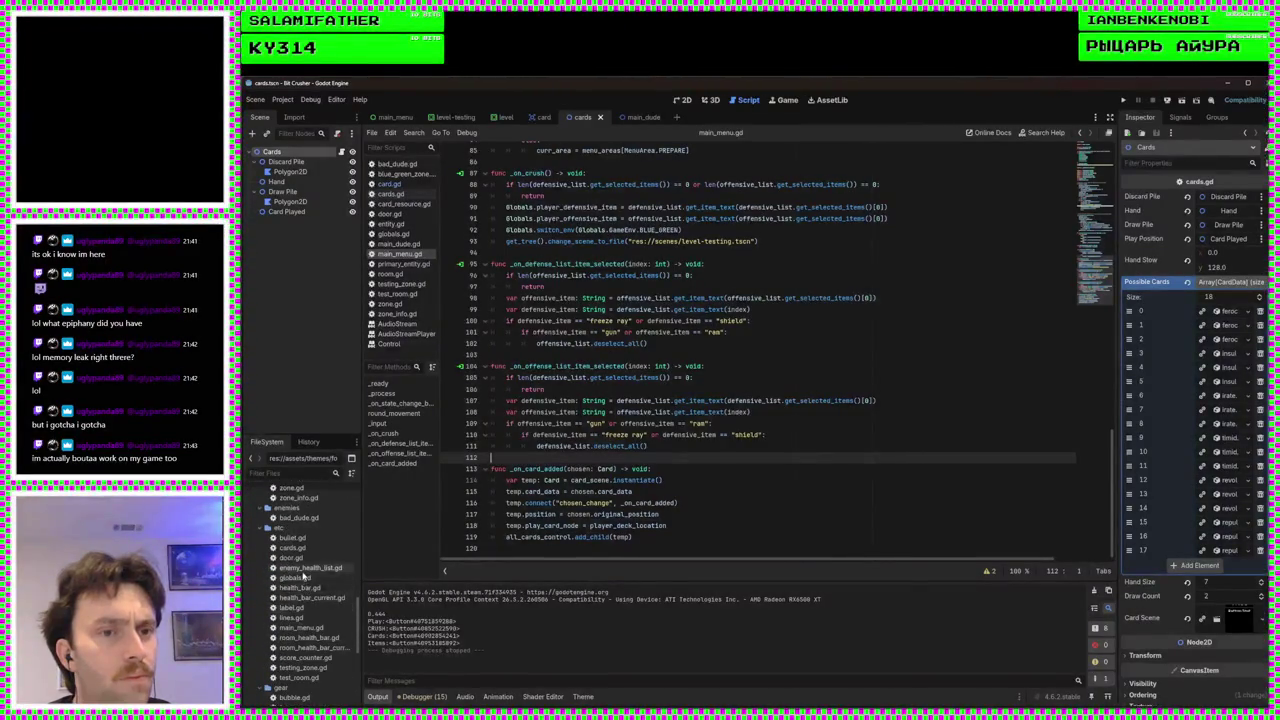
pyautogui.doubleClick(295, 577)
pyautogui.scroll(5, 757, 389)
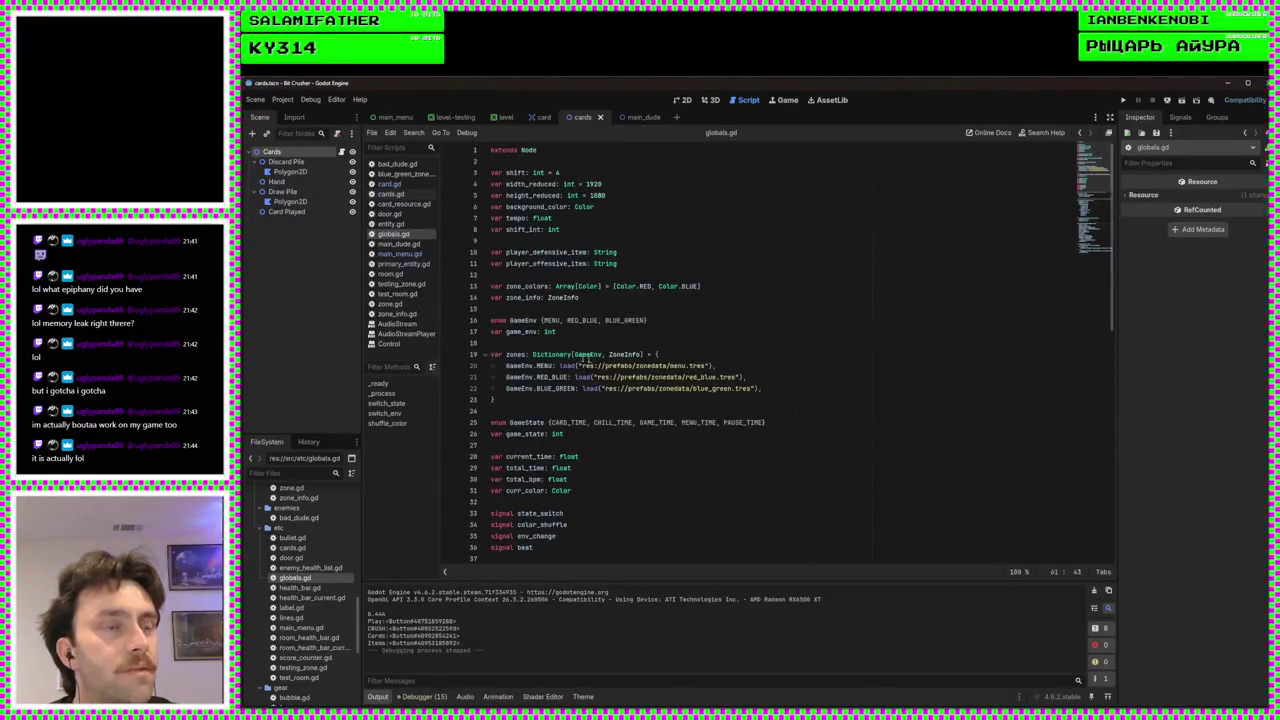
pyautogui.click(641, 263)
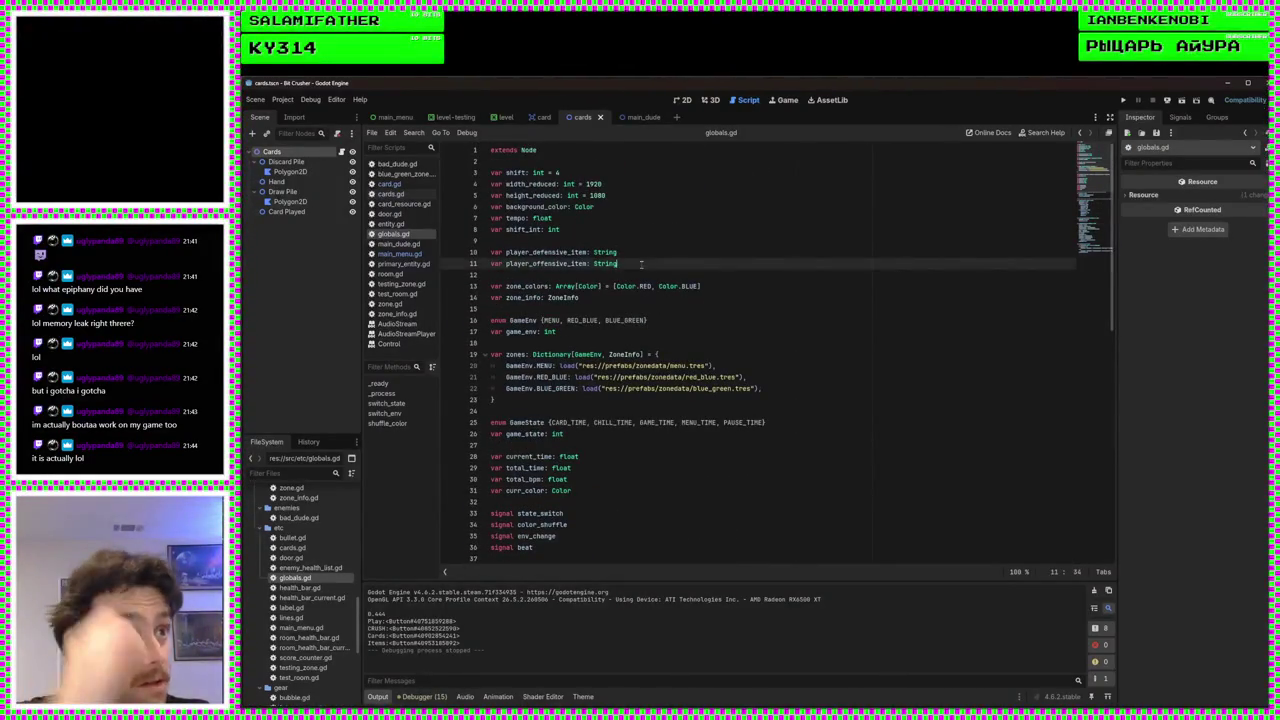
pyautogui.press('Return')
pyautogui.write('var played_deck: ')
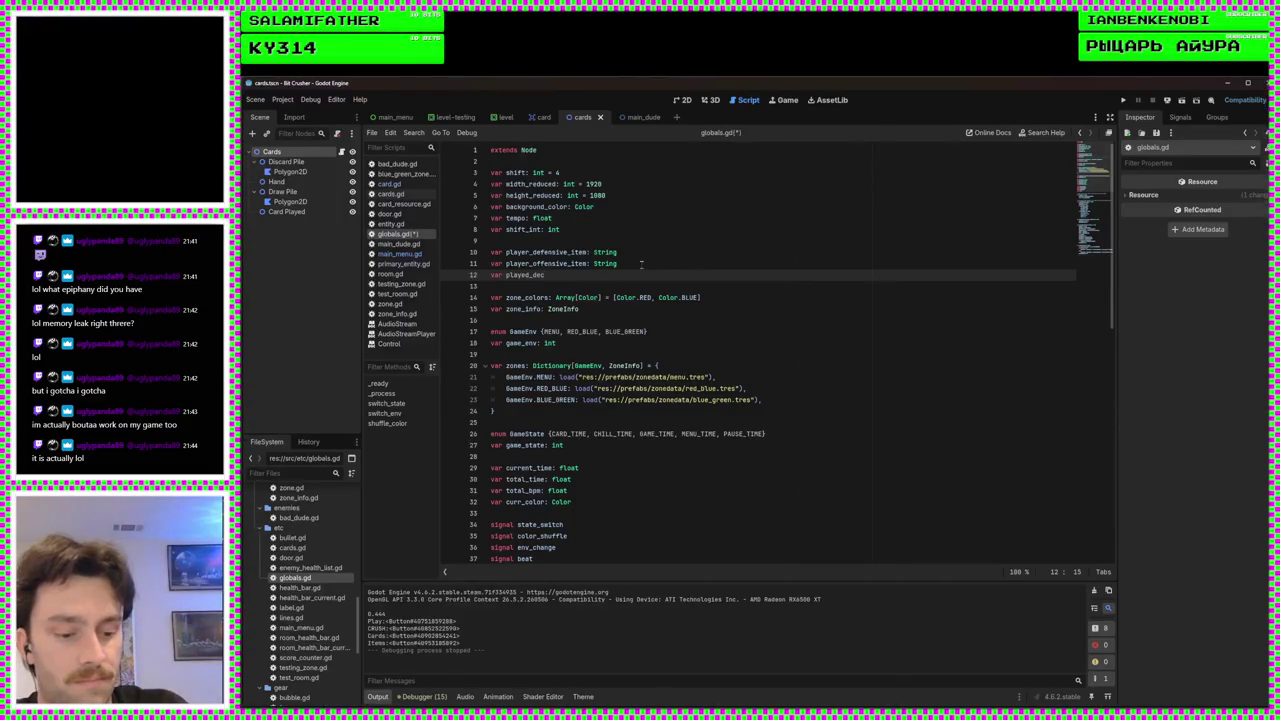
pyautogui.write('Arr')
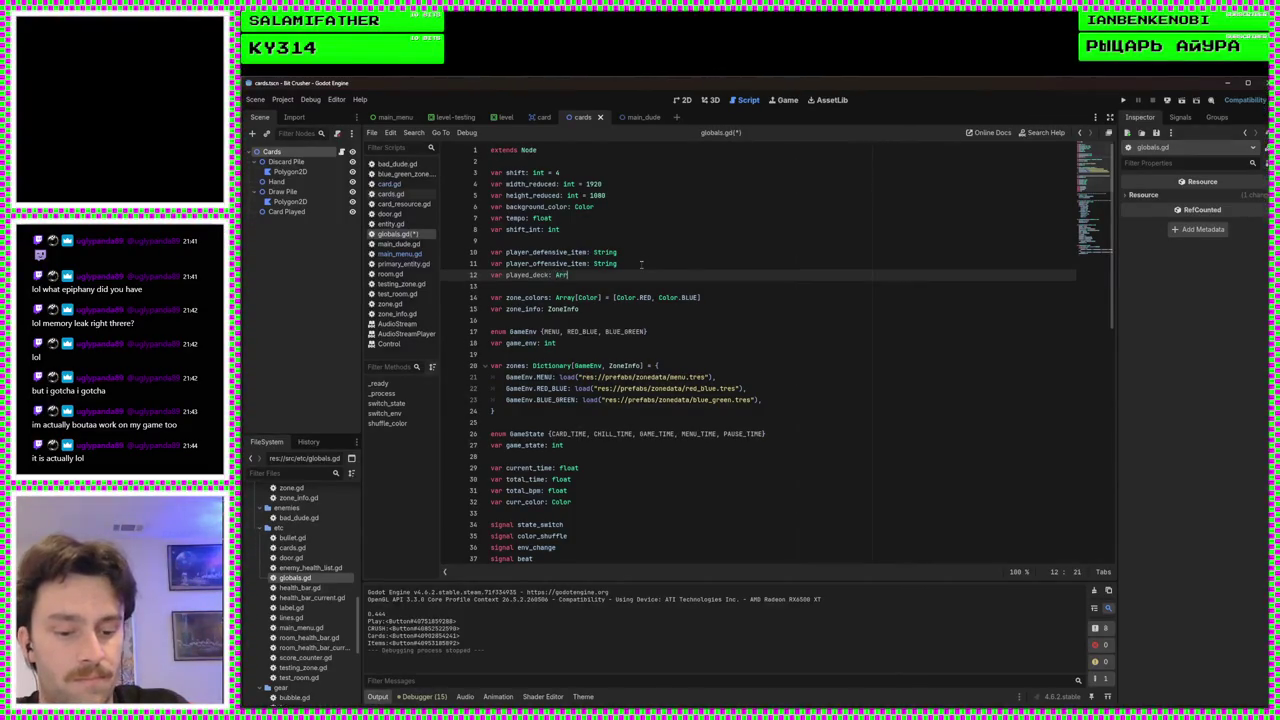
pyautogui.write('ay[CardData]')
pyautogui.hotkey('ctrl', 's')
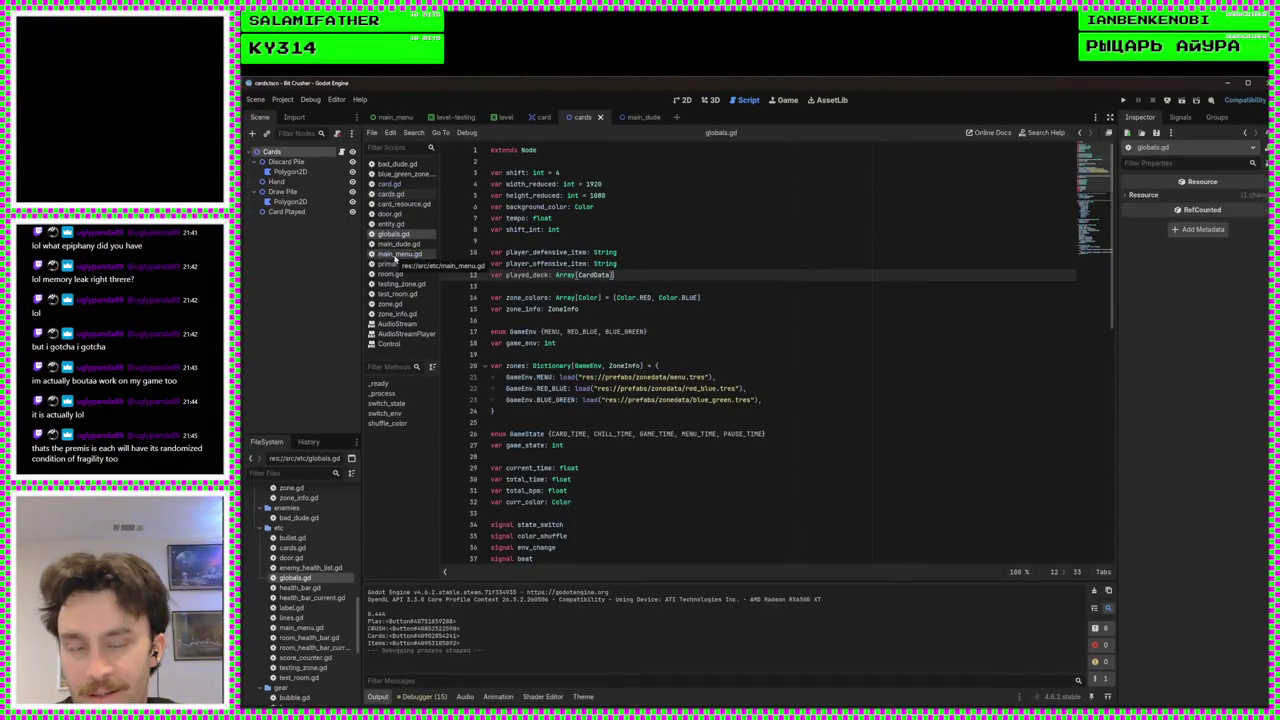
pyautogui.click(396, 254)
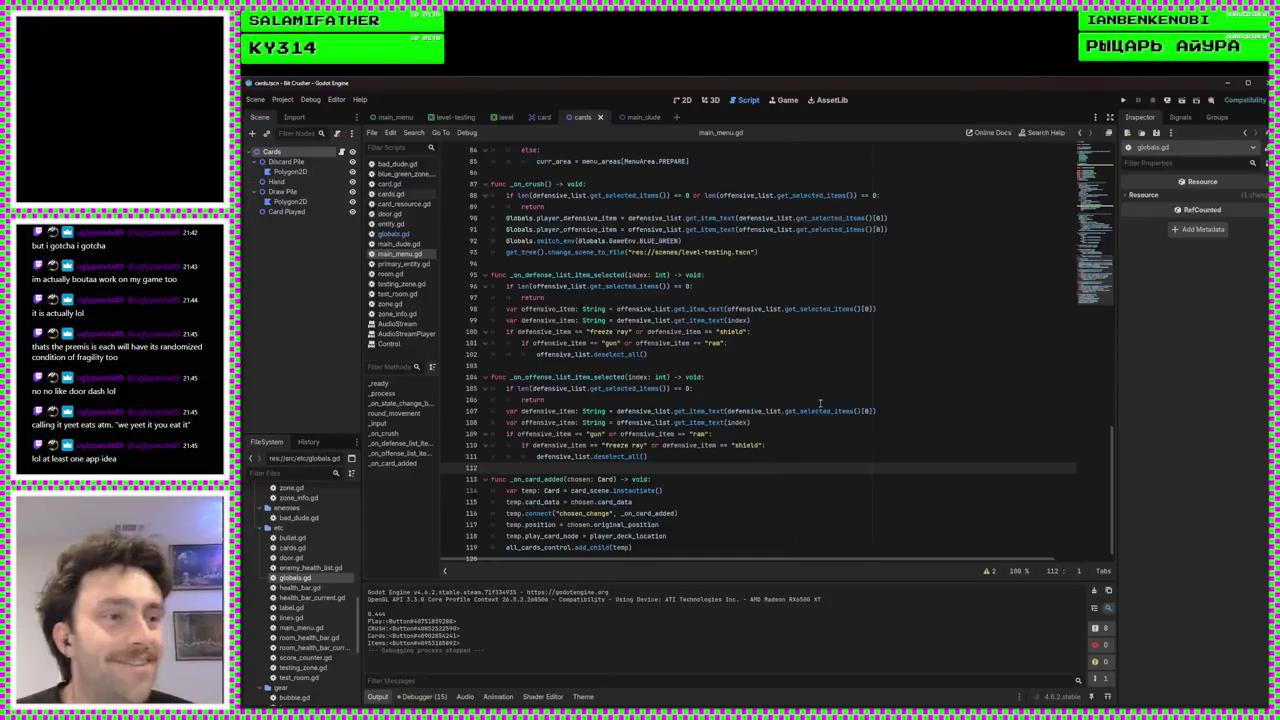
# Rename the globals.gd variable played_deck to player_deck
pyautogui.scroll(-1, 738, 487)
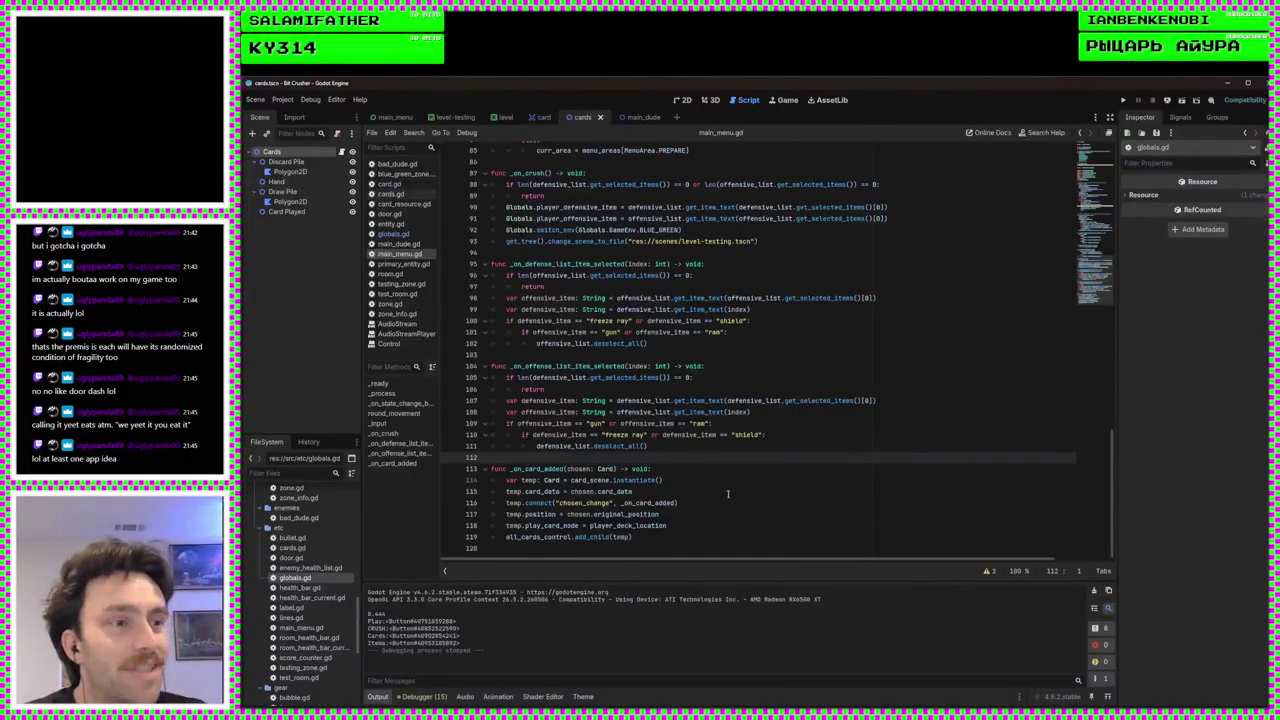
pyautogui.click(679, 470)
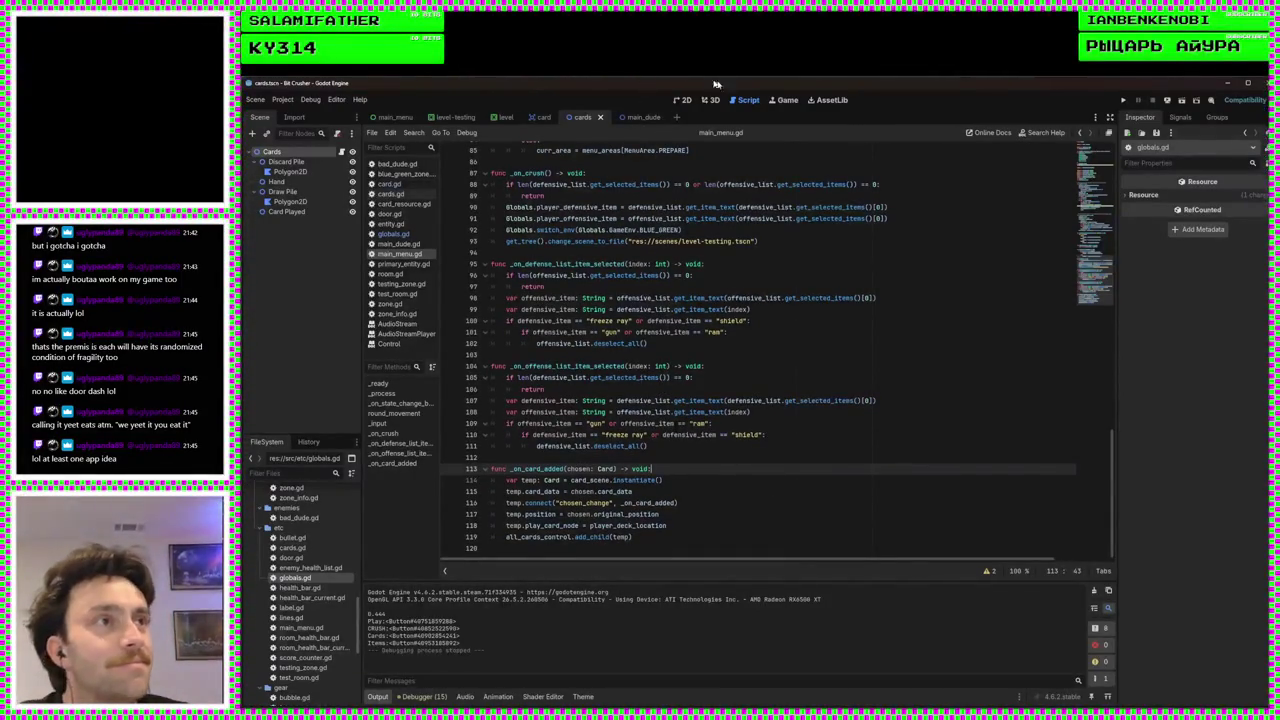
pyautogui.click(407, 231)
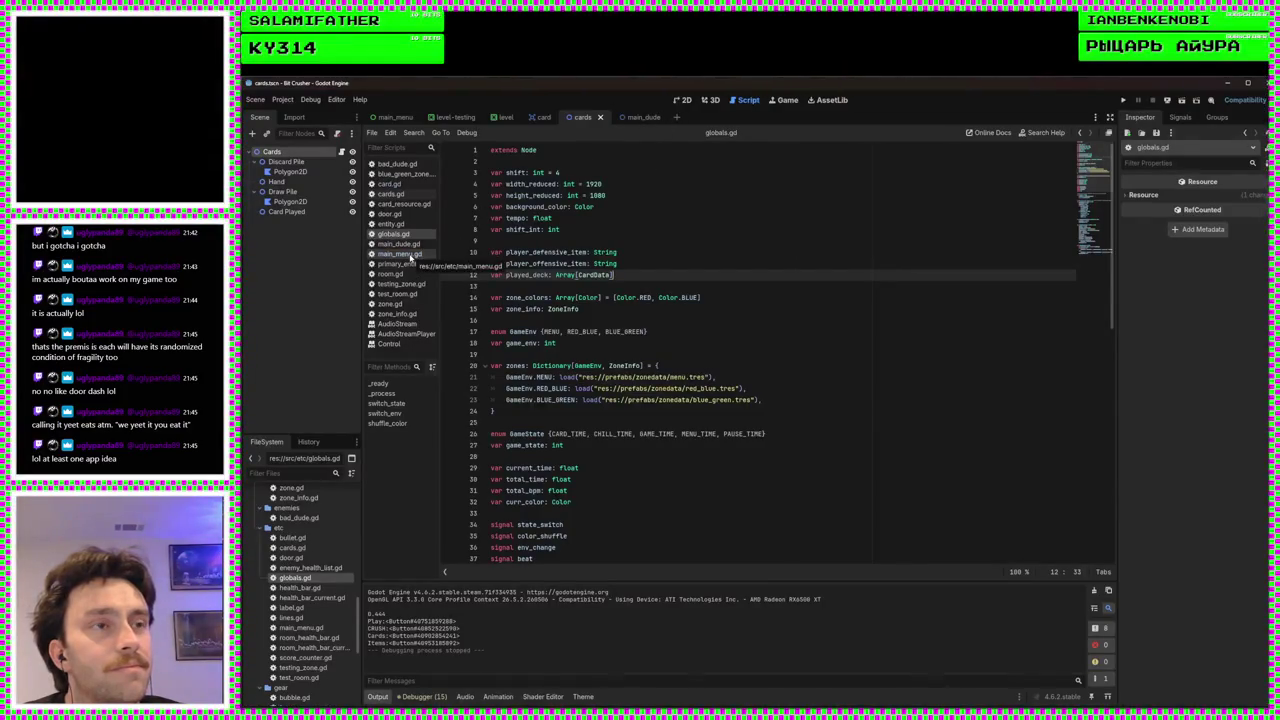
pyautogui.click(529, 274)
pyautogui.press('BackSpace')
pyautogui.write('r')
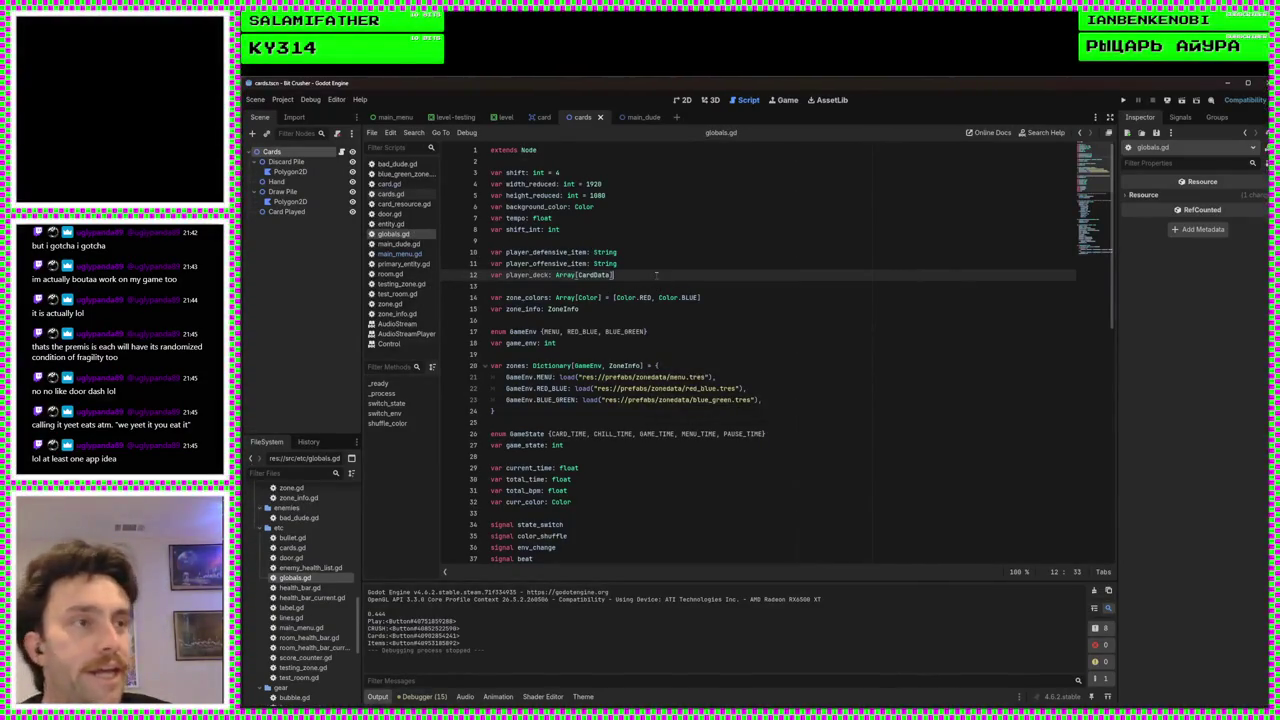
pyautogui.click(399, 253)
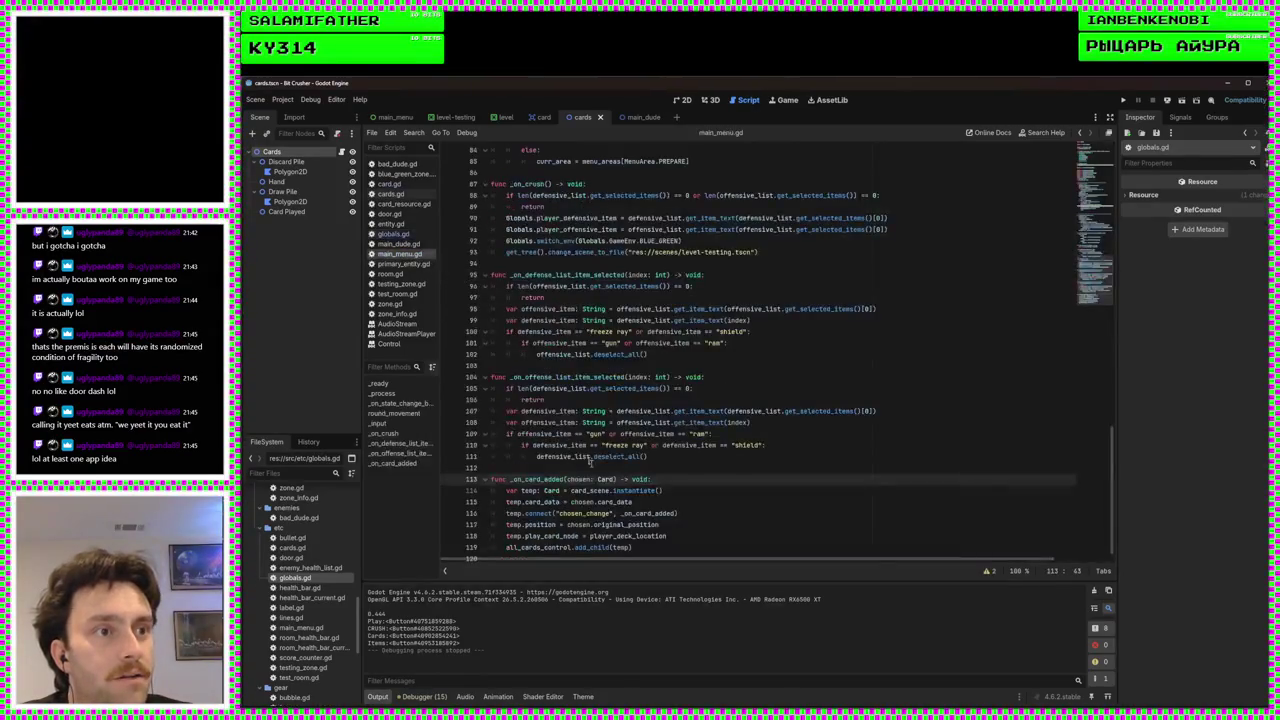
# Add Globals.player_deck.append(chosen) as the first line of _on_card_added and save
pyautogui.press('Return')
pyautogui.write('Gl')
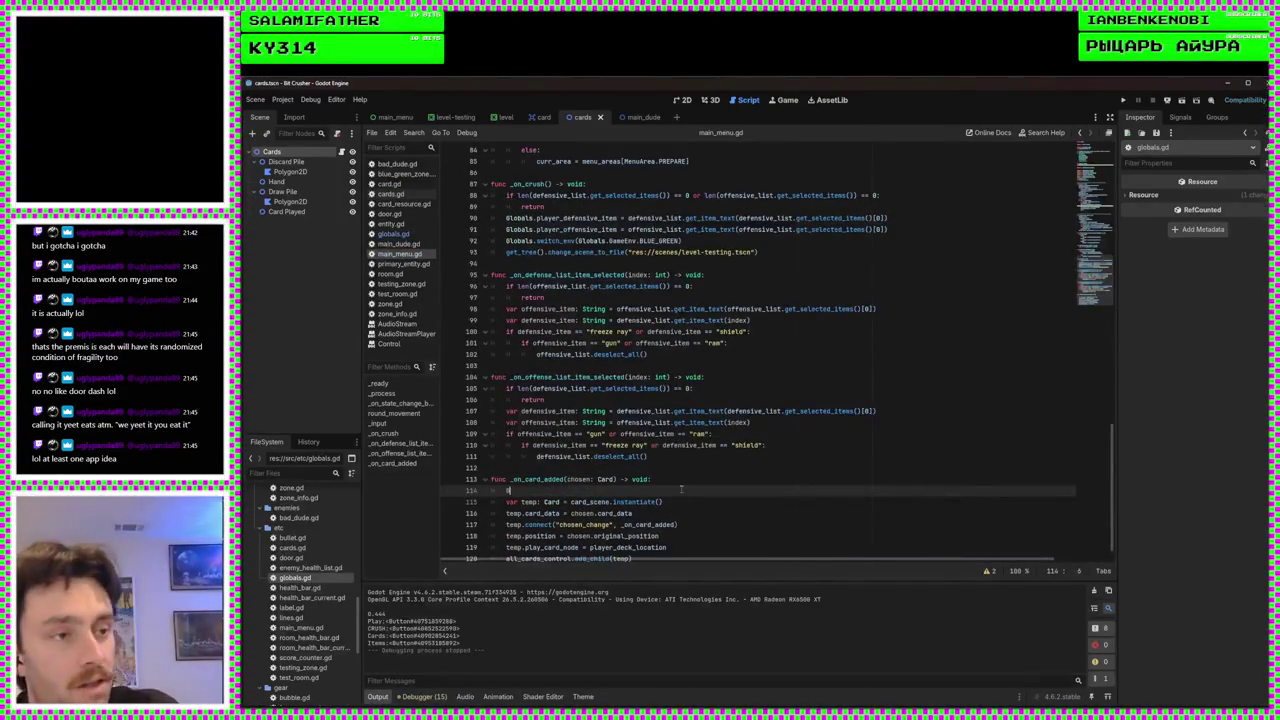
pyautogui.press('Return')
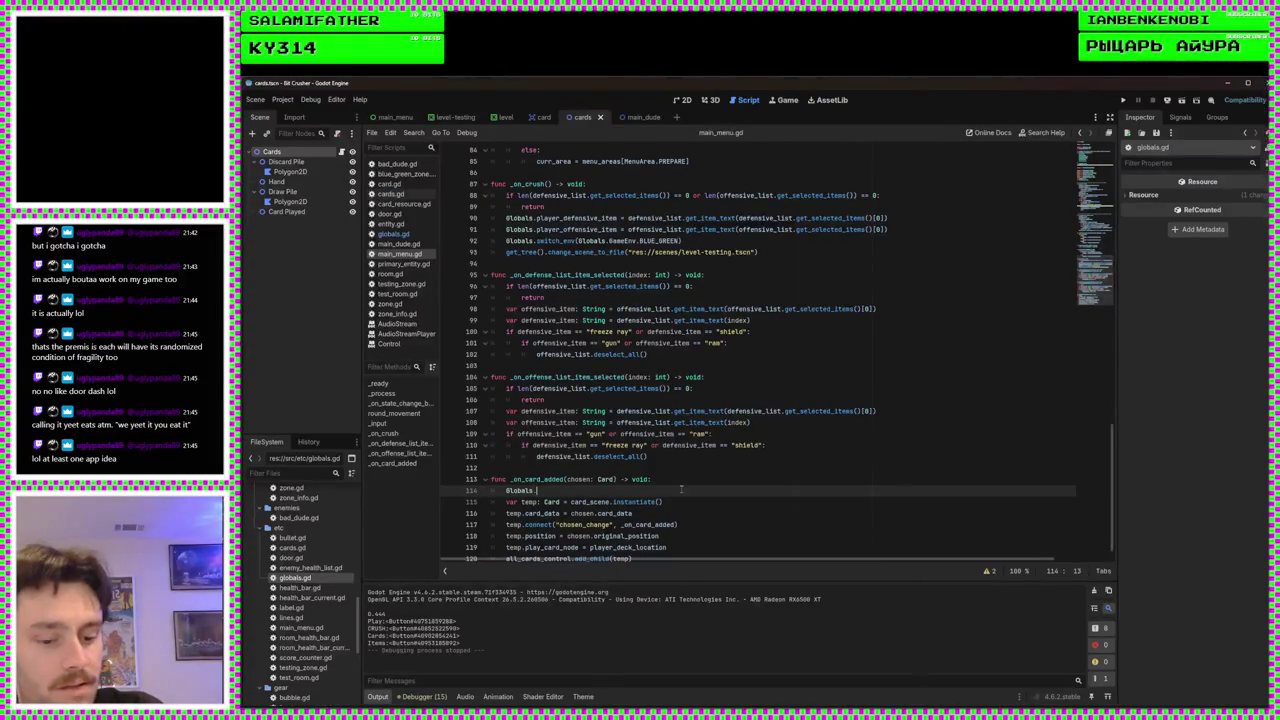
pyautogui.write('player_deck')
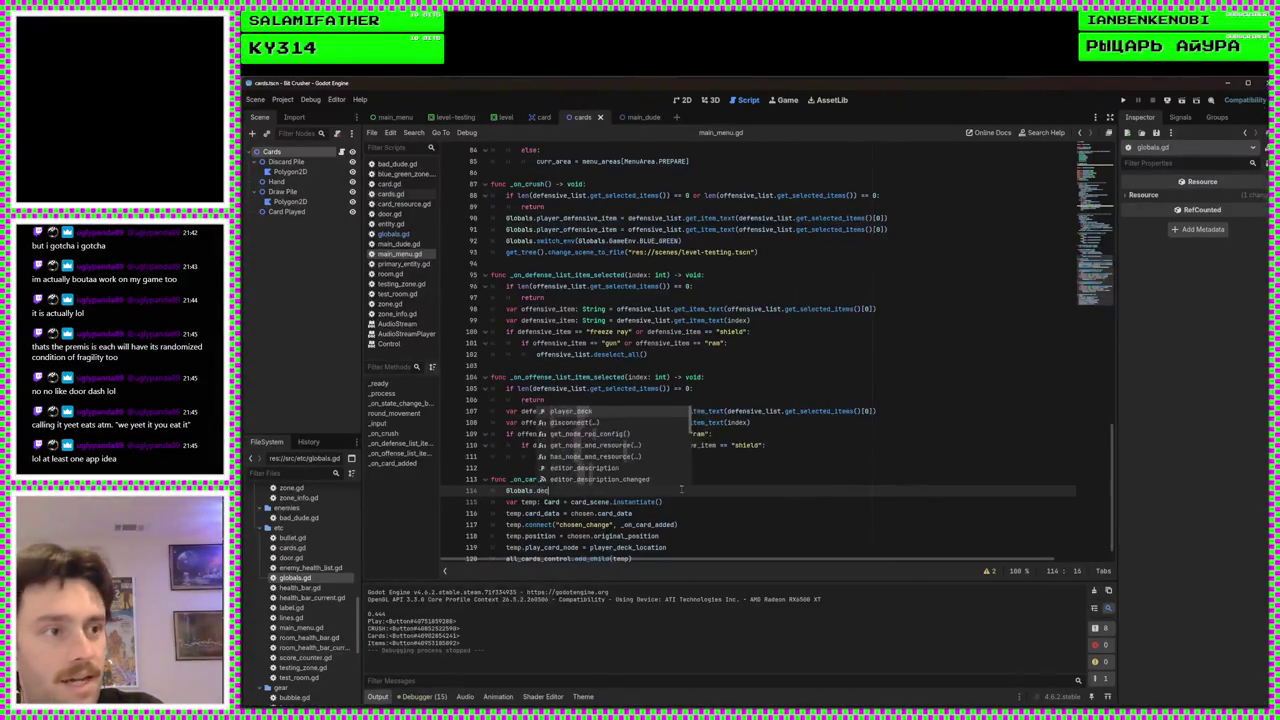
pyautogui.write('.app')
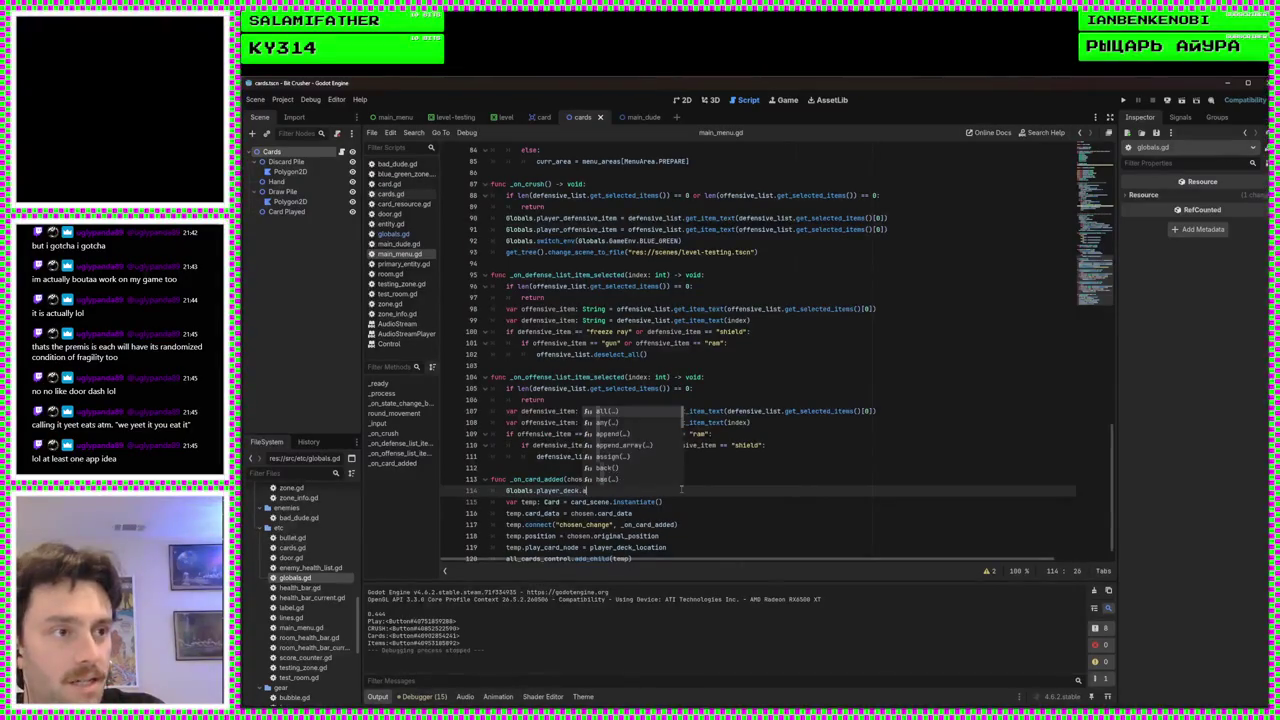
pyautogui.press('Return')
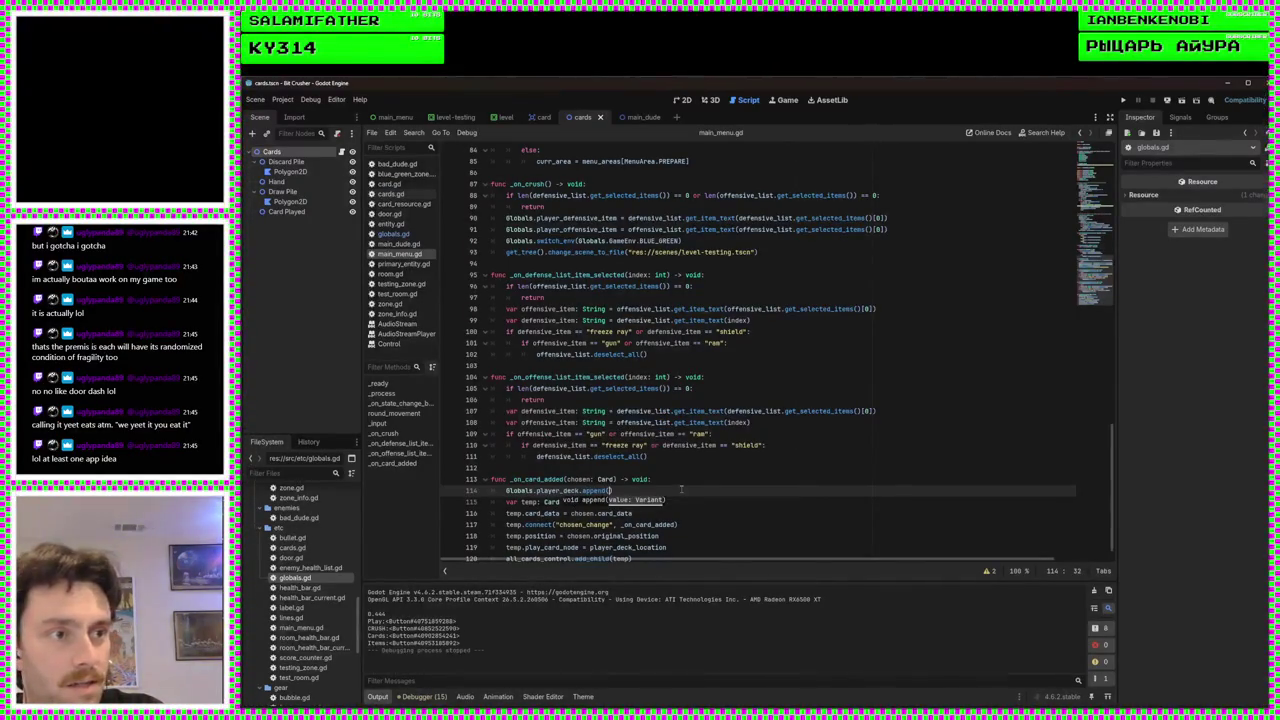
pyautogui.write('hosen)')
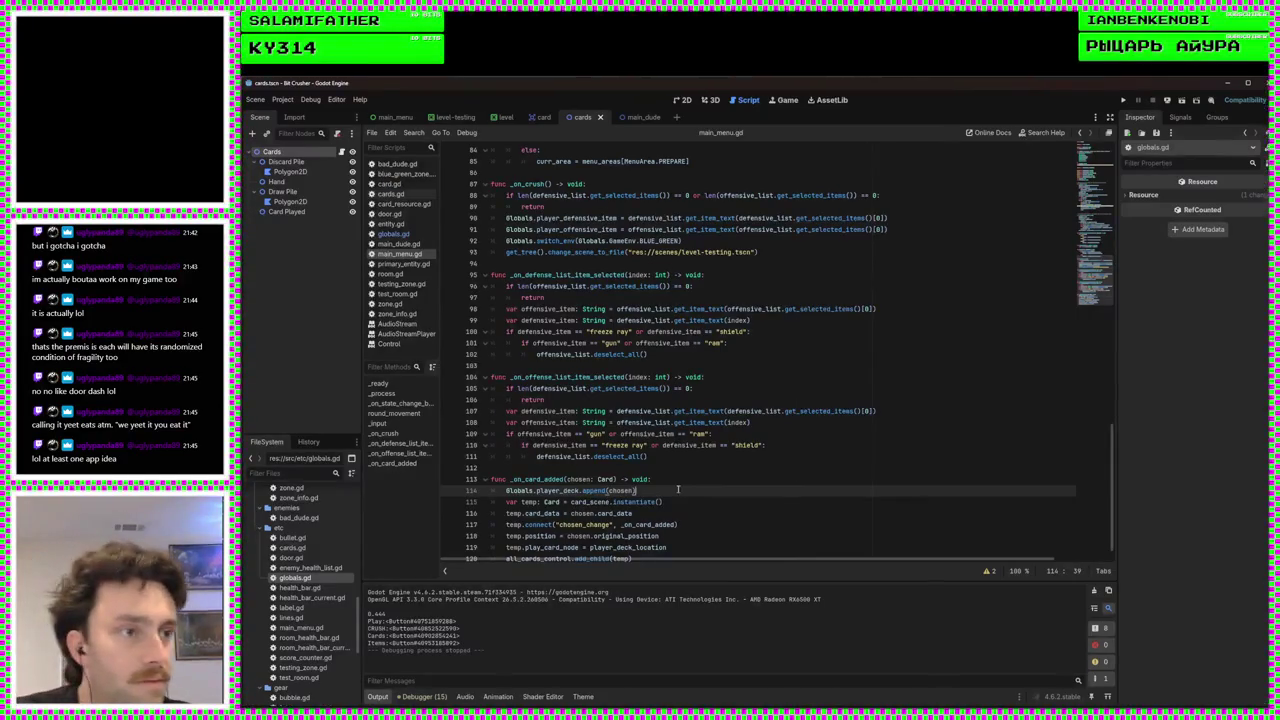
pyautogui.hotkey('ctrl', 's')
pyautogui.press('Up')
pyautogui.press('Up')
# Review main_menu.gd, selecting the all_cards_control reference on line 120
pyautogui.scroll(-1, 718, 495)
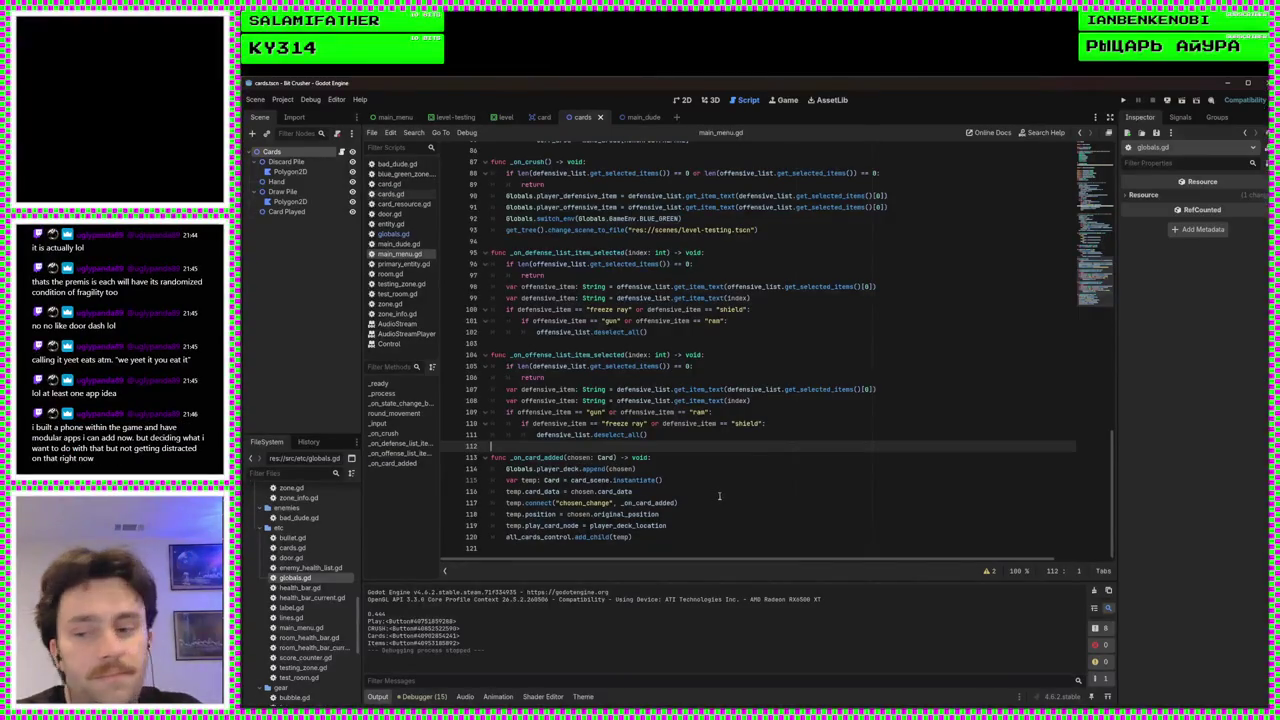
pyautogui.scroll(4, 716, 491)
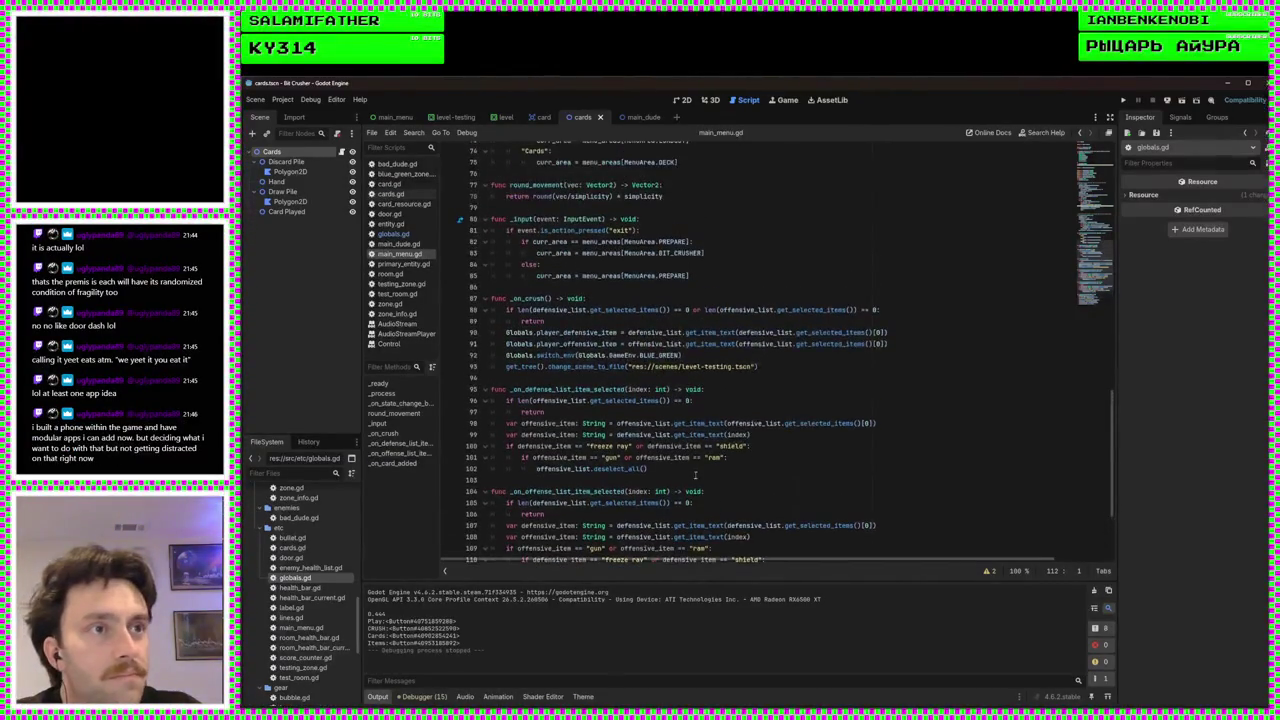
pyautogui.scroll(-4, 706, 475)
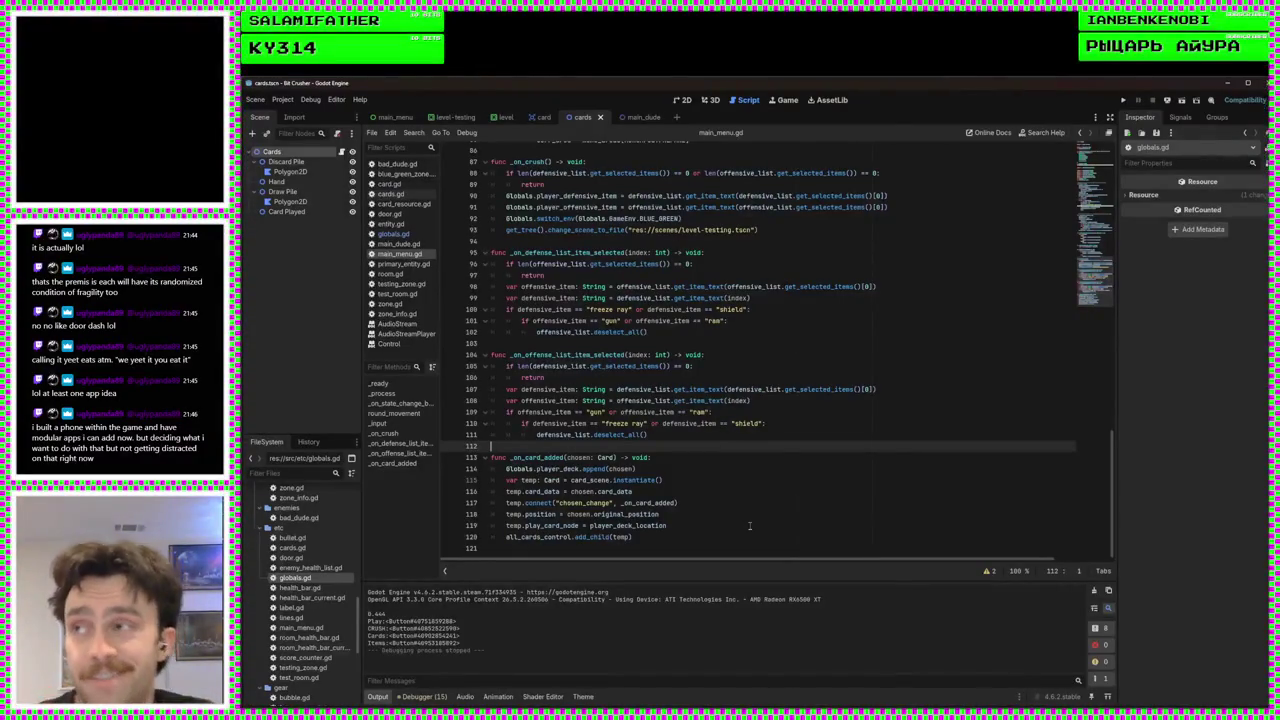
pyautogui.click(552, 536)
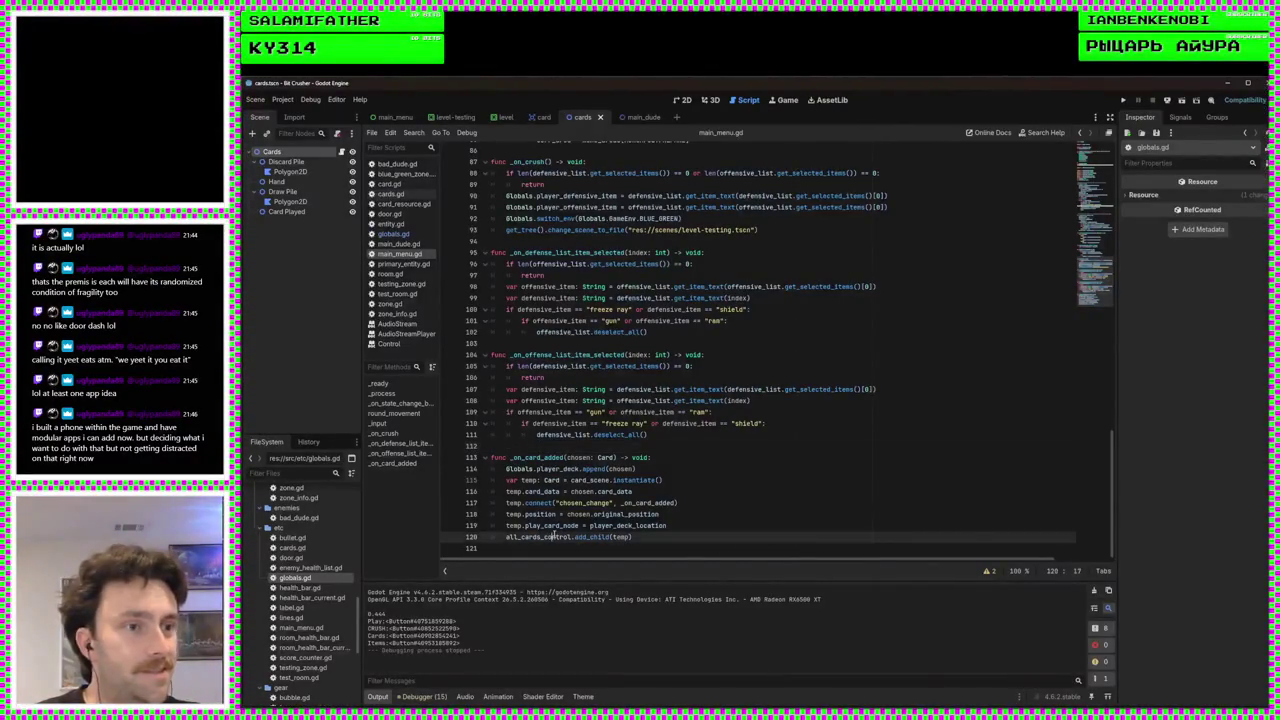
pyautogui.doubleClick(552, 536)
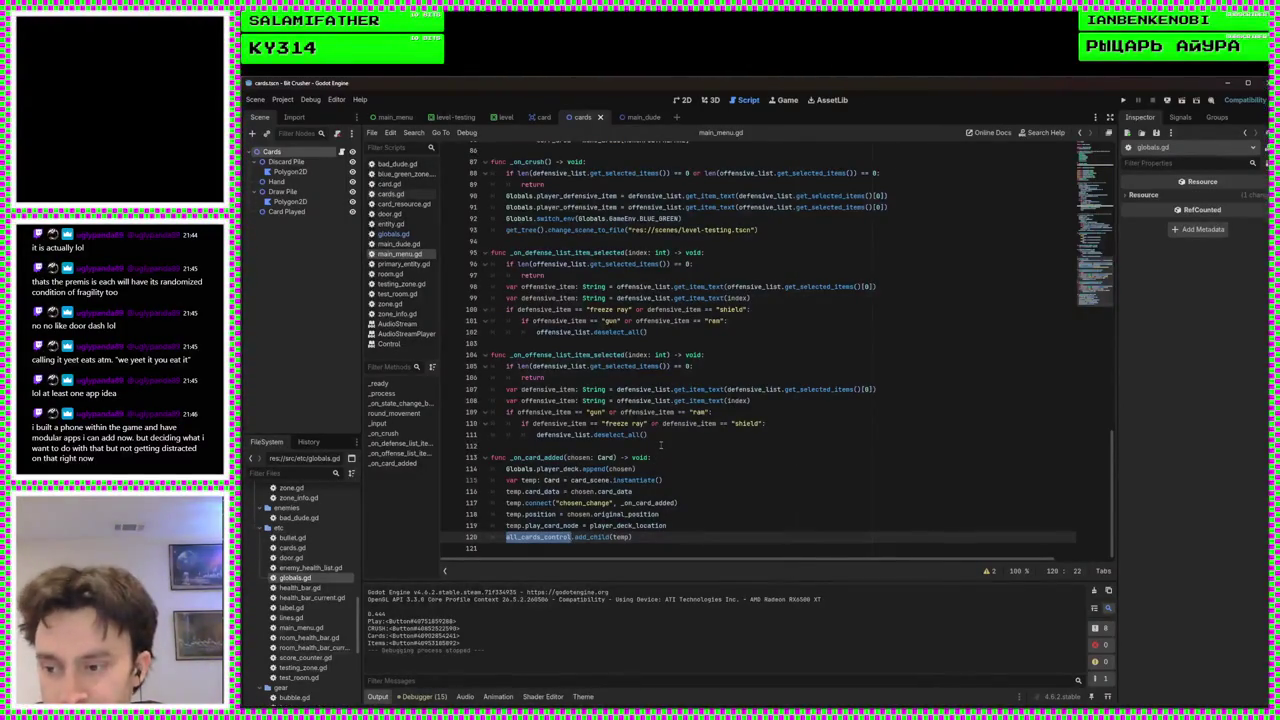
pyautogui.click(696, 534)
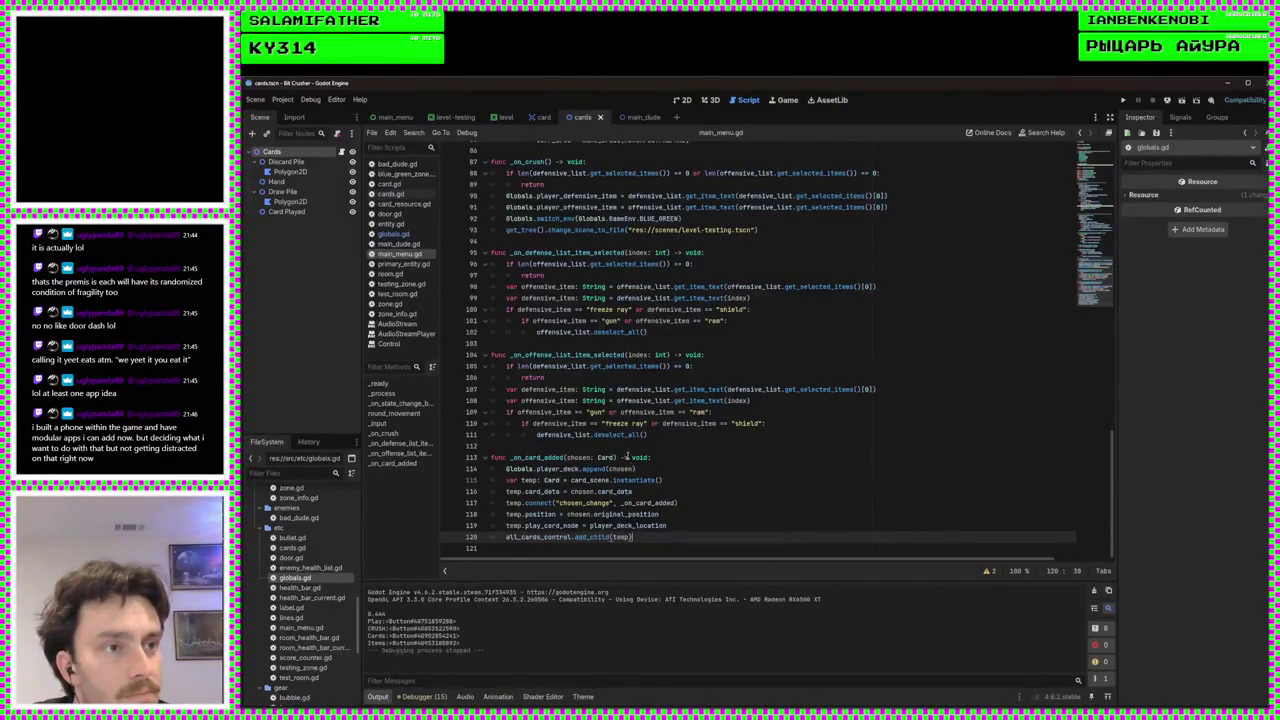
# Open a new line at the start of _on_card_added, above the append(chosen) call
pyautogui.scroll(20, 640, 440)
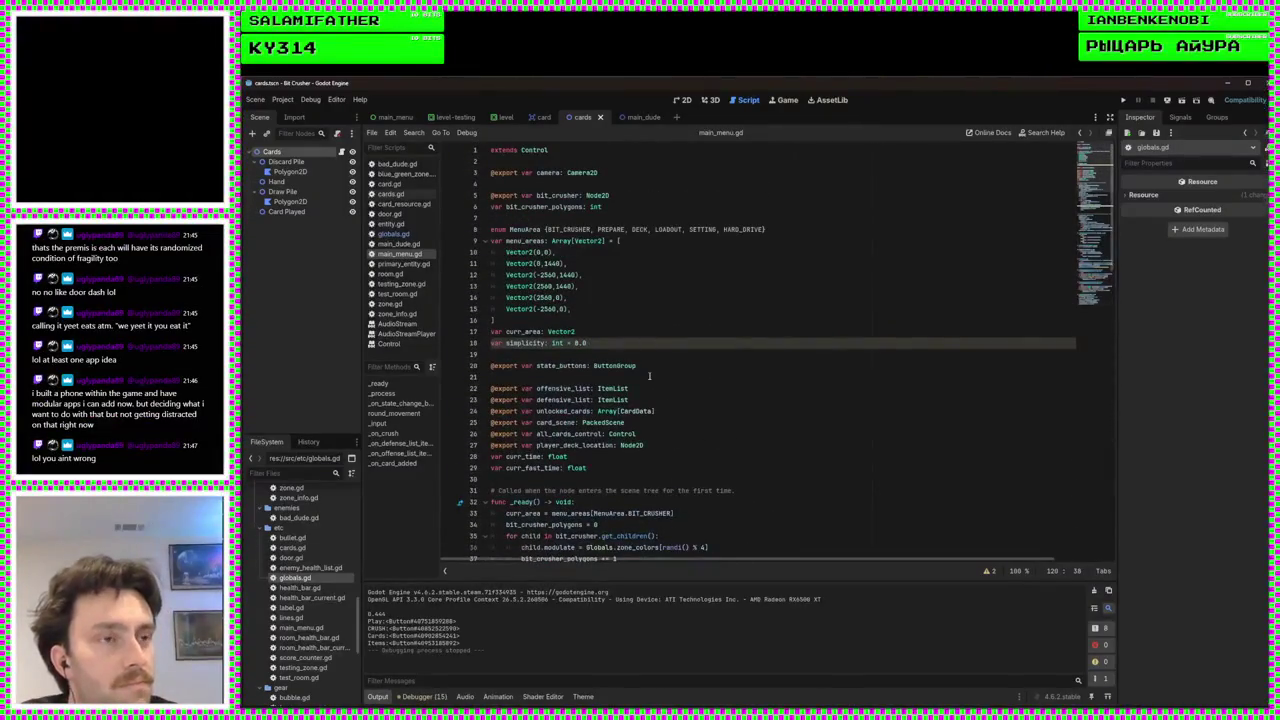
pyautogui.scroll(-18, 717, 425)
pyautogui.scroll(-10, 723, 436)
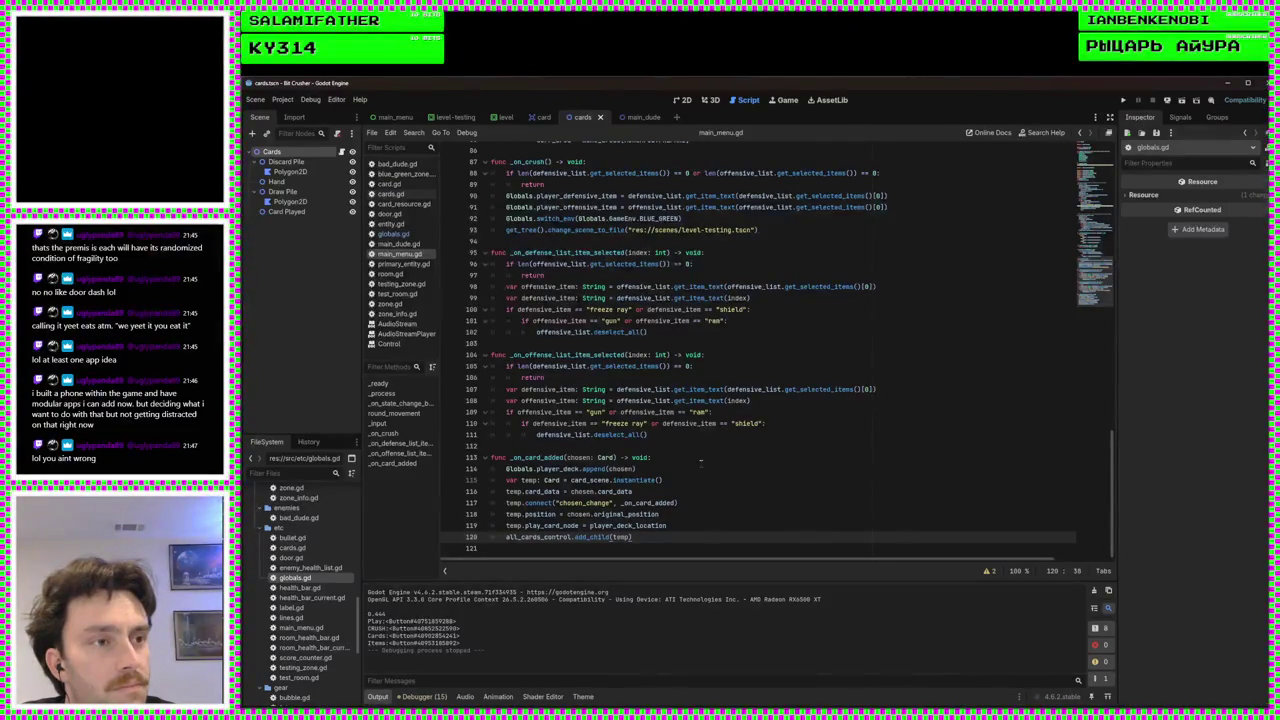
pyautogui.click(697, 468)
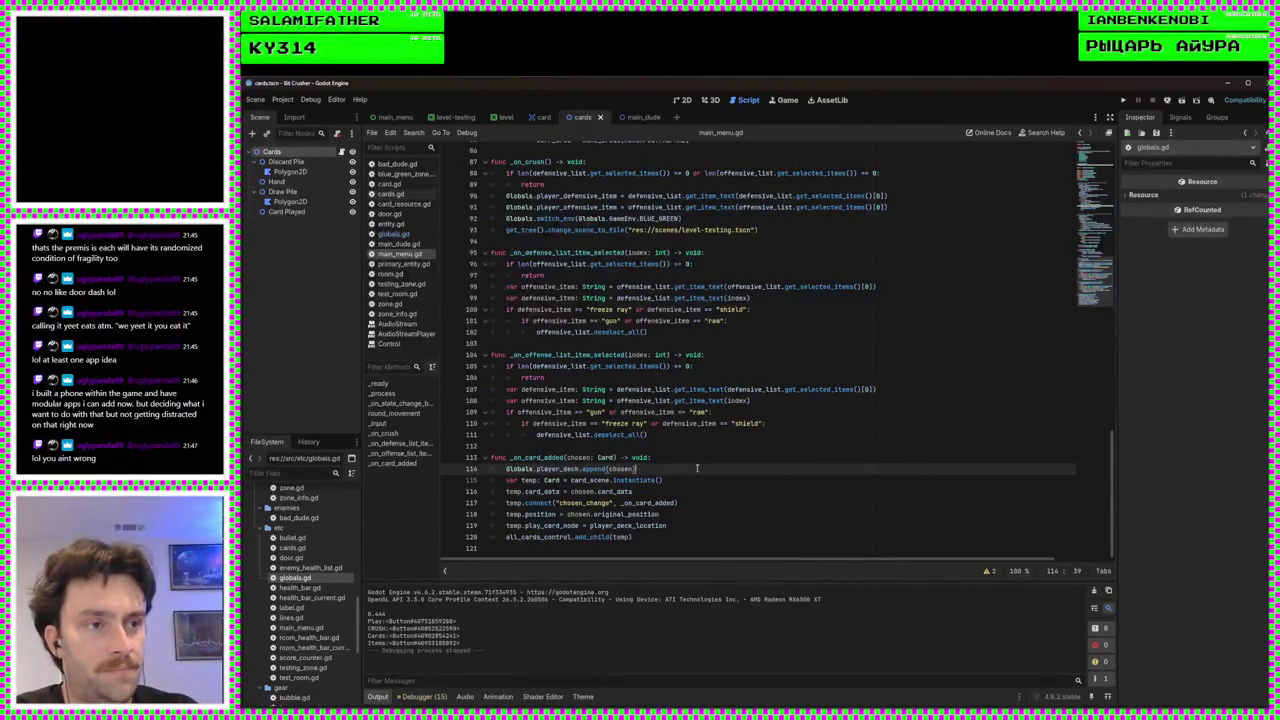
pyautogui.click(679, 459)
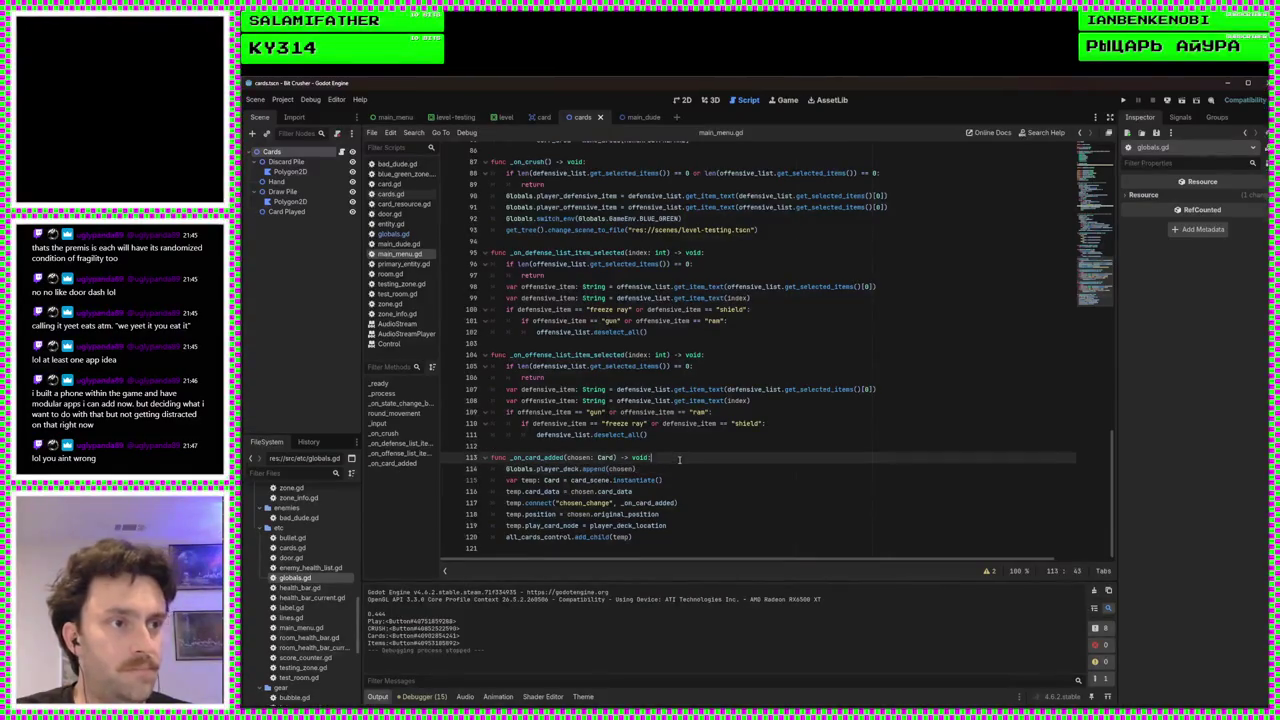
pyautogui.press('Return')
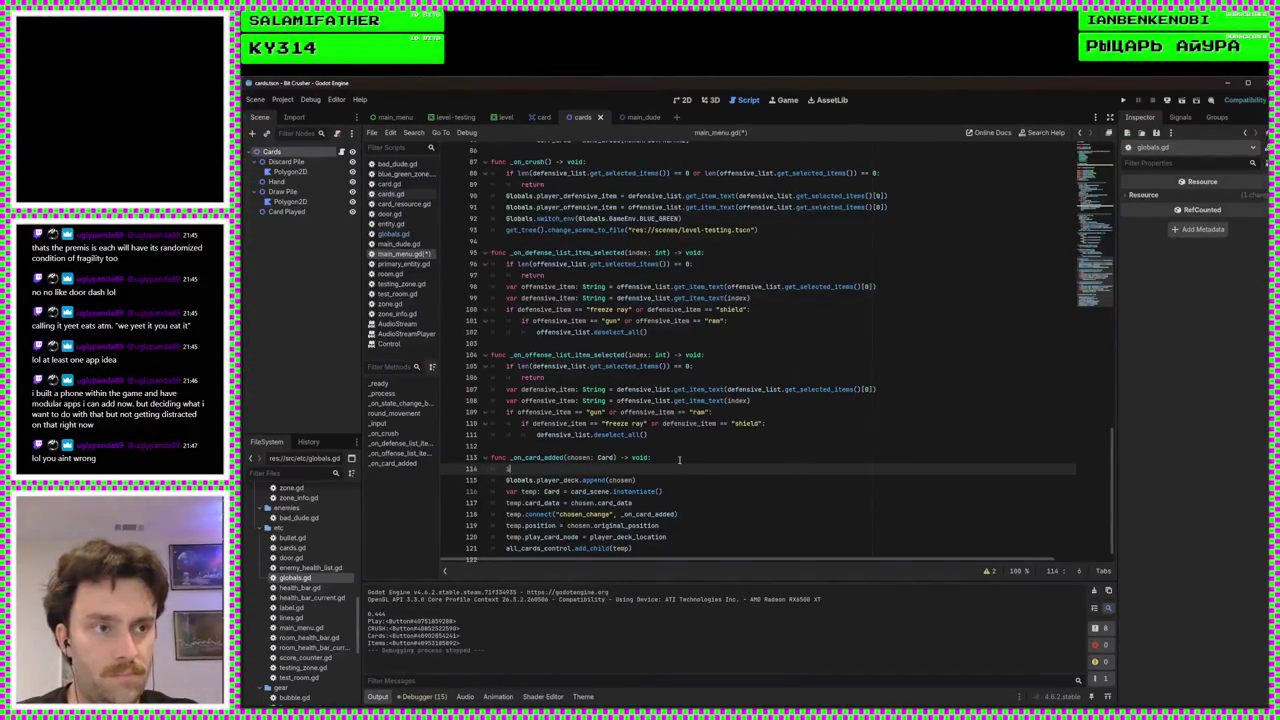
# Declare count: int = 0 and loop over Globals.player_deck, incrementing count for cards matching chosen.card_data.name
pyautogui.write('ar')
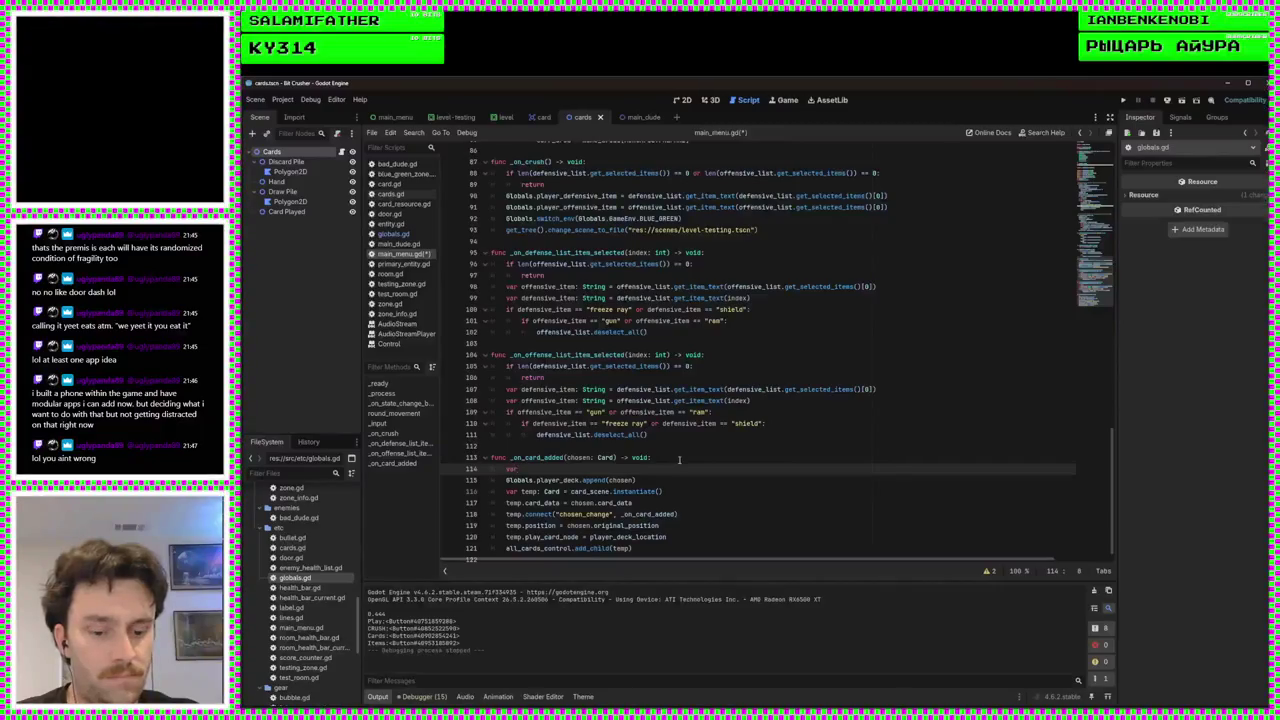
pyautogui.write(' count')
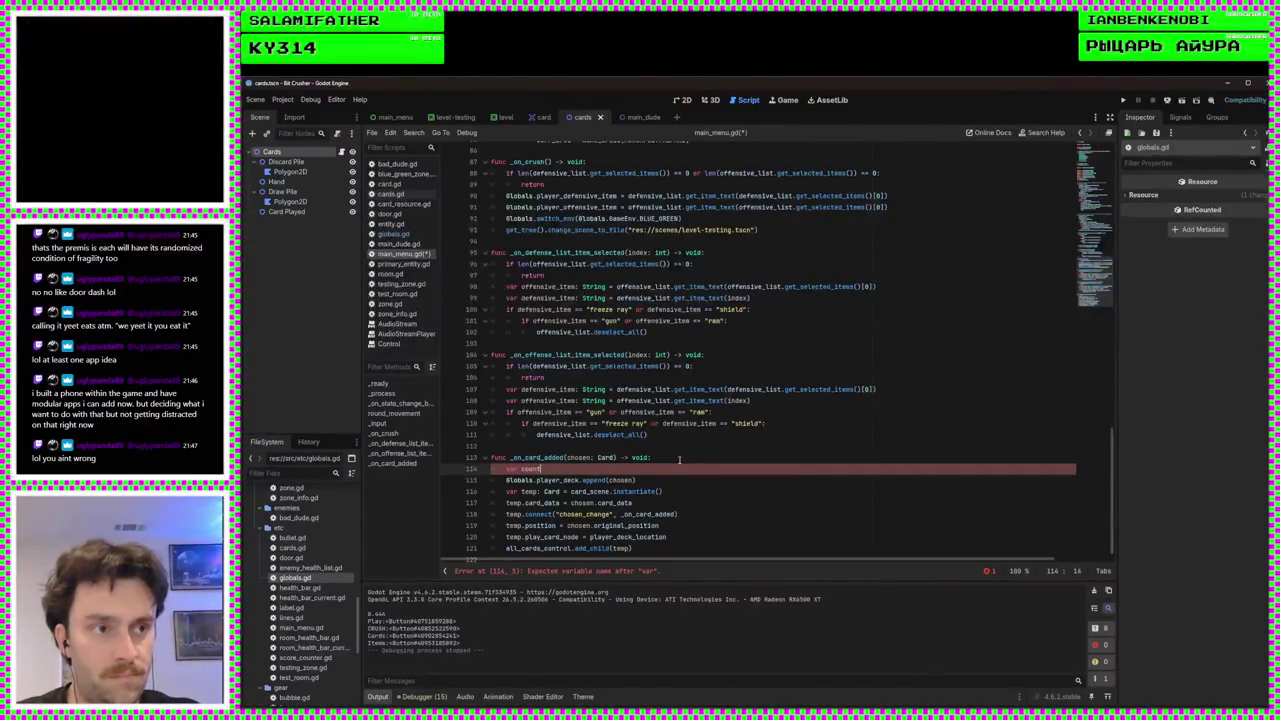
pyautogui.write(': int = ')
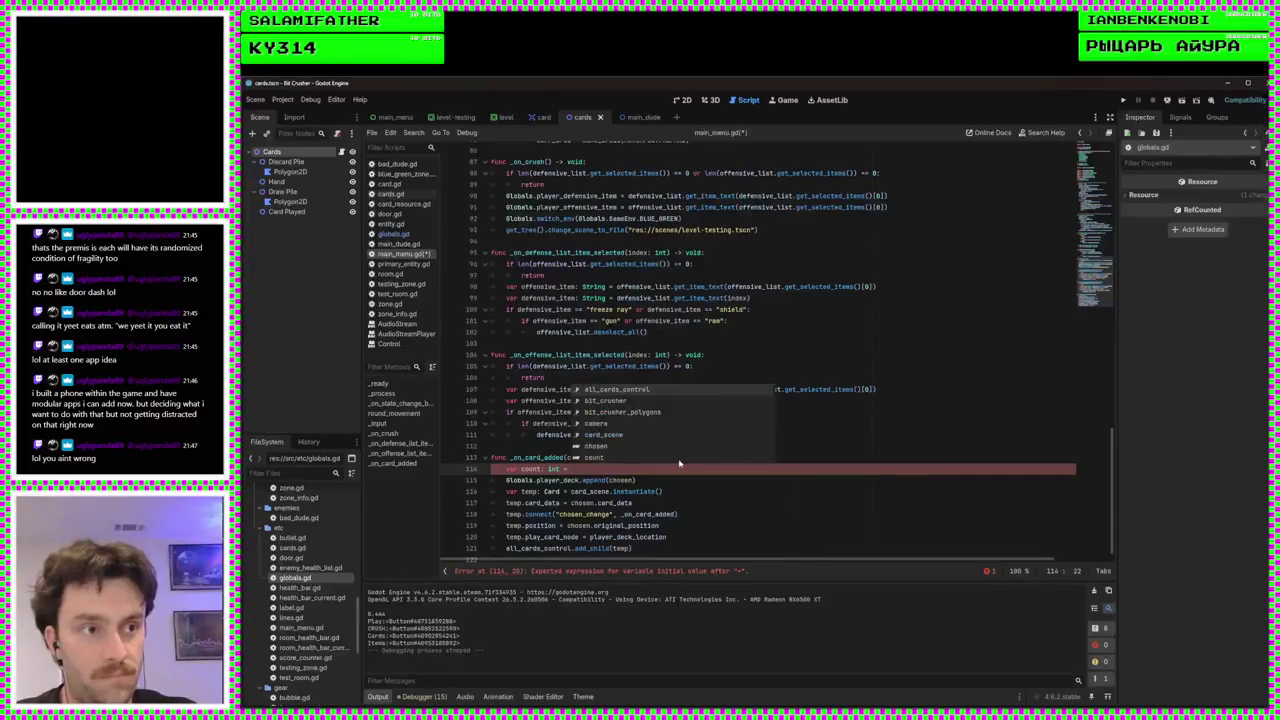
pyautogui.write('0')
pyautogui.press('Return')
pyautogui.write('f')
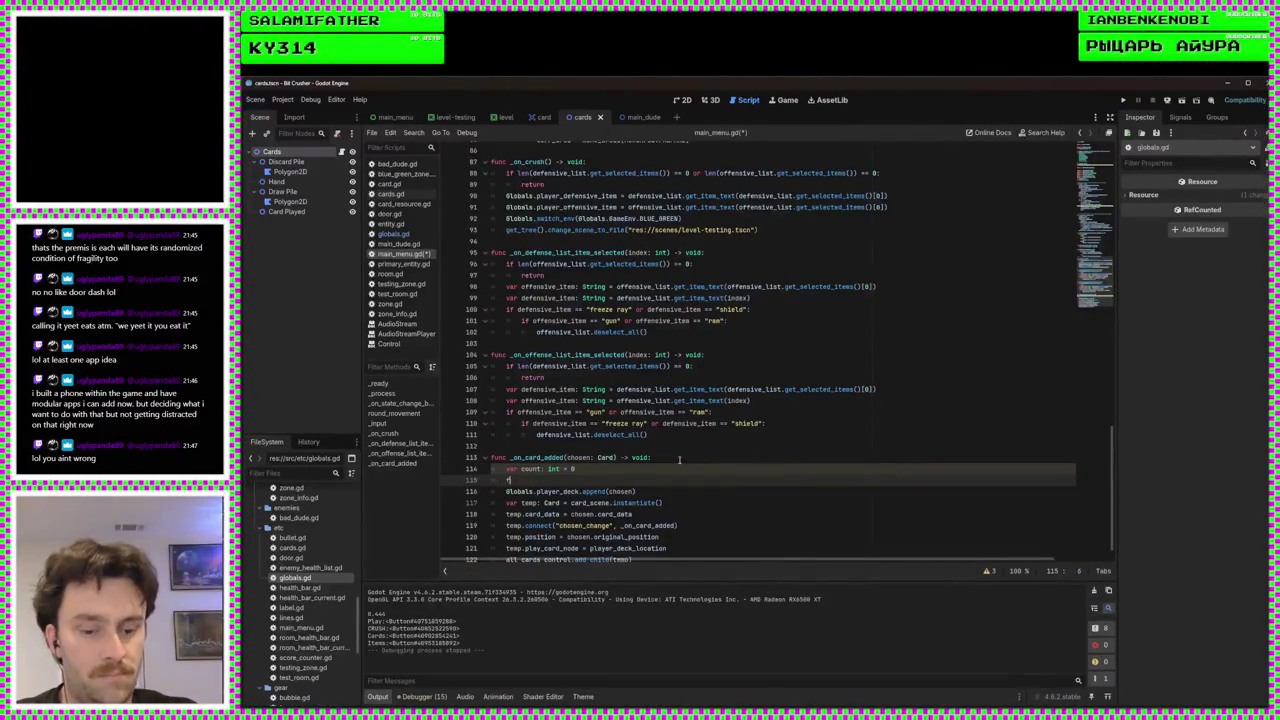
pyautogui.write('or ca')
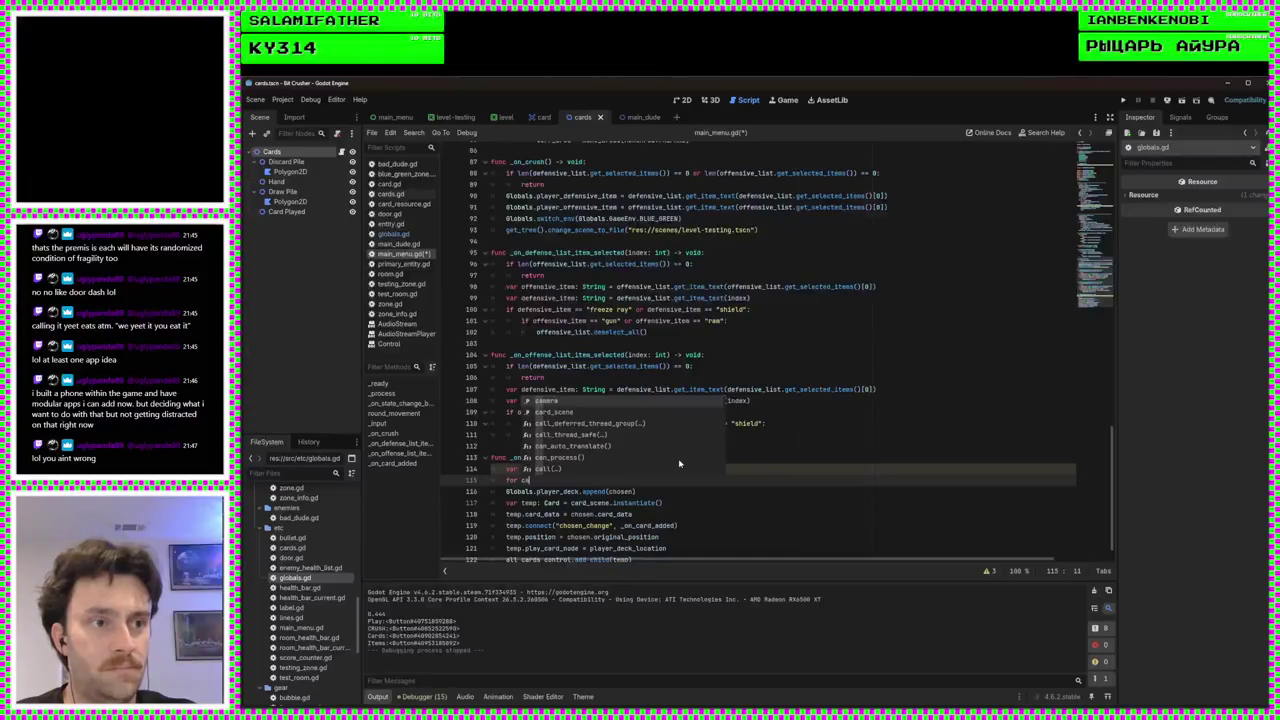
pyautogui.write('rd in Globals.')
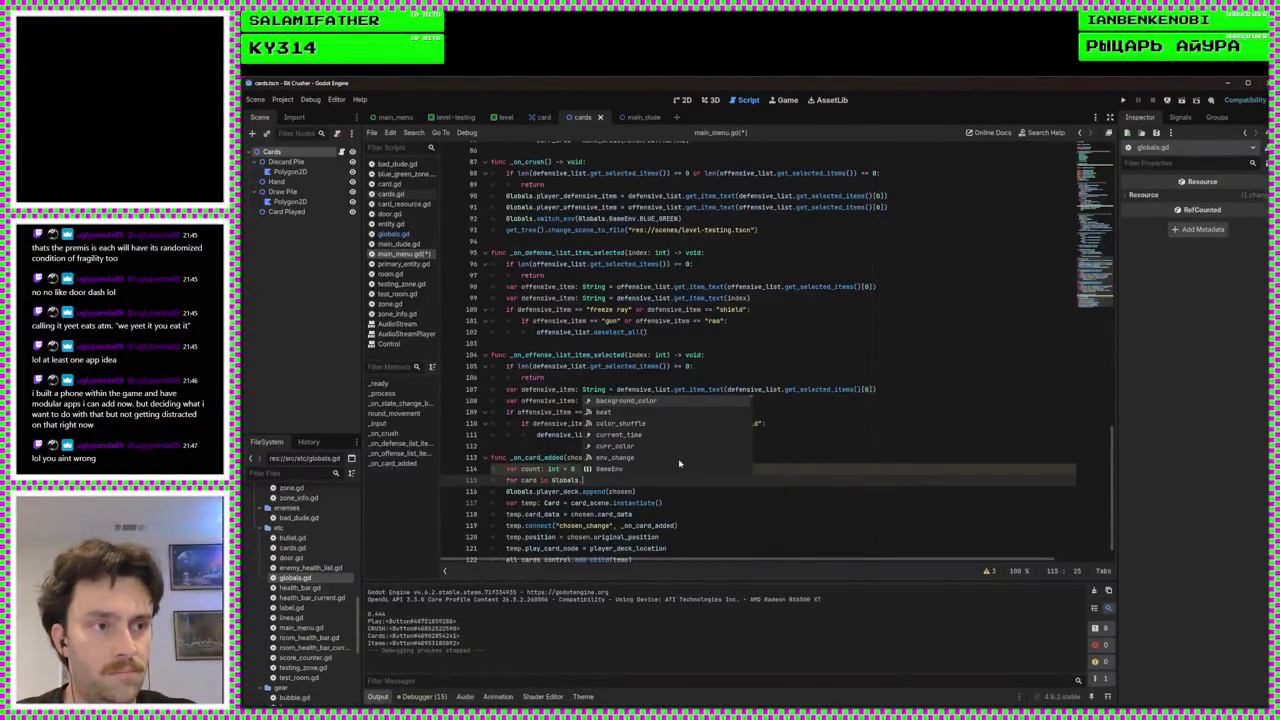
pyautogui.write('player_deck:')
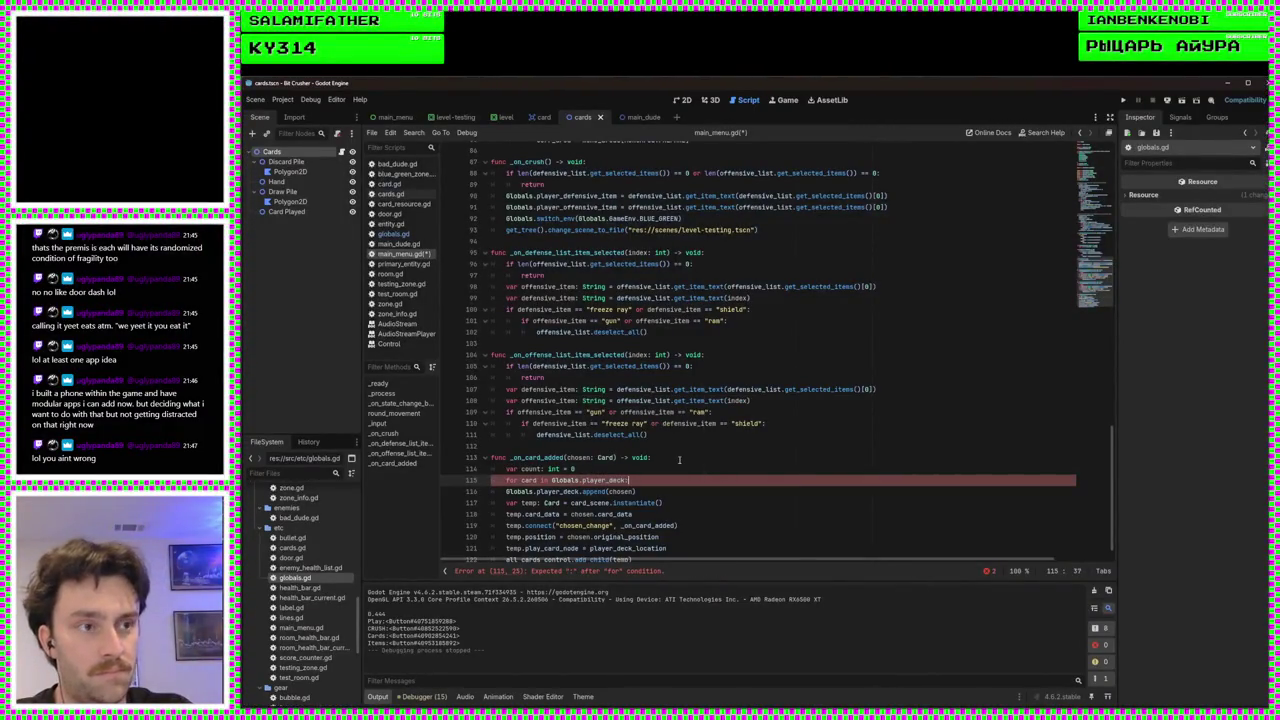
pyautogui.press('Return')
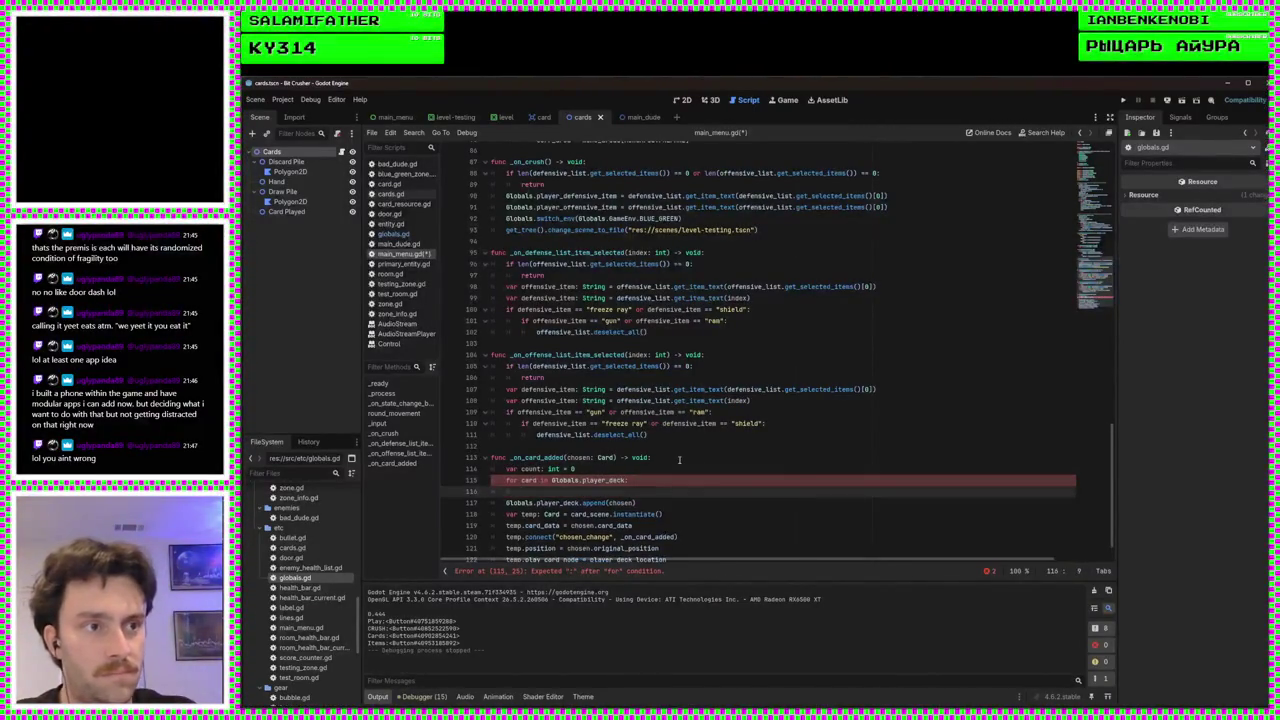
pyautogui.write('if c')
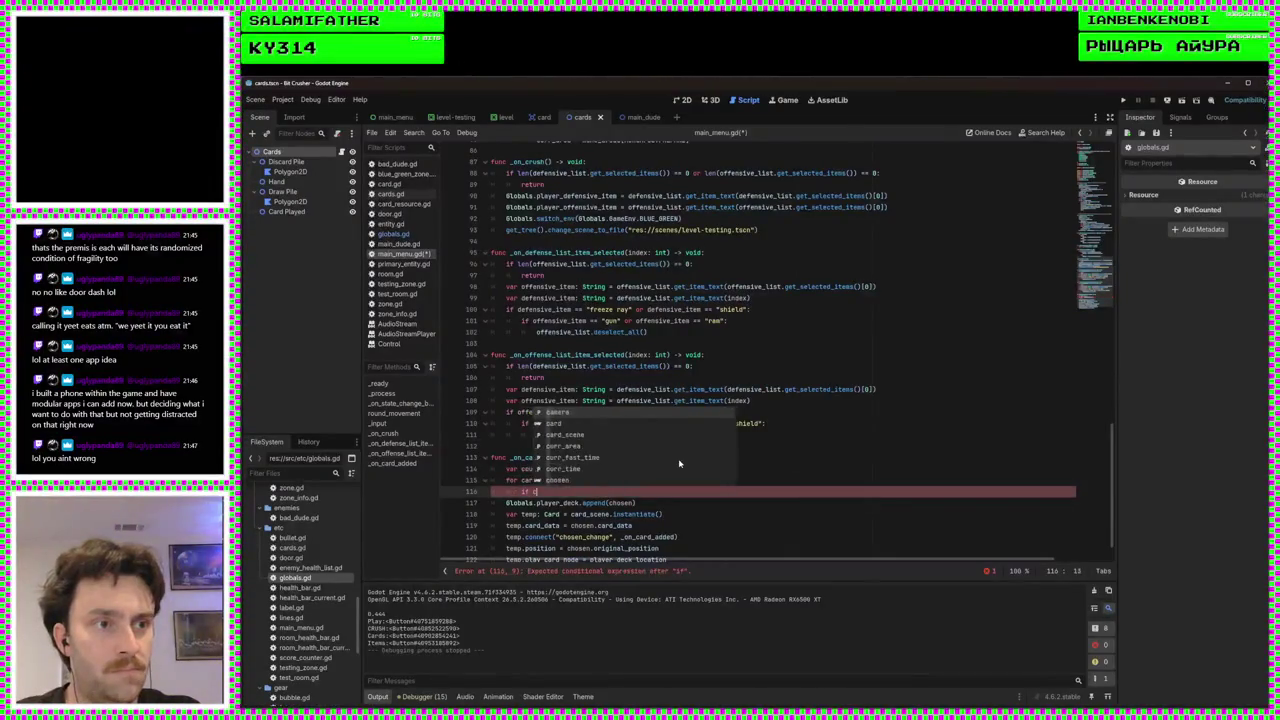
pyautogui.write('ard.name')
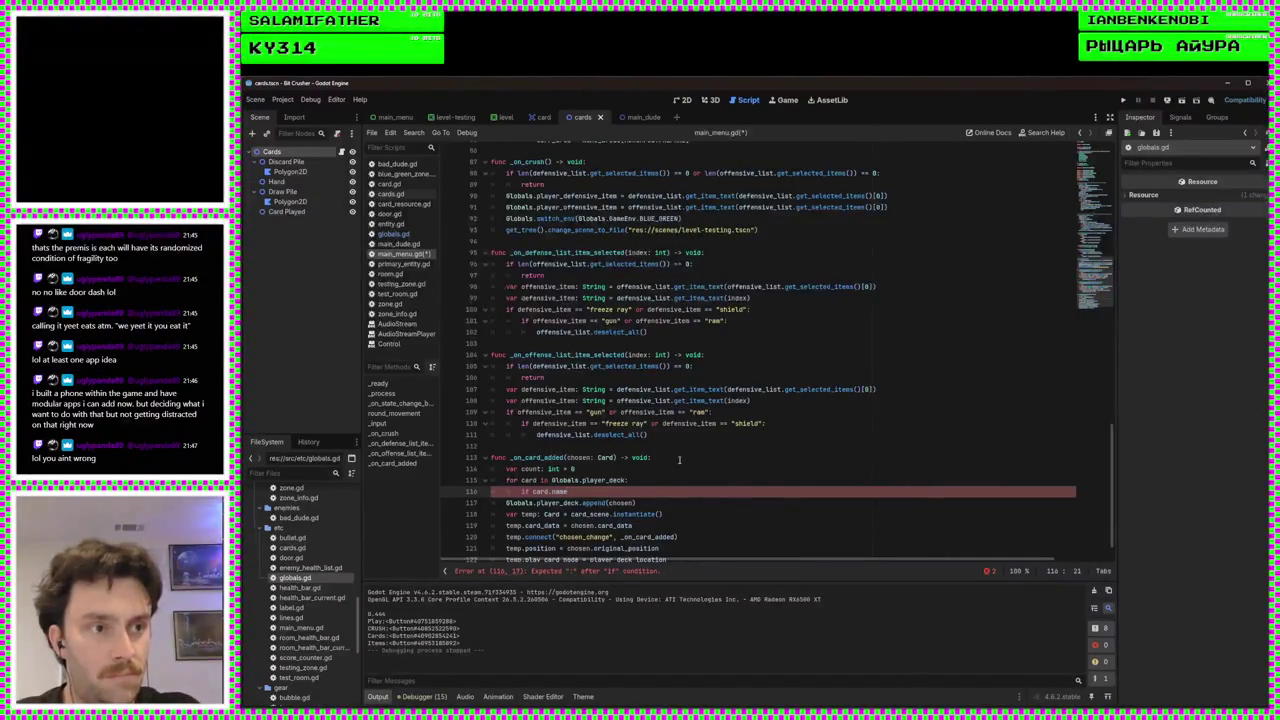
pyautogui.press('BackSpace')
pyautogui.press('BackSpace')
pyautogui.press('BackSpace')
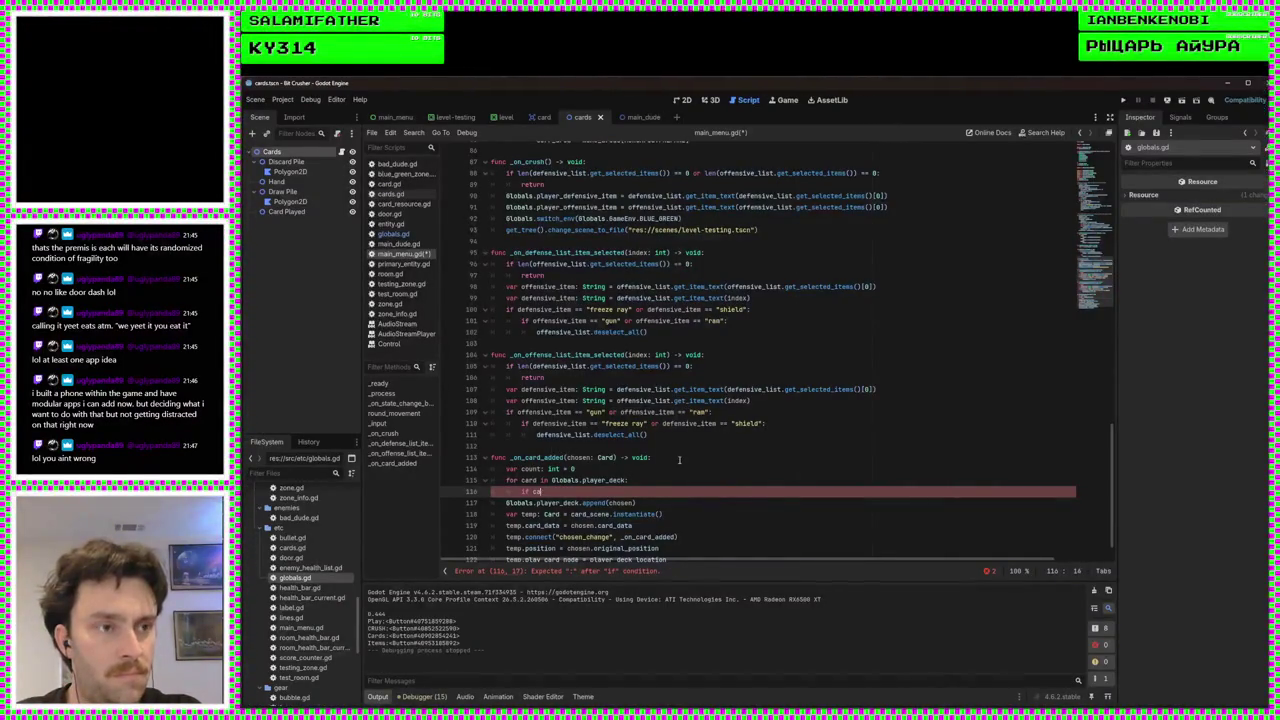
pyautogui.write('card.')
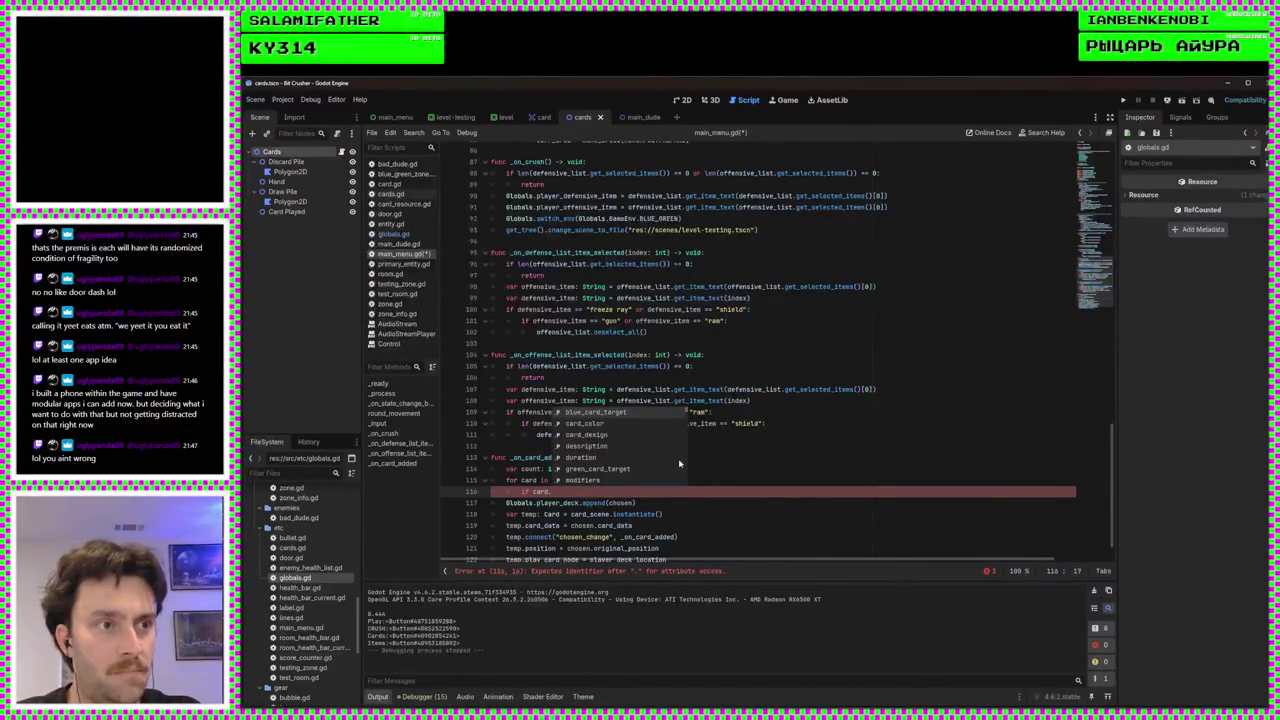
pyautogui.write('name =')
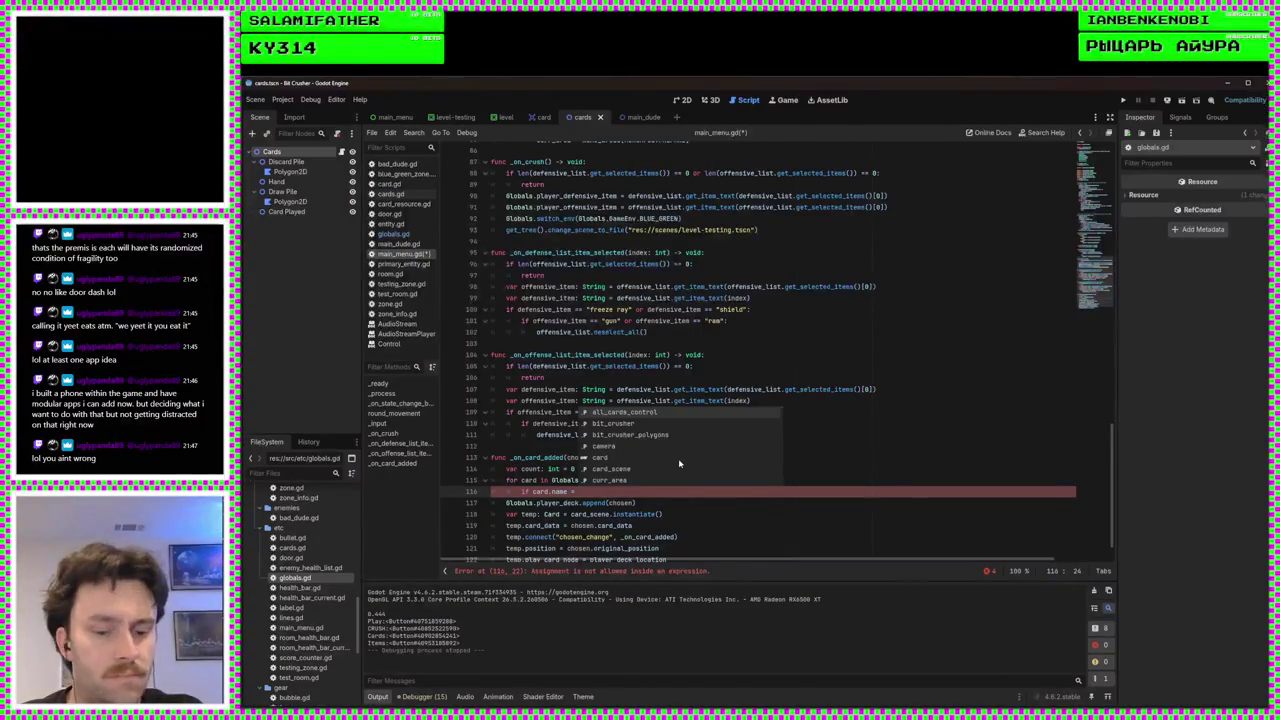
pyautogui.write('cho')
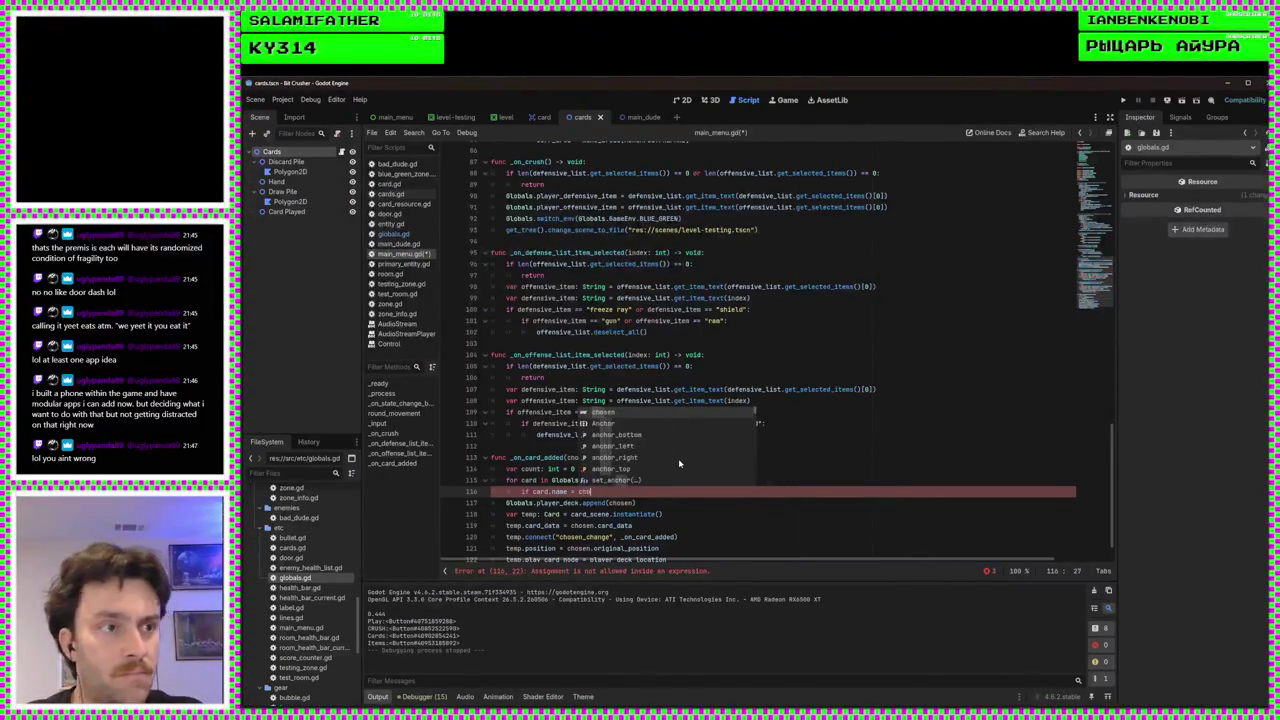
pyautogui.press('Return')
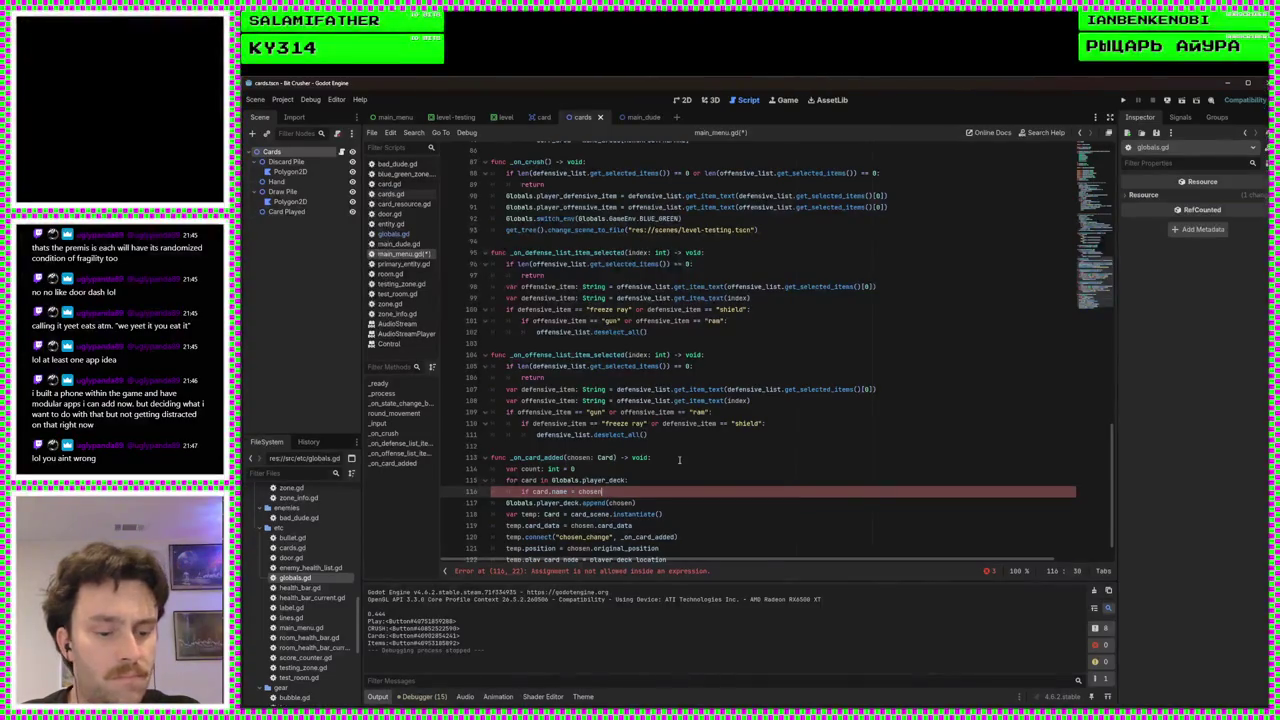
pyautogui.write('.card_data.name:')
pyautogui.press('Return')
pyautogui.write('ount += 1')
pyautogui.press('Return')
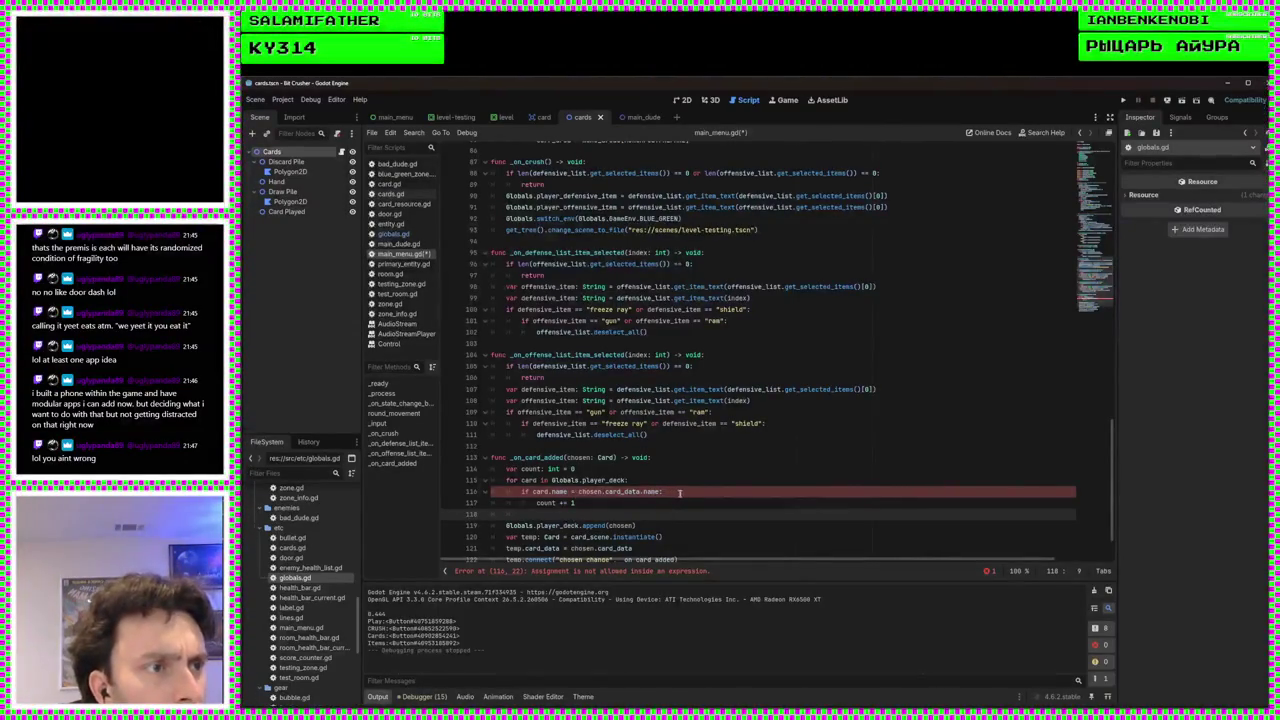
# Fix the comparison to '==', add 'if count > 3:' with chosen.set_chosen(false) and return, then save and run
pyautogui.click(577, 491)
pyautogui.write('=')
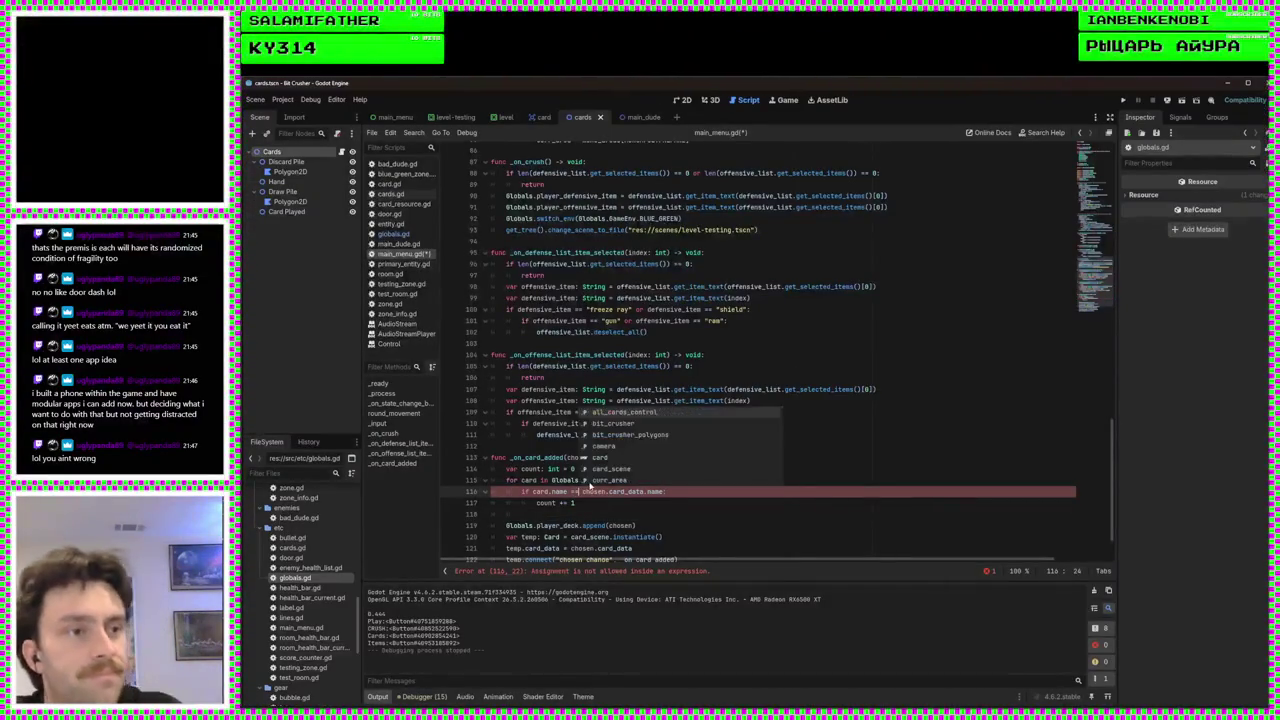
pyautogui.press('Escape')
pyautogui.press('Down')
pyautogui.press('Down')
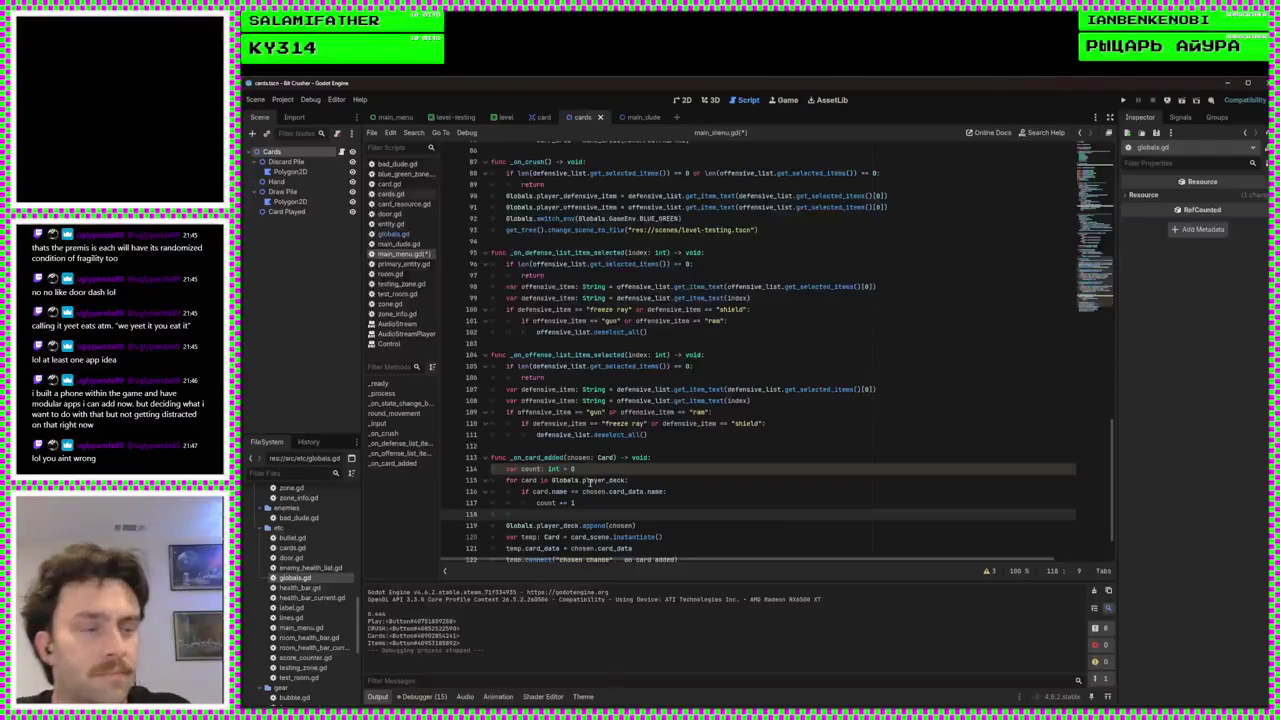
pyautogui.write('if count ')
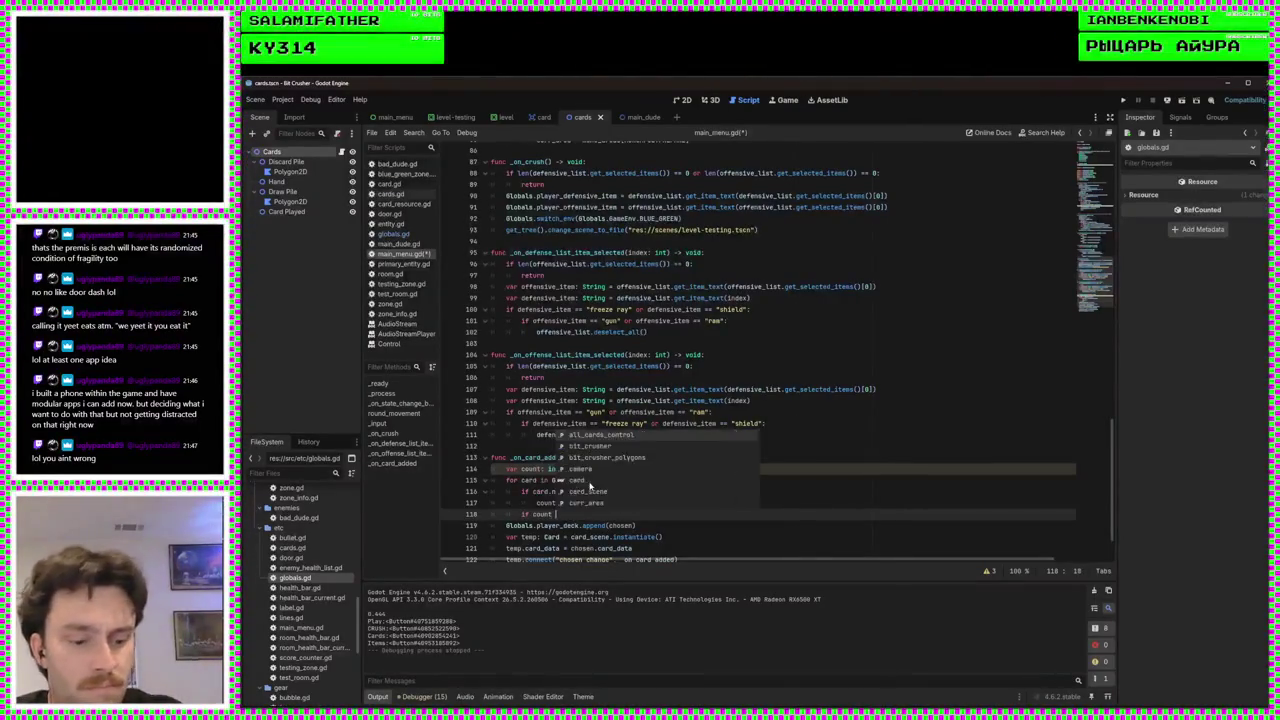
pyautogui.write('> 3:')
pyautogui.press('Return')
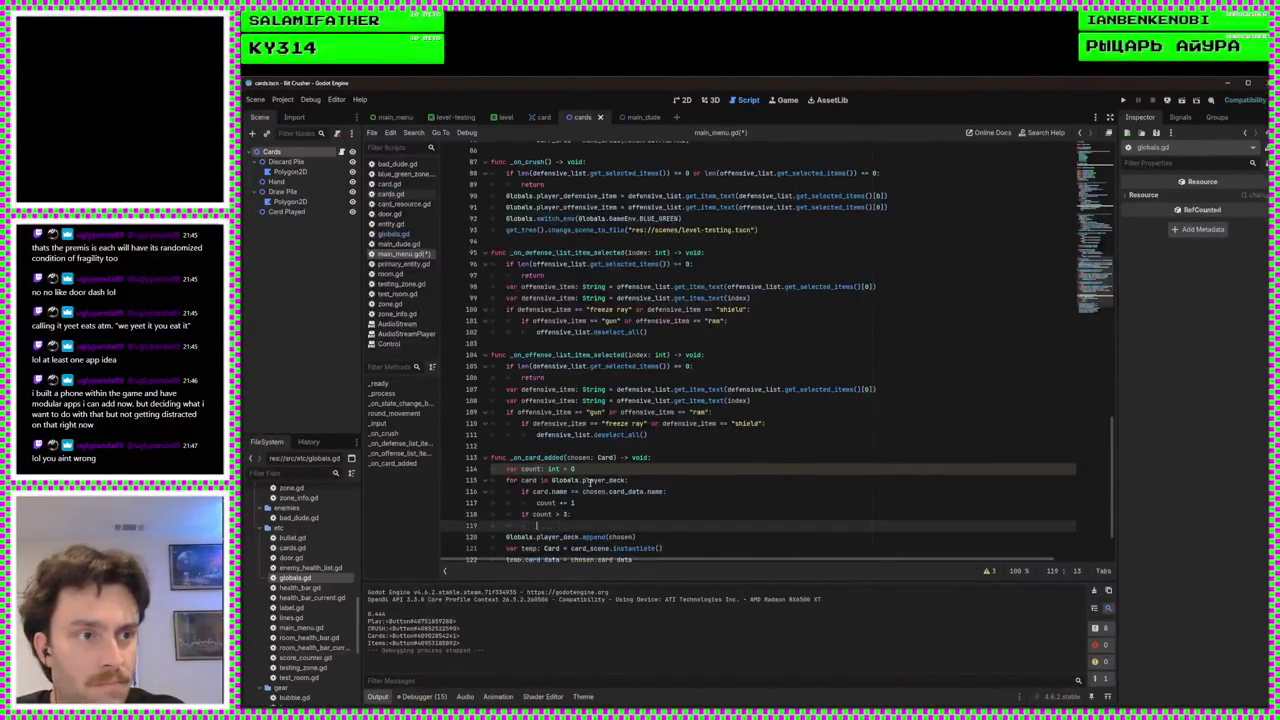
pyautogui.scroll(-2, 630, 460)
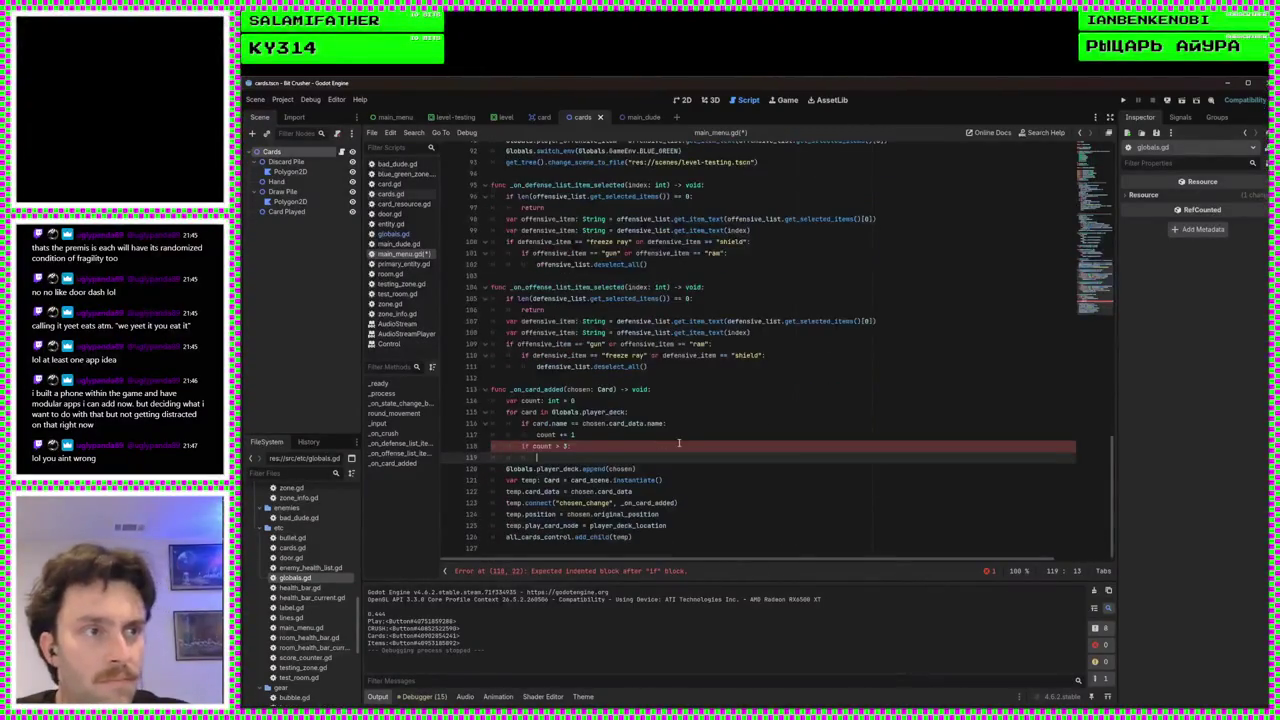
pyautogui.write('chosen.')
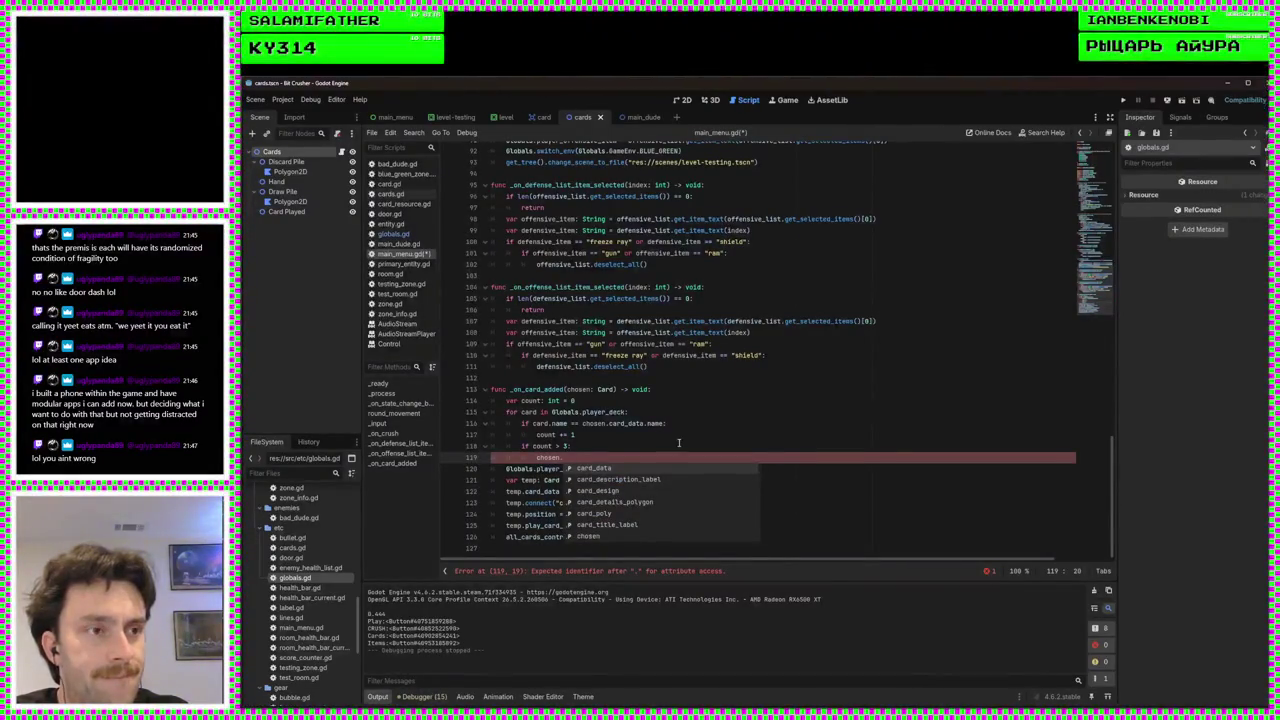
pyautogui.write('s')
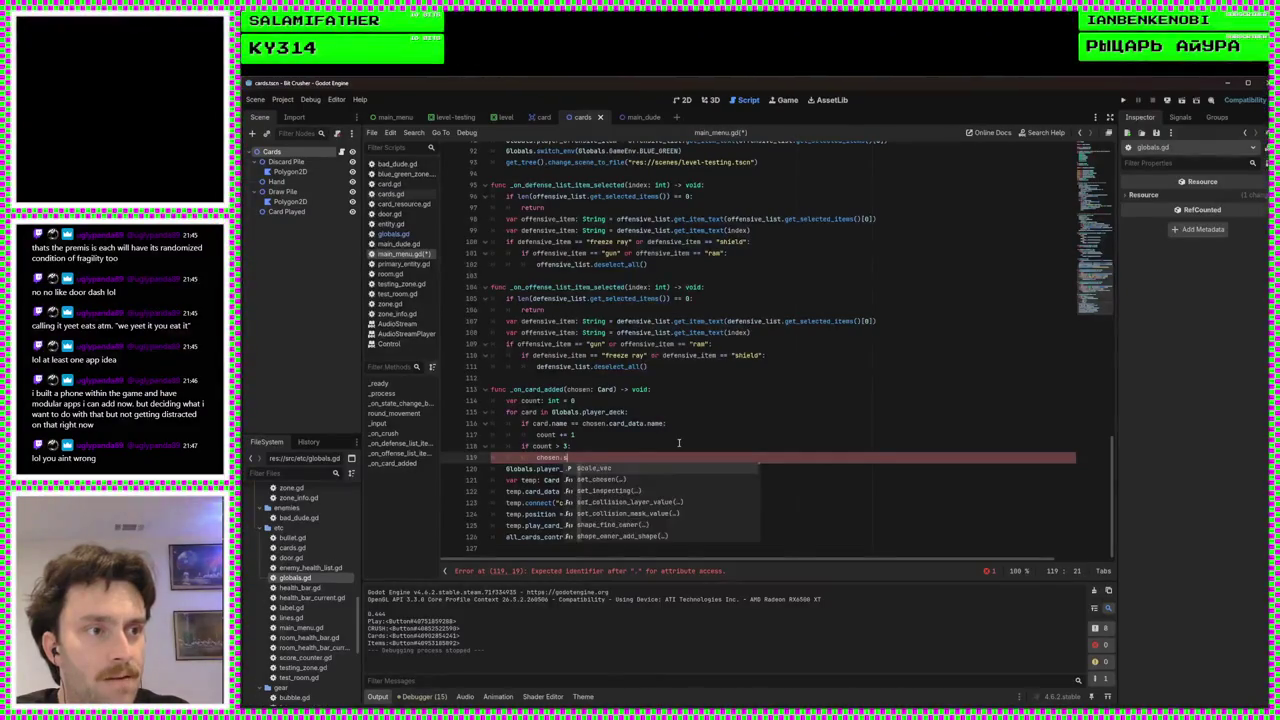
pyautogui.write('et_chosen(false')
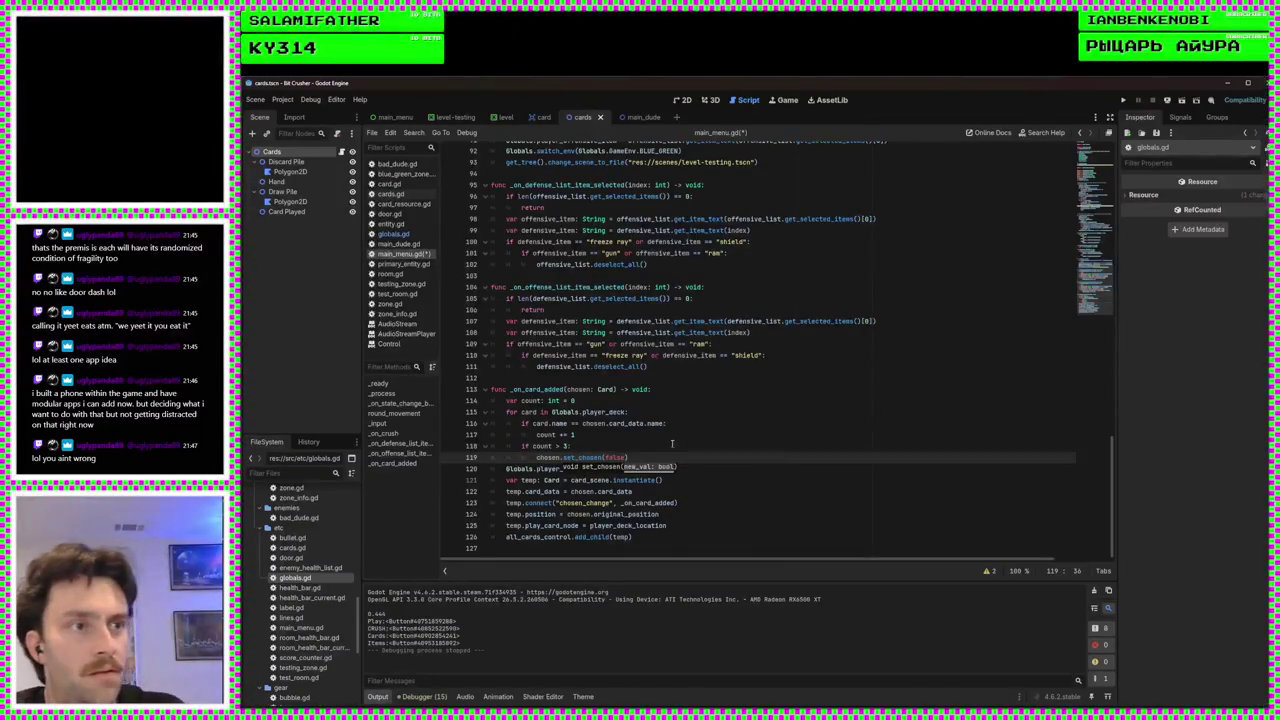
pyautogui.press('Return')
pyautogui.write('turn')
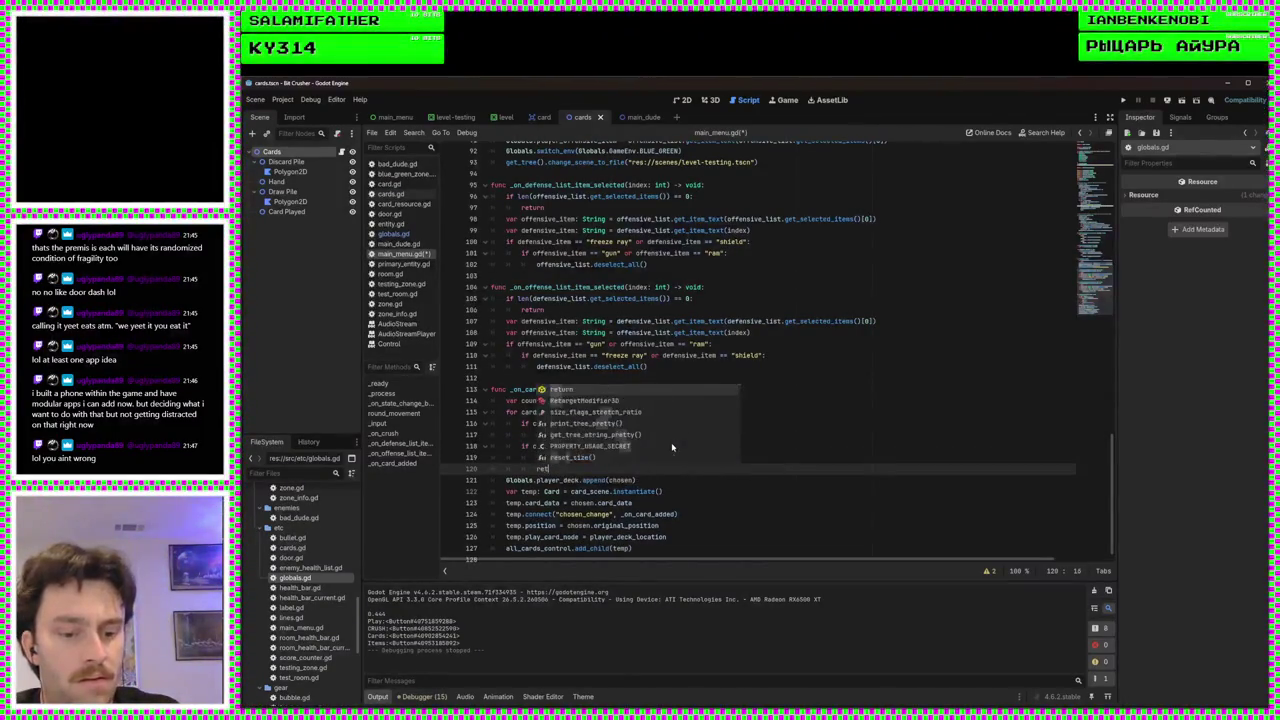
pyautogui.click(744, 445)
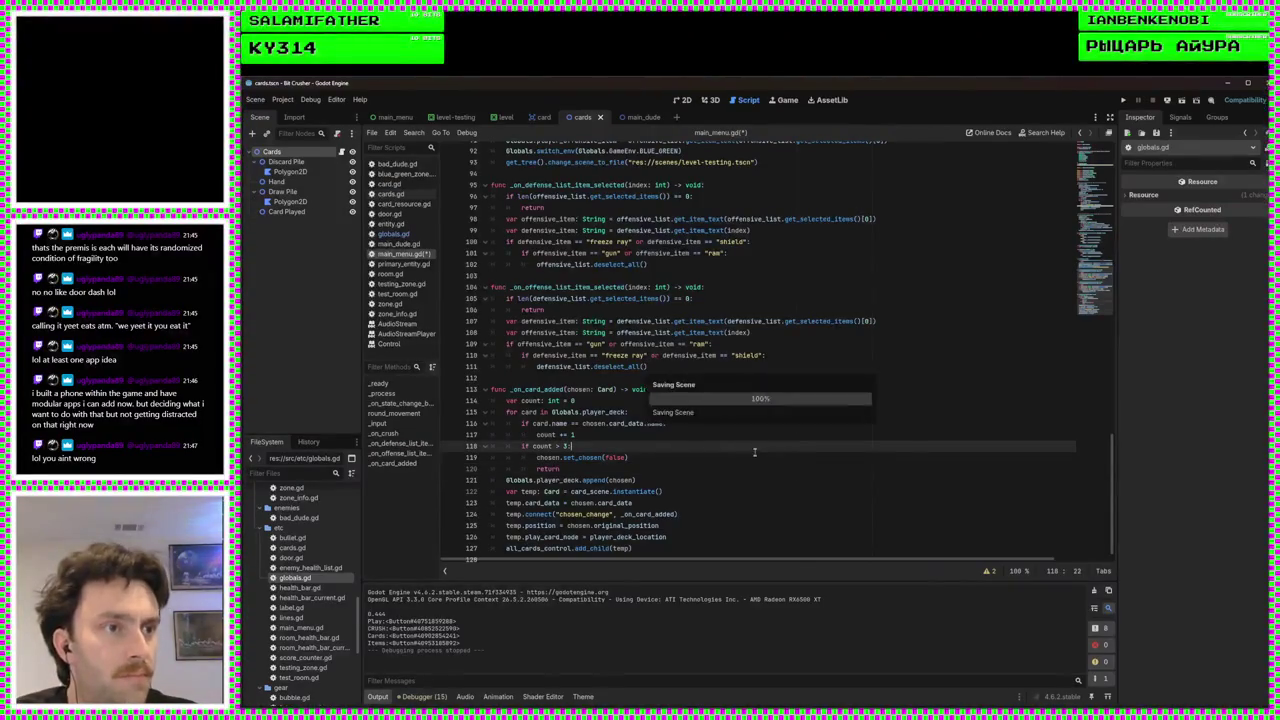
pyautogui.click(1124, 100)
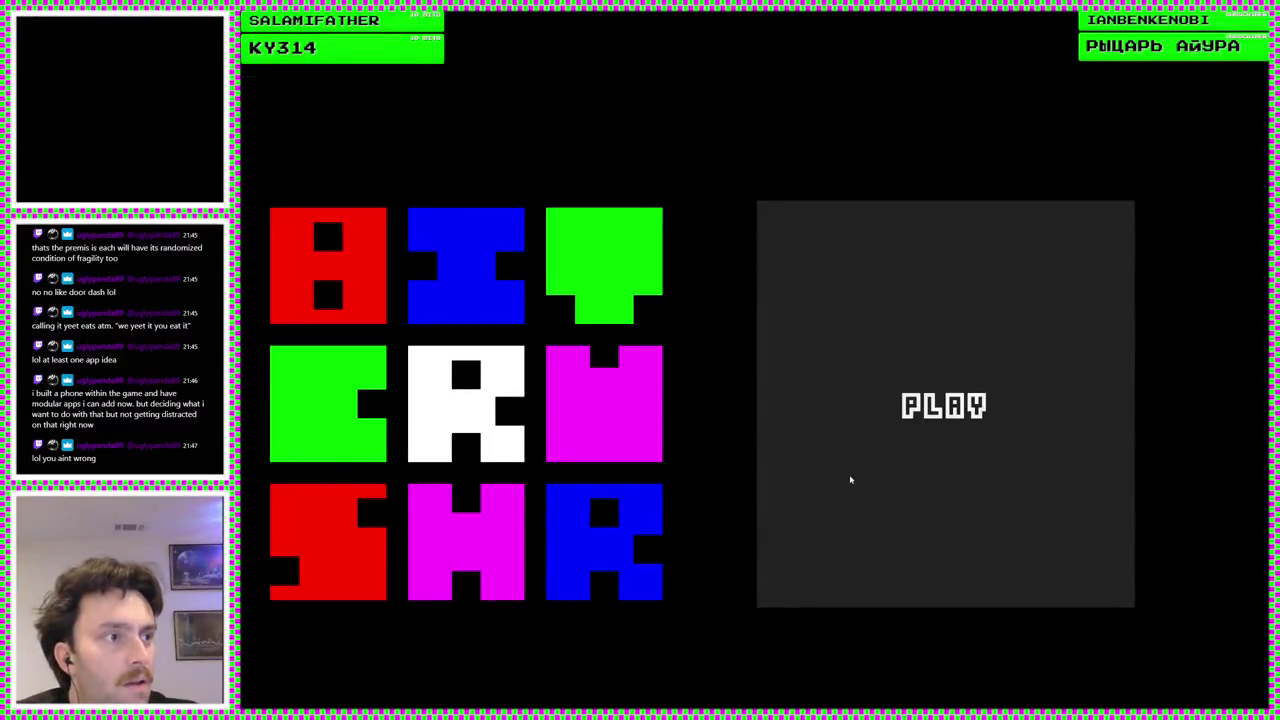
# In the running game, go from PLAY to CARDS, choose the Timid card, then stop the game
pyautogui.click(849, 477)
pyautogui.click(557, 497)
pyautogui.moveTo(395, 594)
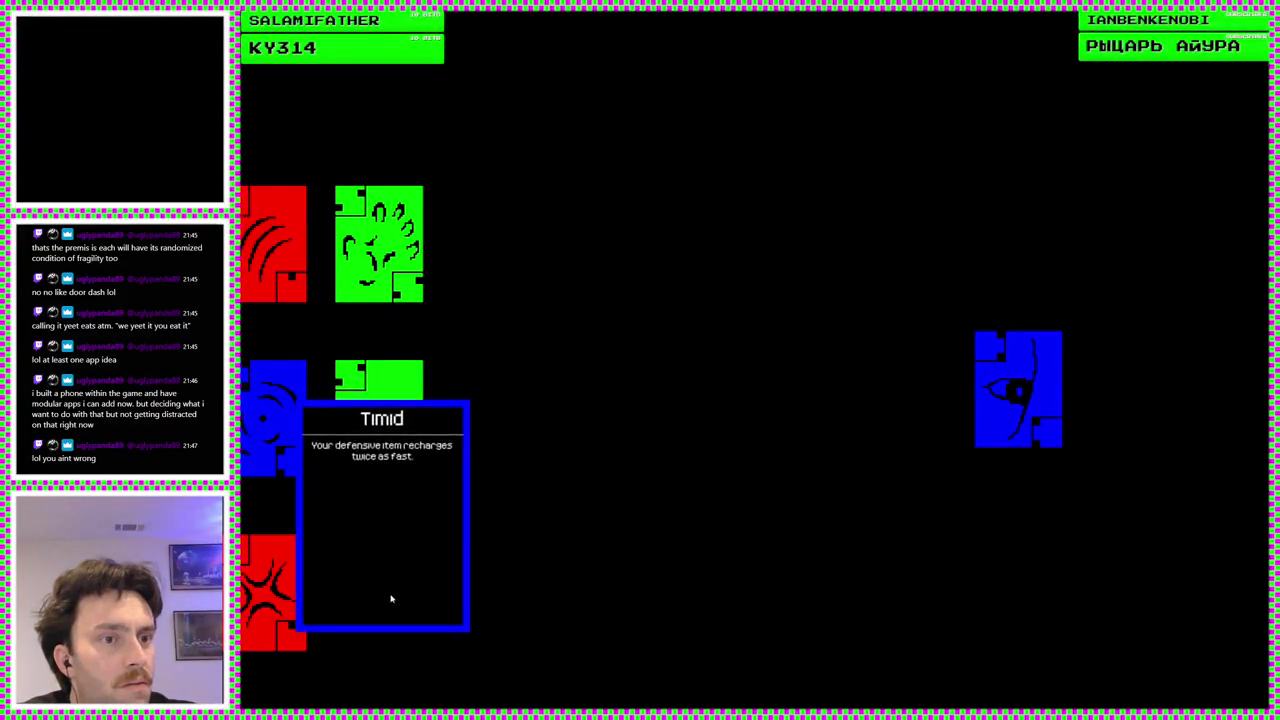
pyautogui.click(392, 590)
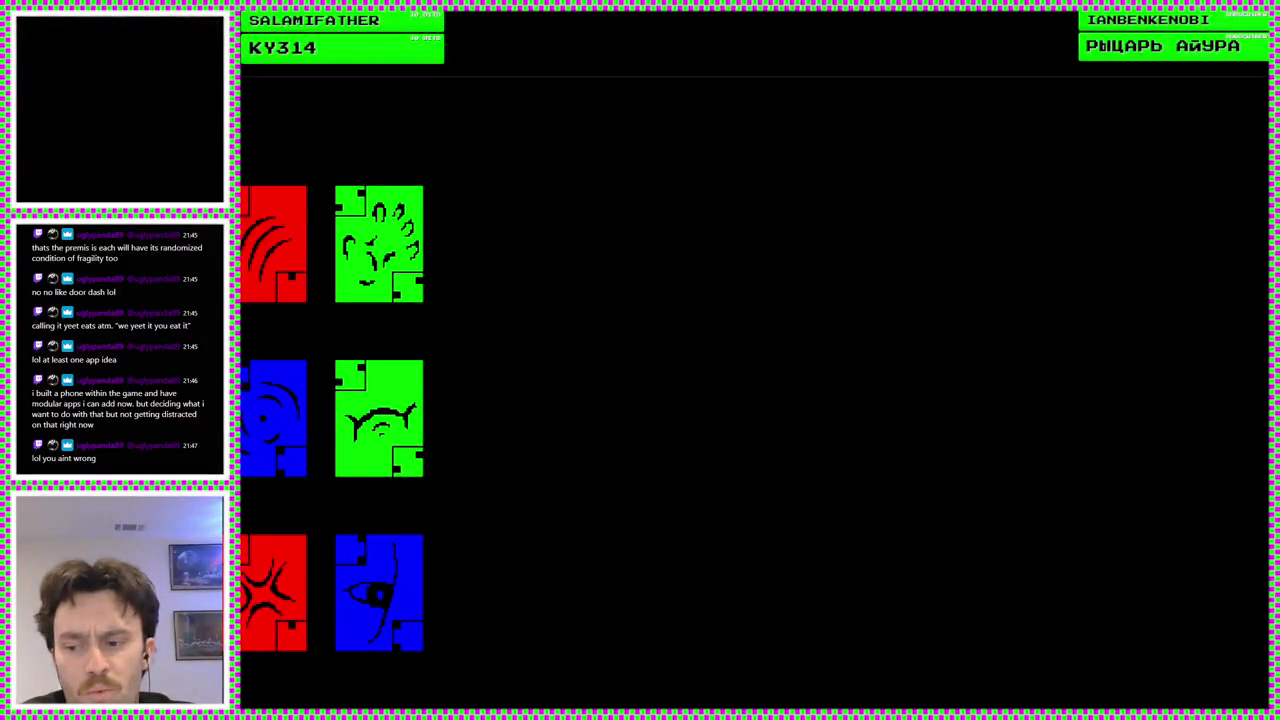
pyautogui.press('F8')
pyautogui.scroll(-1, 703, 411)
pyautogui.click(703, 411)
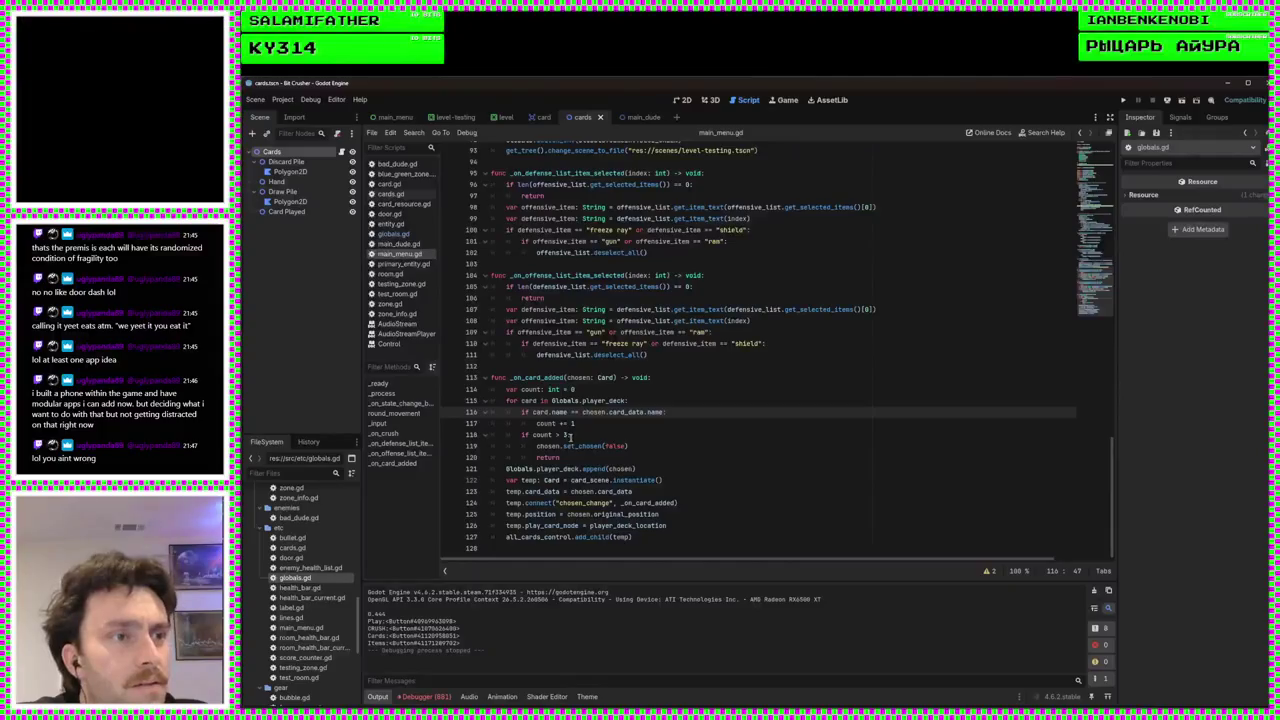
# Trace the main_menu.gd:121 push_back error and change append(chosen) to append(chosen.card_data), then rerun
pyautogui.click(635, 457)
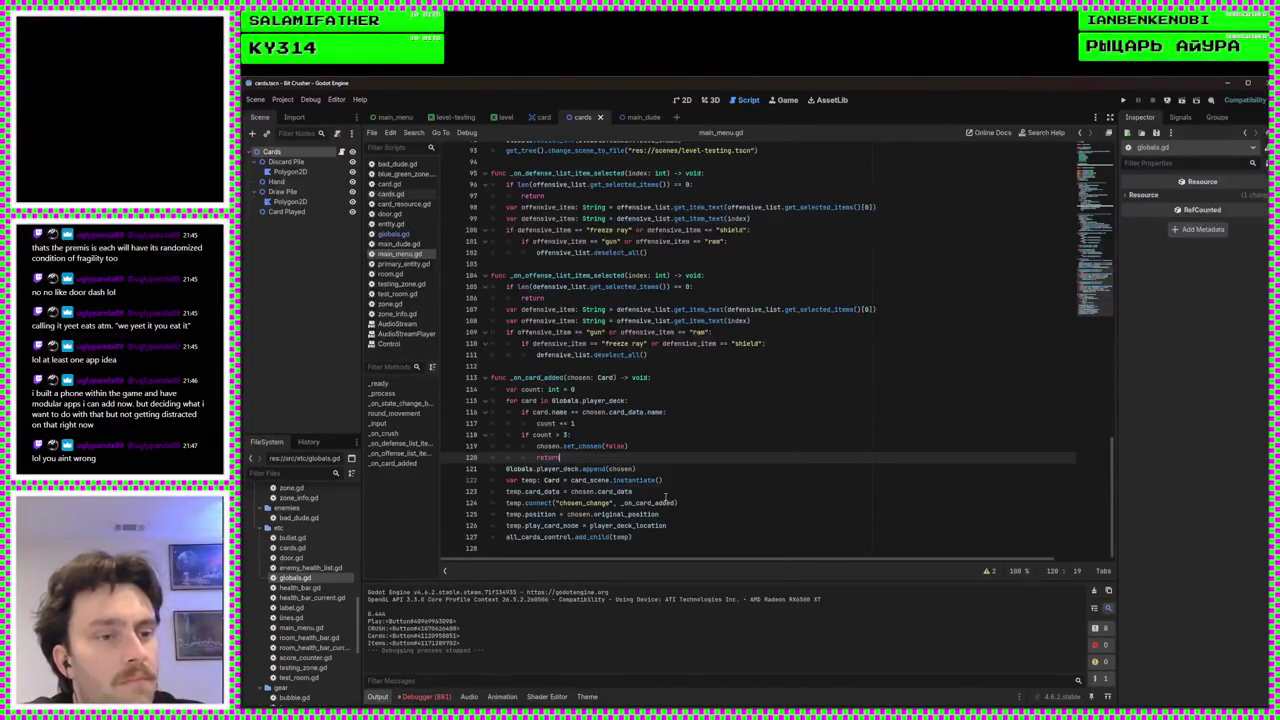
pyautogui.click(424, 696)
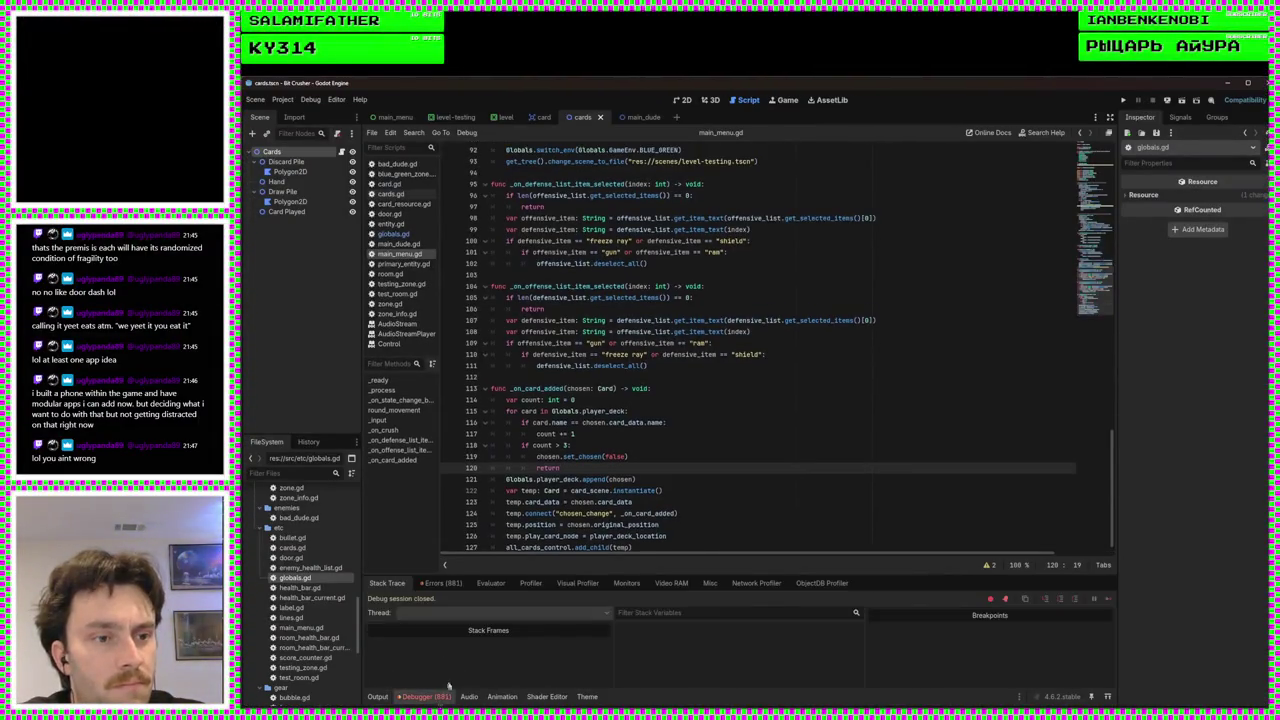
pyautogui.click(442, 583)
pyautogui.moveTo(1113, 617); pyautogui.dragTo(1108, 662)
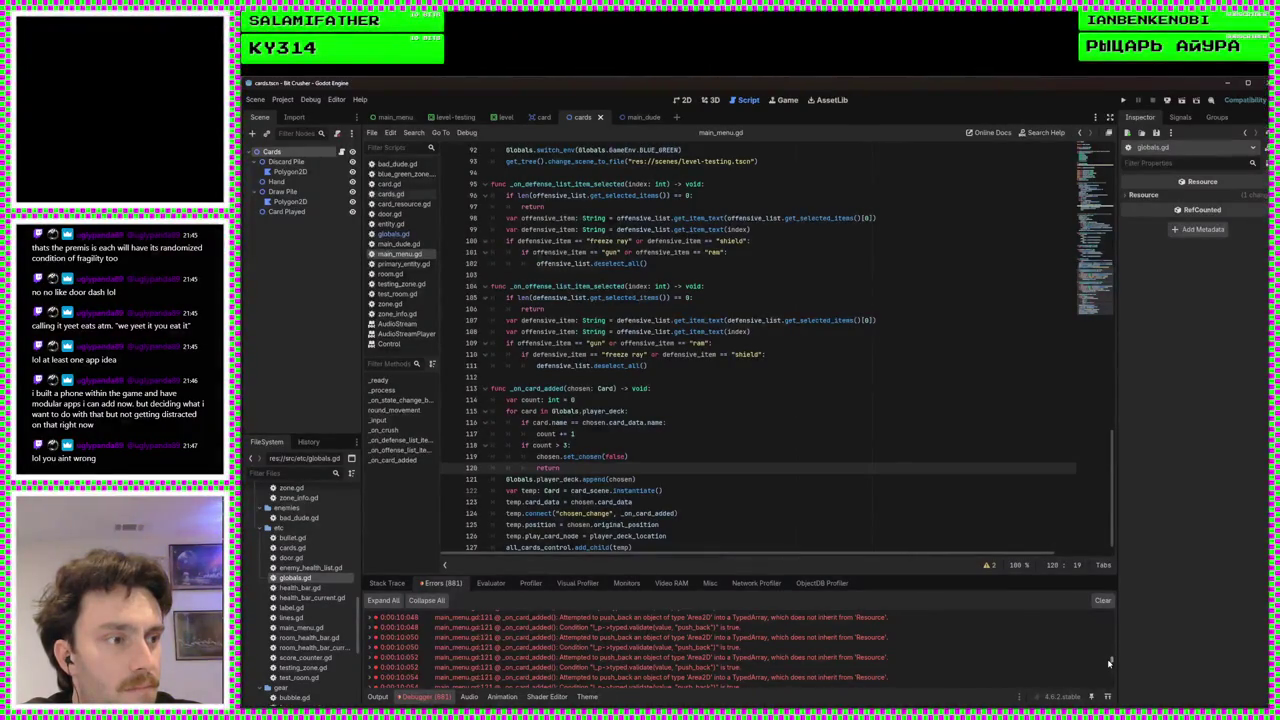
pyautogui.click(897, 662)
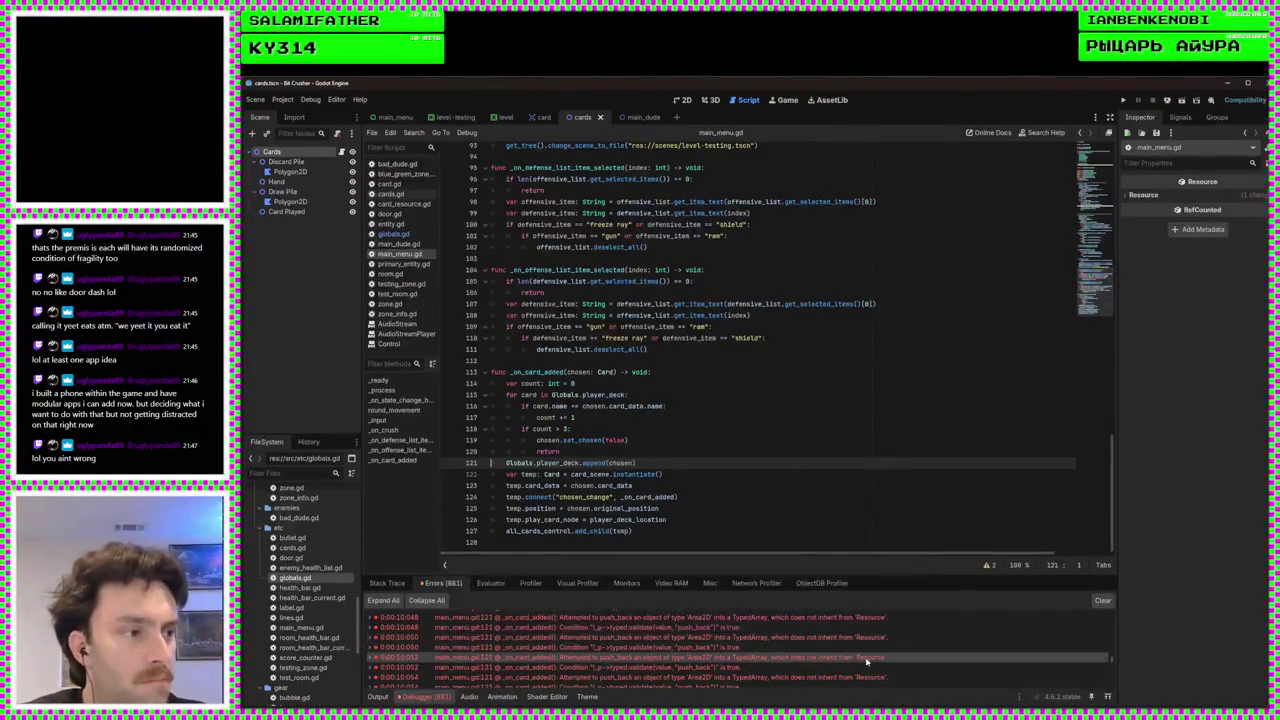
pyautogui.click(737, 658)
pyautogui.doubleClick(737, 658)
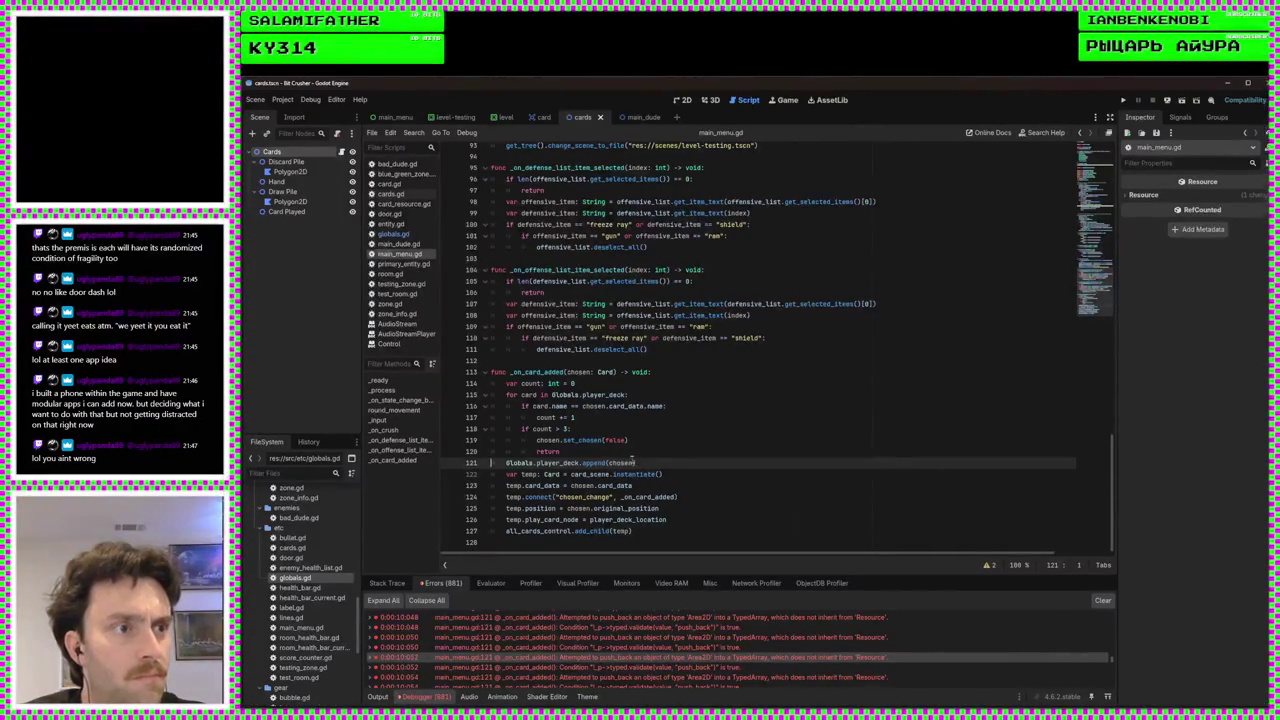
pyautogui.write('.card_data')
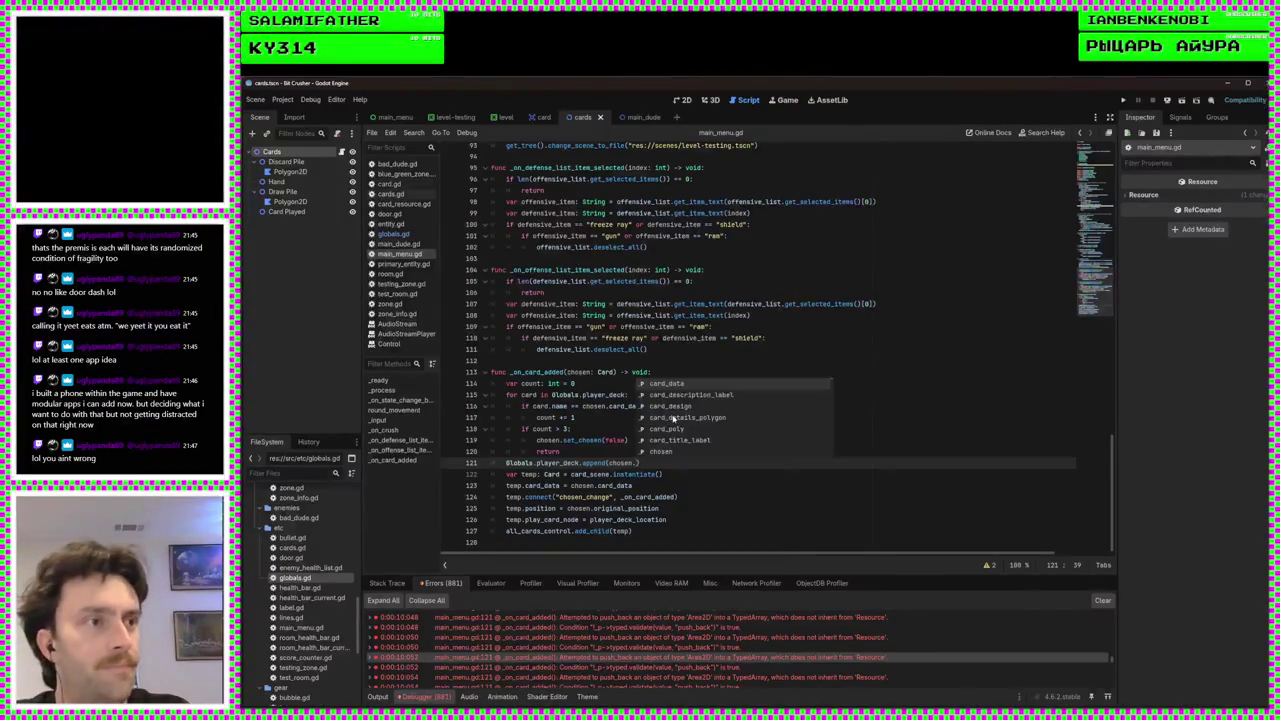
pyautogui.press('F5')
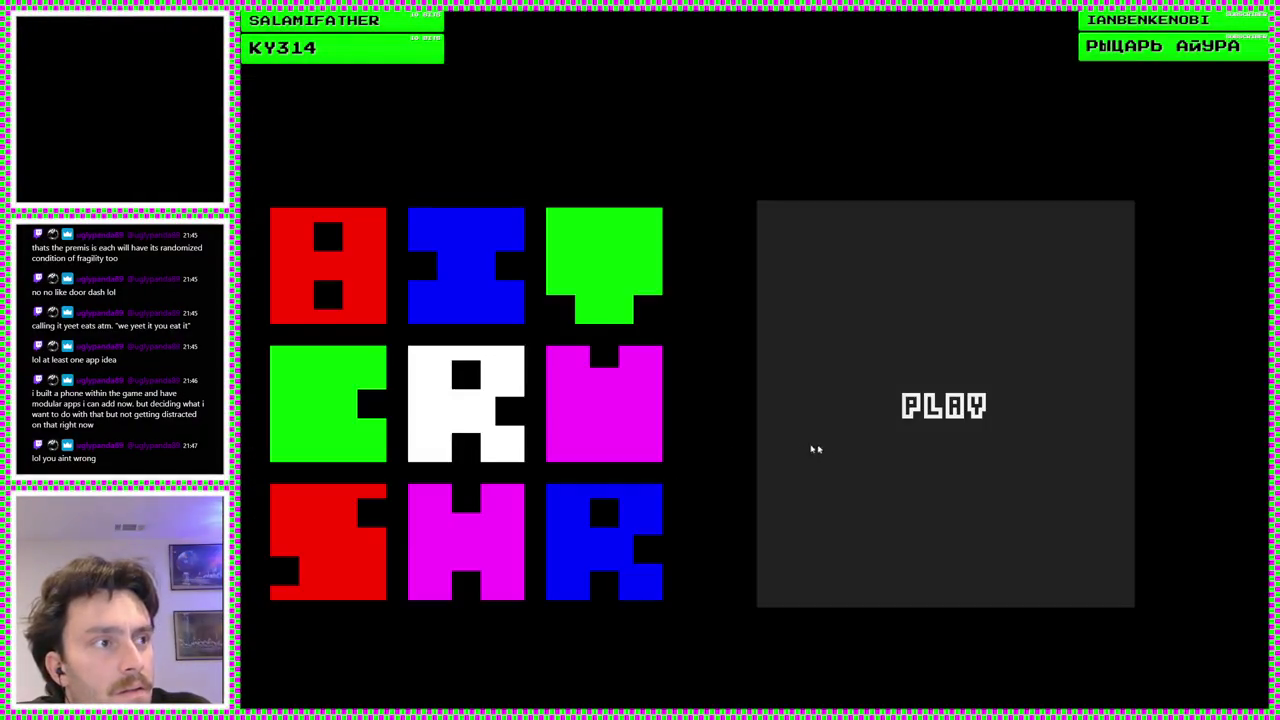
# Add the Revolted card in the running game, stop it, and check lines 117–119
pyautogui.click(814, 449)
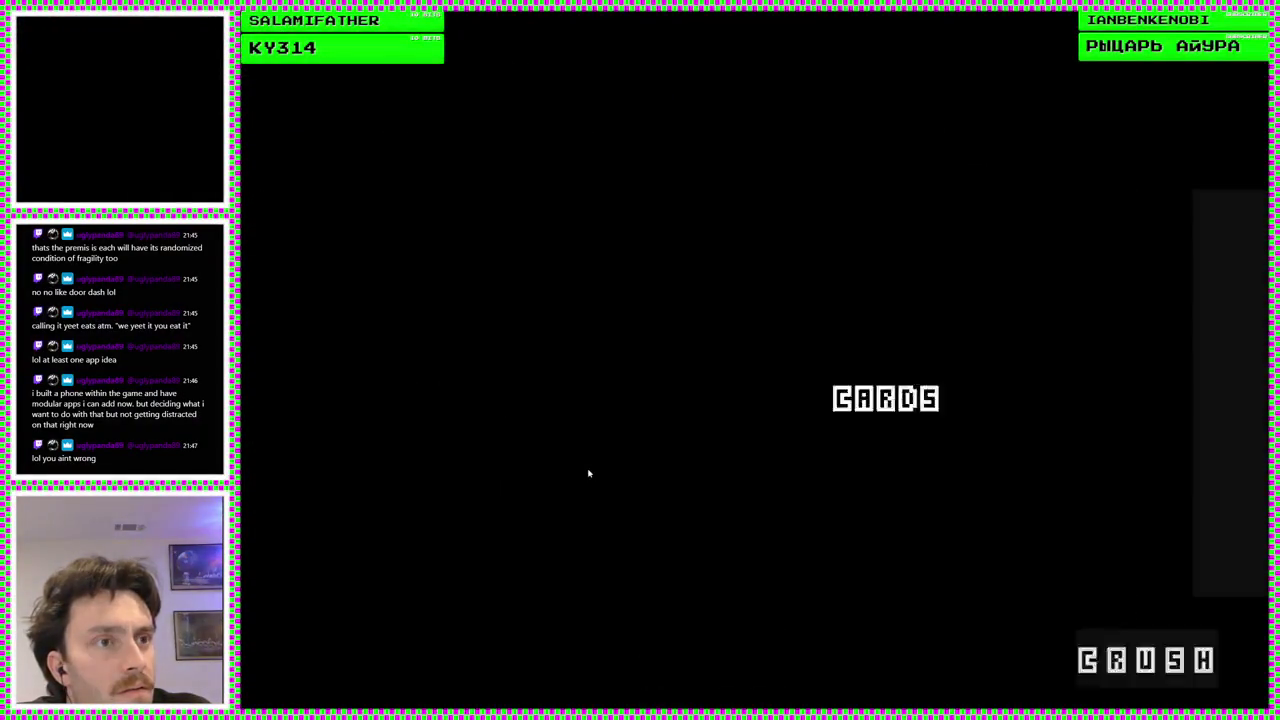
pyautogui.click(397, 460)
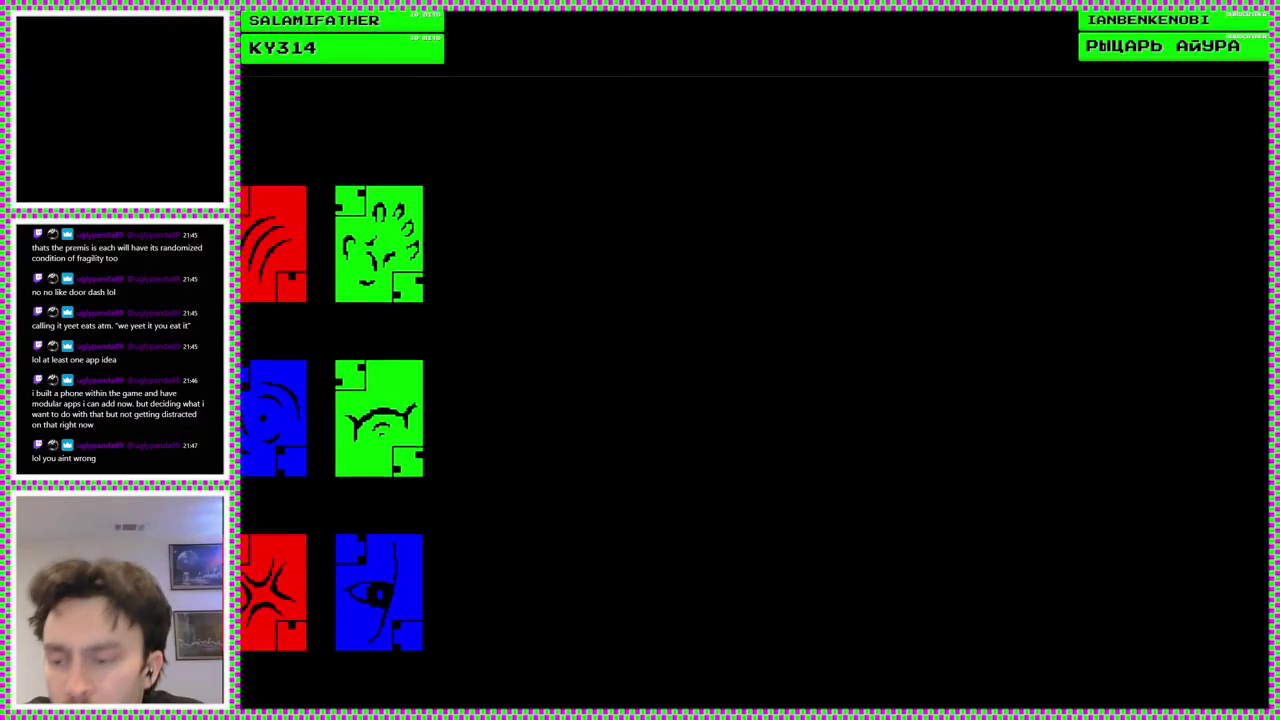
pyautogui.press('F8')
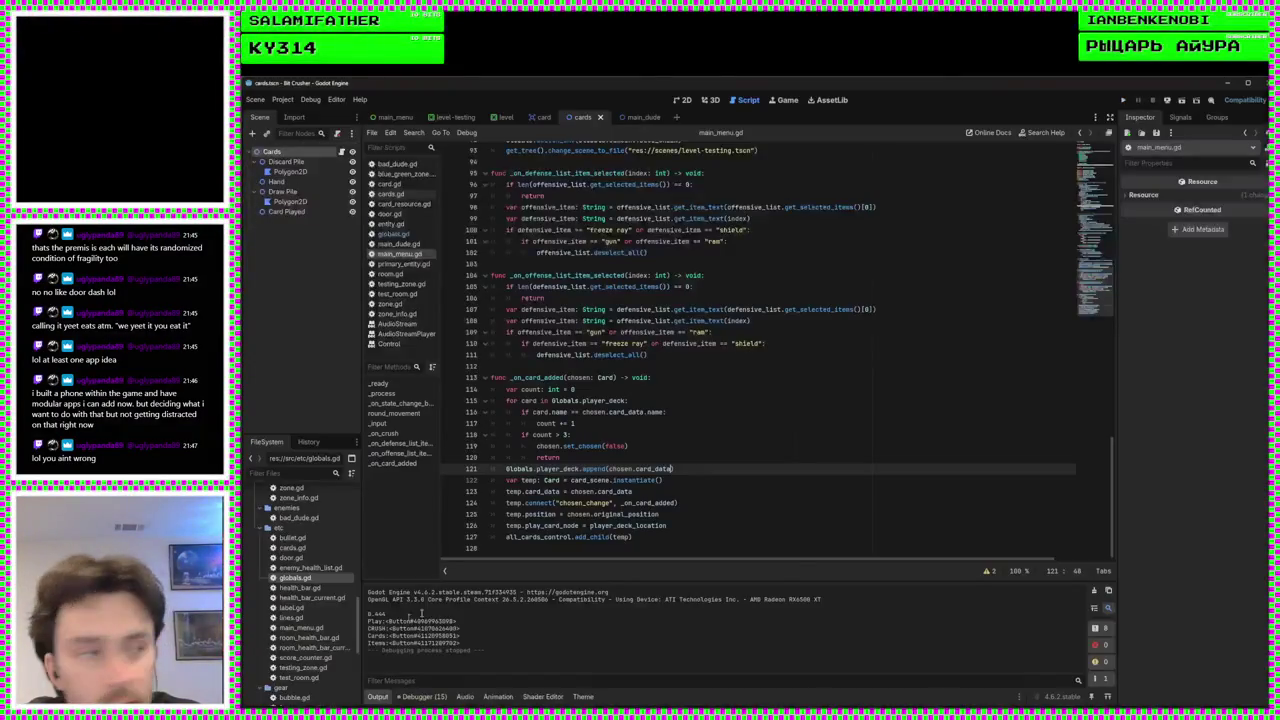
pyautogui.click(683, 421)
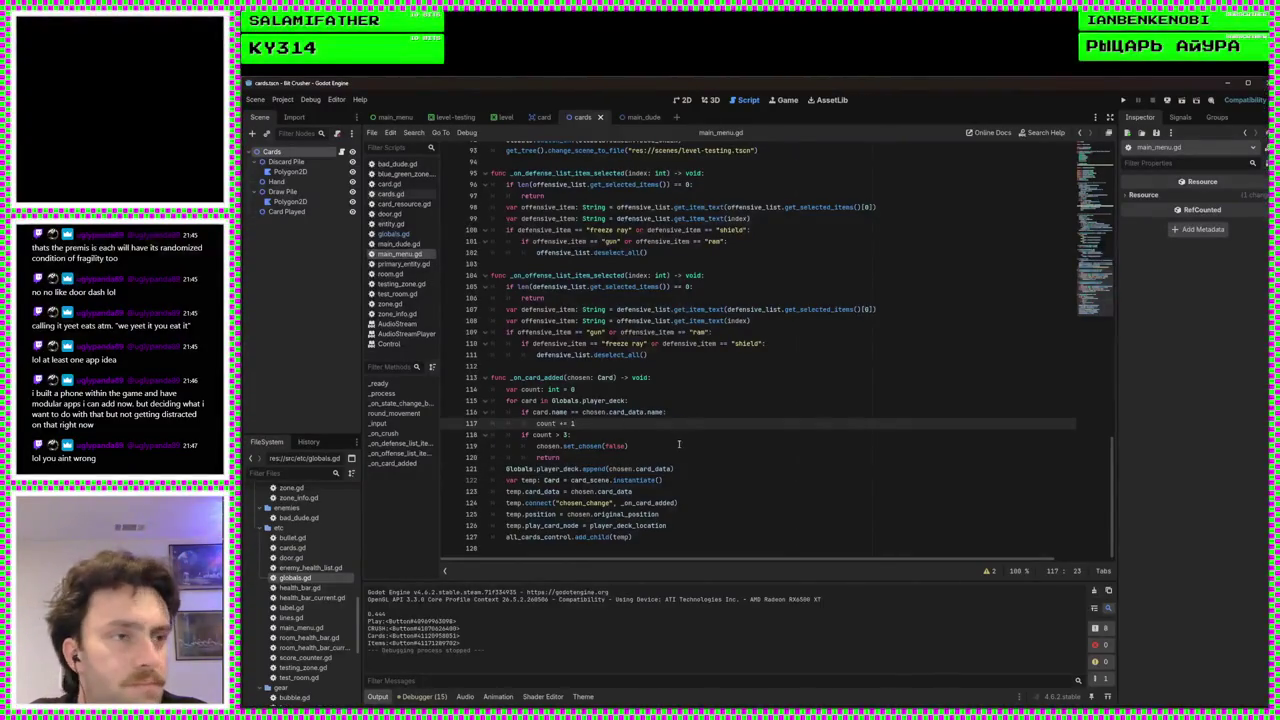
pyautogui.click(681, 446)
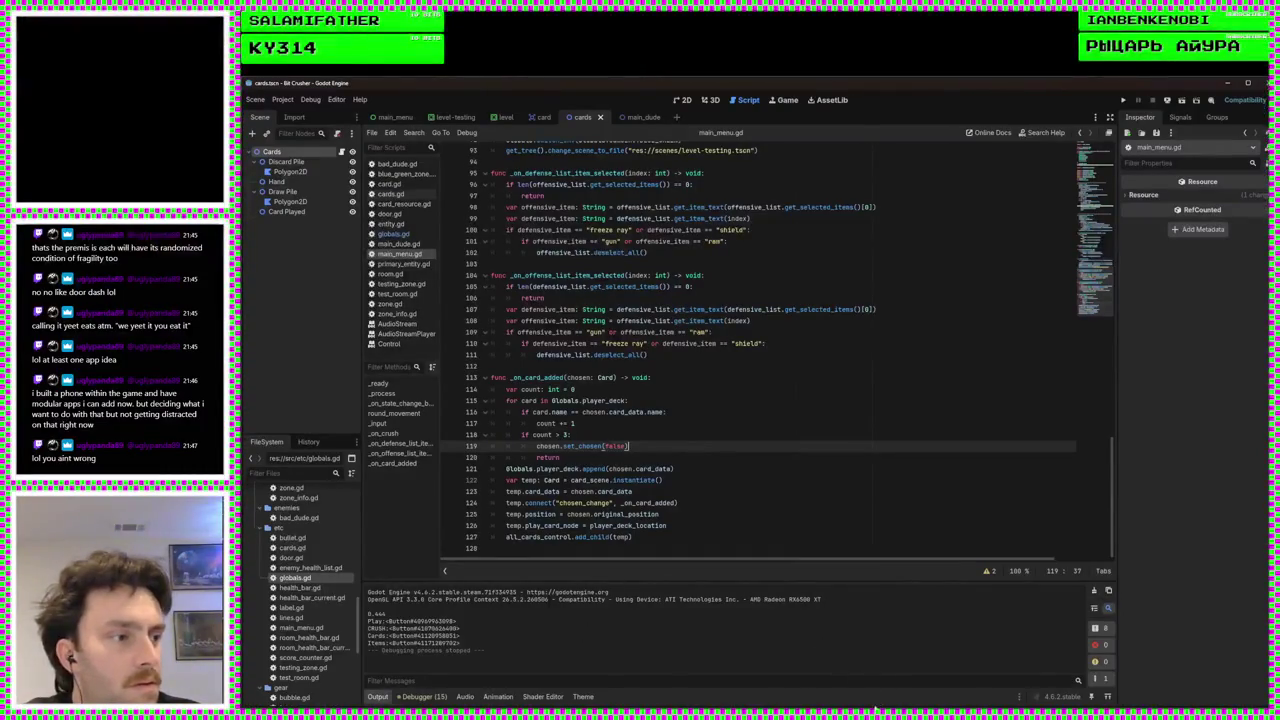
# Rerun the game, add Revolted and another green card to test the copy limit, then stop
pyautogui.click(1124, 100)
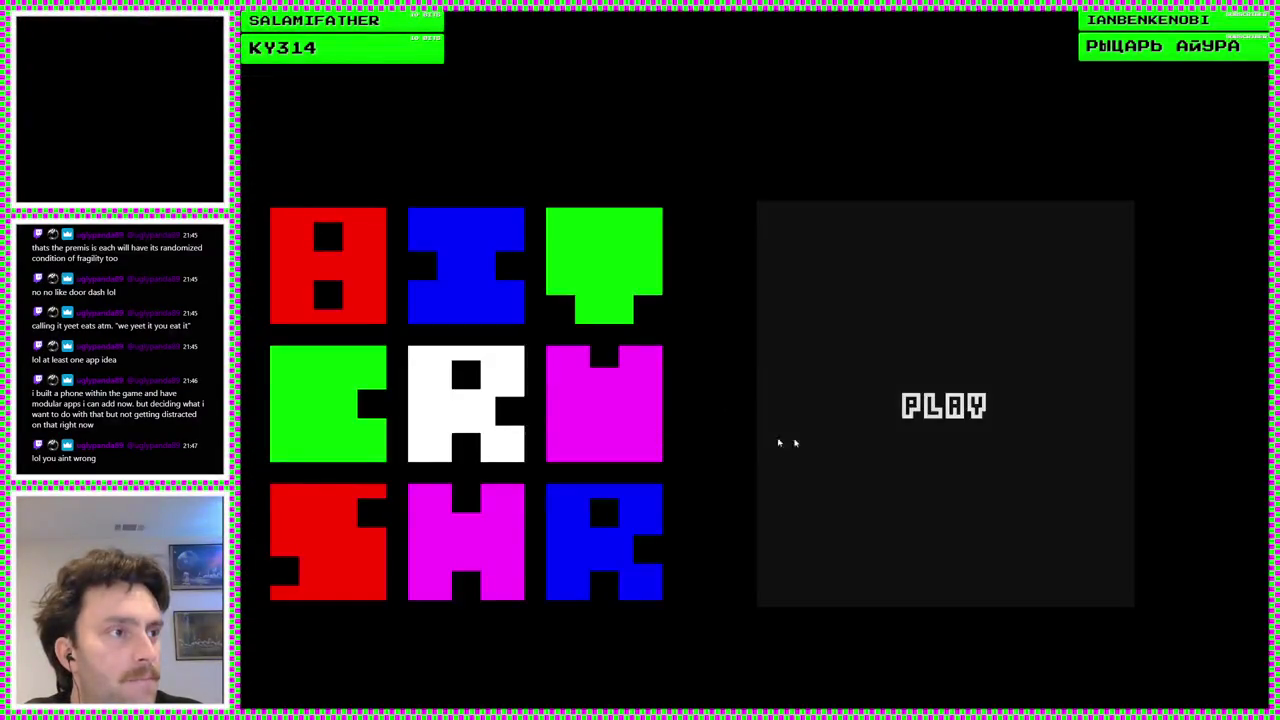
pyautogui.click(780, 443)
pyautogui.click(563, 457)
pyautogui.moveTo(400, 385)
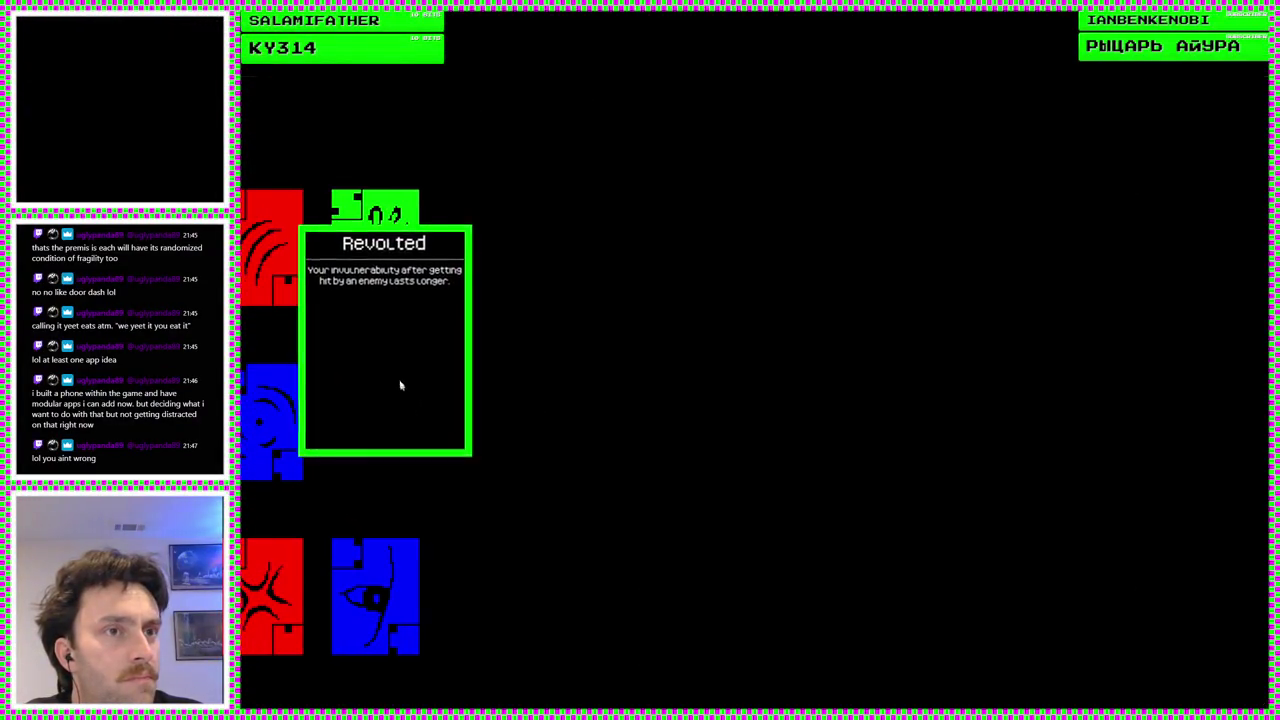
pyautogui.click(397, 329)
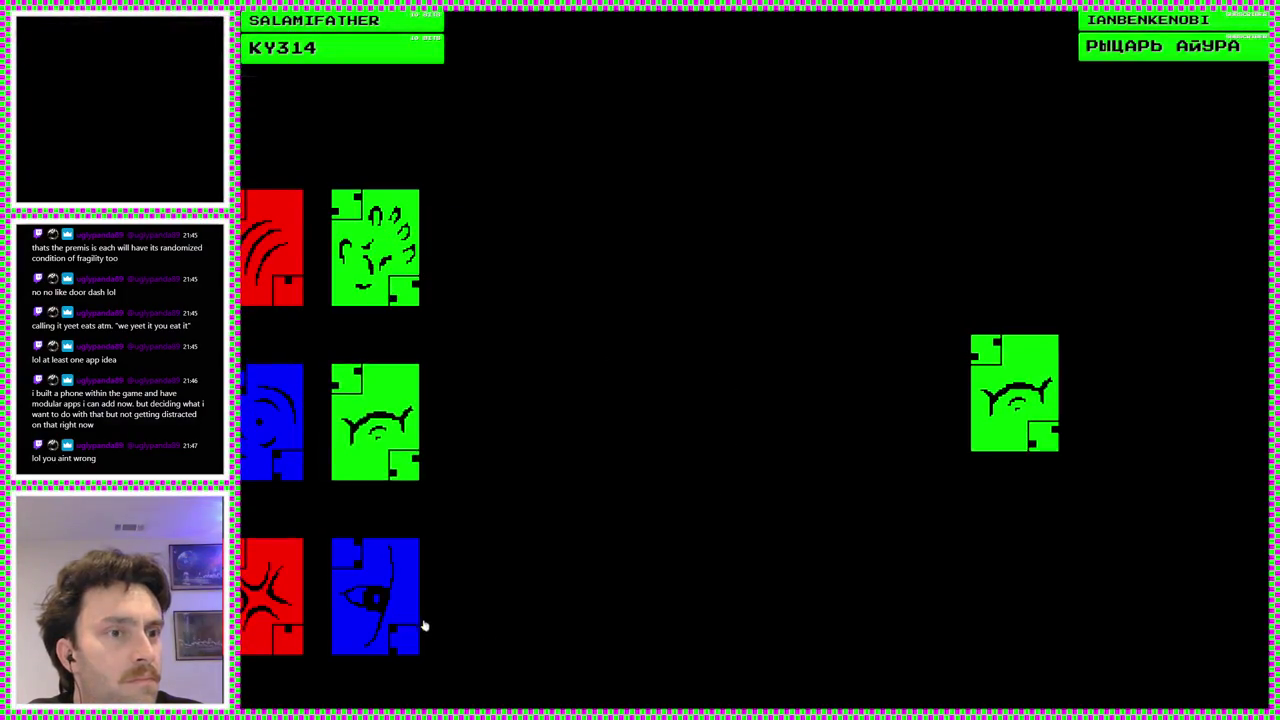
pyautogui.click(389, 397)
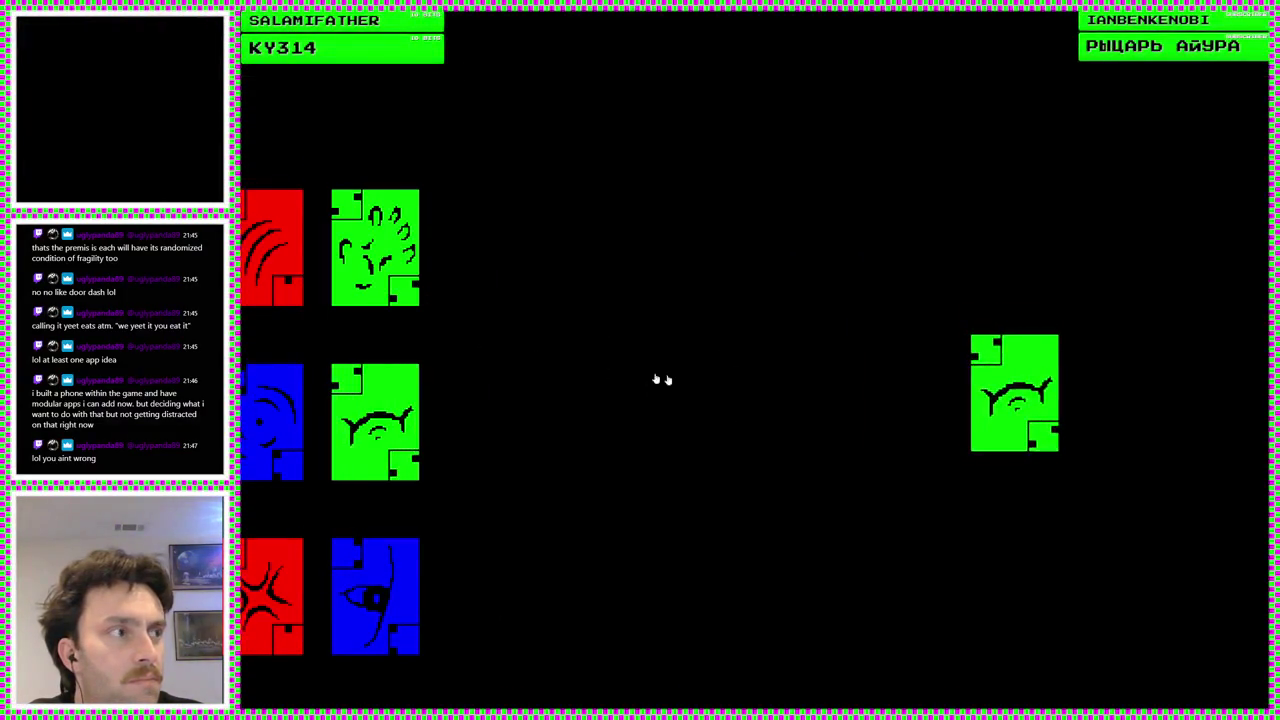
pyautogui.click(1000, 400)
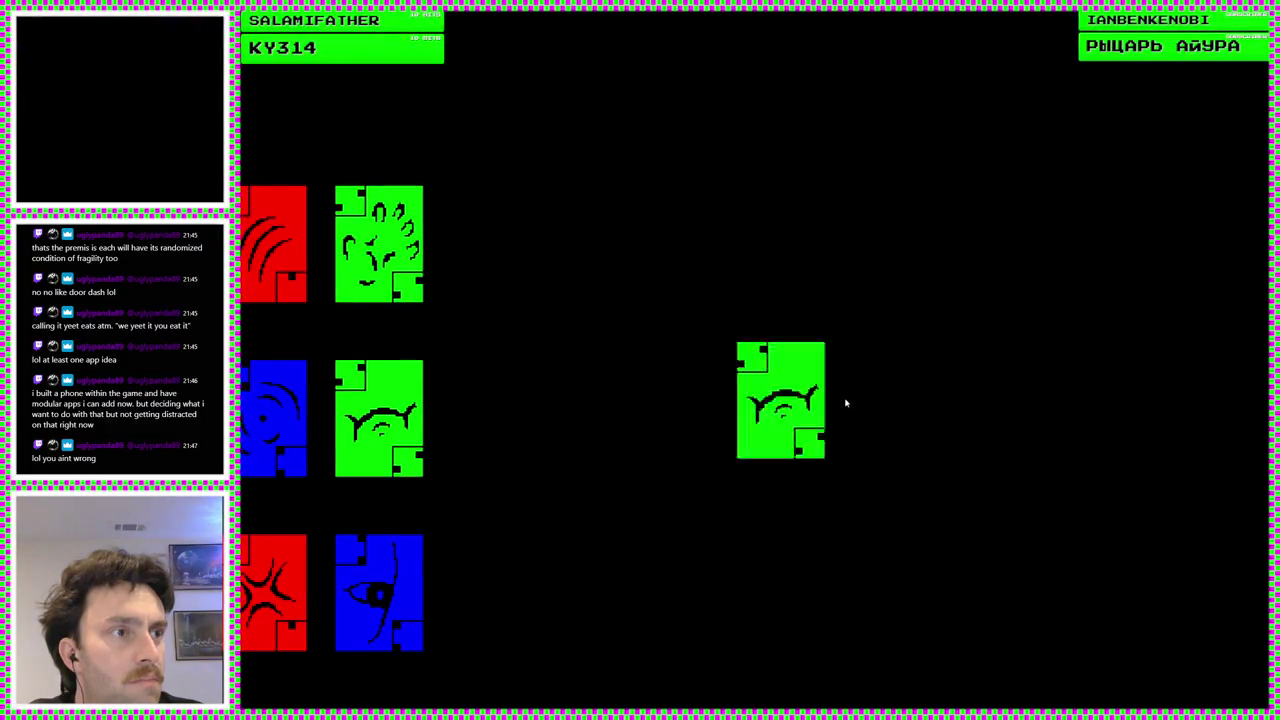
pyautogui.moveTo(403, 406)
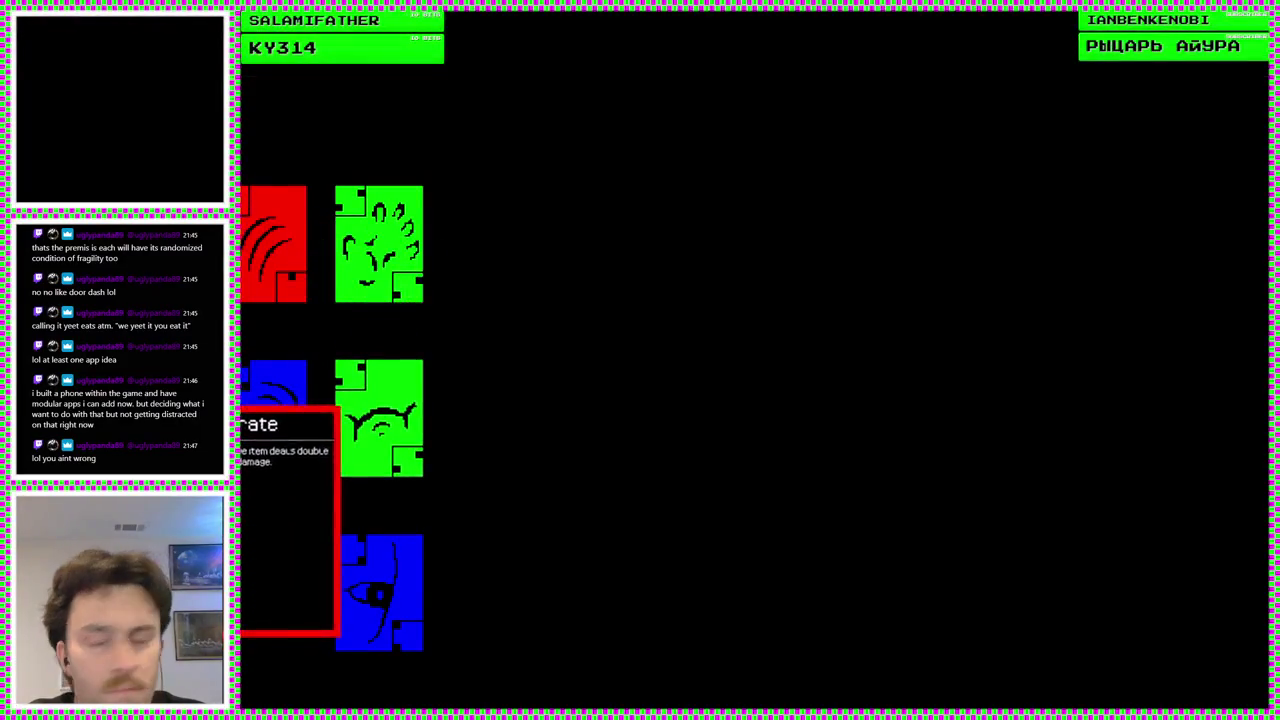
pyautogui.press('F8')
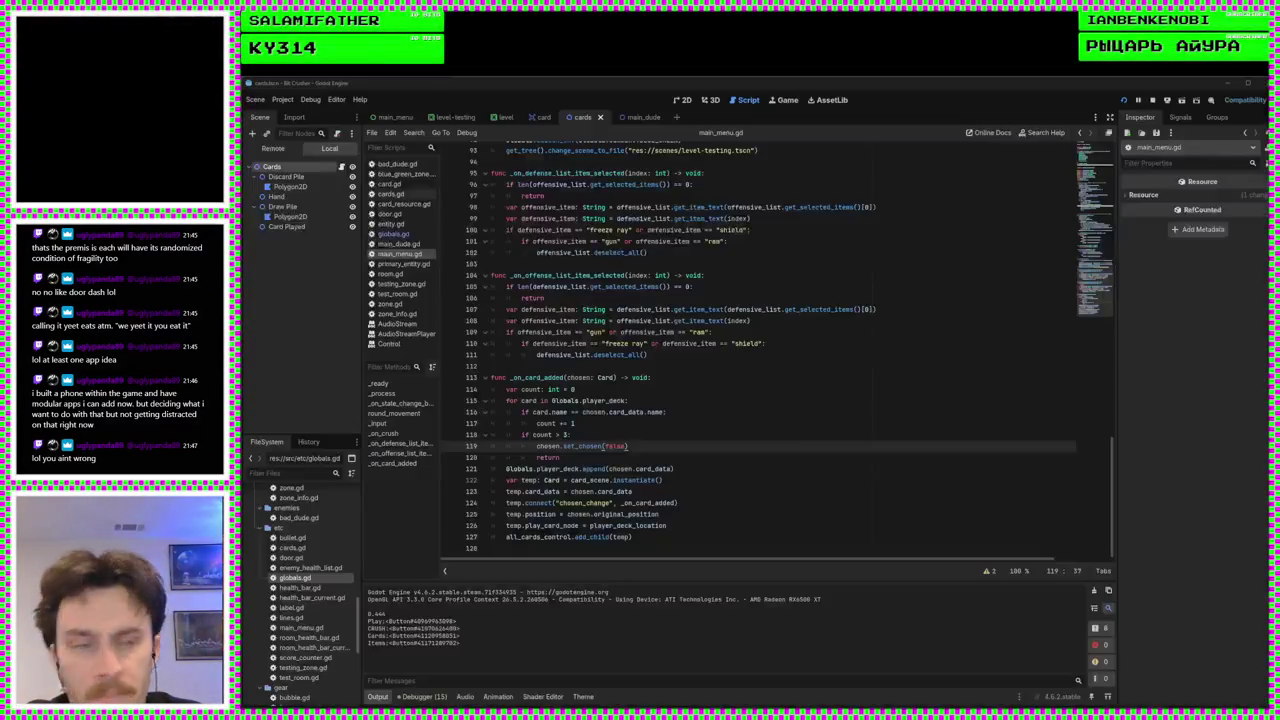
# Add an elif event.is_action_pressed("deselect") branch below line 85 in _input
pyautogui.scroll(2, 729, 432)
pyautogui.scroll(4, 729, 432)
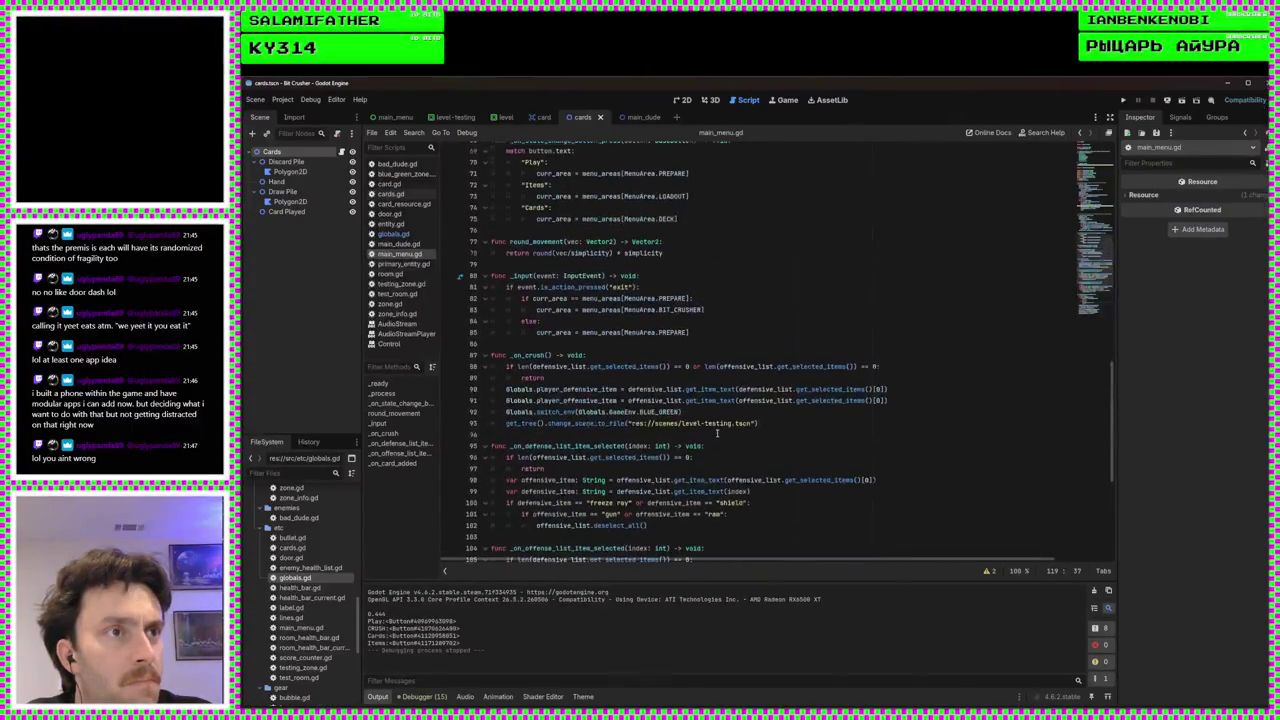
pyautogui.click(745, 335)
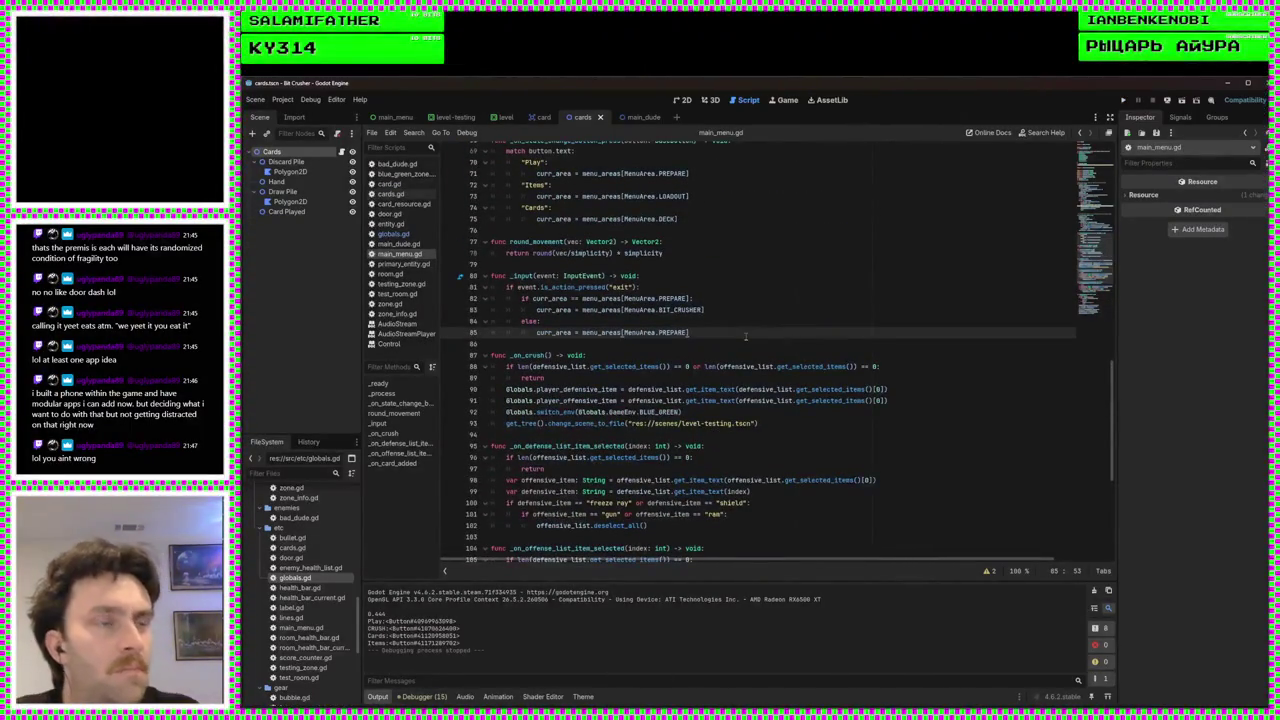
pyautogui.press('Return')
pyautogui.write('elif eve')
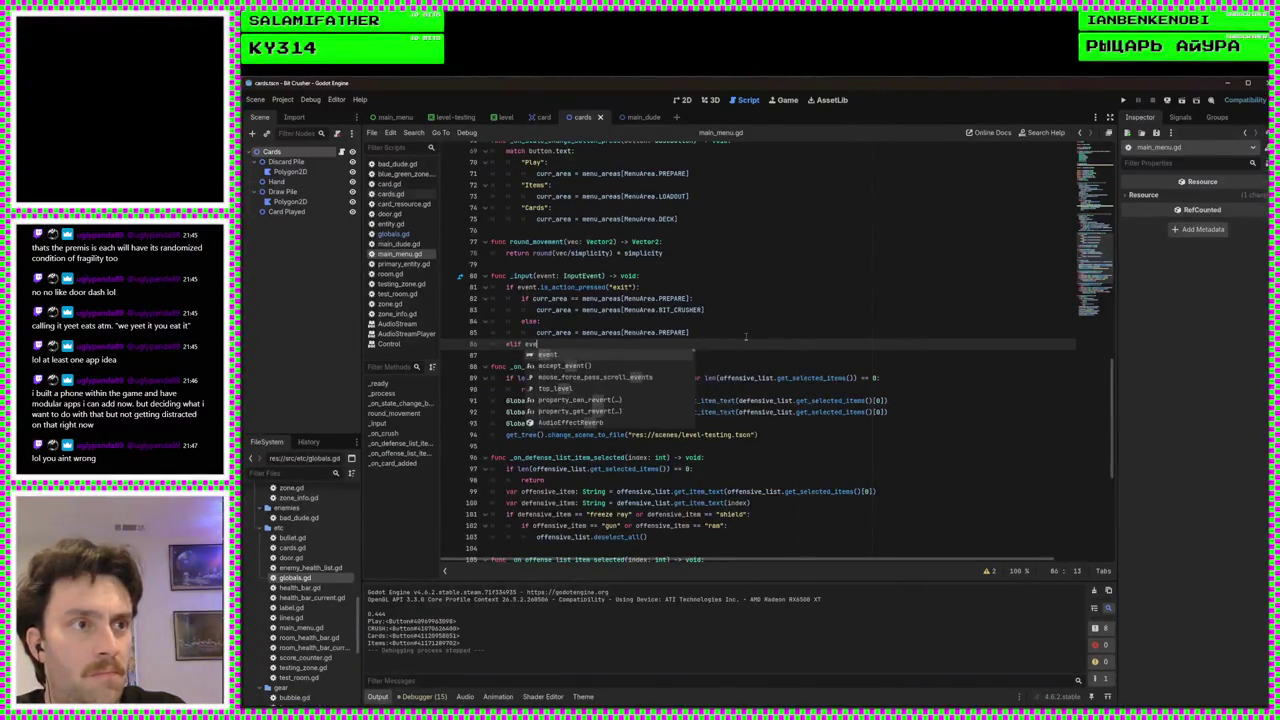
pyautogui.press('Return')
pyautogui.write('is_ac')
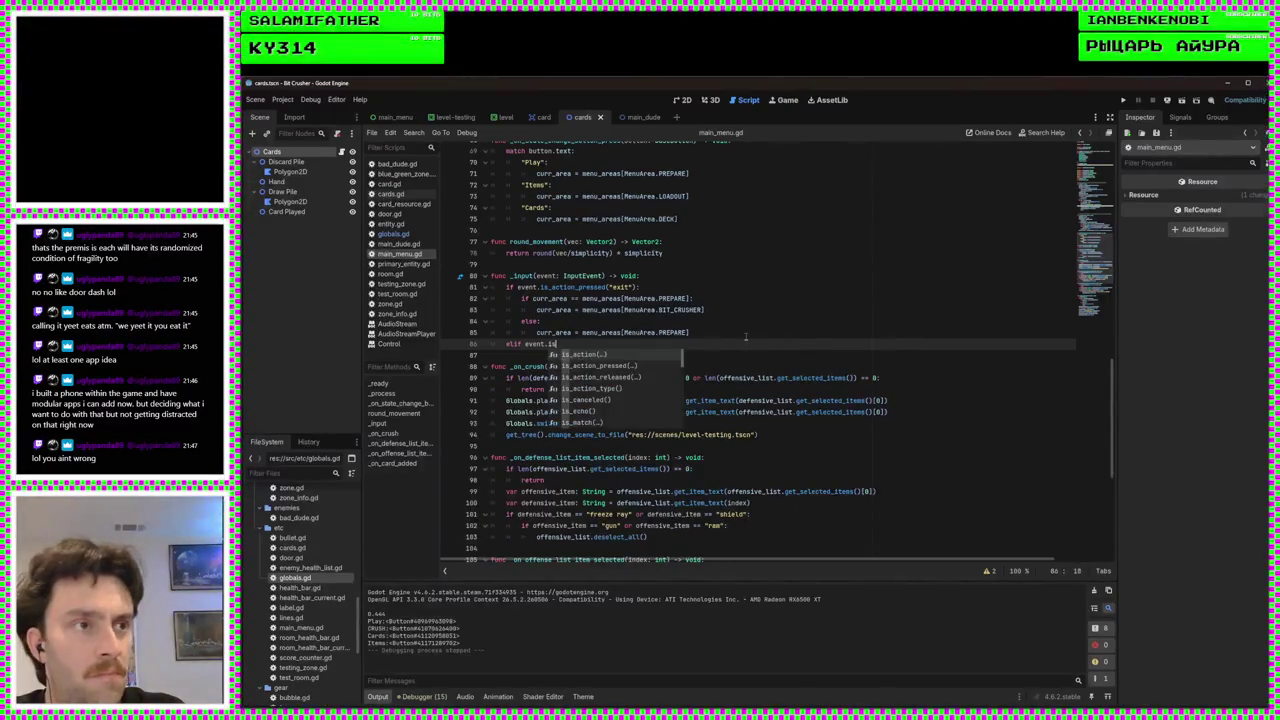
pyautogui.press('Return')
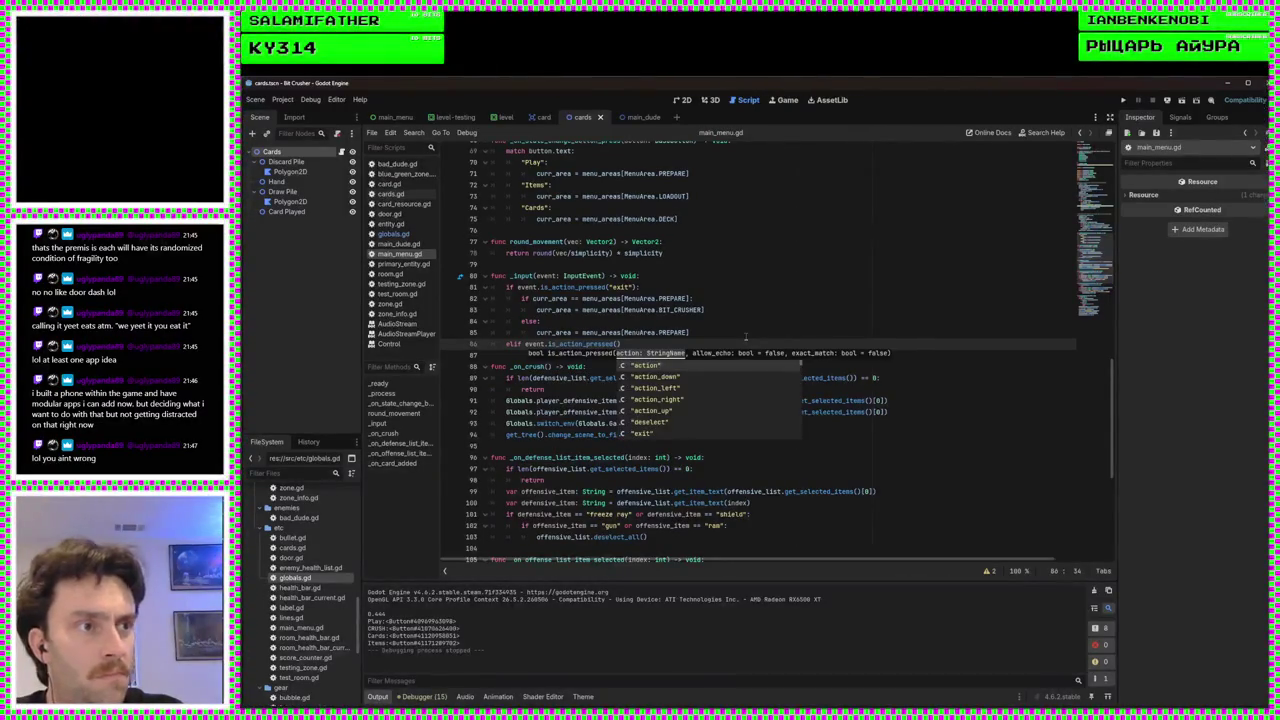
pyautogui.press('Down')
pyautogui.press('Down')
pyautogui.press('Down')
pyautogui.press('Return')
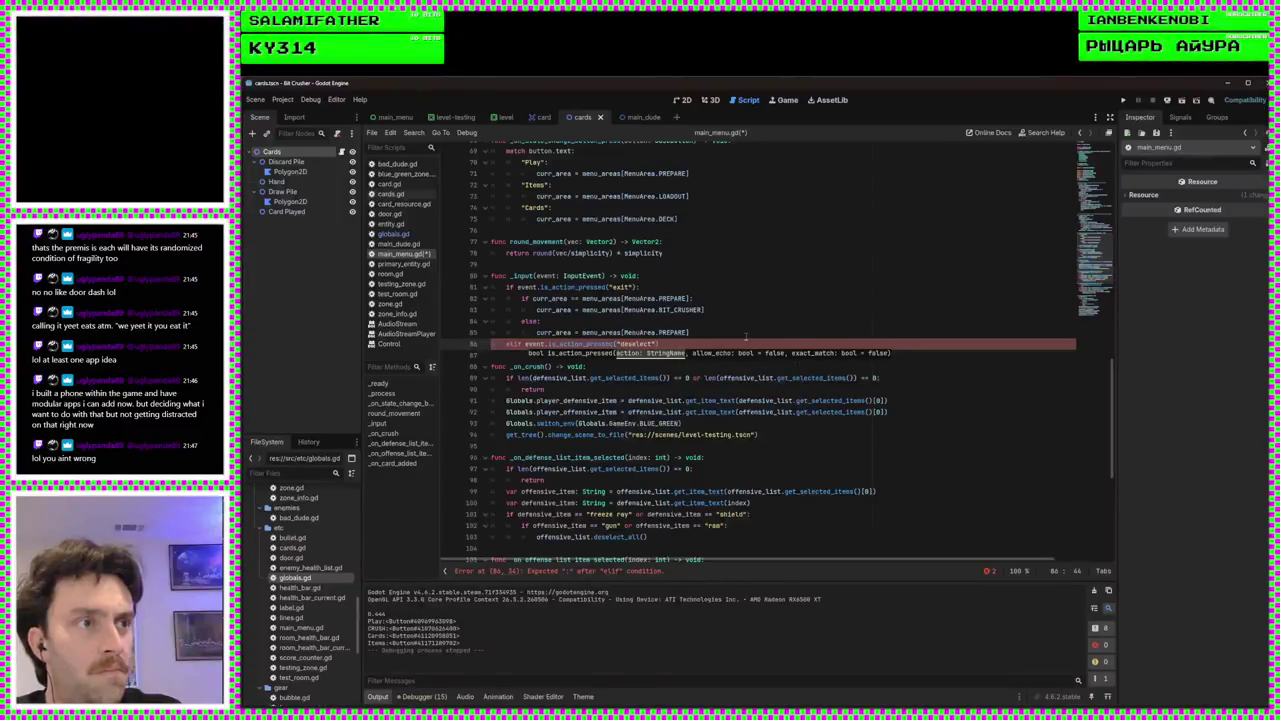
pyautogui.write(':')
pyautogui.press('Return')
pyautogui.write('Globals')
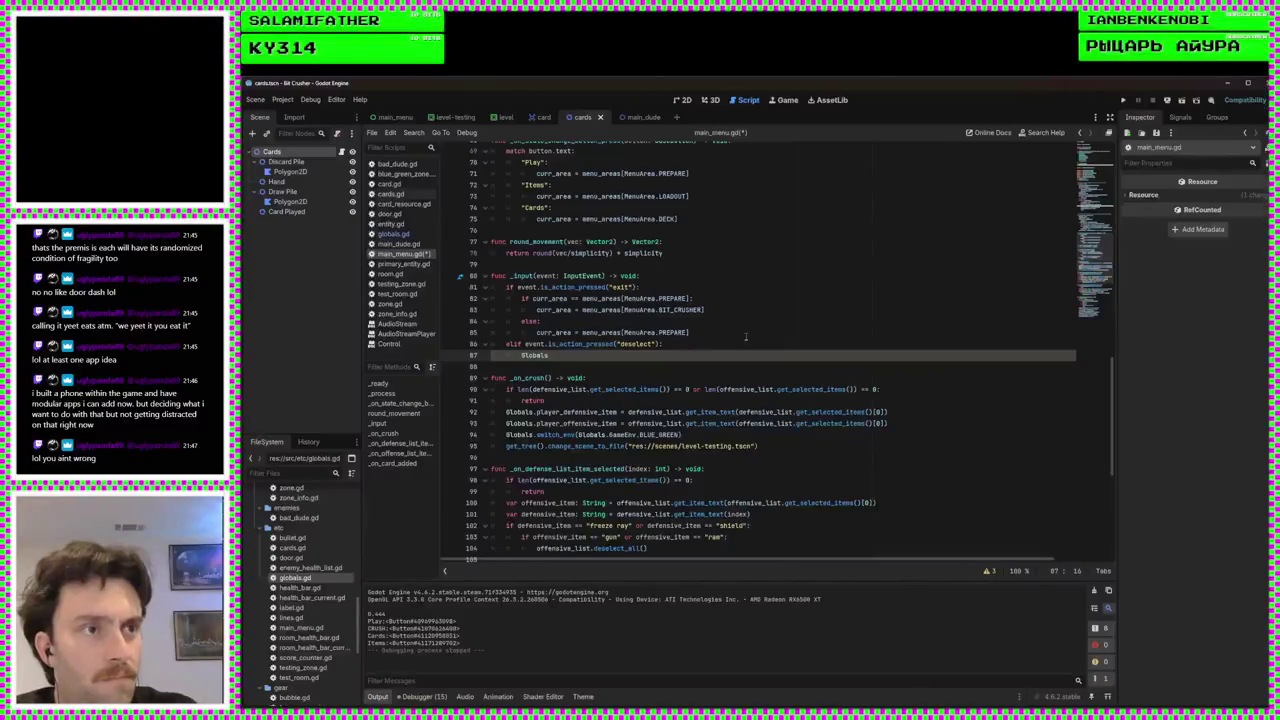
# Extend the condition with 'and curr_area == menu_areas[MenuArea.DECK]', clear Globals.player_deck there, and save
pyautogui.click(660, 344)
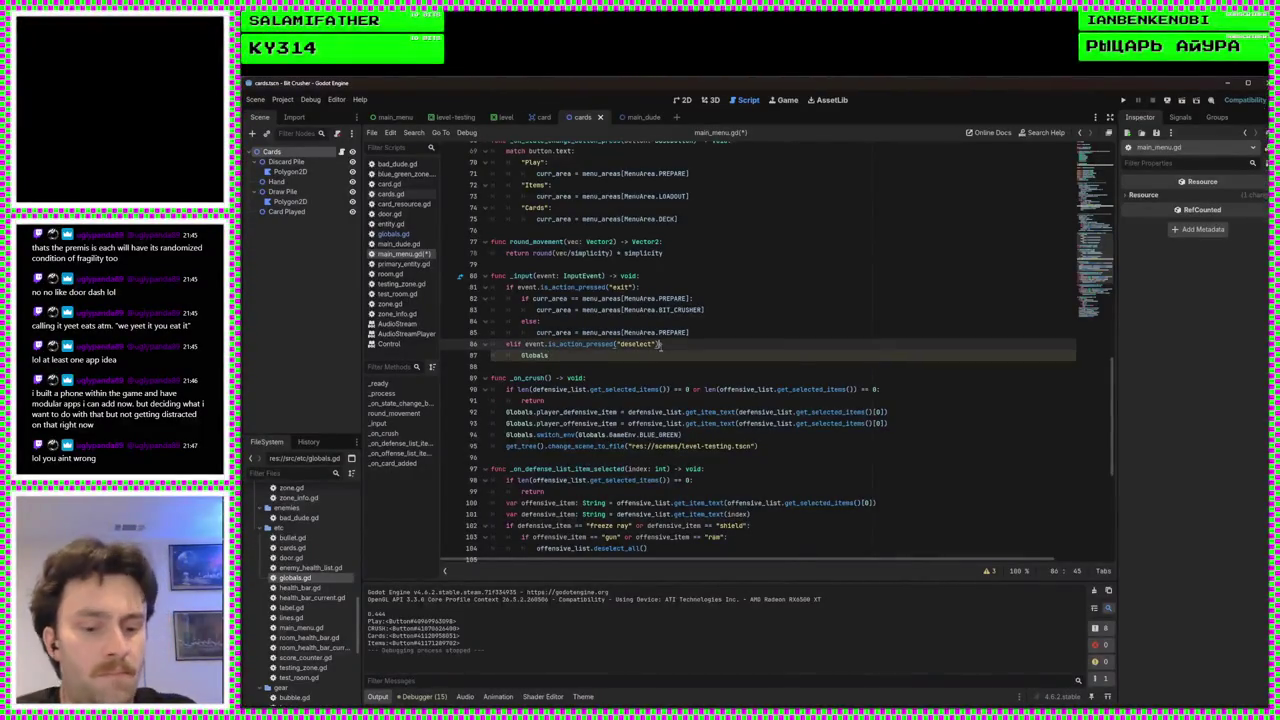
pyautogui.write('and')
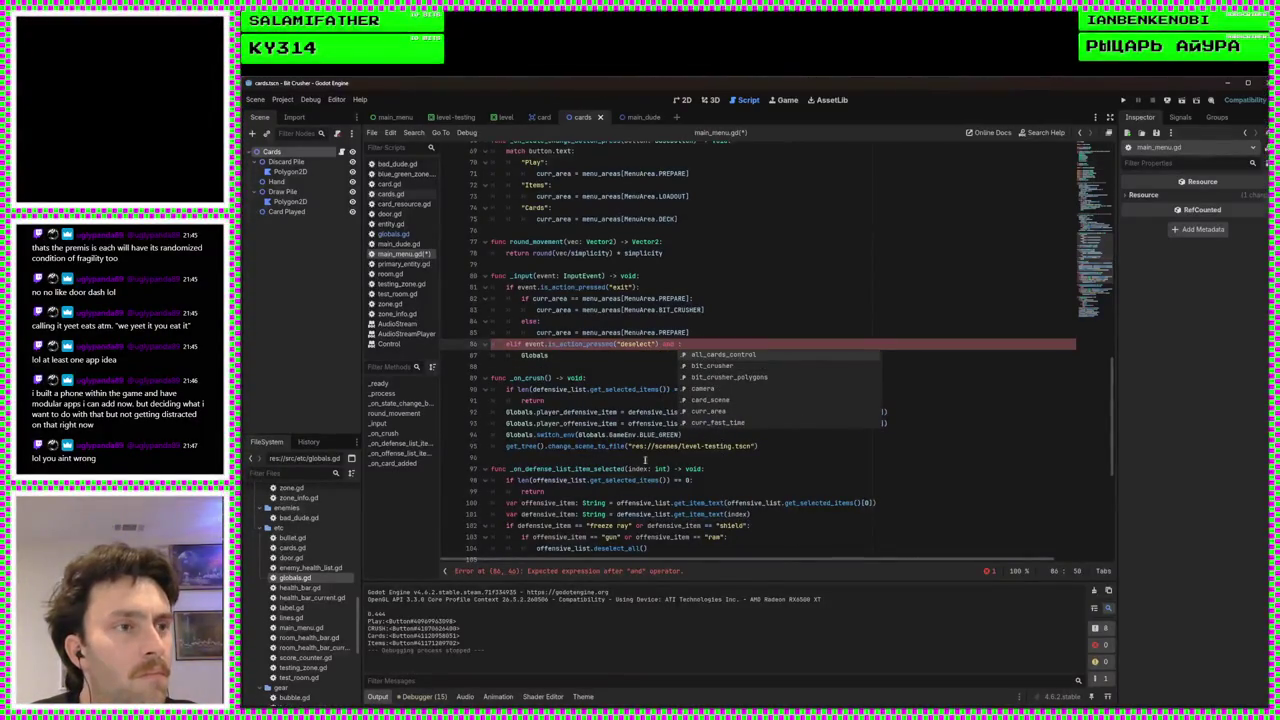
pyautogui.scroll(2, 726, 472)
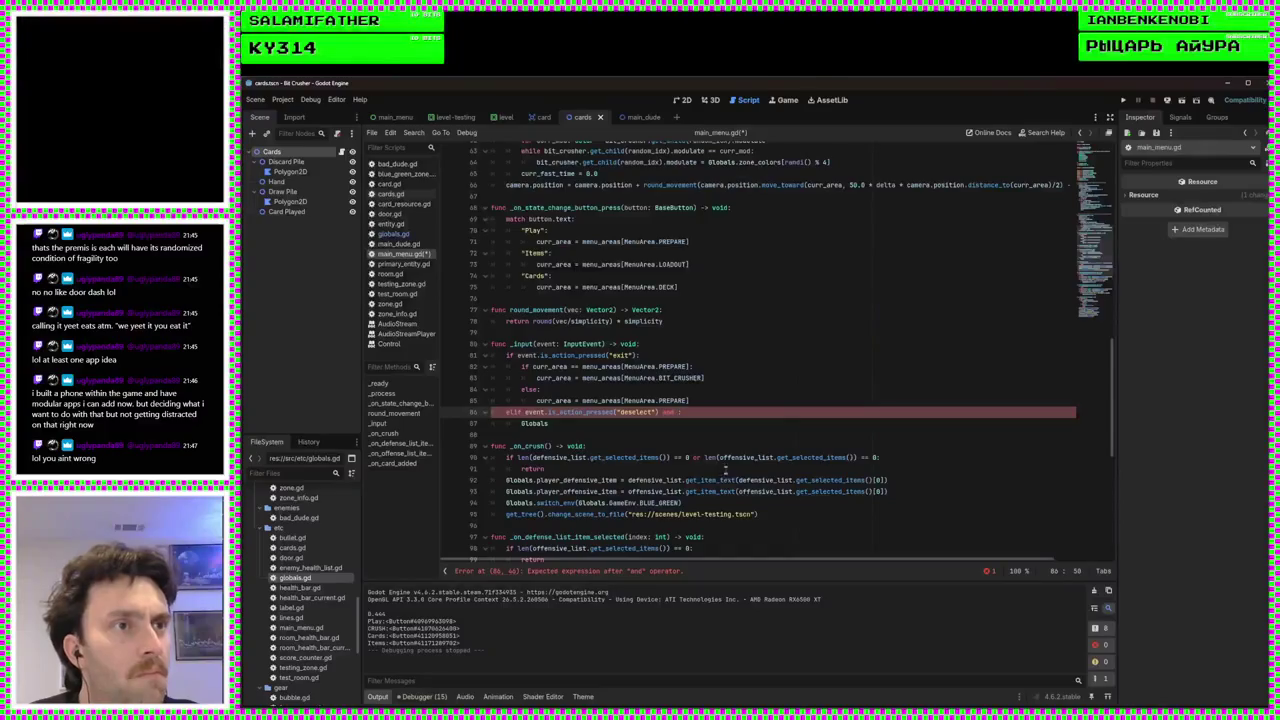
pyautogui.doubleClick(571, 243)
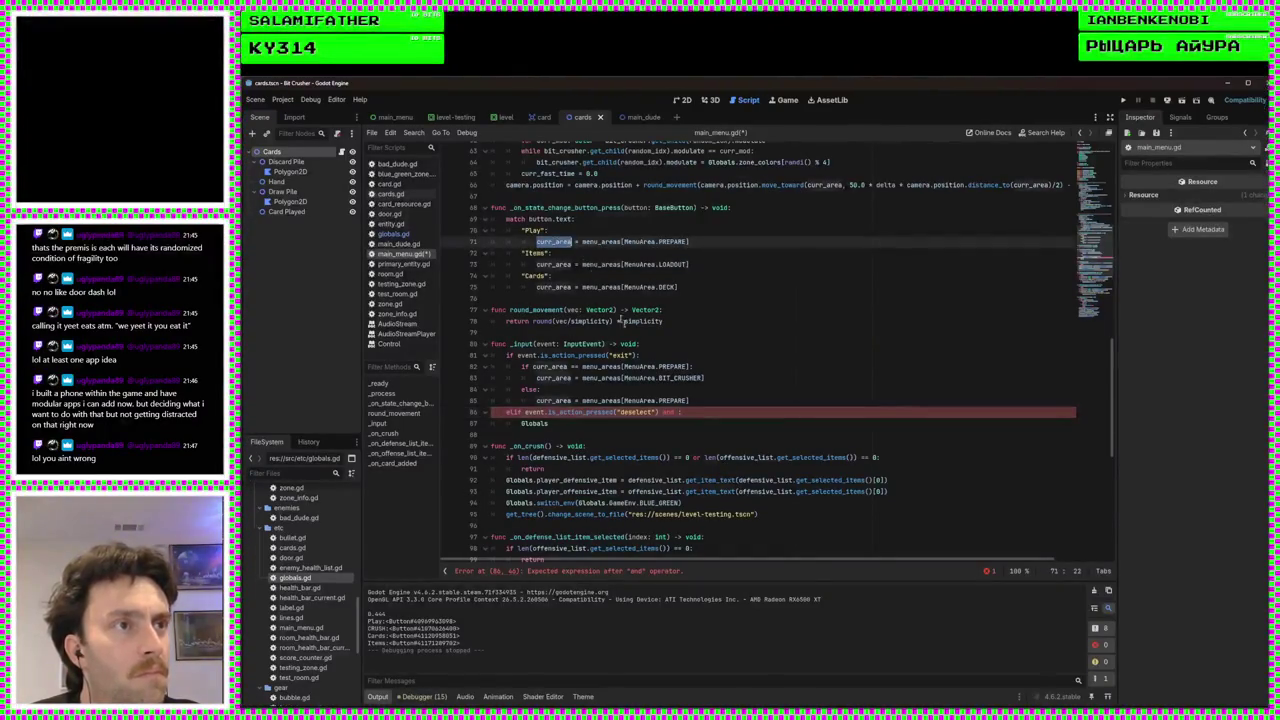
pyautogui.click(674, 419)
pyautogui.write('curr_area ')
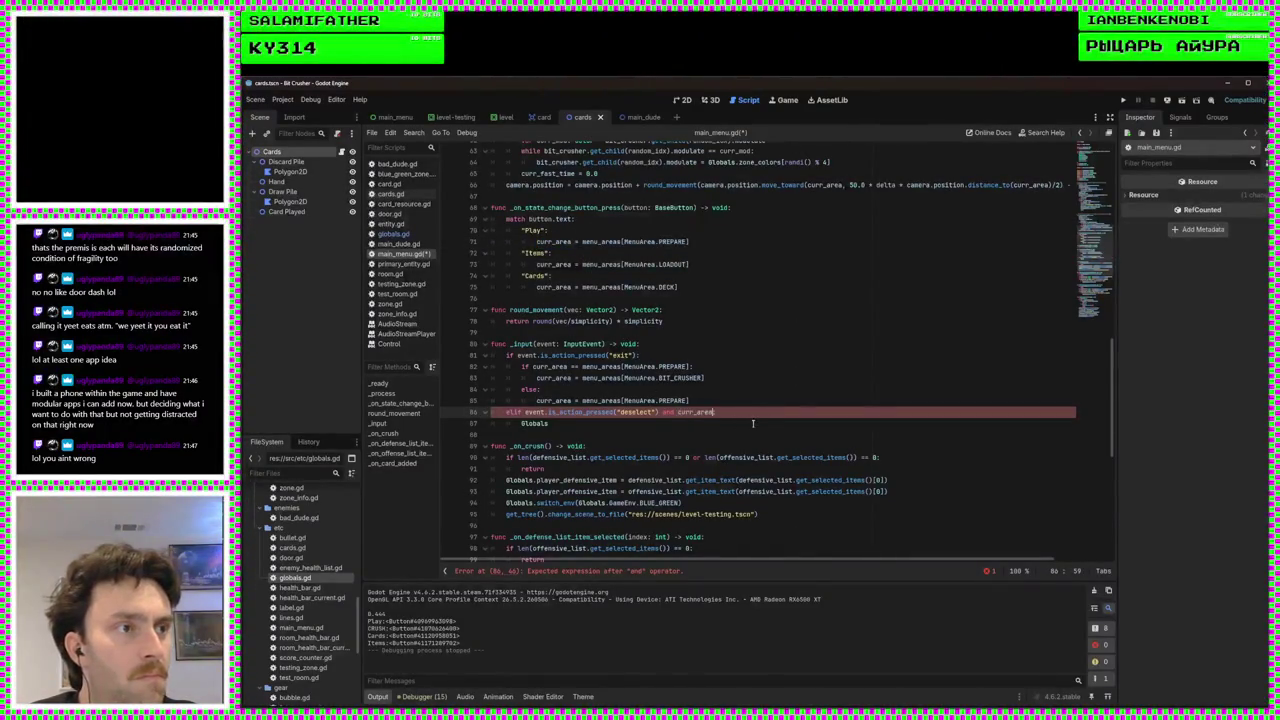
pyautogui.write('==')
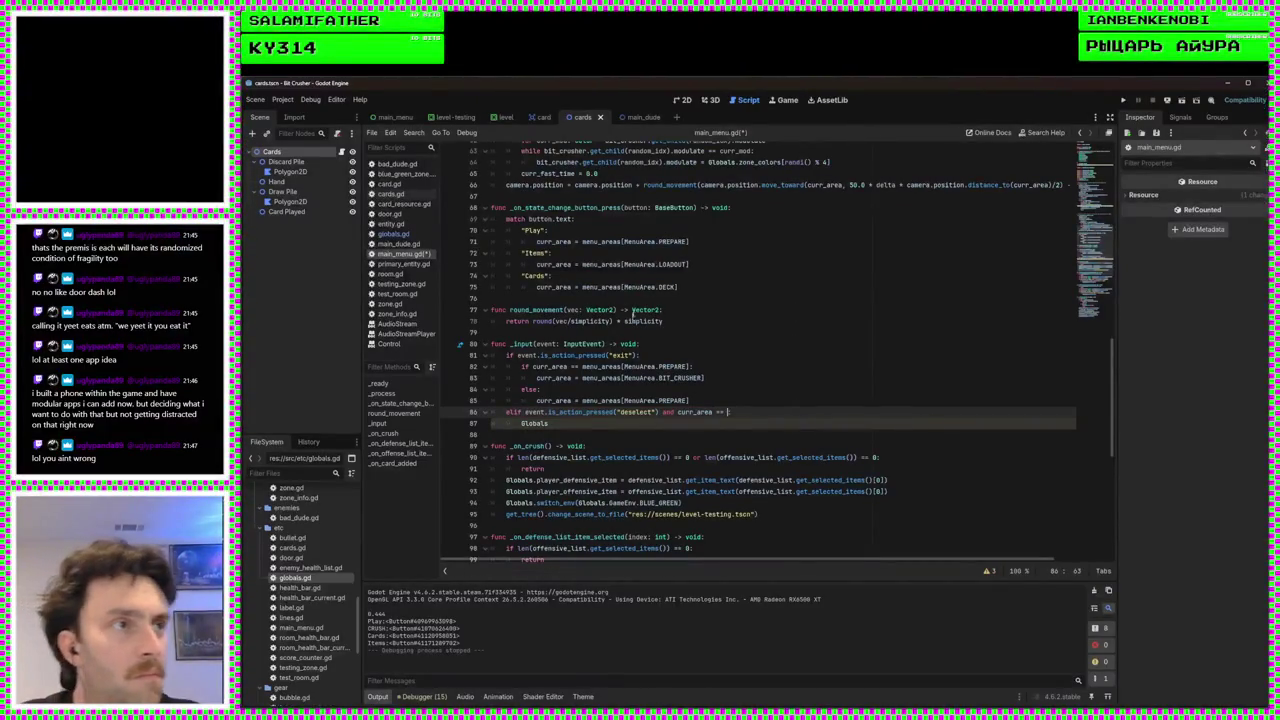
pyautogui.moveTo(678, 287); pyautogui.dragTo(585, 291)
pyautogui.hotkey('ctrl', 'c')
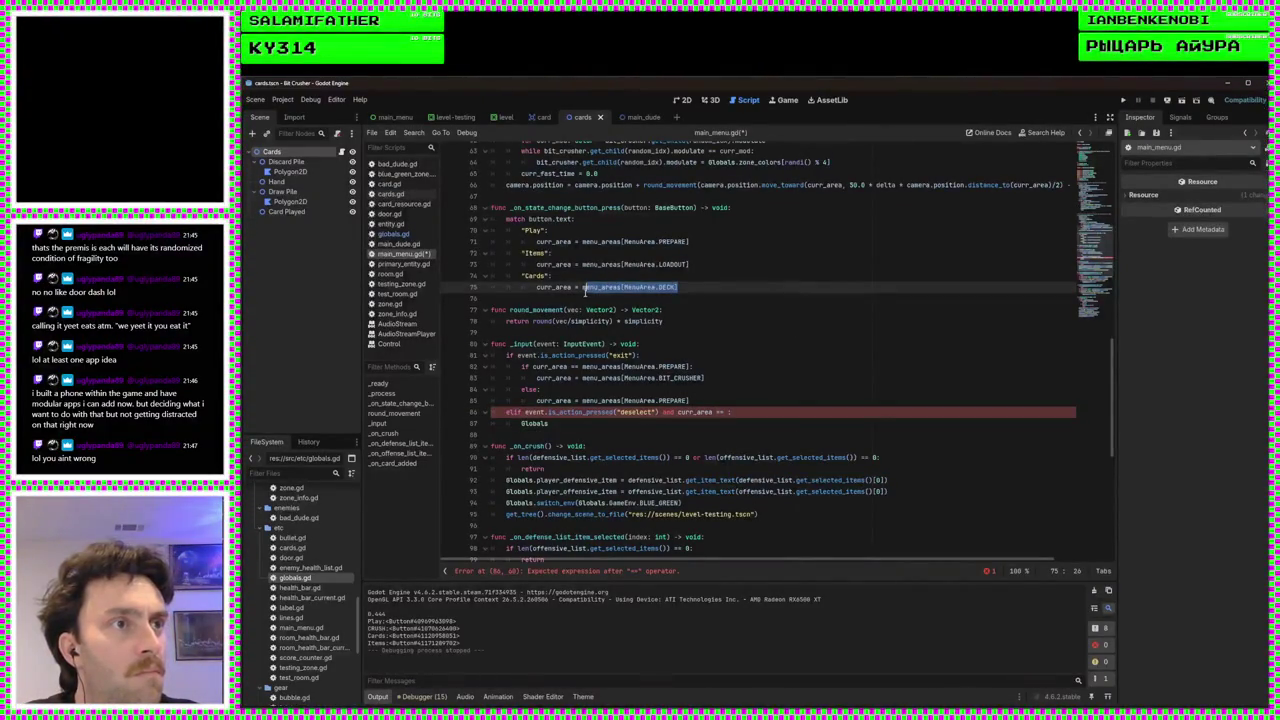
pyautogui.click(729, 413)
pyautogui.hotkey('ctrl', 'v')
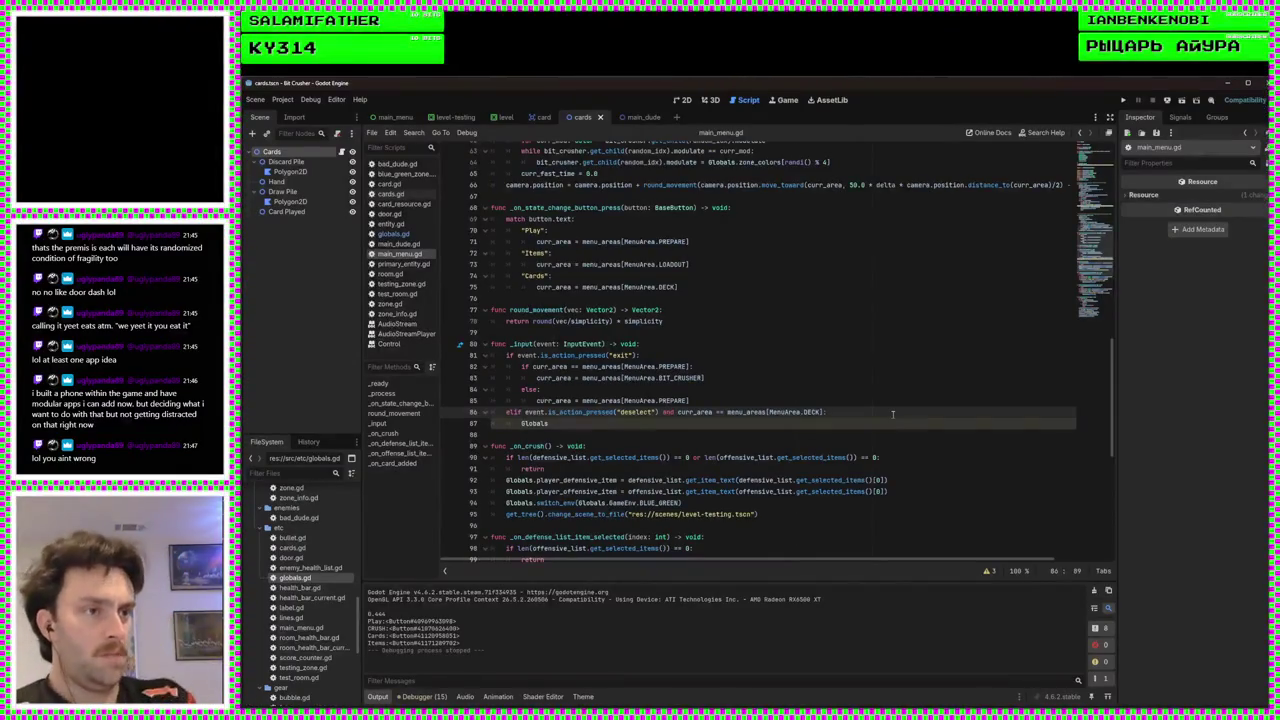
pyautogui.click(601, 423)
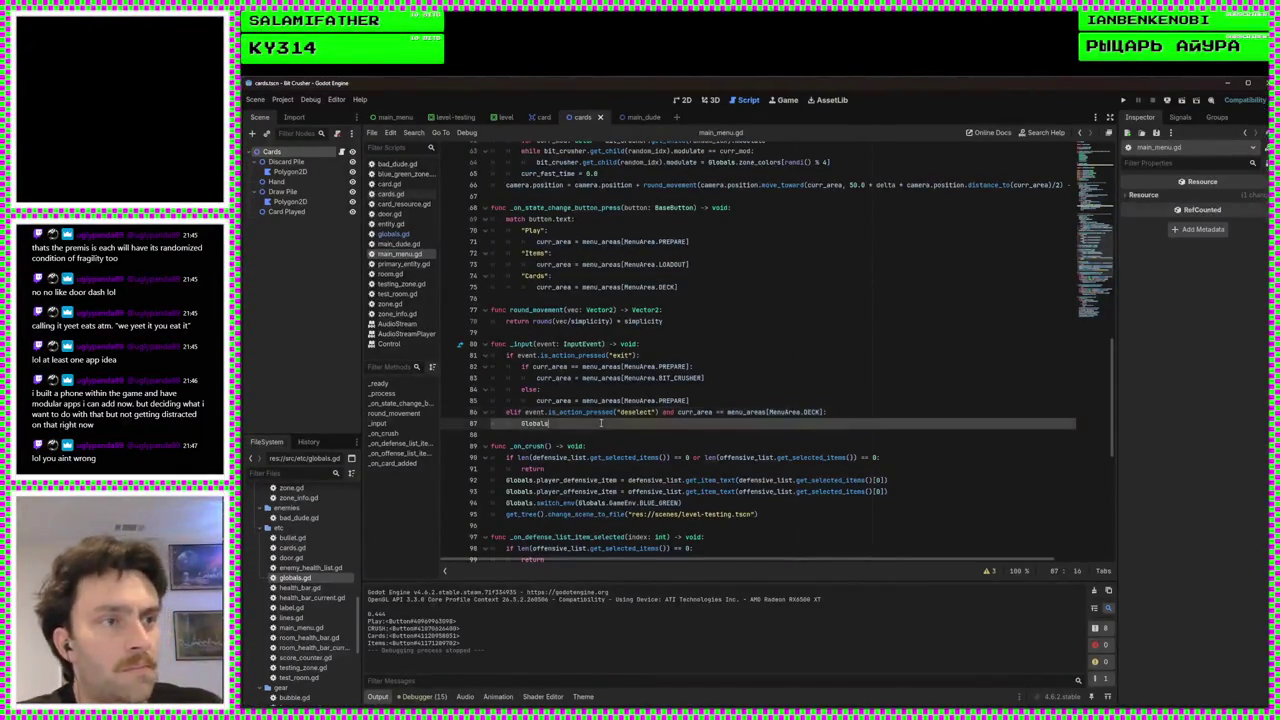
pyautogui.write('.player_deck')
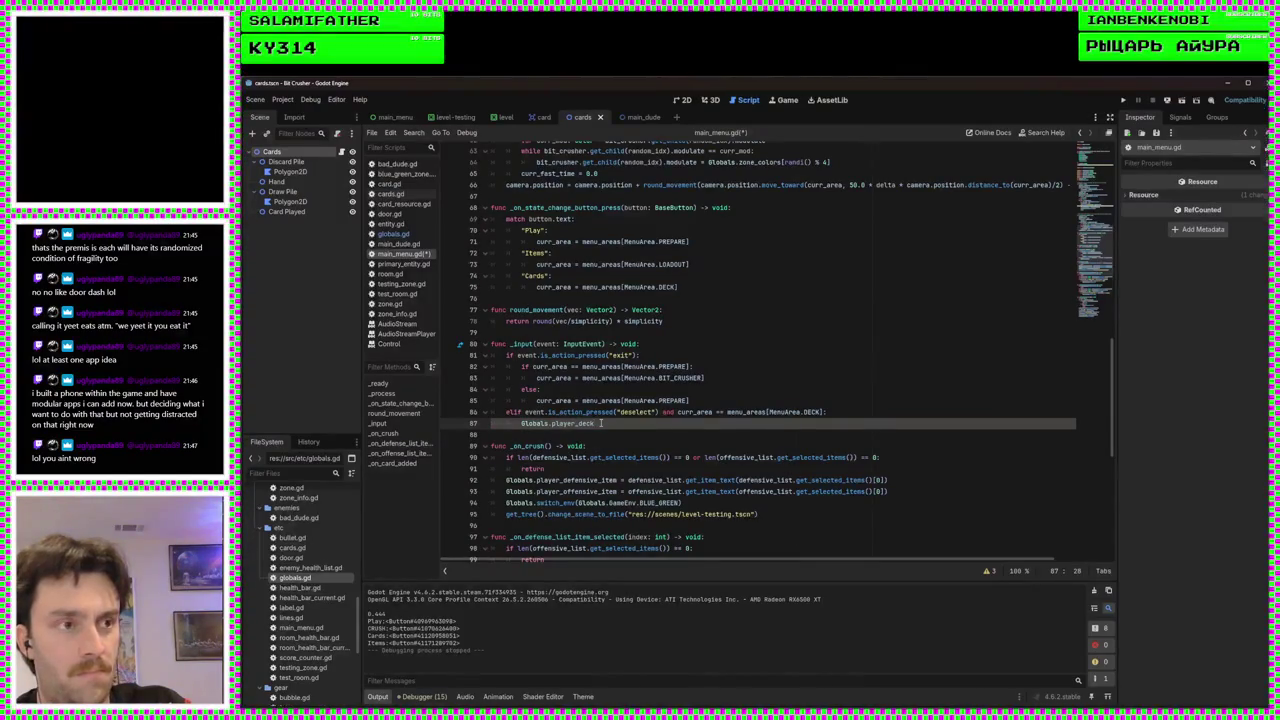
pyautogui.write('.clear()')
pyautogui.hotkey('ctrl', 's')
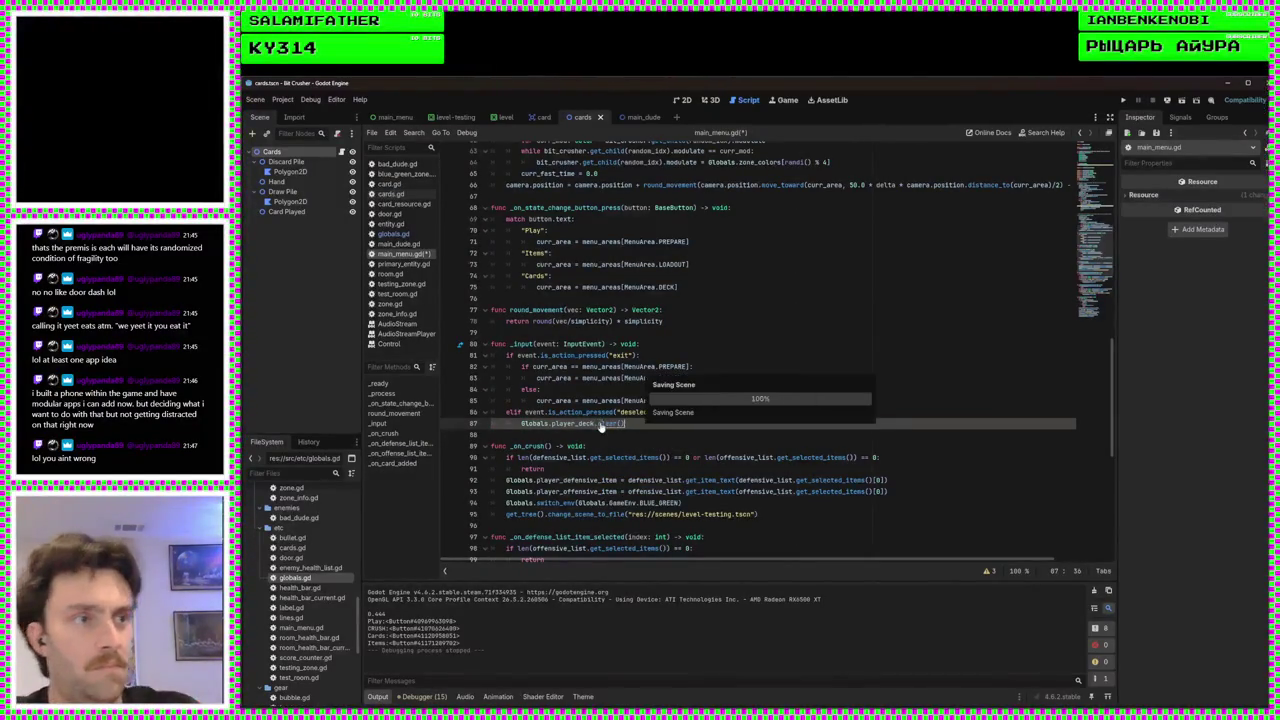
pyautogui.scroll(-10, 610, 420)
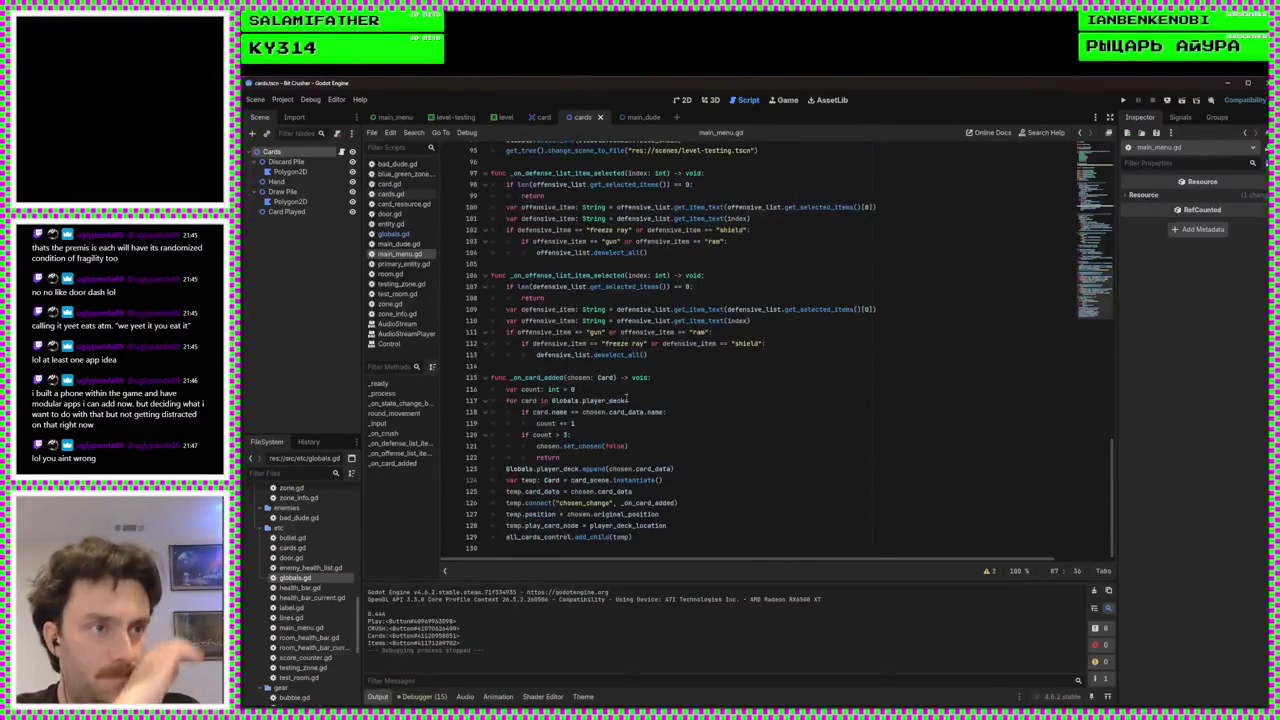
# In _on_card_added, add a check that returns once Globals.player_deck.size() reaches 15
pyautogui.click(627, 400)
pyautogui.click(675, 379)
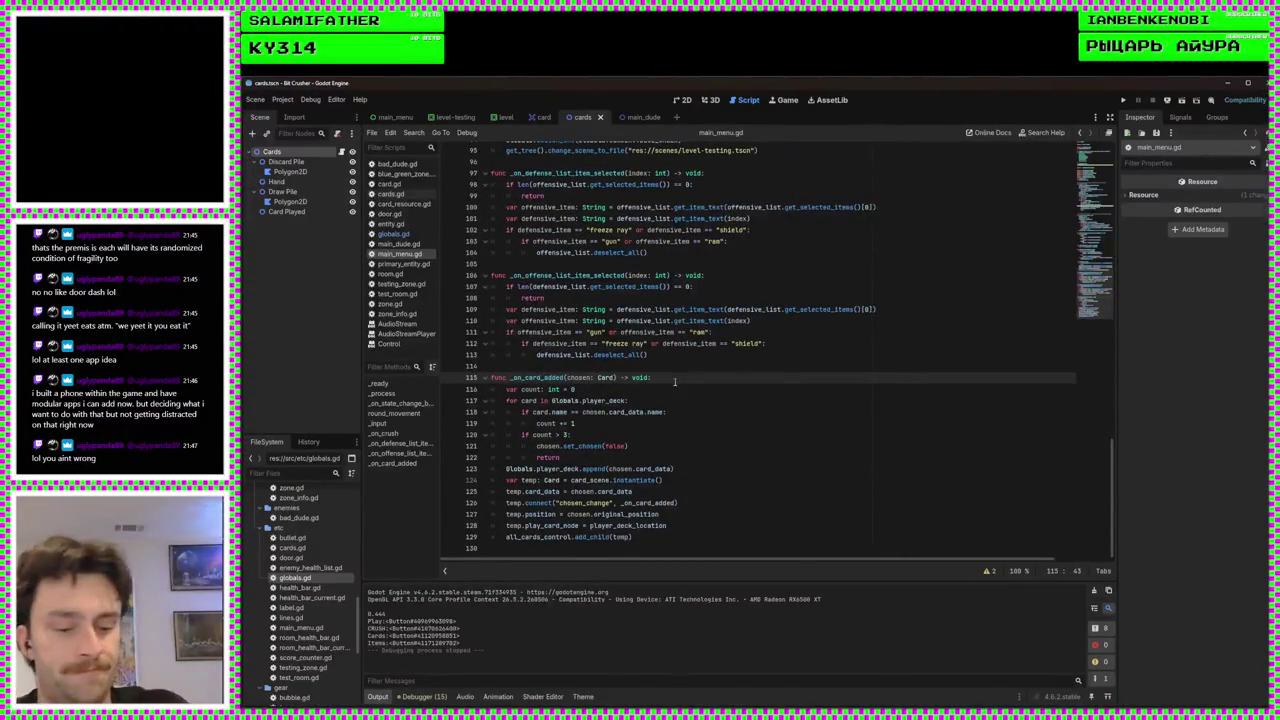
pyautogui.press('Return')
pyautogui.write('if')
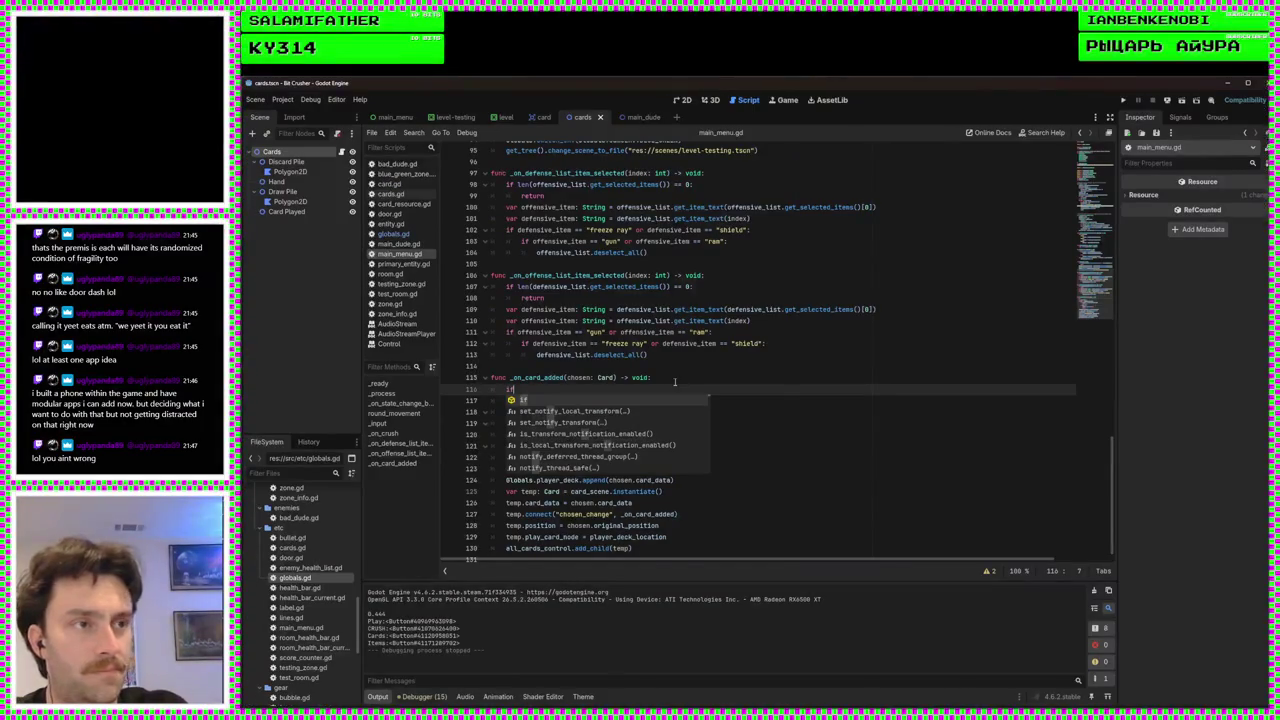
pyautogui.write(' Globals')
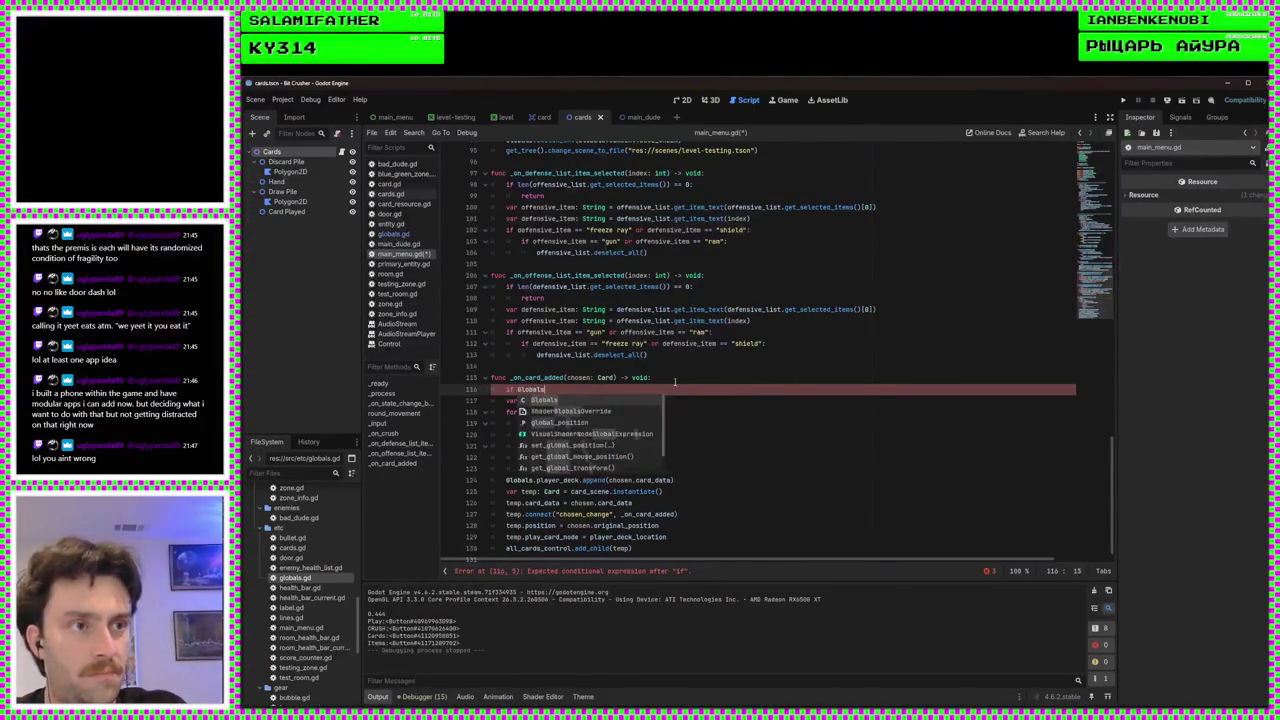
pyautogui.write('.pl')
pyautogui.press('Return')
pyautogui.write('.')
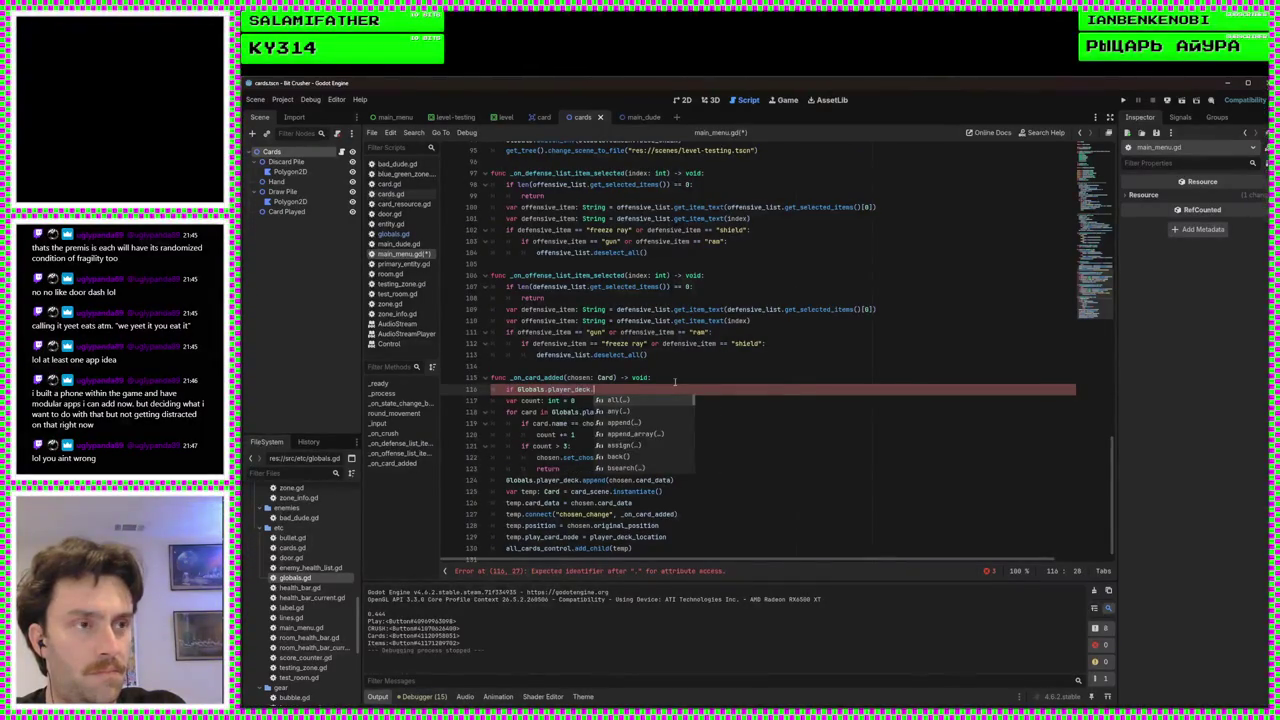
pyautogui.write('si')
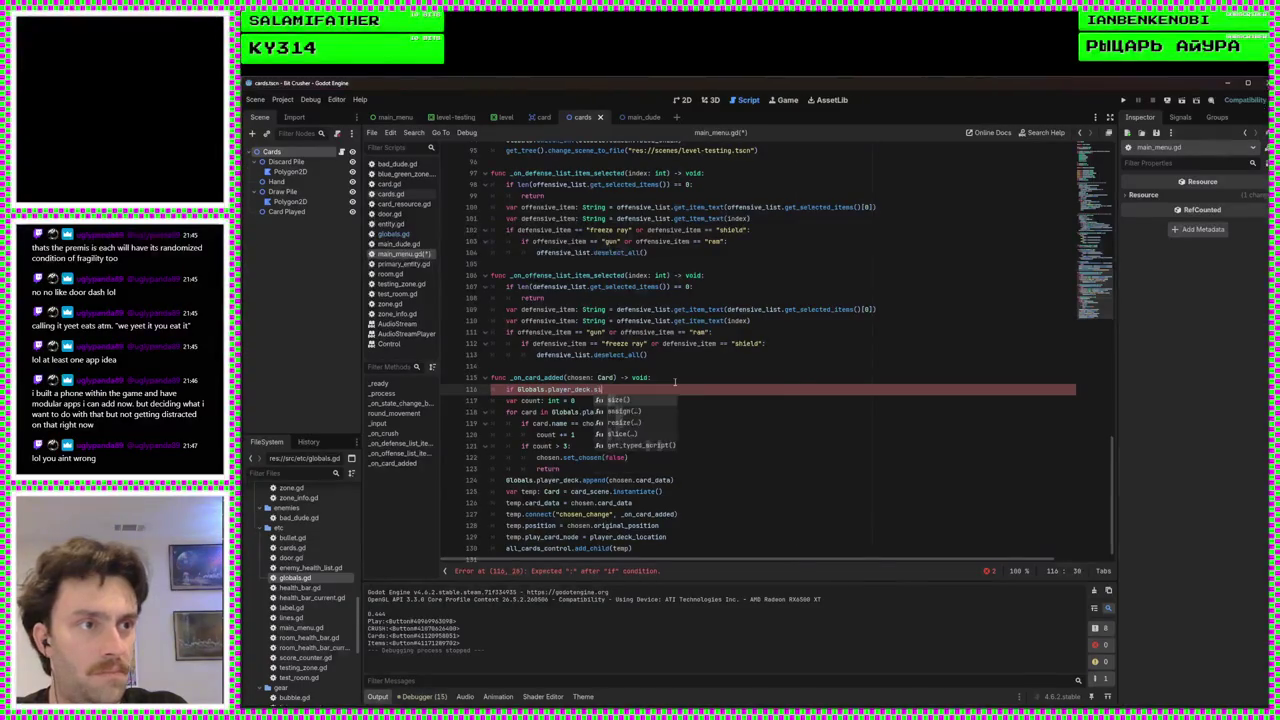
pyautogui.press('Return')
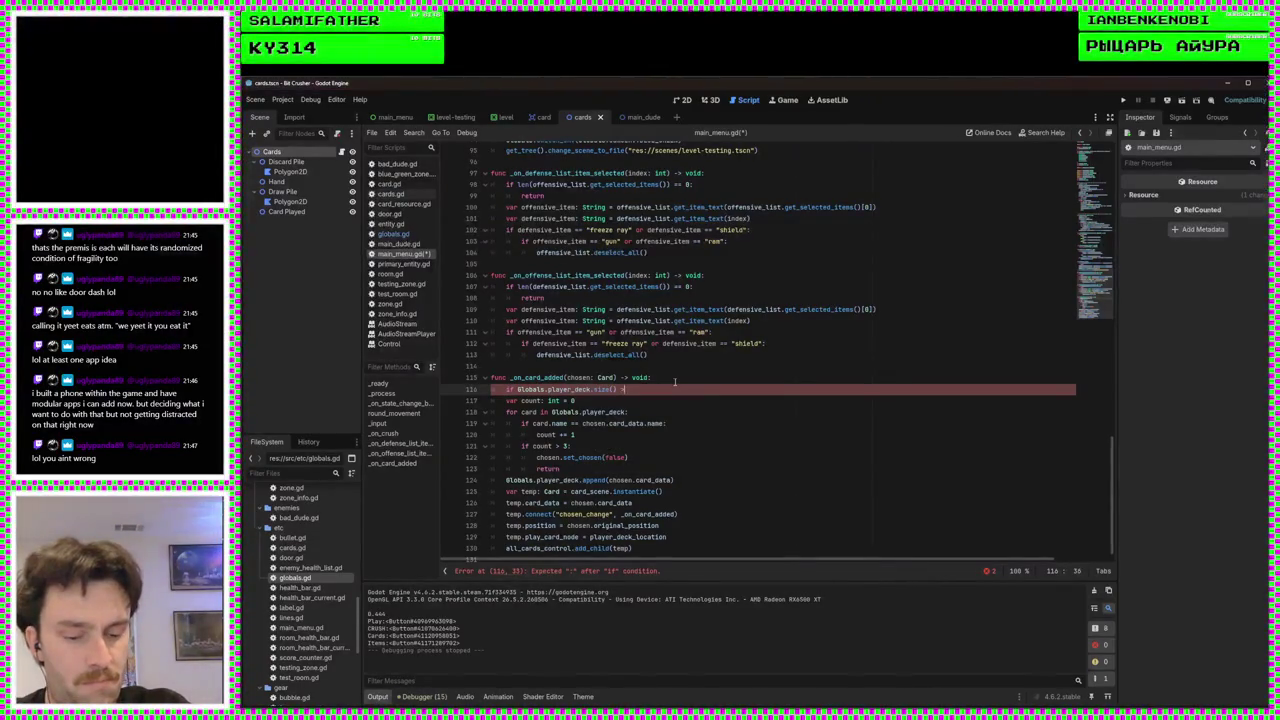
pyautogui.write('1')
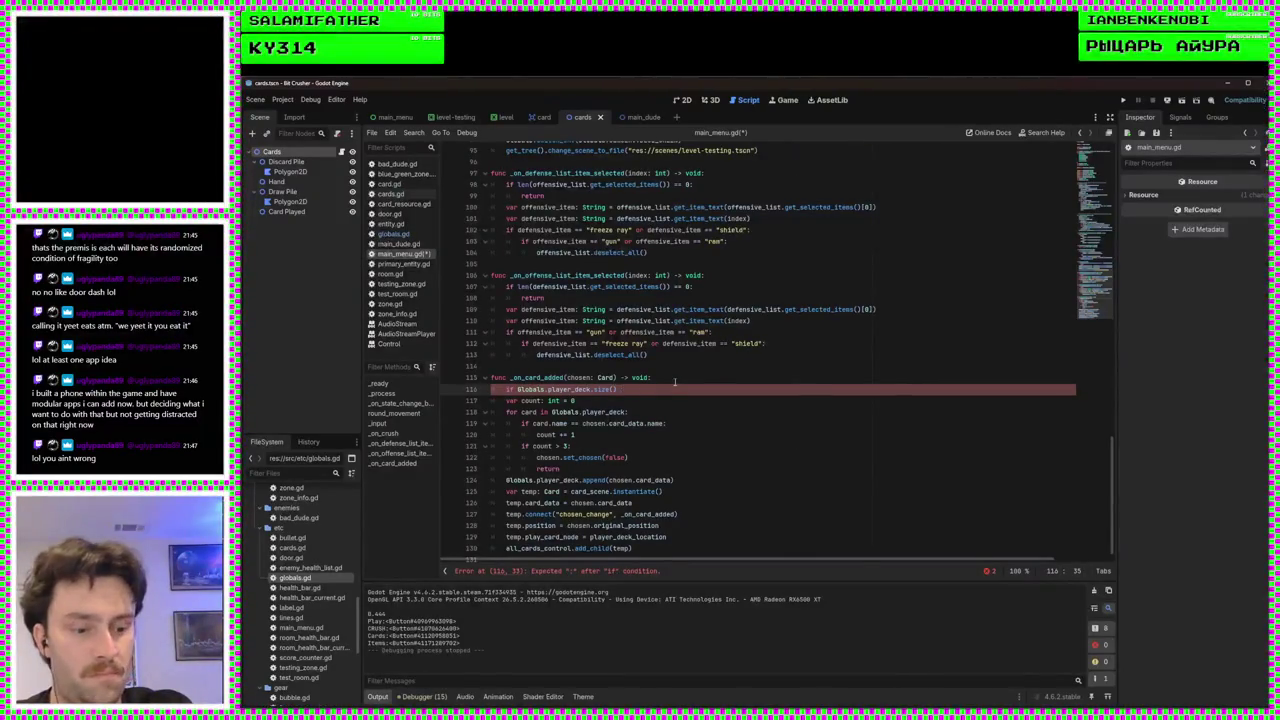
pyautogui.write('>= 15:')
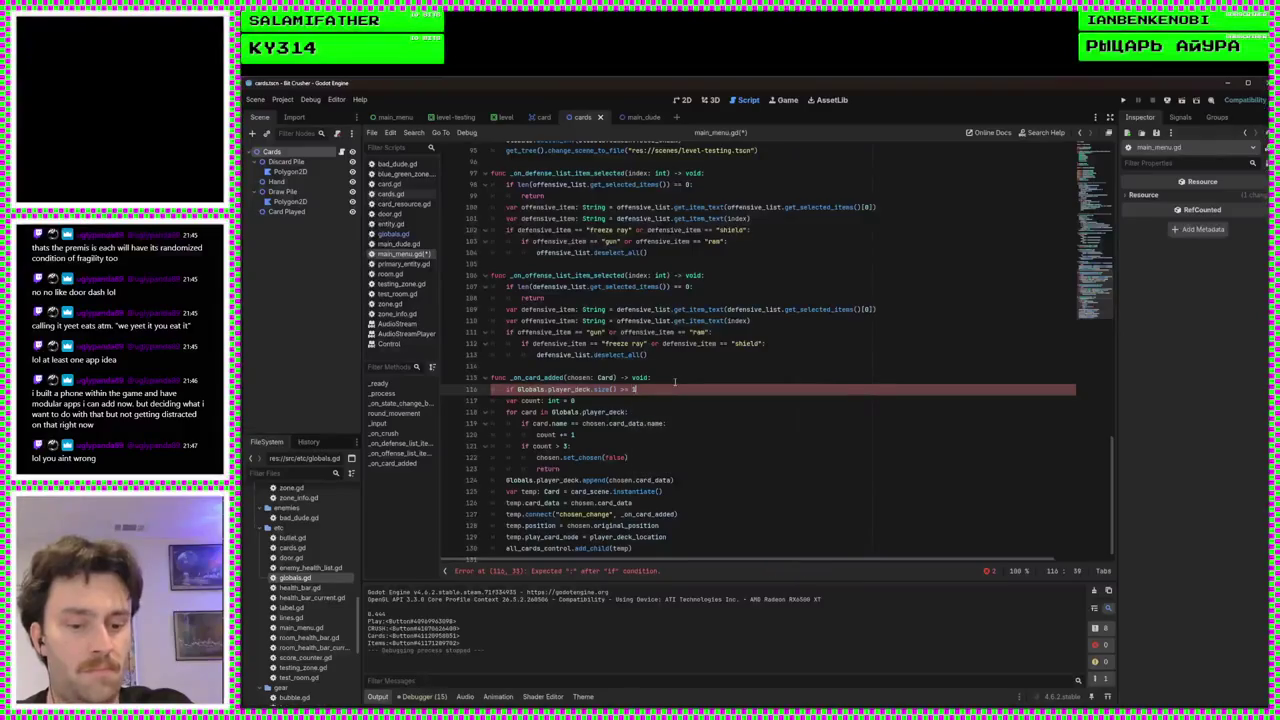
pyautogui.press('Return')
pyautogui.write('return')
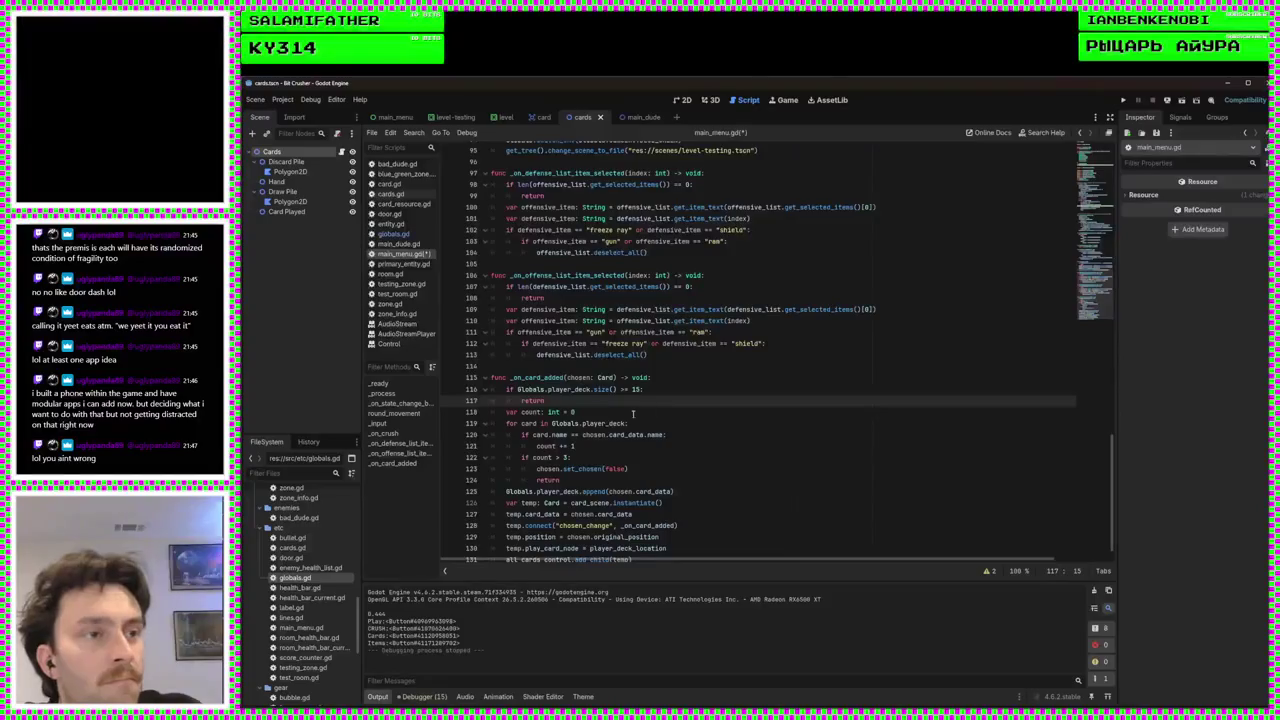
# Copy chosen.set_chosen(false) into the 15-card check, then save and run the game
pyautogui.moveTo(656, 470); pyautogui.dragTo(537, 470)
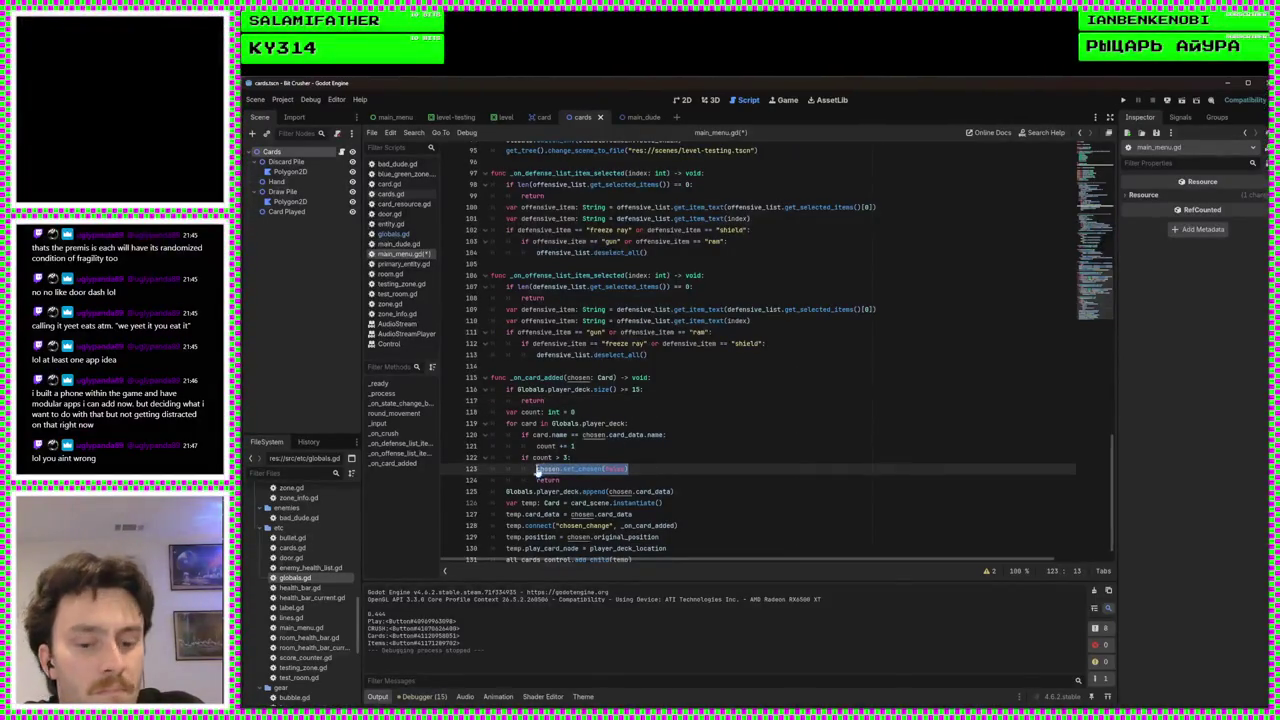
pyautogui.hotkey('ctrl', 'c')
pyautogui.click(651, 390)
pyautogui.press('Return')
pyautogui.hotkey('ctrl', 'v')
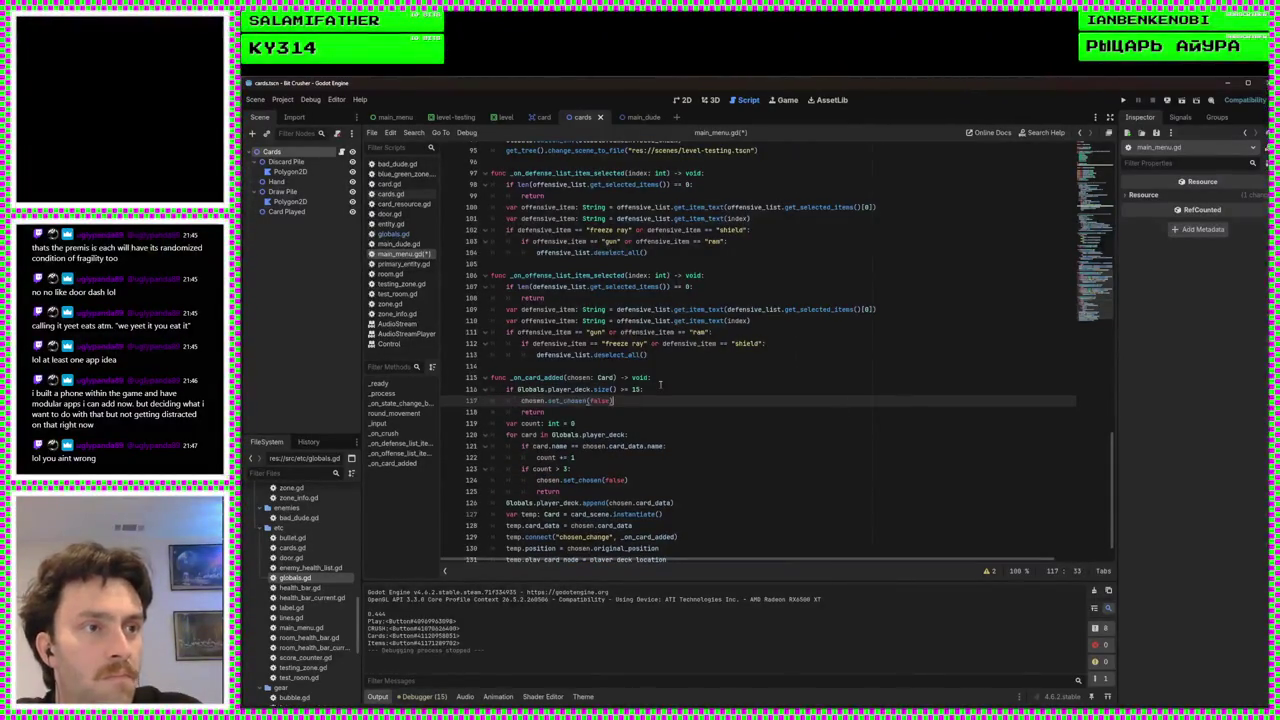
pyautogui.press('F5')
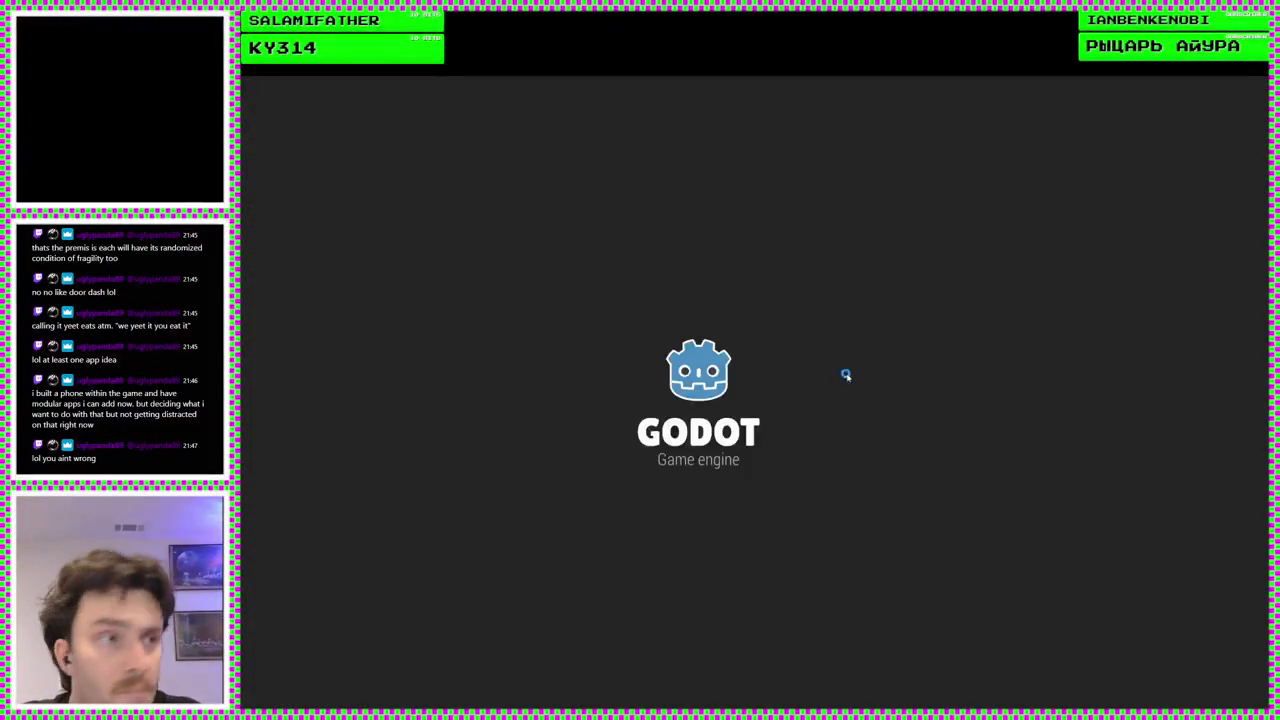
# In the running game, go past the title screen and open the CARDS selection grid
pyautogui.press('Return')
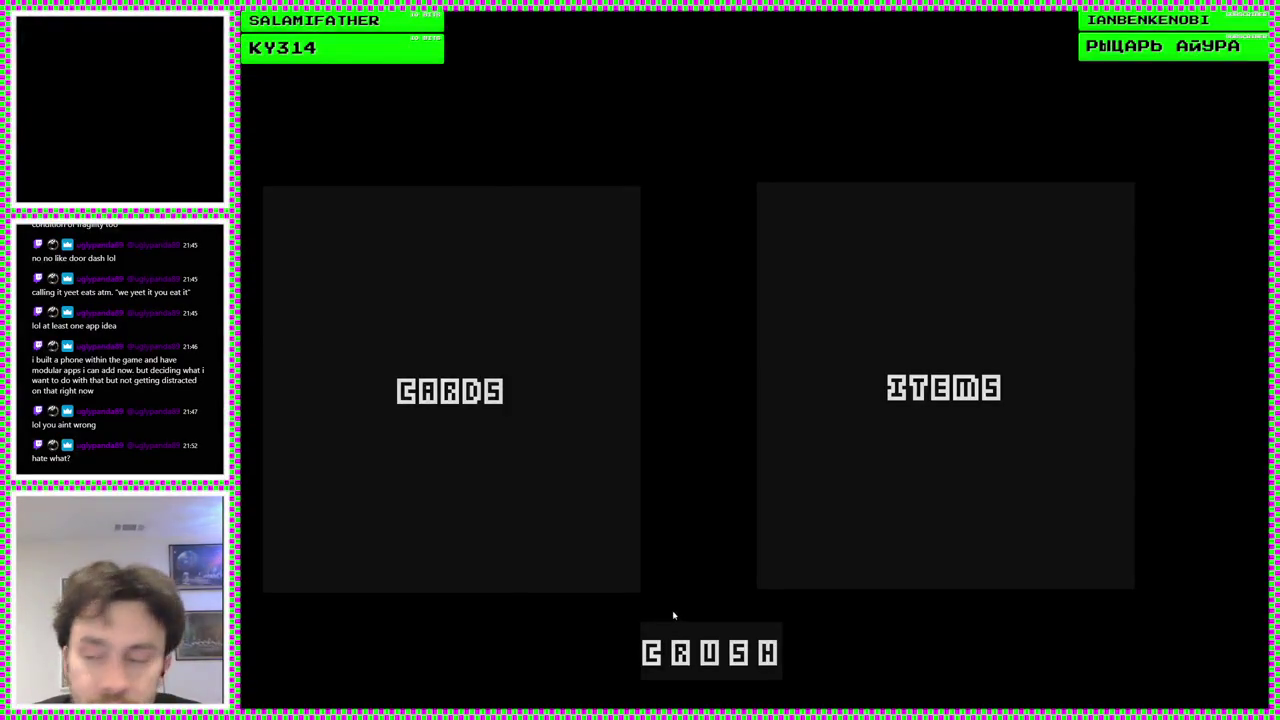
pyautogui.click(546, 517)
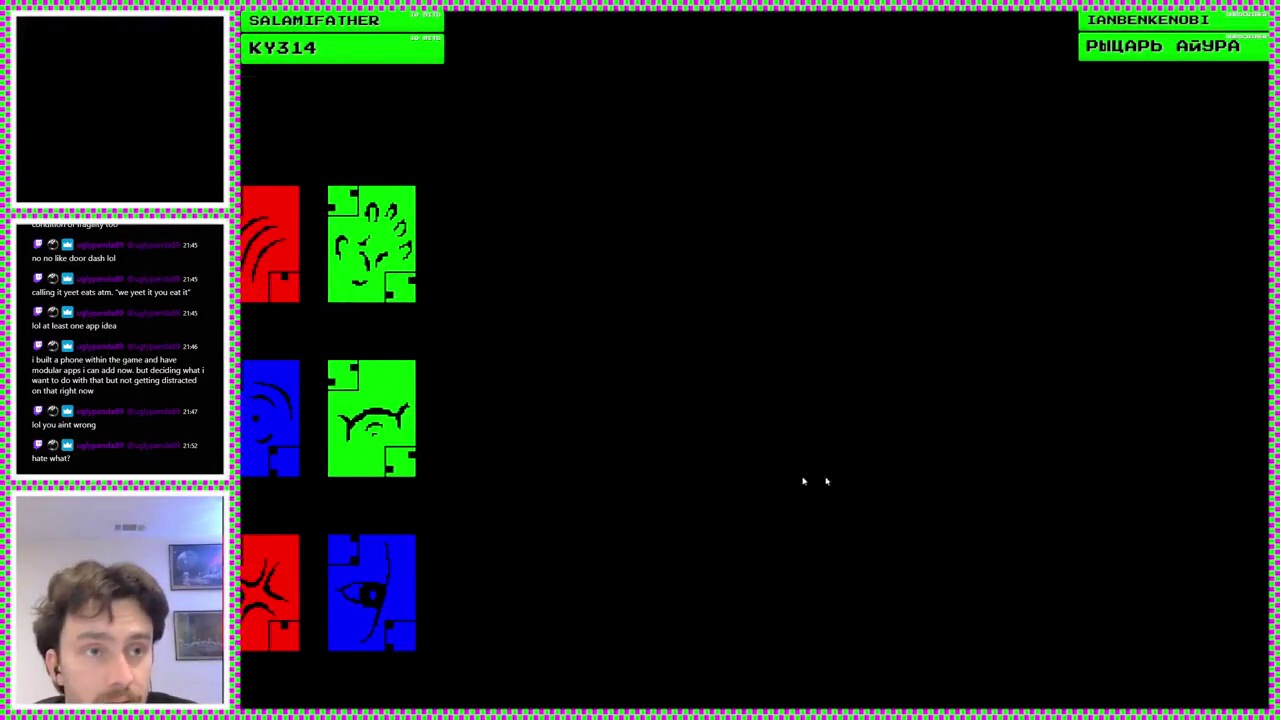
pyautogui.moveTo(386, 409)
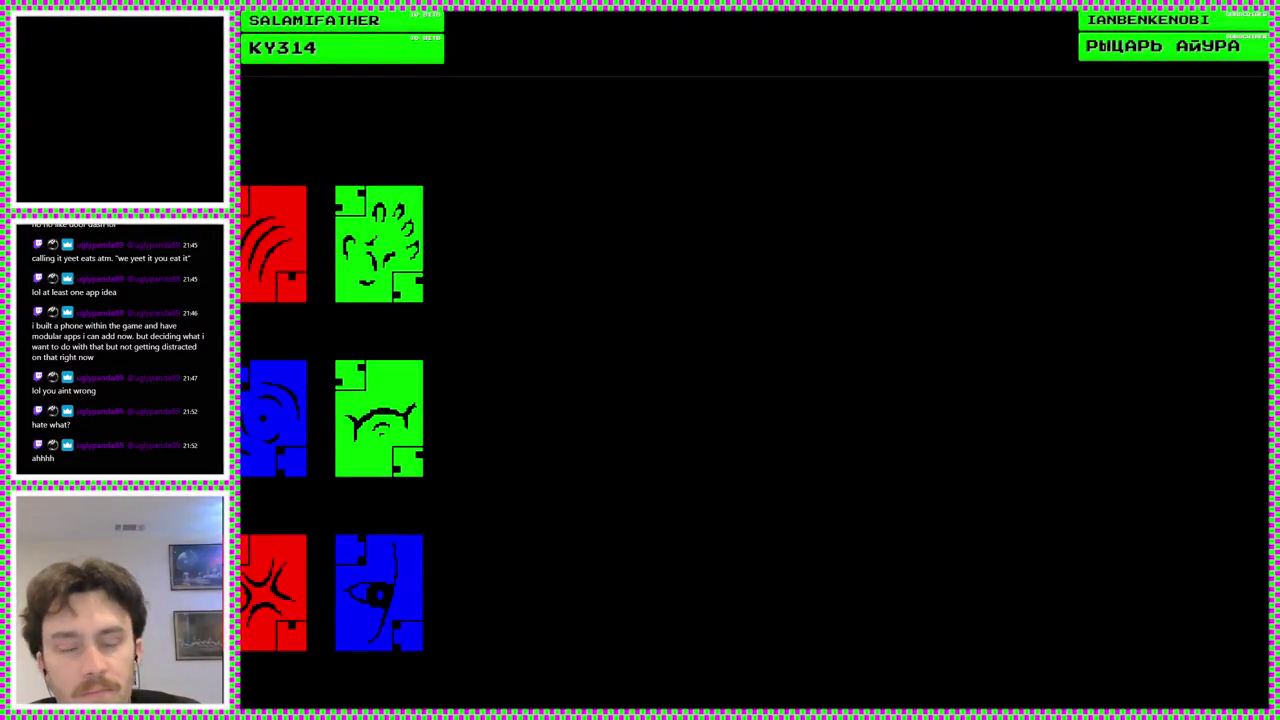
# Close the game and return to the player_deck append line in main_menu.gd
pyautogui.hotkey('alt', 'F4')
pyautogui.scroll(-1, 697, 489)
pyautogui.click(731, 472)
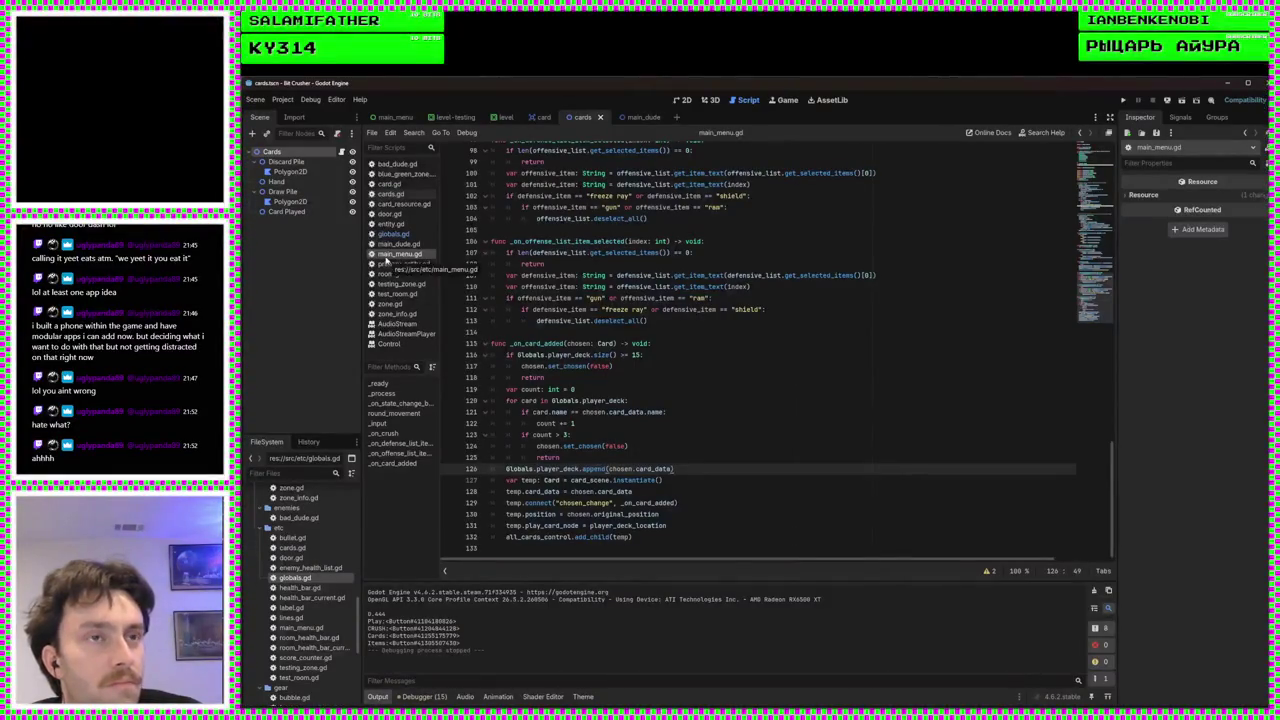
# Open cards.gd and scroll through materialize_card down to line 56
pyautogui.click(403, 195)
pyautogui.scroll(5, 730, 323)
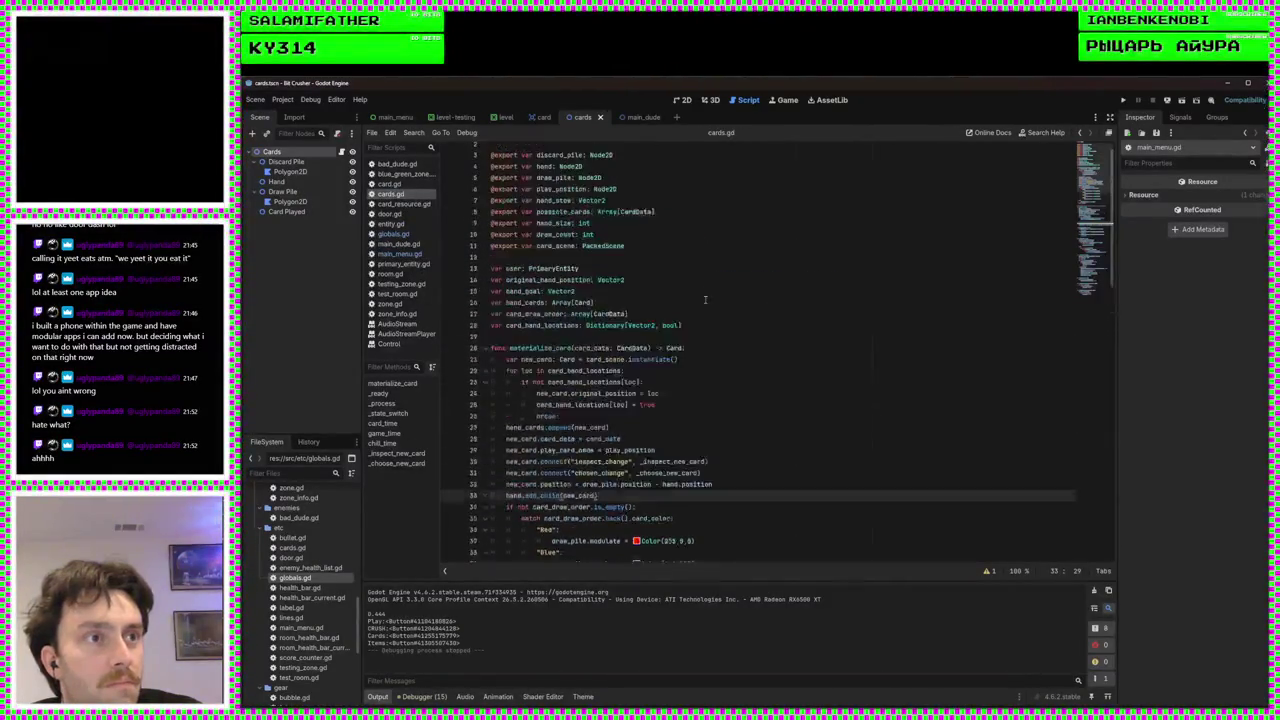
pyautogui.scroll(-4, 730, 323)
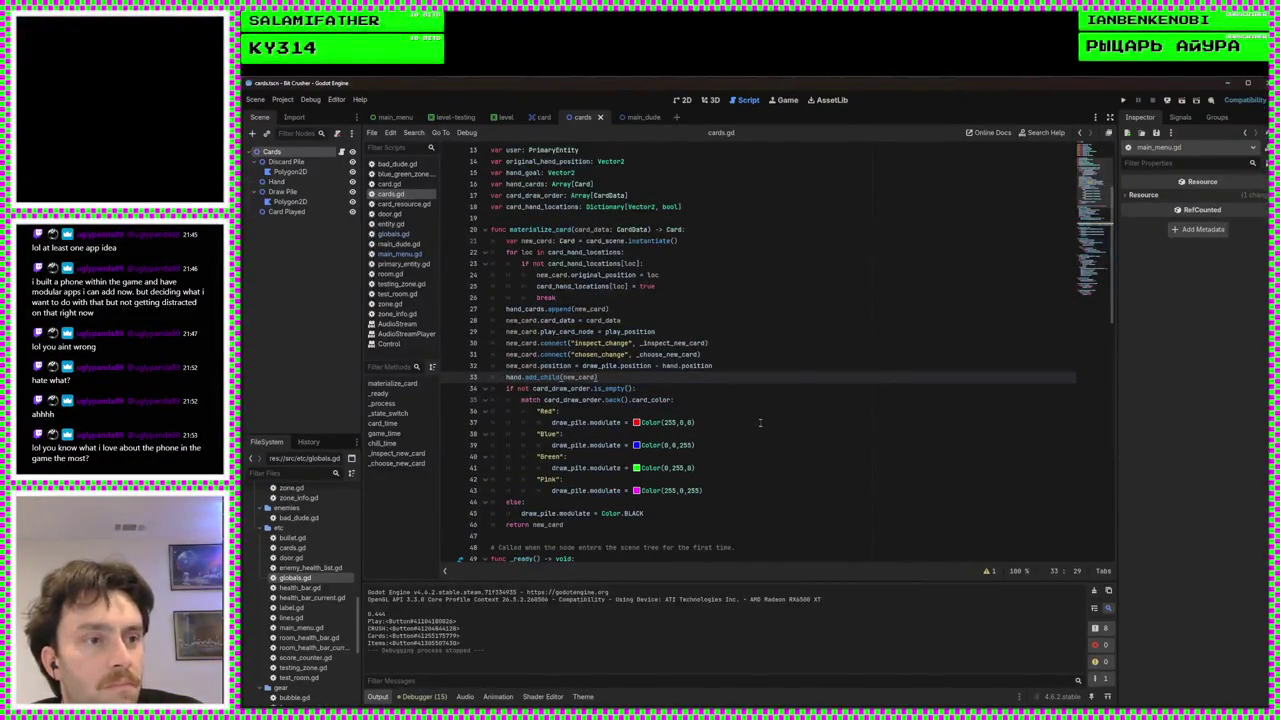
pyautogui.scroll(-6, 760, 423)
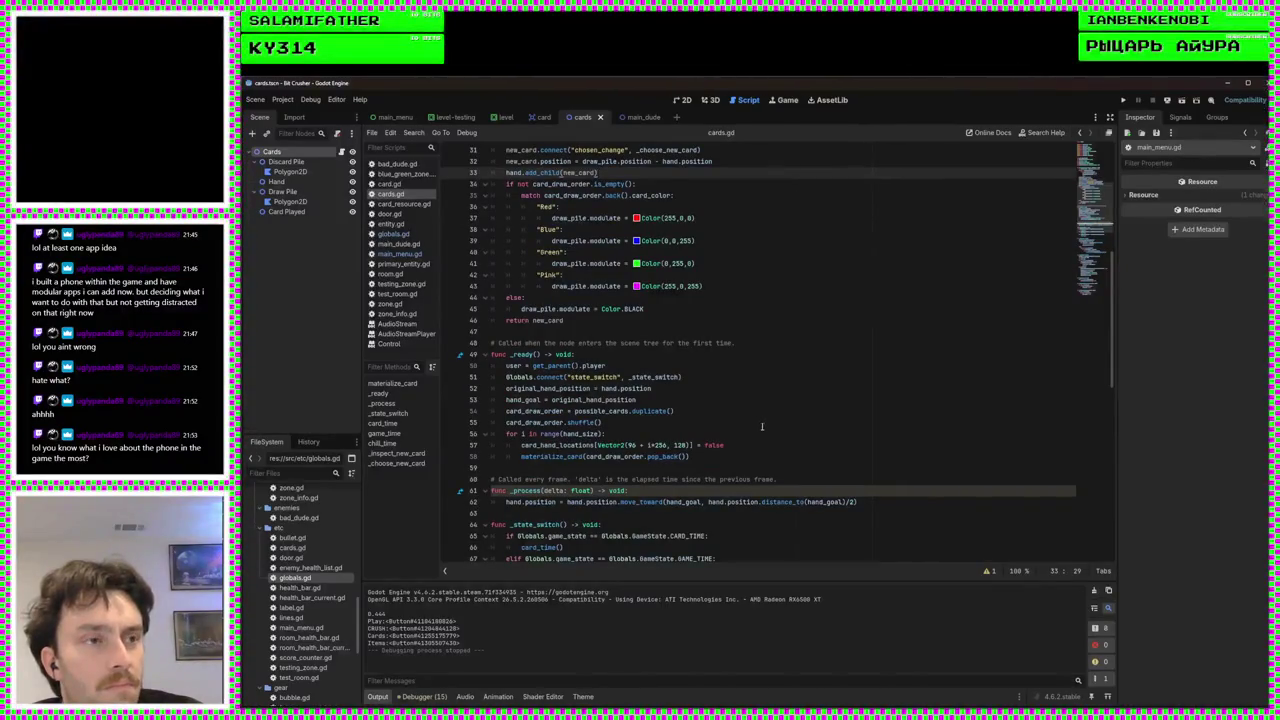
pyautogui.click(762, 430)
pyautogui.scroll(10, 765, 430)
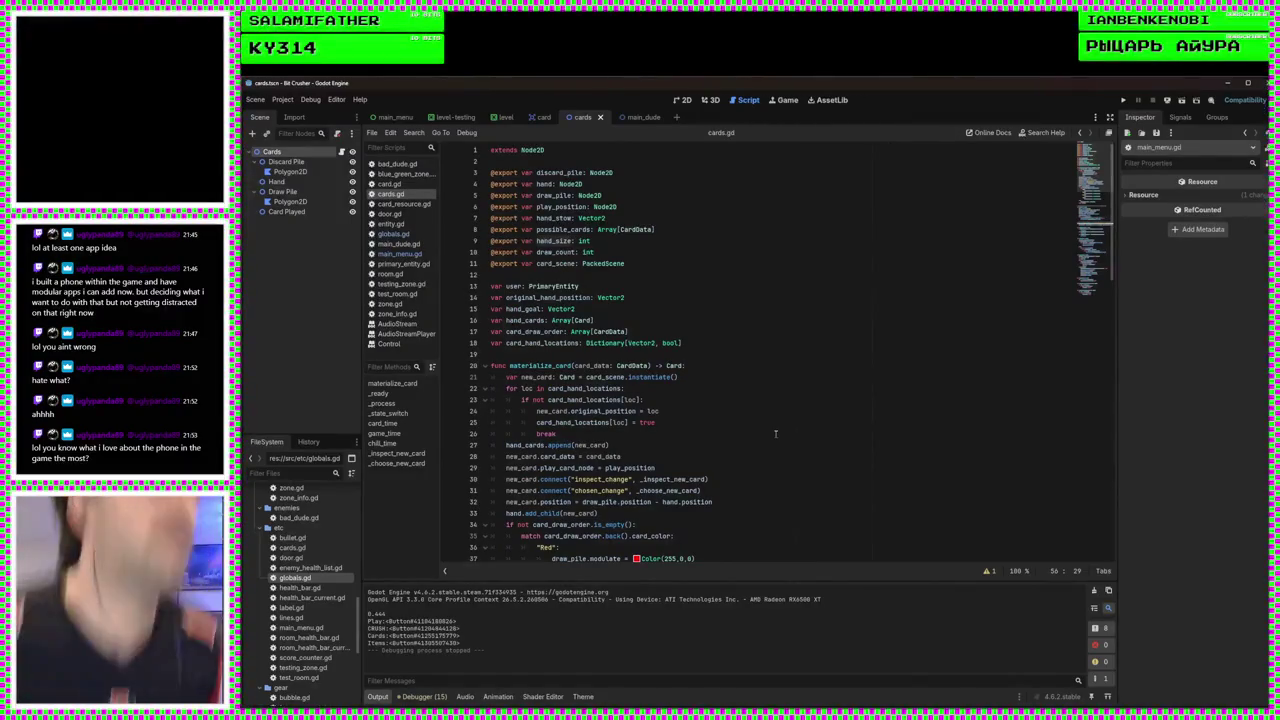
# Inspect the draw_count, hand_size and possible_cards declarations and the _ready shuffle
pyautogui.click(578, 252)
pyautogui.scroll(-7, 775, 447)
pyautogui.keyDown('ctrl'); pyautogui.click(615, 536); pyautogui.keyUp('ctrl')
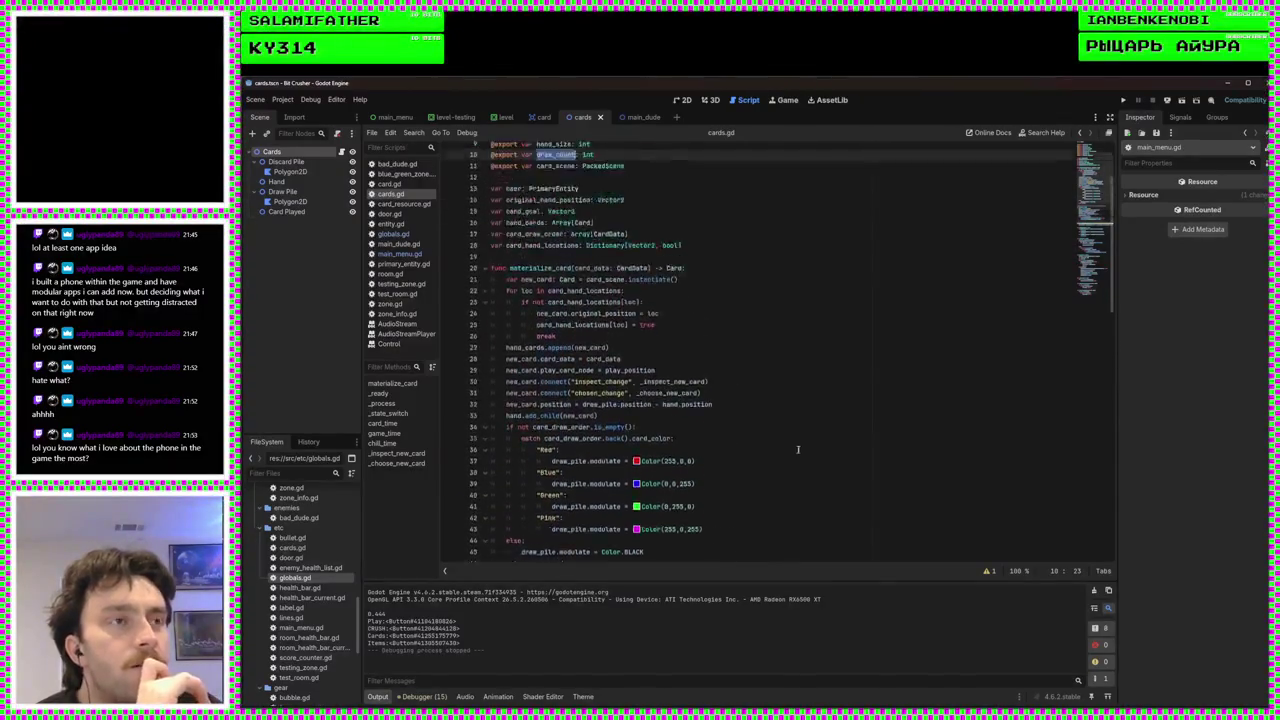
pyautogui.scroll(-12, 720, 470)
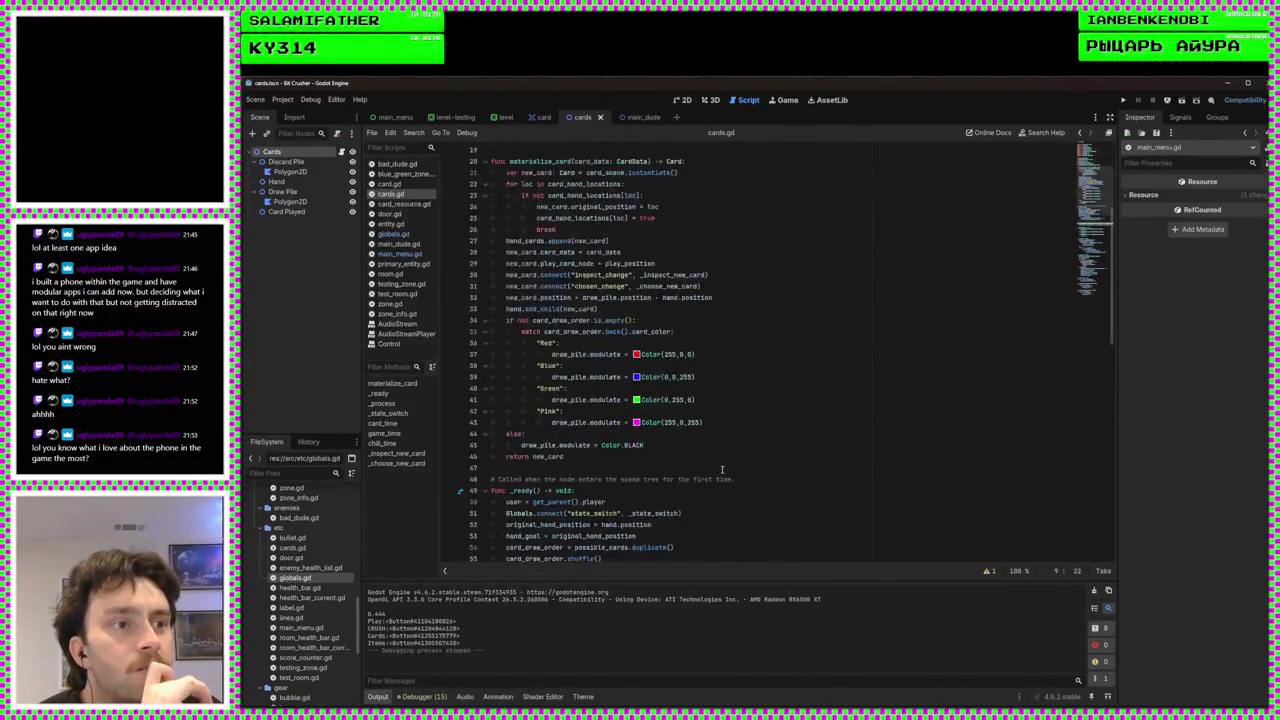
pyautogui.scroll(12, 731, 467)
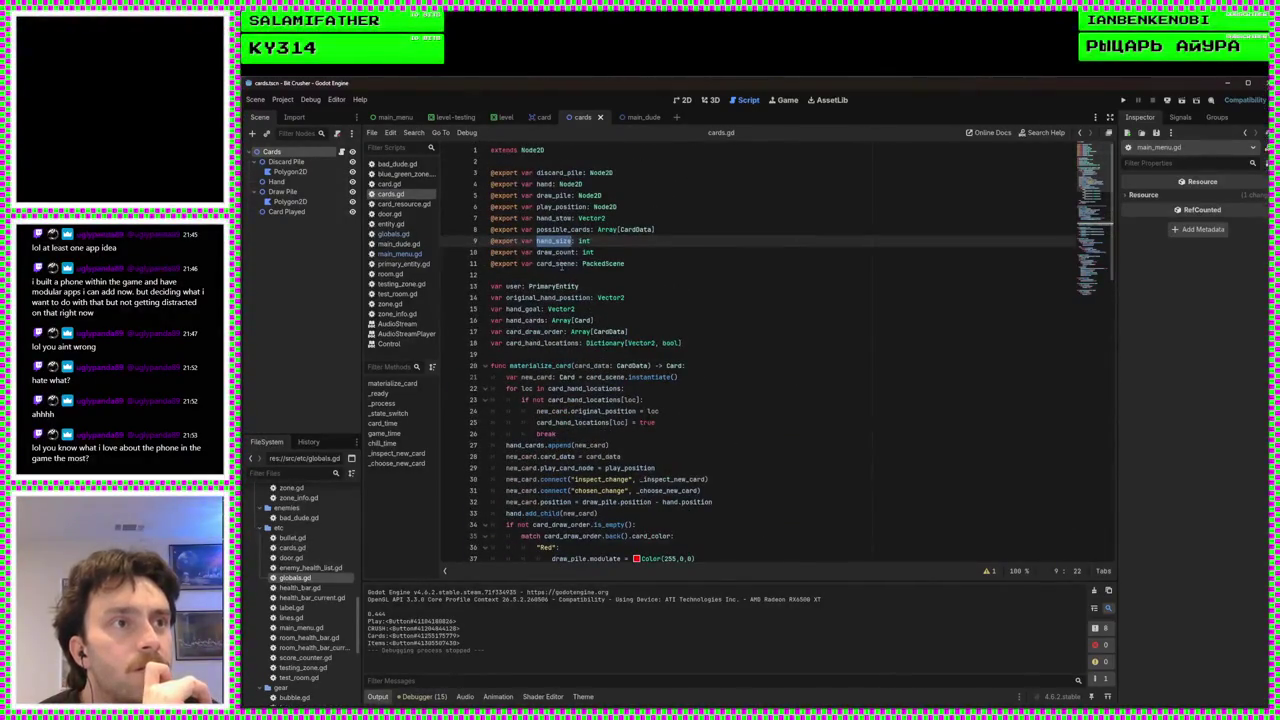
pyautogui.doubleClick(563, 229)
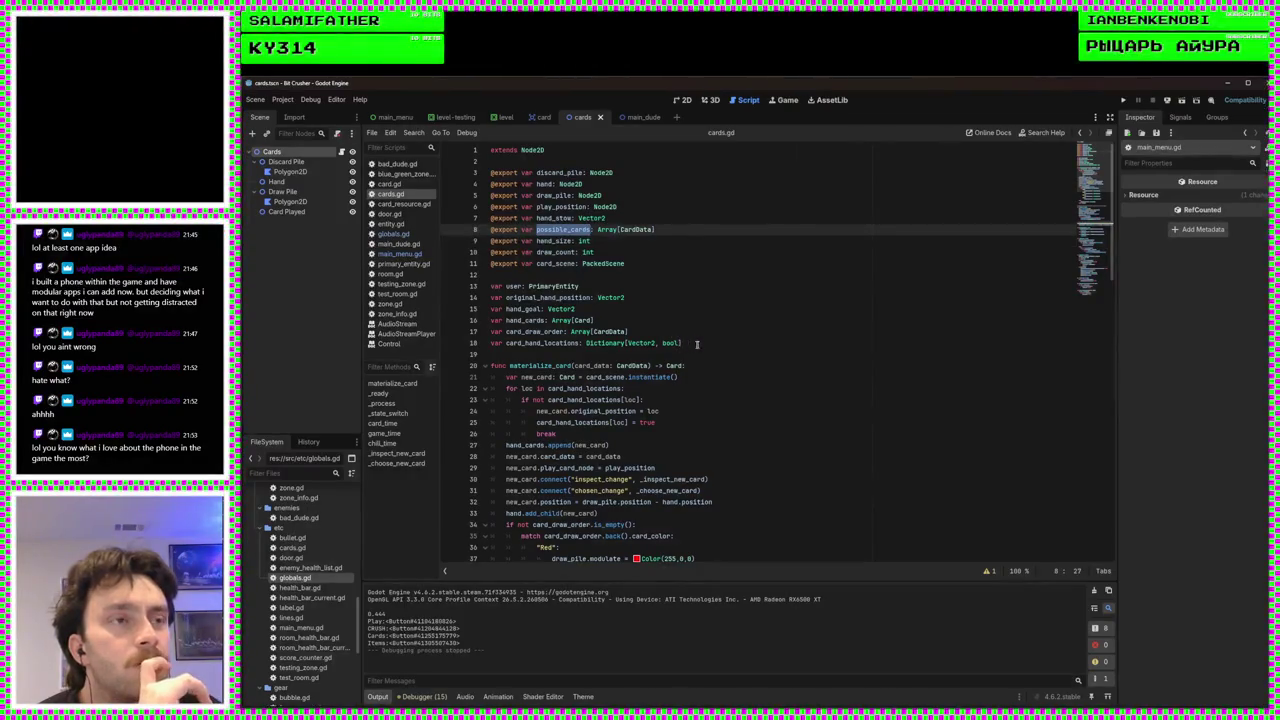
pyautogui.scroll(-8, 736, 370)
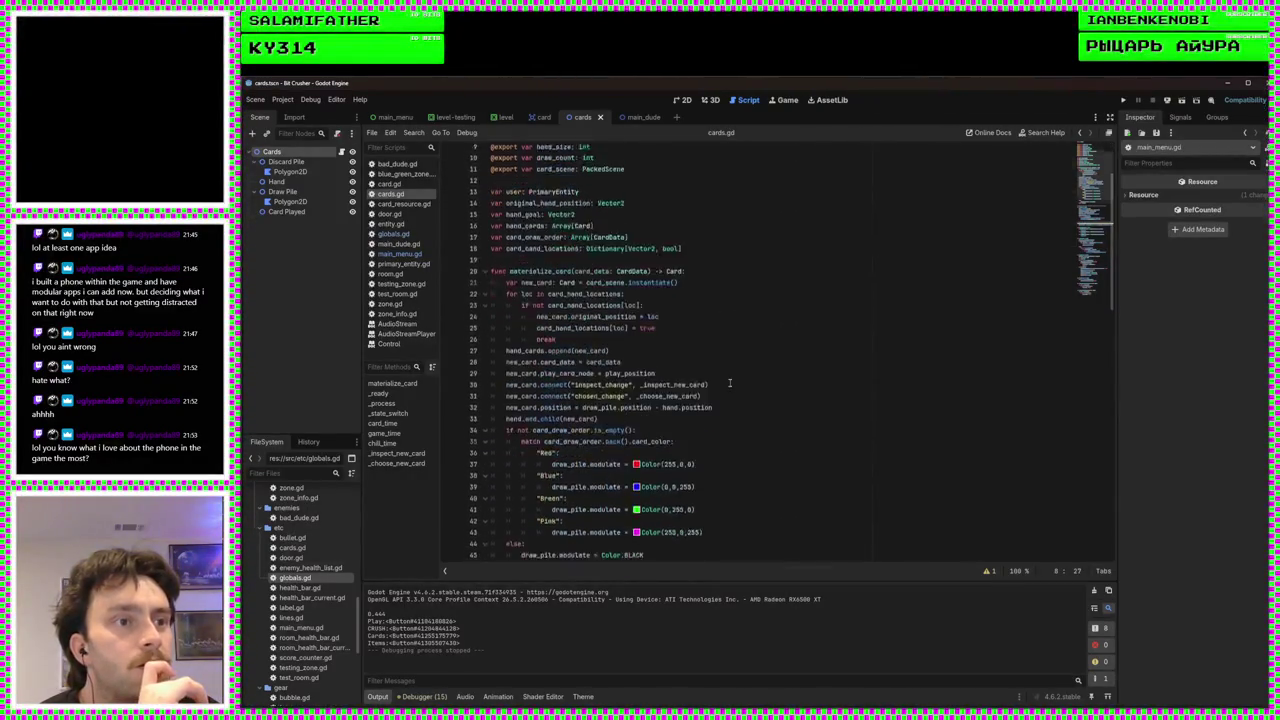
pyautogui.scroll(-1, 725, 392)
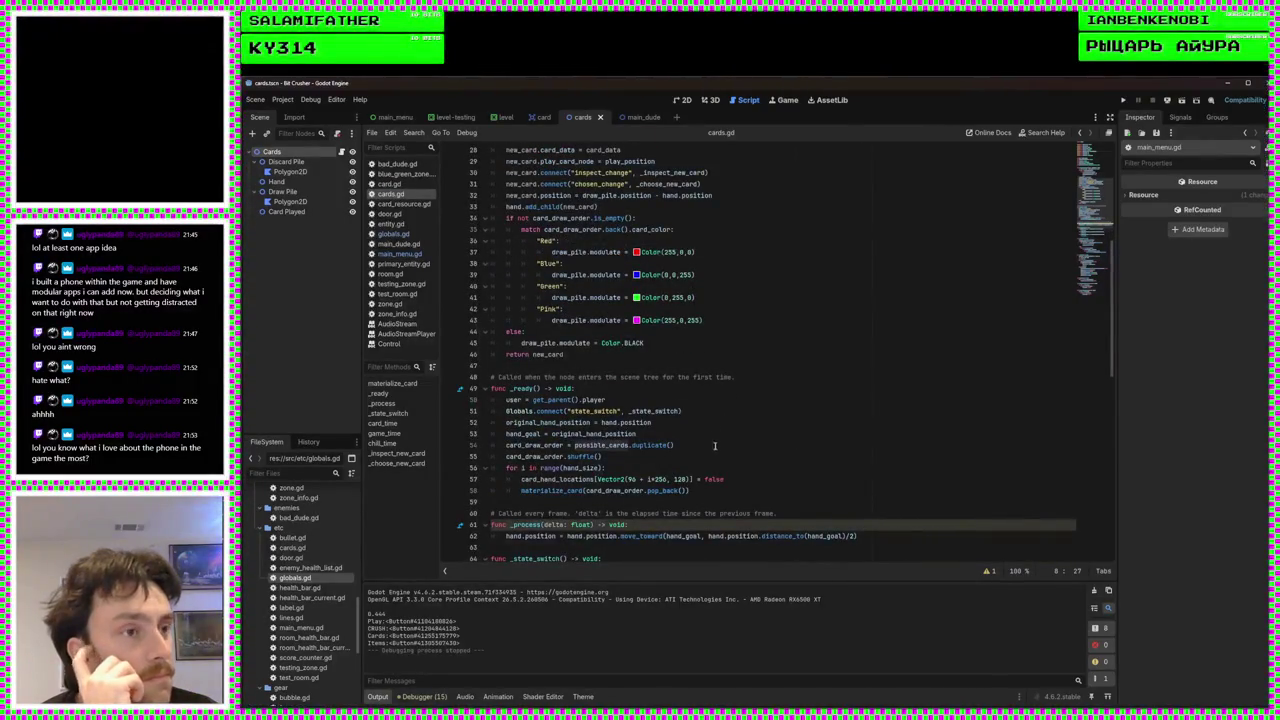
# After line 53 in _ready, add 'if Globals.player_deck: possible_cards = Globals.player_deck', then save
pyautogui.click(702, 445)
pyautogui.click(699, 434)
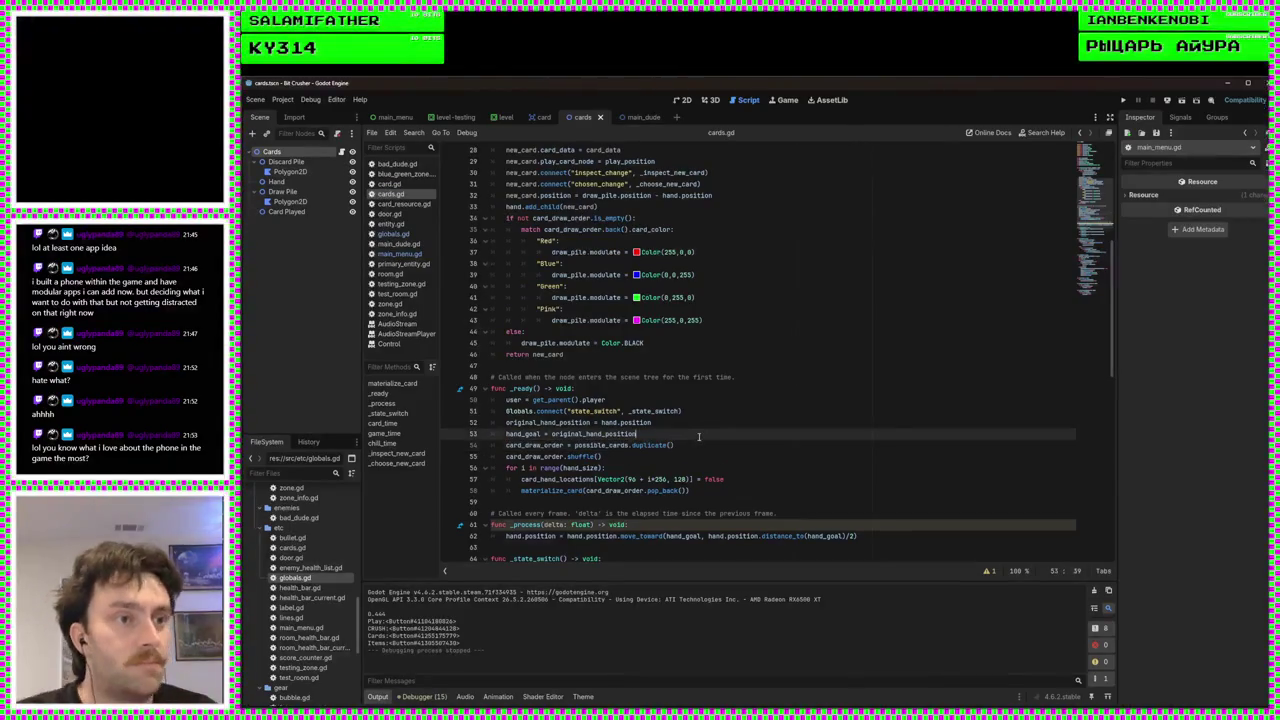
pyautogui.press('Return')
pyautogui.write('if Glo')
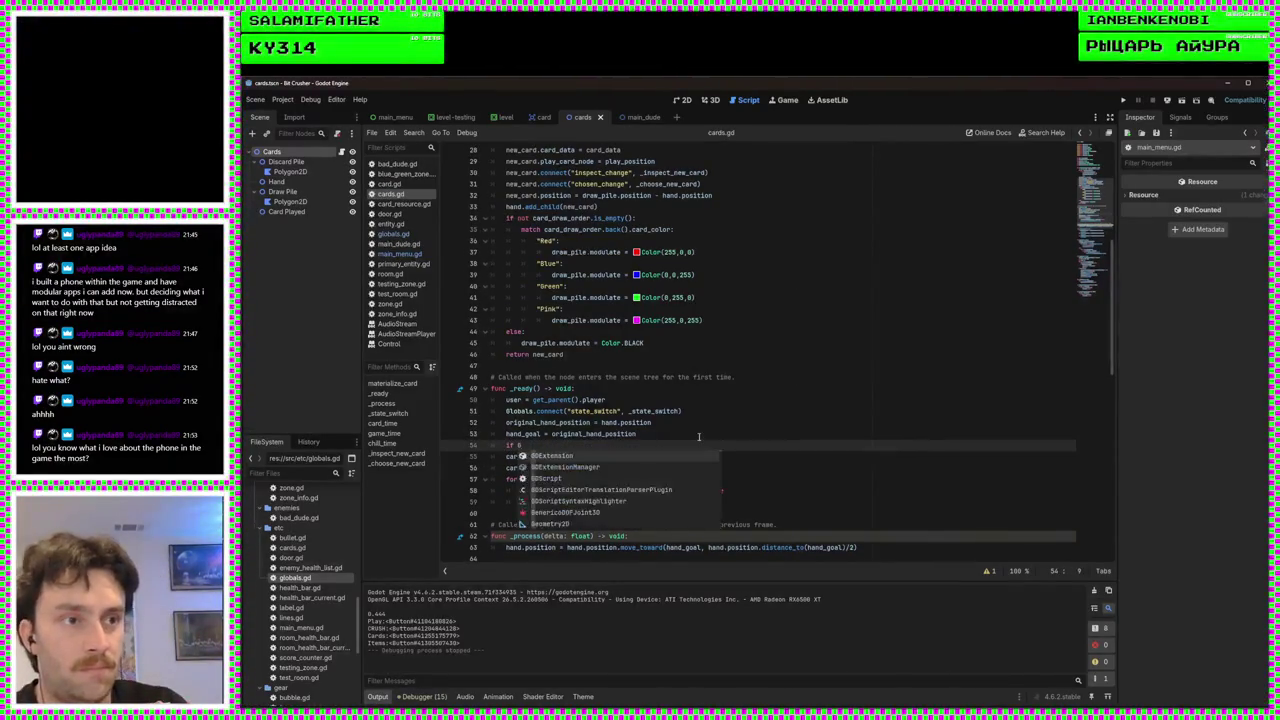
pyautogui.press('Return')
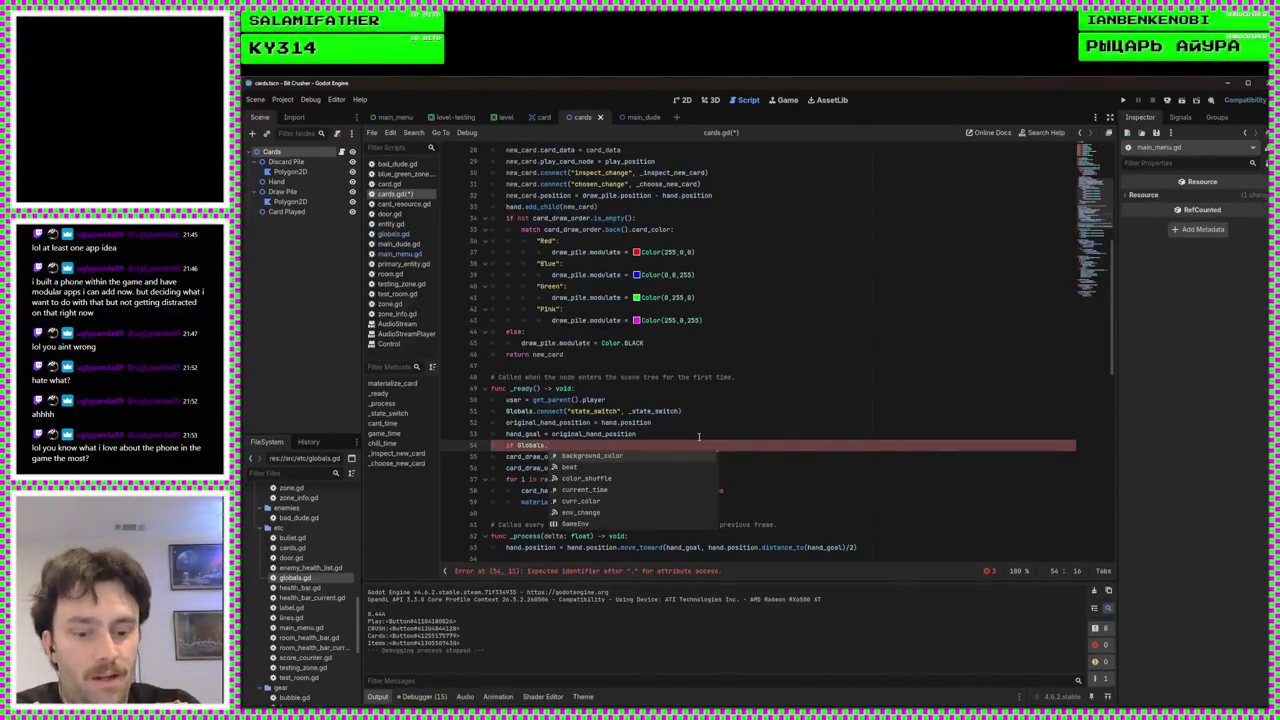
pyautogui.write('player_deck:')
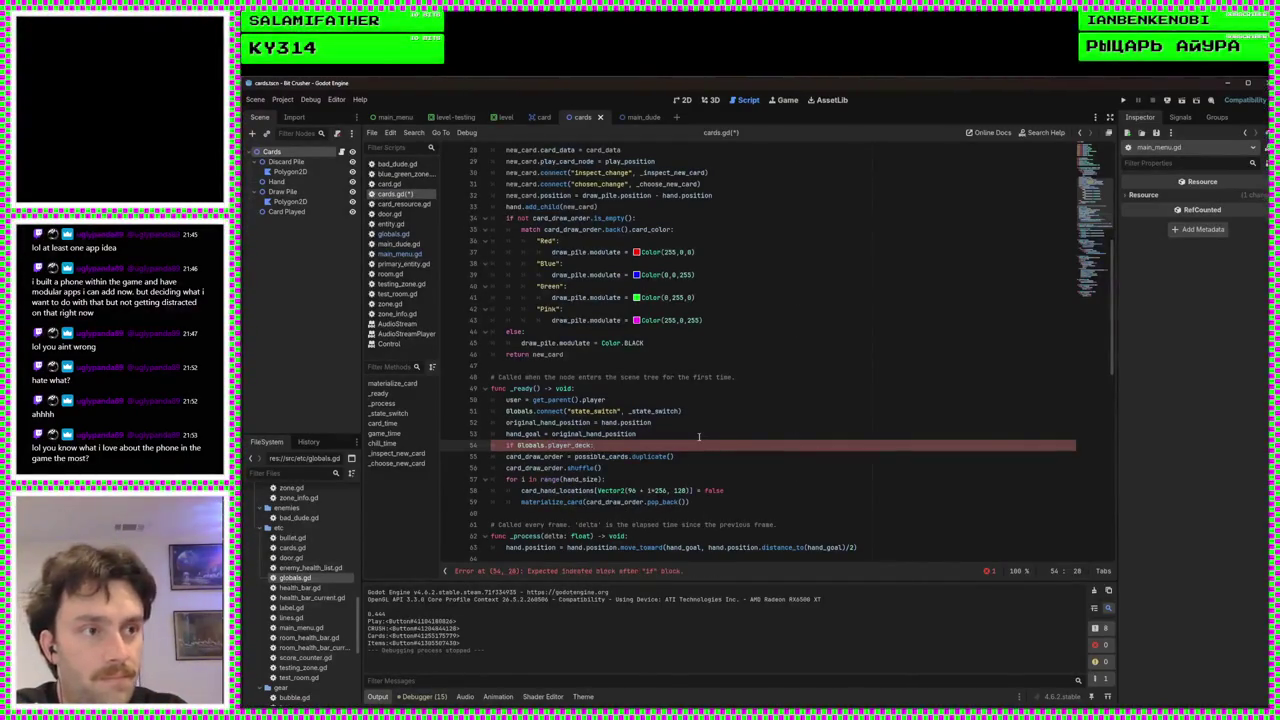
pyautogui.press('Return')
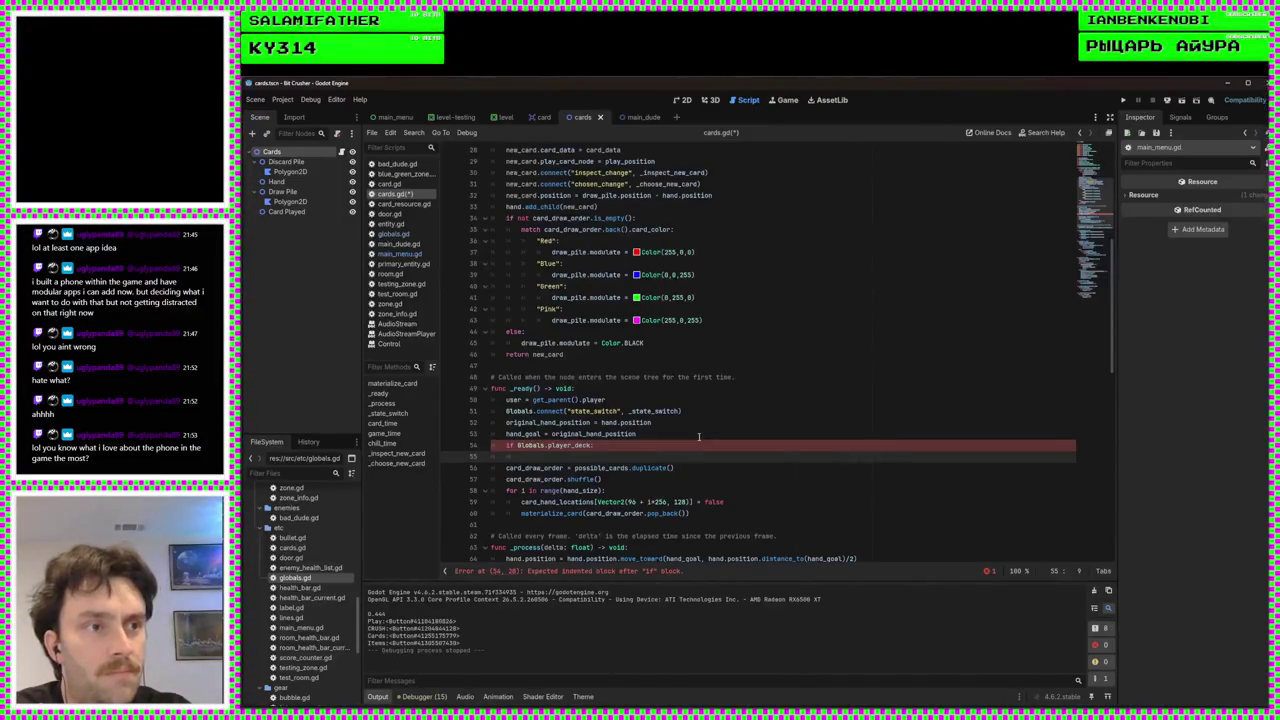
pyautogui.write('p')
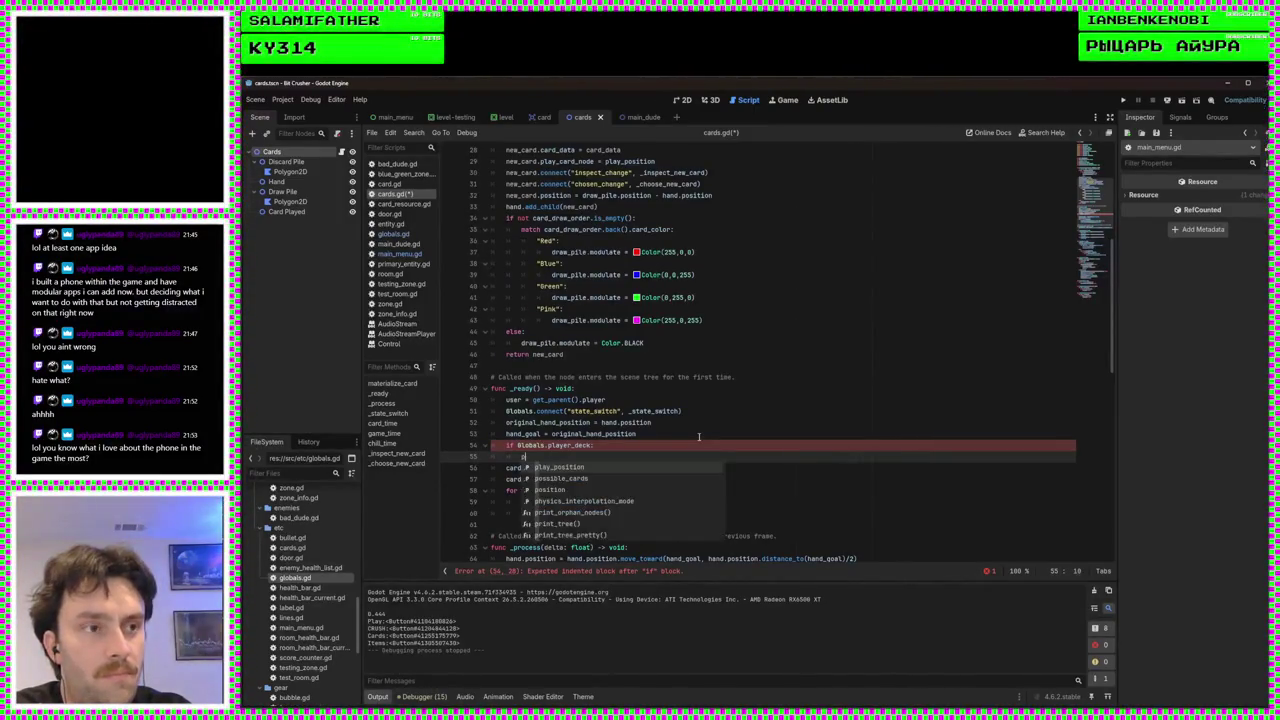
pyautogui.write('ossible_cards = ')
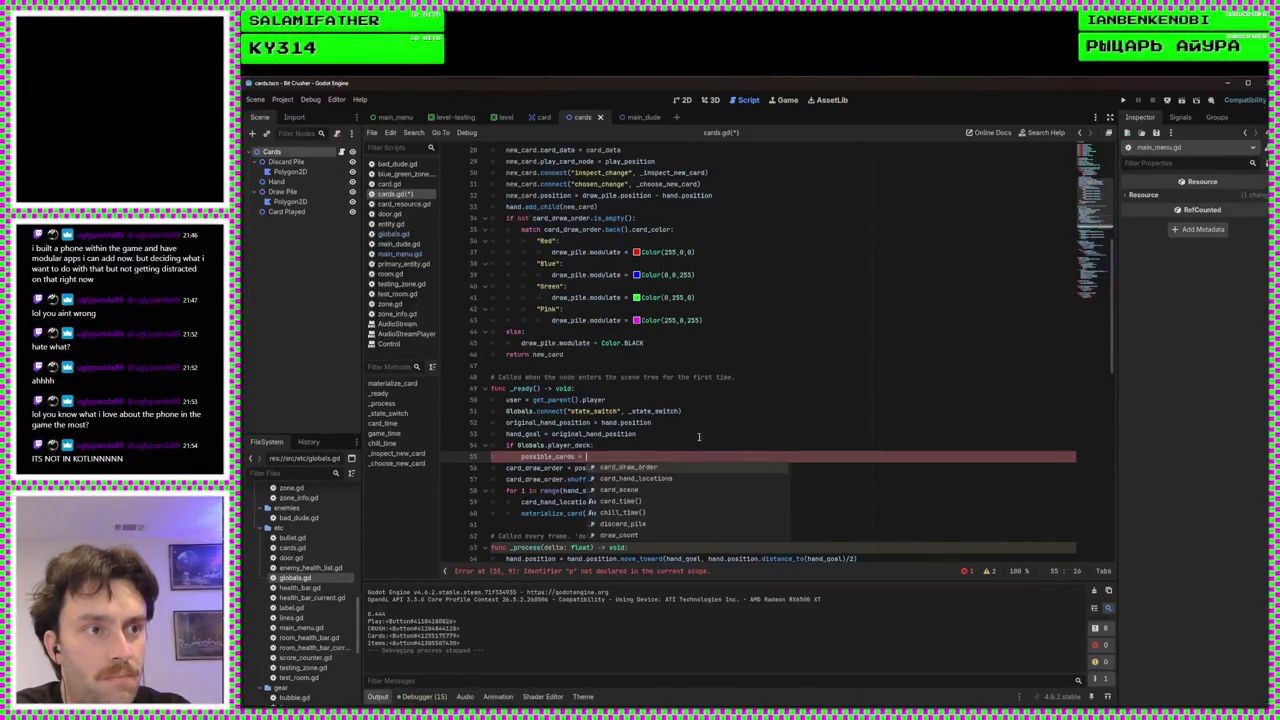
pyautogui.write('G')
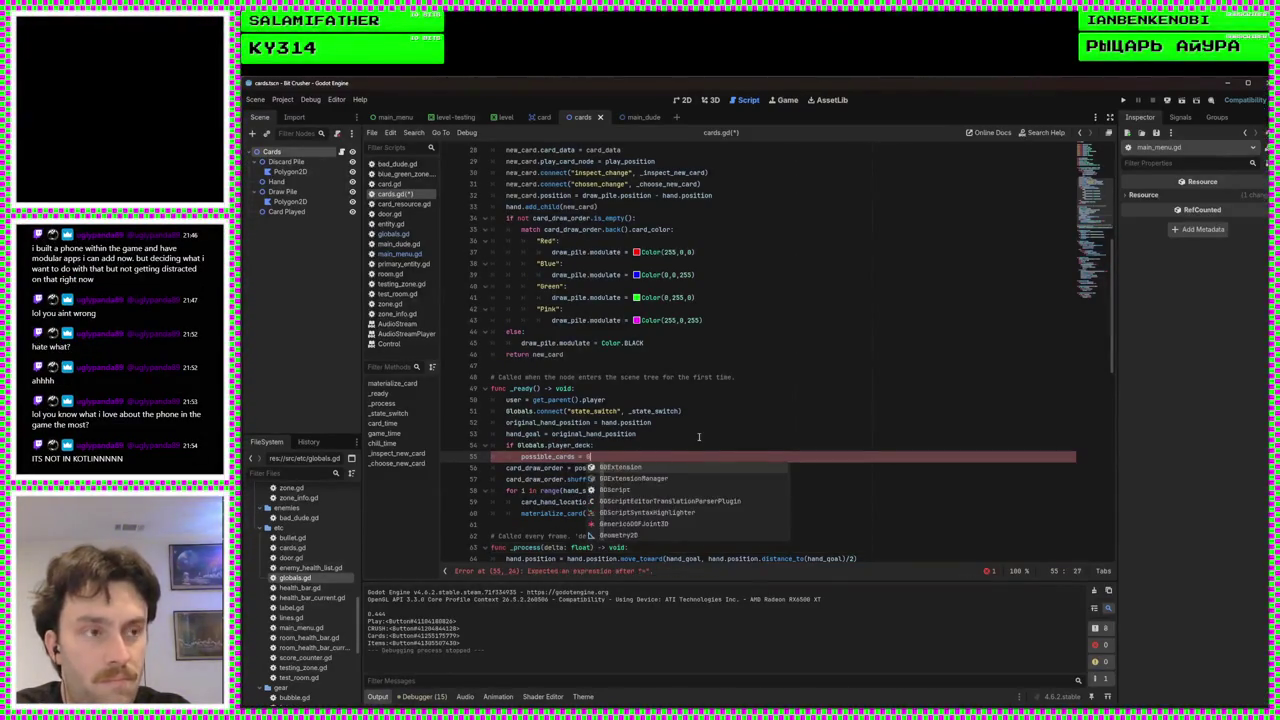
pyautogui.write('lobals.player_deck')
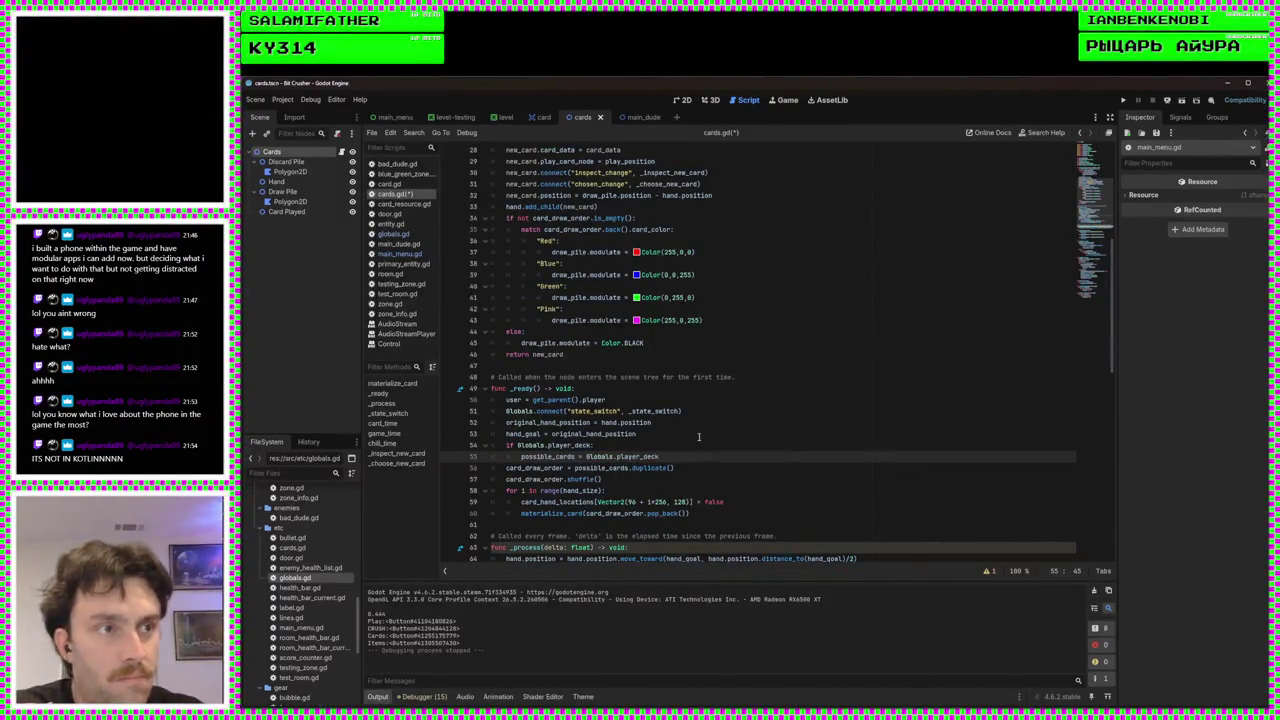
pyautogui.hotkey('ctrl', 's')
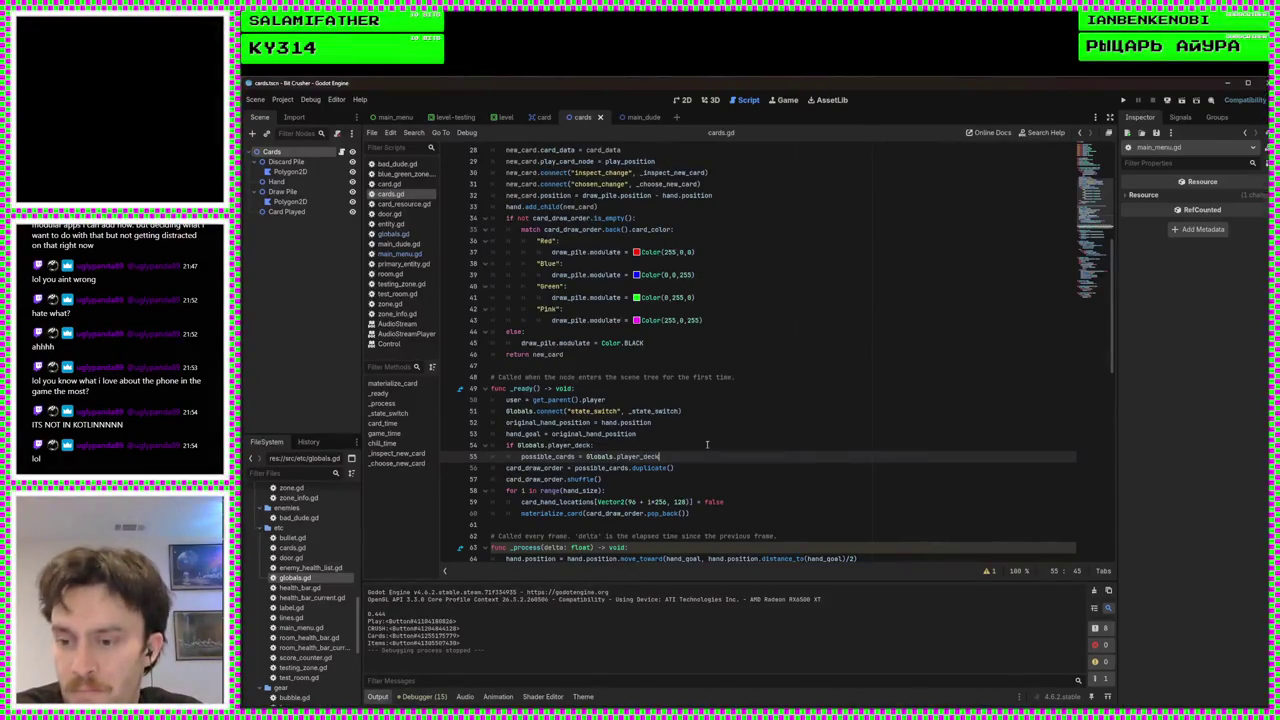
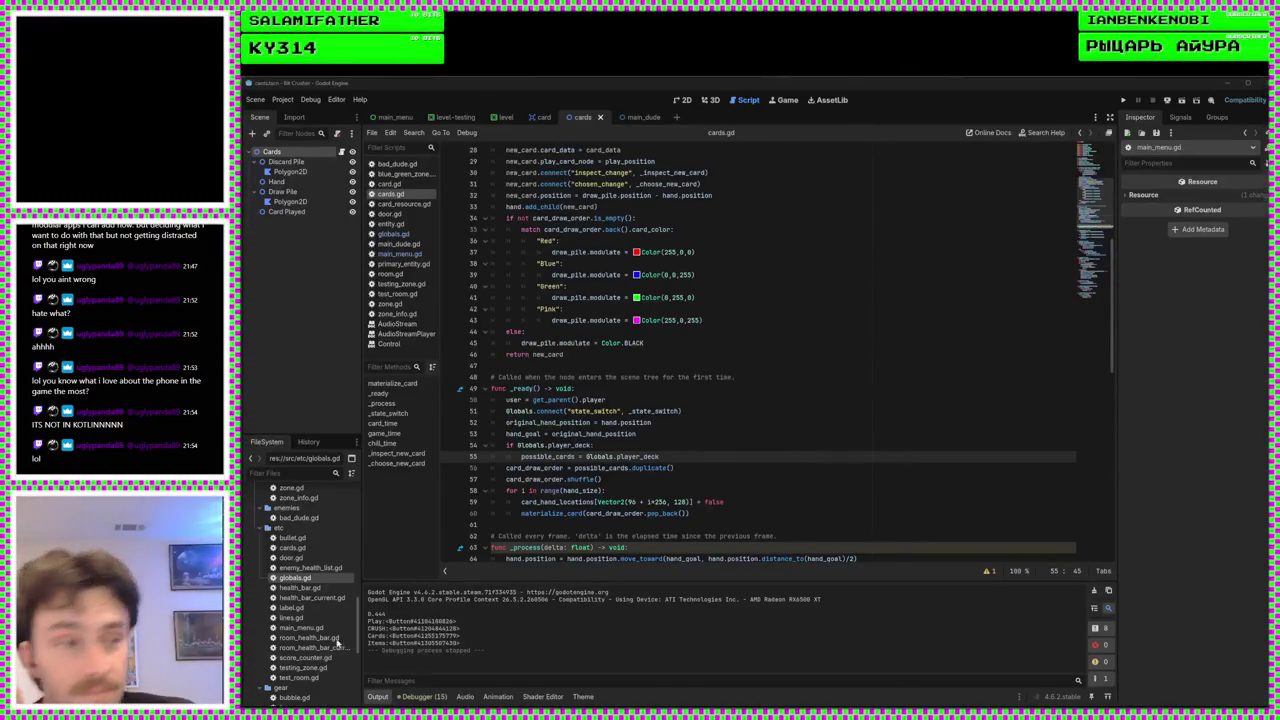
# Review the _ready shuffle code in cards.gd, then run the project from the 2D view
pyautogui.click(632, 525)
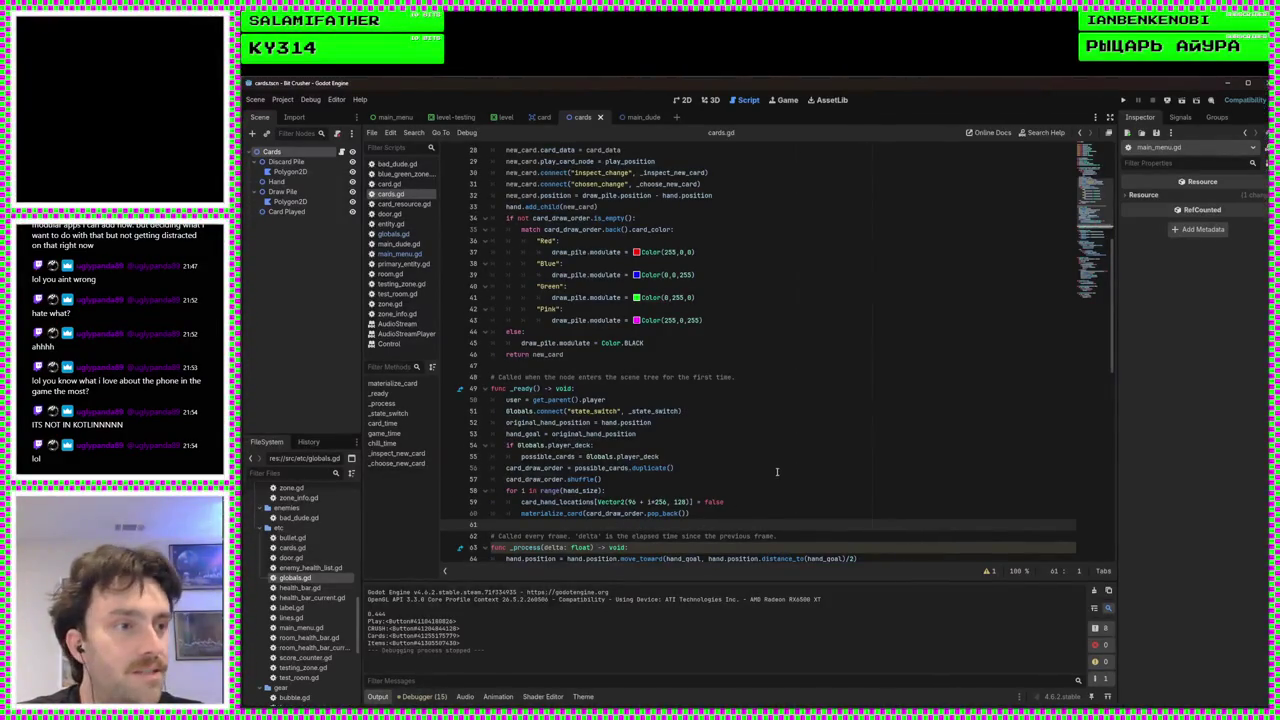
pyautogui.click(731, 480)
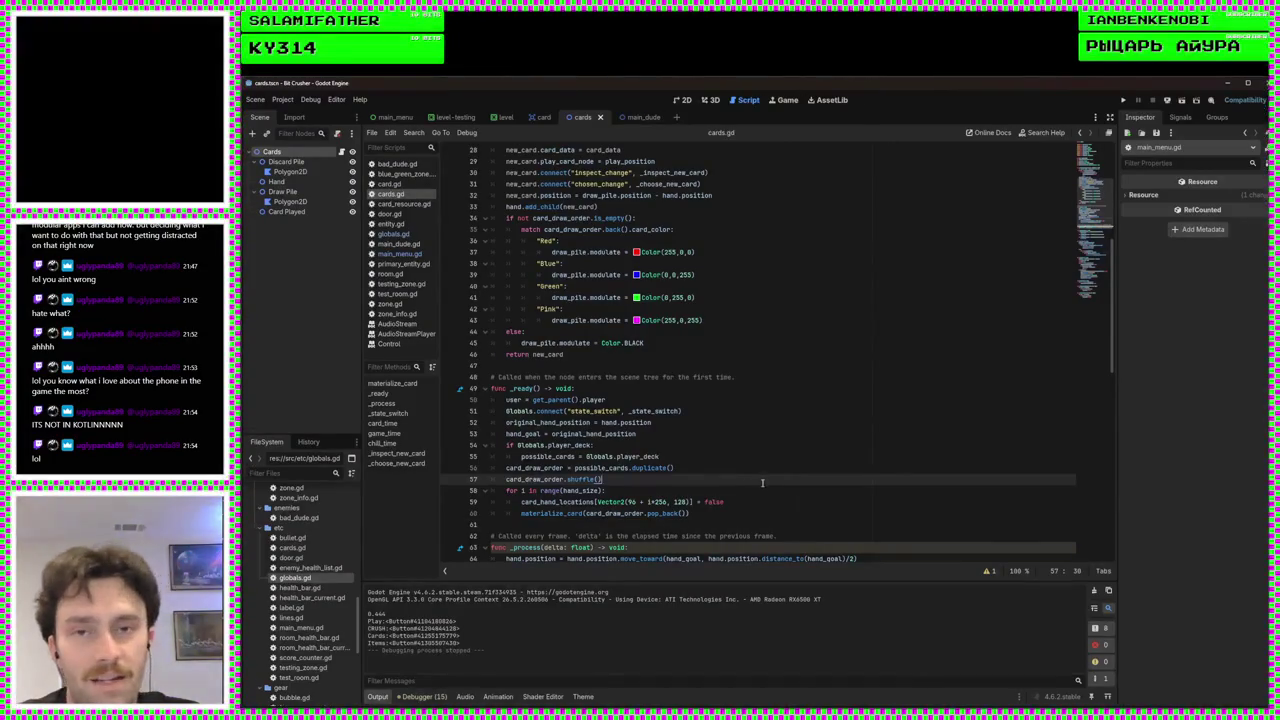
pyautogui.click(683, 100)
pyautogui.click(1123, 102)
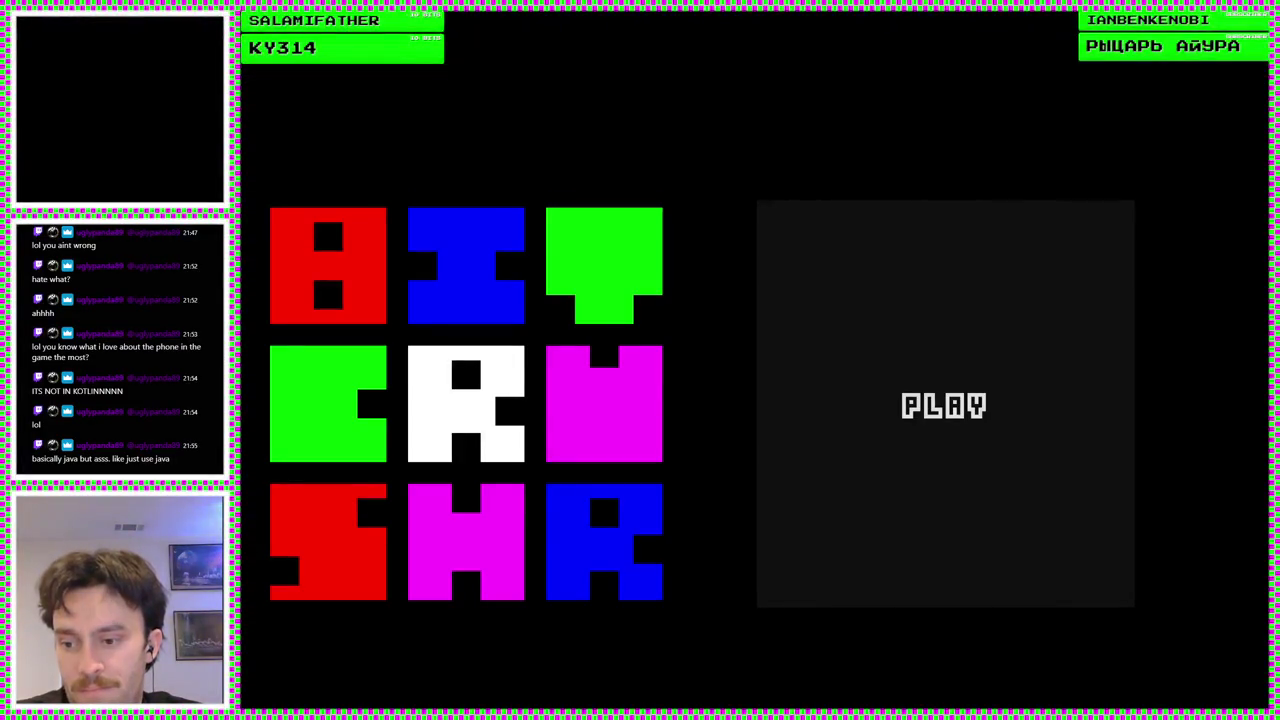
# Stop the running game and bring up the main_menu scene
pyautogui.press('F8')
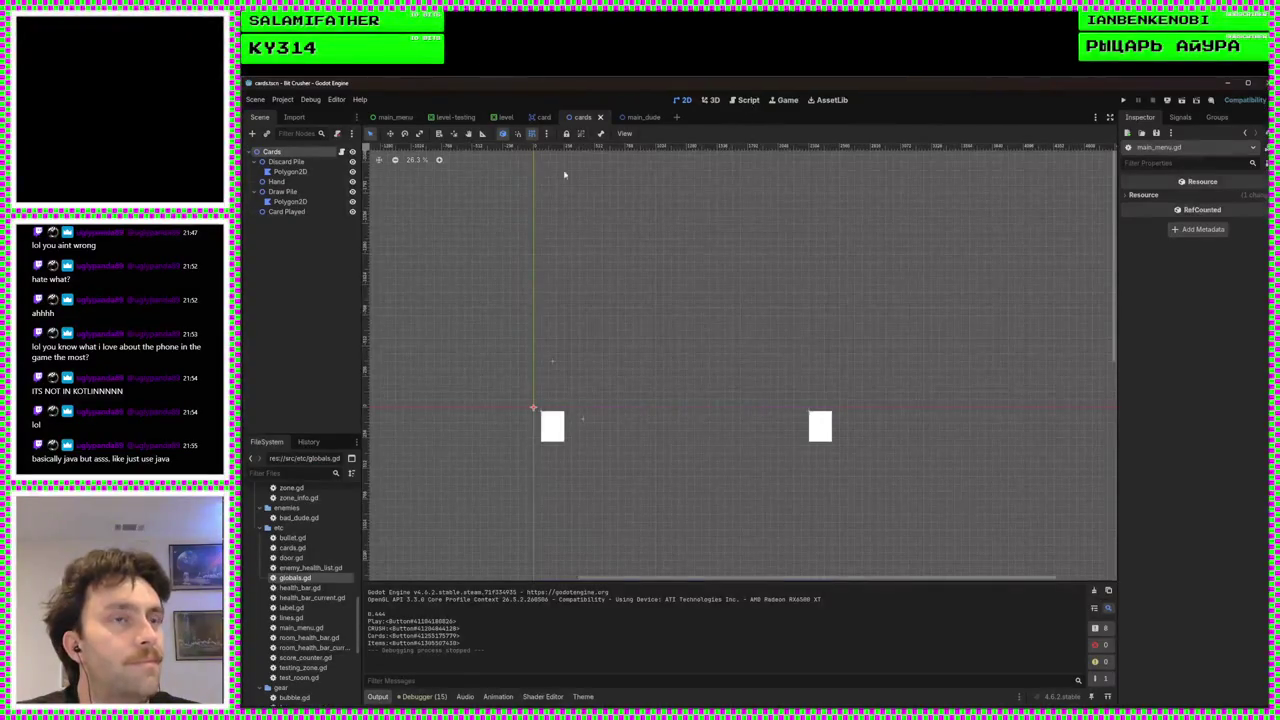
pyautogui.click(395, 117)
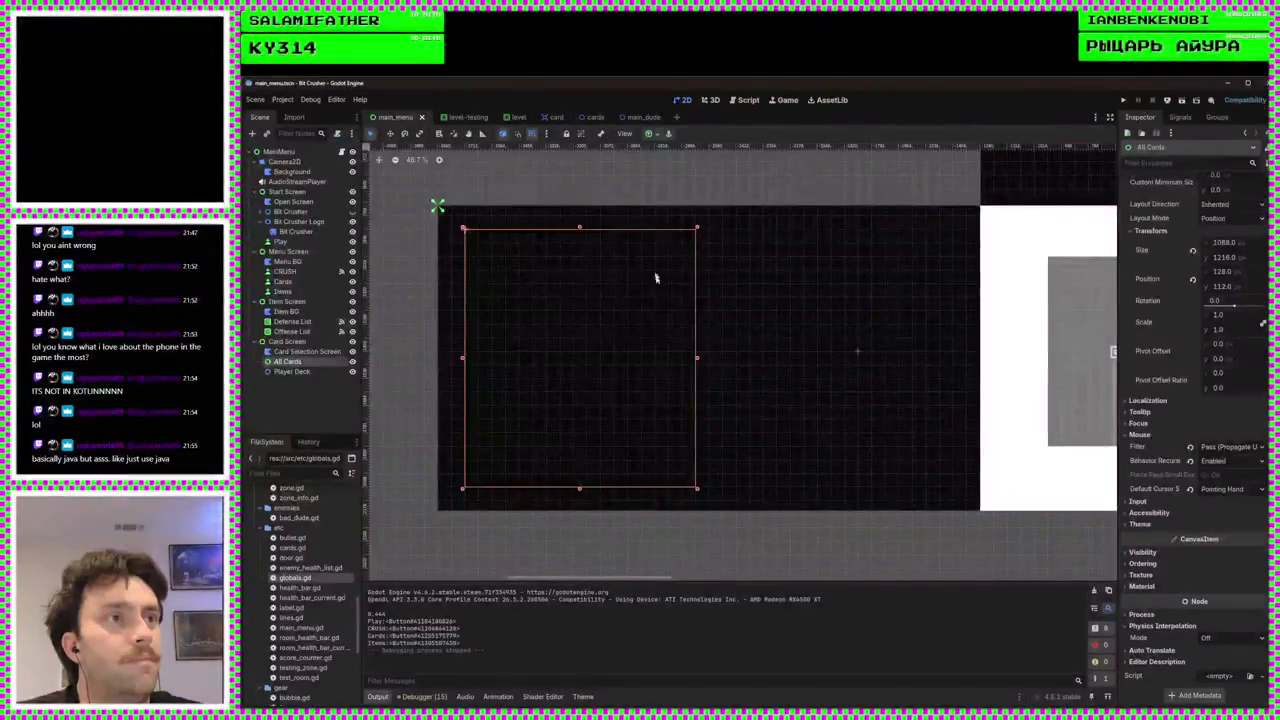
pyautogui.scroll(1, 878, 368)
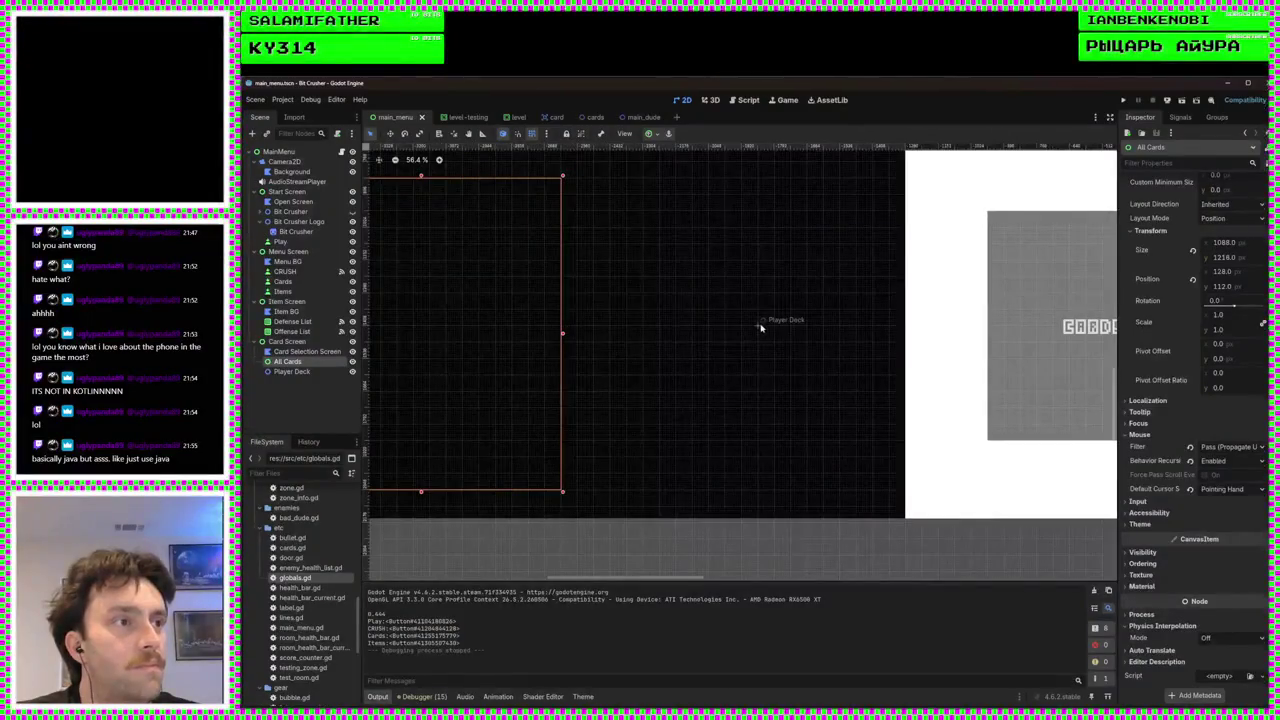
# Drag the Player Deck node lower on the canvas, to (1984, 888)
pyautogui.click(757, 328)
pyautogui.moveTo(757, 328)
pyautogui.mouseDown()
pyautogui.moveTo(760, 376)
pyautogui.moveTo(729, 369)
pyautogui.moveTo(731, 385)
pyautogui.mouseUp()
pyautogui.scroll(2, 783, 381)
pyautogui.scroll(4, 783, 381)
pyautogui.scroll(-8, 731, 387)
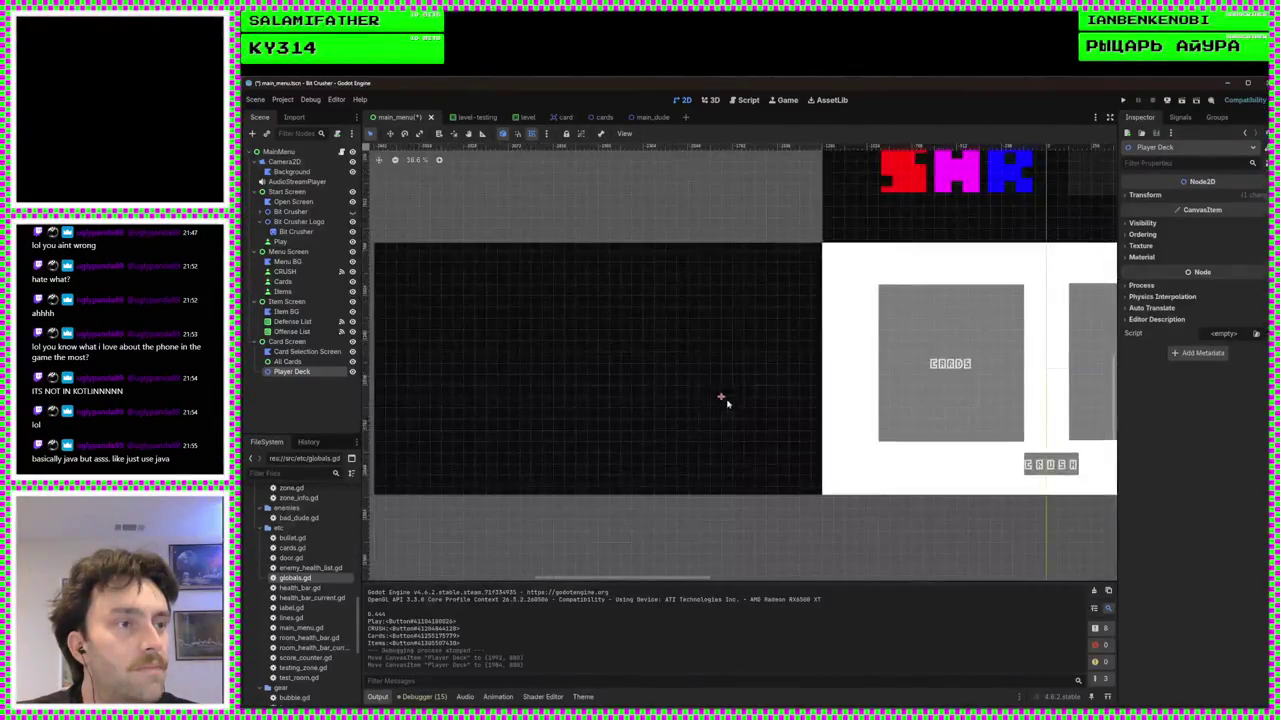
pyautogui.scroll(3, 749, 400)
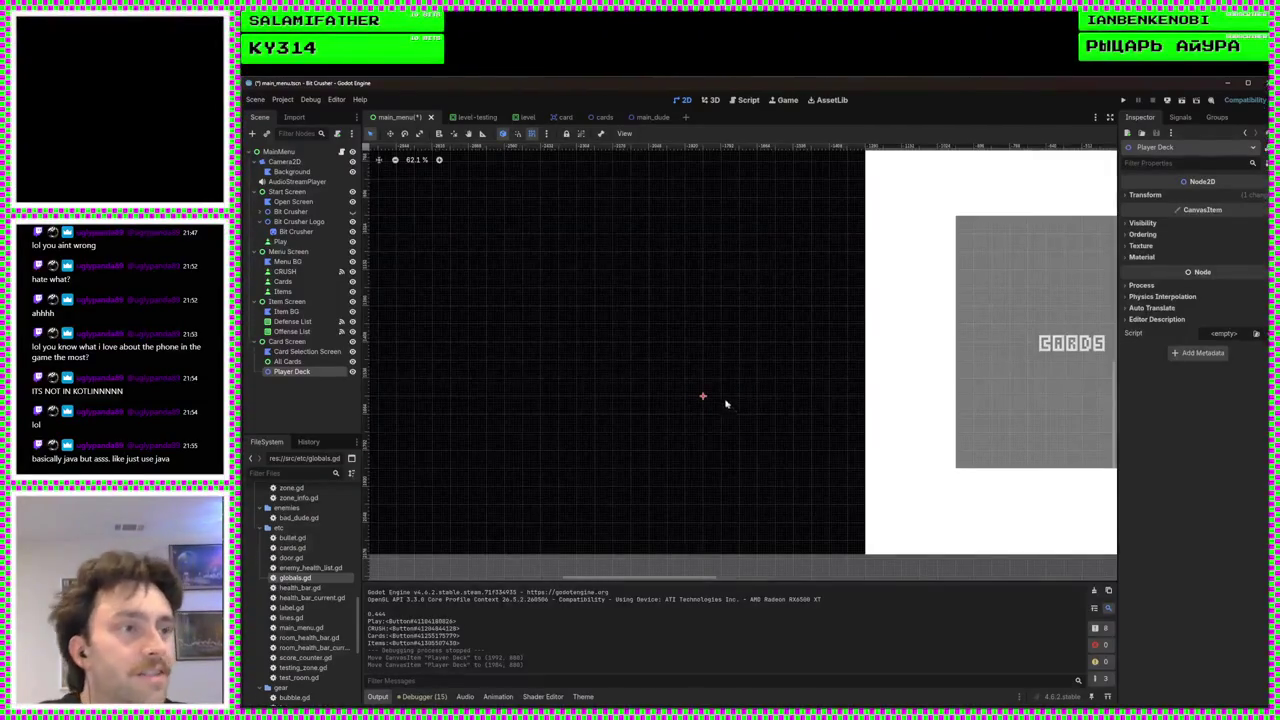
pyautogui.scroll(-2, 726, 400)
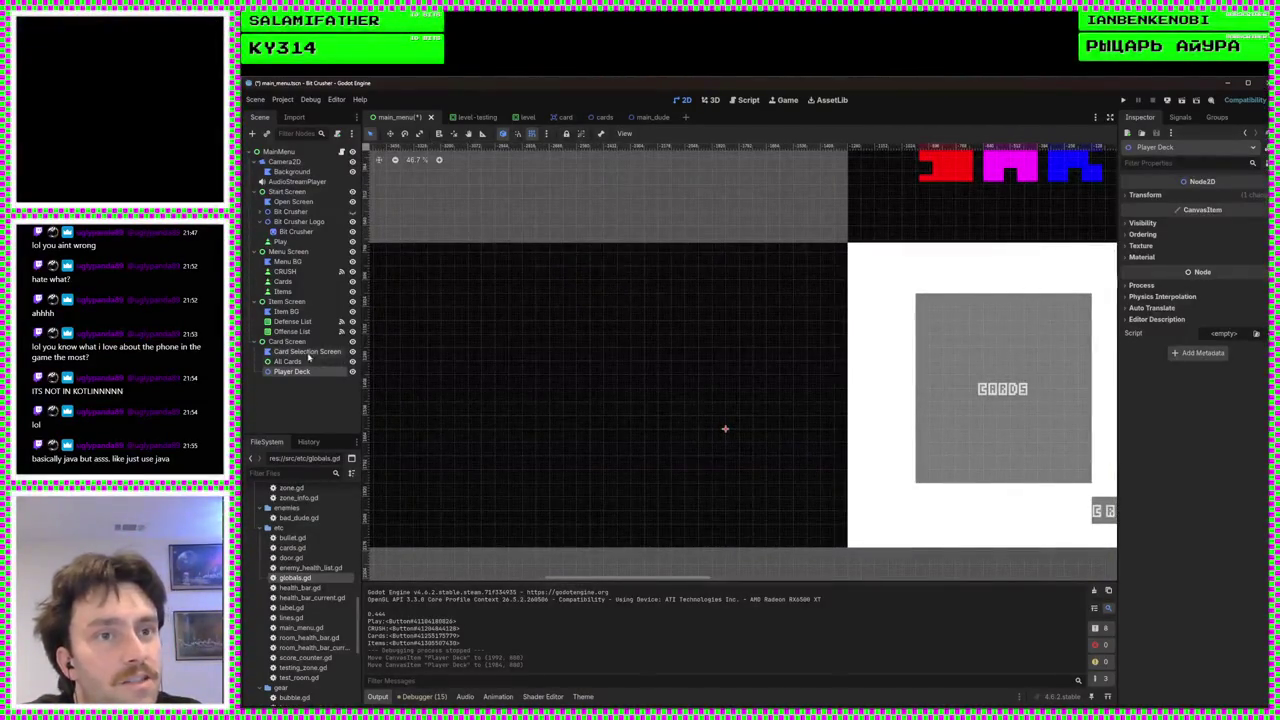
pyautogui.click(318, 342)
pyautogui.rightClick(318, 343)
pyautogui.click(330, 348)
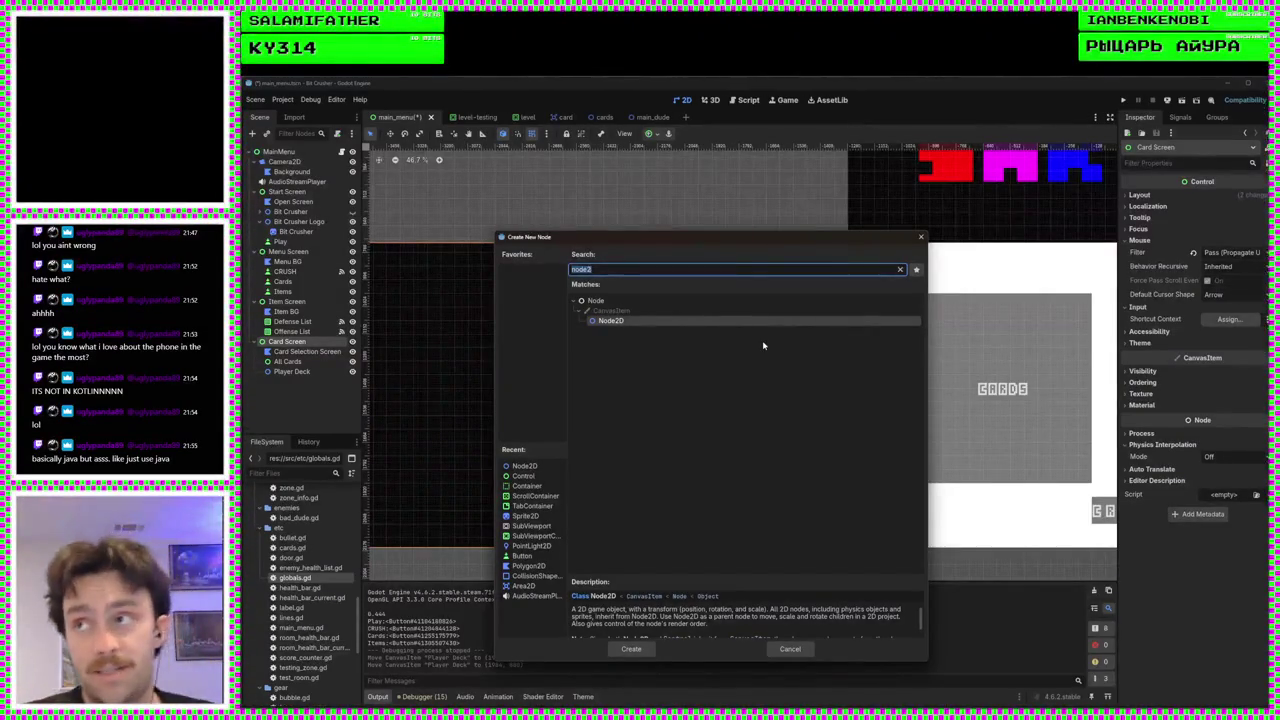
pyautogui.write('list')
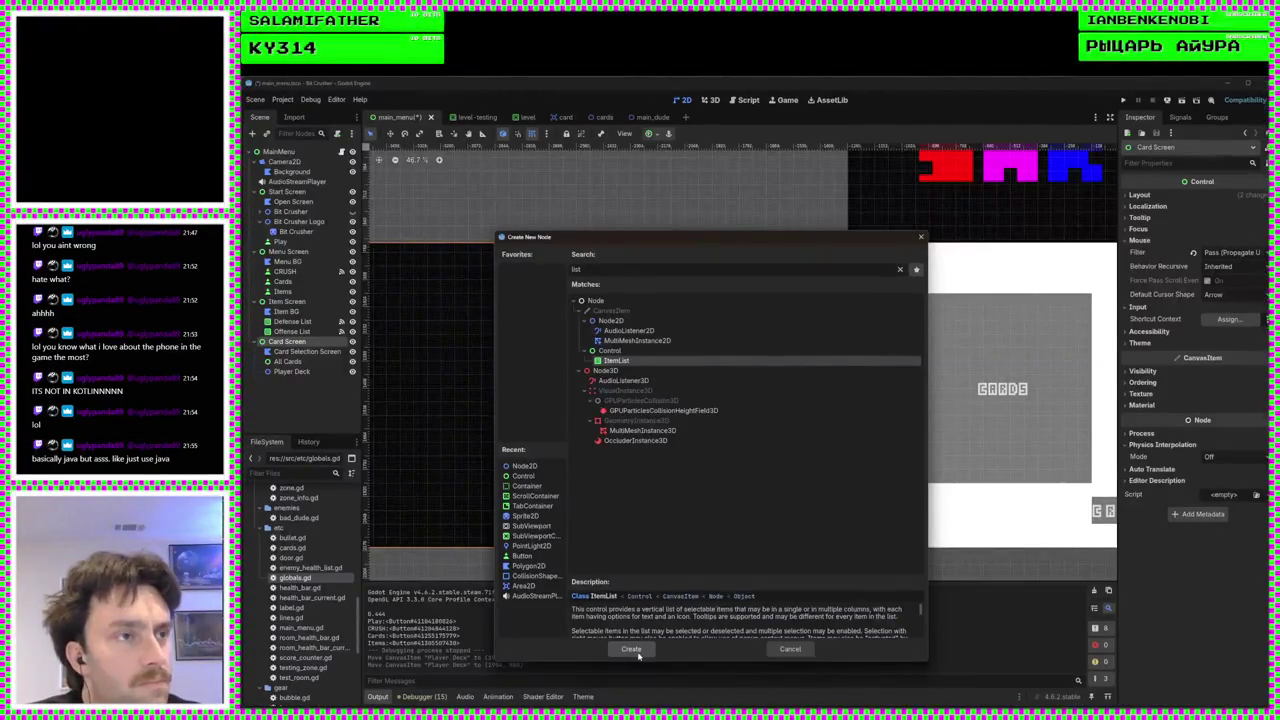
pyautogui.click(790, 649)
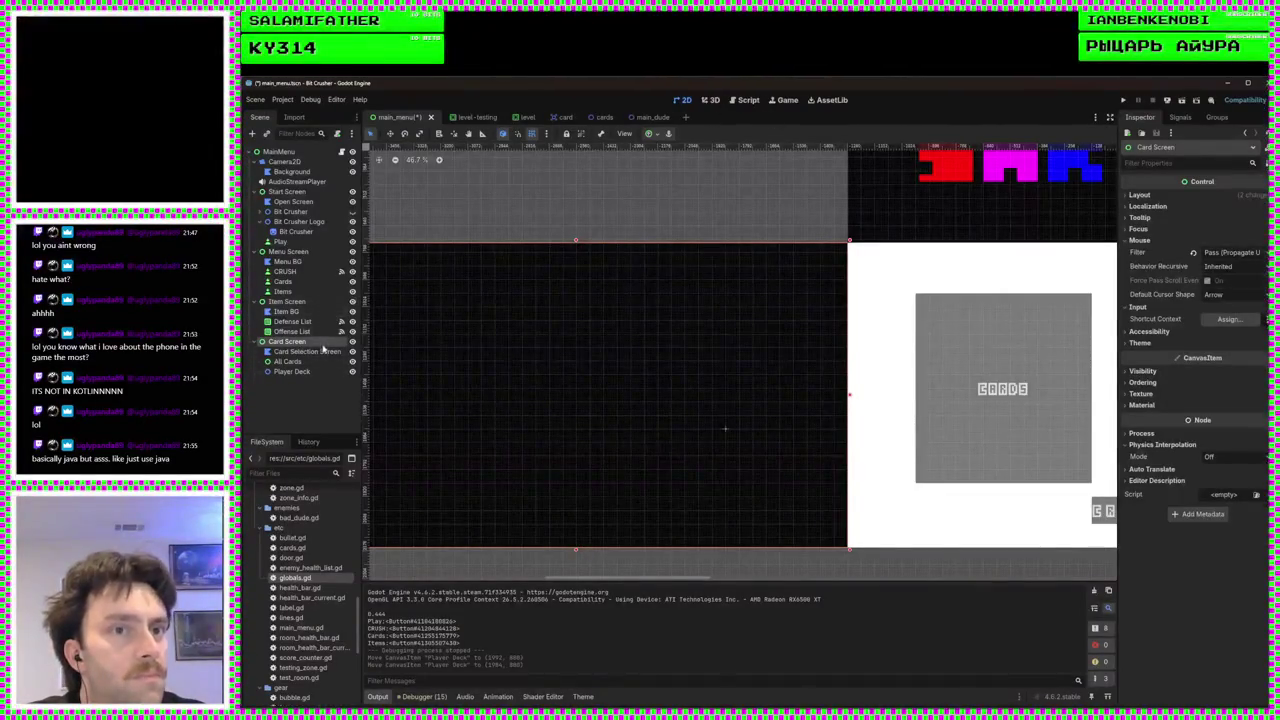
# Switch from cards.gd to main_menu.gd in the script editor and place the caret at line 93
pyautogui.click(754, 100)
pyautogui.scroll(-15, 694, 385)
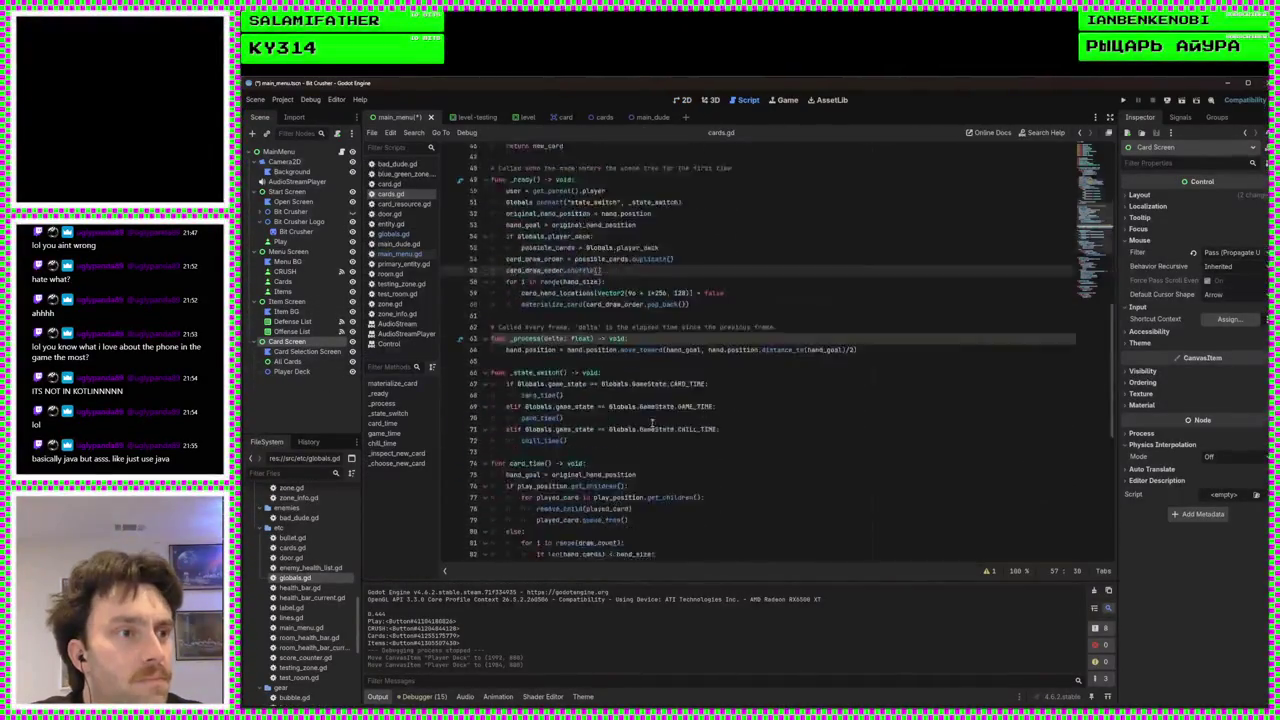
pyautogui.scroll(7, 660, 322)
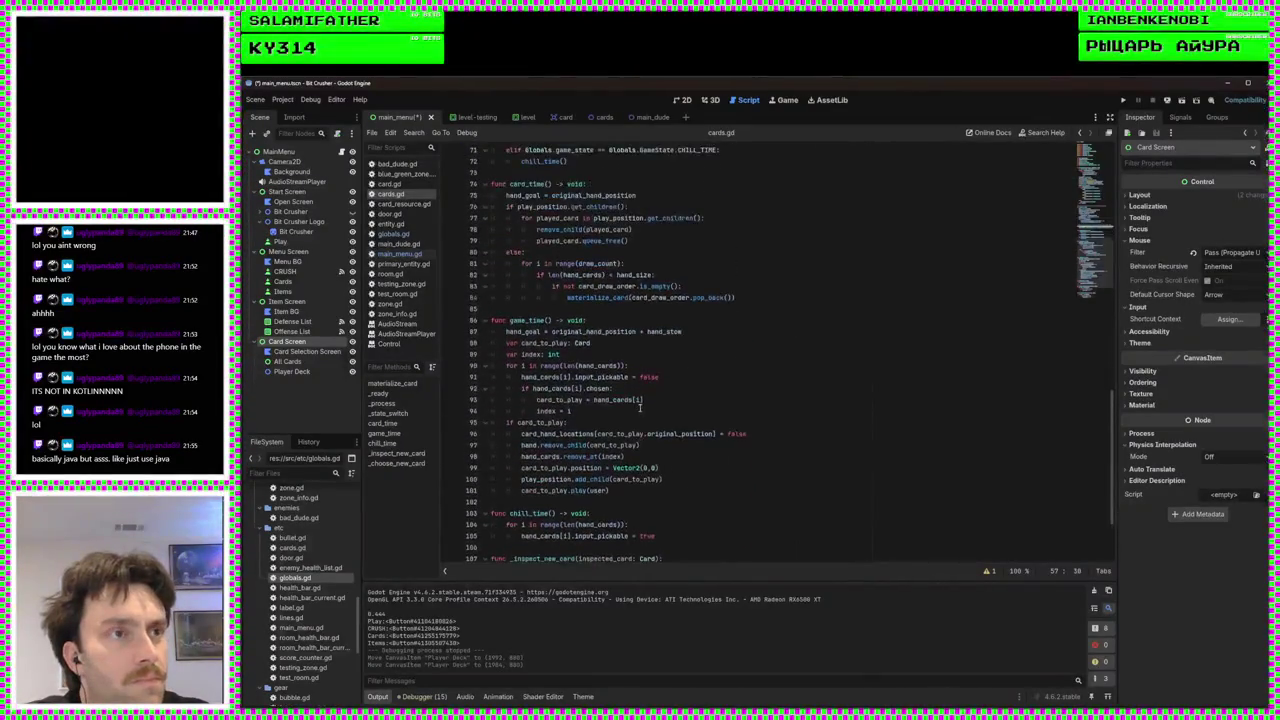
pyautogui.scroll(3, 661, 323)
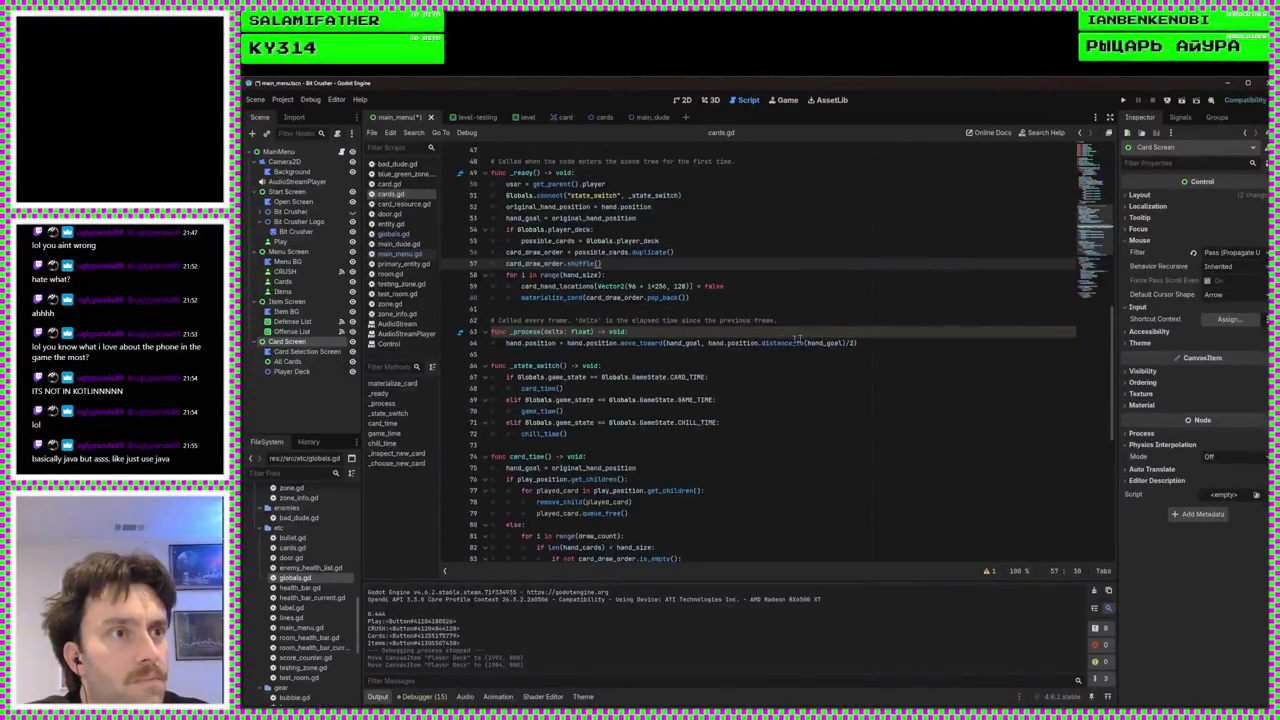
pyautogui.scroll(1, 797, 340)
pyautogui.click(393, 255)
pyautogui.scroll(8, 706, 414)
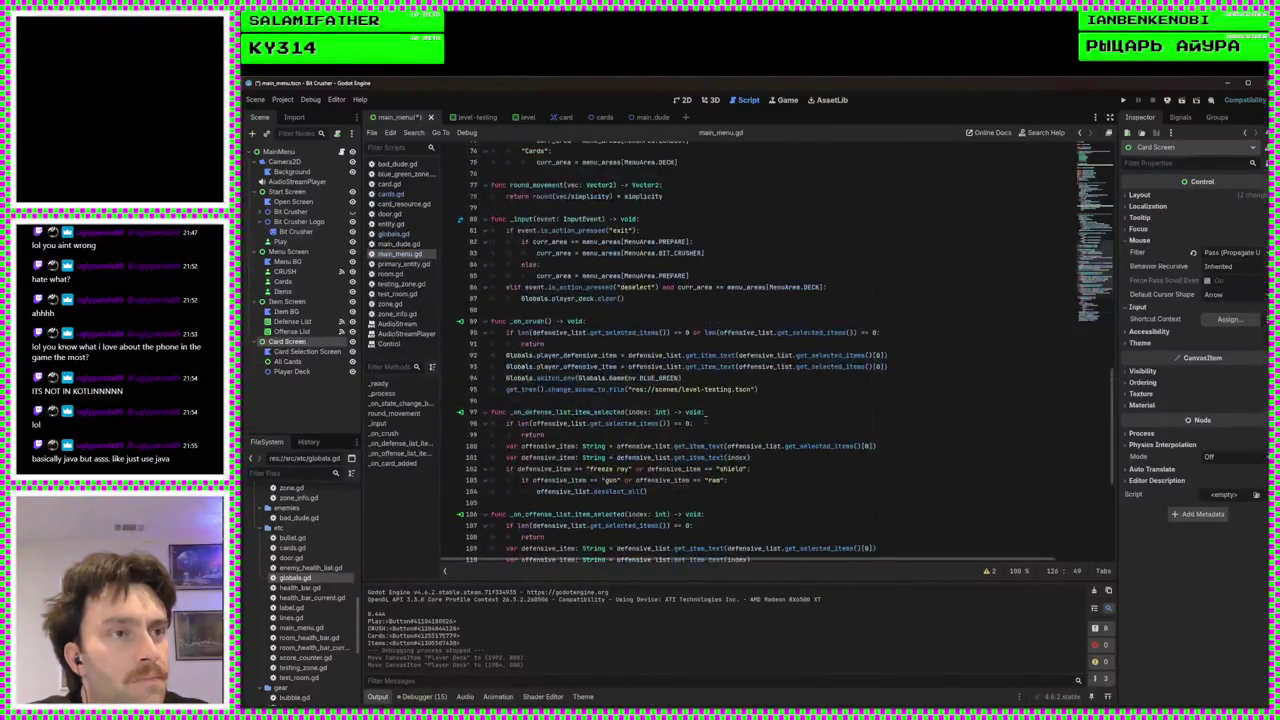
pyautogui.click(796, 388)
pyautogui.scroll(1, 668, 380)
# Add a 'for card in all_cards_control.get_children()' loop after the deck clear
pyautogui.click(704, 326)
pyautogui.click(704, 332)
pyautogui.press('Return')
pyautogui.write('for')
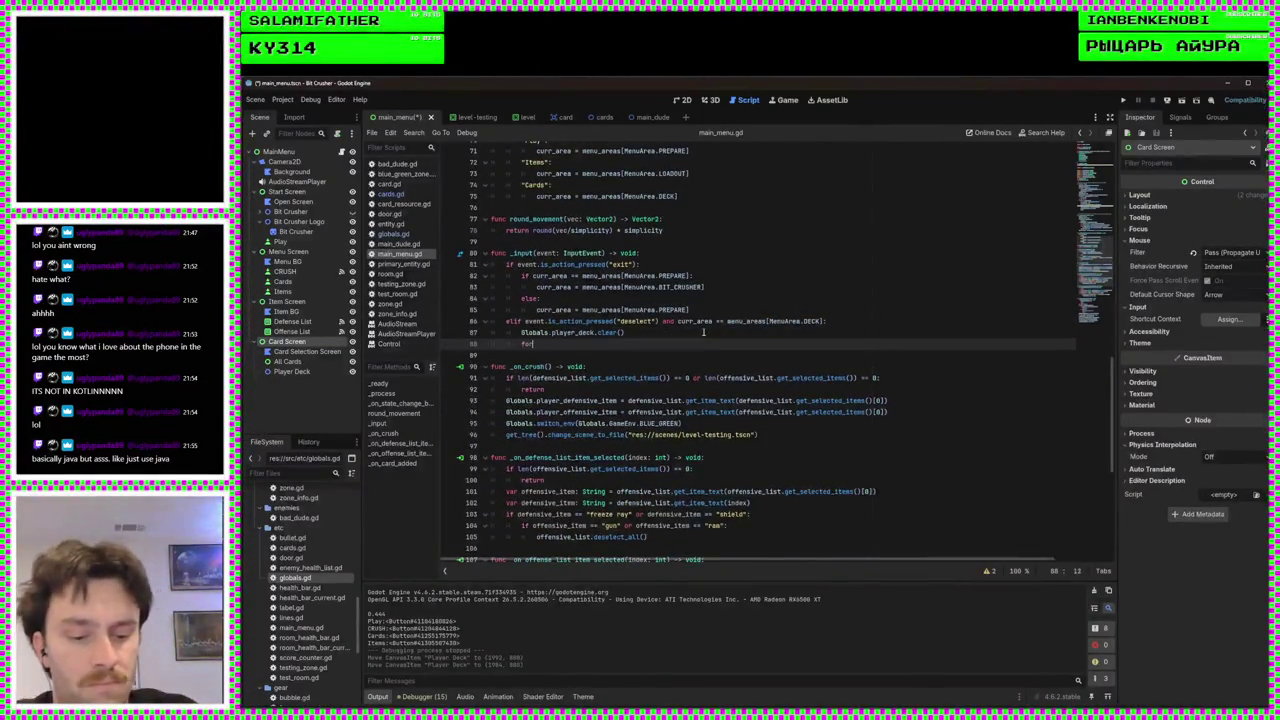
pyautogui.write(' card in')
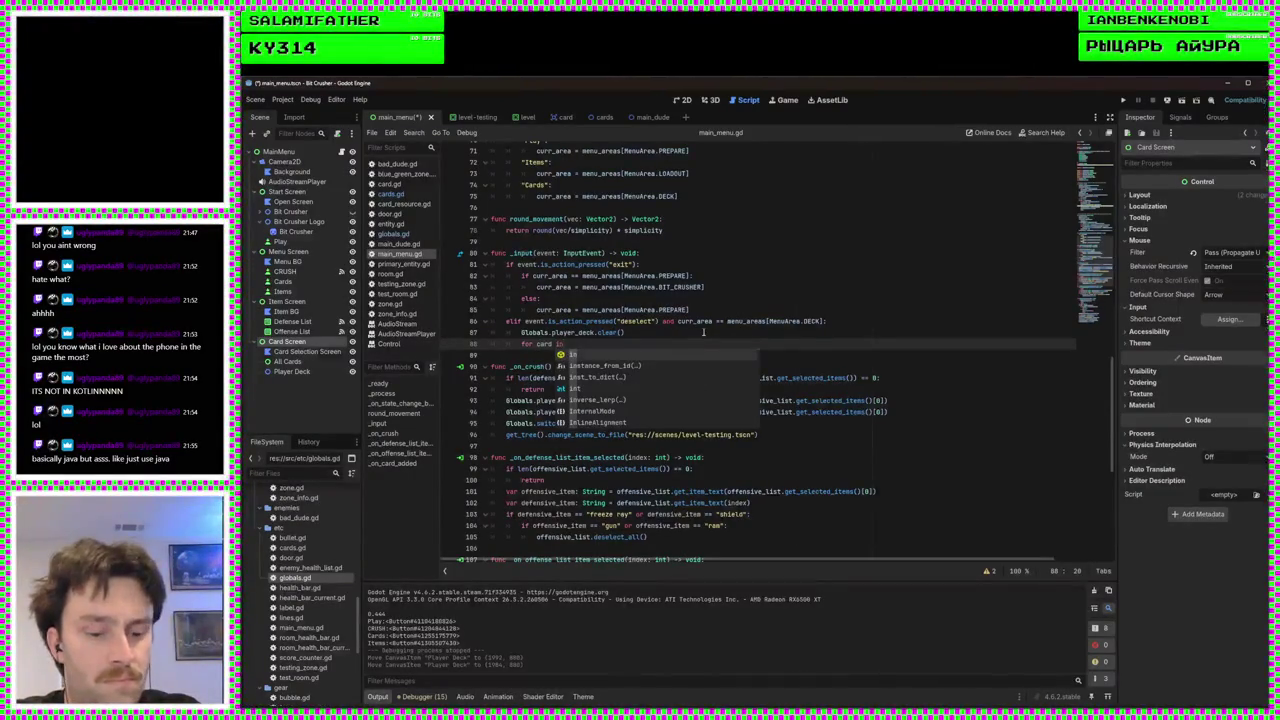
pyautogui.write(' all_cards_control.')
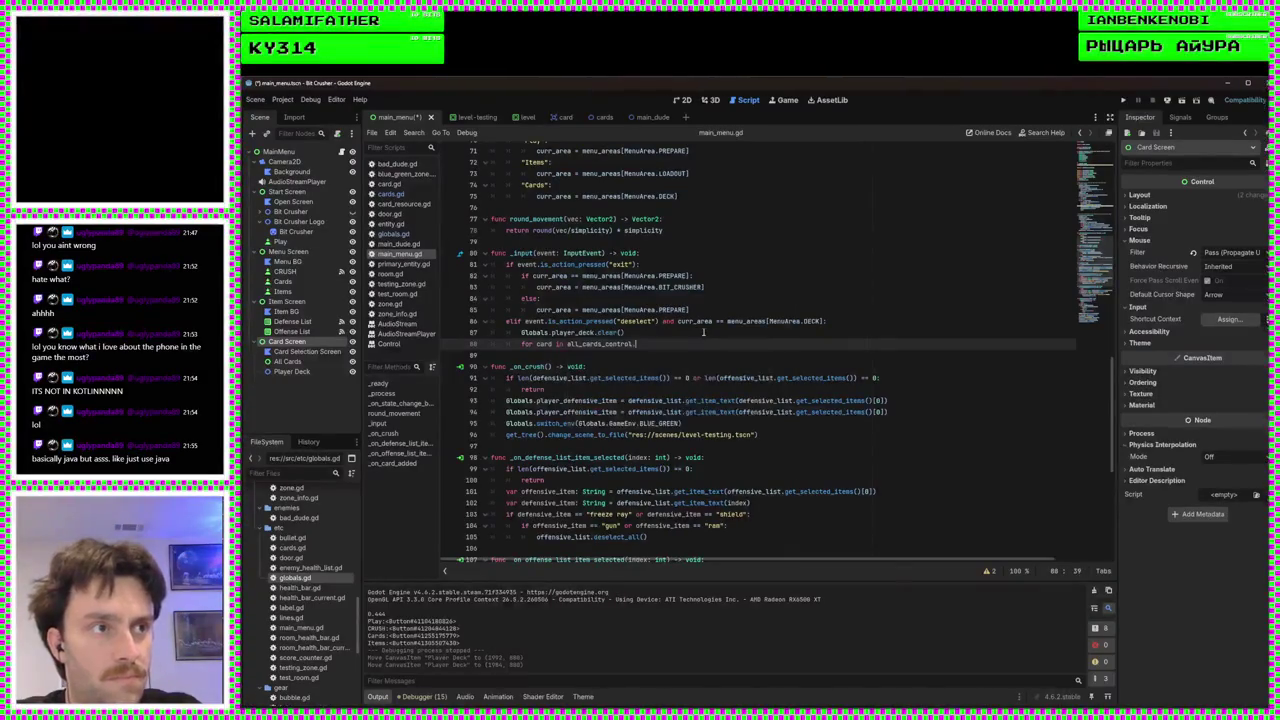
pyautogui.write('get_ch')
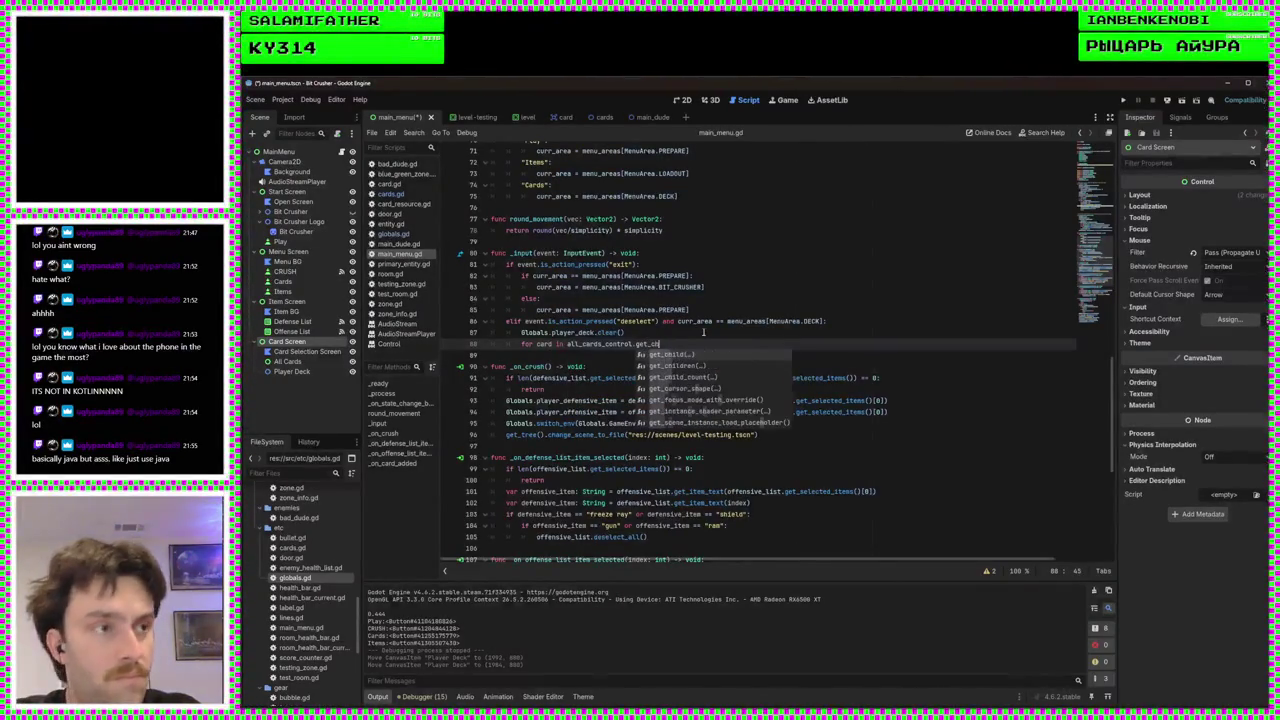
pyautogui.press('Down')
pyautogui.press('Return')
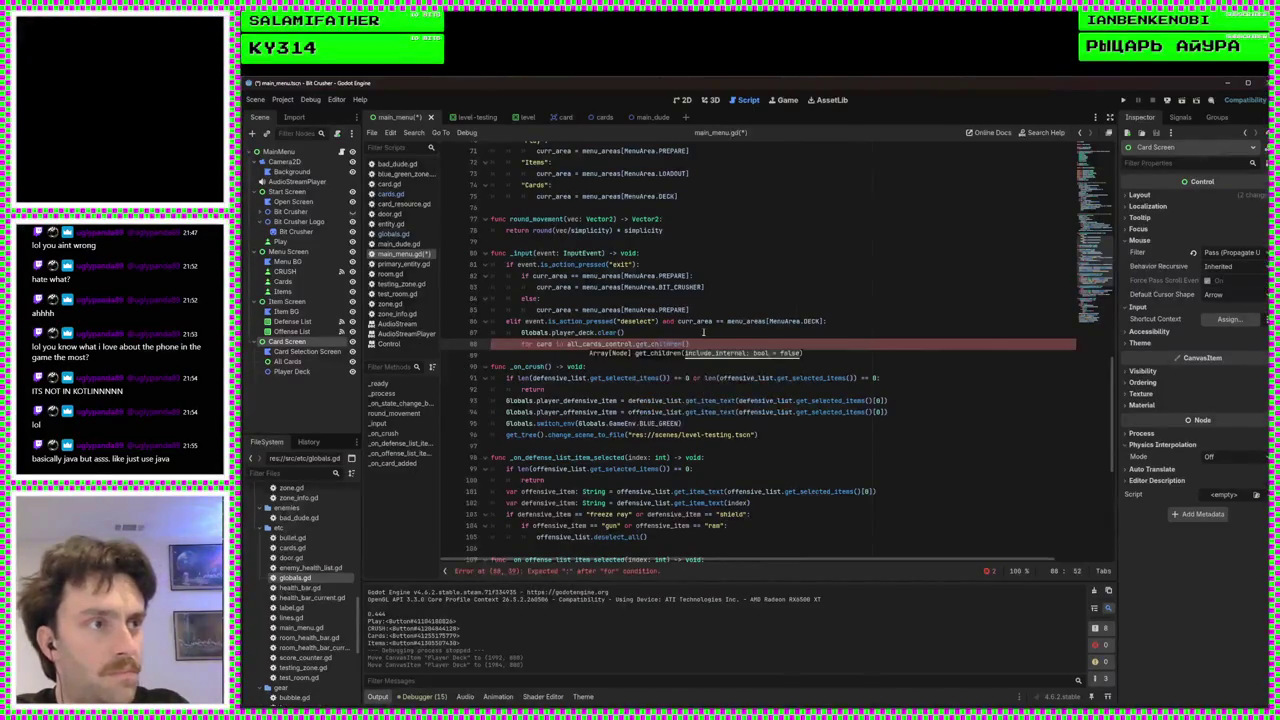
# Declare 'var spots: Array[Vector2]' above the card loop
pyautogui.click(703, 332)
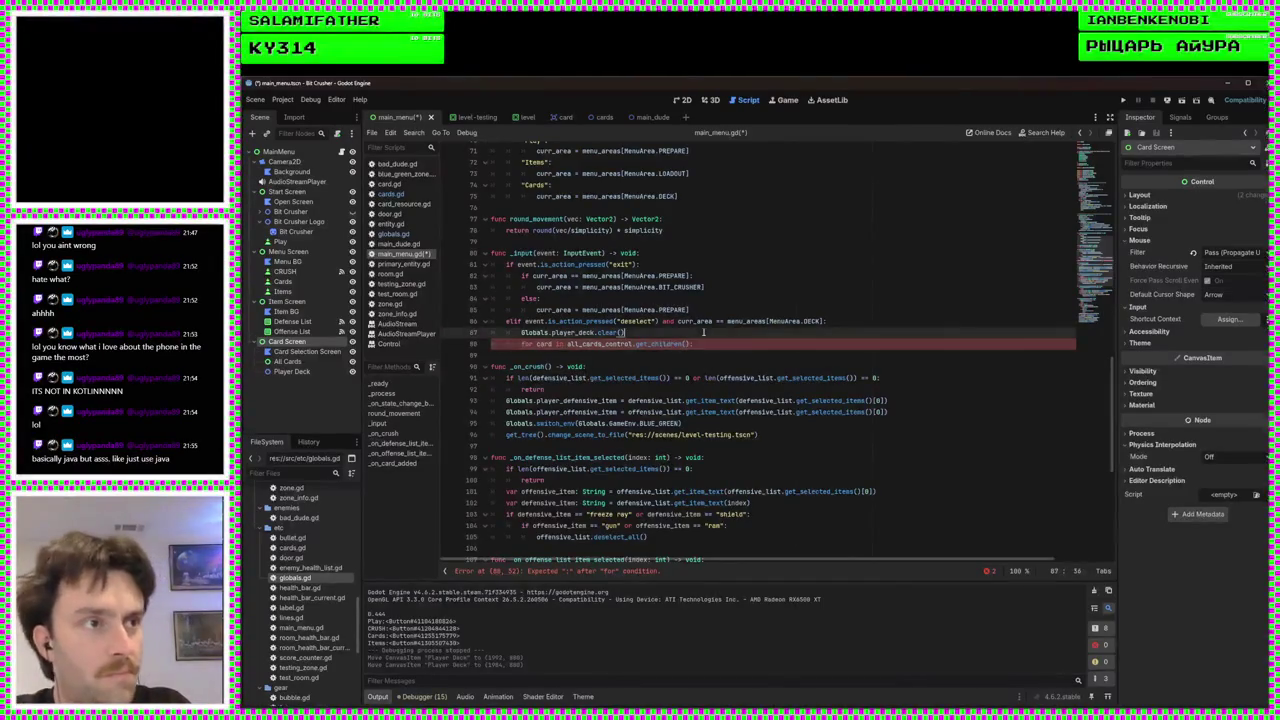
pyautogui.press('Return')
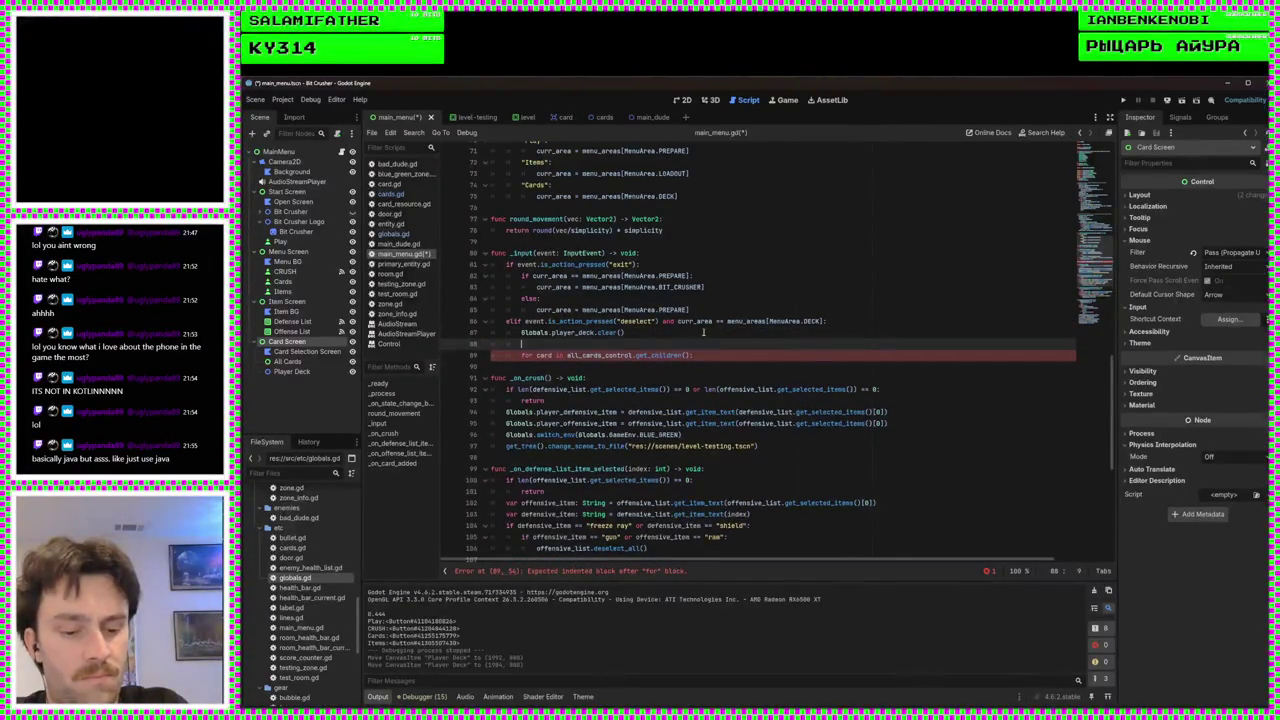
pyautogui.write('var ')
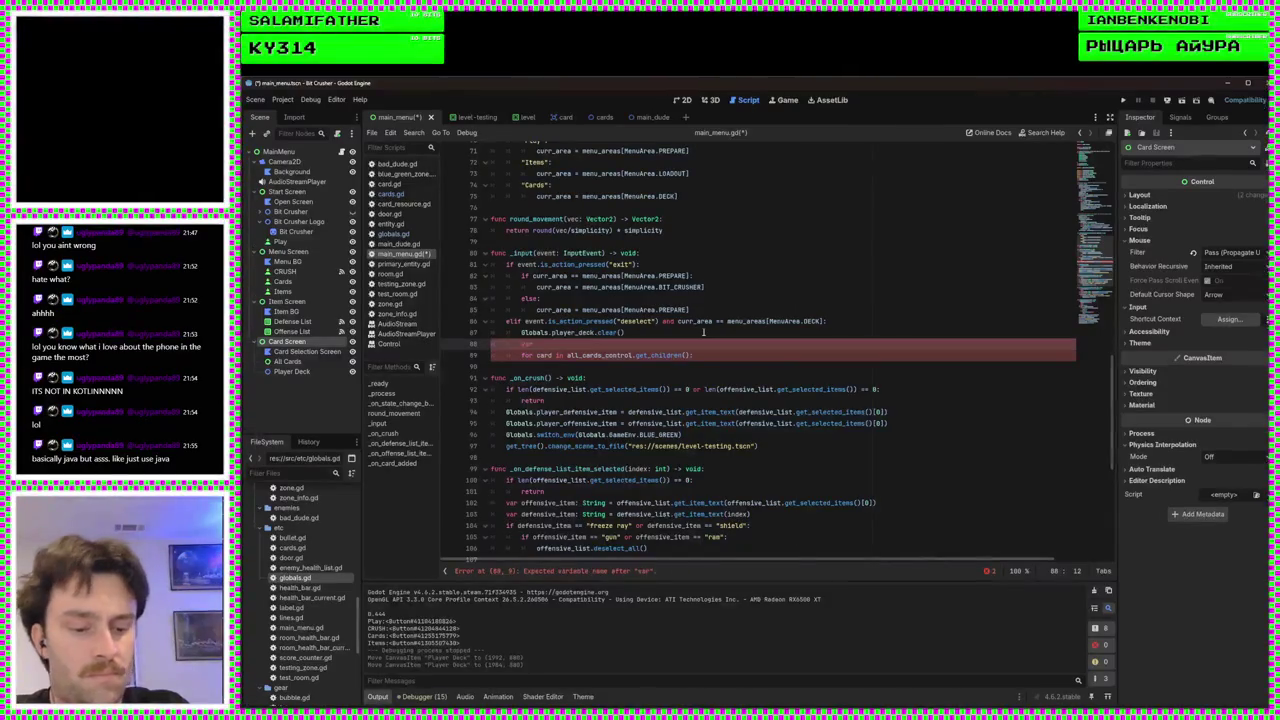
pyautogui.write('spots: ')
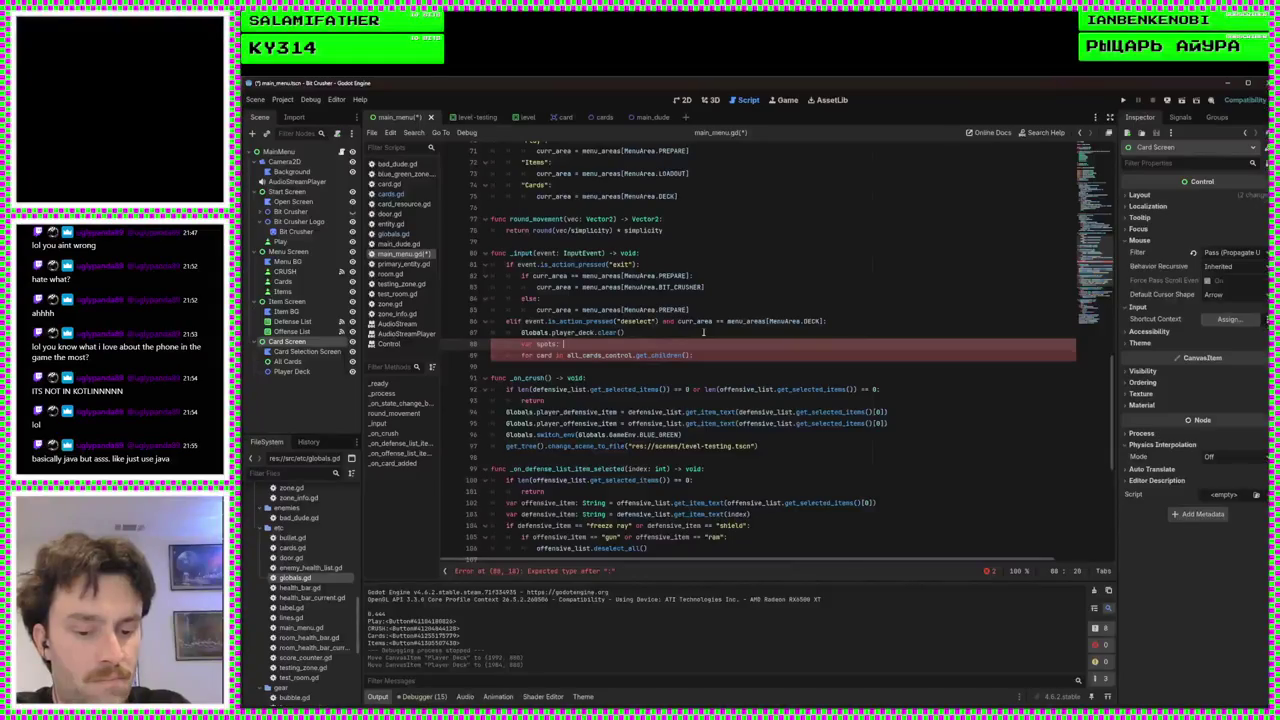
pyautogui.write('Array[')
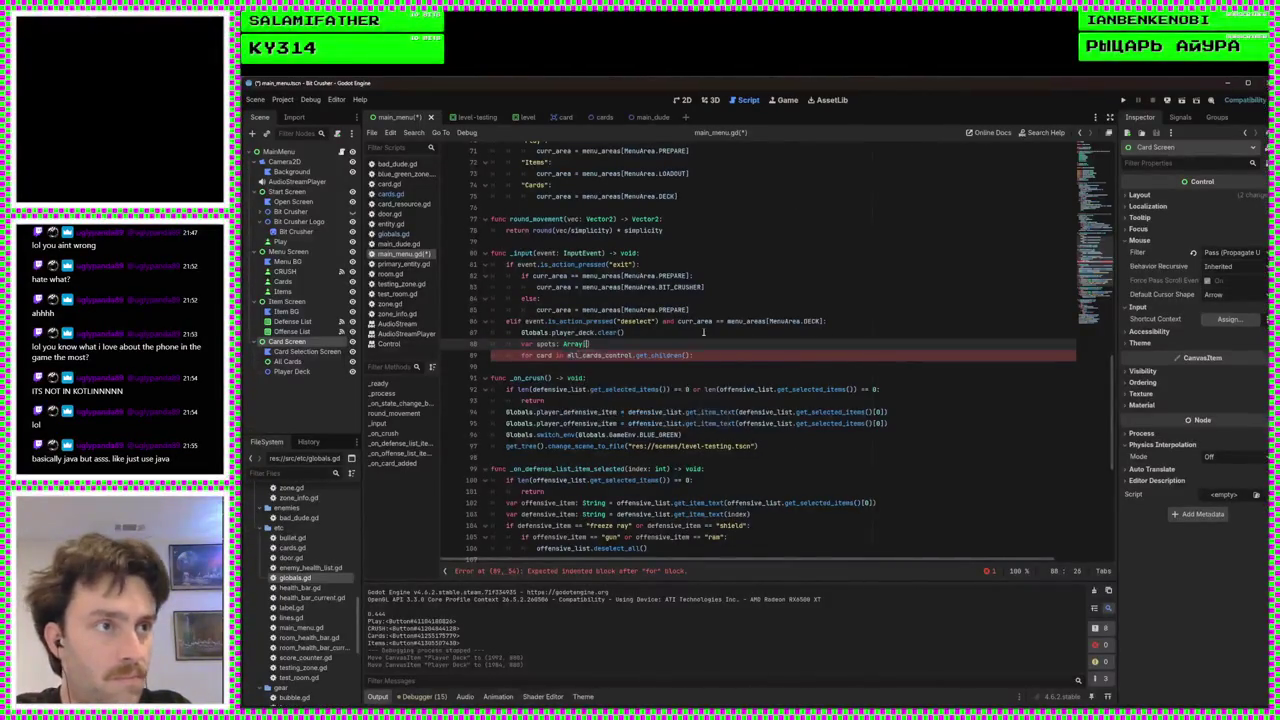
pyautogui.write('Vector2')
# Add the condition 'if card.position in spots:' as the loop body
pyautogui.click(706, 356)
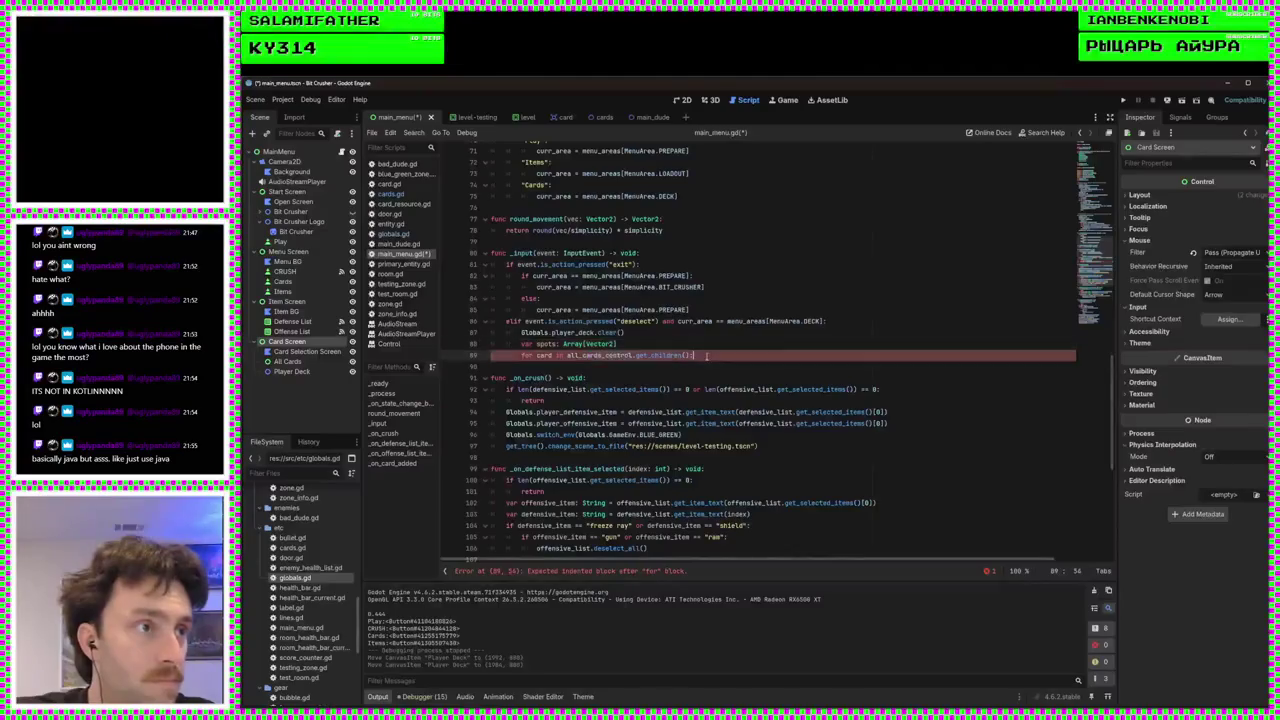
pyautogui.press('Return')
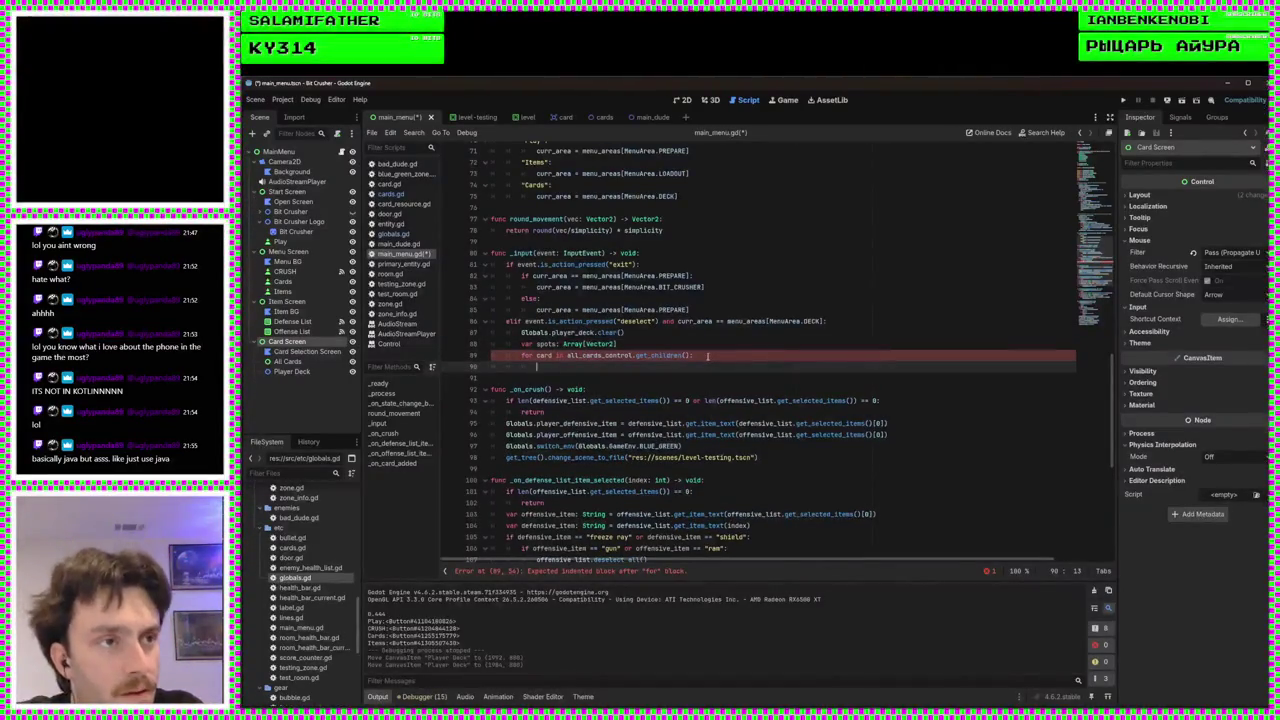
pyautogui.write('car')
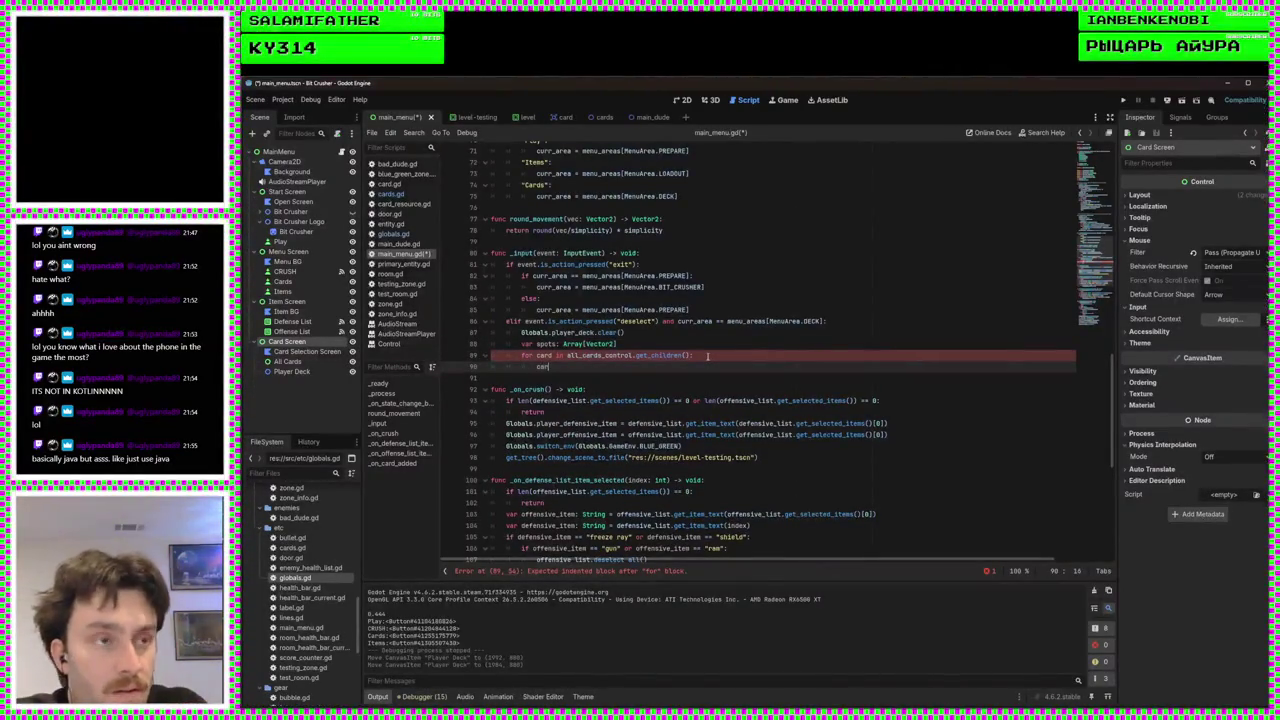
pyautogui.press('BackSpace')
pyautogui.press('BackSpace')
pyautogui.write('if card.')
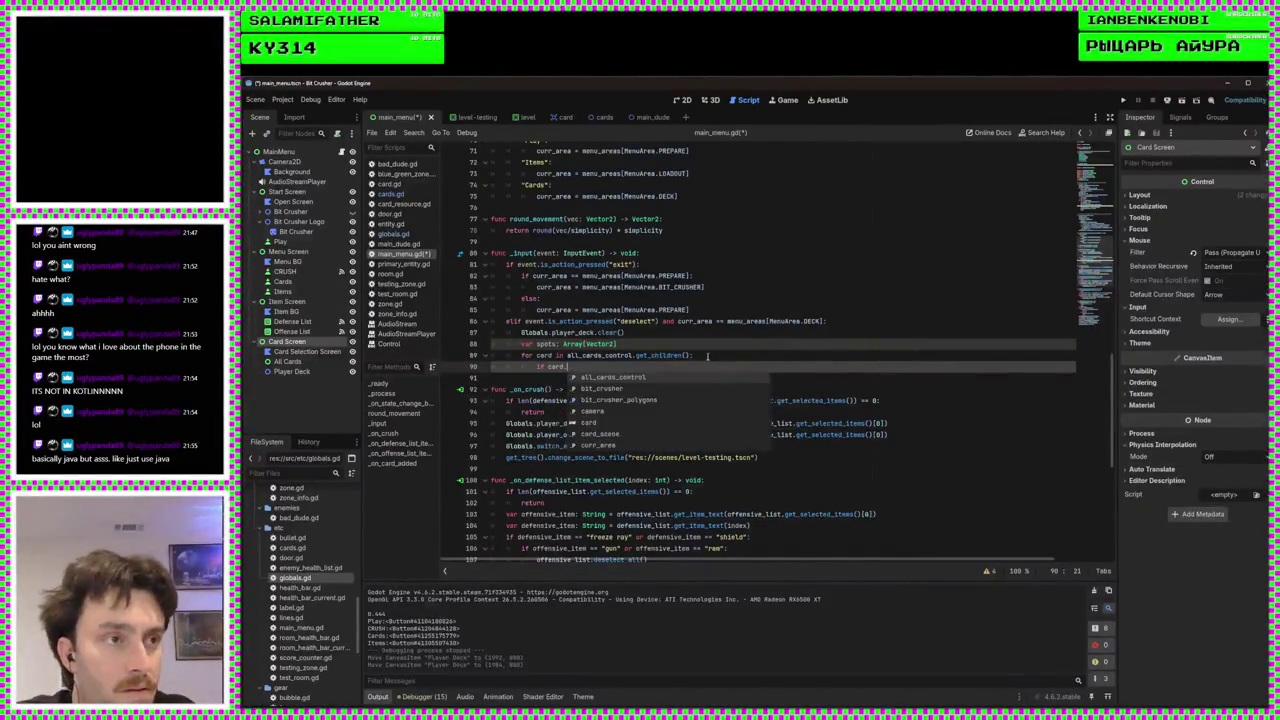
pyautogui.write('osit')
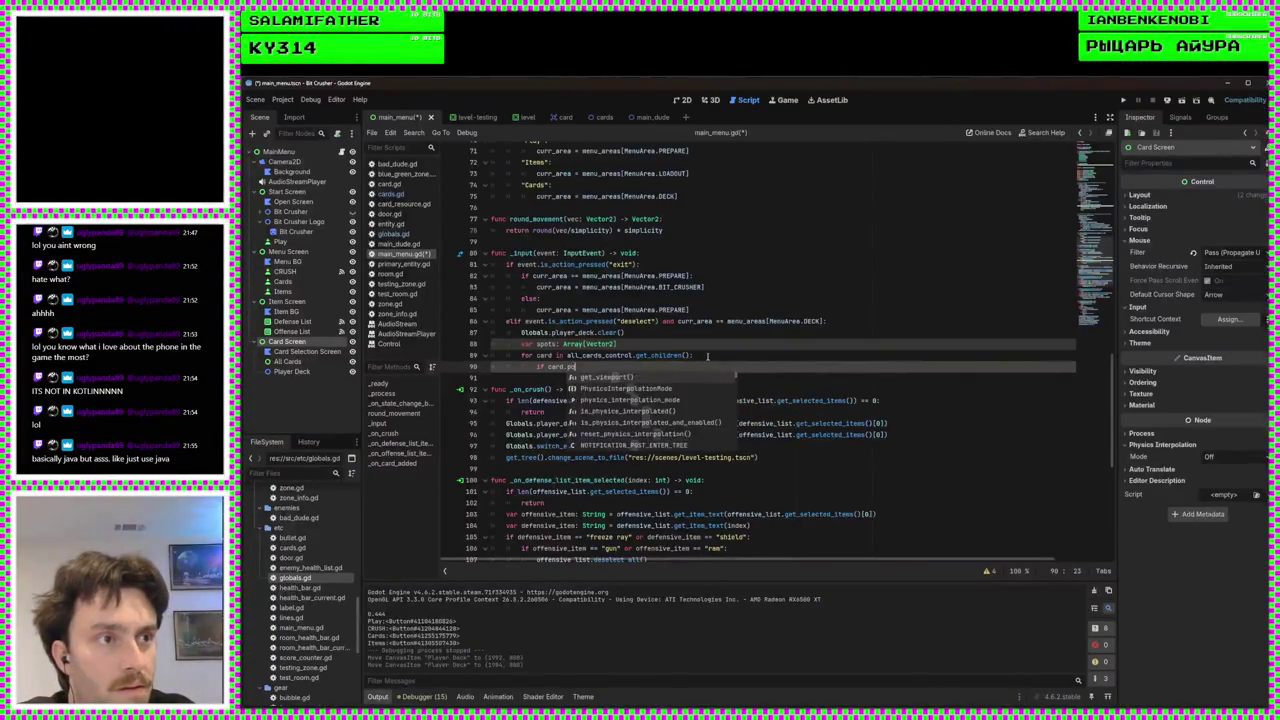
pyautogui.press('BackSpace')
pyautogui.press('BackSpace')
pyautogui.press('BackSpace')
pyautogui.press('BackSpace')
pyautogui.press('BackSpace')
pyautogui.press('BackSpace')
pyautogui.write('d.position_c')
pyautogui.press('Return')
pyautogui.press('BackSpace')
pyautogui.press('BackSpace')
pyautogui.press('BackSpace')
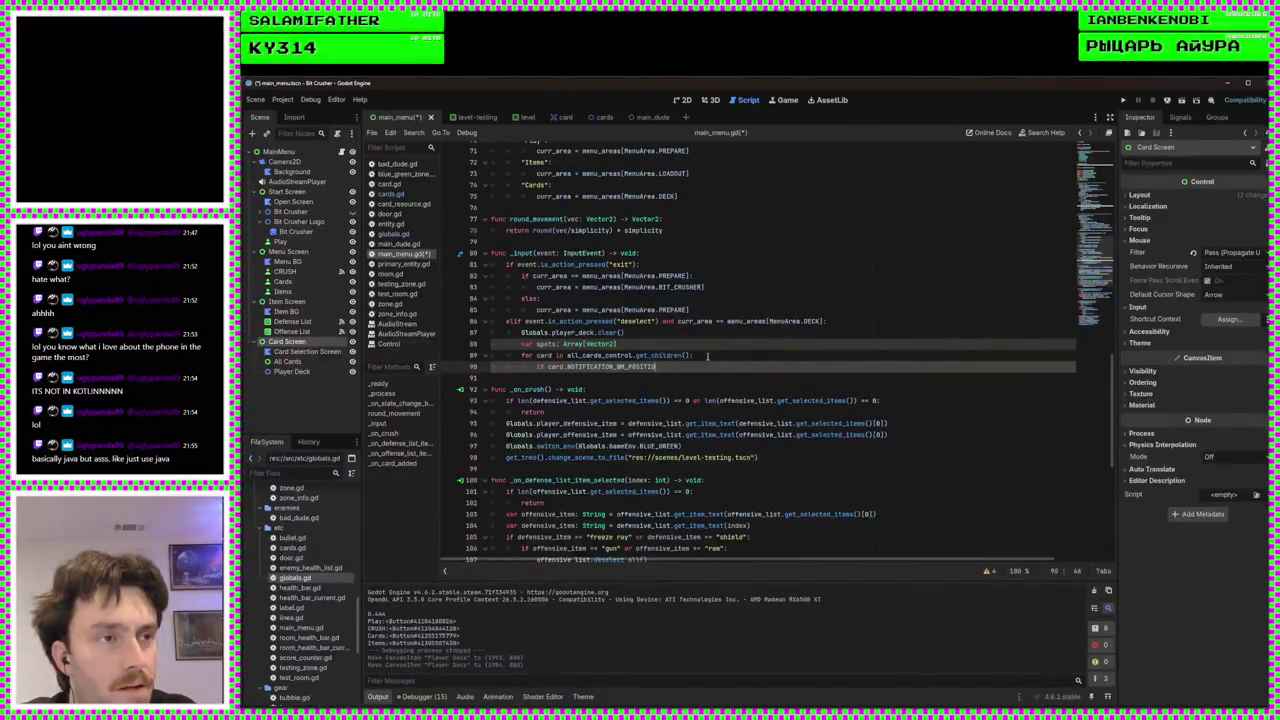
pyautogui.press('Escape')
pyautogui.write('position ==')
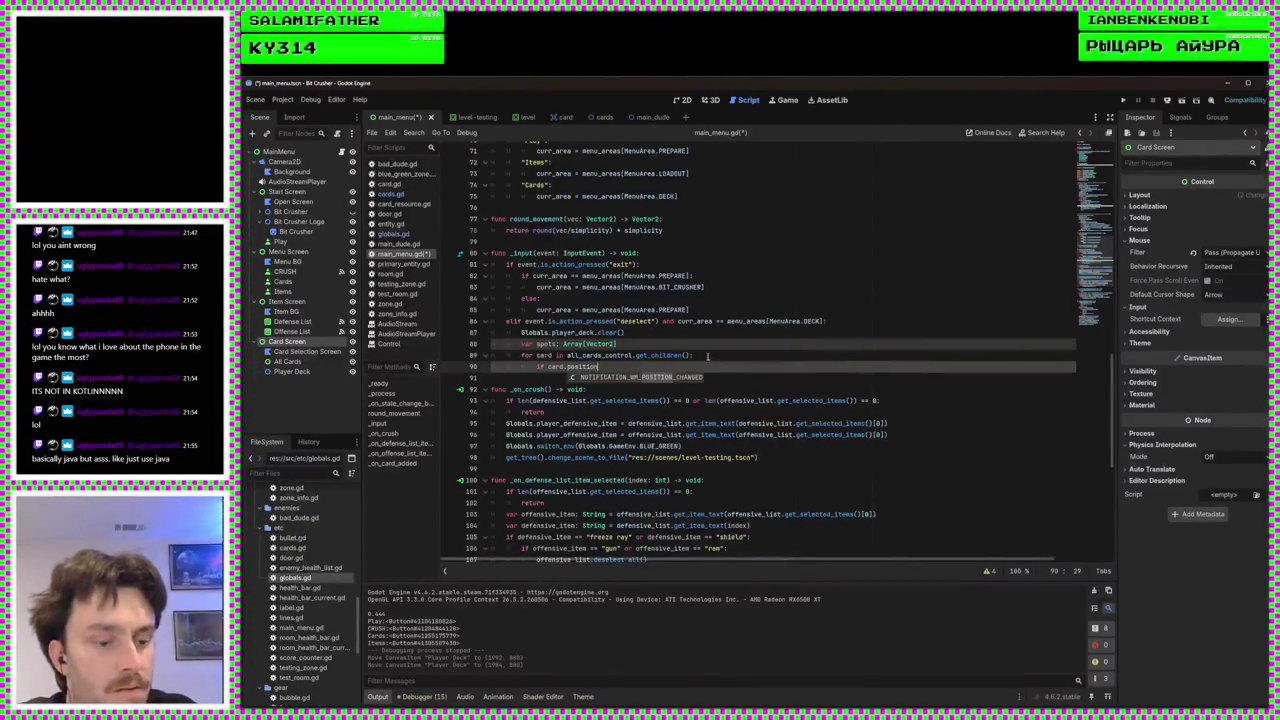
pyautogui.press('BackSpace')
pyautogui.press('BackSpace')
pyautogui.write('in spots:')
pyautogui.press('Return')
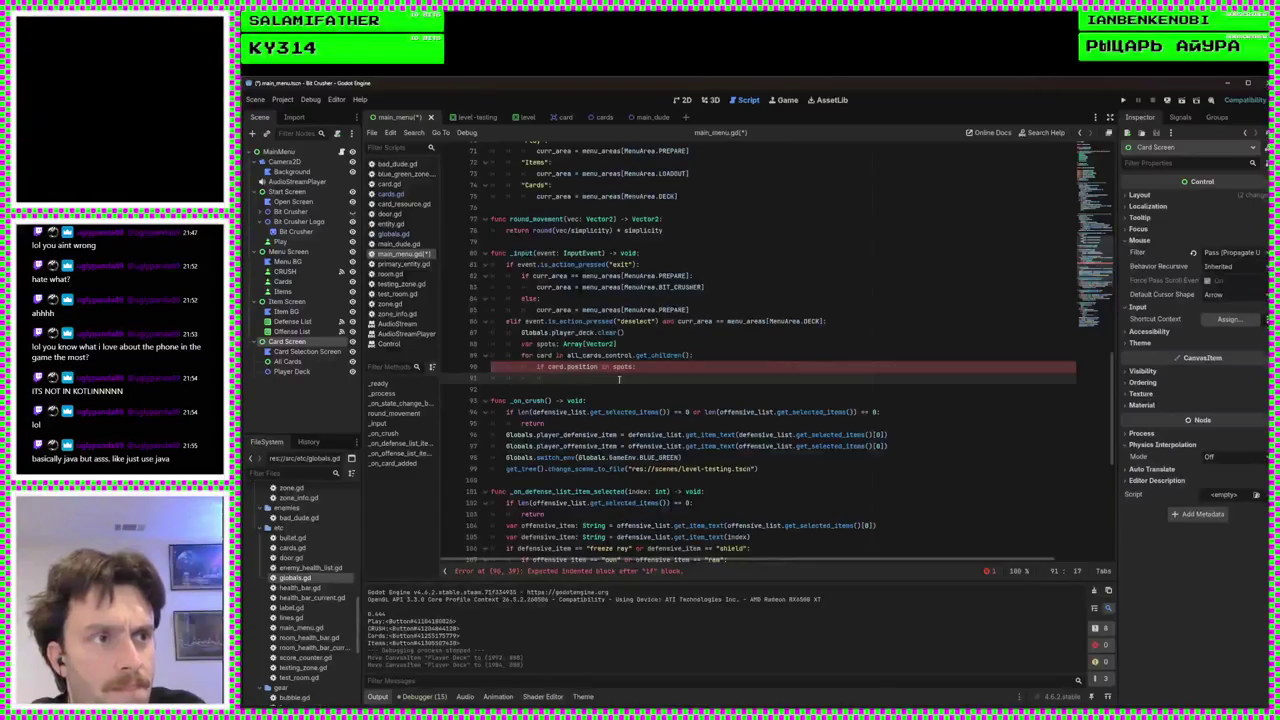
pyautogui.write('ca')
# Record each card with spots.append(card.position) inside the condition
pyautogui.press('BackSpace')
pyautogui.press('BackSpace')
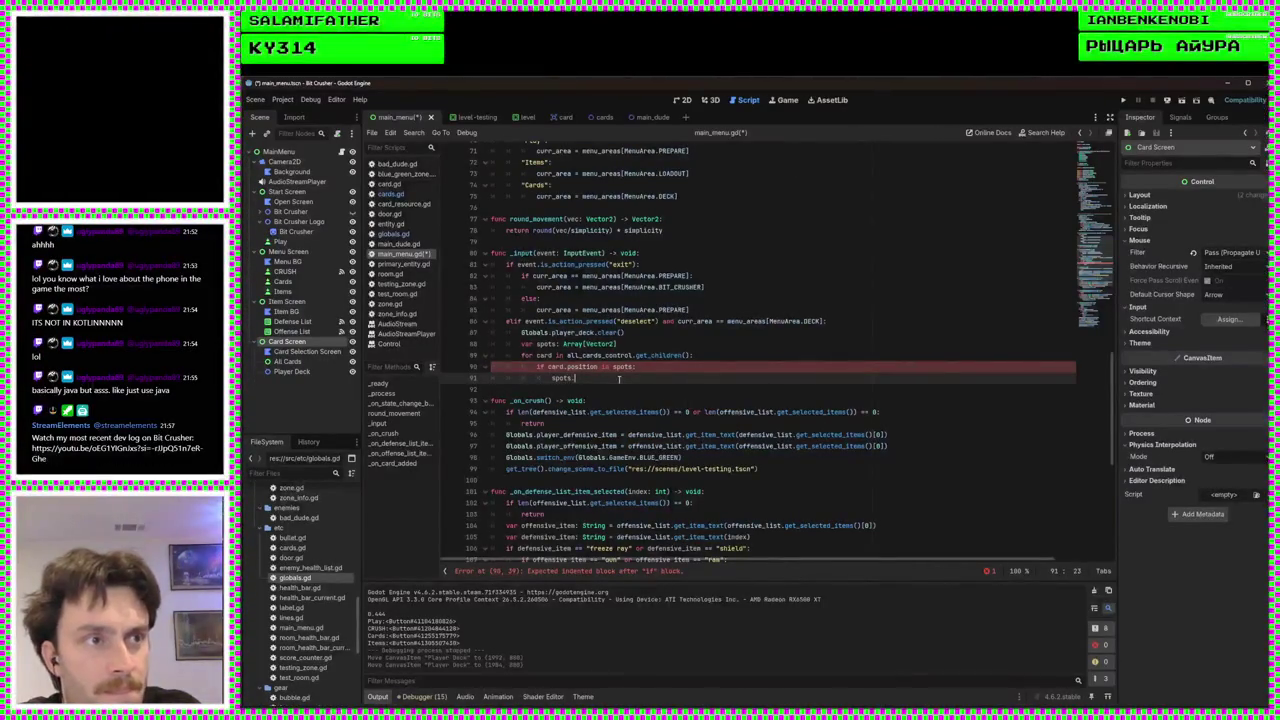
pyautogui.write('append')
pyautogui.press('Return')
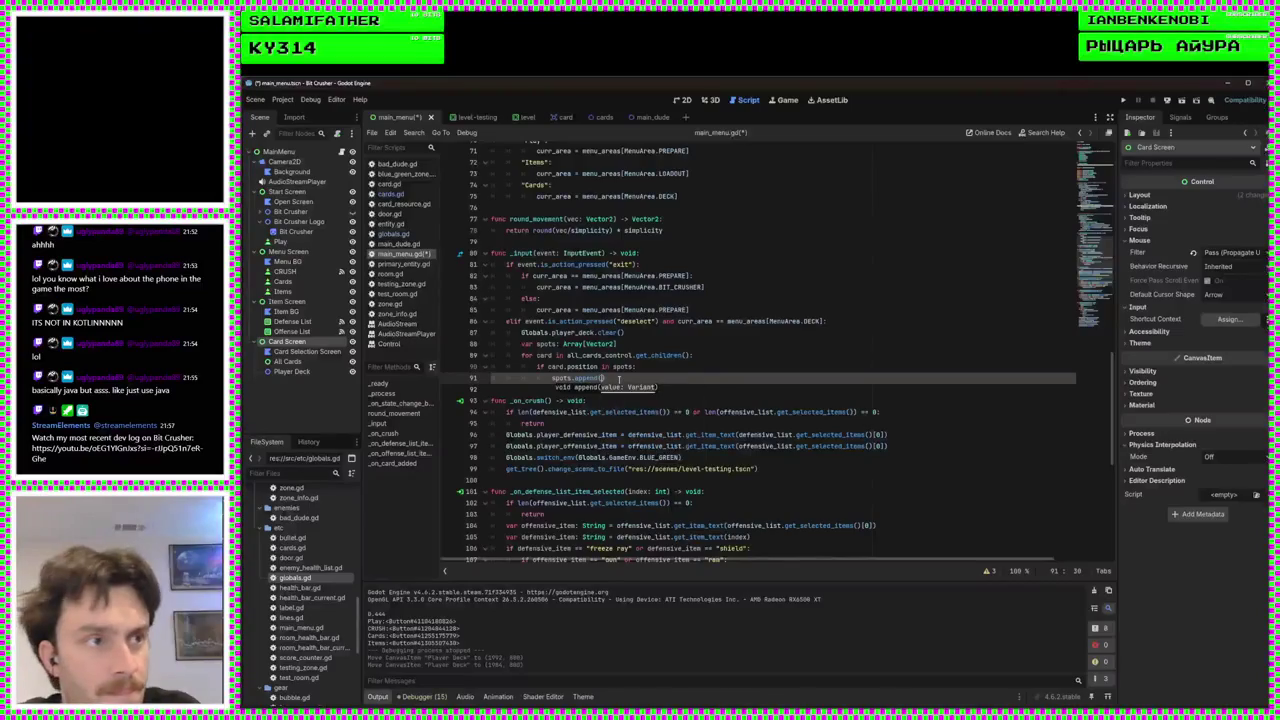
pyautogui.write('card.pos')
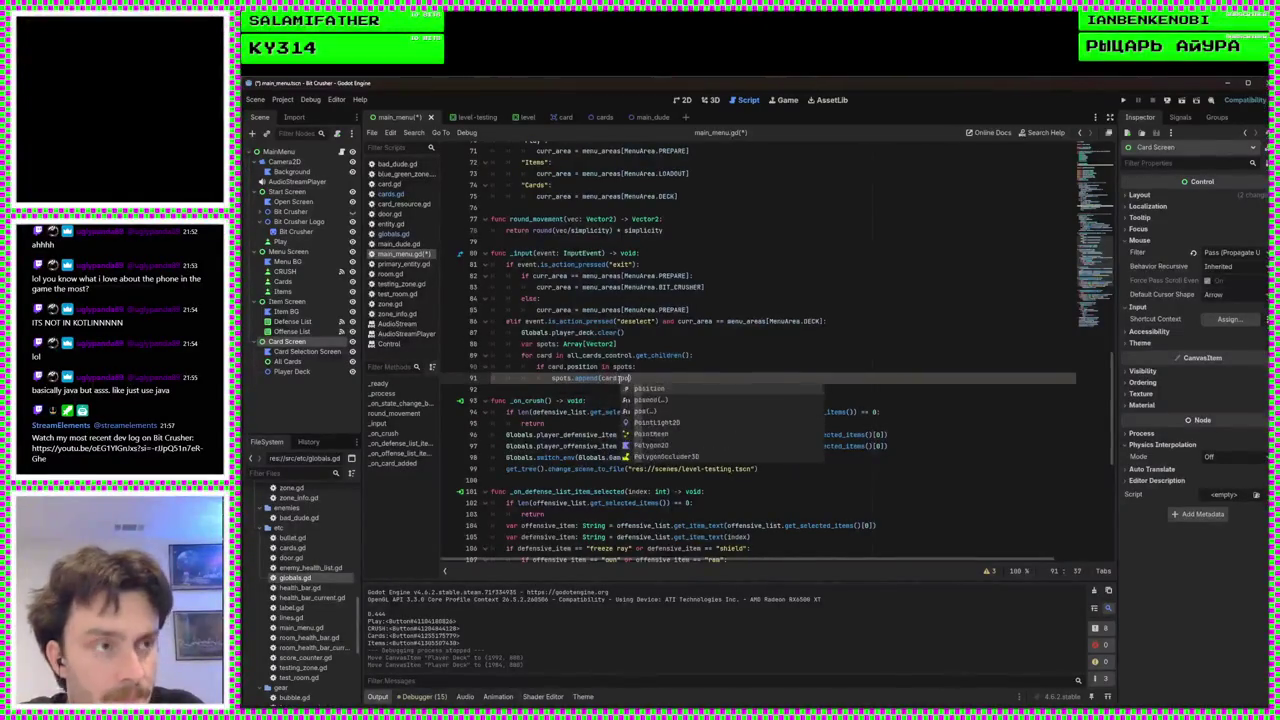
pyautogui.press('Return')
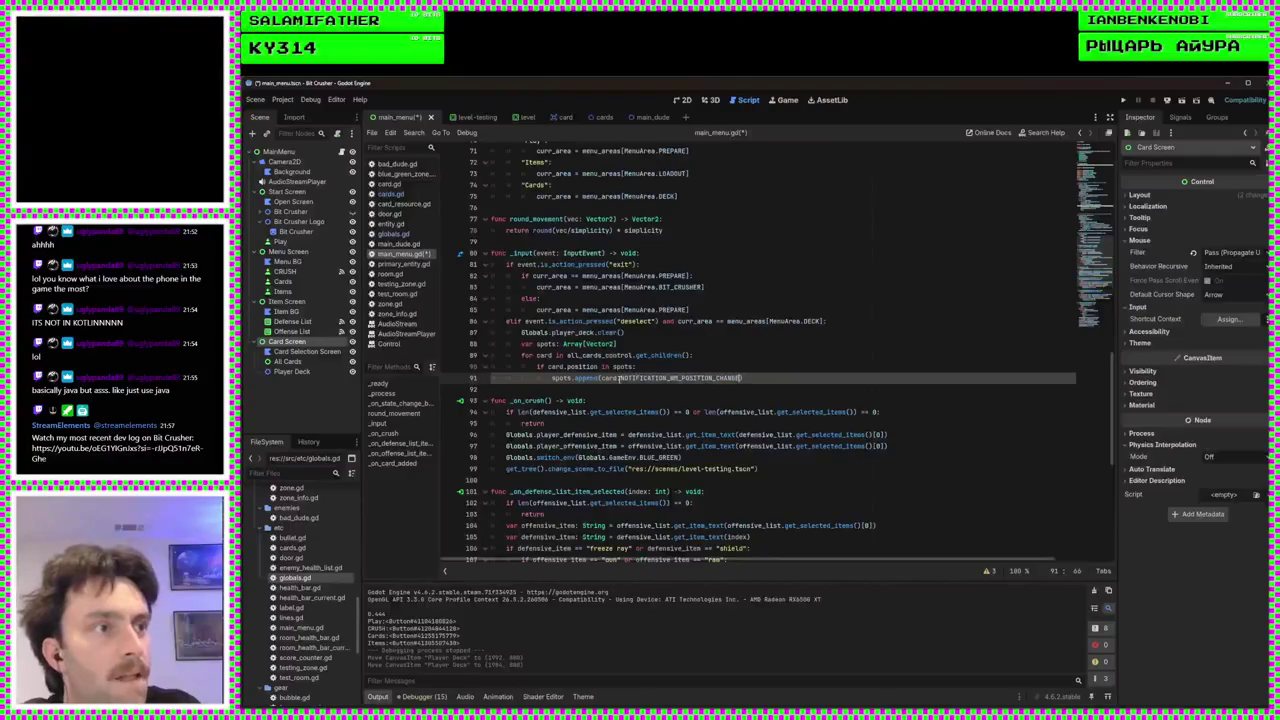
pyautogui.press('BackSpace')
pyautogui.press('BackSpace')
pyautogui.press('BackSpace')
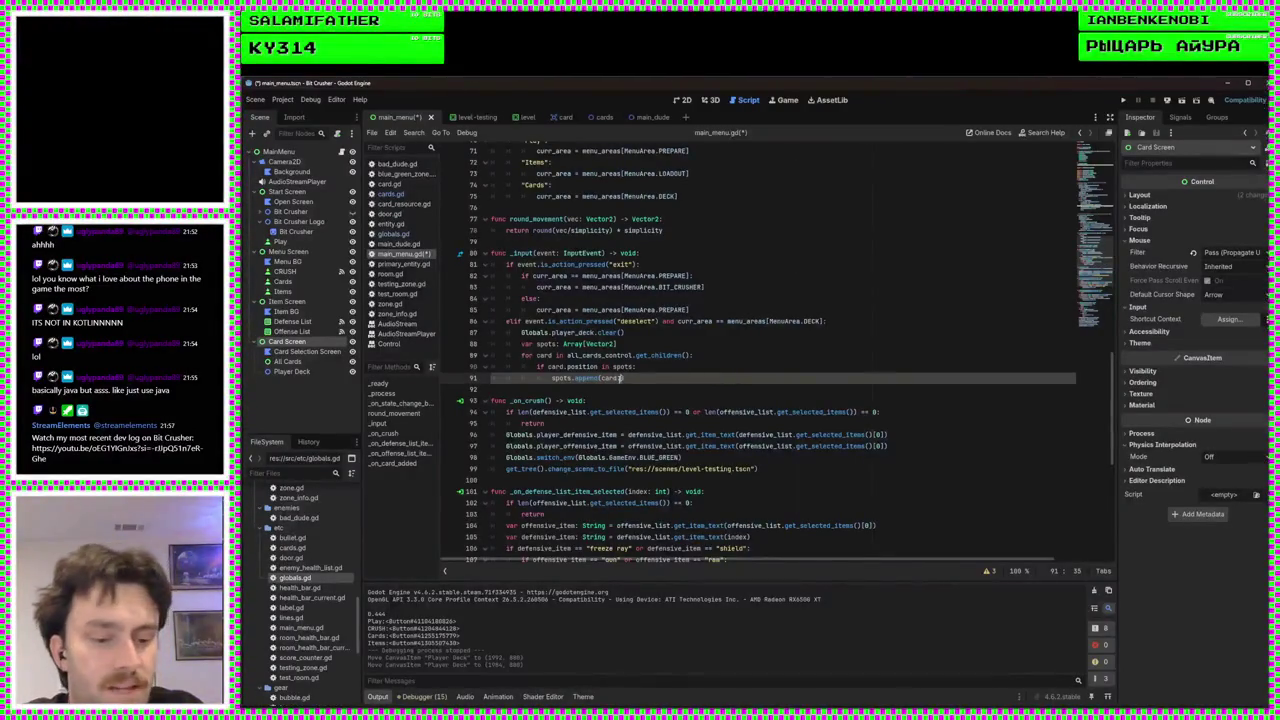
pyautogui.write('.postion')
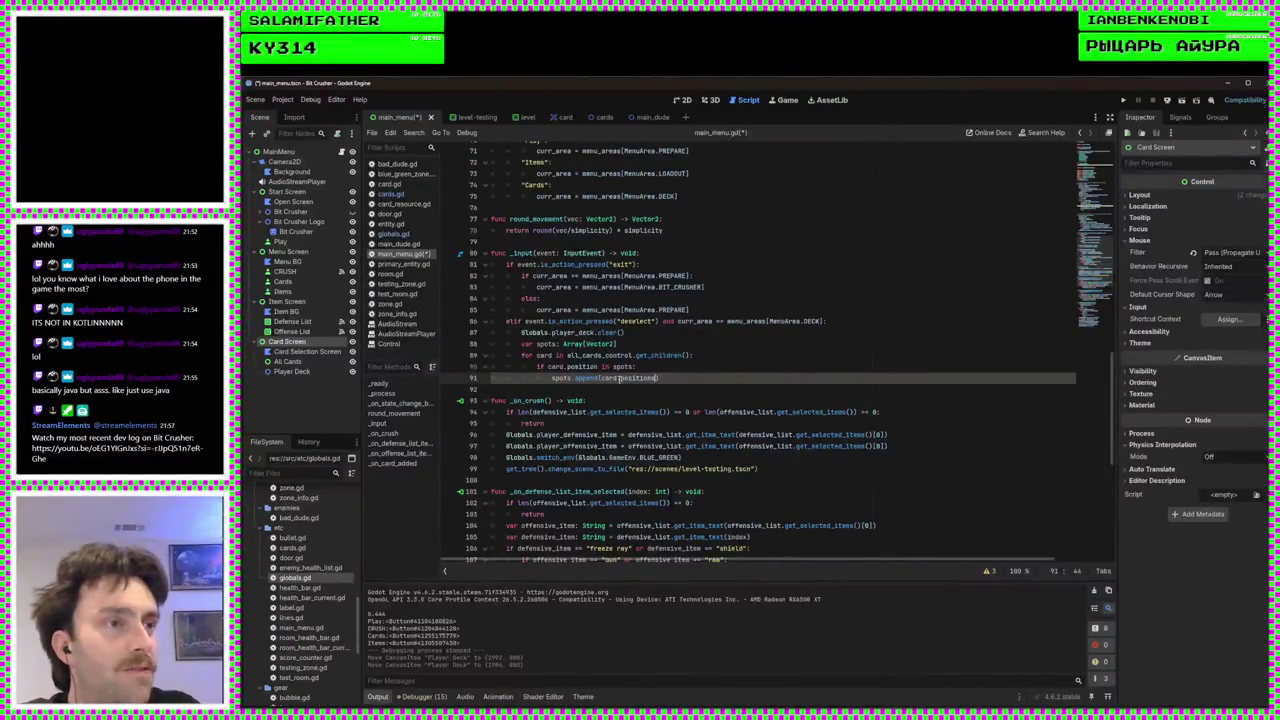
pyautogui.press('Return')
pyautogui.write('else:')
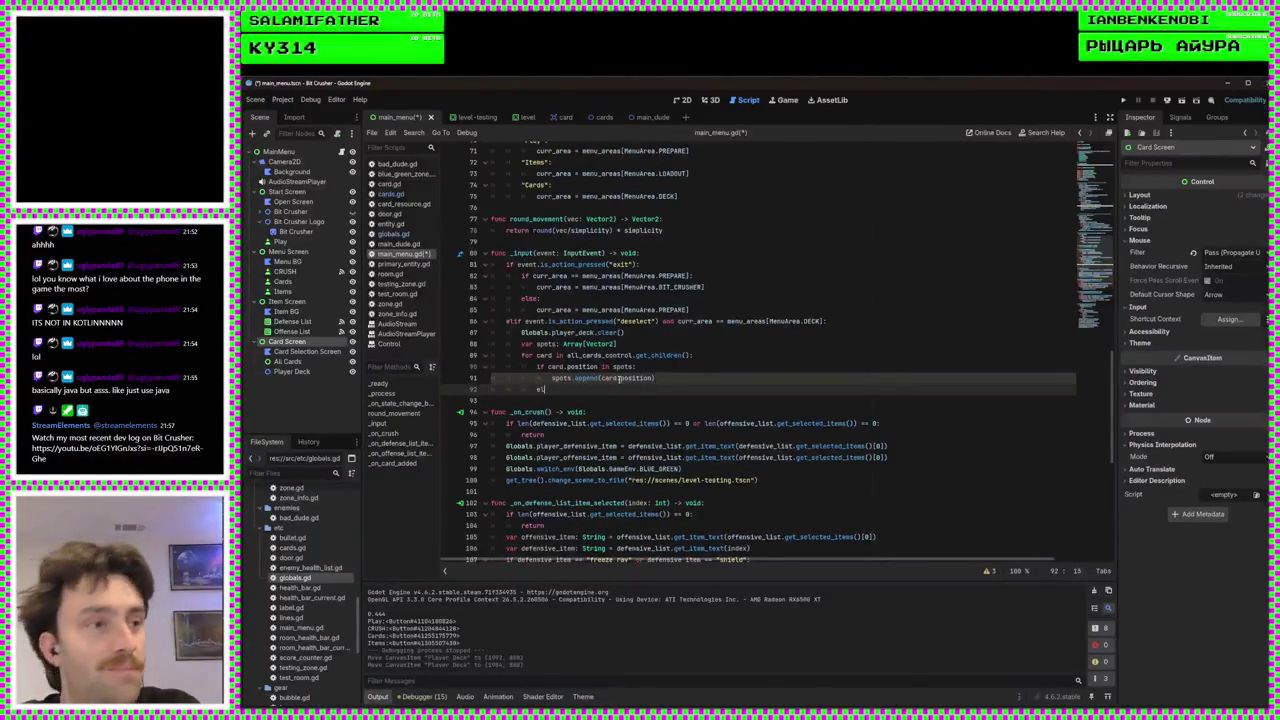
# Change the test to 'not in spots' and free duplicates with queue_free() under else
pyautogui.click(599, 367)
pyautogui.write('not')
pyautogui.click(594, 389)
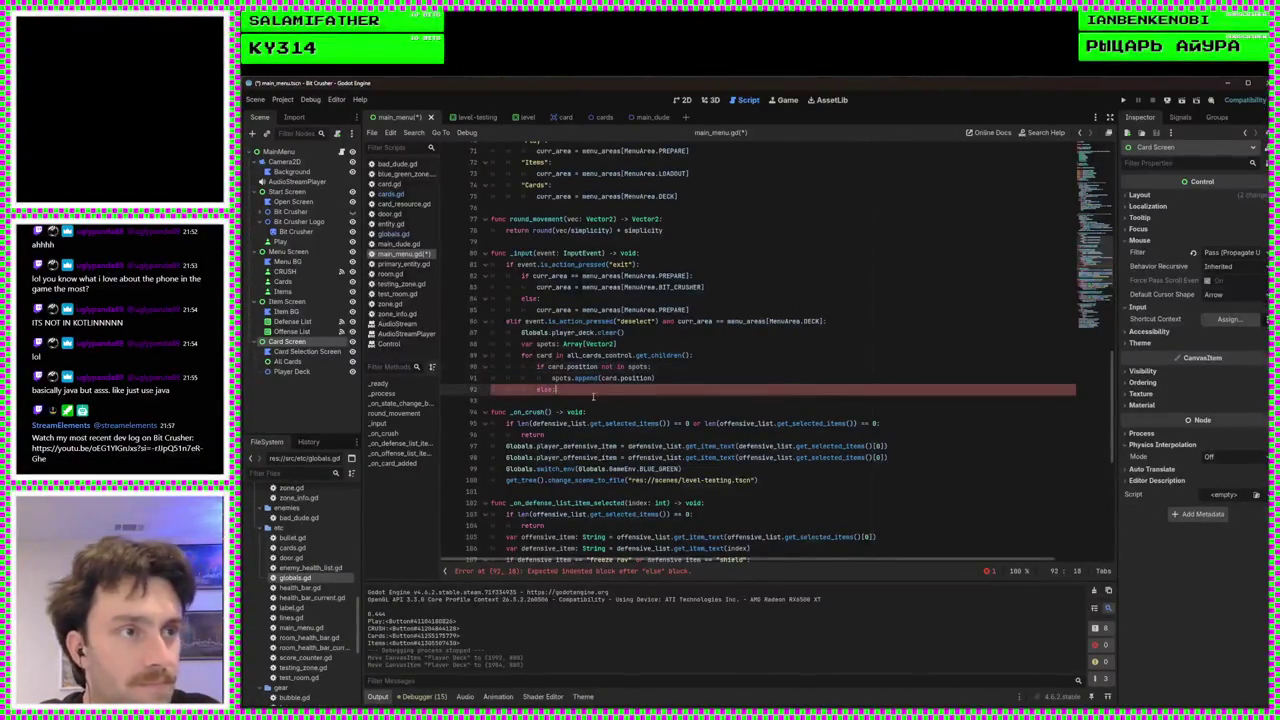
pyautogui.press('Return')
pyautogui.write('card')
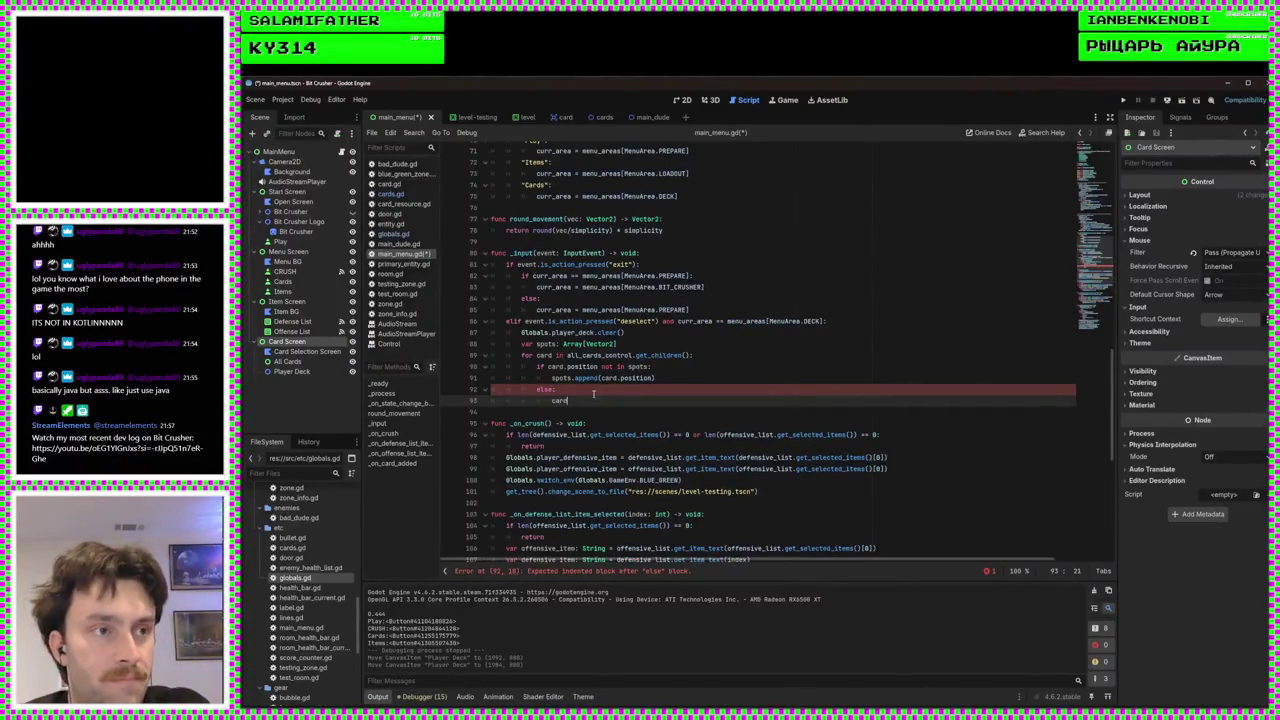
pyautogui.write('.')
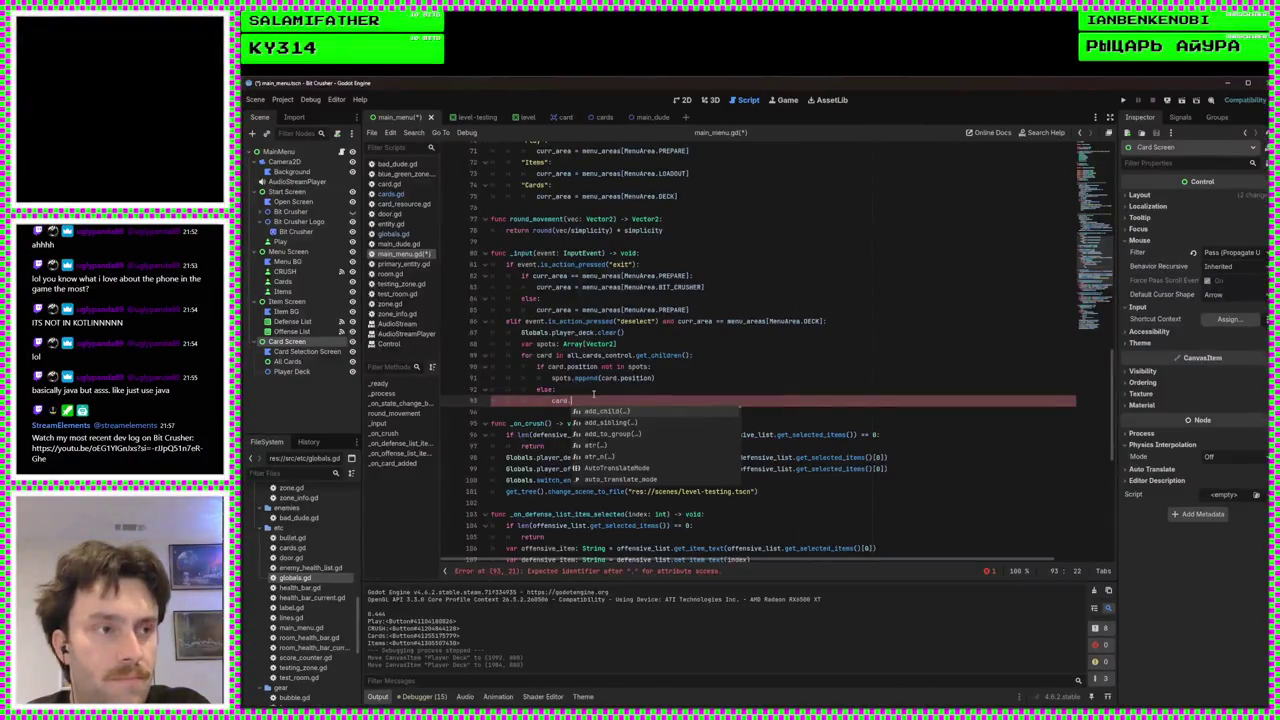
pyautogui.write('free')
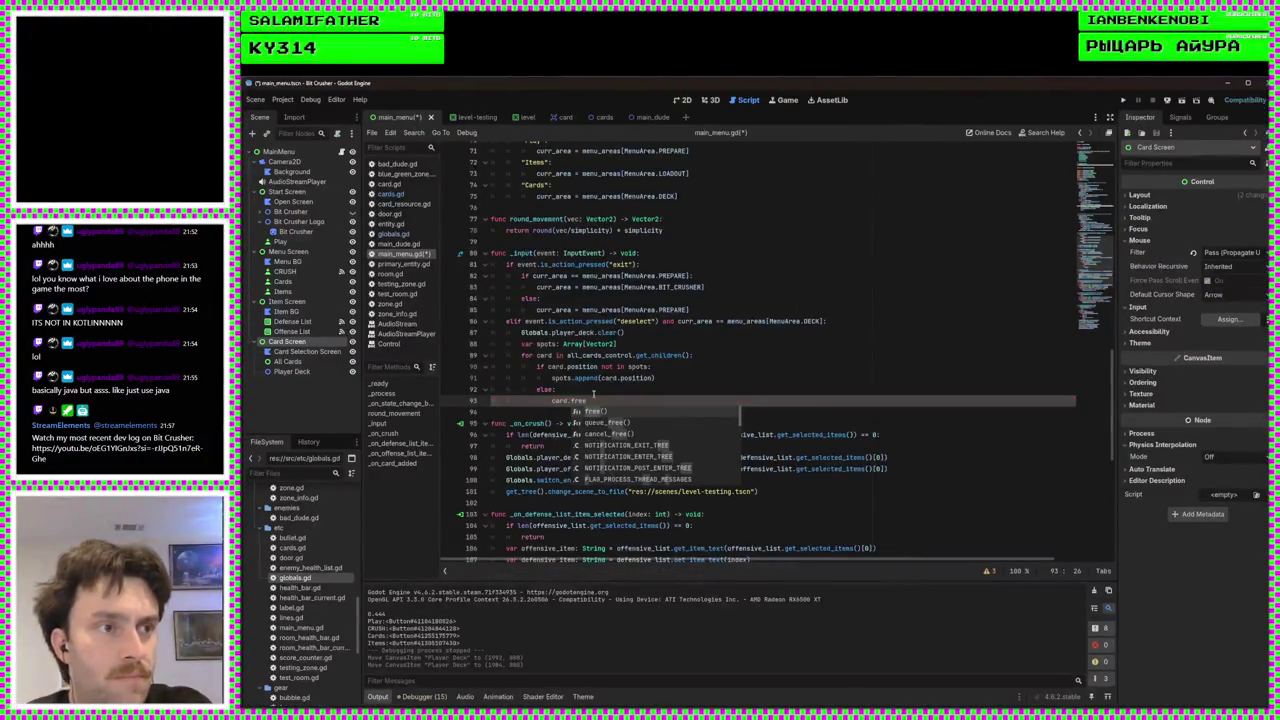
pyautogui.press('Return')
# Run the game with F5 and start it from the title screen
pyautogui.press('Up')
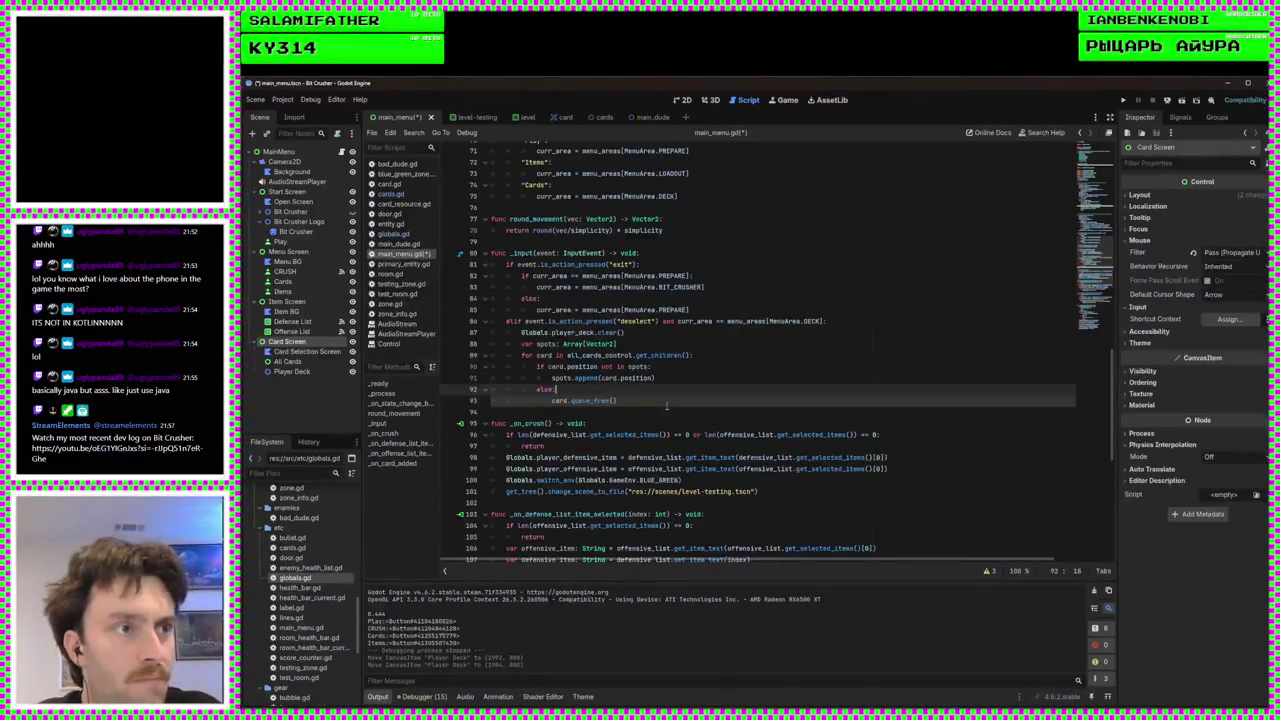
pyautogui.press('F5')
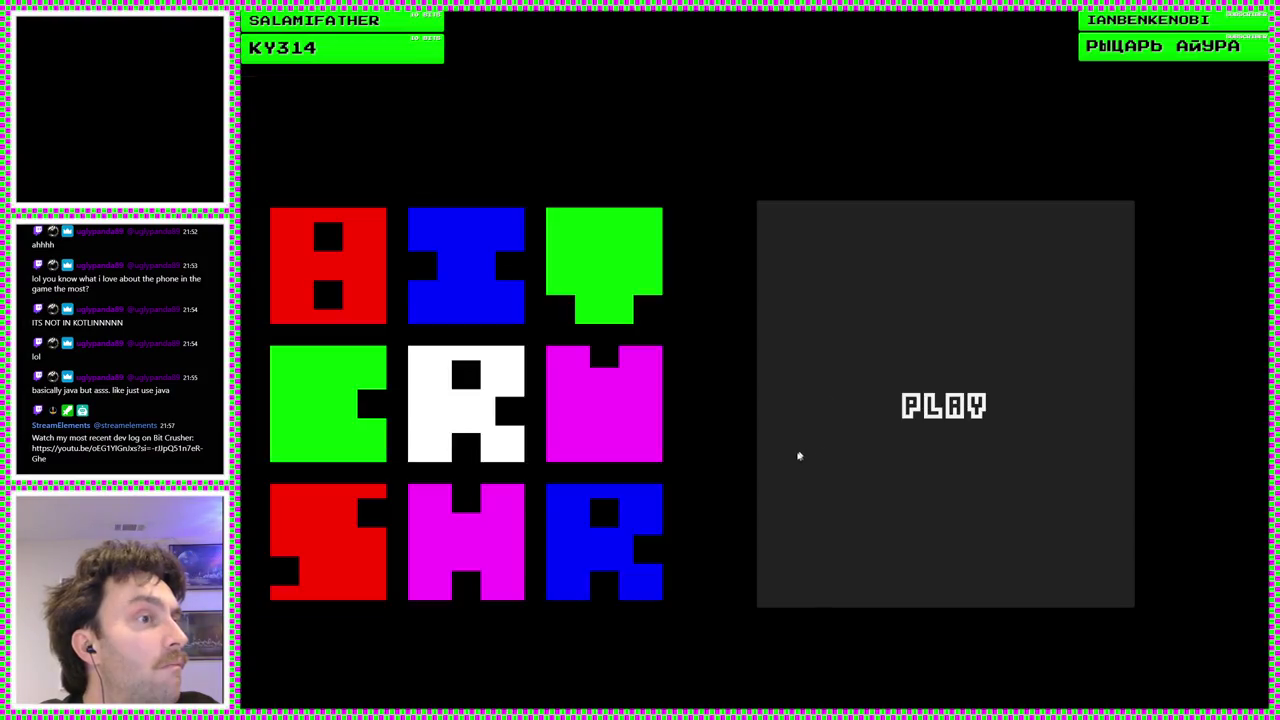
pyautogui.click(795, 452)
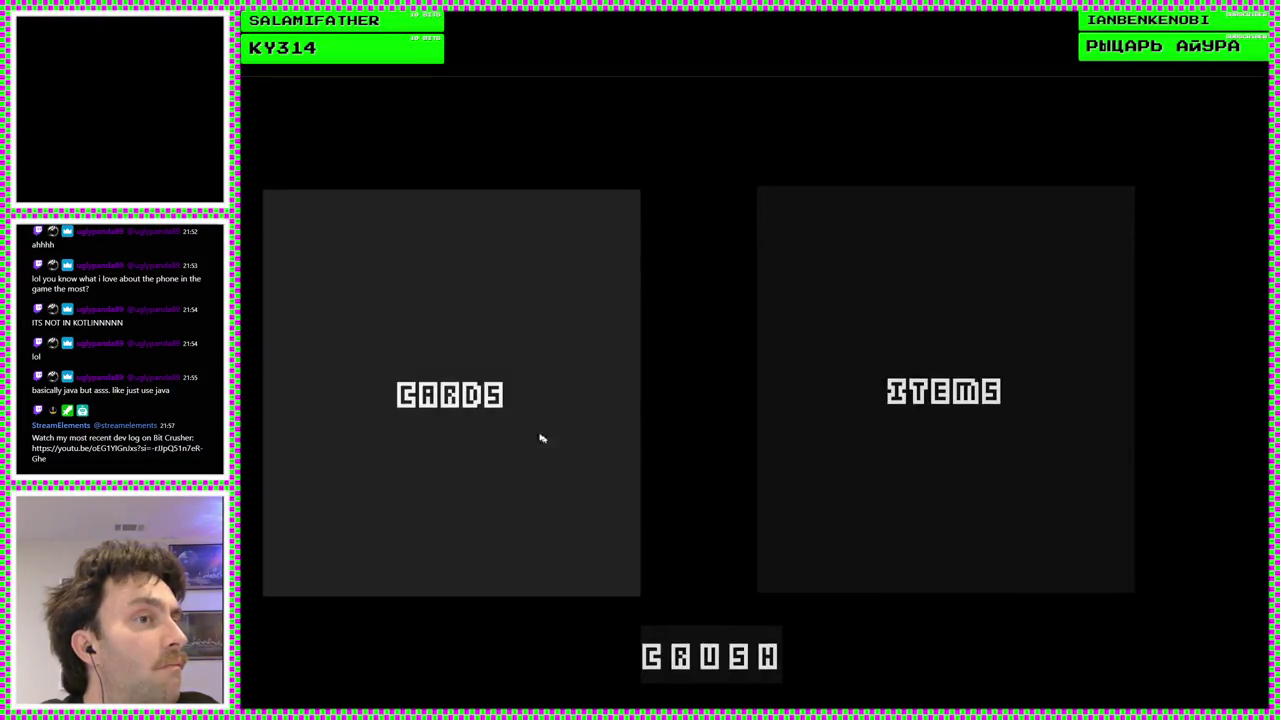
# View the game's Cards screen, read the Revolted card's description, then stop the game
pyautogui.click(560, 432)
pyautogui.moveTo(403, 427)
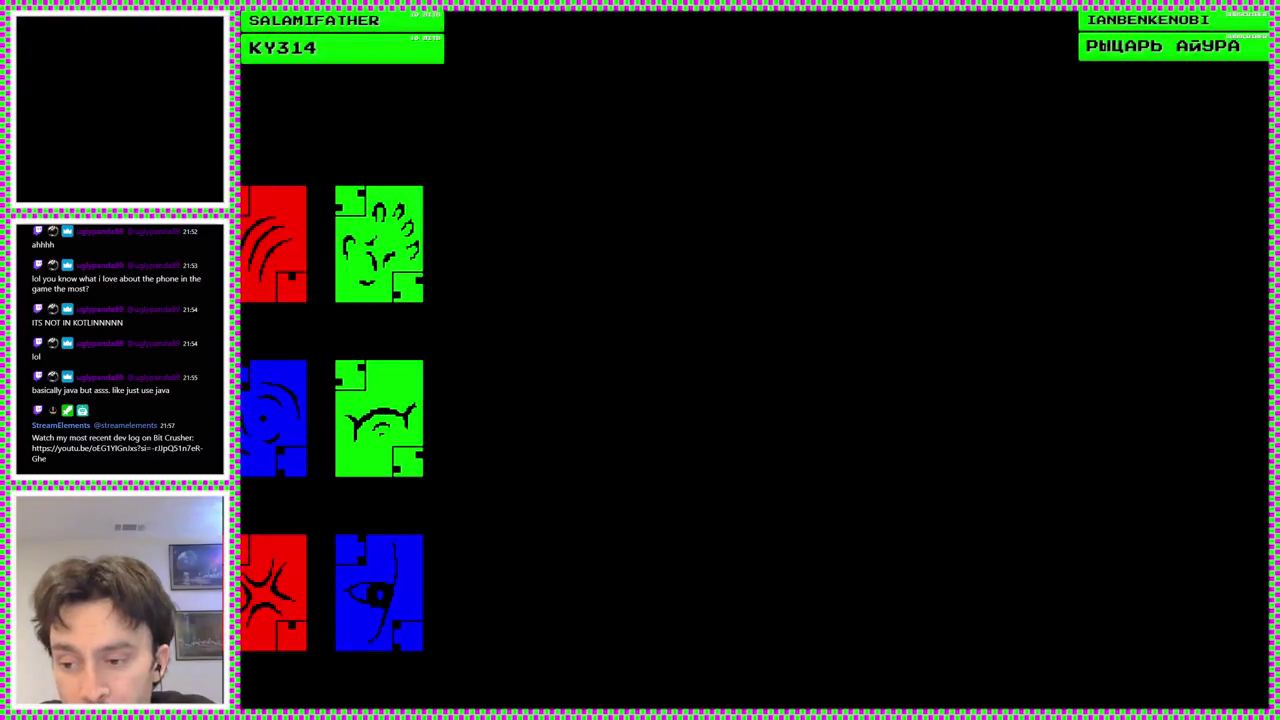
pyautogui.press('F8')
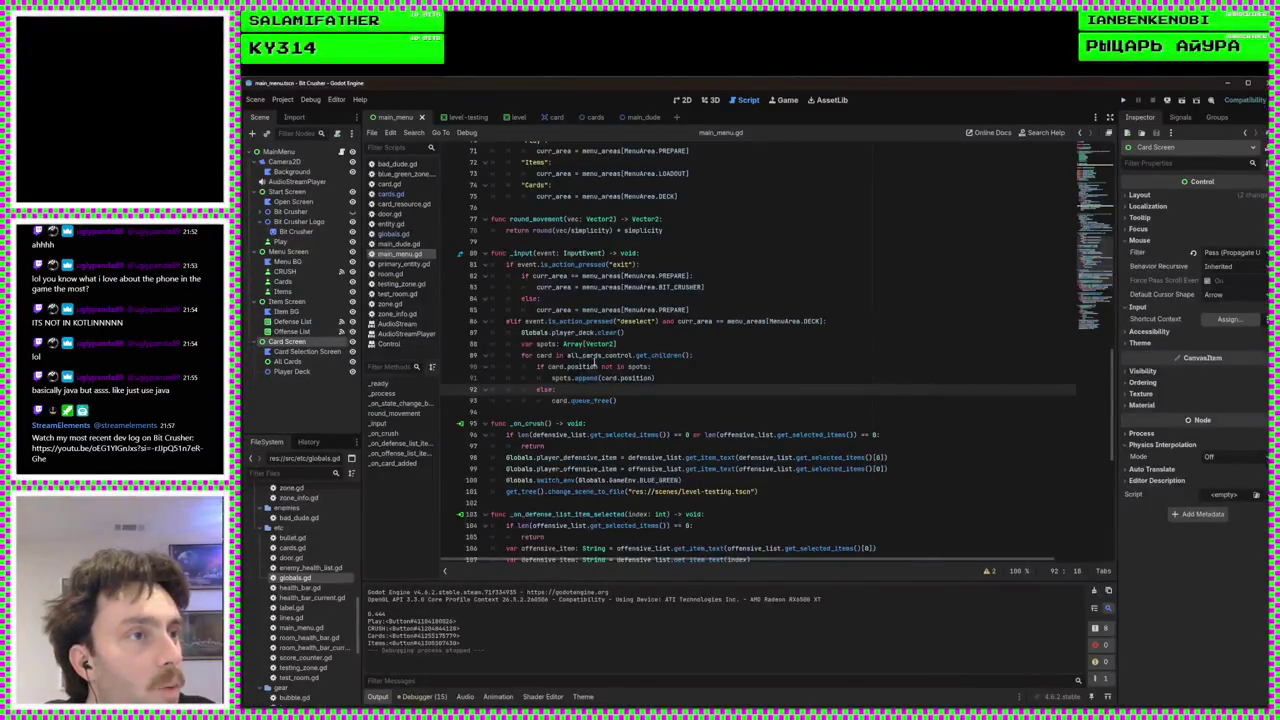
# Add 'var actual_card: Card = card as Card' at the start of the card loop
pyautogui.doubleClick(583, 366)
pyautogui.click(716, 356)
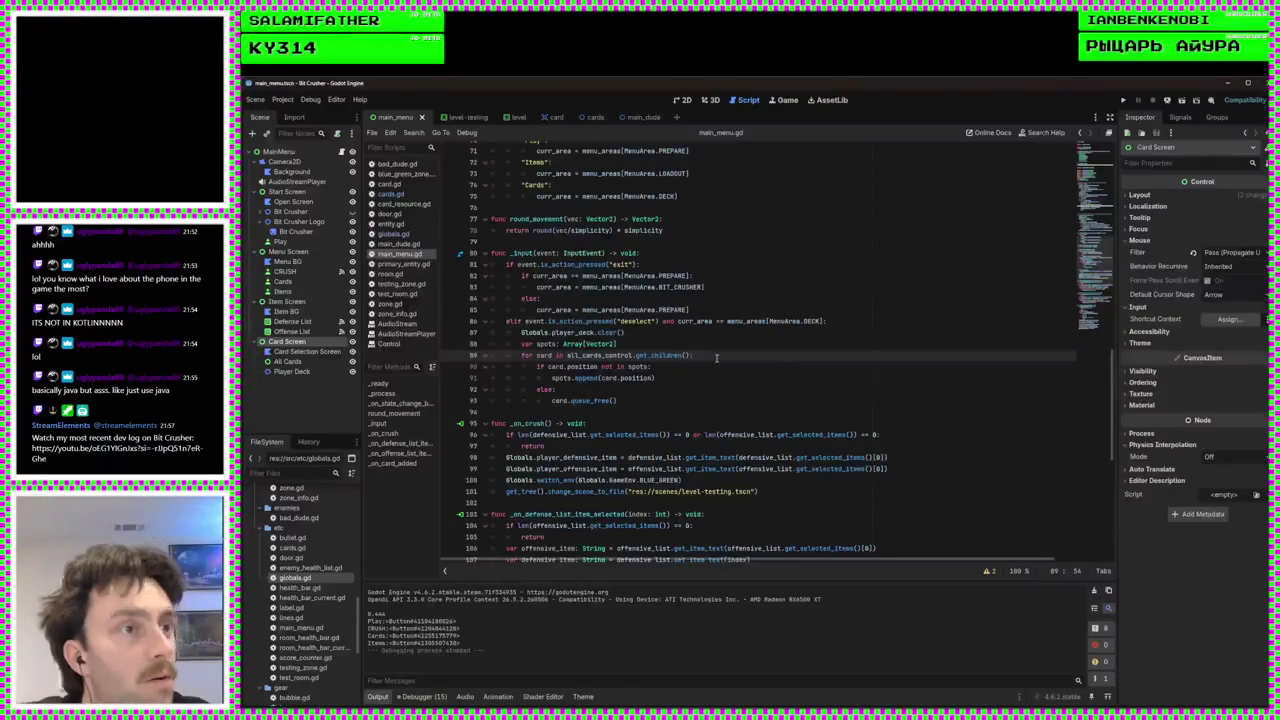
pyautogui.press('Return')
pyautogui.write('var')
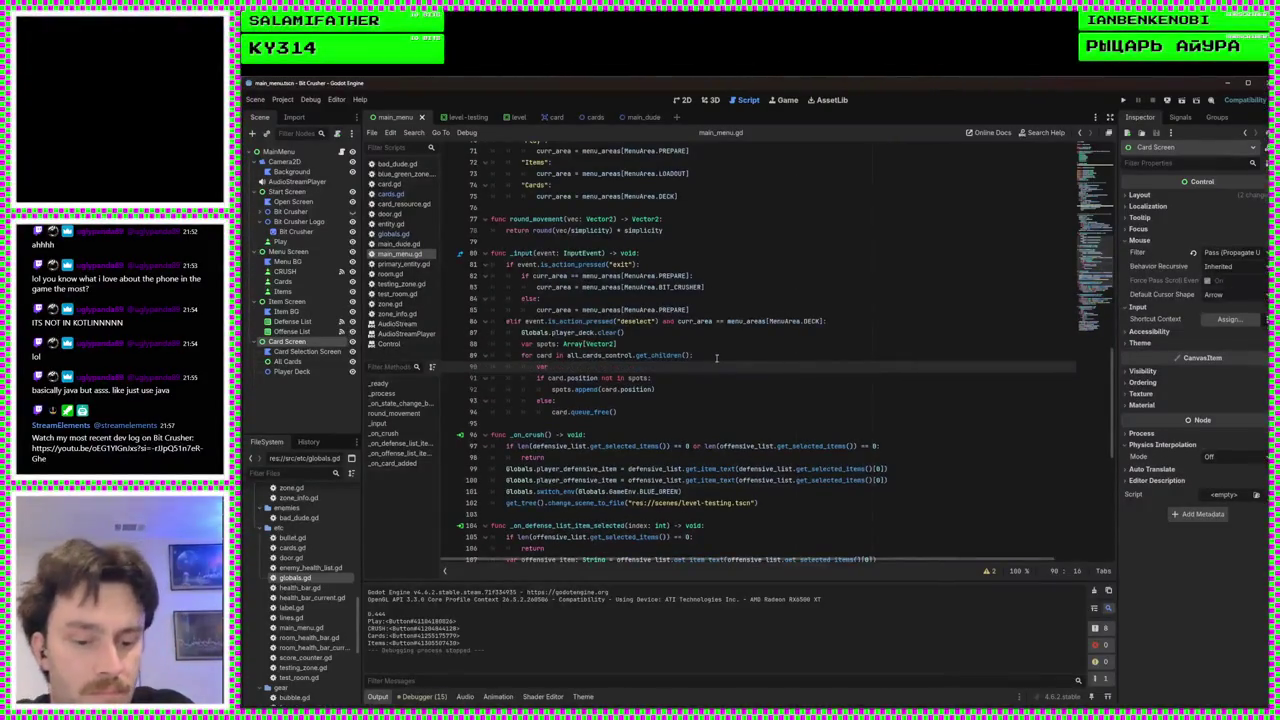
pyautogui.write(' actual_card: Card =')
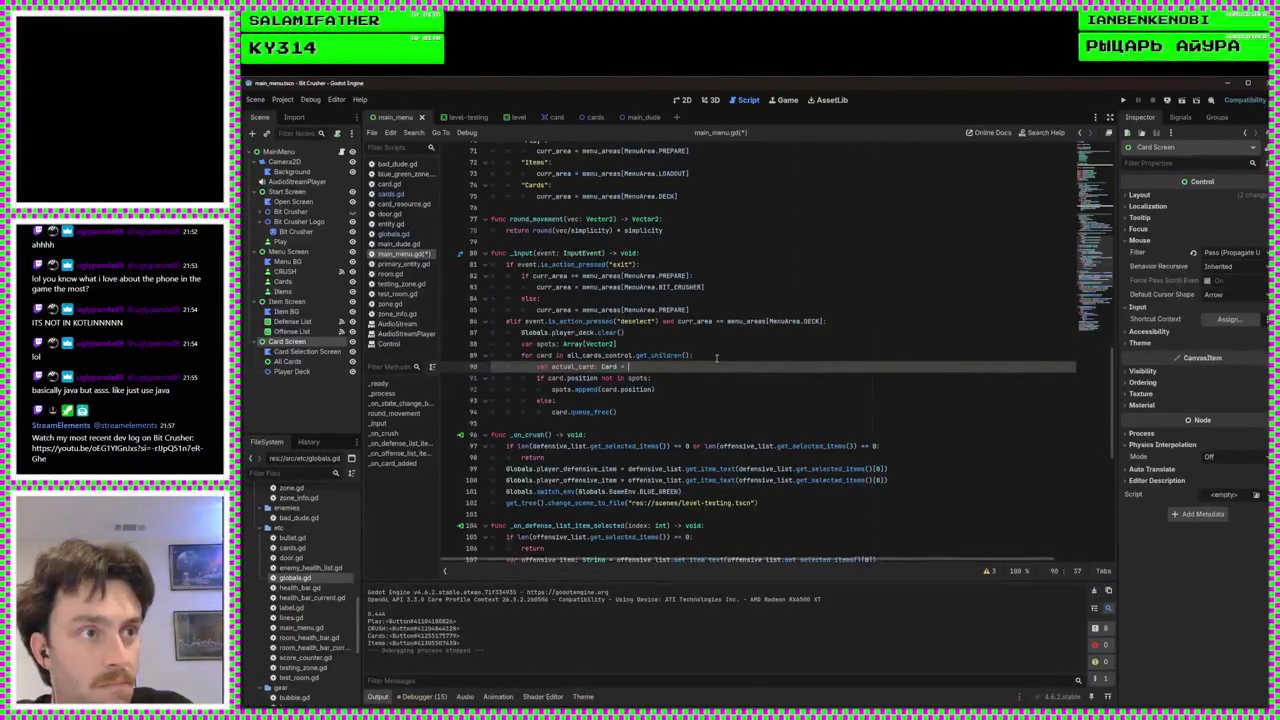
pyautogui.write(' card as Card')
pyautogui.click(716, 357)
# Make the condition test actual_card.original_position against spots
pyautogui.doubleClick(590, 366)
pyautogui.hotkey('ctrl', 'c')
pyautogui.doubleClick(561, 378)
pyautogui.hotkey('ctrl', 'v')
pyautogui.doubleClick(602, 378)
pyautogui.press('BackSpace')
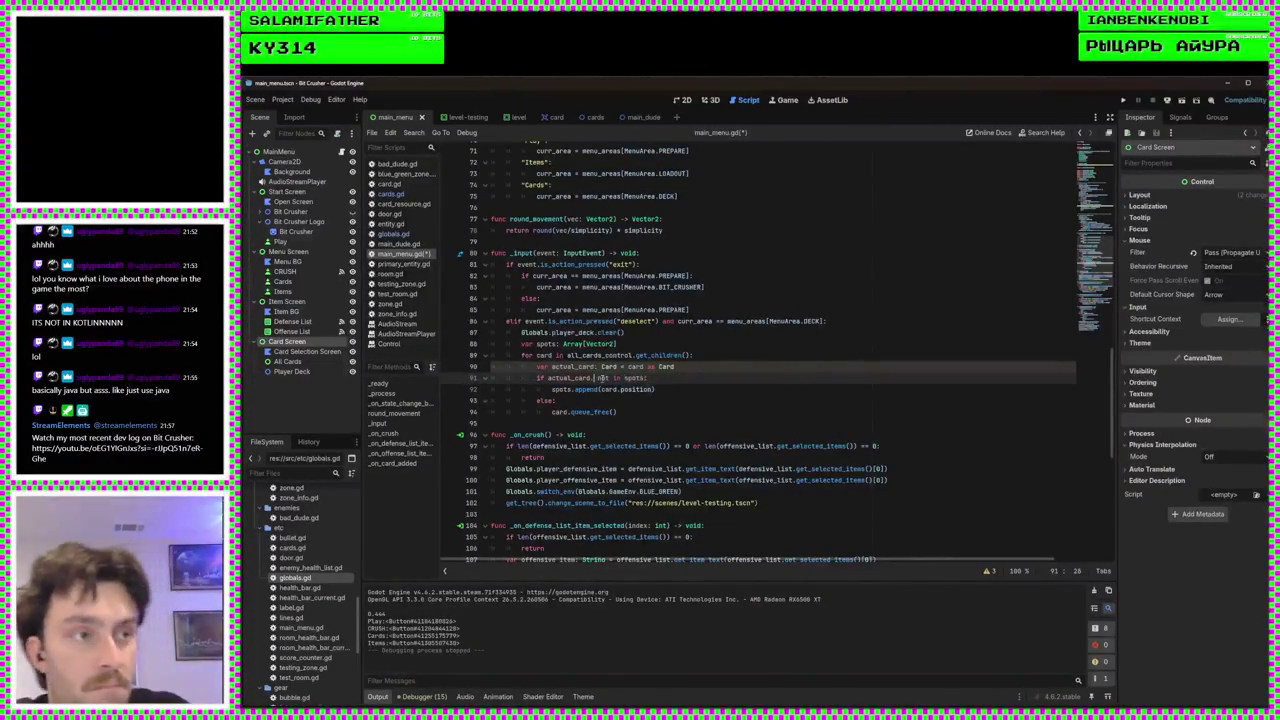
pyautogui.write('o')
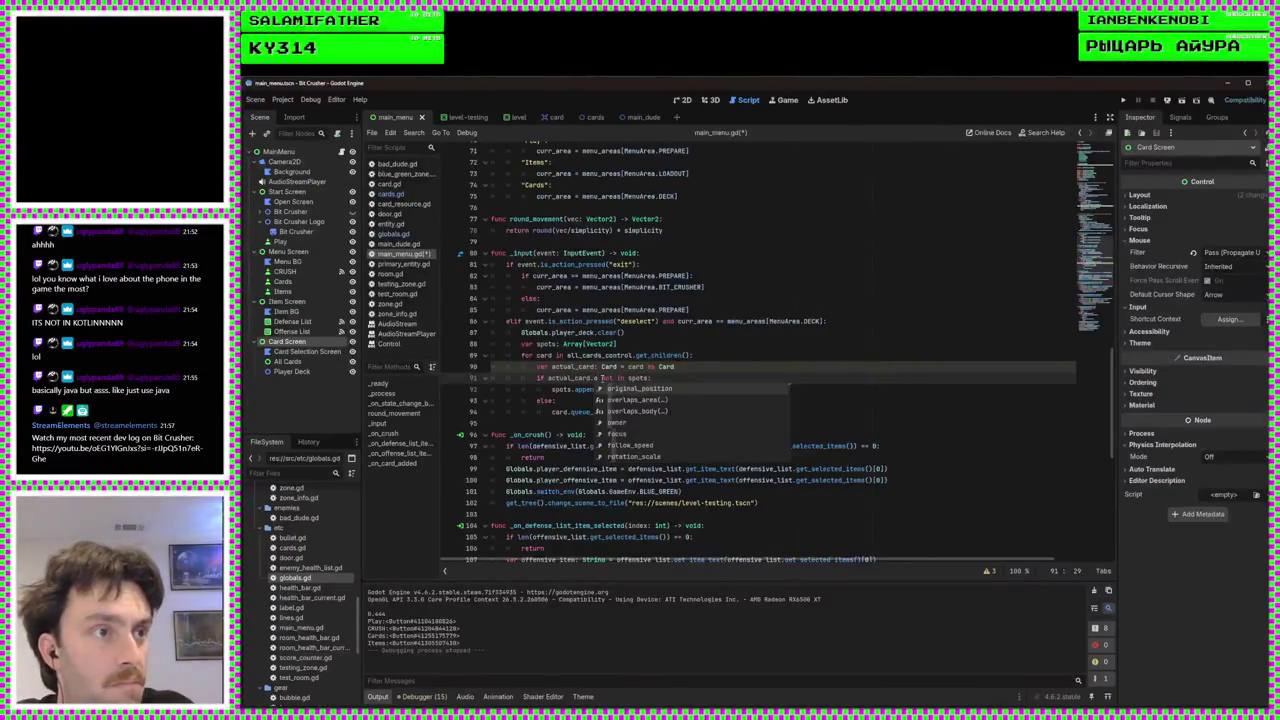
pyautogui.press('Return')
# Append actual_card.original_position to spots, save the script and run the game
pyautogui.doubleClick(638, 389)
pyautogui.press('BackSpace')
pyautogui.write('o')
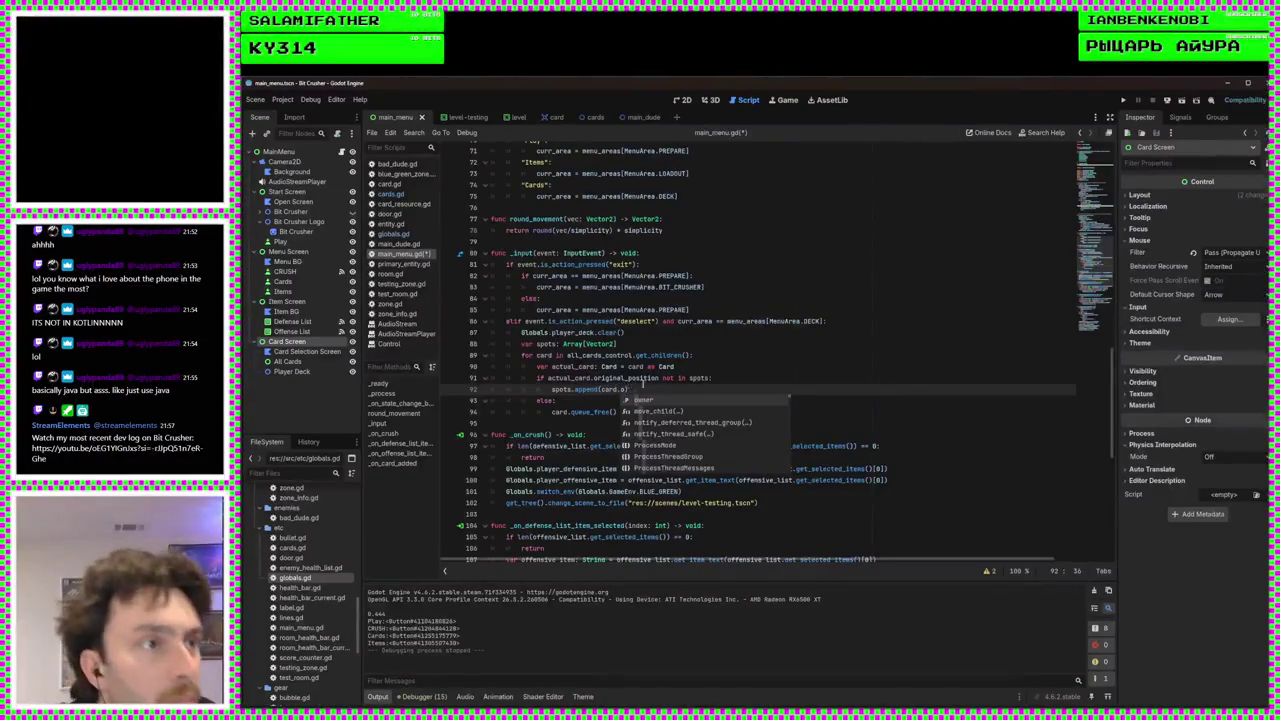
pyautogui.moveTo(660, 379); pyautogui.dragTo(550, 379)
pyautogui.hotkey('ctrl', 'c')
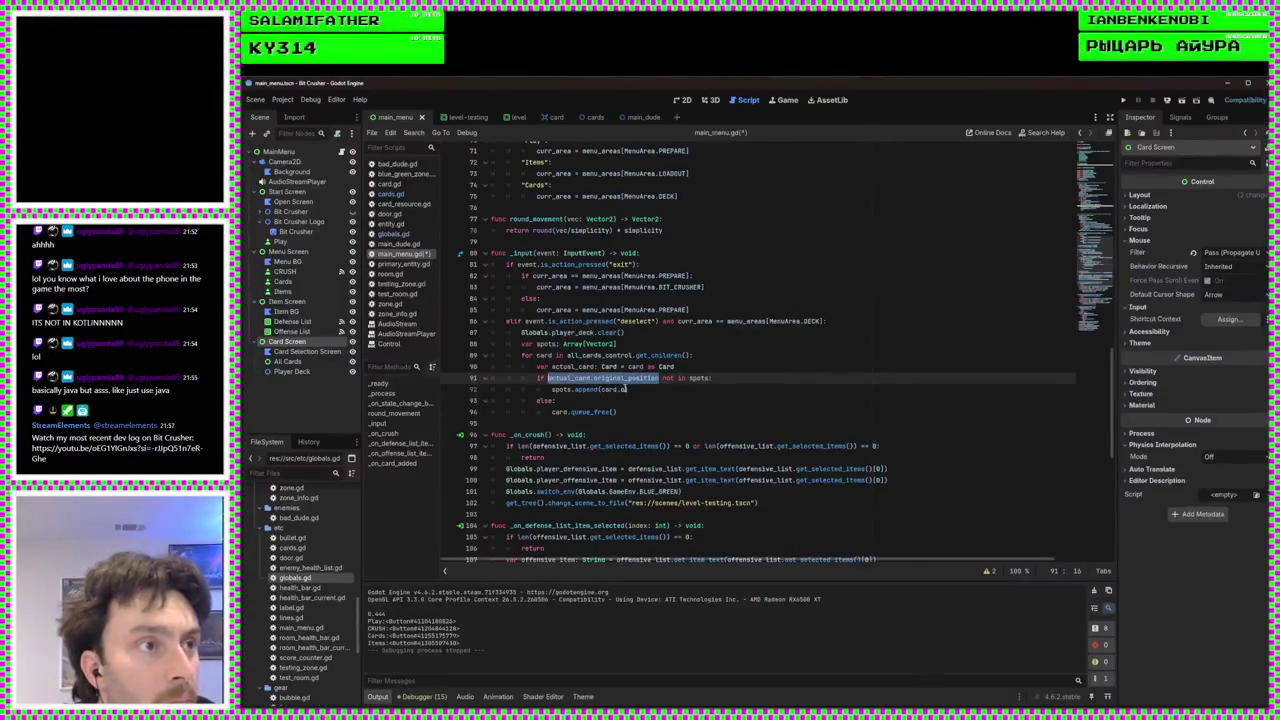
pyautogui.moveTo(627, 389); pyautogui.dragTo(602, 389)
pyautogui.hotkey('ctrl', 'v')
pyautogui.hotkey('ctrl', 's')
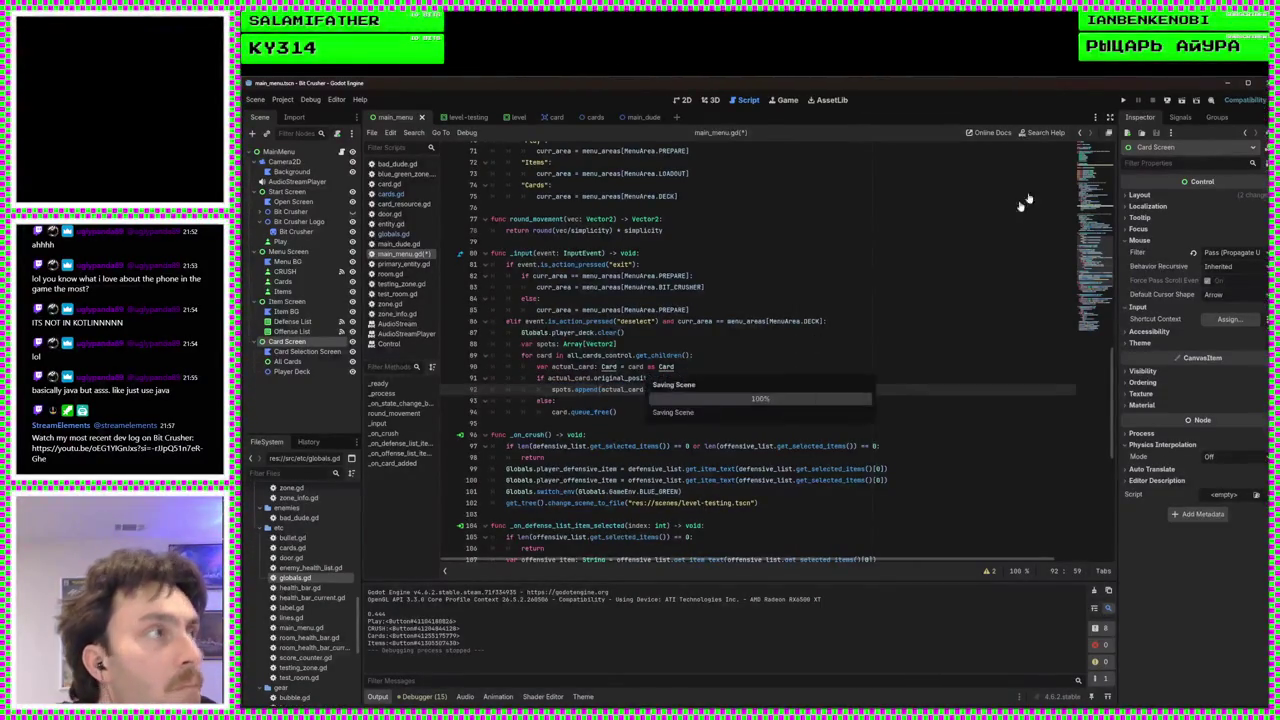
pyautogui.click(1127, 96)
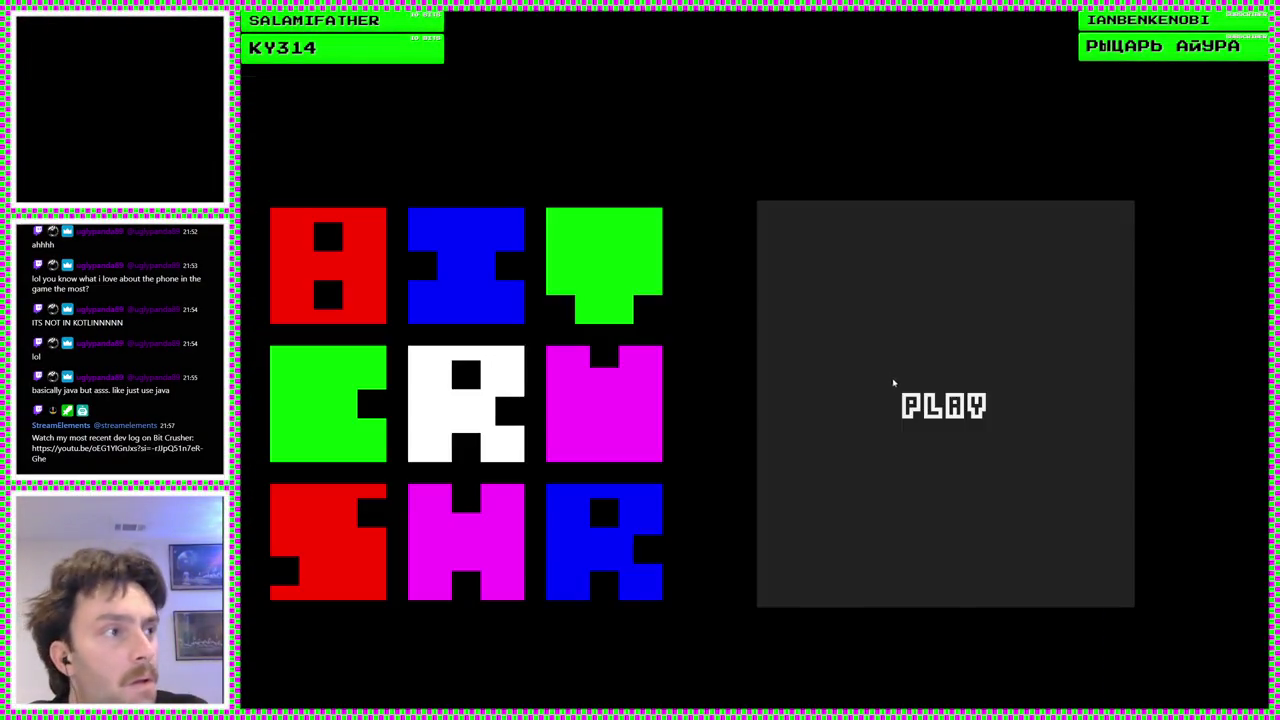
# Add the green card to the deck on the Cards screen, check descriptions, then stop the game
pyautogui.click(894, 386)
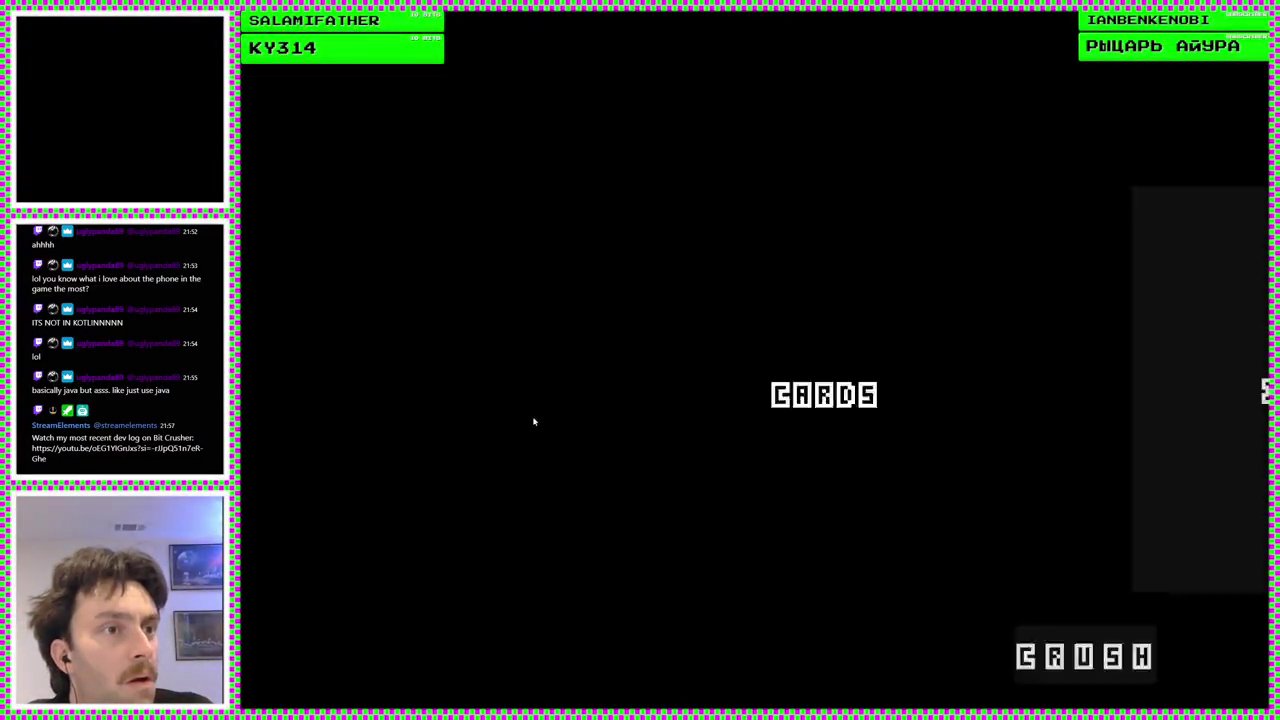
pyautogui.click(408, 450)
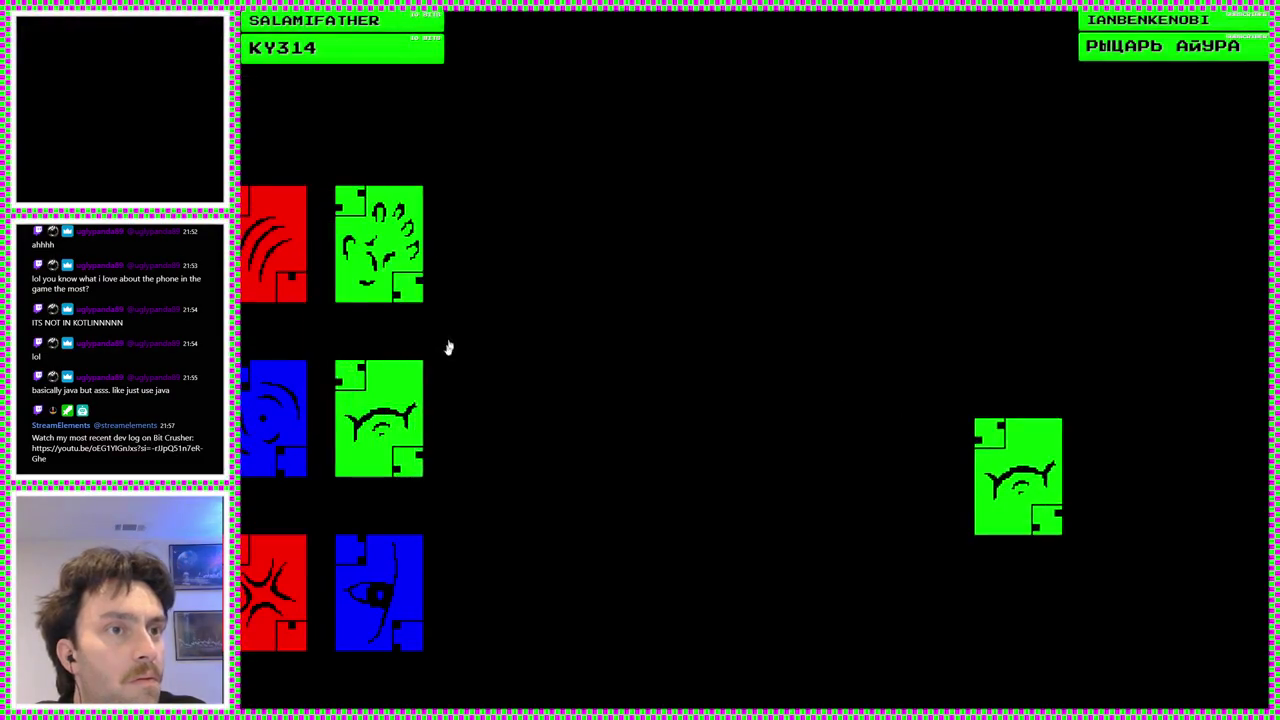
pyautogui.moveTo(1018, 471)
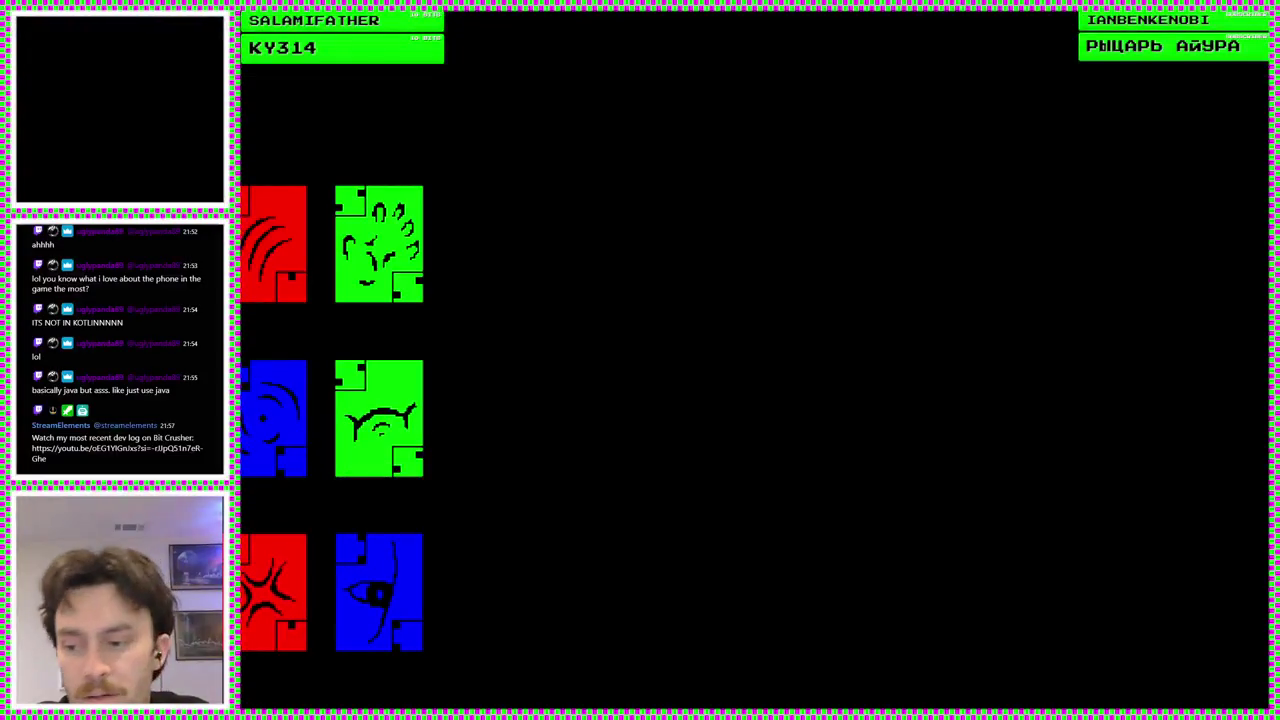
pyautogui.press('F8')
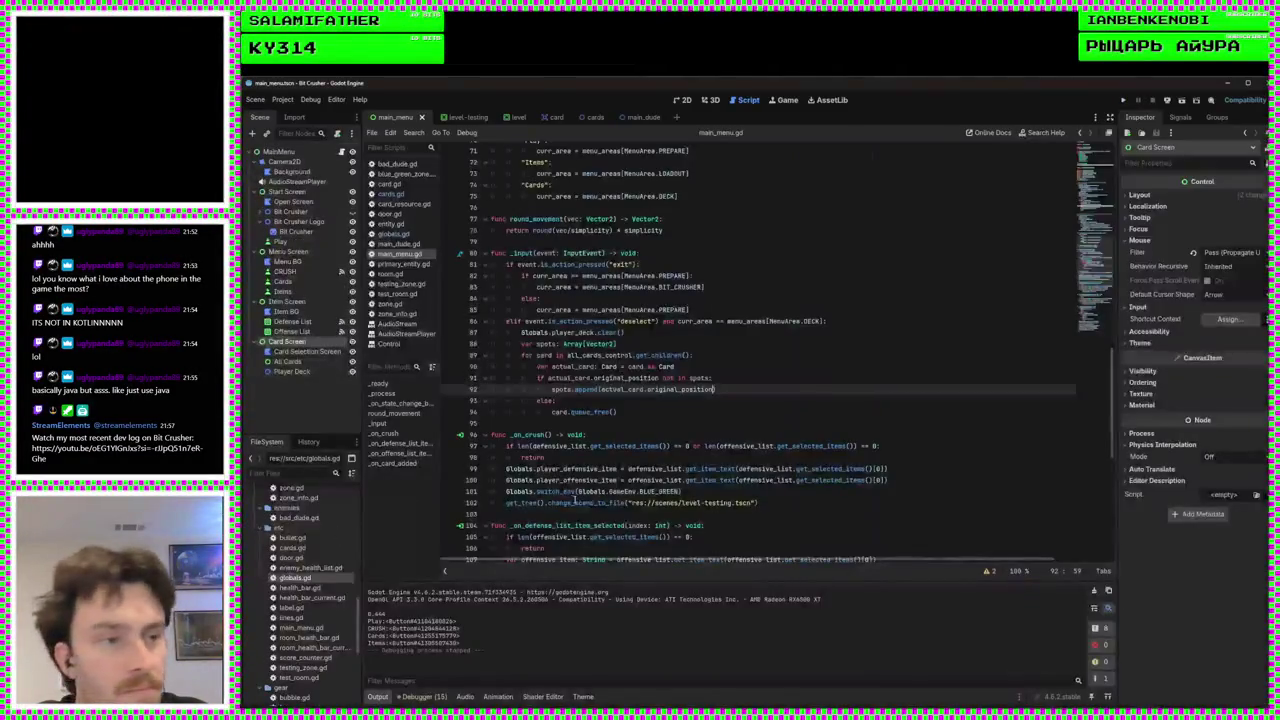
# Raise the duplicate limit in _on_card_added from count > 3 to count > 5 and save
pyautogui.scroll(-10, 664, 484)
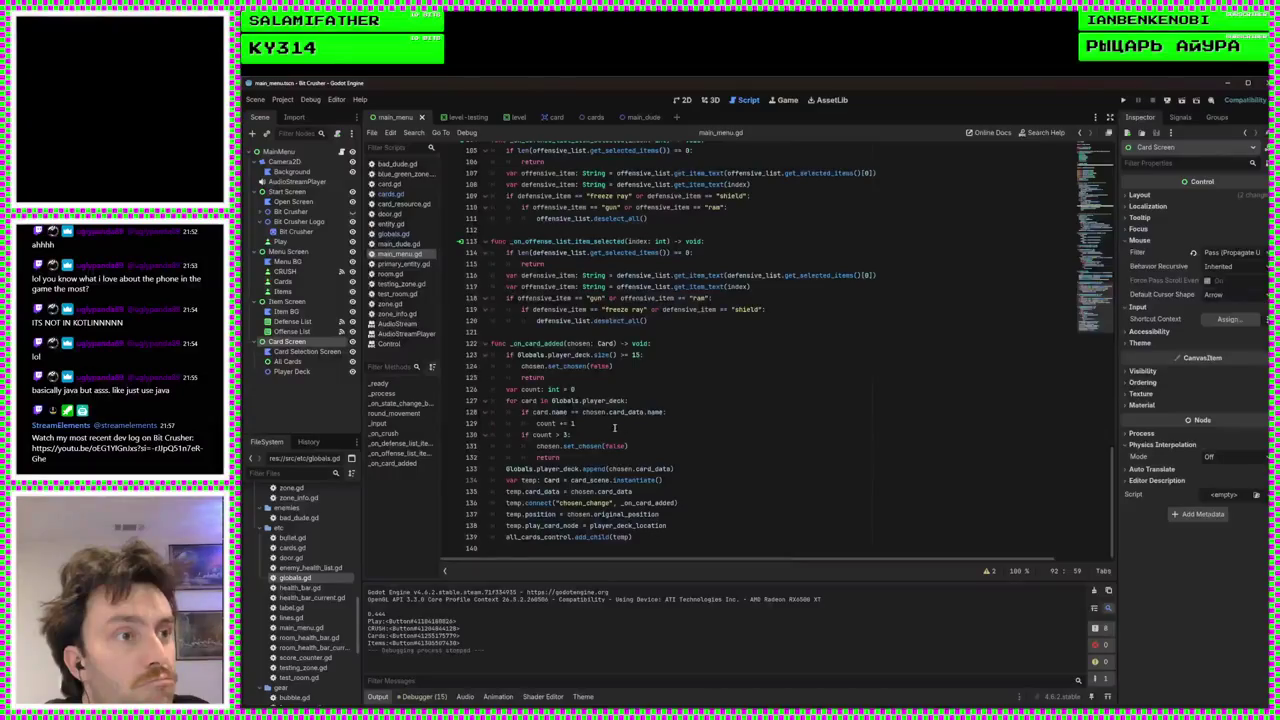
pyautogui.click(564, 435)
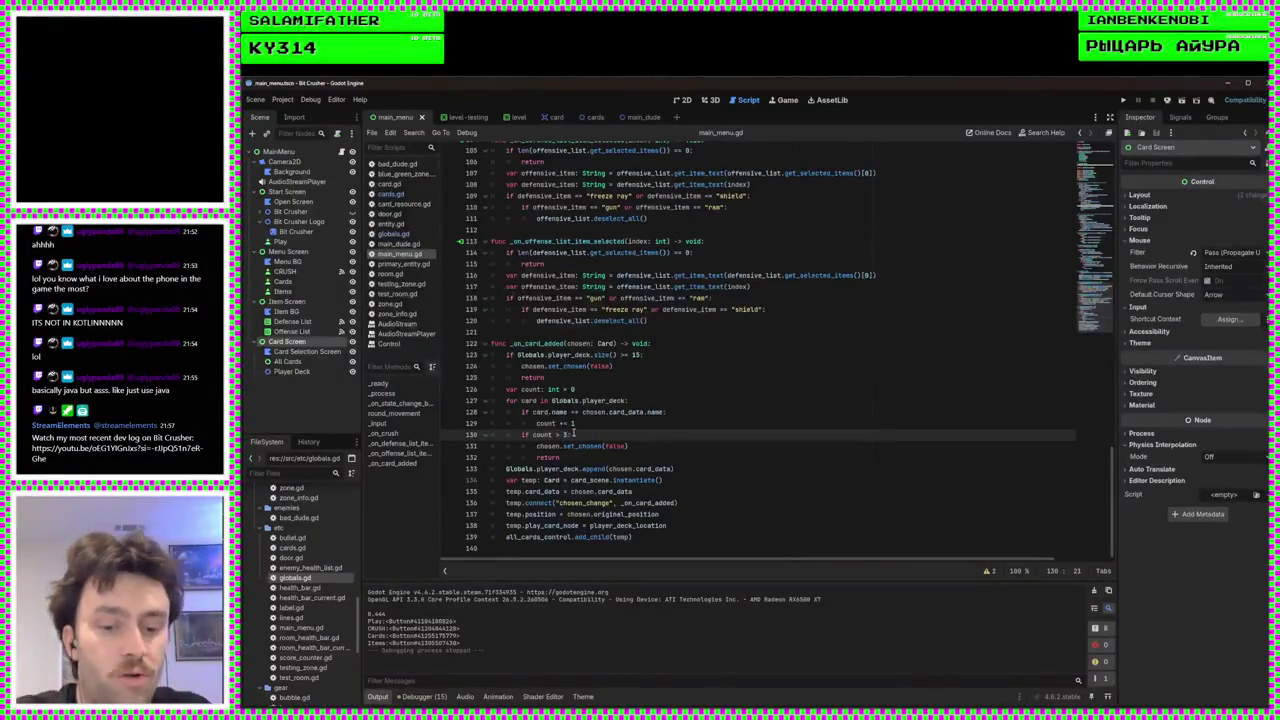
pyautogui.write('4')
pyautogui.click(655, 423)
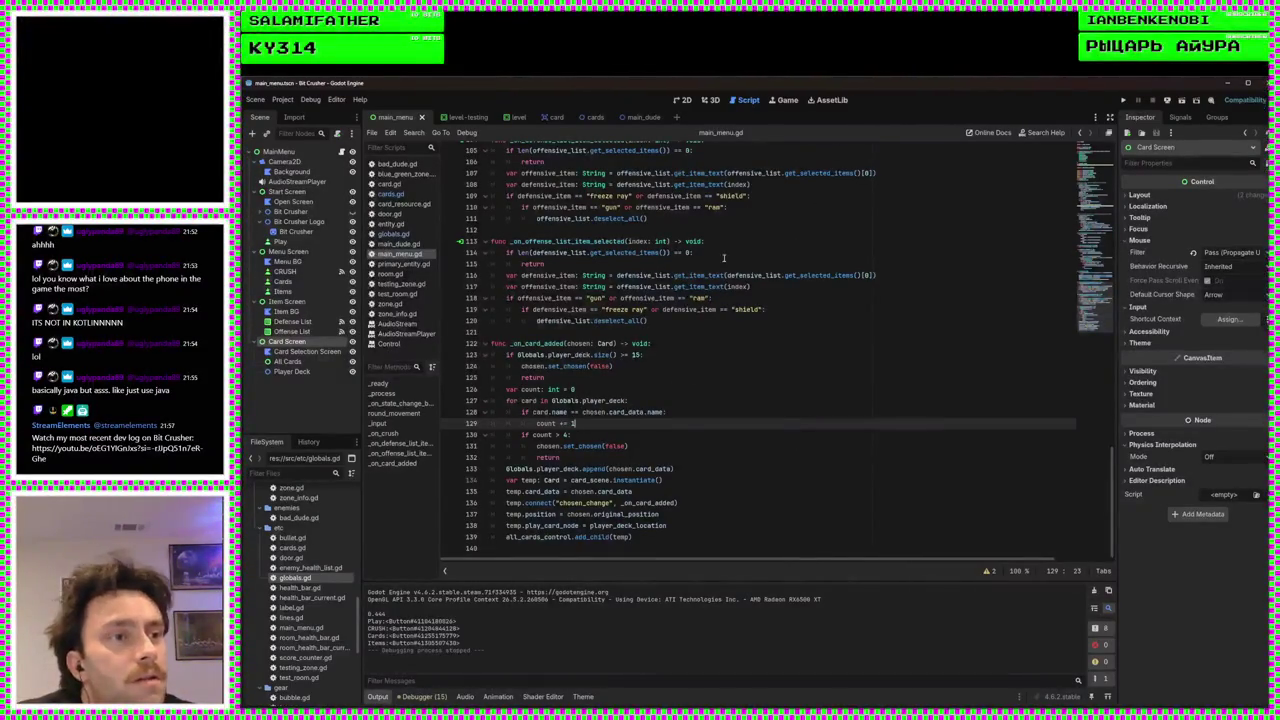
pyautogui.click(567, 436)
pyautogui.write('5')
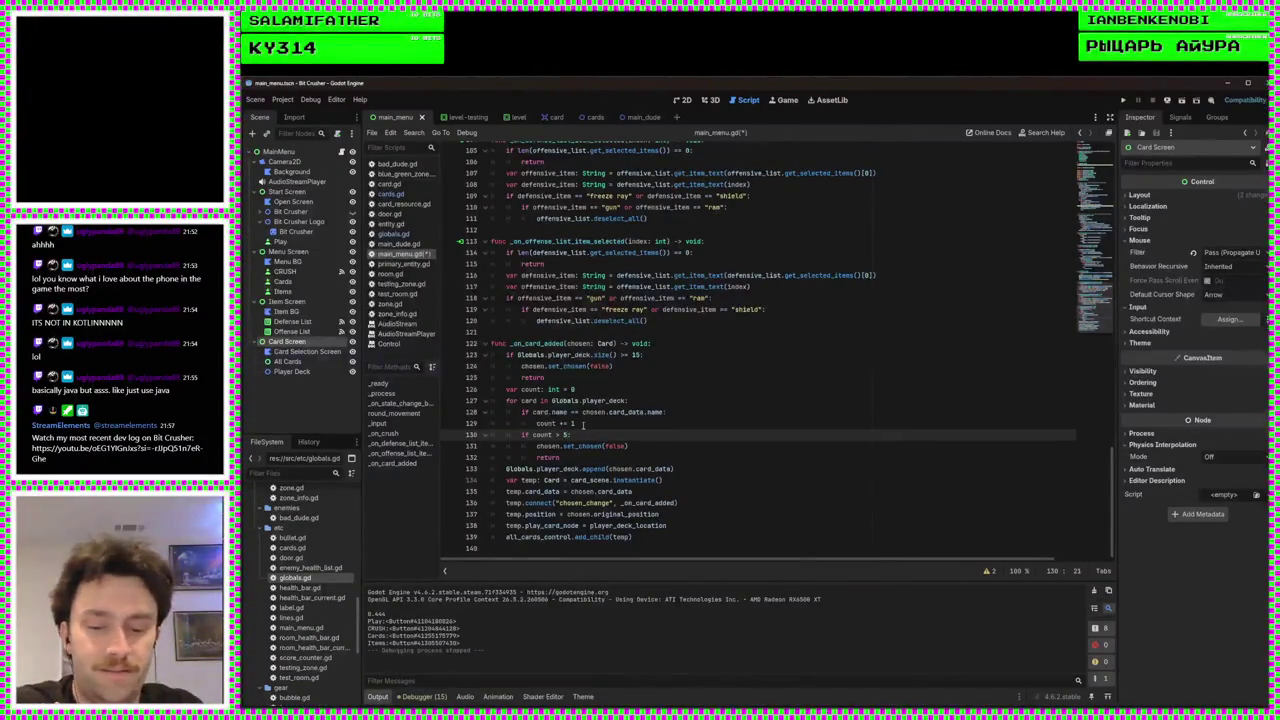
pyautogui.hotkey('ctrl', 's')
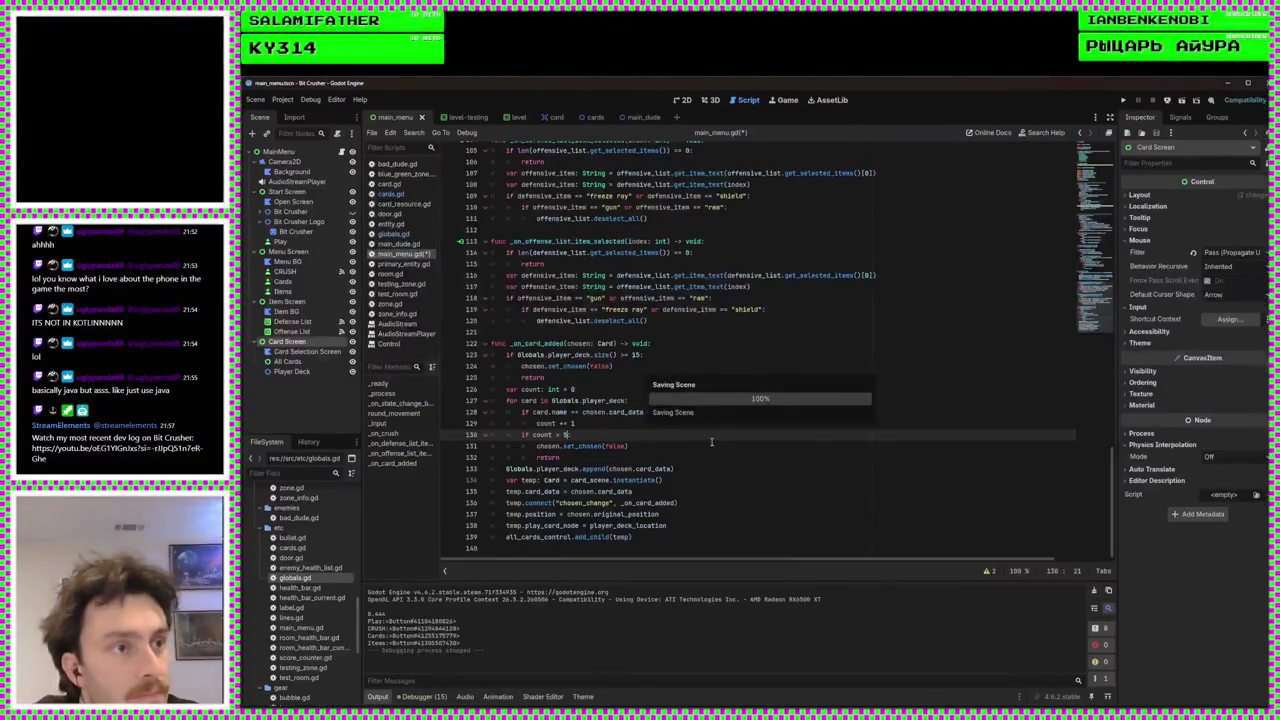
# Add the missing colon after '>= 15' on line 123 and run the game again
pyautogui.click(684, 100)
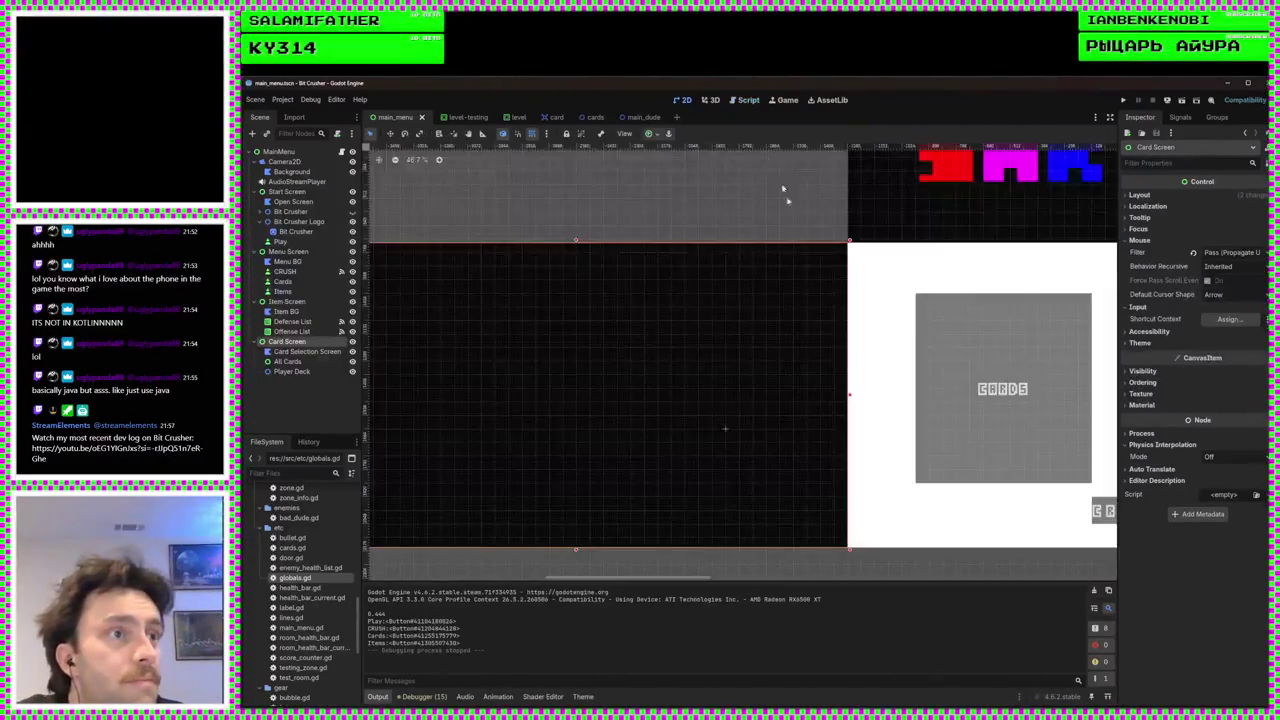
pyautogui.click(747, 101)
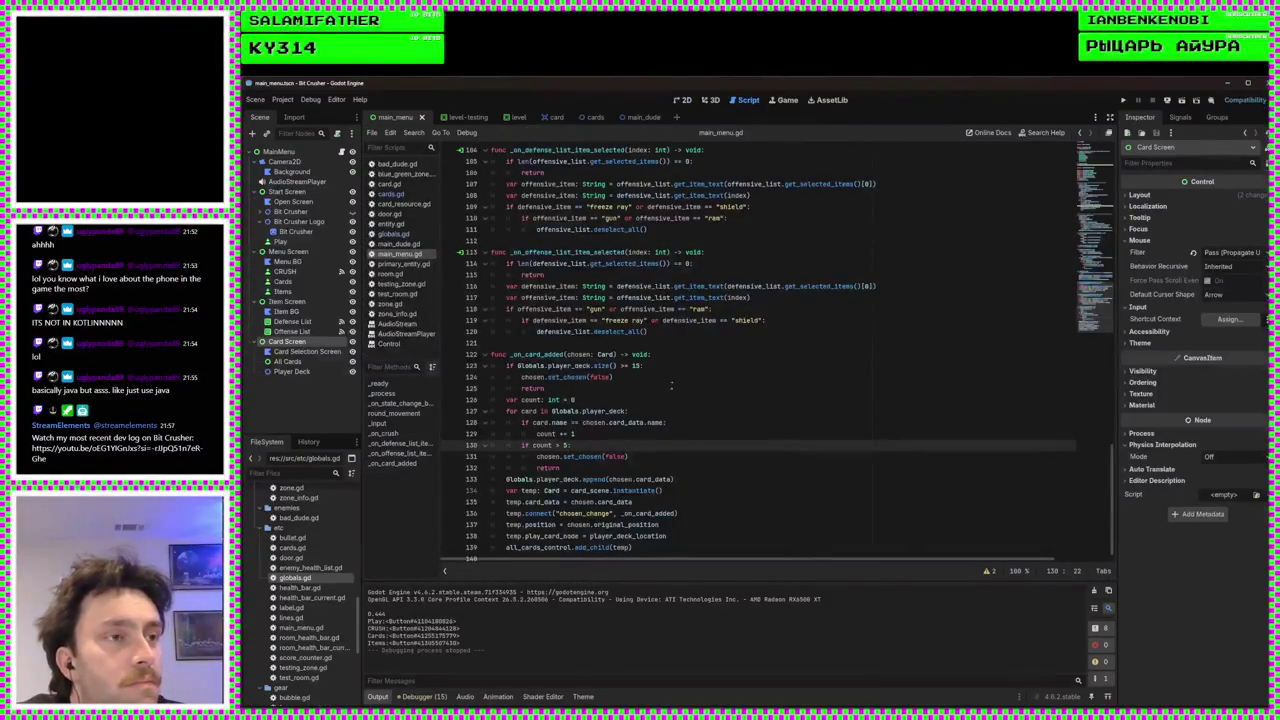
pyautogui.click(641, 366)
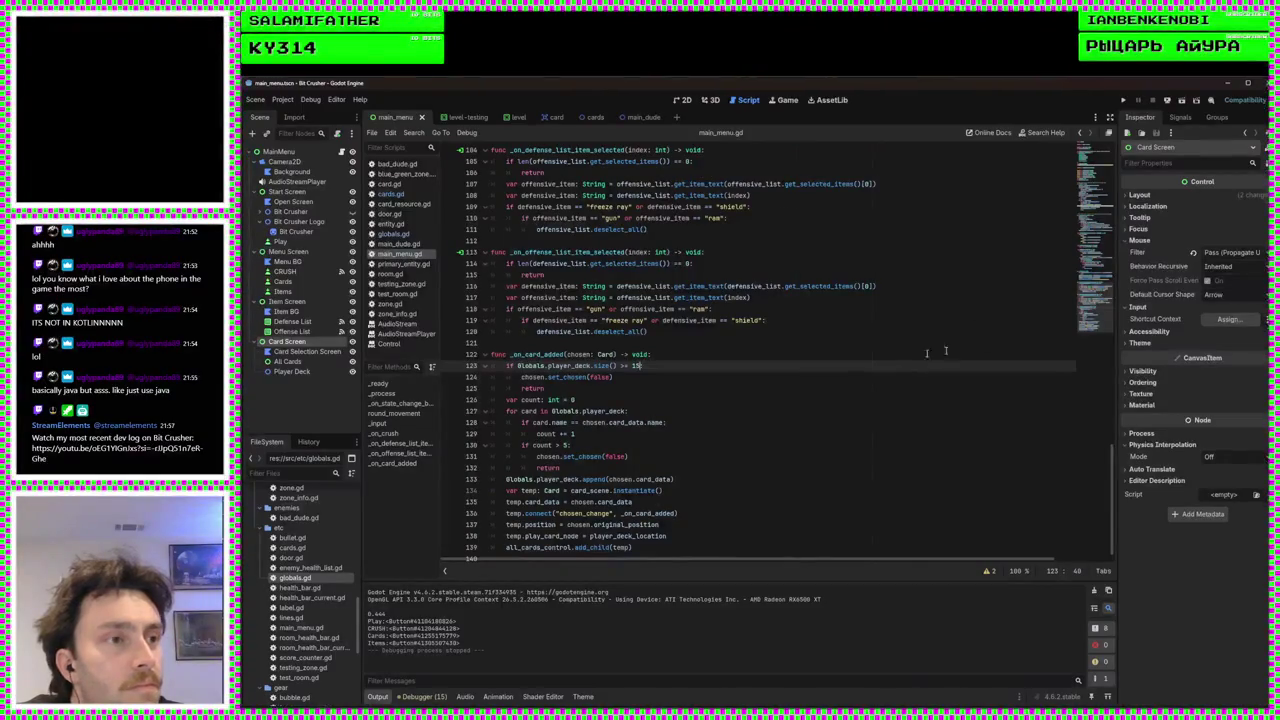
pyautogui.write(':')
pyautogui.click(559, 433)
pyautogui.press('F5')
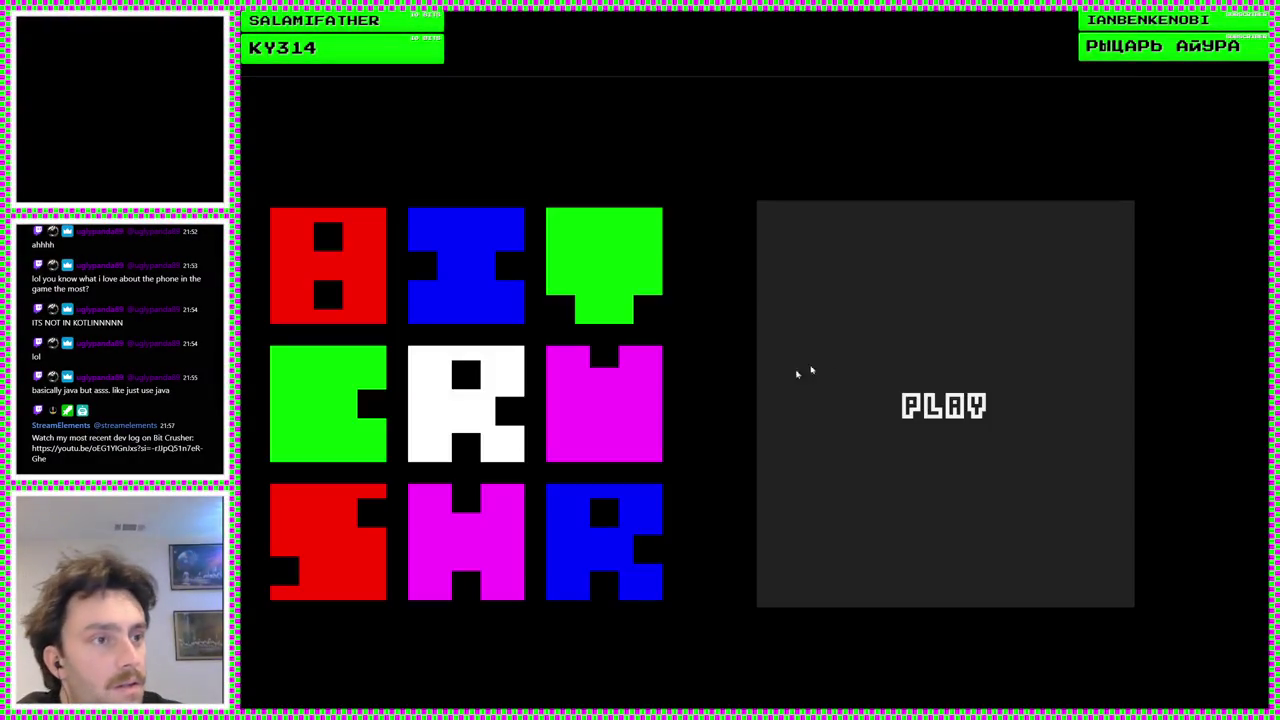
# Pick Bubble as the defensive item and Ram as the offensive item
pyautogui.click(830, 420)
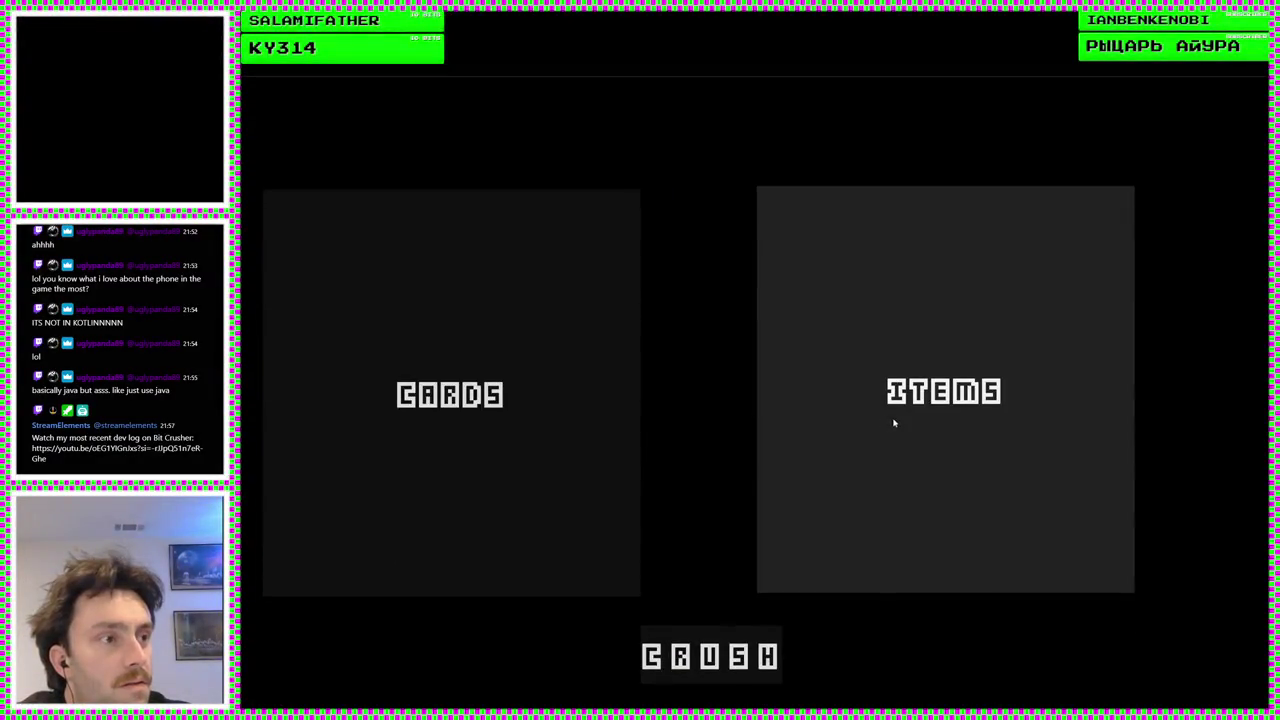
pyautogui.click(891, 424)
pyautogui.moveTo(790, 385); pyautogui.dragTo(754, 393)
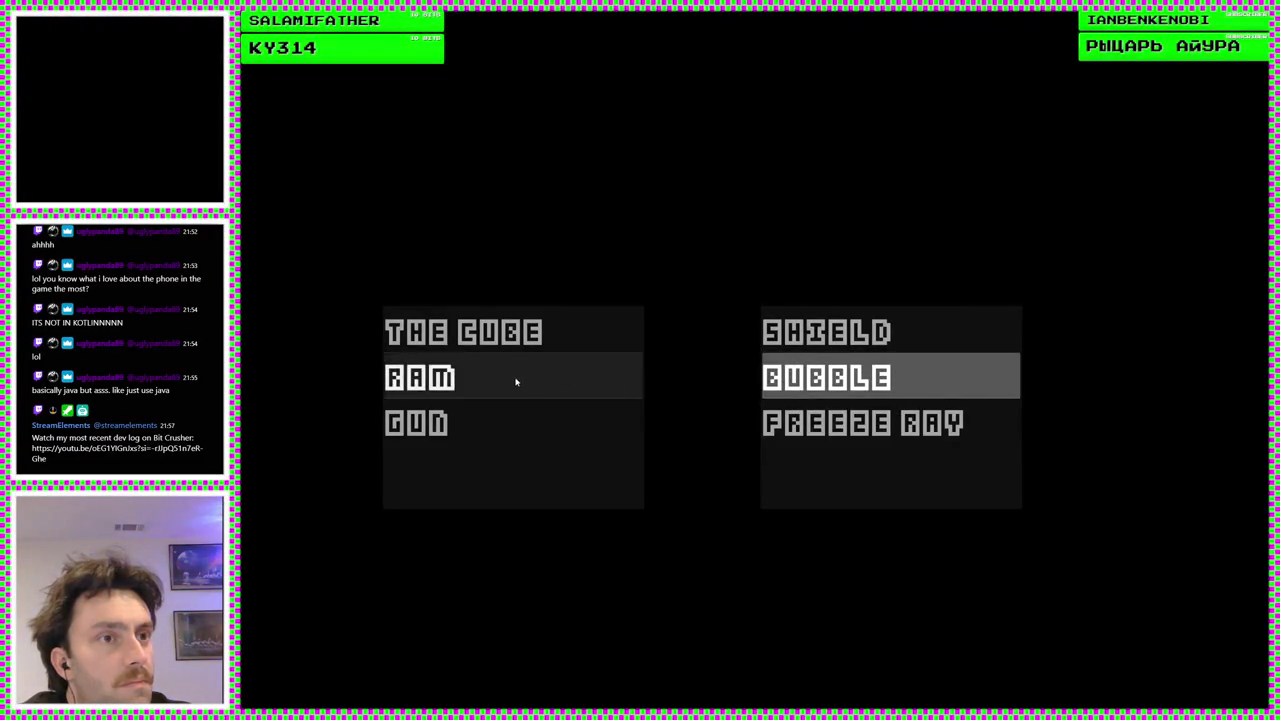
pyautogui.click(571, 374)
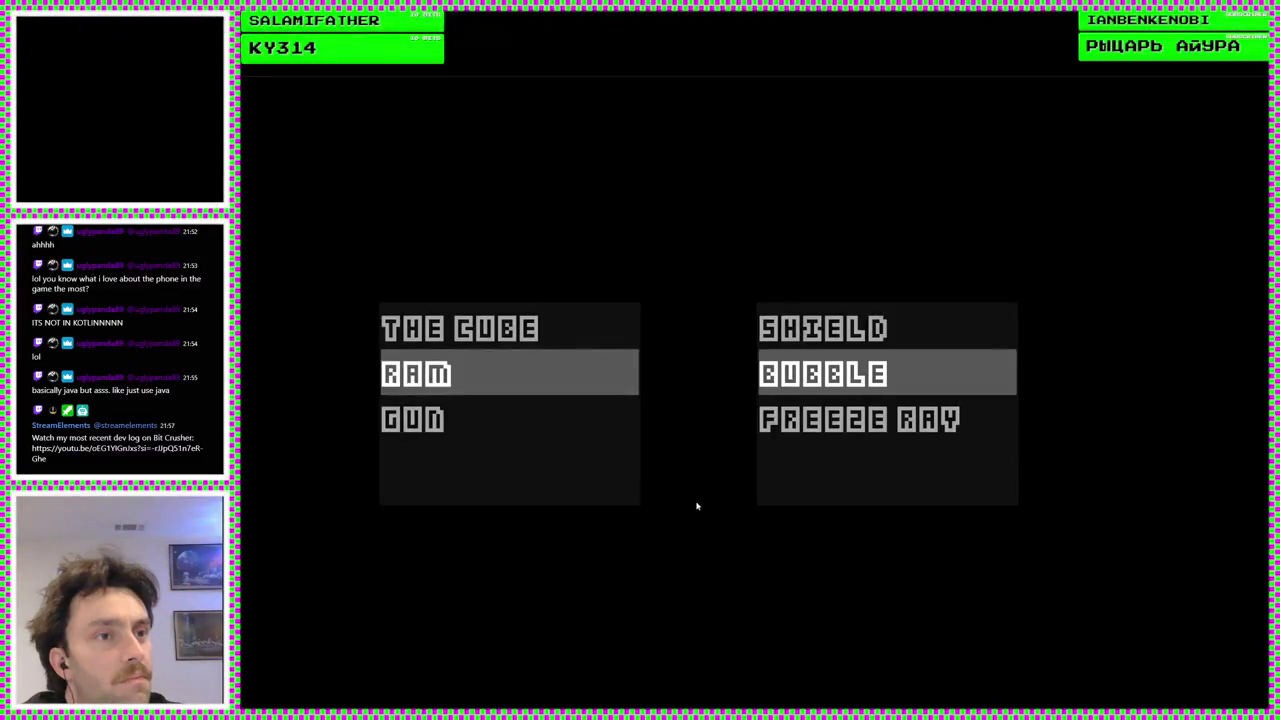
# Add two green Repulsed cards and the middle blue card to the deck, then close the game
pyautogui.click(508, 395)
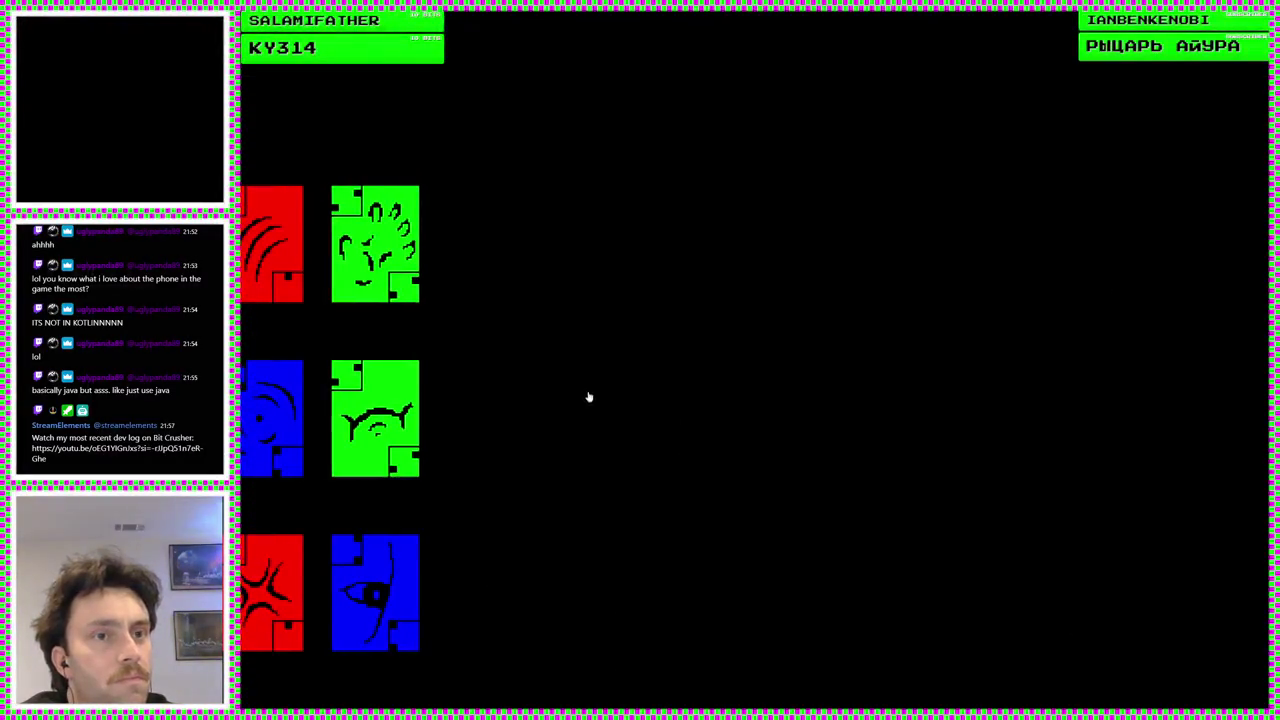
pyautogui.click(414, 266)
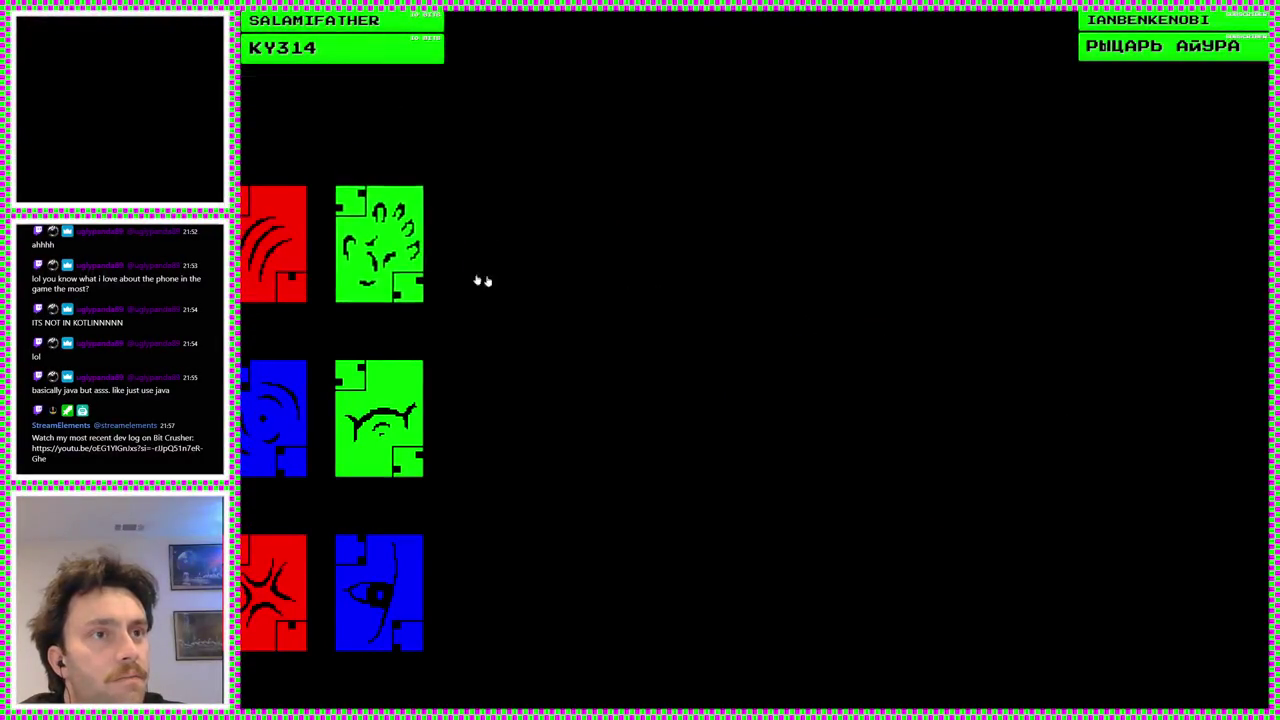
pyautogui.click(418, 228)
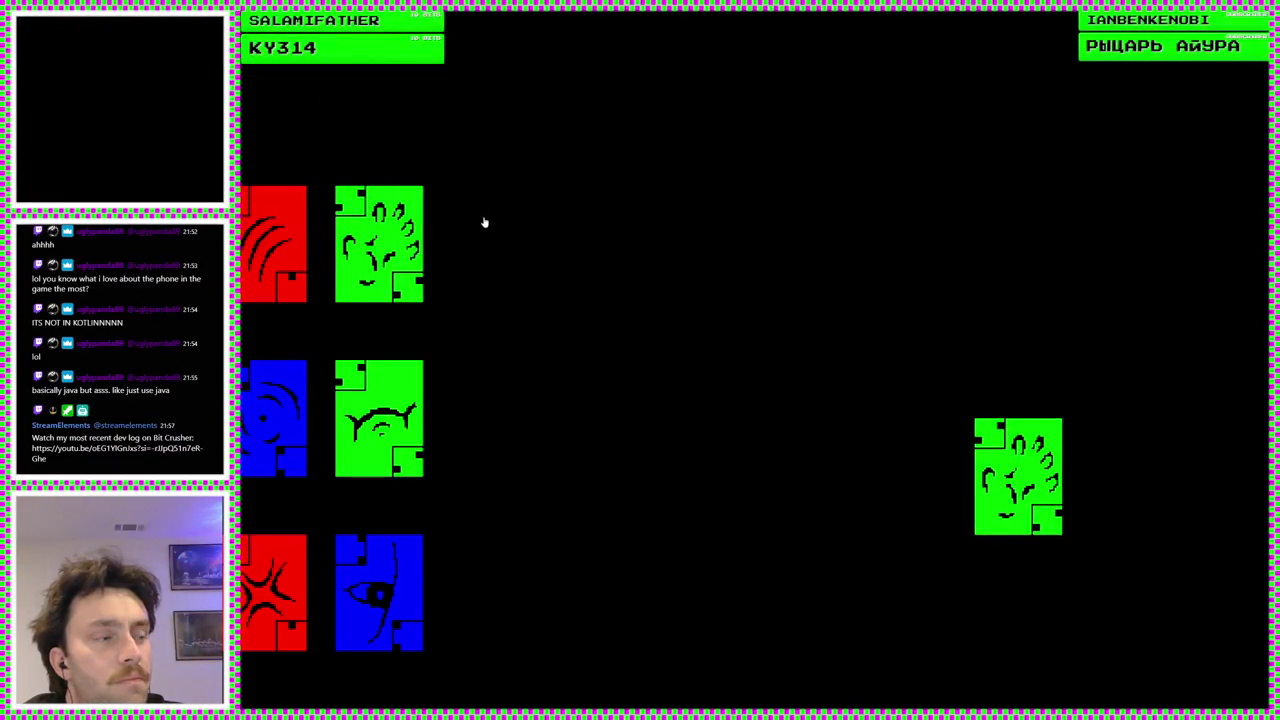
pyautogui.moveTo(409, 266)
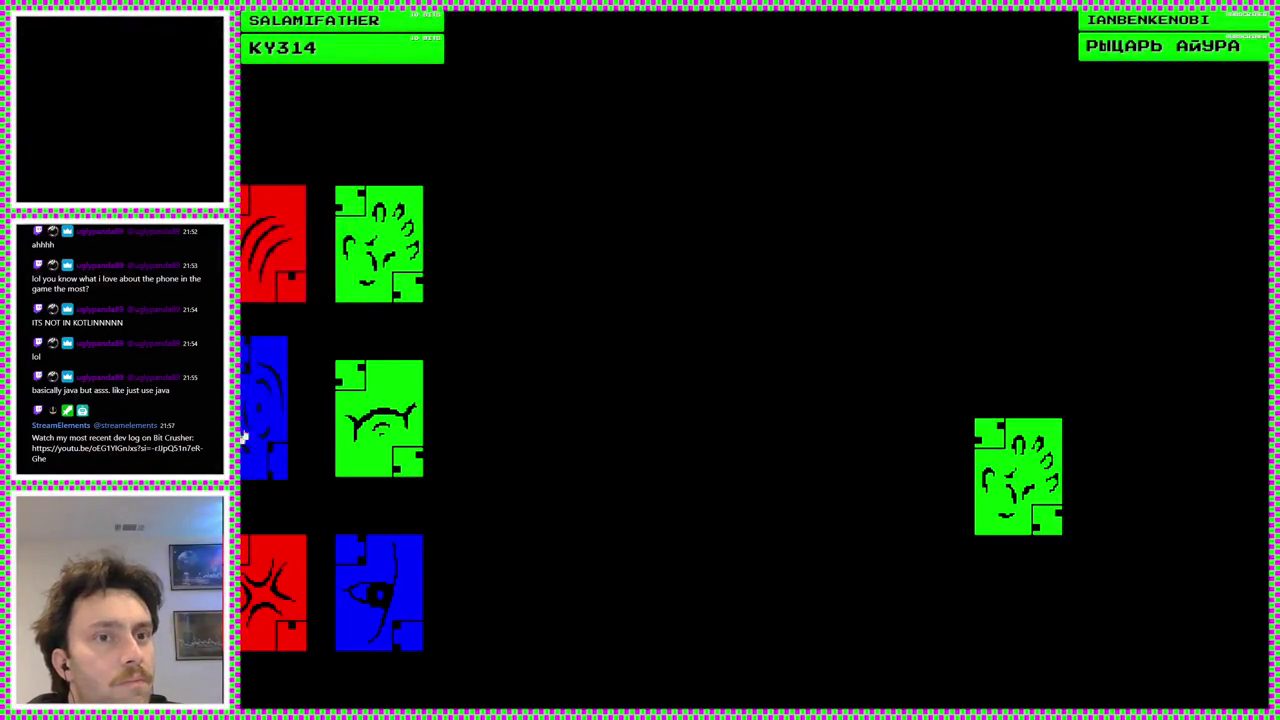
pyautogui.moveTo(414, 571)
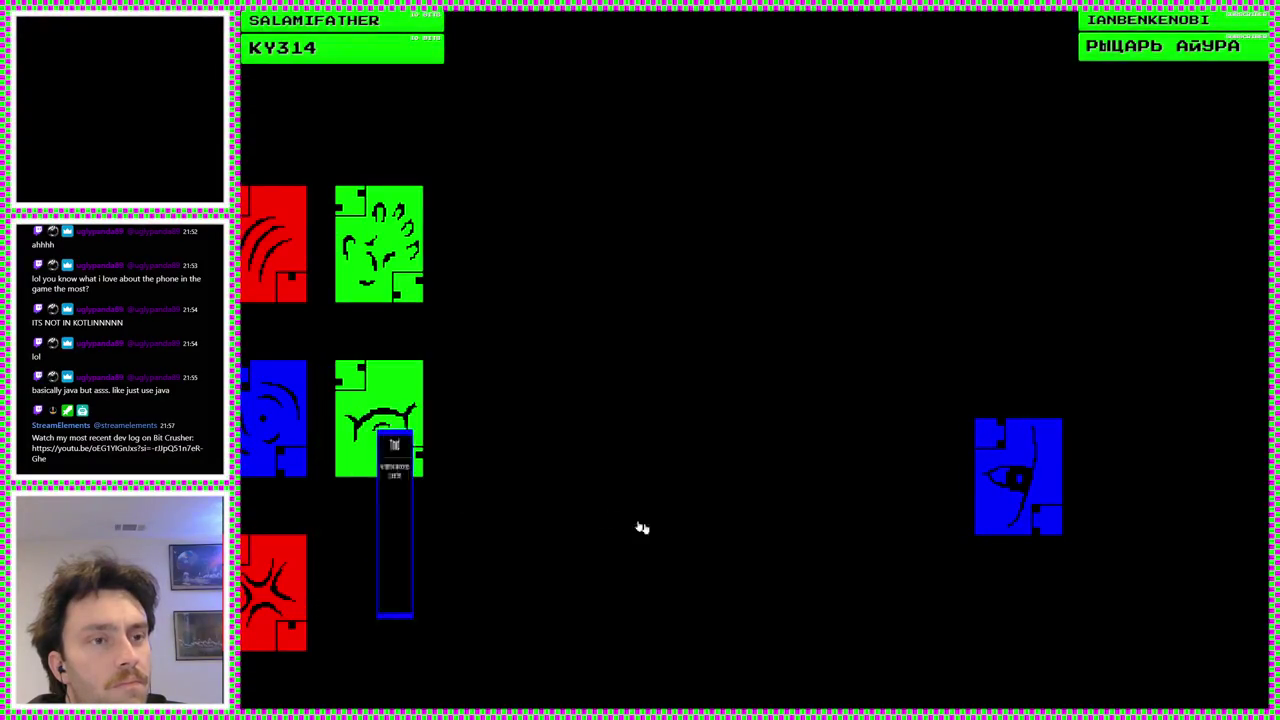
pyautogui.moveTo(280, 526)
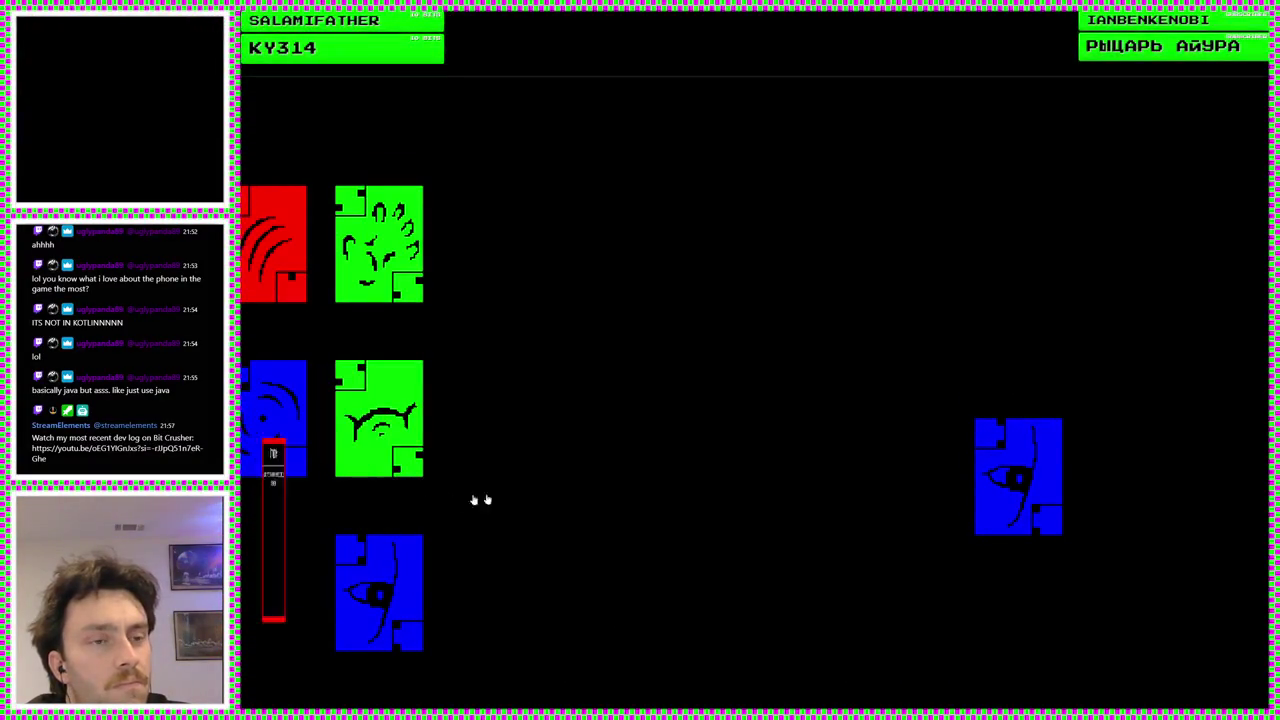
pyautogui.moveTo(420, 557)
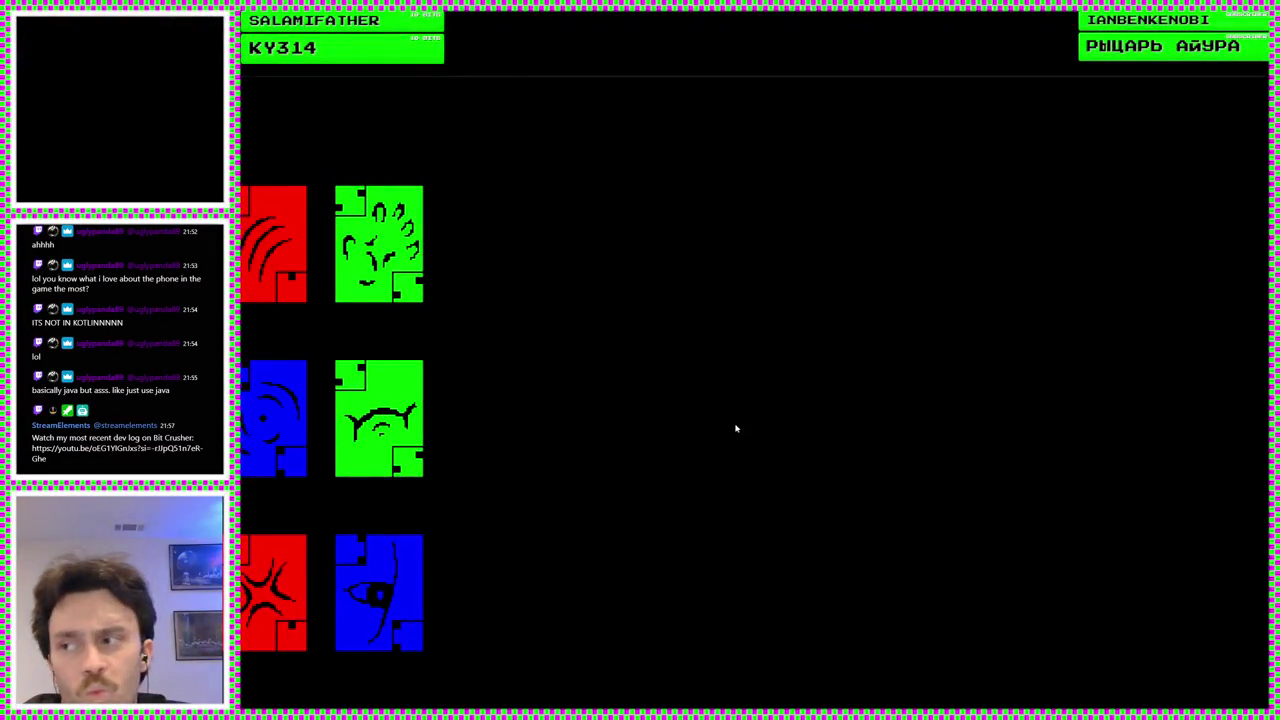
pyautogui.moveTo(279, 261)
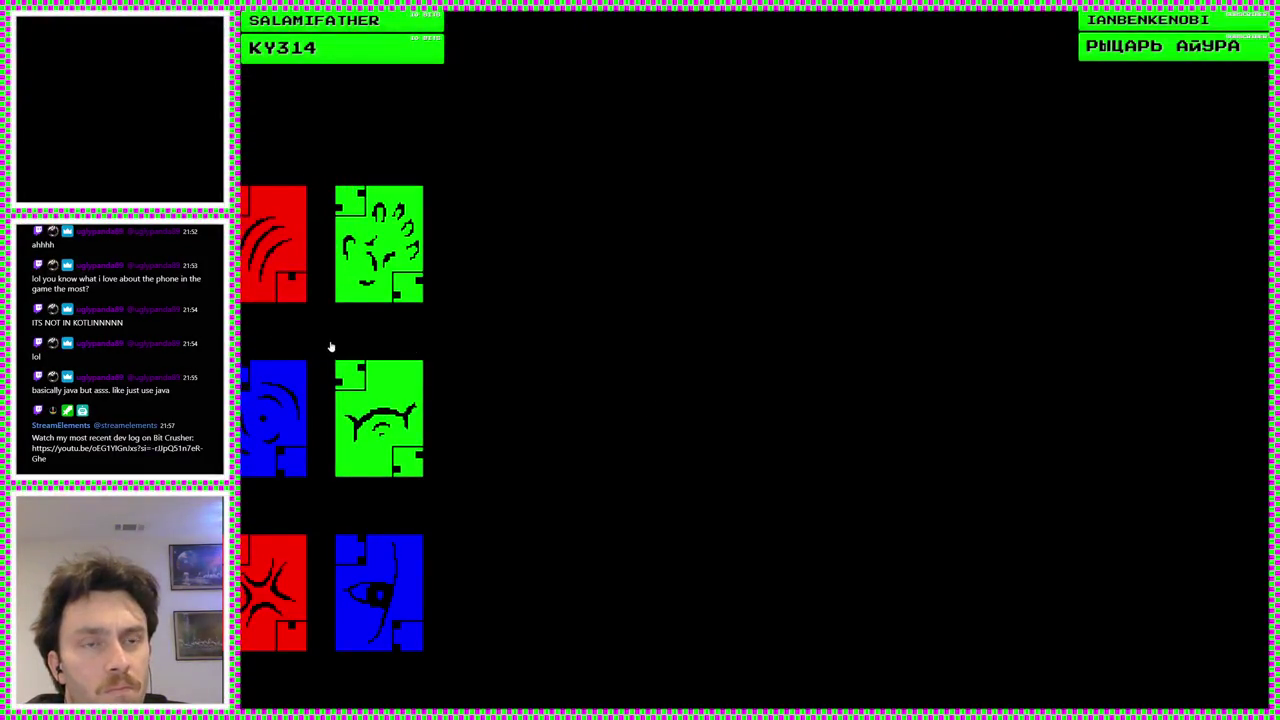
pyautogui.click(280, 410)
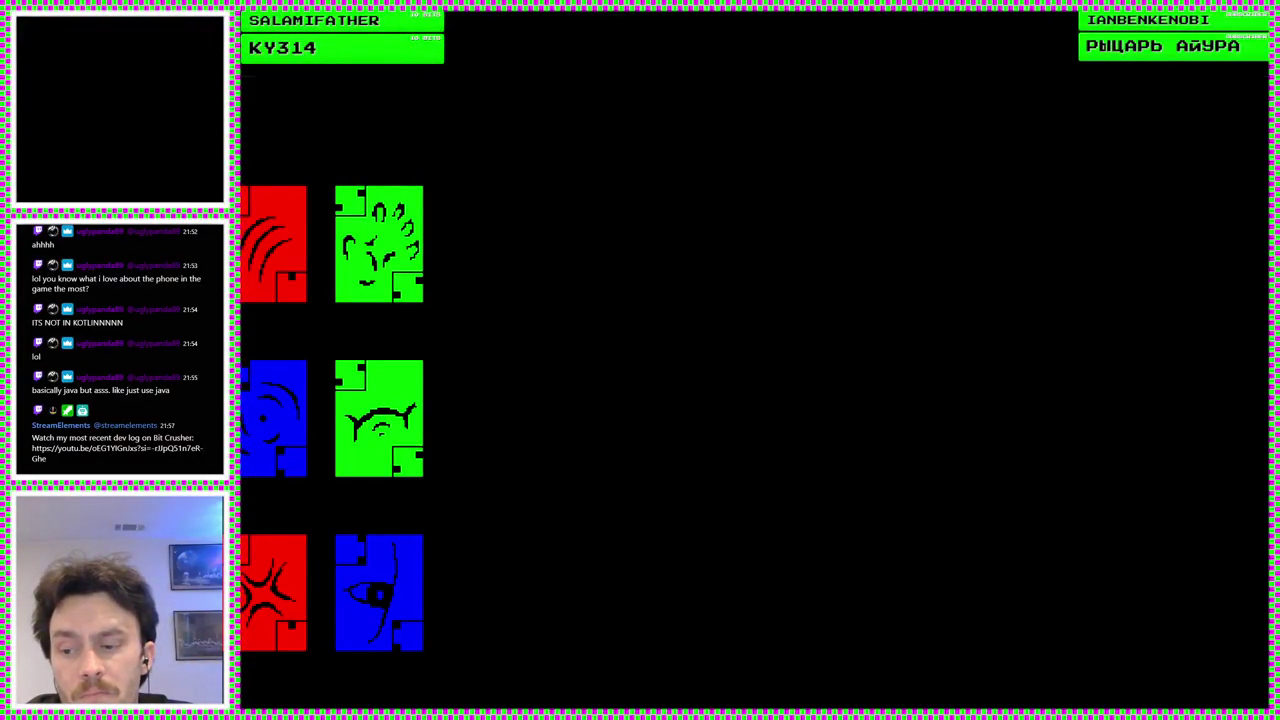
pyautogui.hotkey('alt', 'F4')
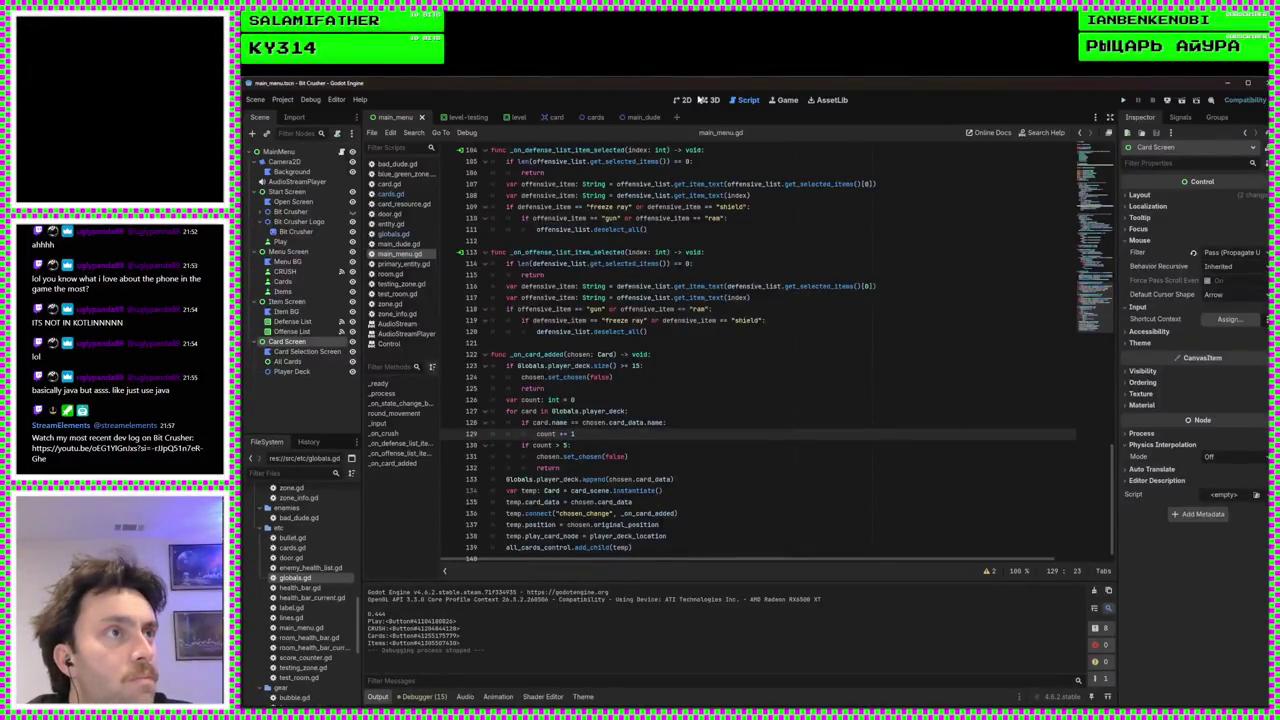
# Add a RichTextLabel node as a child of Card Screen
pyautogui.click(686, 100)
pyautogui.scroll(2, 790, 340)
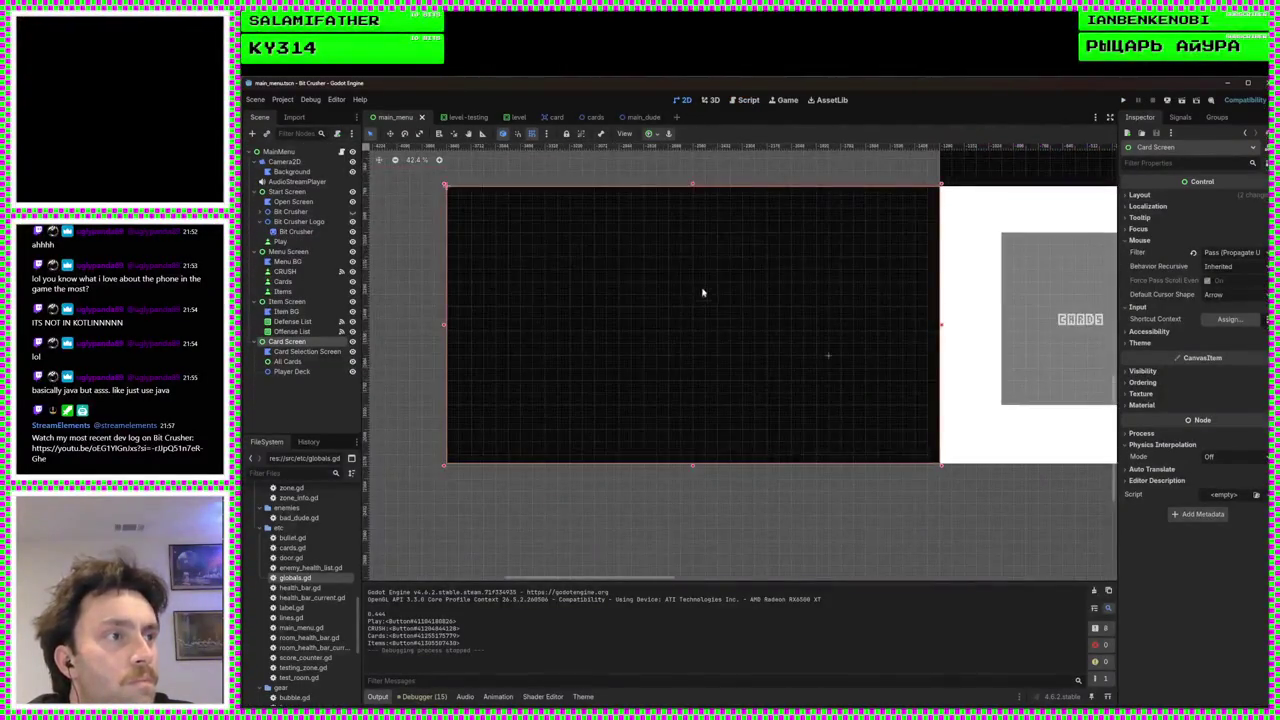
pyautogui.rightClick(320, 343)
pyautogui.click(338, 350)
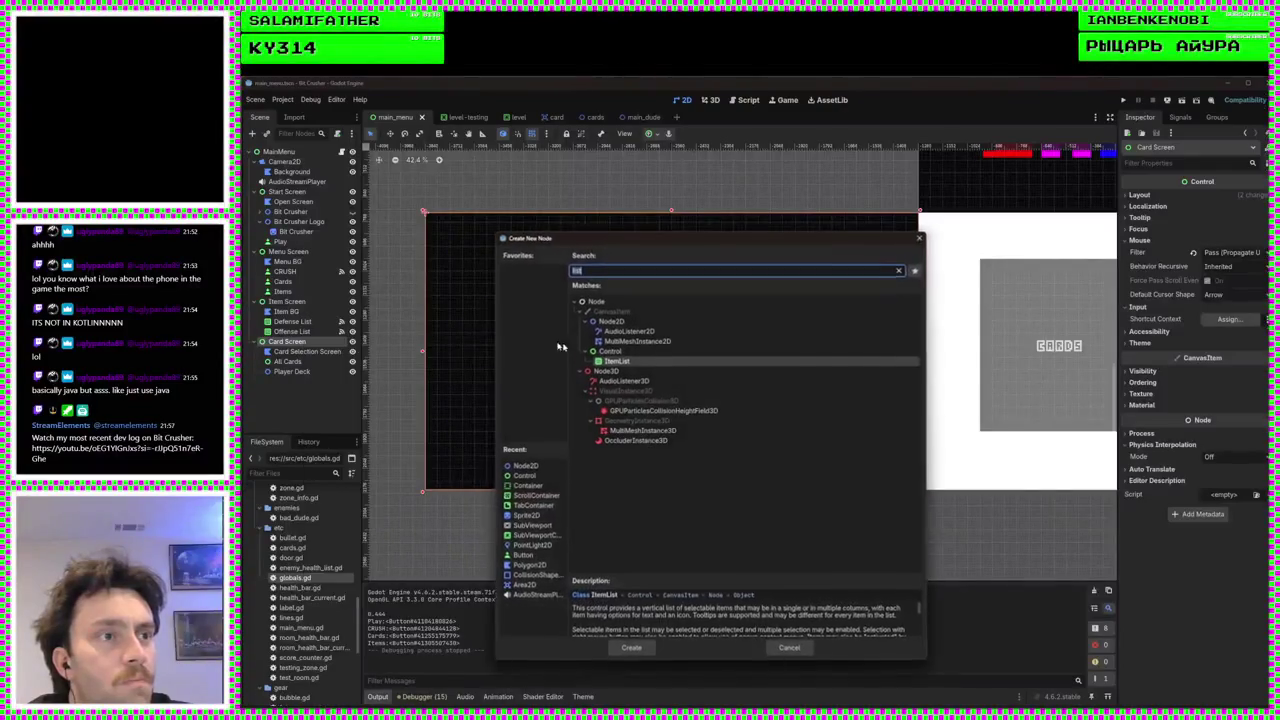
pyautogui.write('richtext')
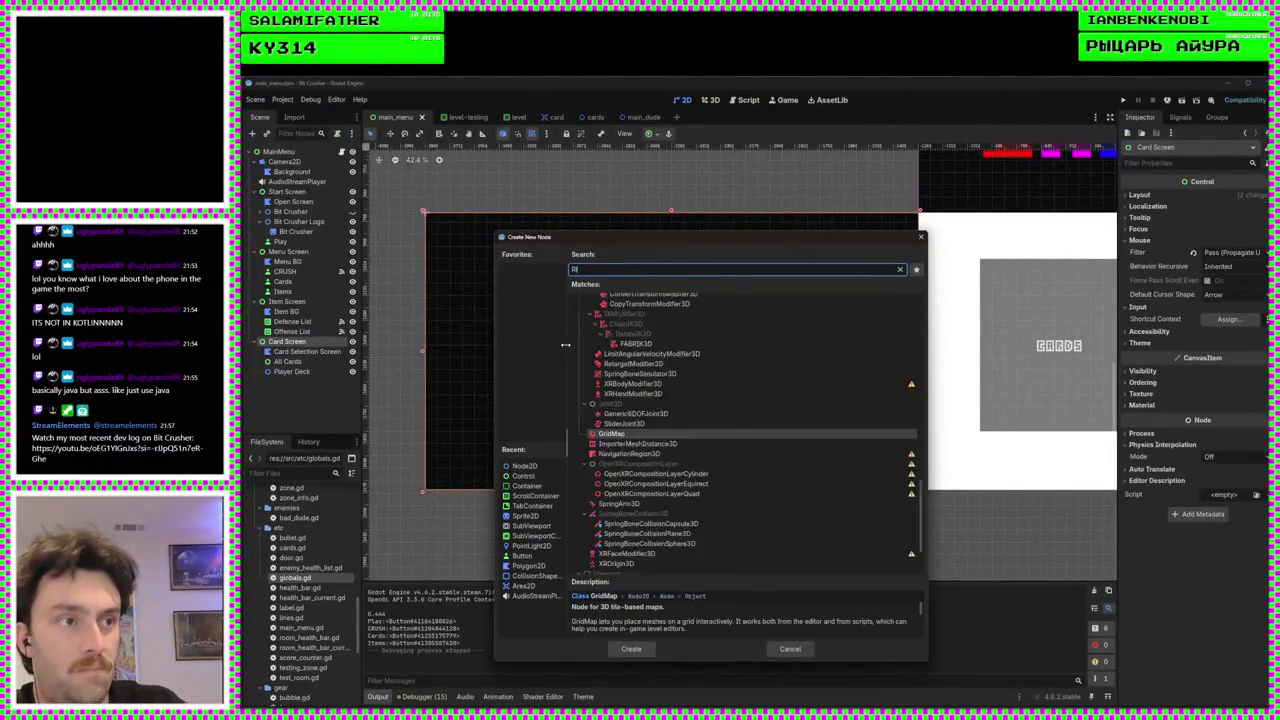
pyautogui.press('Return')
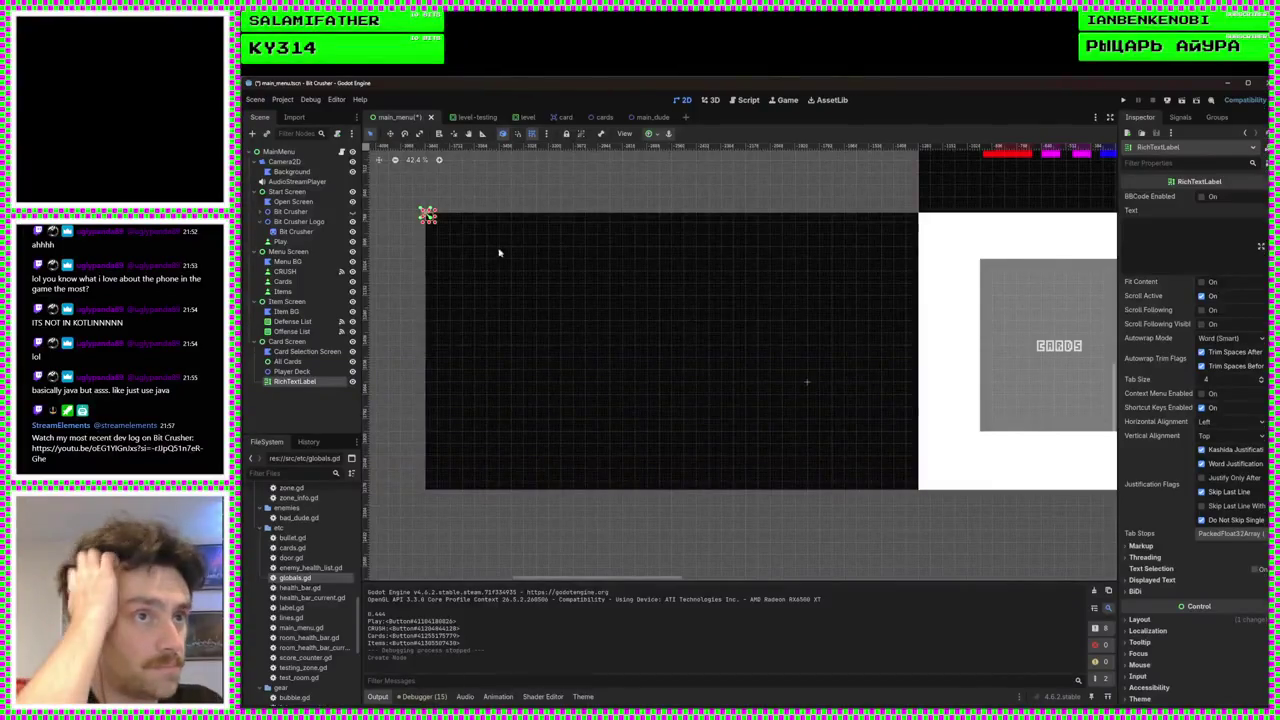
# Move and resize the RichTextLabel into a large box left of the CARDS panel
pyautogui.moveTo(427, 216); pyautogui.dragTo(548, 270)
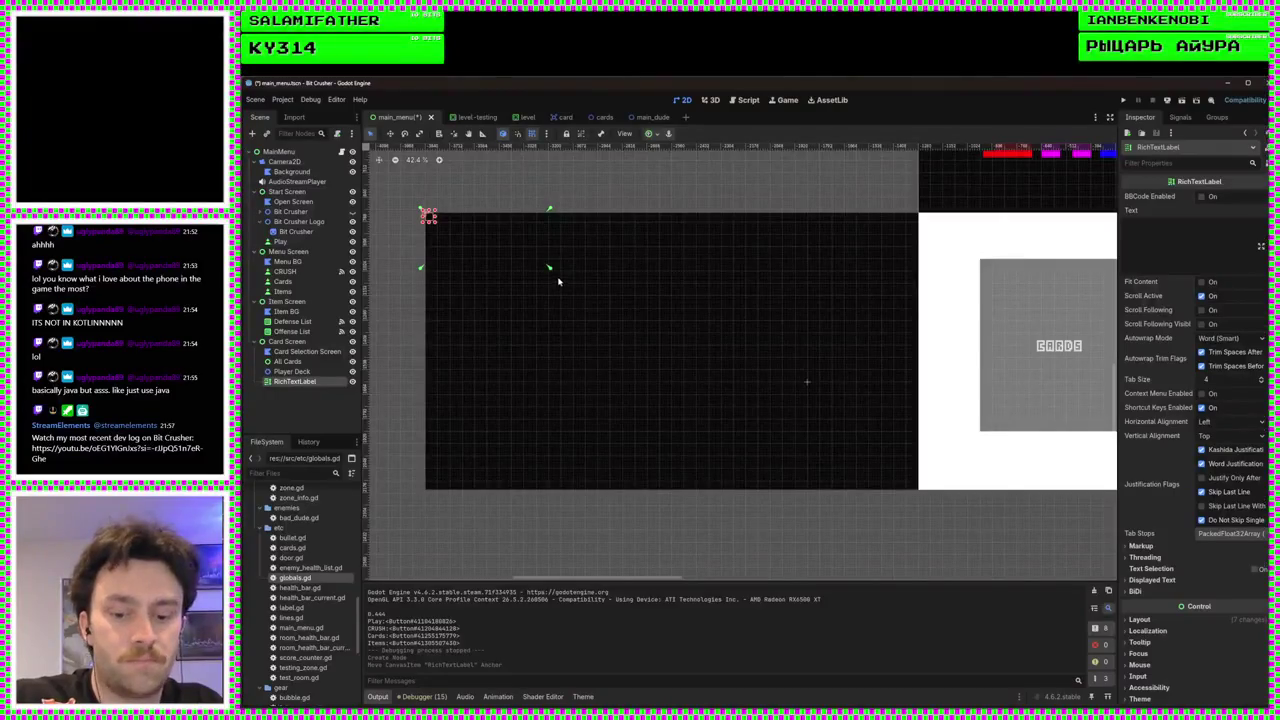
pyautogui.hotkey('ctrl', 'z')
pyautogui.moveTo(476, 279); pyautogui.dragTo(780, 374)
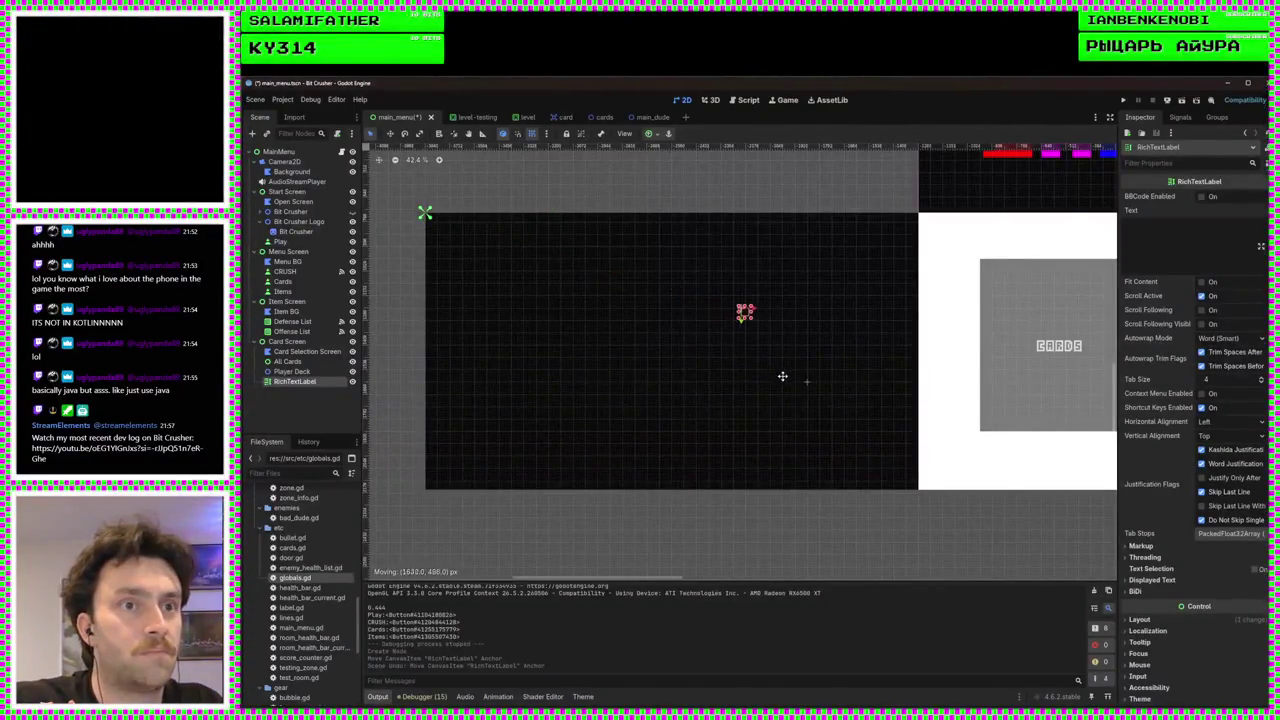
pyautogui.scroll(2, 780, 374)
pyautogui.scroll(1, 785, 383)
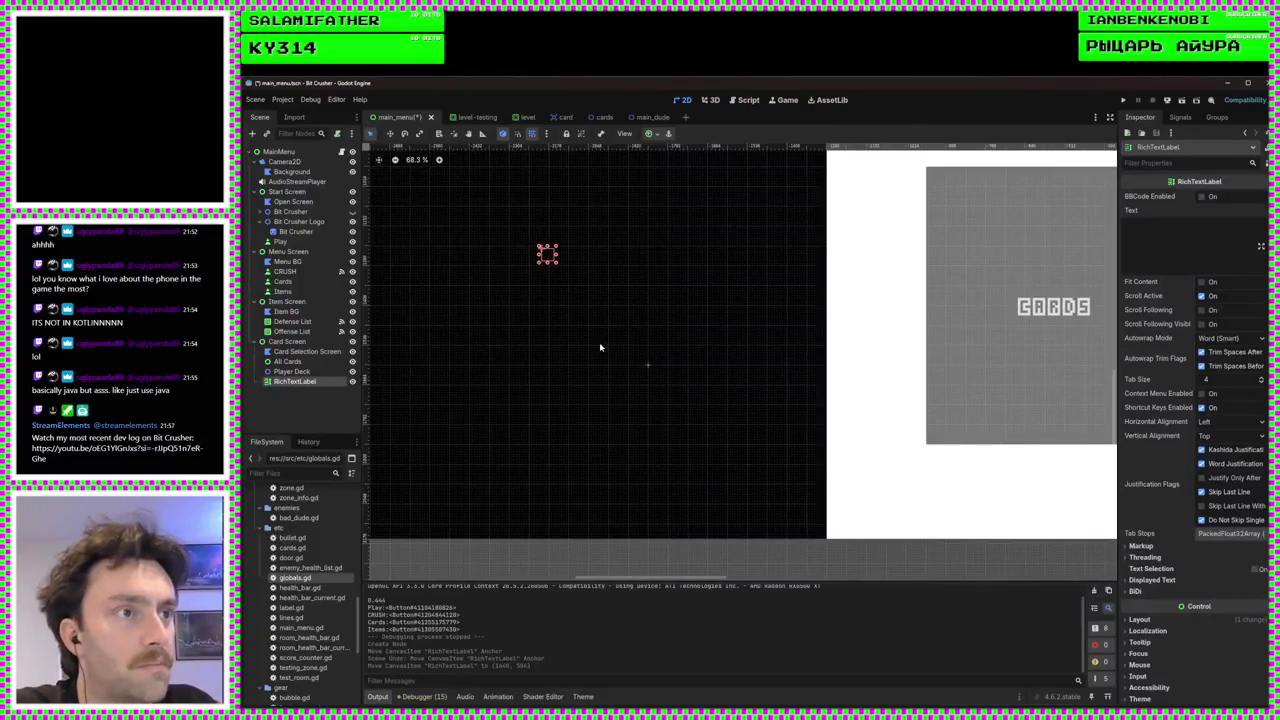
pyautogui.moveTo(597, 371)
pyautogui.mouseDown()
pyautogui.moveTo(663, 331)
pyautogui.moveTo(598, 280)
pyautogui.mouseUp()
pyautogui.moveTo(576, 226); pyautogui.dragTo(761, 349)
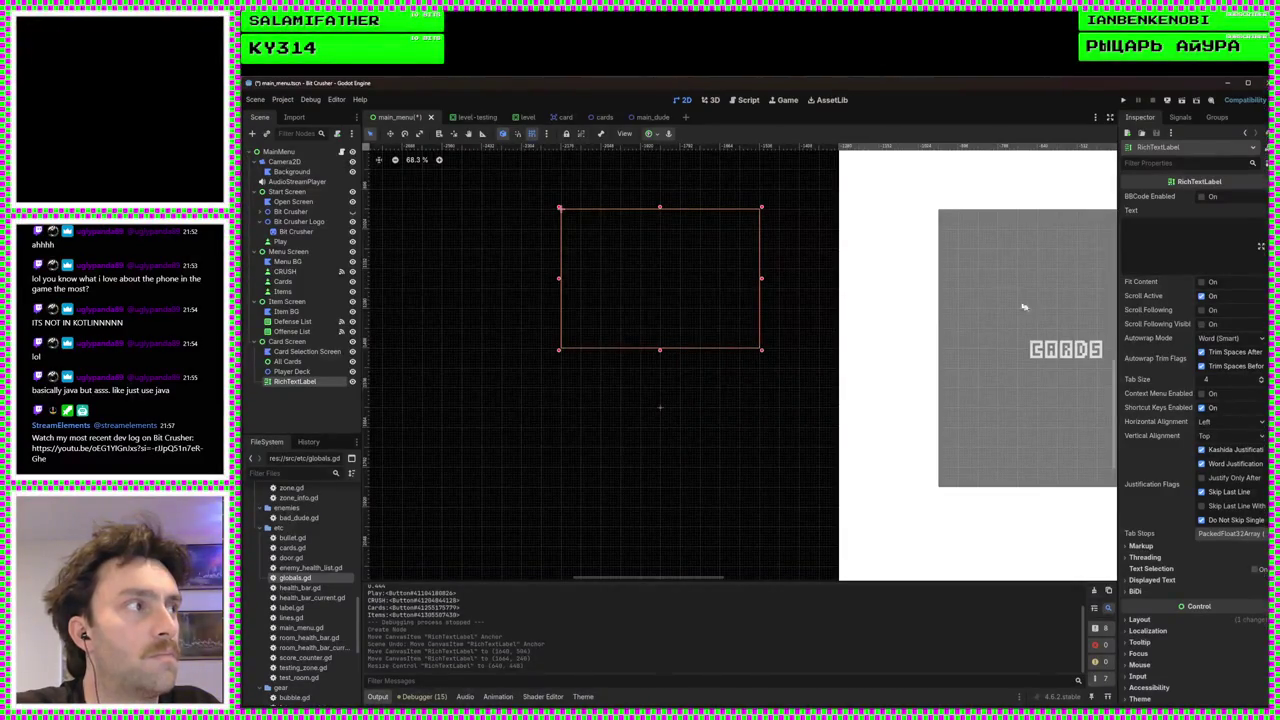
# Save the main_menu scene with the 640×448 label in place
pyautogui.scroll(-3, 787, 372)
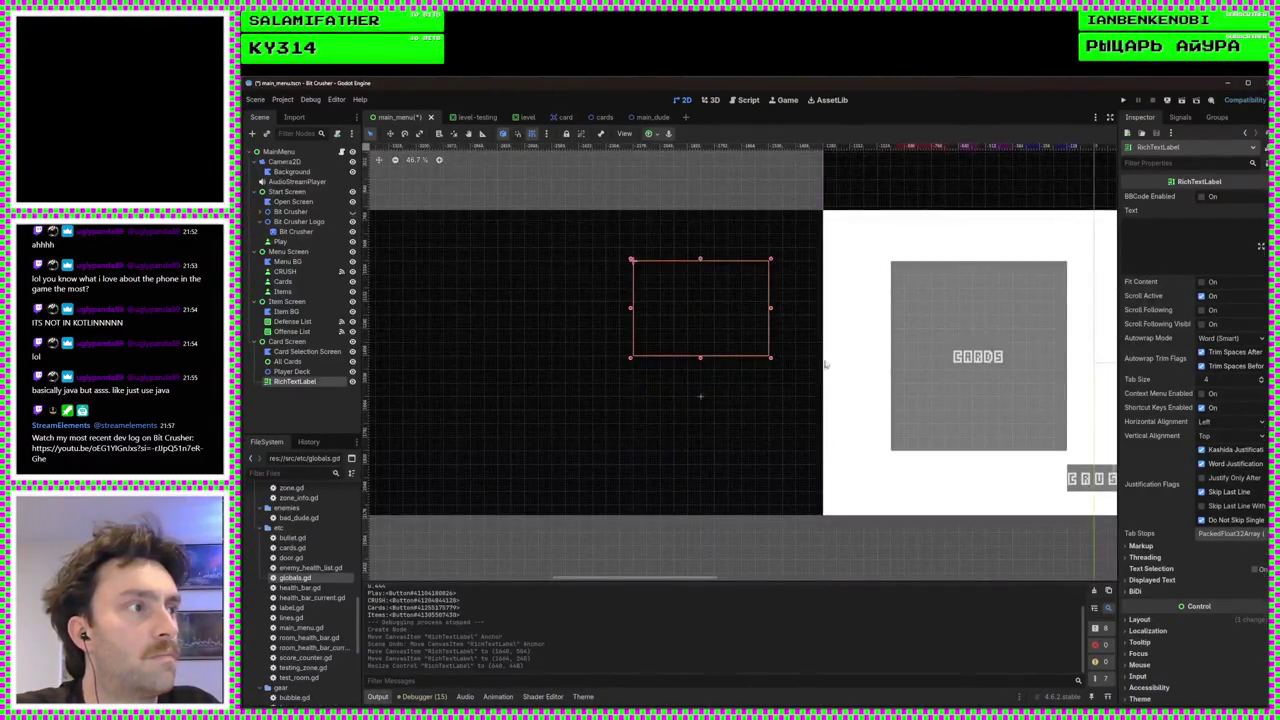
pyautogui.scroll(-3, 940, 375)
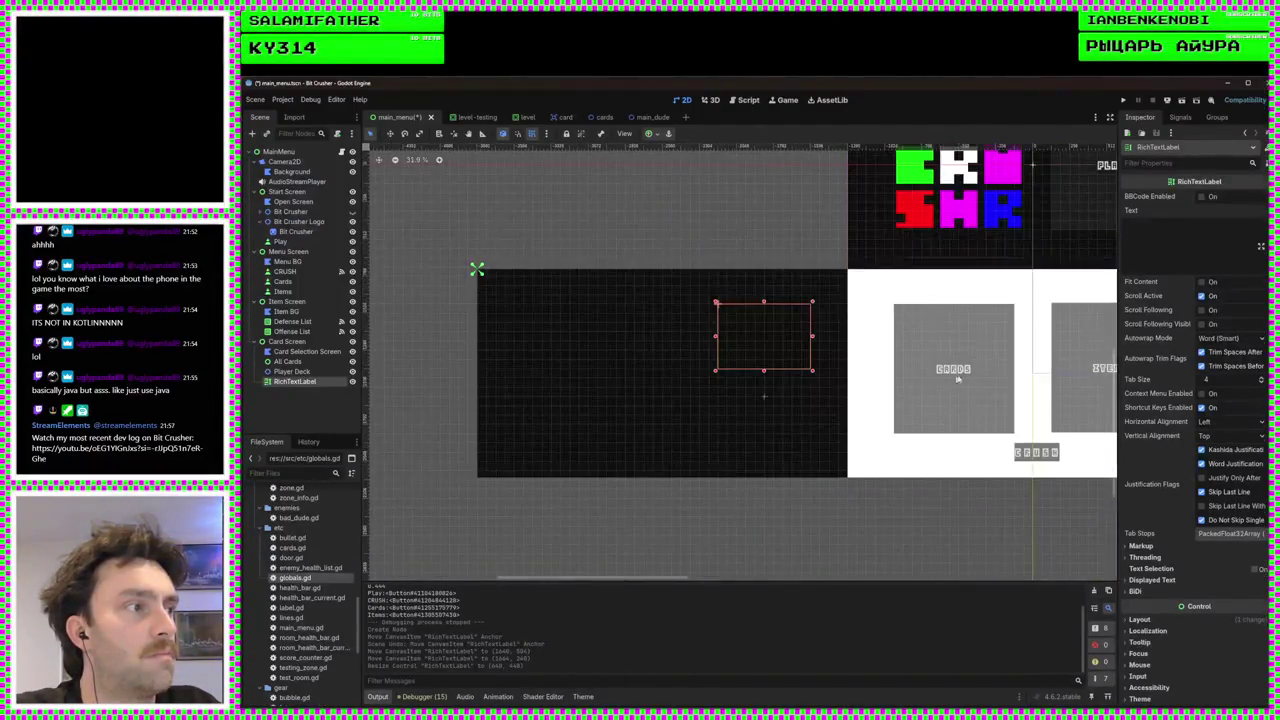
pyautogui.scroll(4, 866, 382)
pyautogui.scroll(-5, 869, 403)
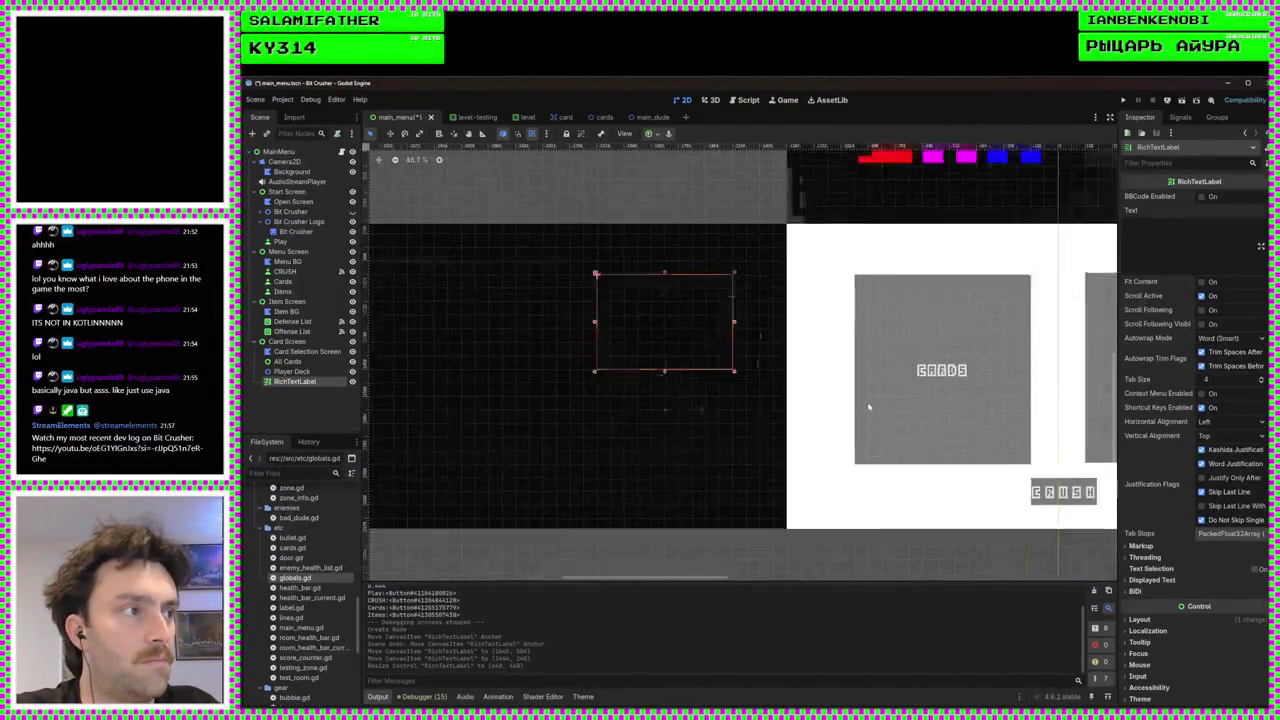
pyautogui.scroll(3, 894, 374)
pyautogui.scroll(3, 831, 384)
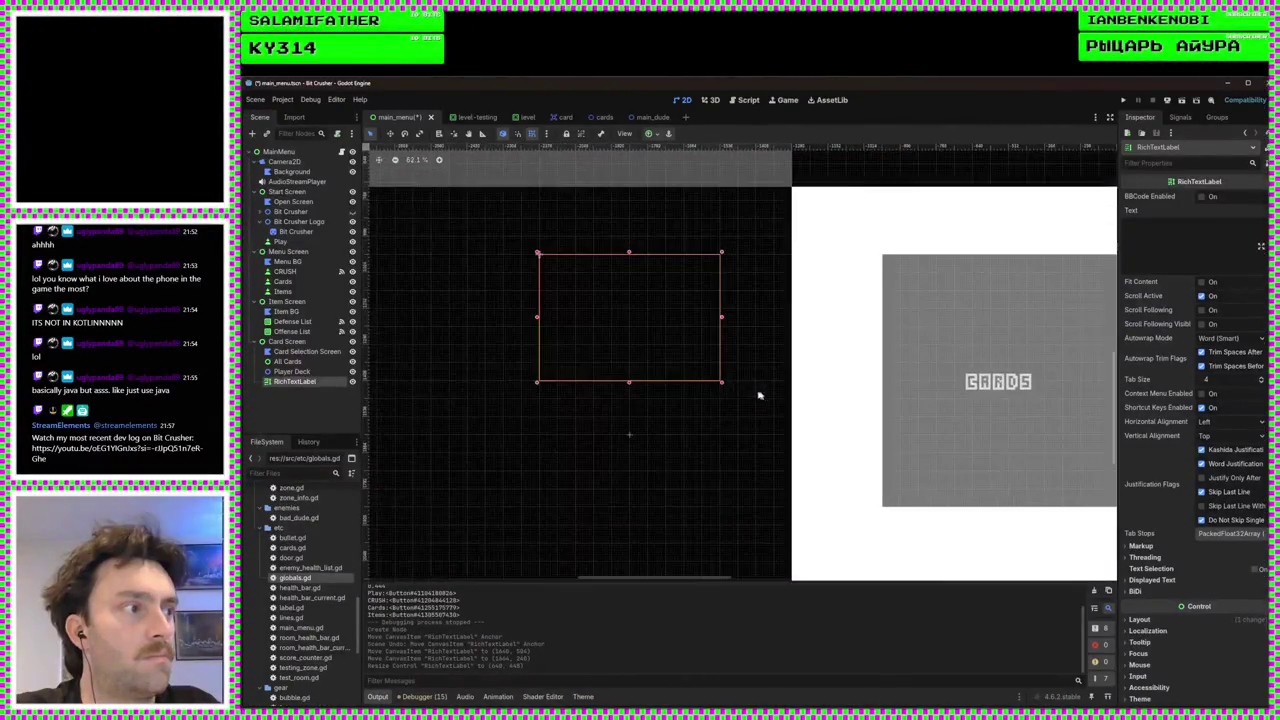
pyautogui.hscroll(-2, 770, 370)
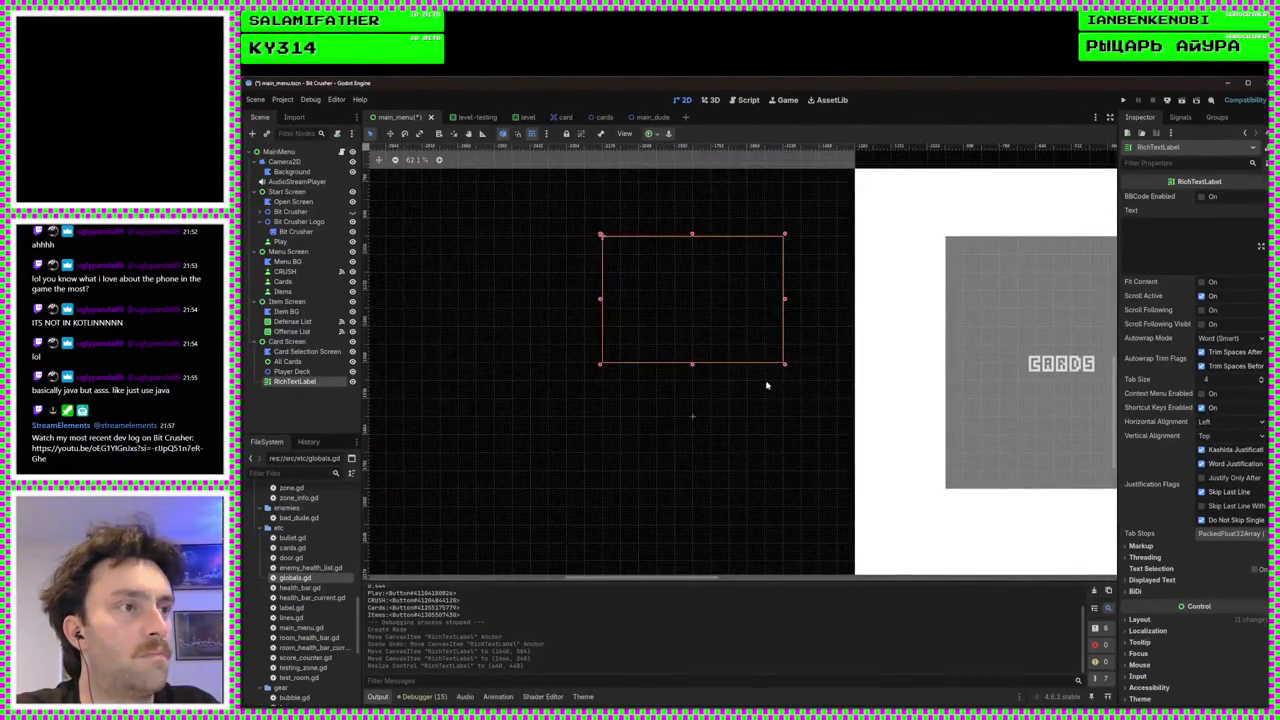
pyautogui.scroll(2, 766, 380)
pyautogui.hotkey('ctrl', 's')
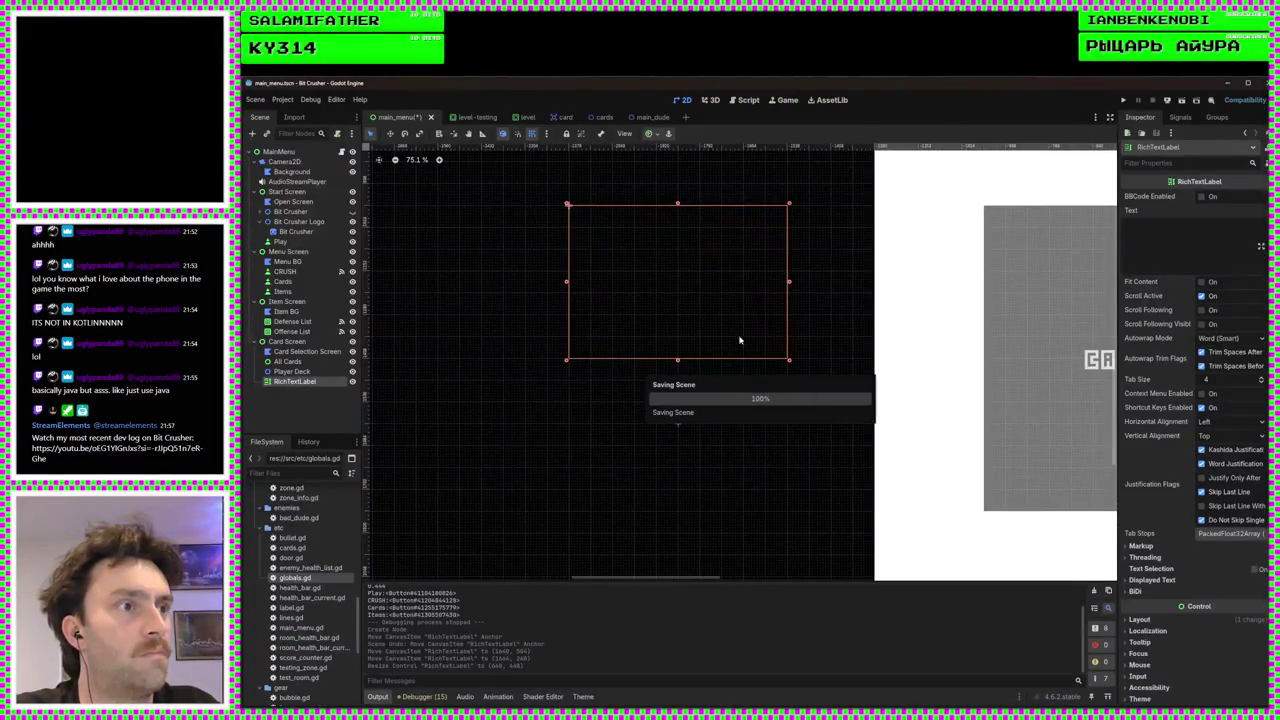
pyautogui.click(746, 101)
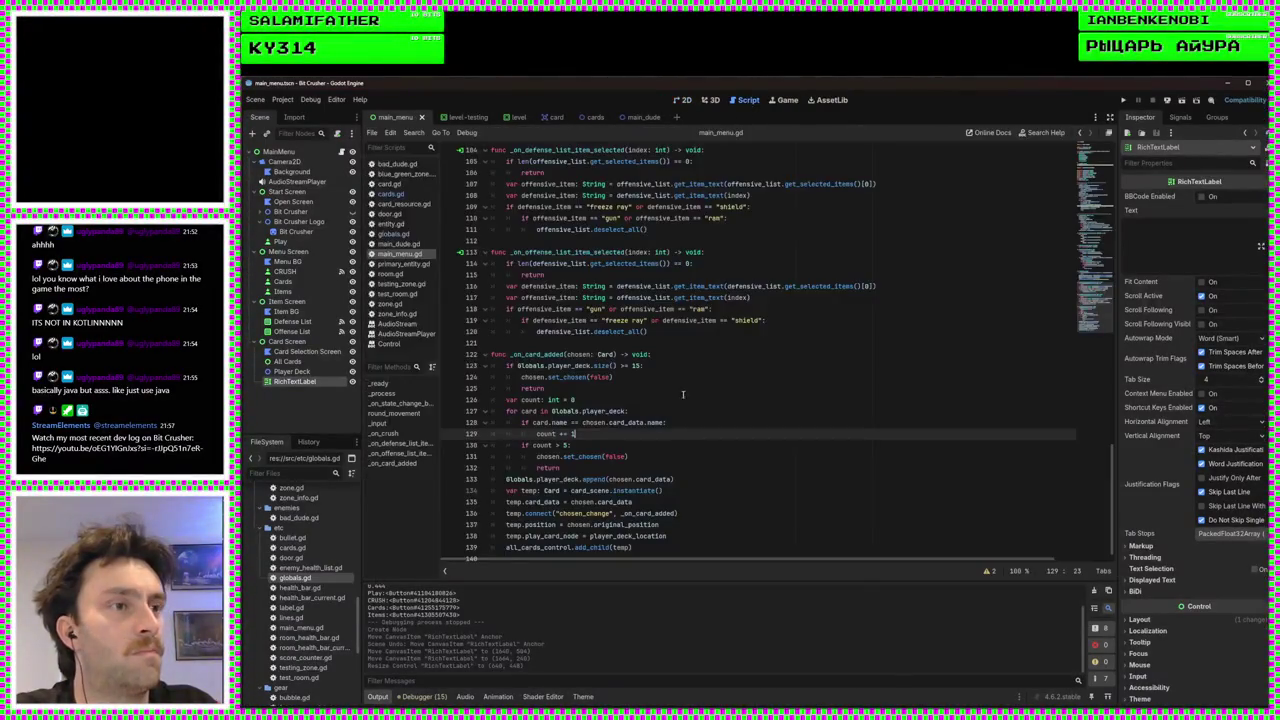
# Duplicate the deselect condition line in _input's deck branch
pyautogui.scroll(6, 689, 376)
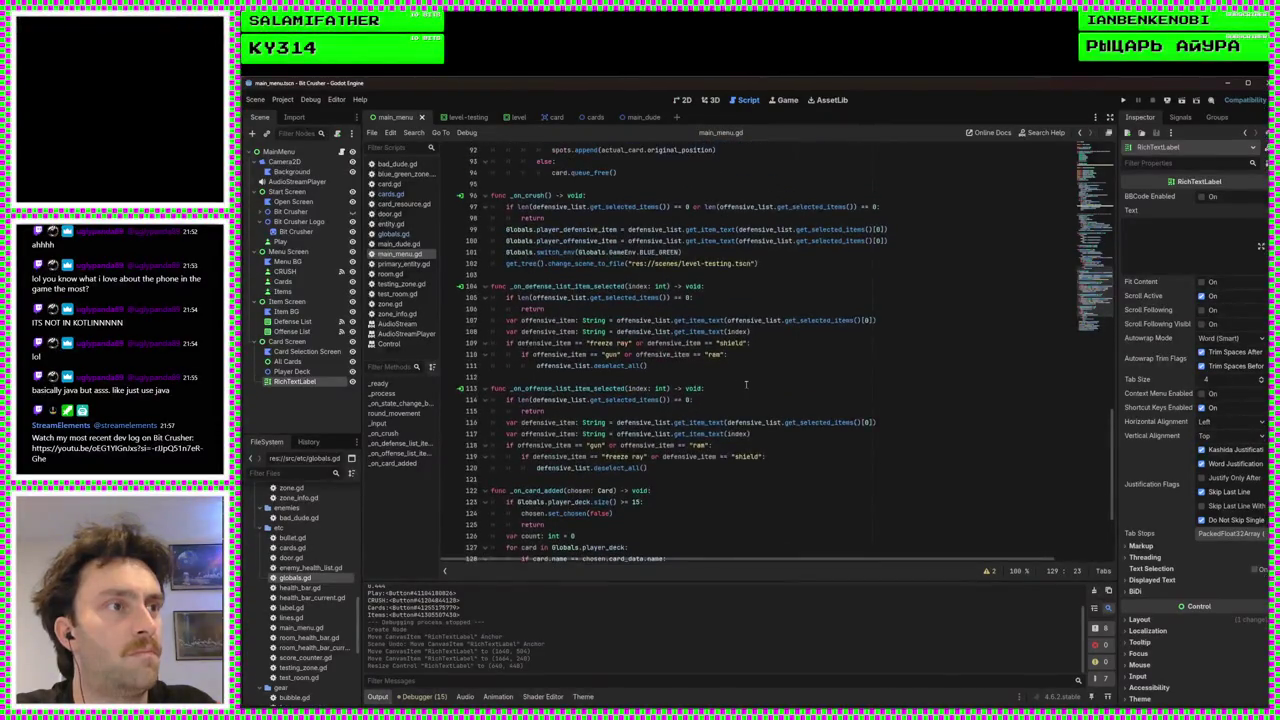
pyautogui.scroll(1, 746, 385)
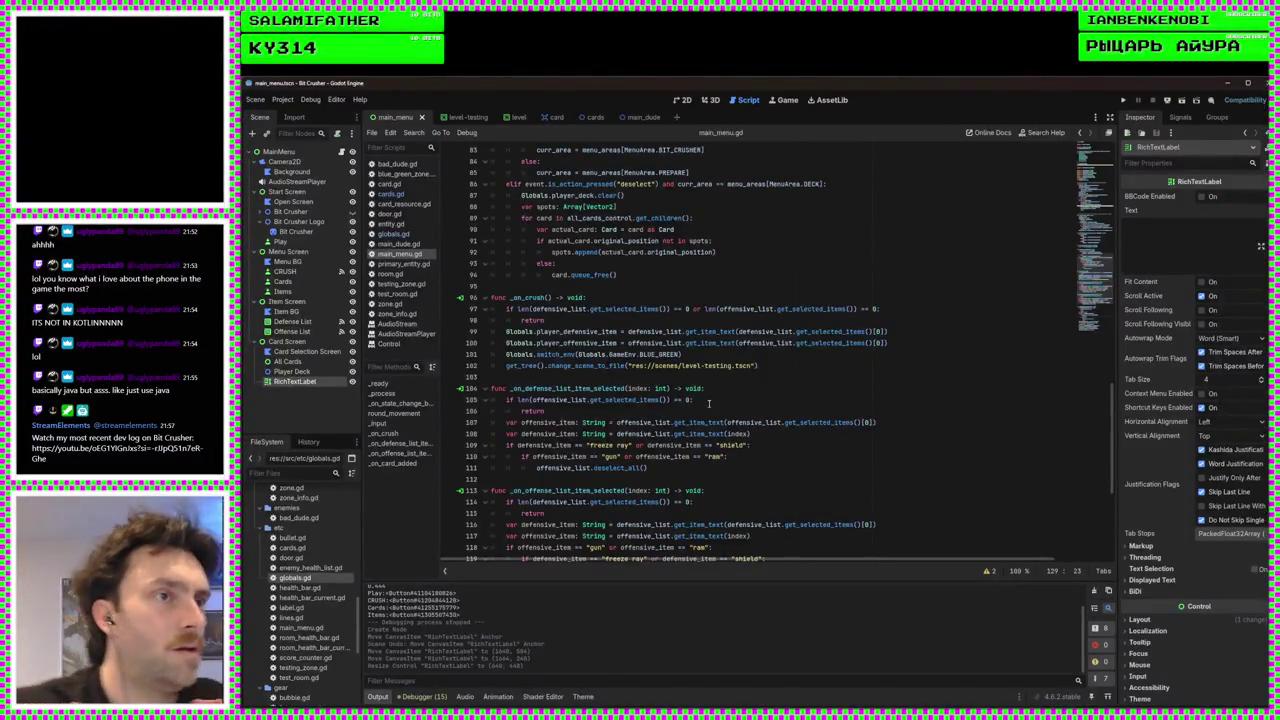
pyautogui.scroll(2, 703, 402)
pyautogui.scroll(1, 698, 400)
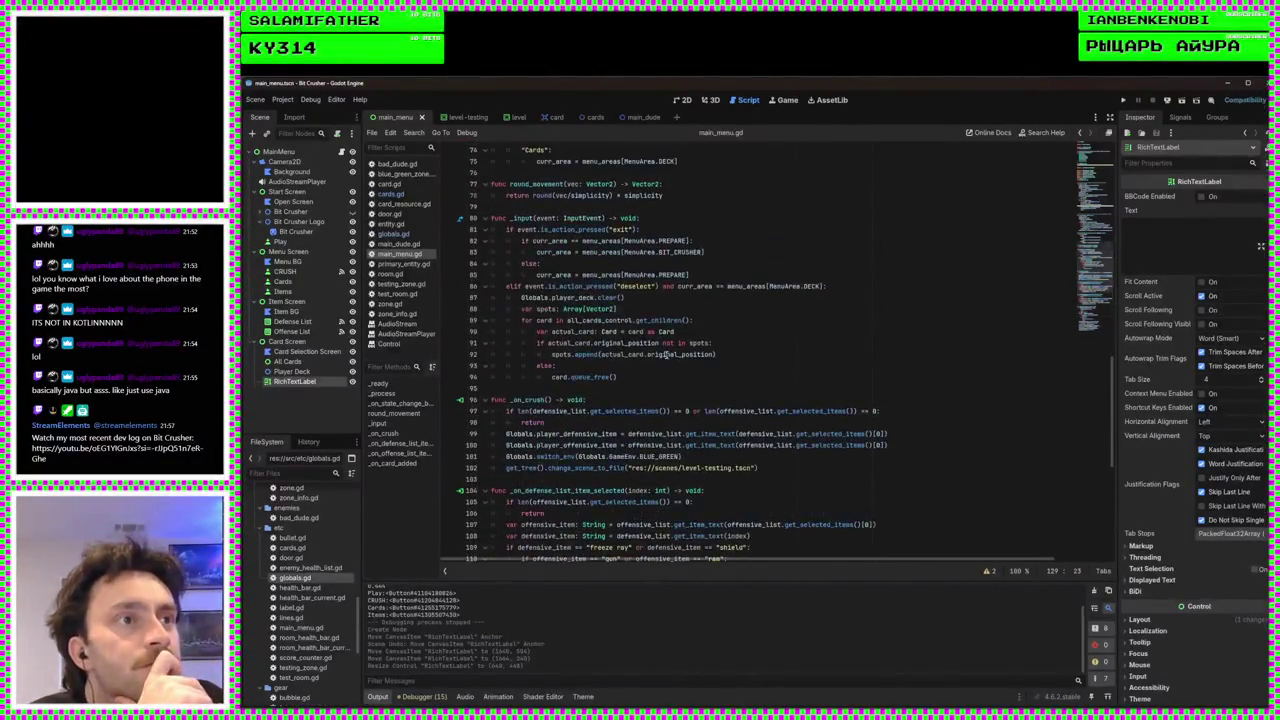
pyautogui.click(660, 377)
pyautogui.click(727, 286)
pyautogui.click(713, 274)
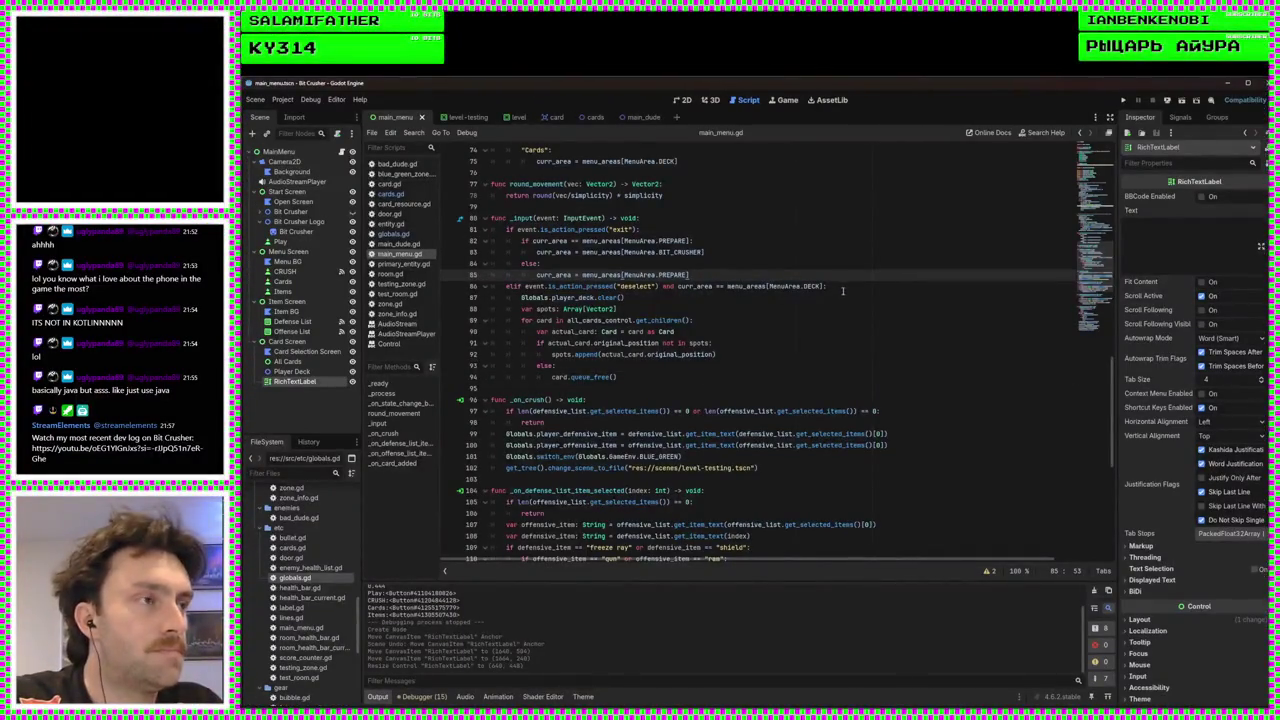
pyautogui.click(854, 288)
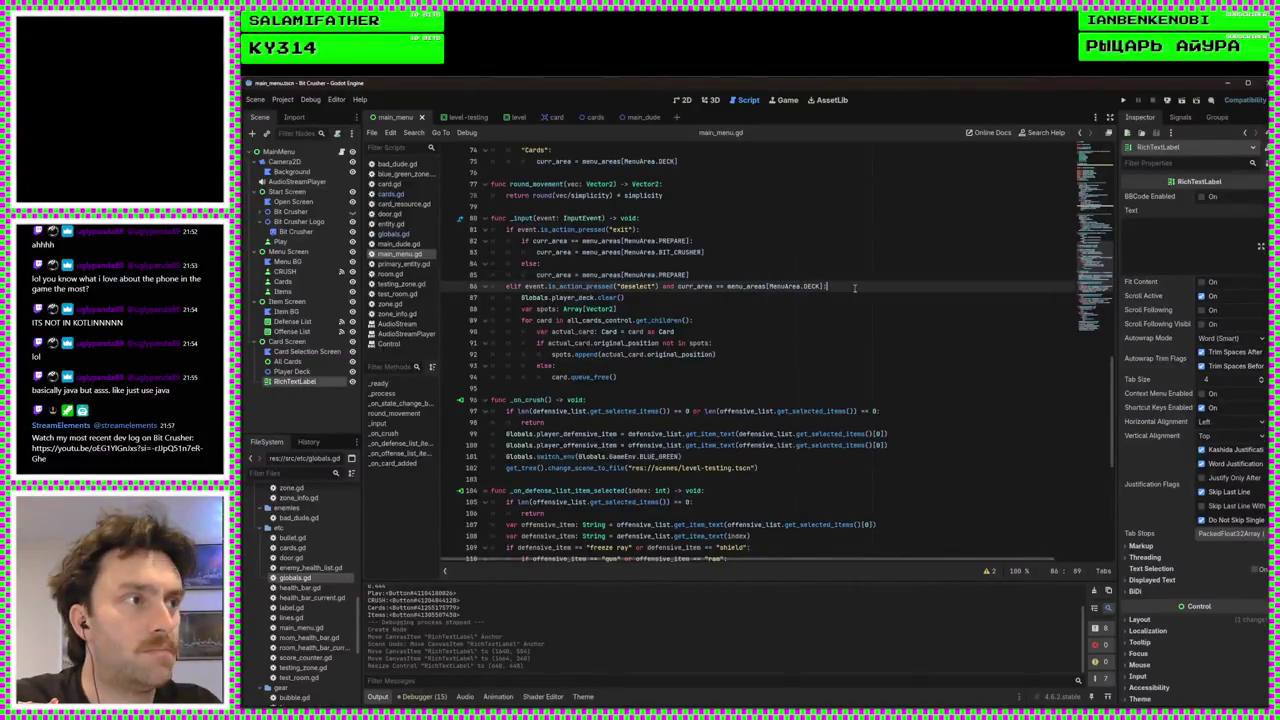
pyautogui.hotkey('ctrl', 'shift', 'd')
# Change the copied condition to the "select" action and start an indented empty body
pyautogui.doubleClick(634, 286)
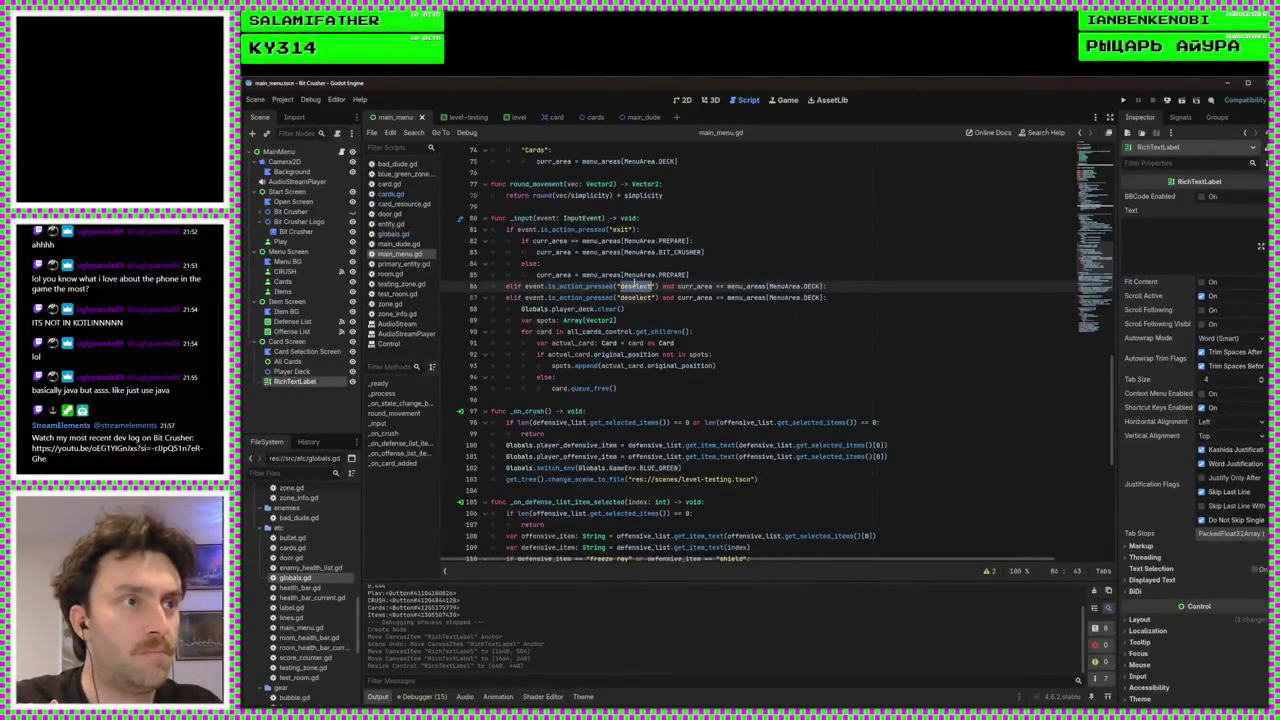
pyautogui.write('#elect')
pyautogui.click(845, 286)
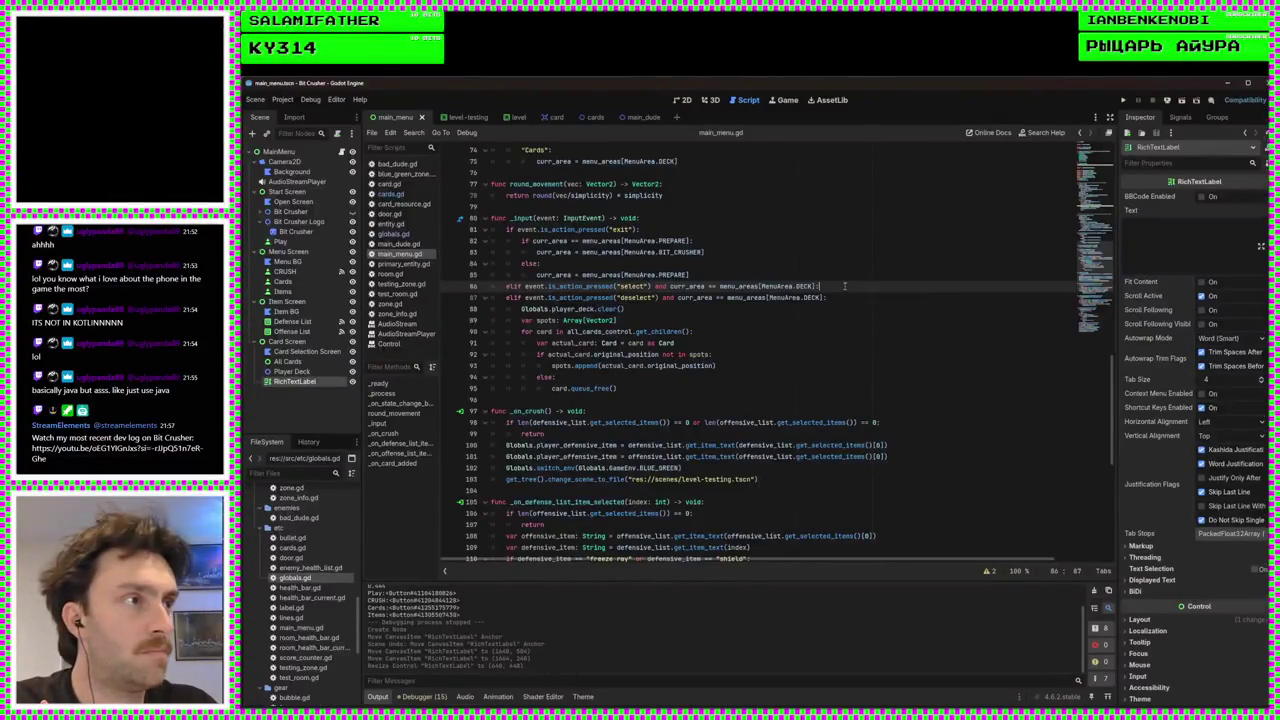
pyautogui.press('Return')
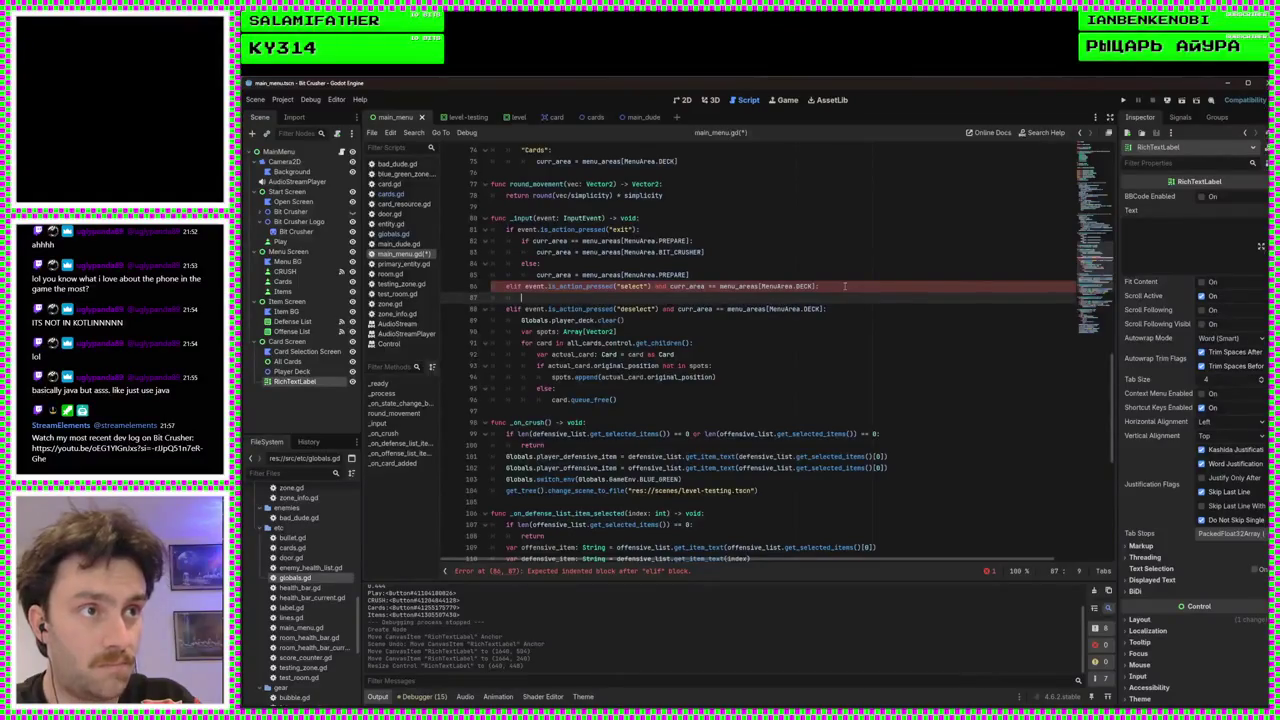
pyautogui.scroll(20, 780, 320)
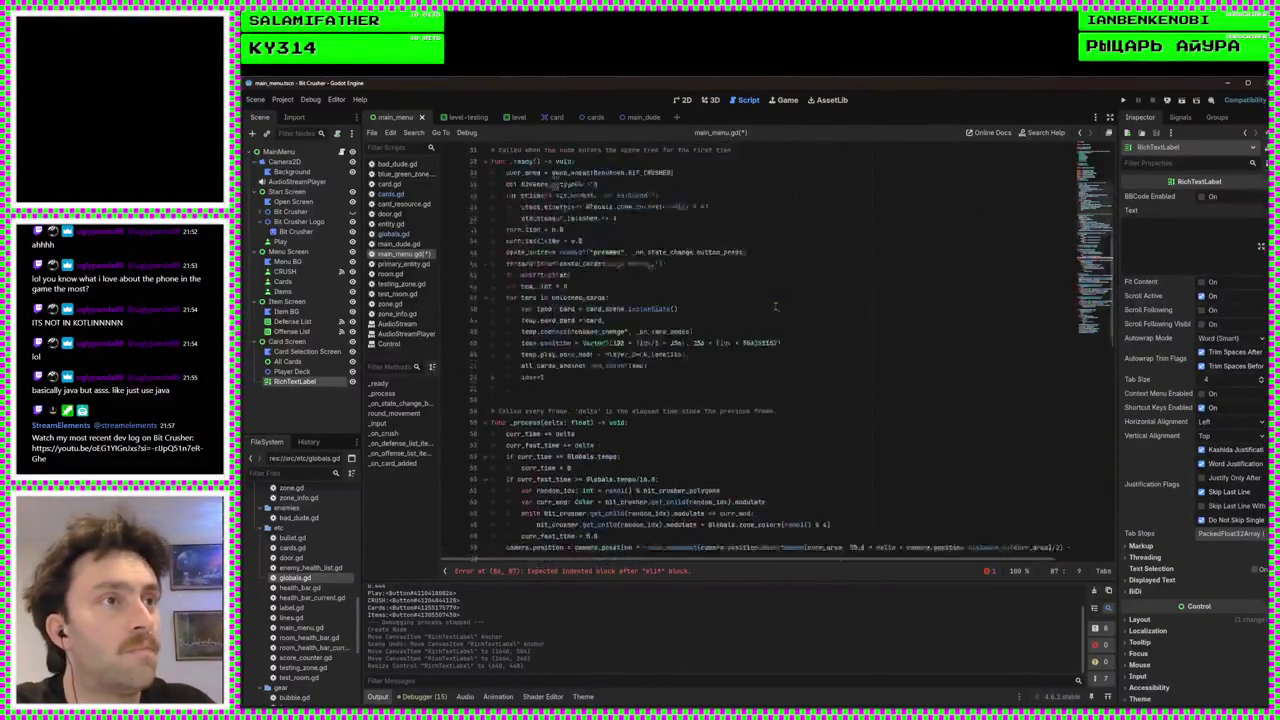
pyautogui.click(706, 358)
pyautogui.click(719, 364)
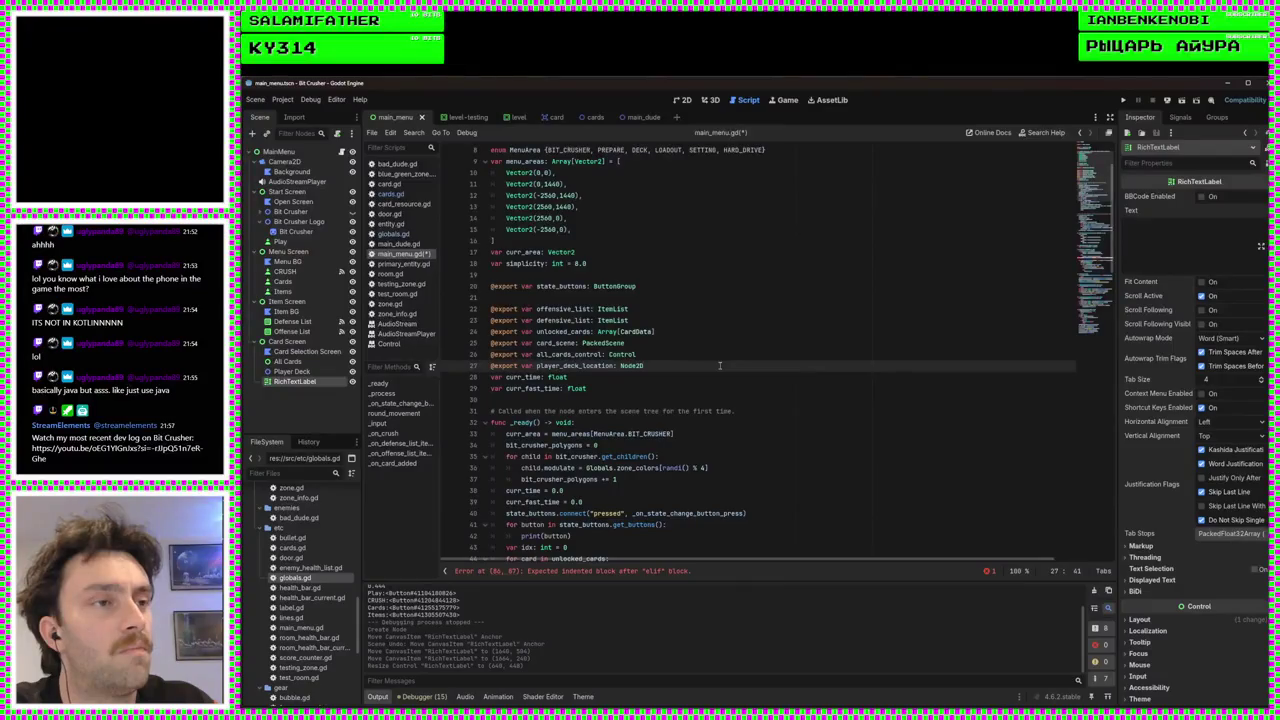
pyautogui.press('Return')
pyautogui.write('@expo')
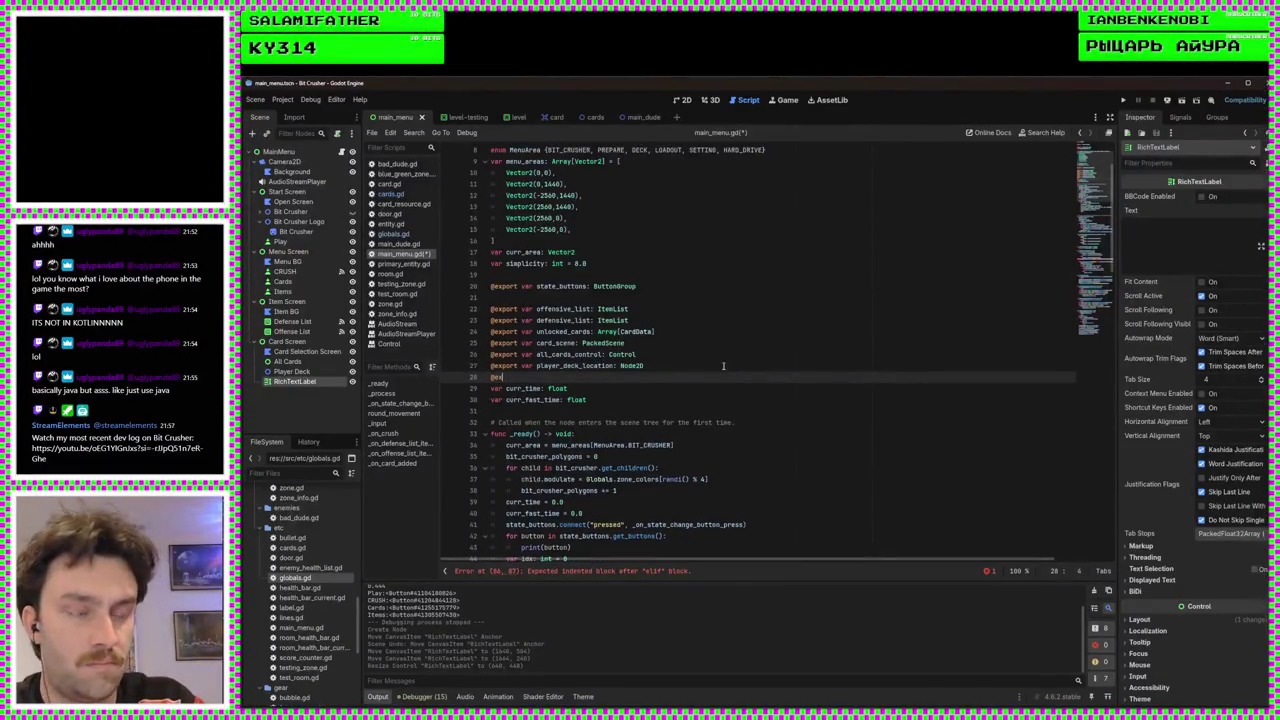
pyautogui.write('rt var pla')
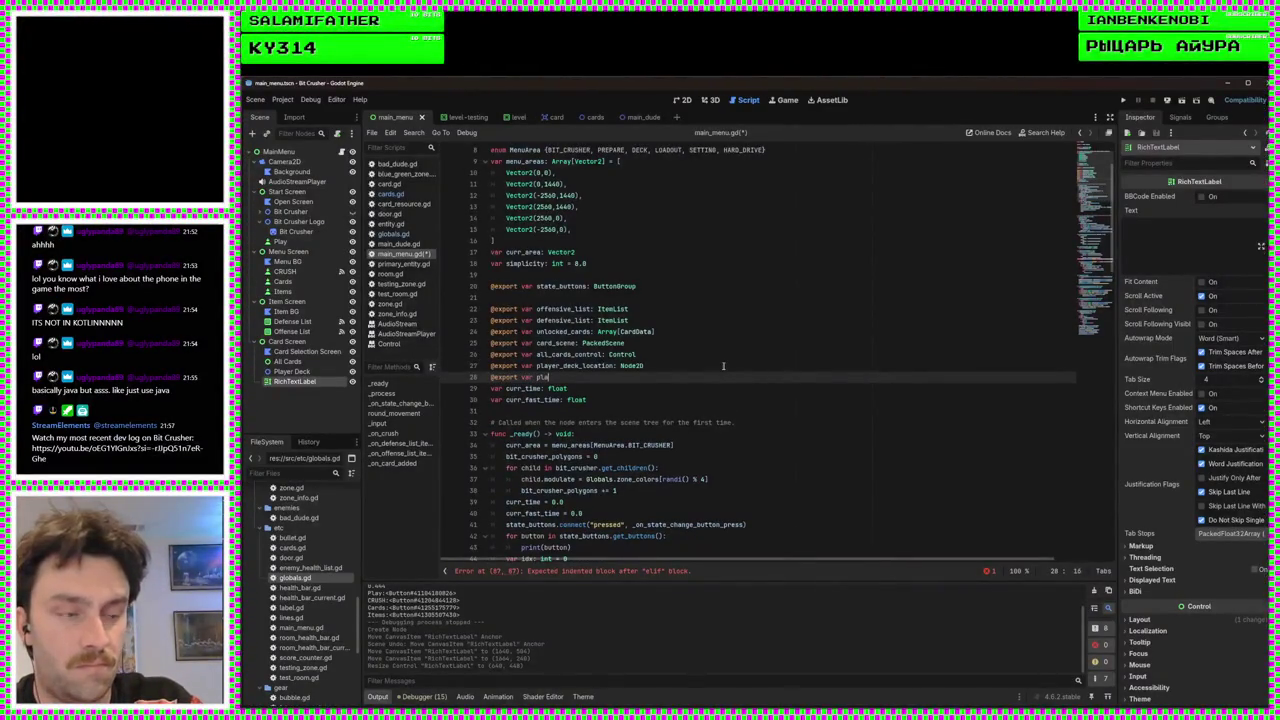
pyautogui.write('yer_deck')
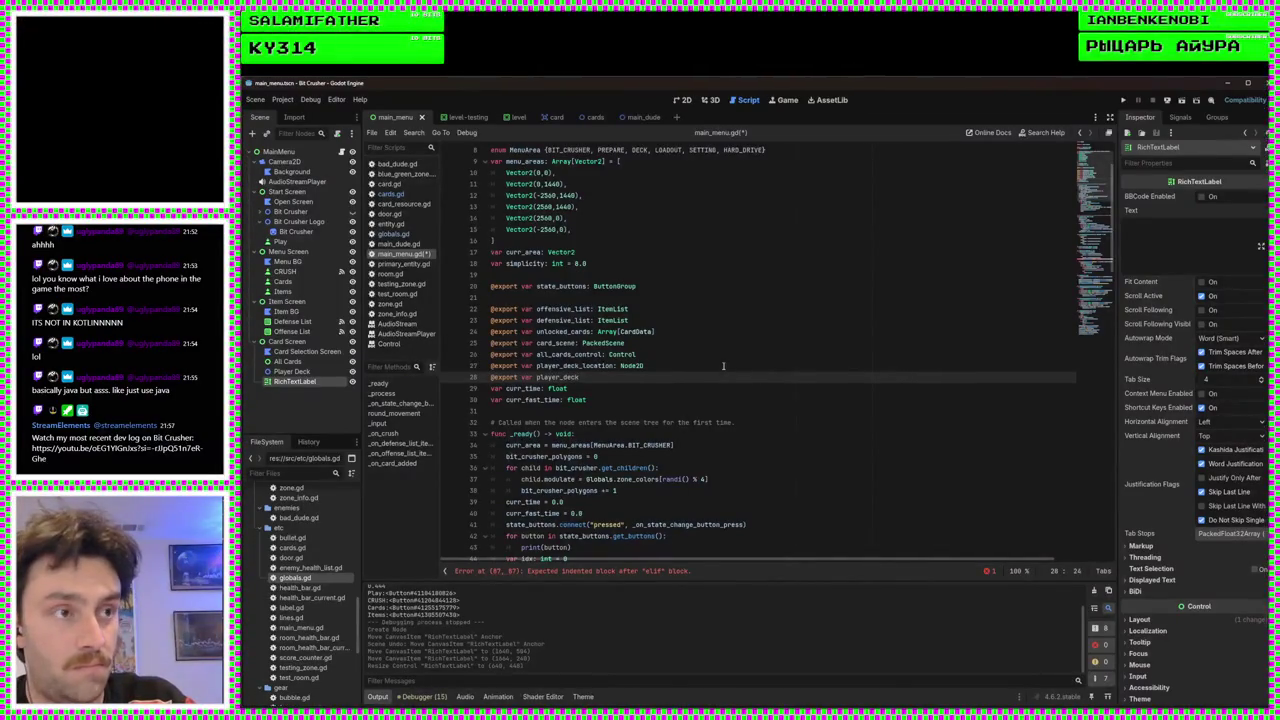
pyautogui.write('_label: ')
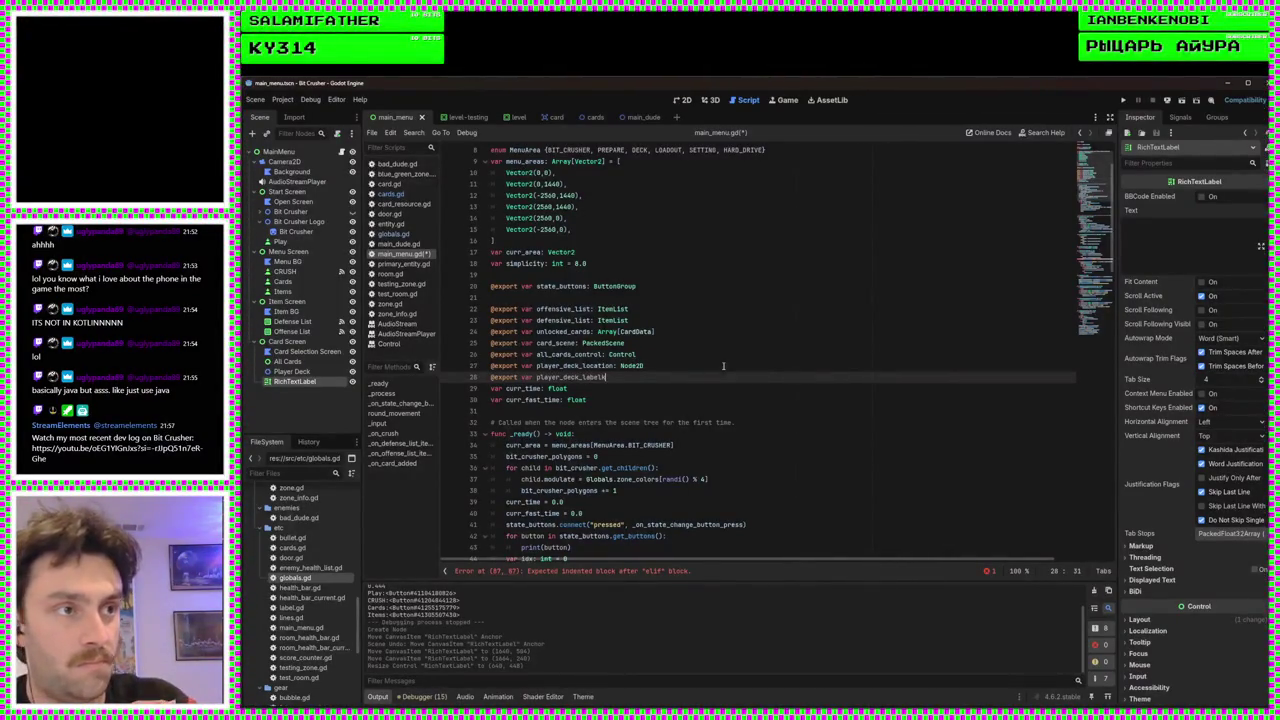
pyautogui.write('Rich')
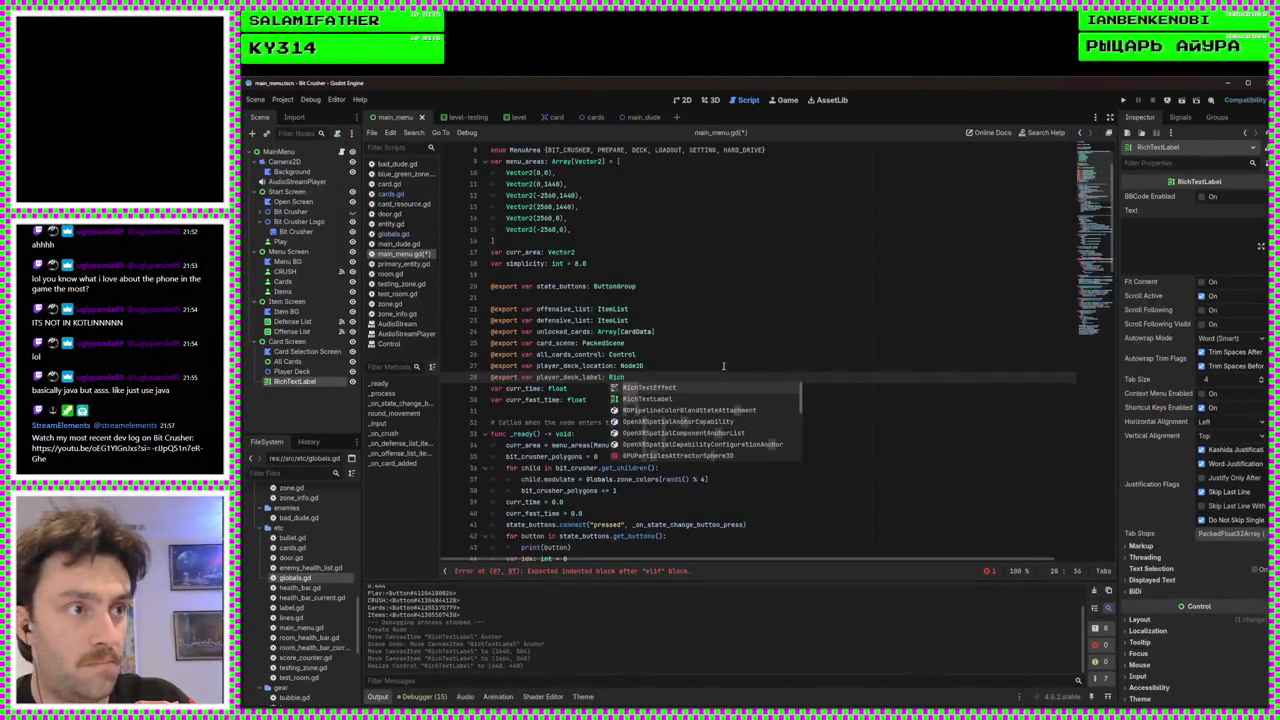
pyautogui.press('Down')
pyautogui.press('Return')
pyautogui.hotkey('ctrl', 's')
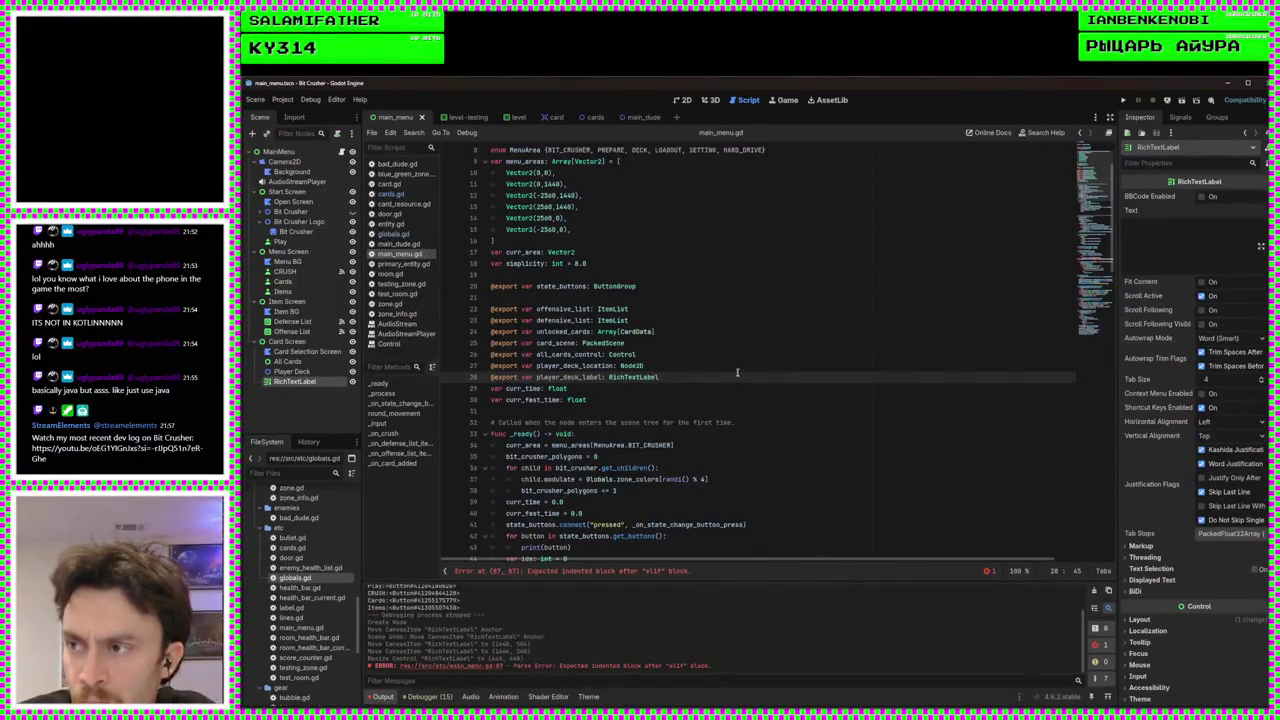
pyautogui.scroll(-15, 740, 390)
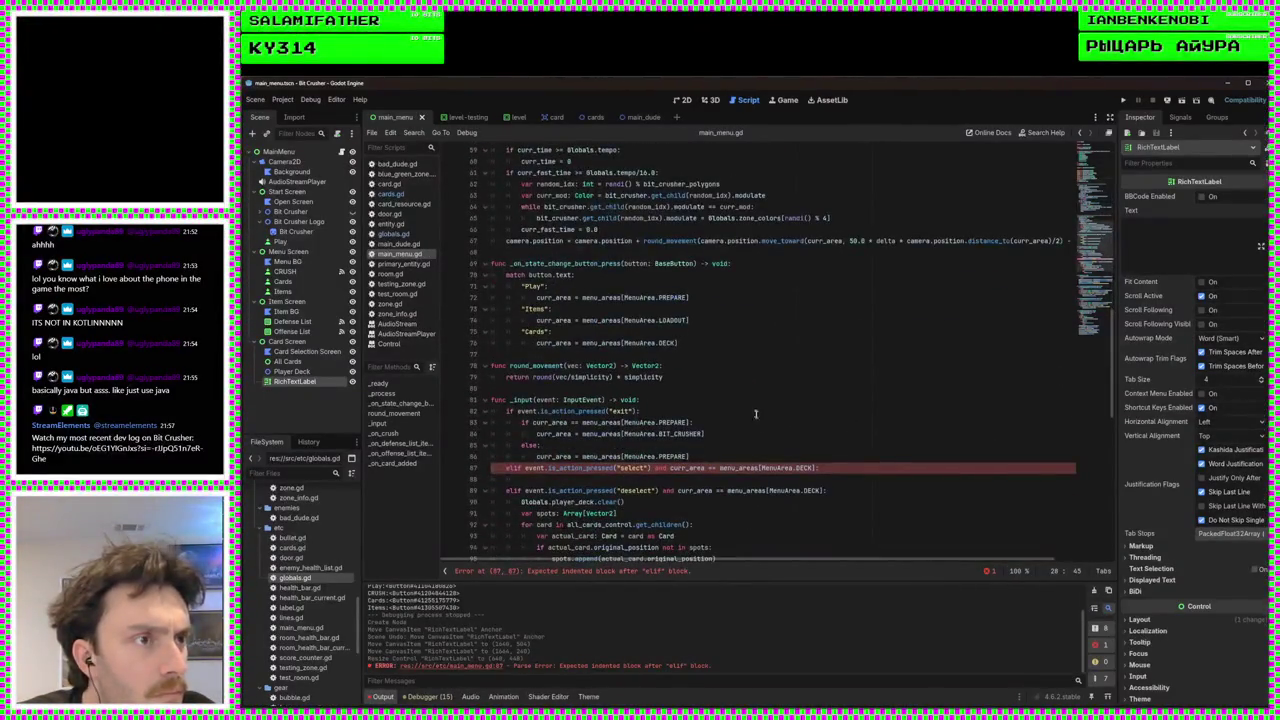
# Complete the loop header 'for card in Globals.player_deck:' in the select branch
pyautogui.click(852, 478)
pyautogui.write('for')
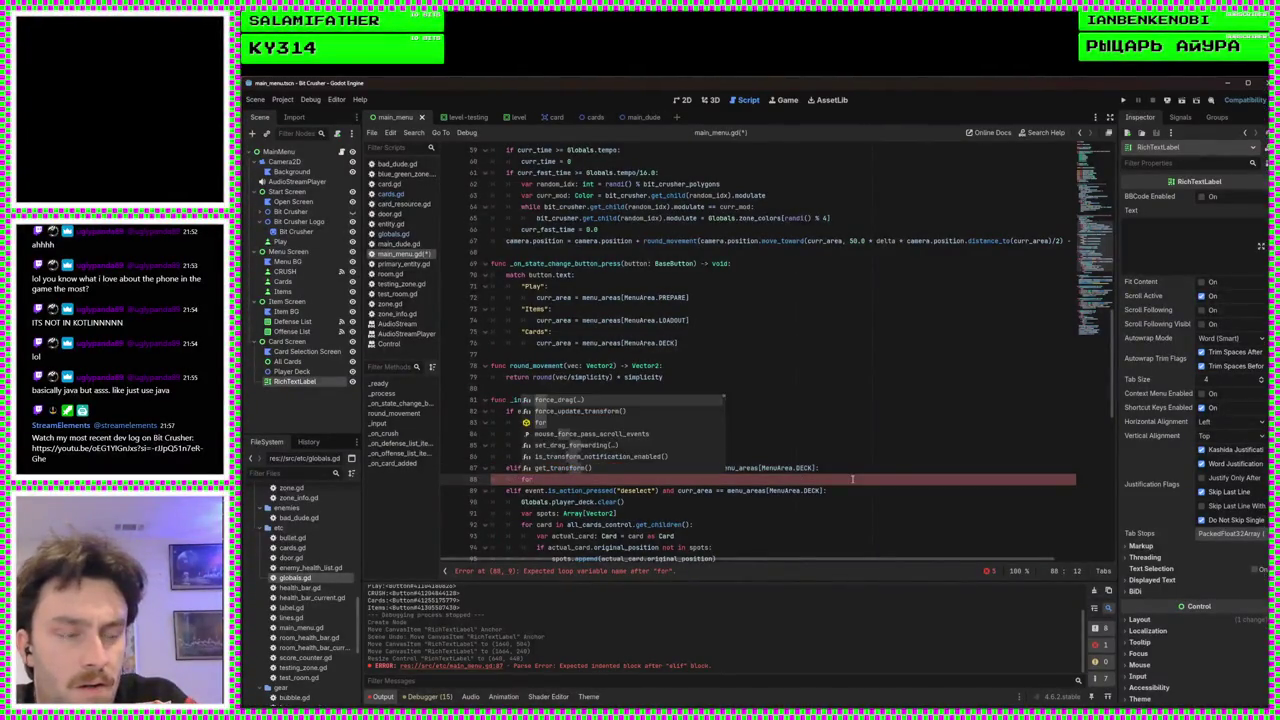
pyautogui.write('card in')
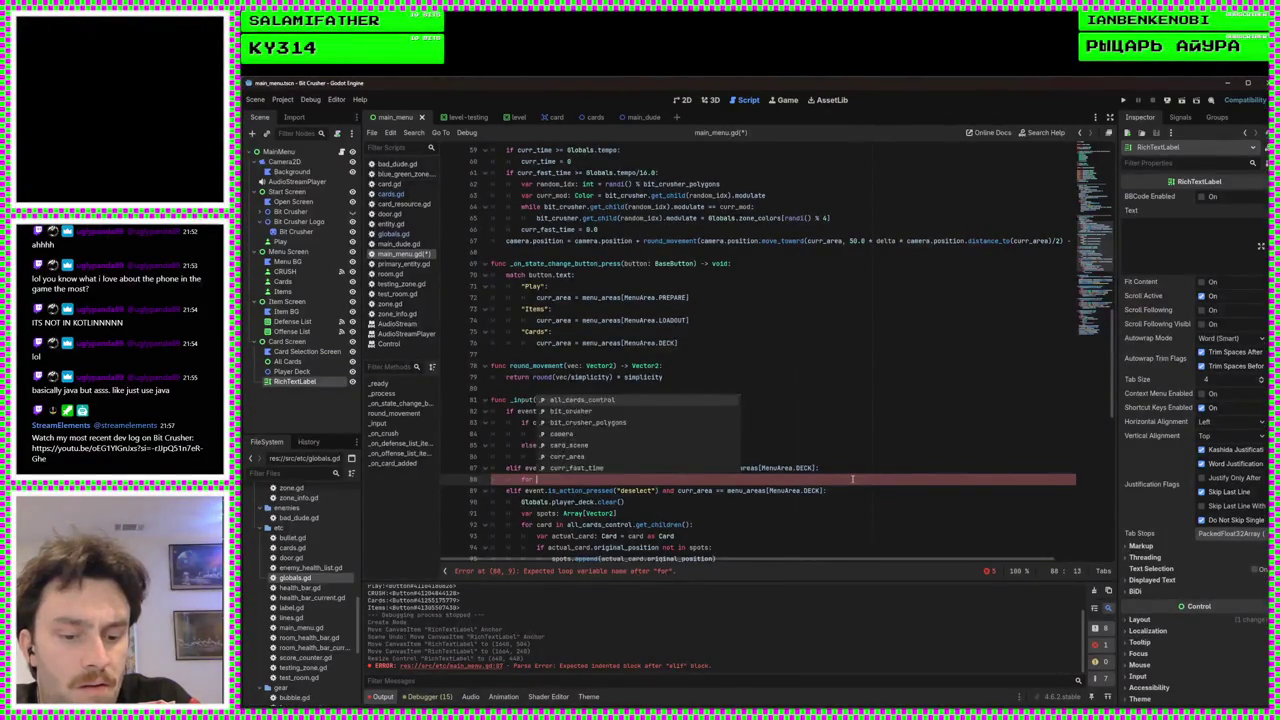
pyautogui.write(' Globals.c')
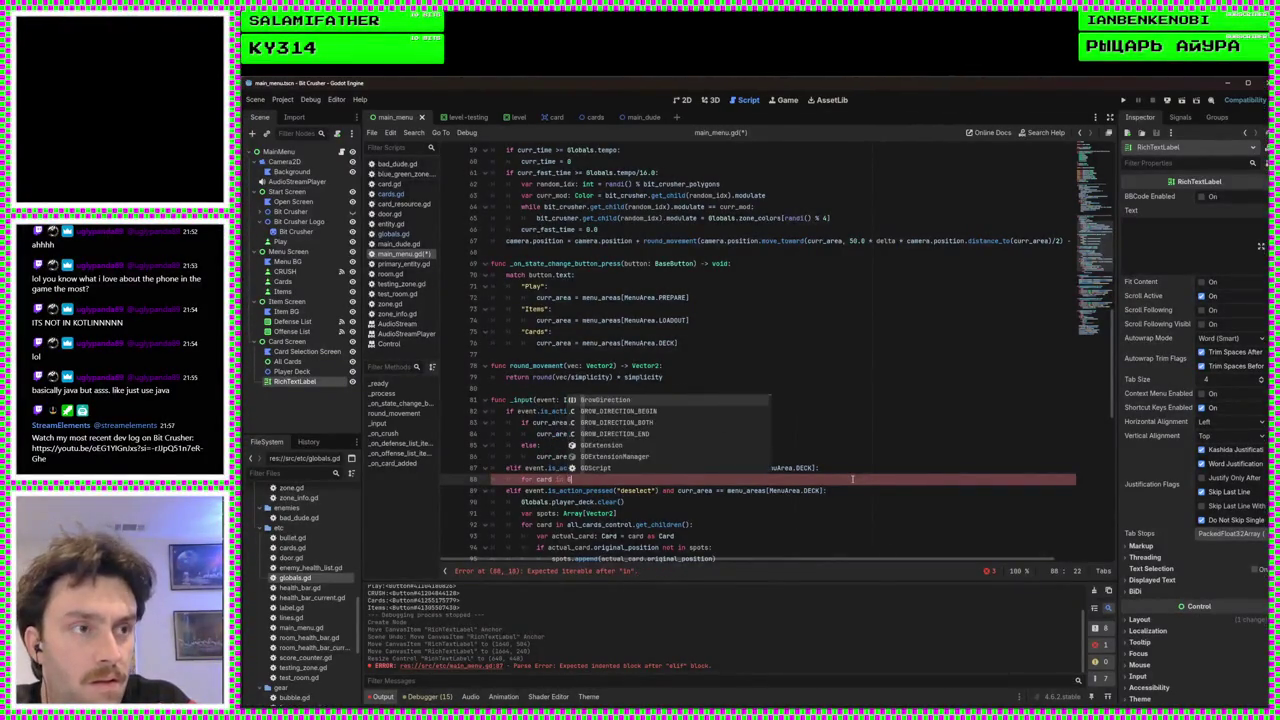
pyautogui.press('BackSpace')
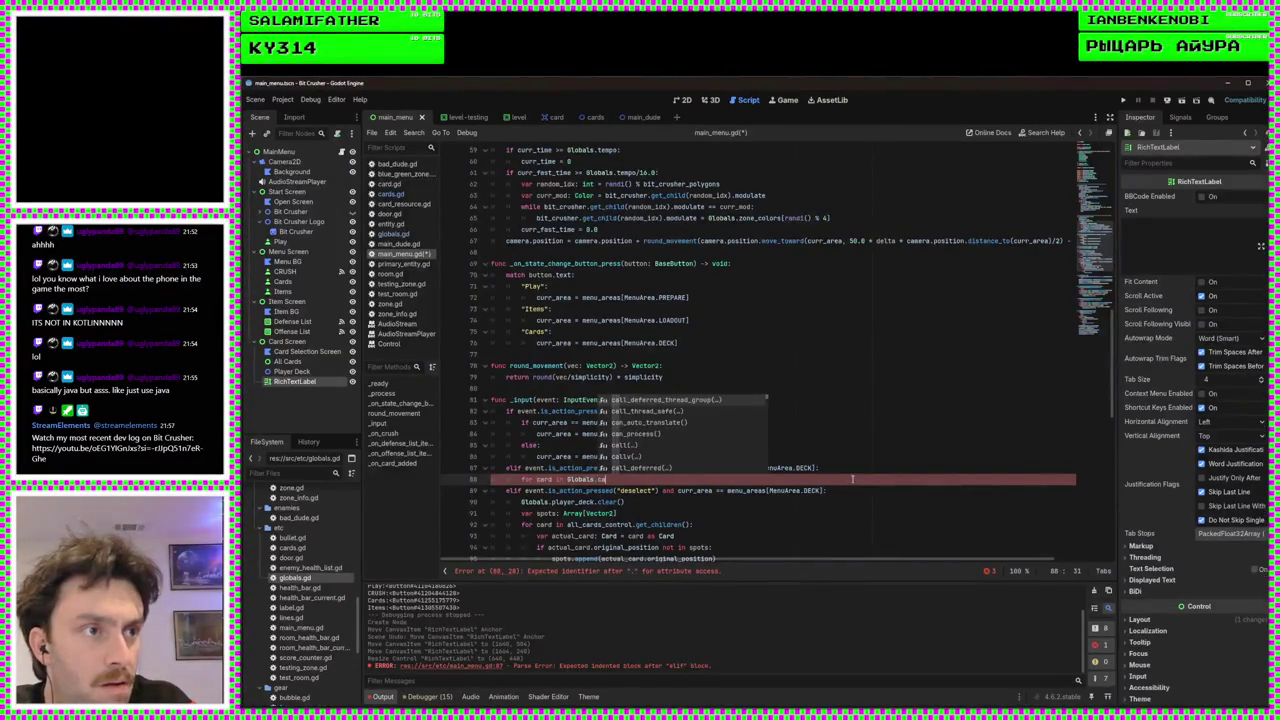
pyautogui.write('player_deck')
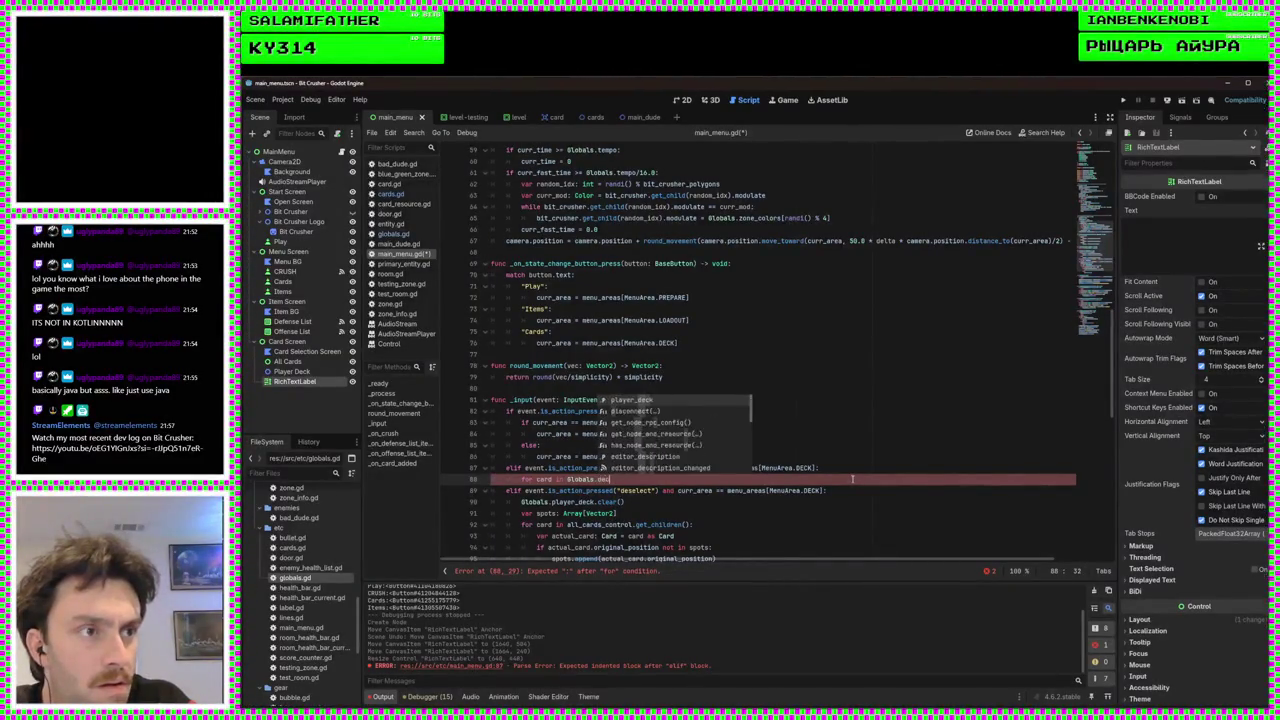
pyautogui.write(':')
pyautogui.press('Return')
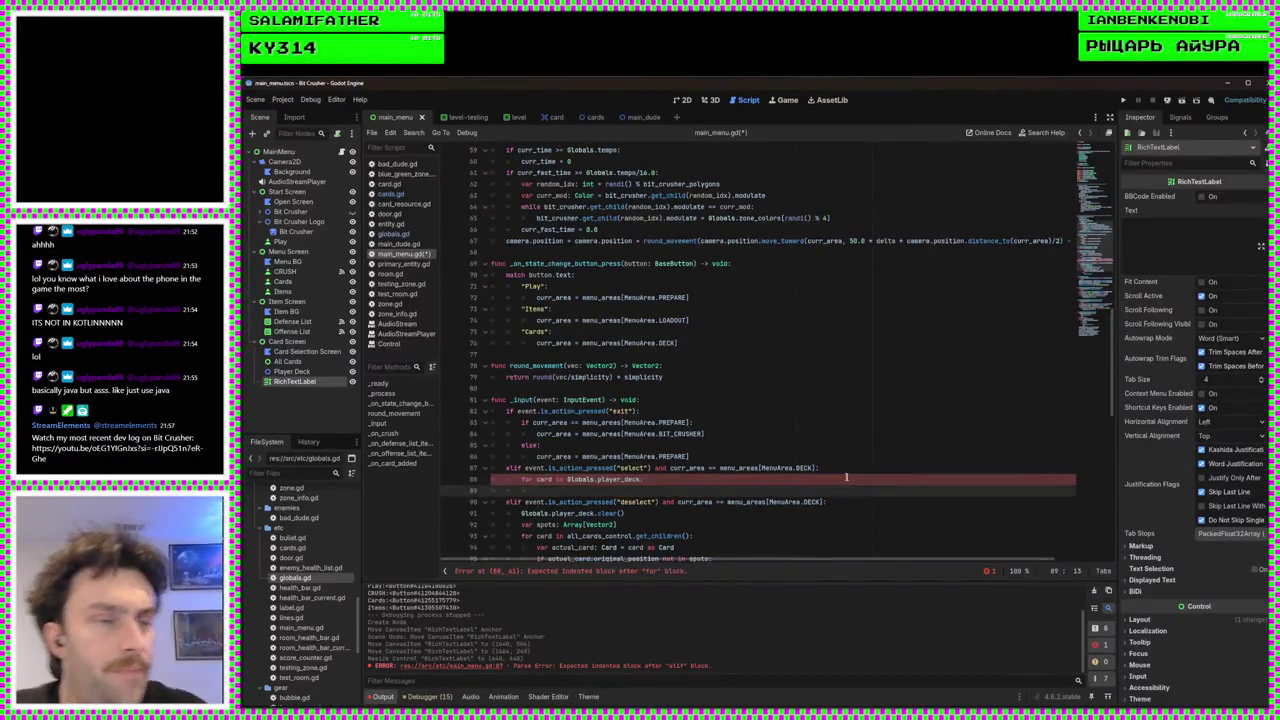
# Declare 'var deck_label: String = ""' before the loop and append card.name in its body
pyautogui.scroll(-3, 765, 447)
pyautogui.click(856, 367)
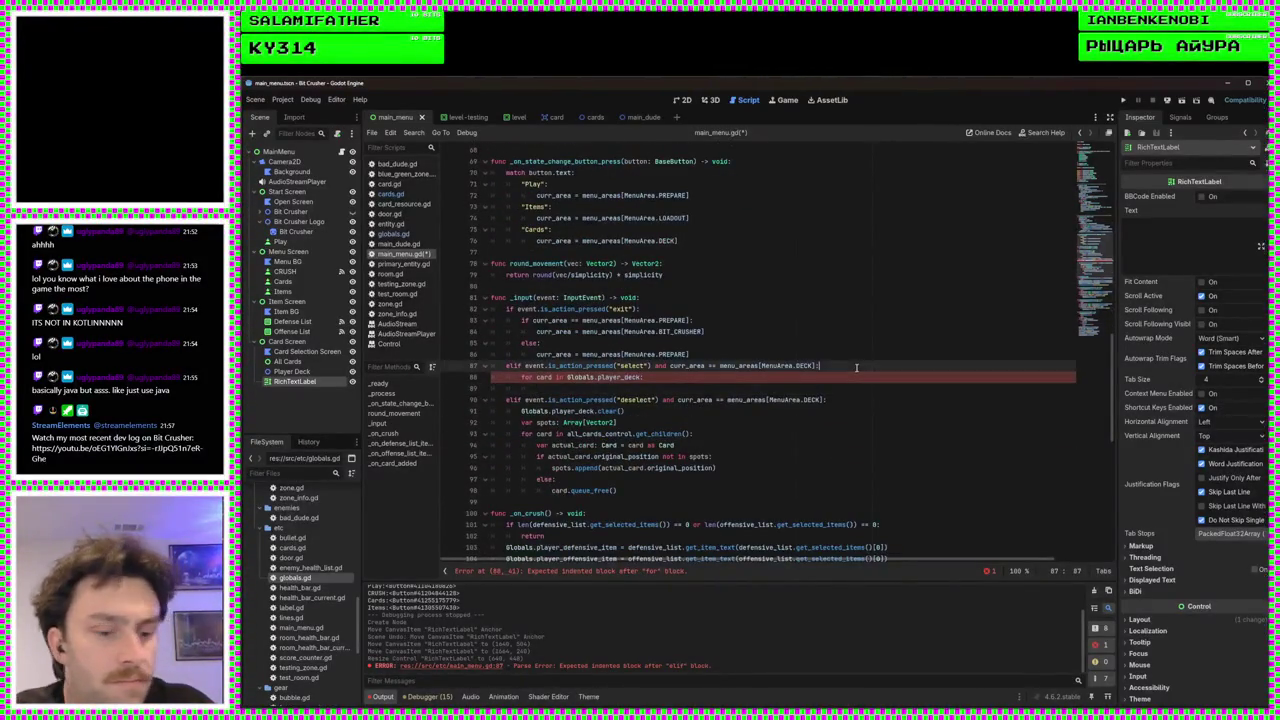
pyautogui.press('Return')
pyautogui.write('var new')
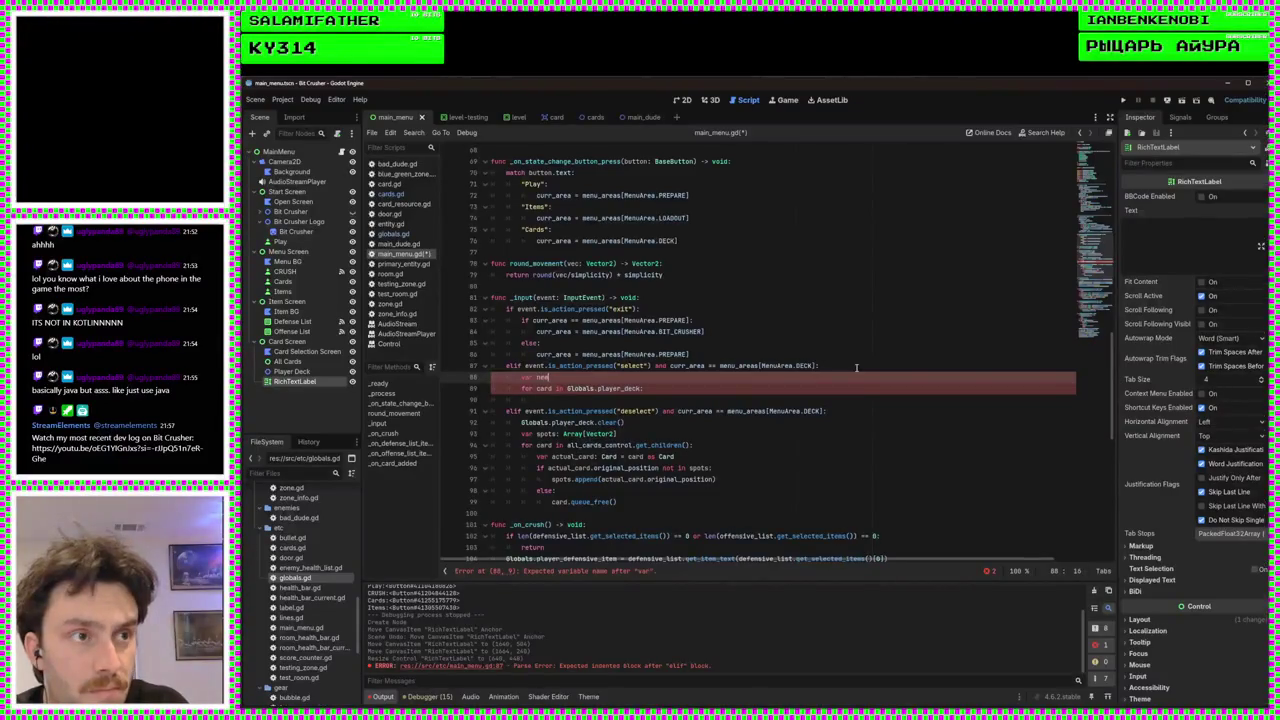
pyautogui.write('player')
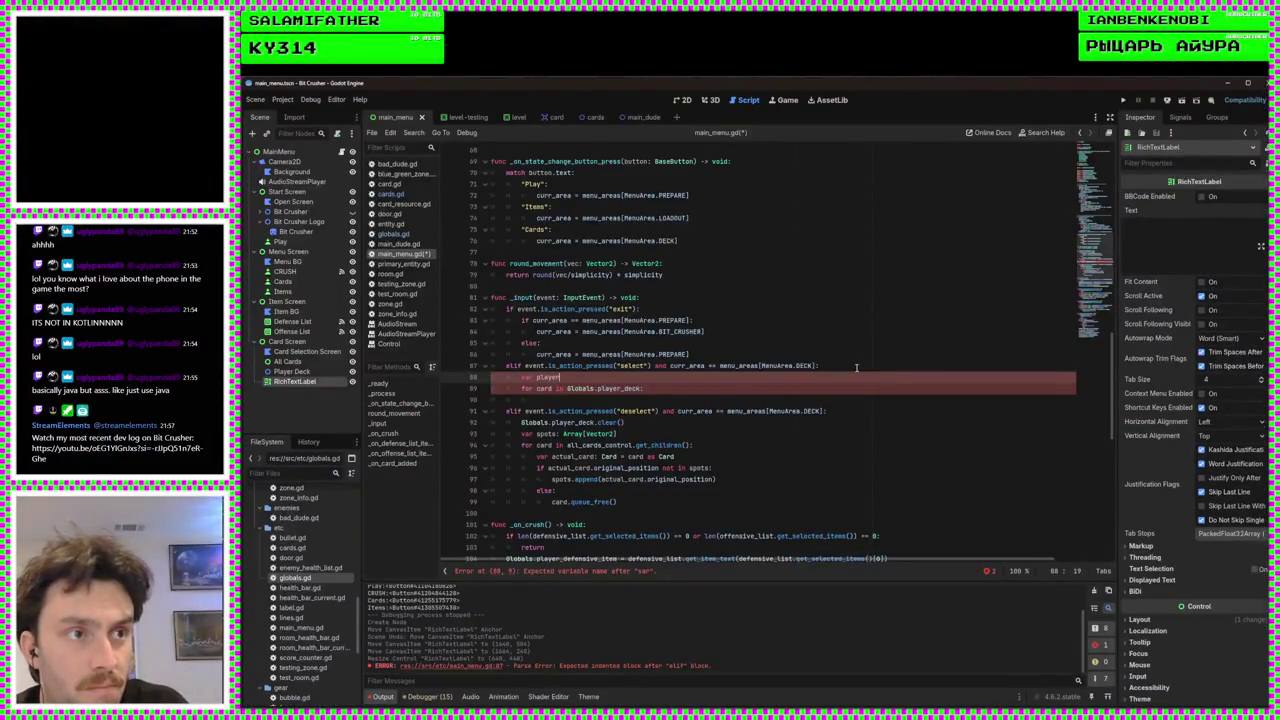
pyautogui.press('BackSpace')
pyautogui.press('BackSpace')
pyautogui.press('BackSpace')
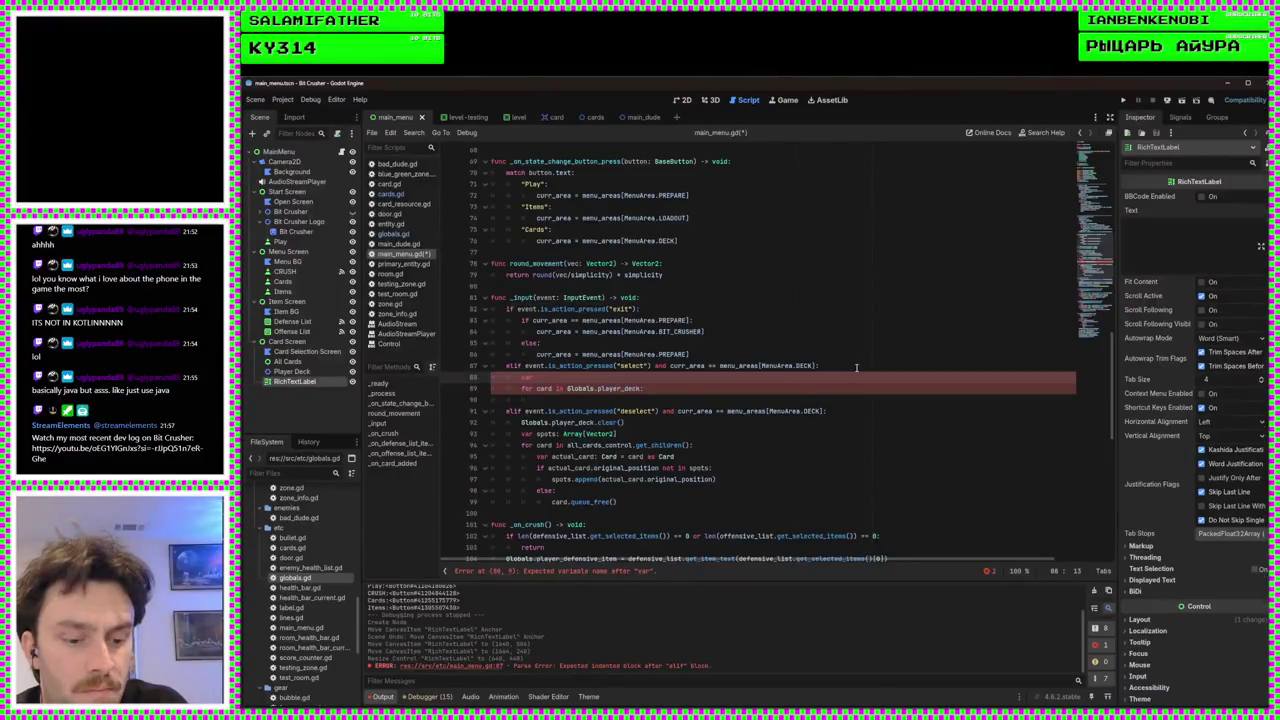
pyautogui.write('deck_label')
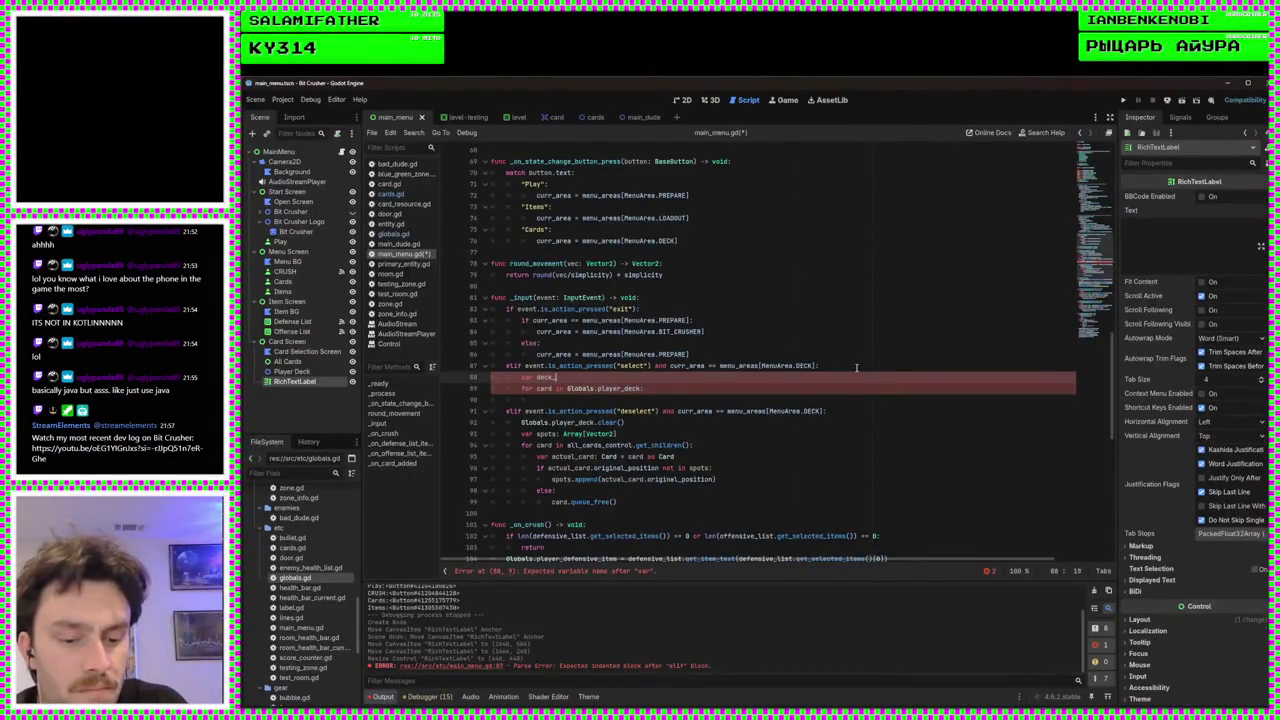
pyautogui.write(':')
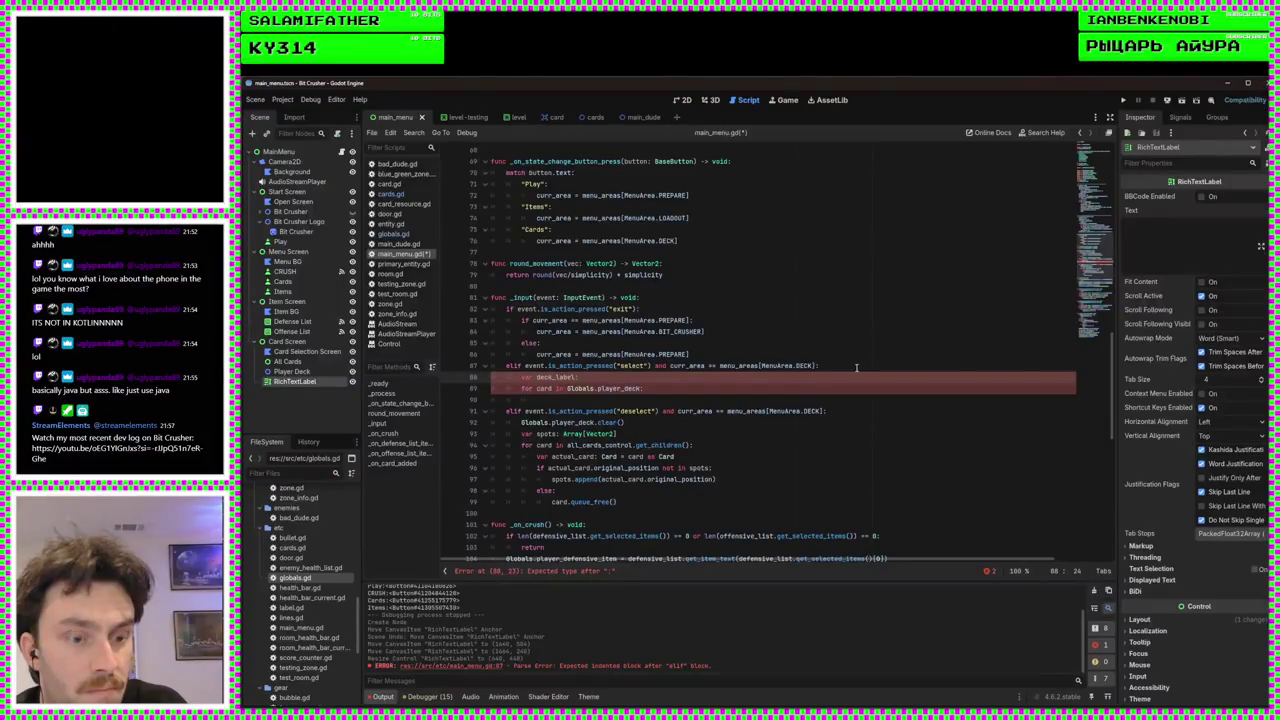
pyautogui.write(' String =')
pyautogui.press('Return')
pyautogui.write('= "')
pyautogui.click(688, 398)
pyautogui.write('eck_label +=')
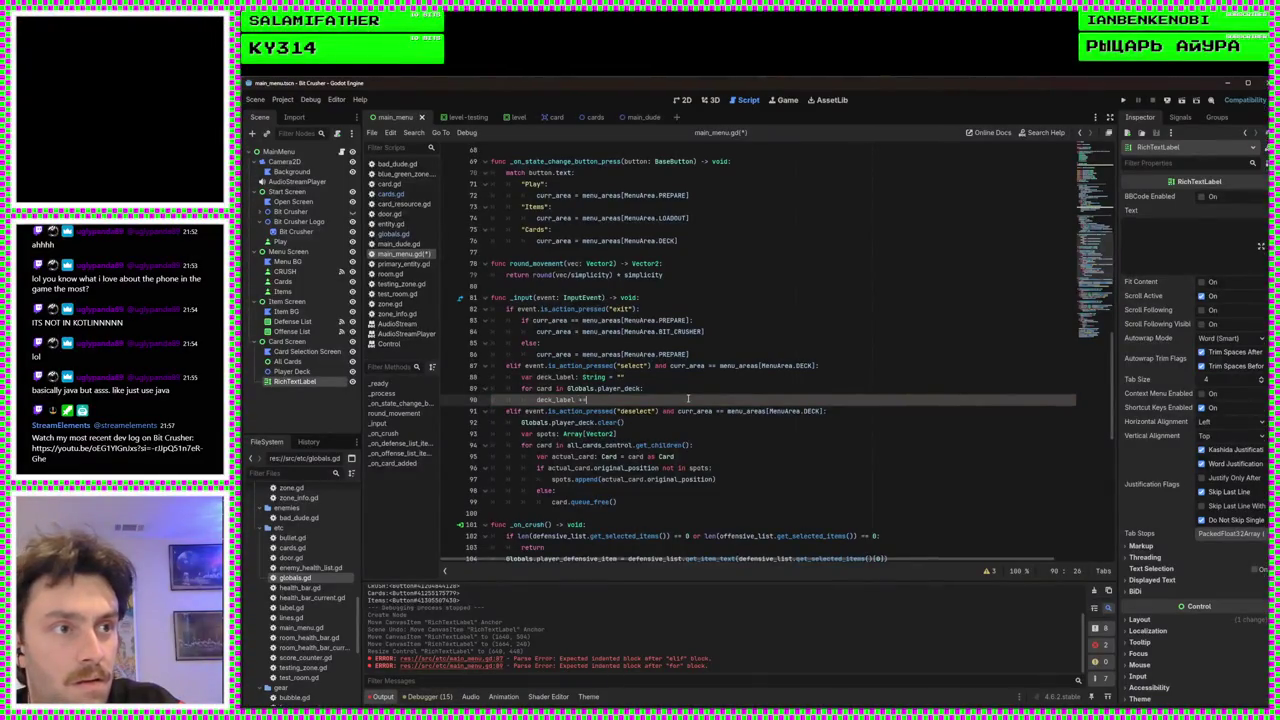
pyautogui.write(' card')
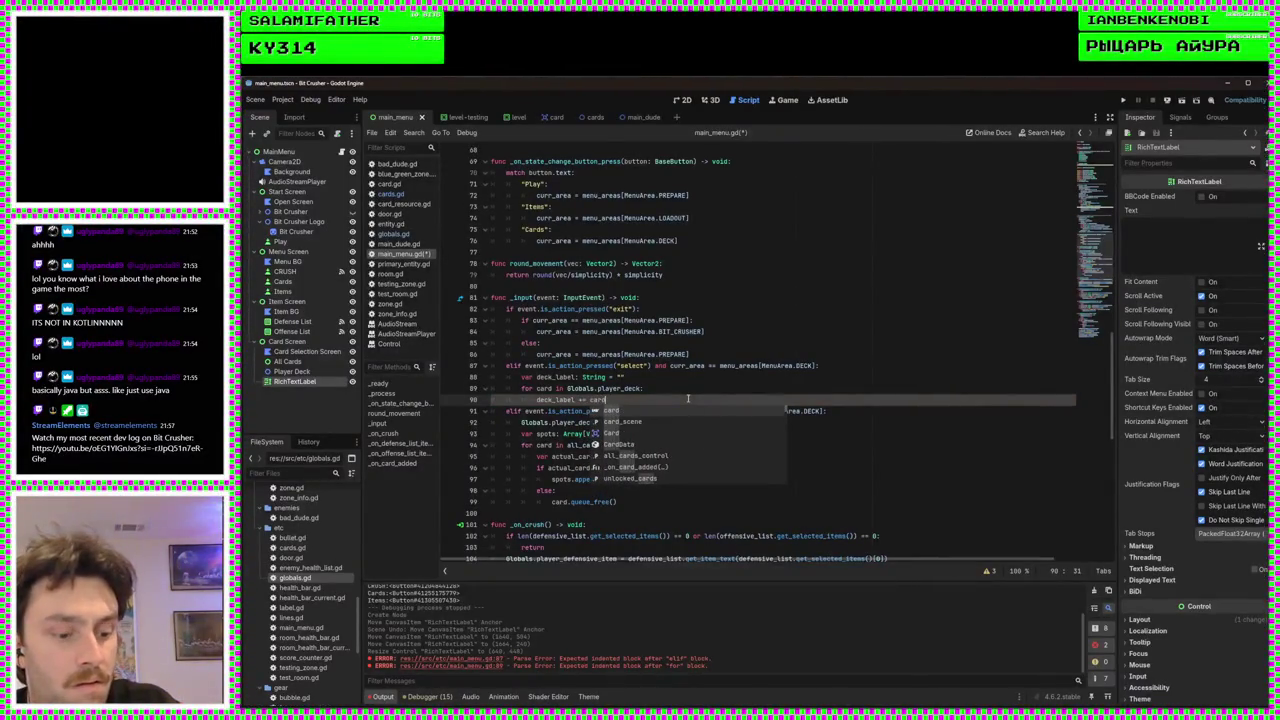
pyautogui.write('.name')
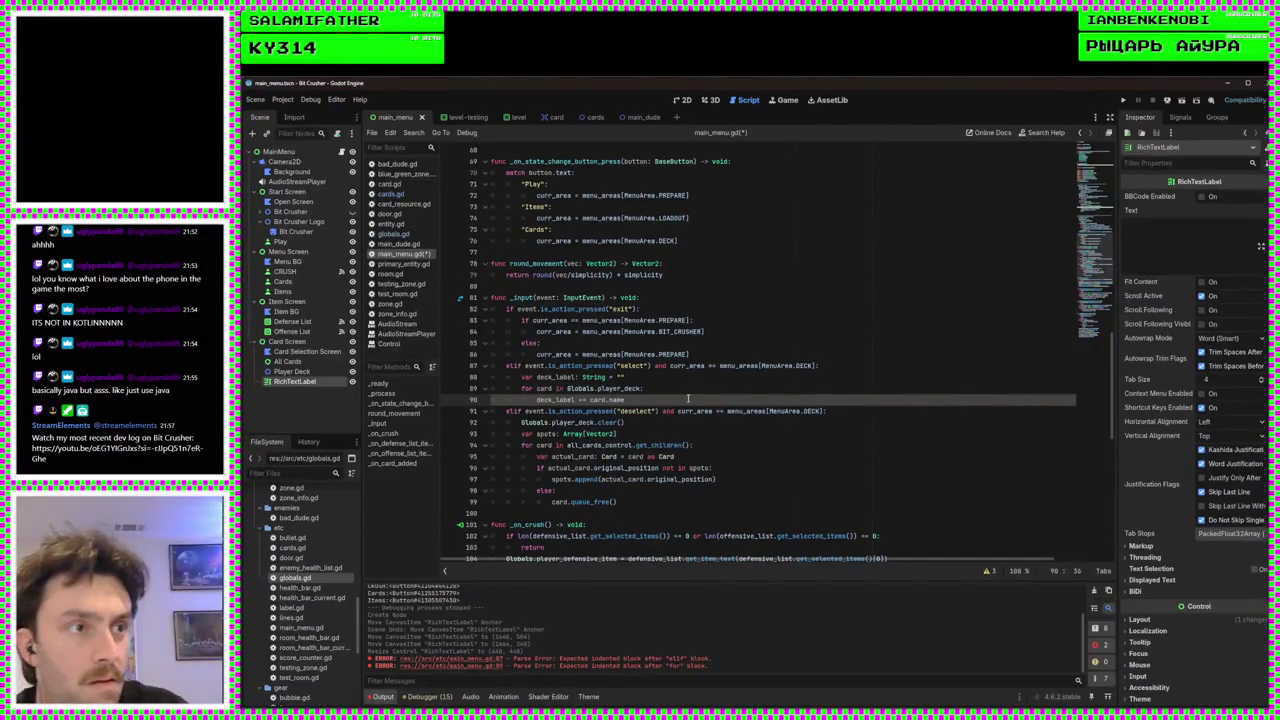
pyautogui.hotkey('ctrl', 's')
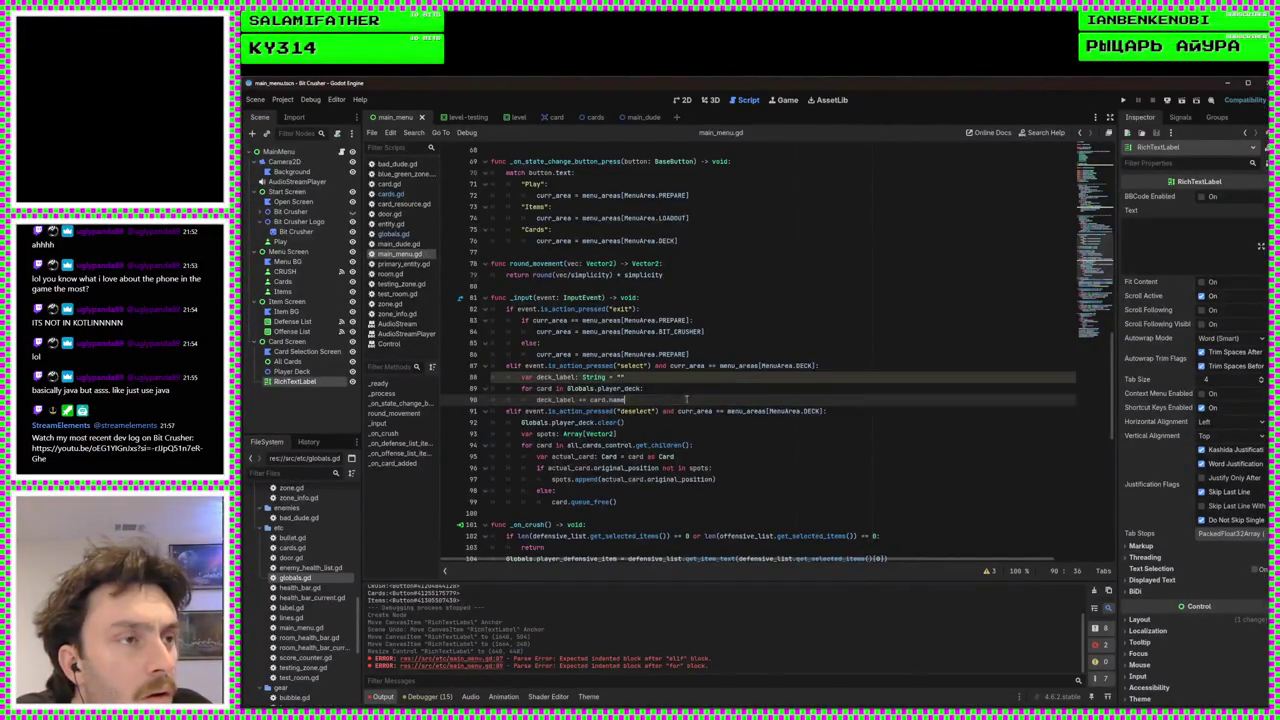
# Set player_deck_label.text = deck_label after the loop and save main_menu.gd
pyautogui.scroll(-2, 674, 355)
pyautogui.press('Return')
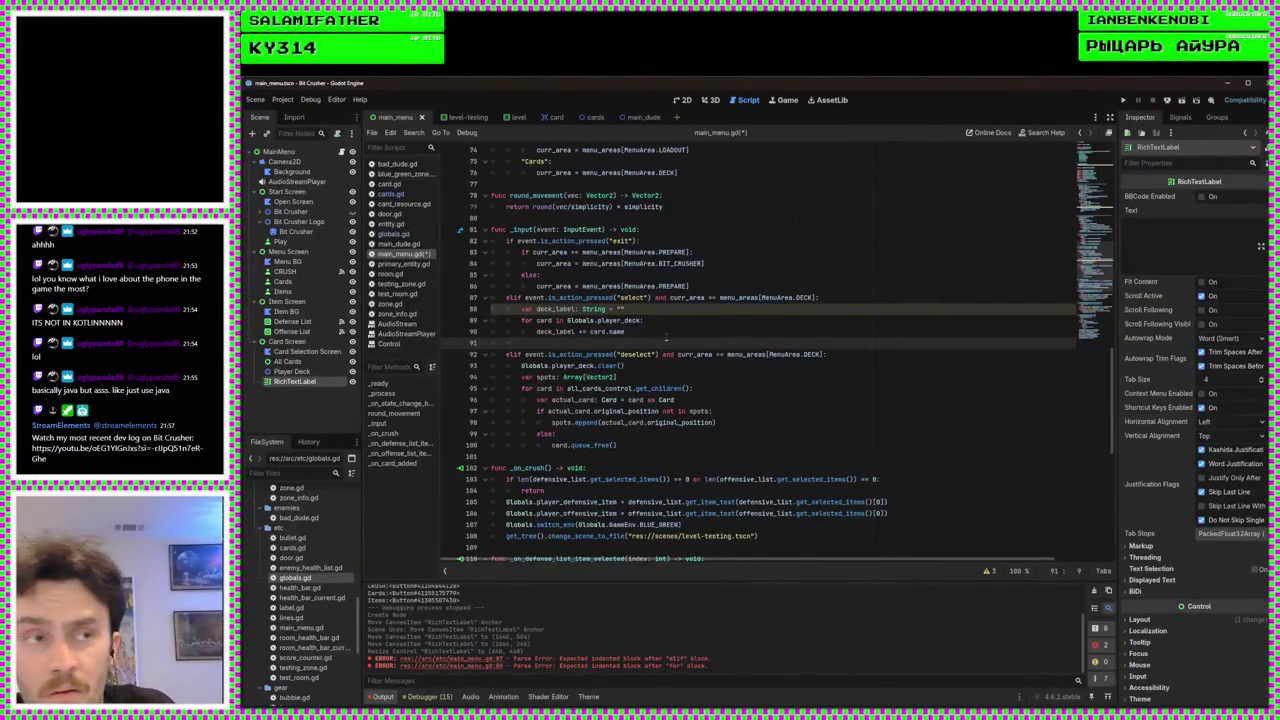
pyautogui.click(666, 335)
pyautogui.write('+ ", "')
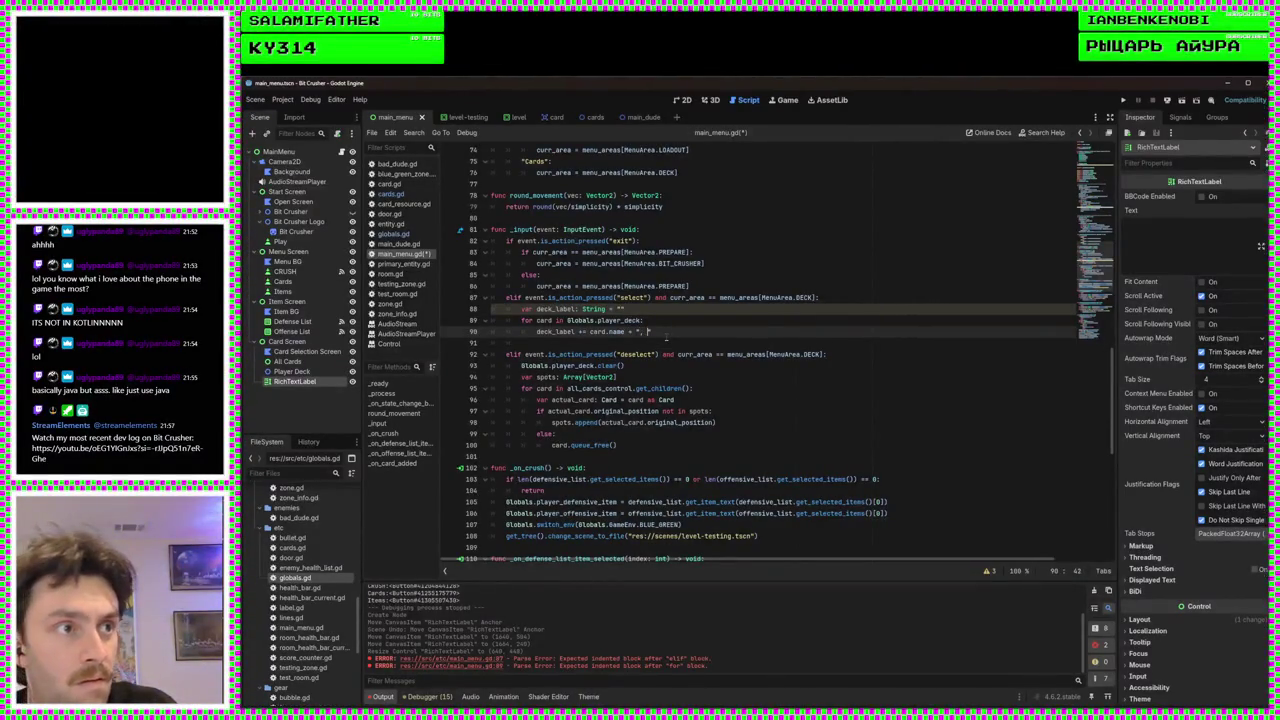
pyautogui.press('Down')
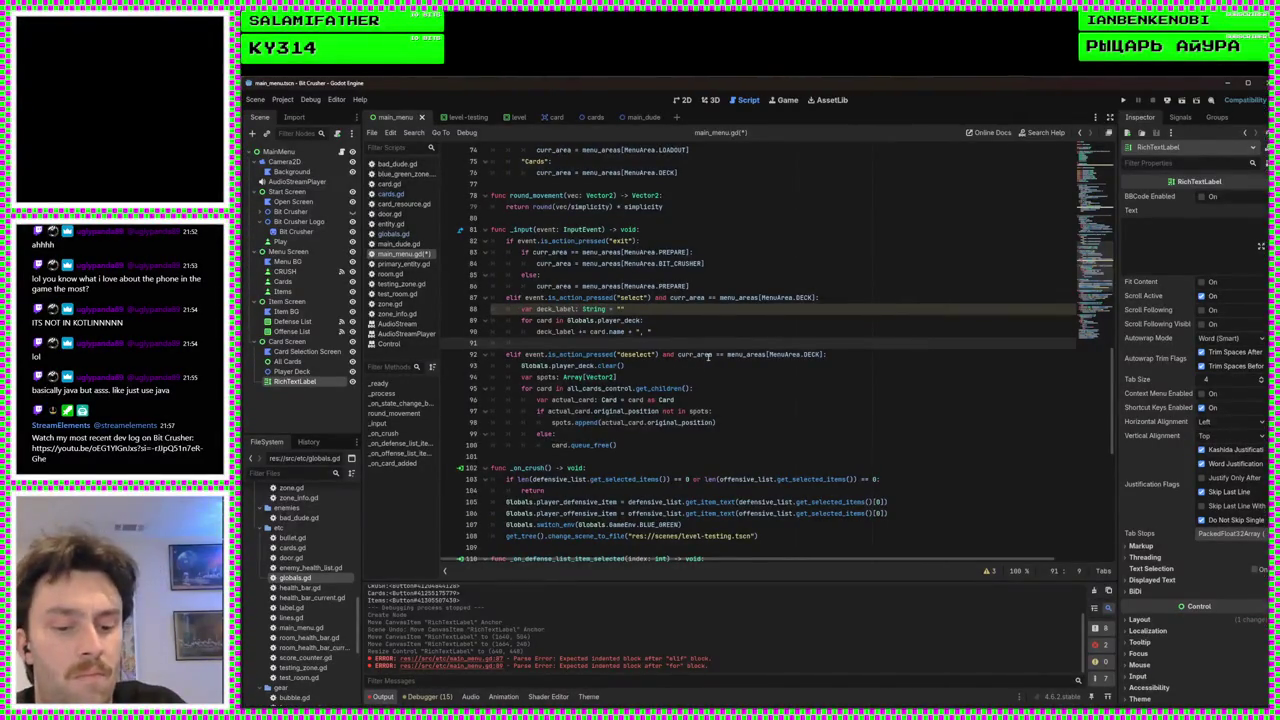
pyautogui.write('pl')
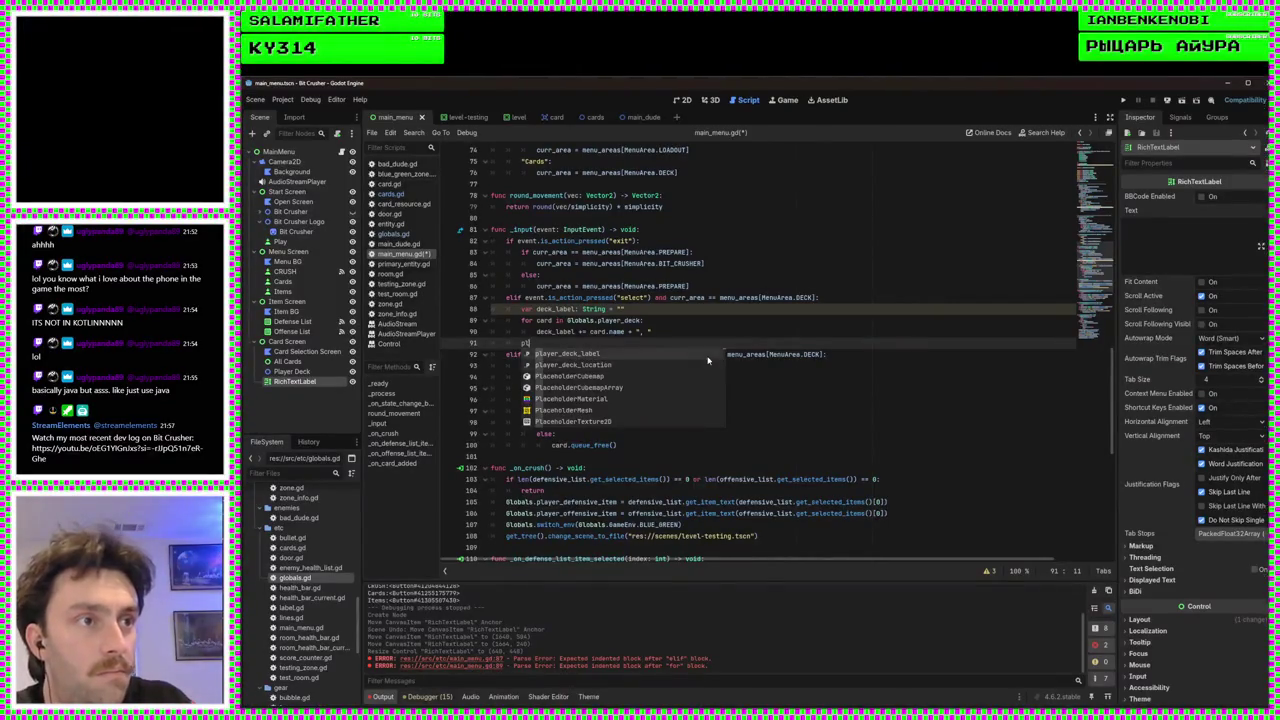
pyautogui.write('ayer_deck_label.text = deck_label')
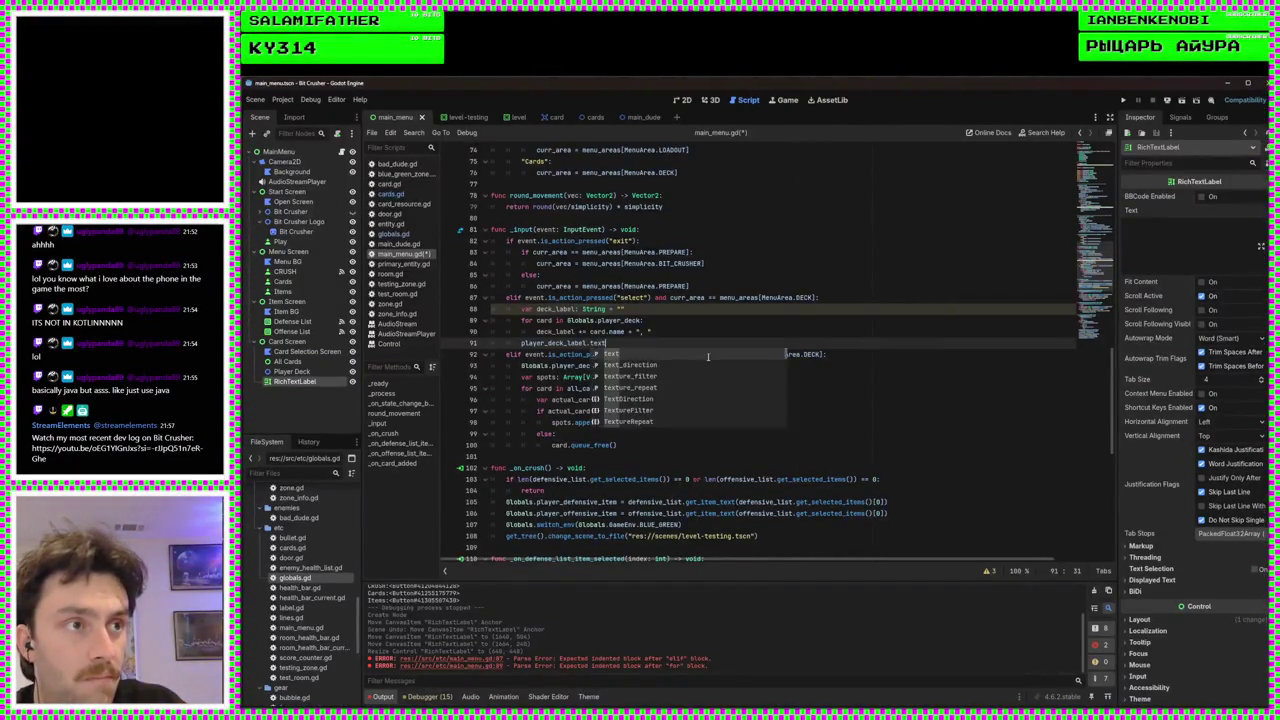
pyautogui.hotkey('ctrl', 's')
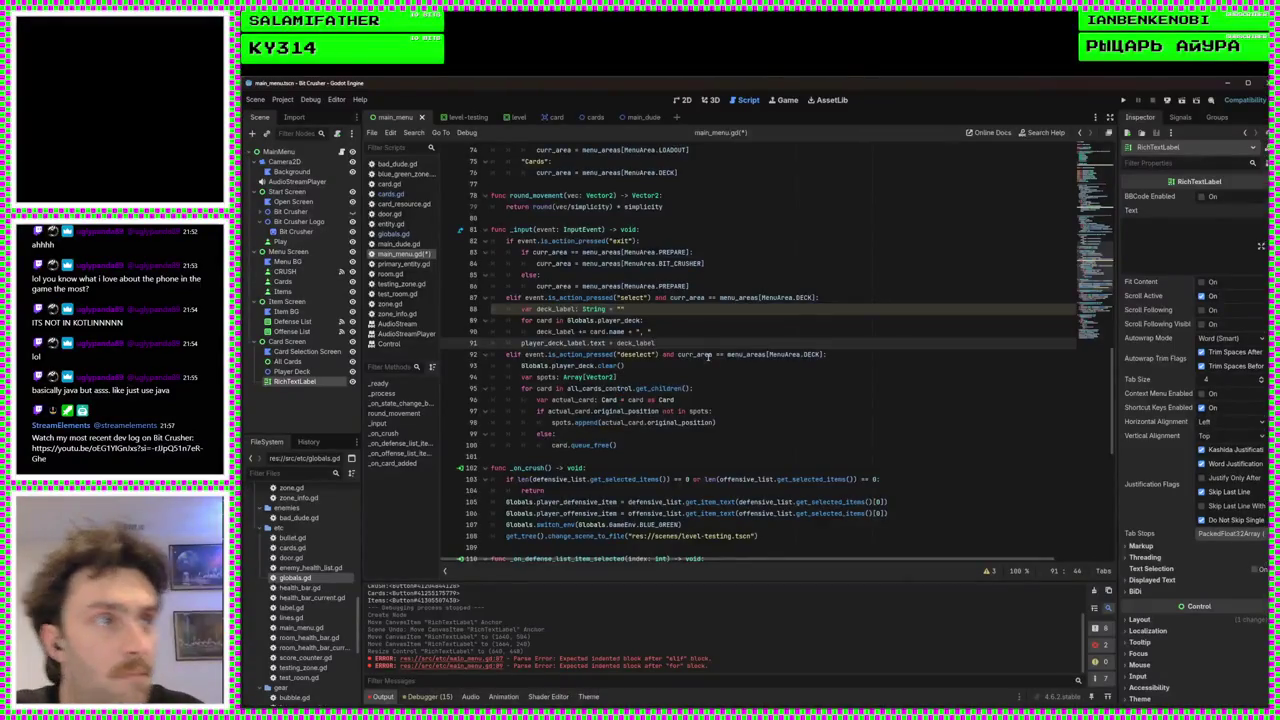
pyautogui.click(1124, 101)
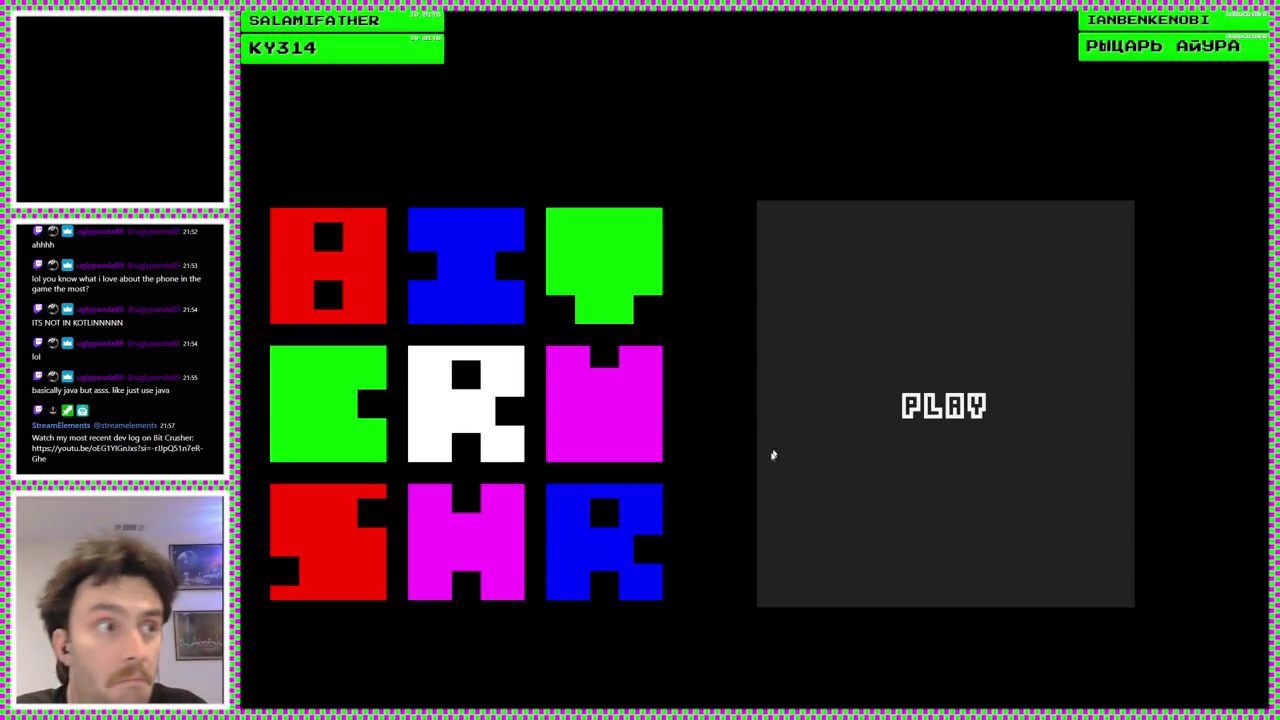
# Pick a card on the CARDS screen and inspect the failing deck_label code at line 91
pyautogui.click(771, 451)
pyautogui.click(620, 386)
pyautogui.click(396, 269)
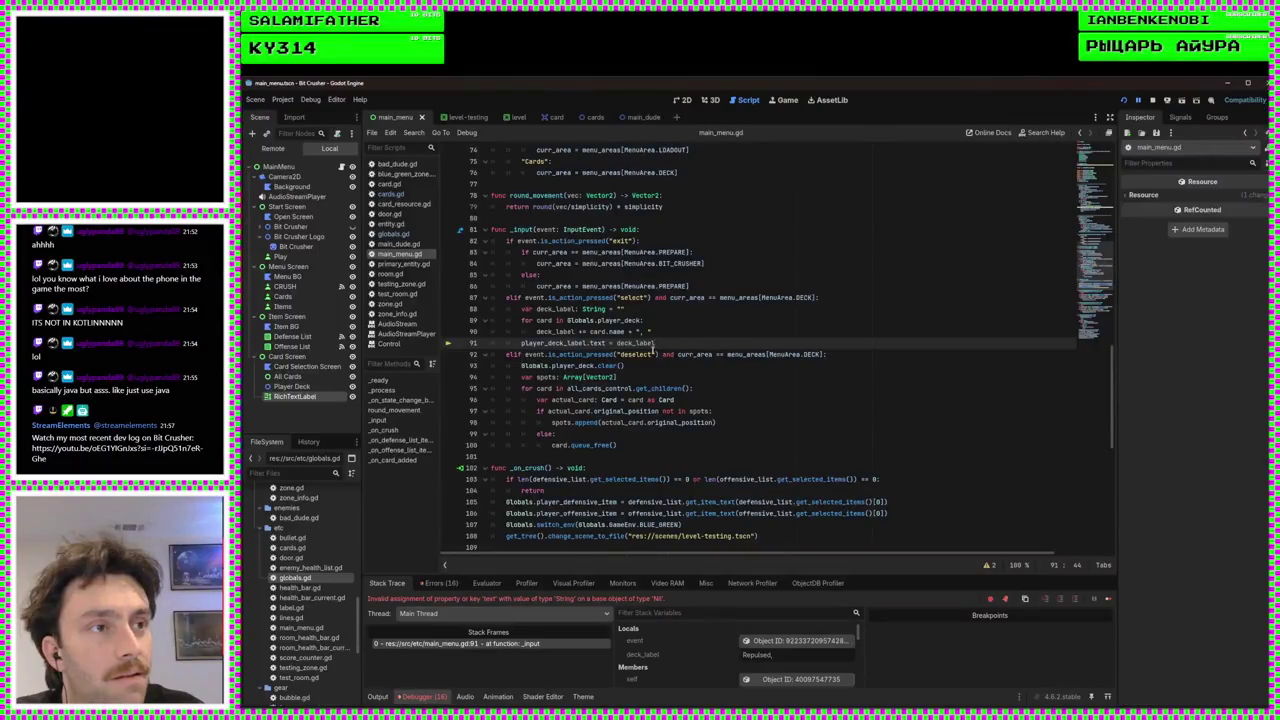
pyautogui.doubleClick(624, 343)
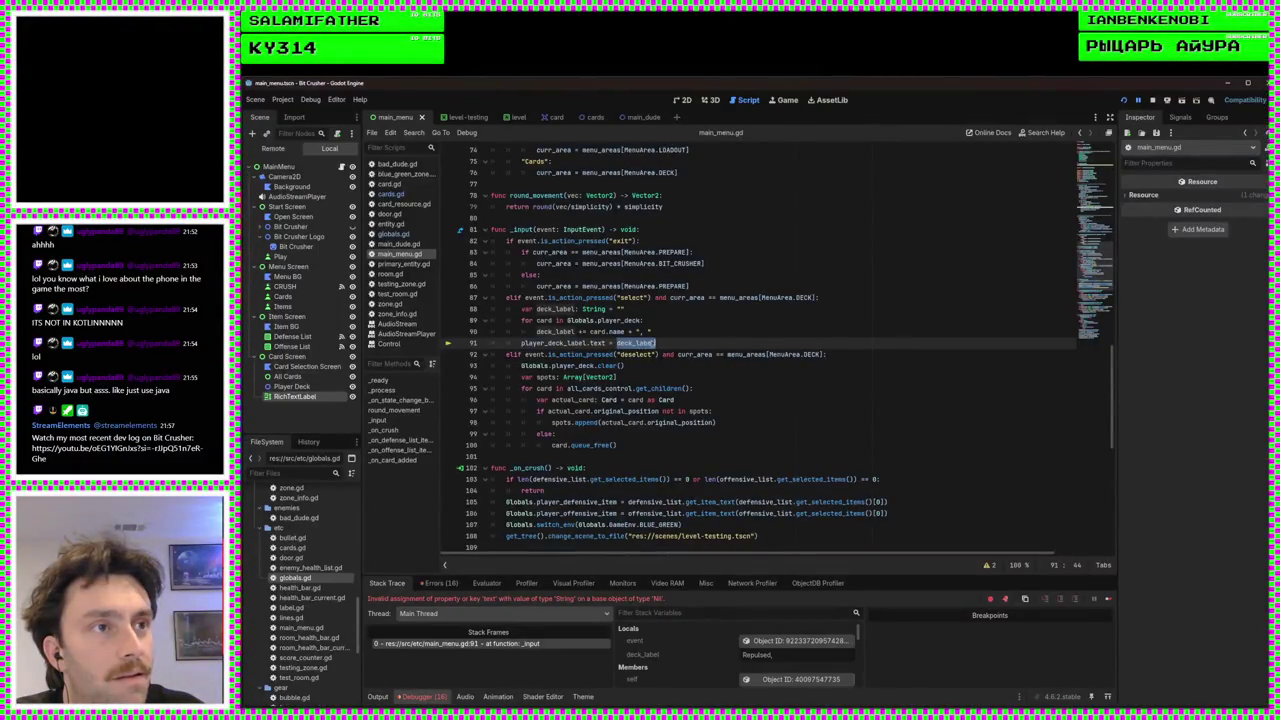
pyautogui.click(682, 331)
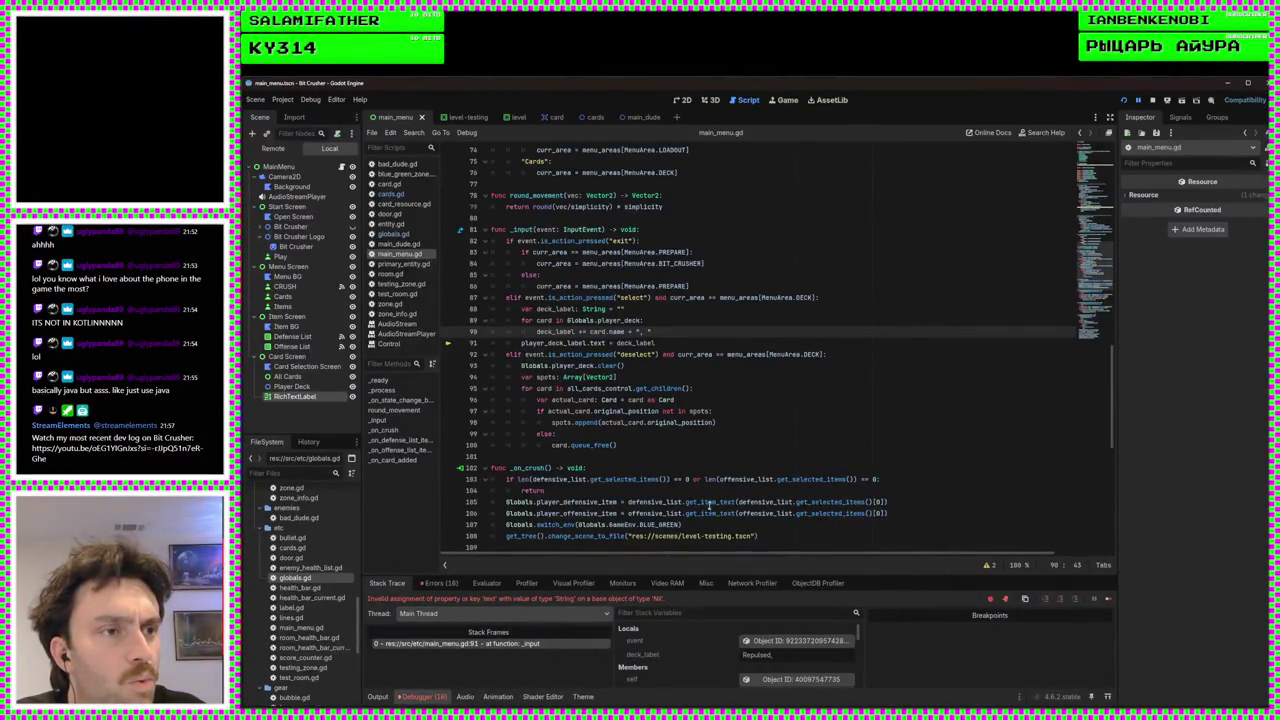
pyautogui.scroll(-5, 715, 500)
pyautogui.scroll(-2, 750, 466)
pyautogui.scroll(10, 776, 457)
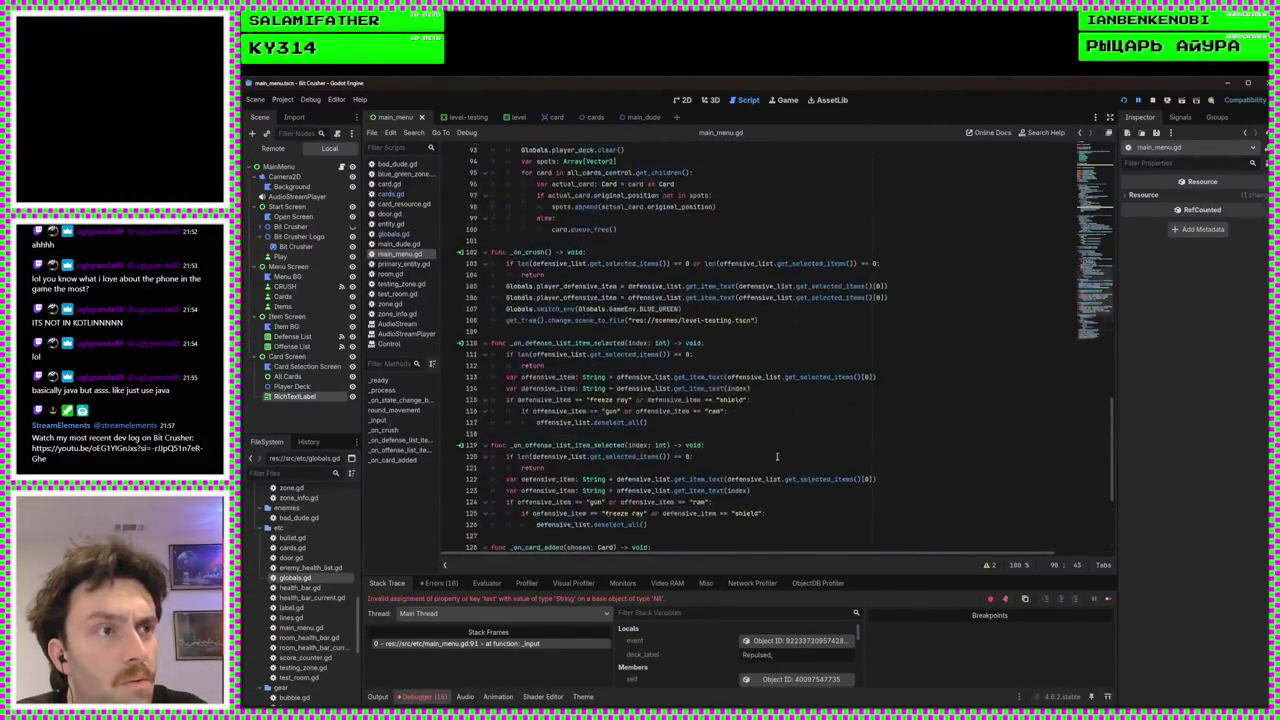
pyautogui.scroll(1, 778, 456)
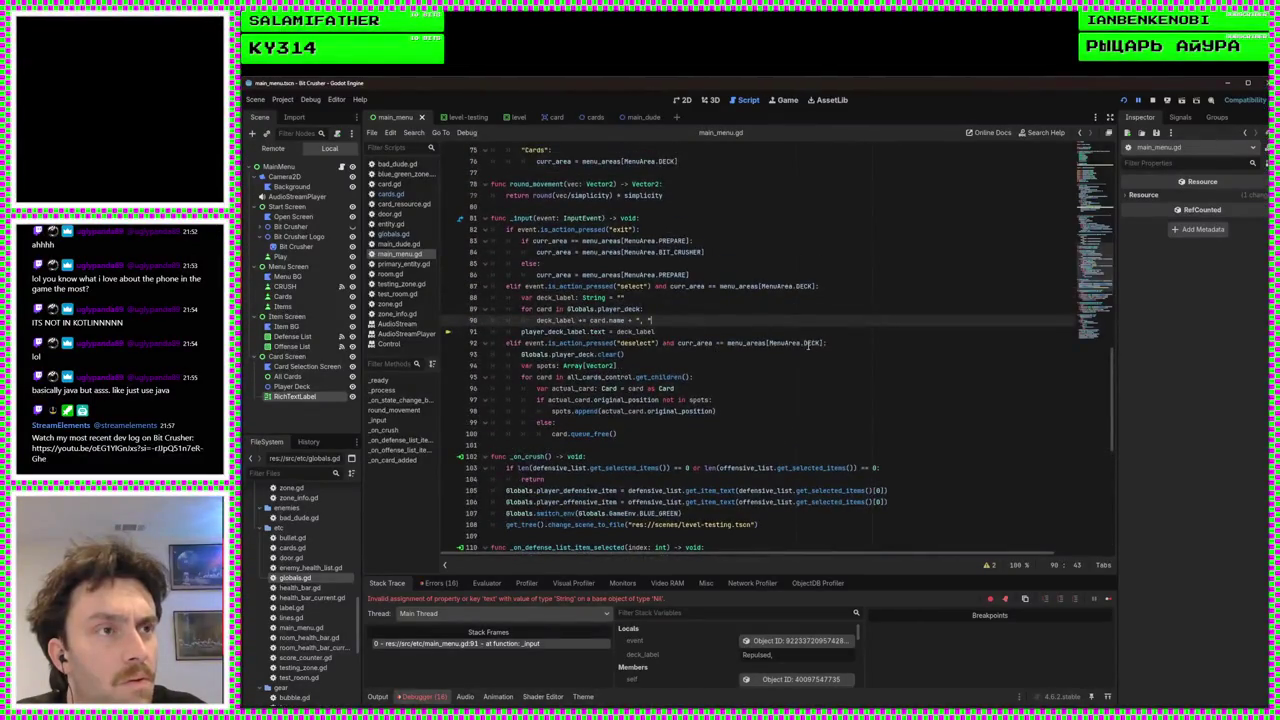
pyautogui.scroll(1, 829, 364)
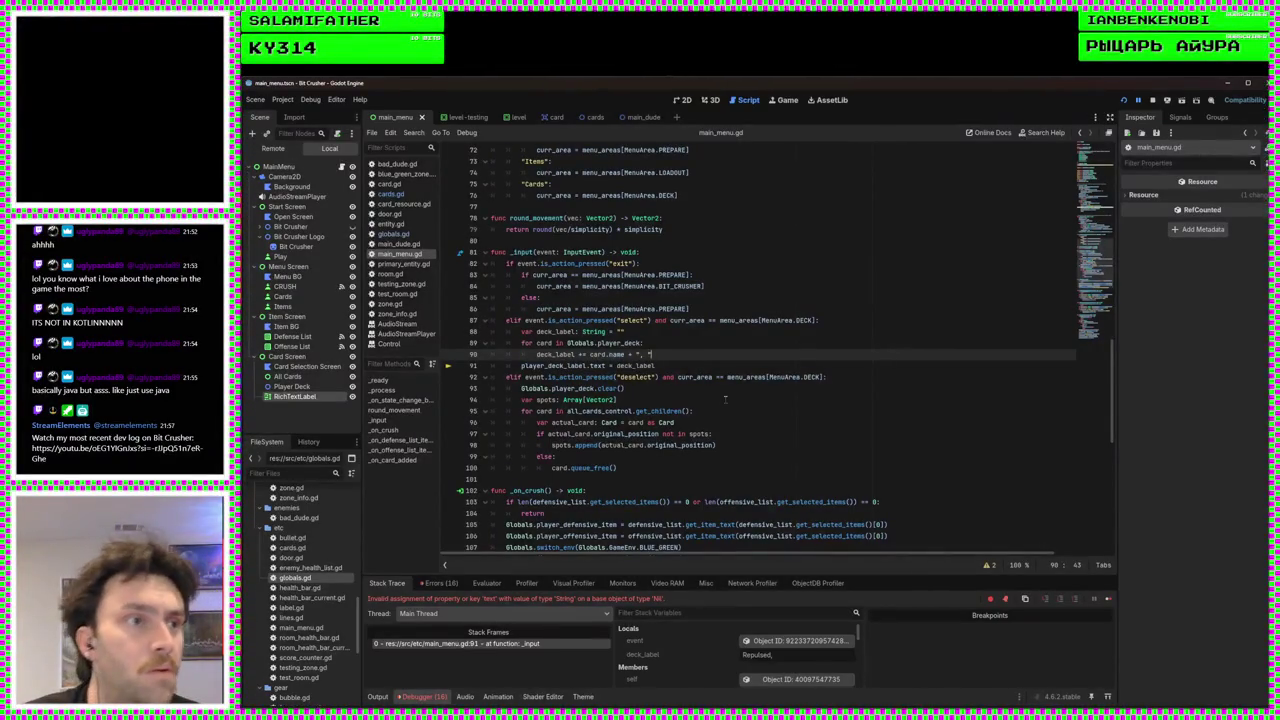
pyautogui.scroll(-11, 725, 399)
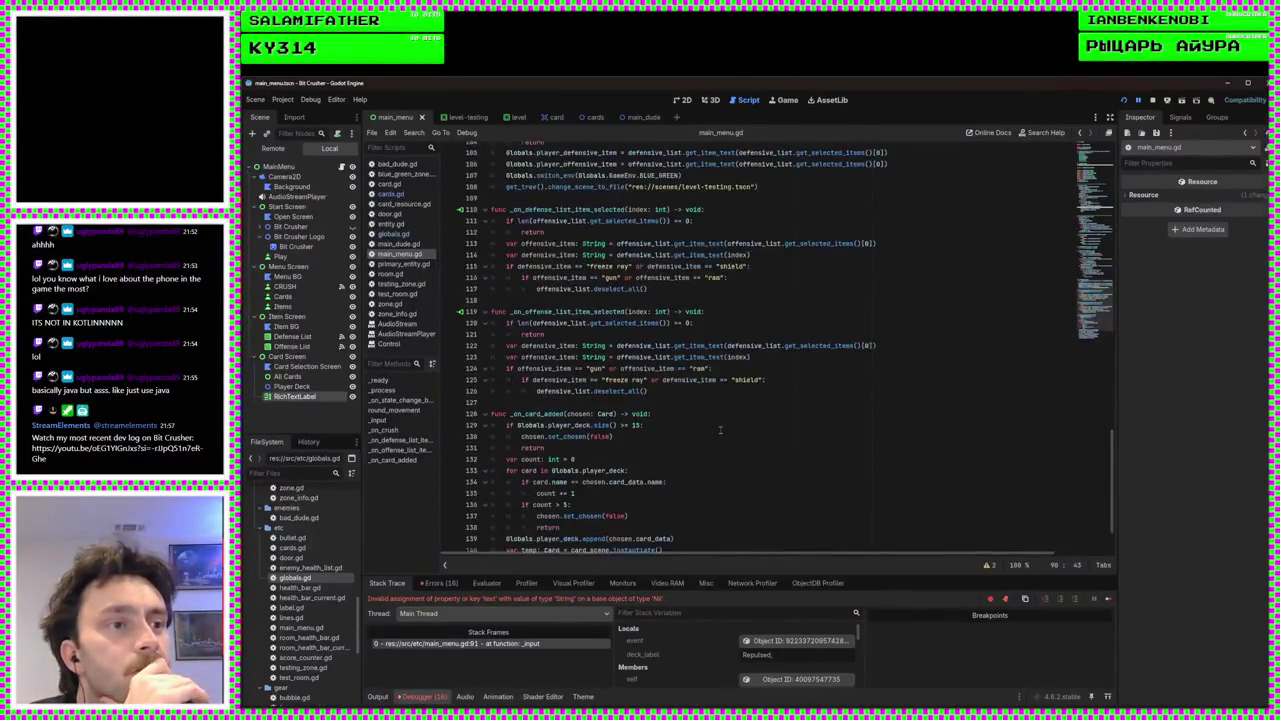
pyautogui.scroll(-2, 660, 437)
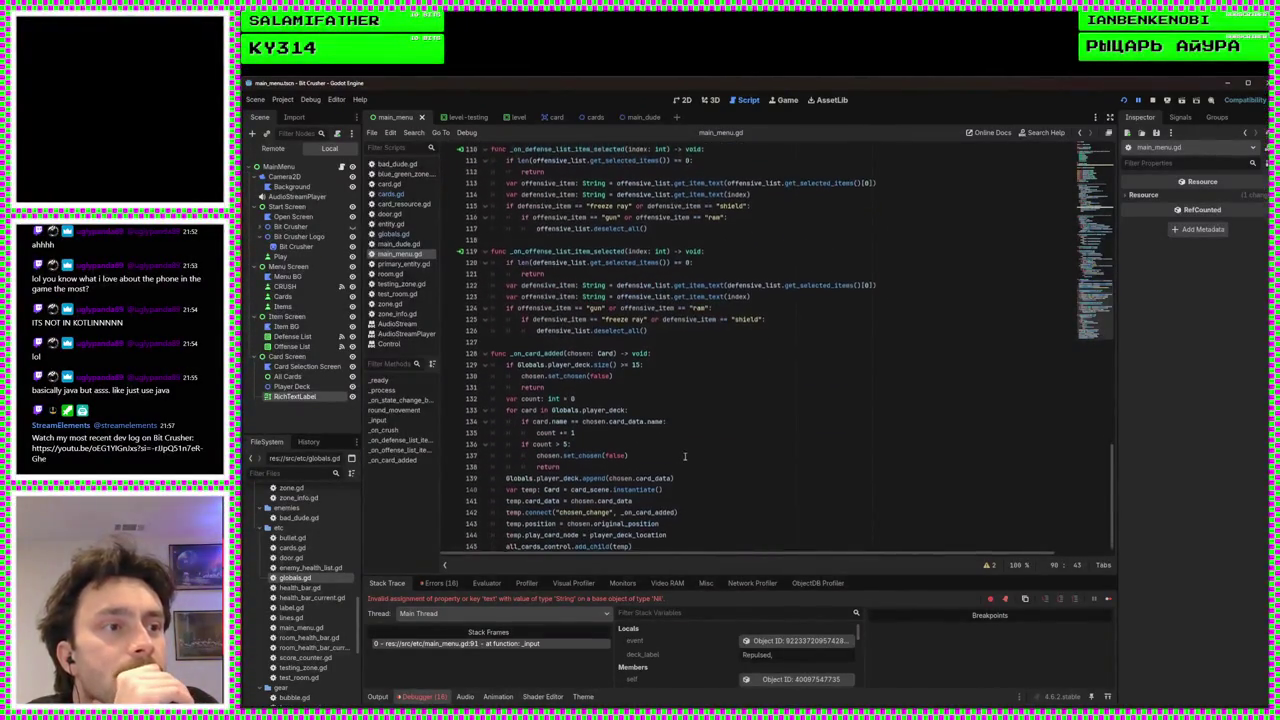
pyautogui.scroll(8, 688, 476)
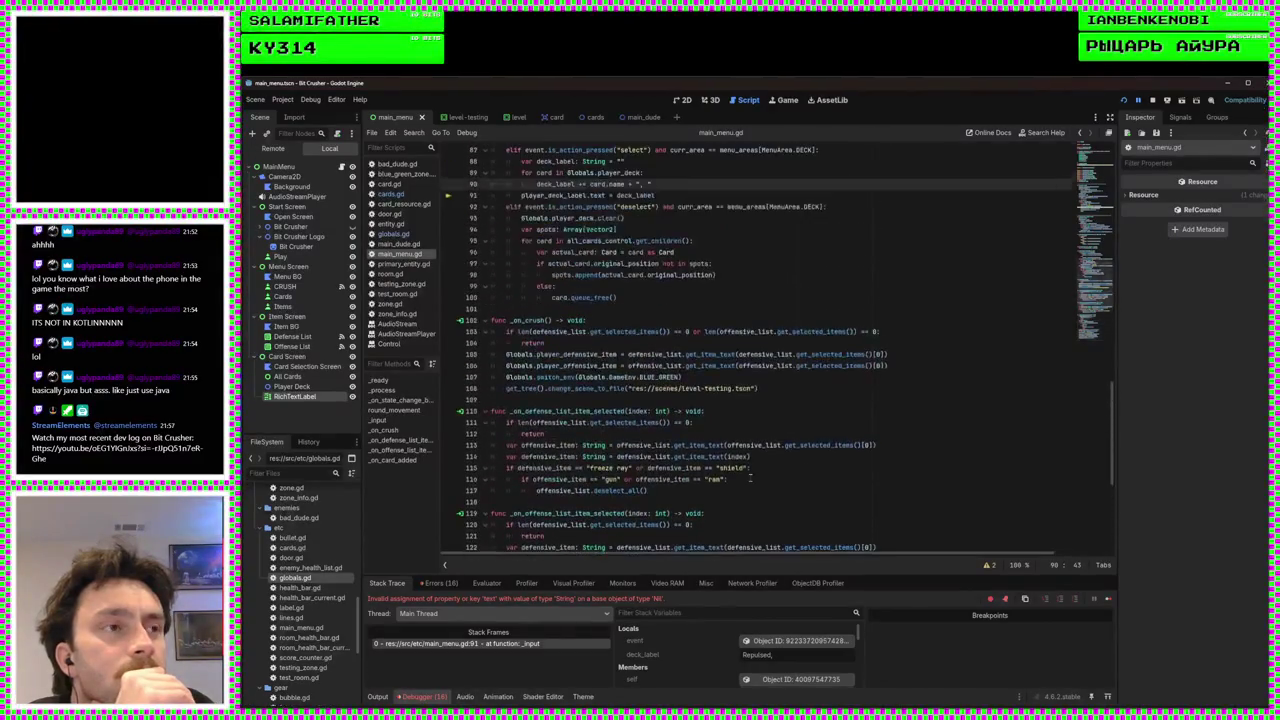
pyautogui.scroll(2, 750, 478)
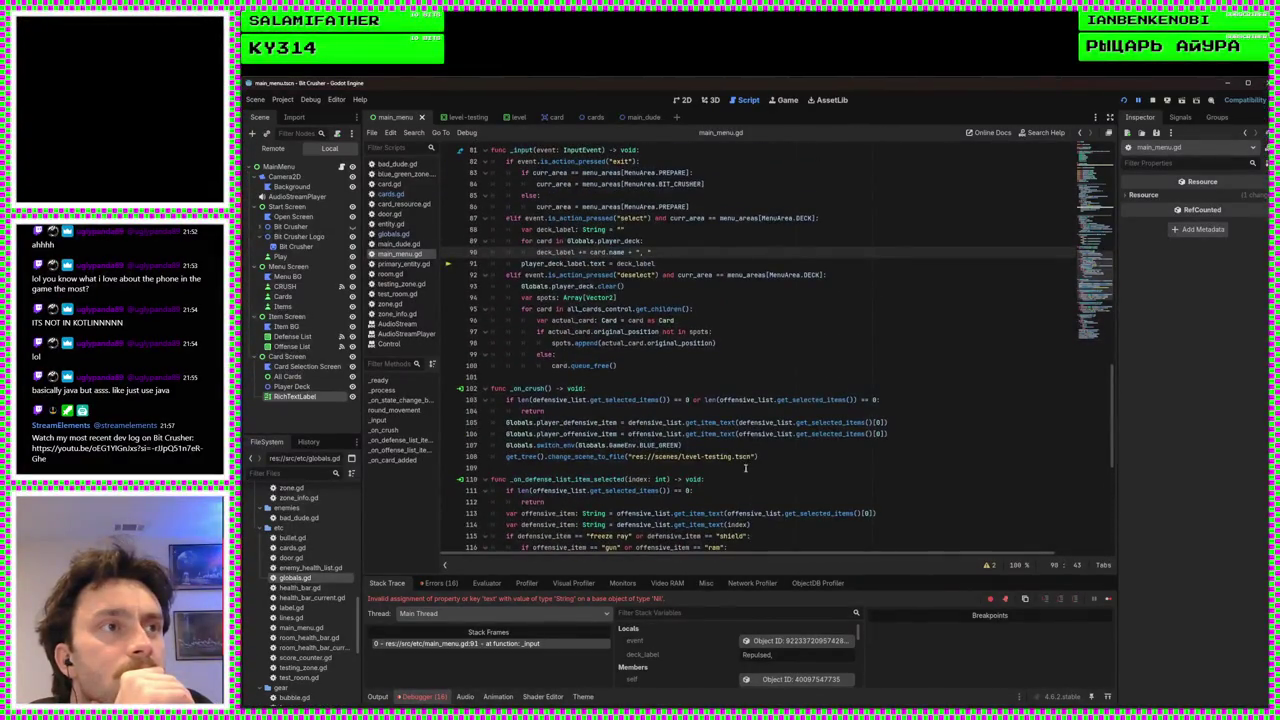
pyautogui.scroll(1, 745, 468)
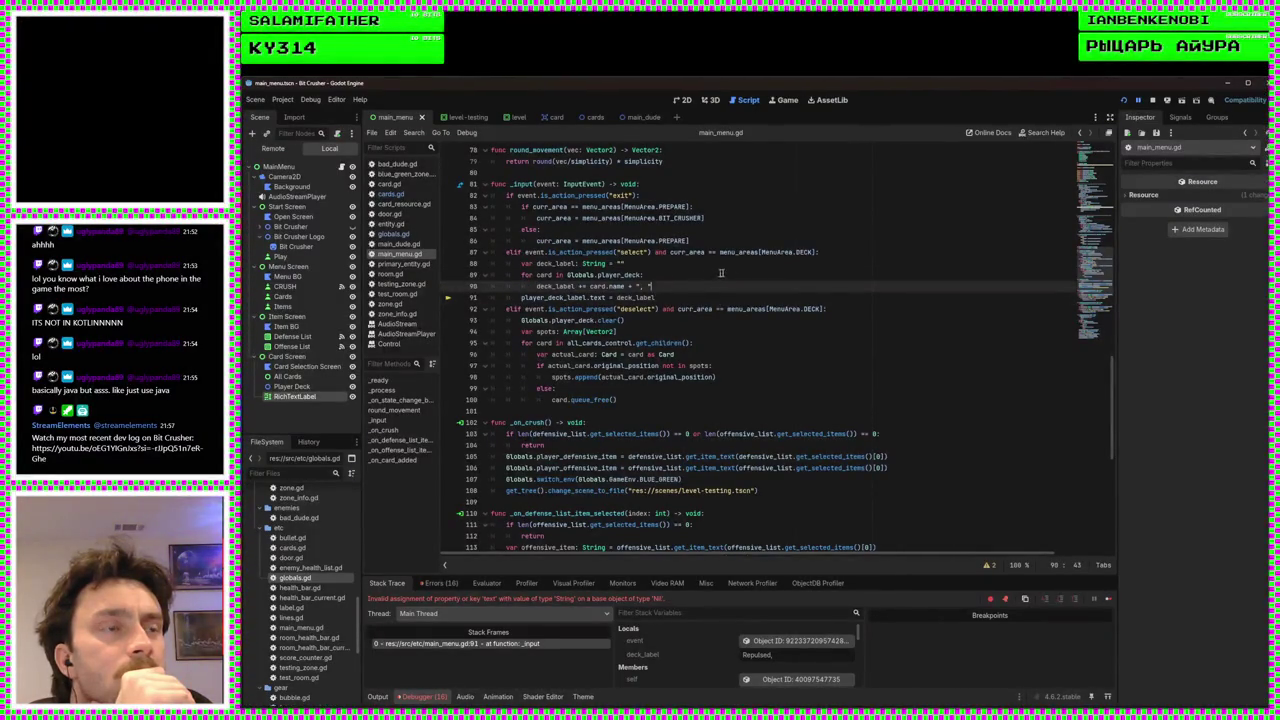
pyautogui.scroll(1, 738, 311)
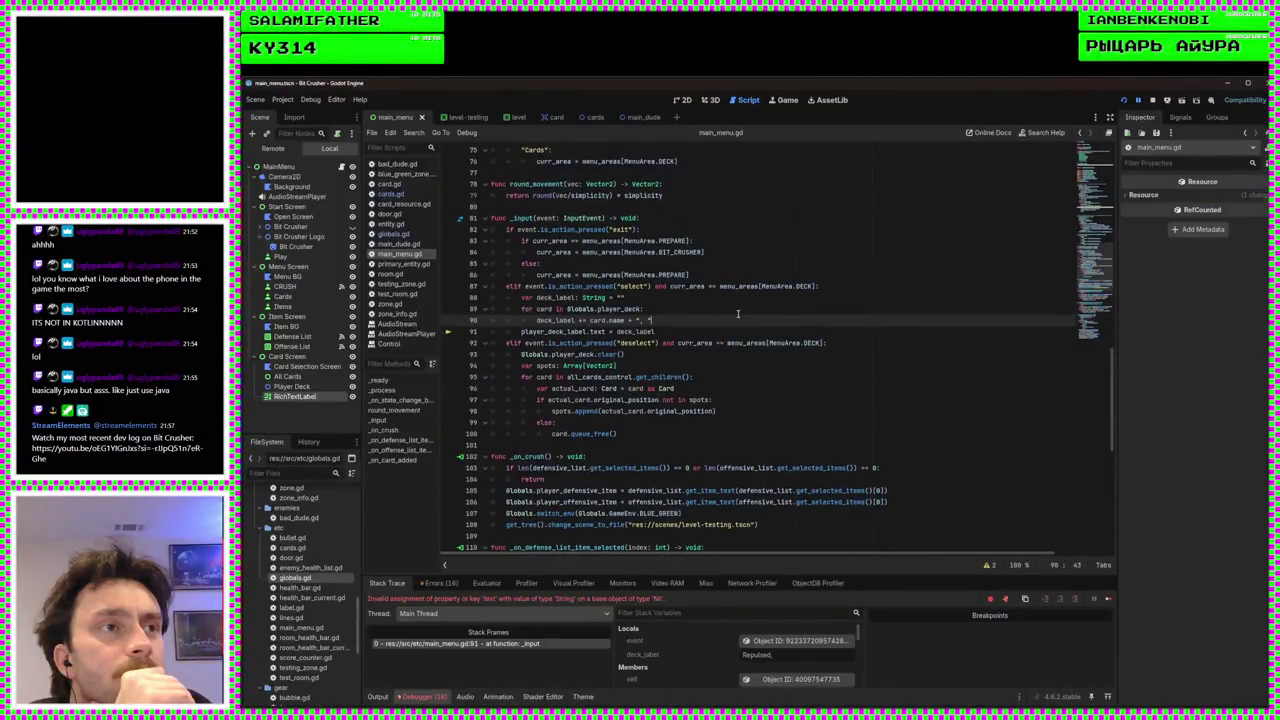
pyautogui.scroll(1, 756, 342)
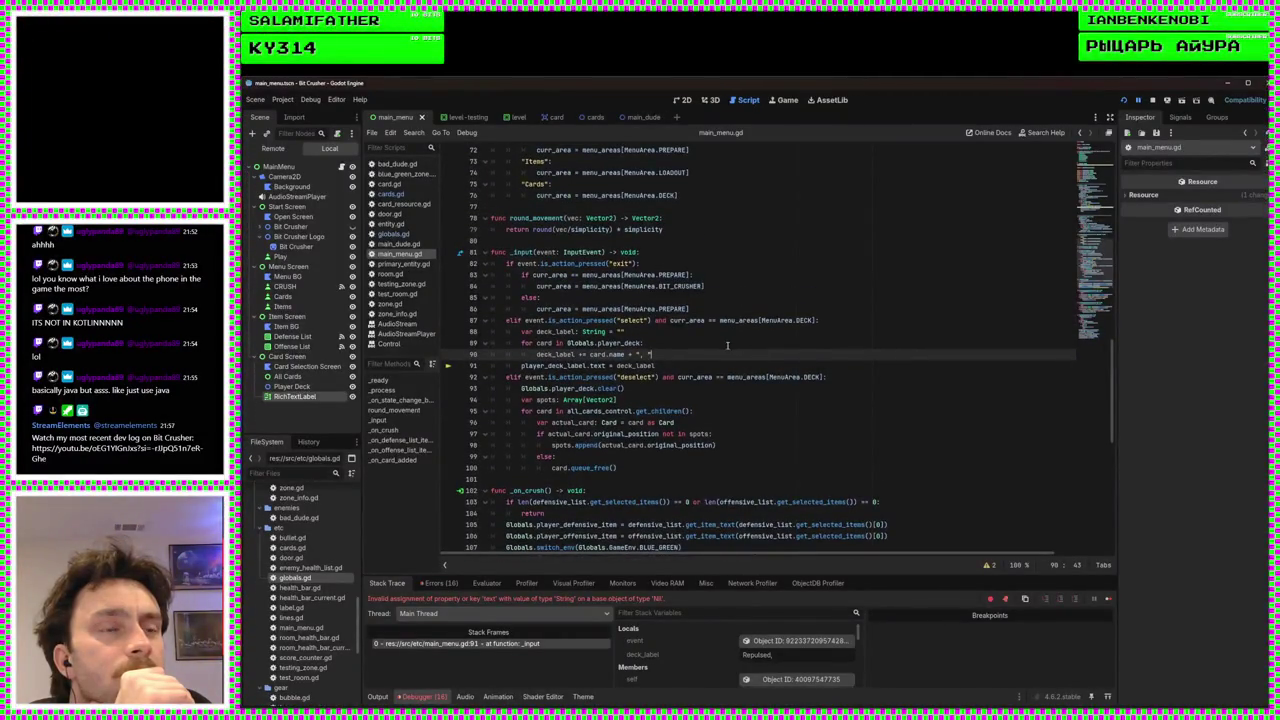
# Cut the deck label lines 88–91 and delete the empty select elif branch
pyautogui.click(694, 364)
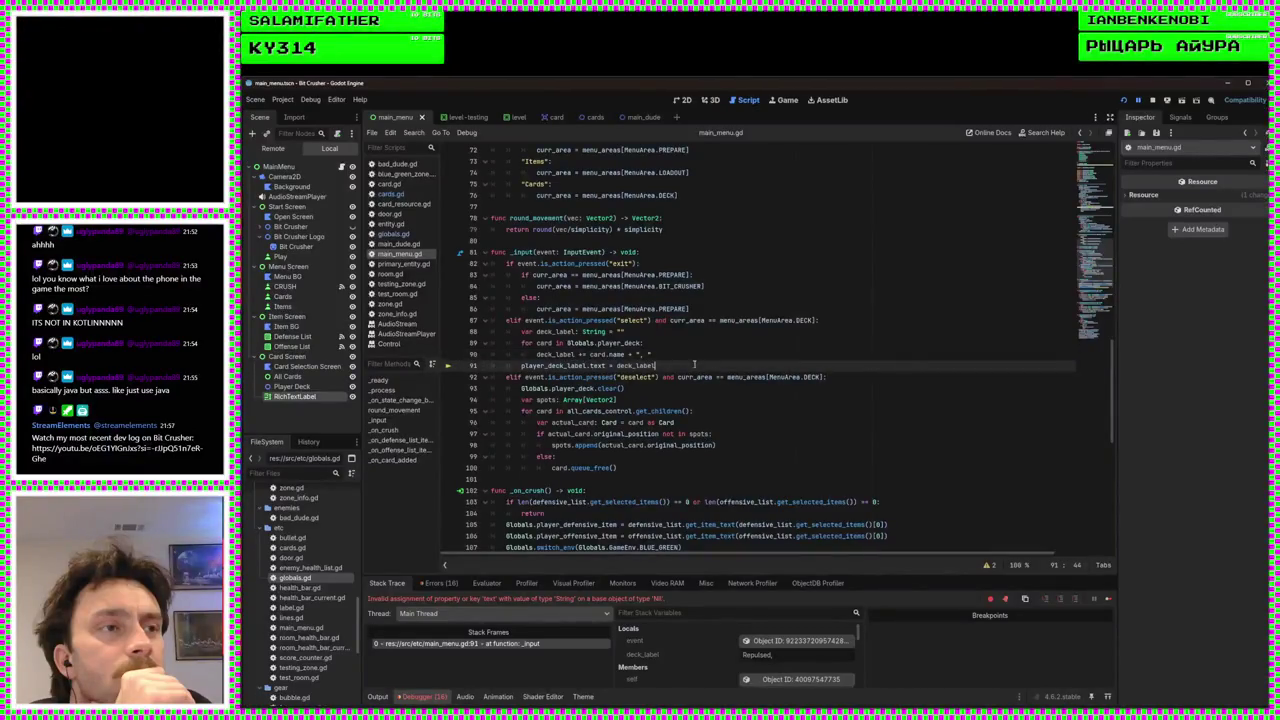
pyautogui.moveTo(656, 365); pyautogui.dragTo(491, 333)
pyautogui.hotkey('ctrl', 'c')
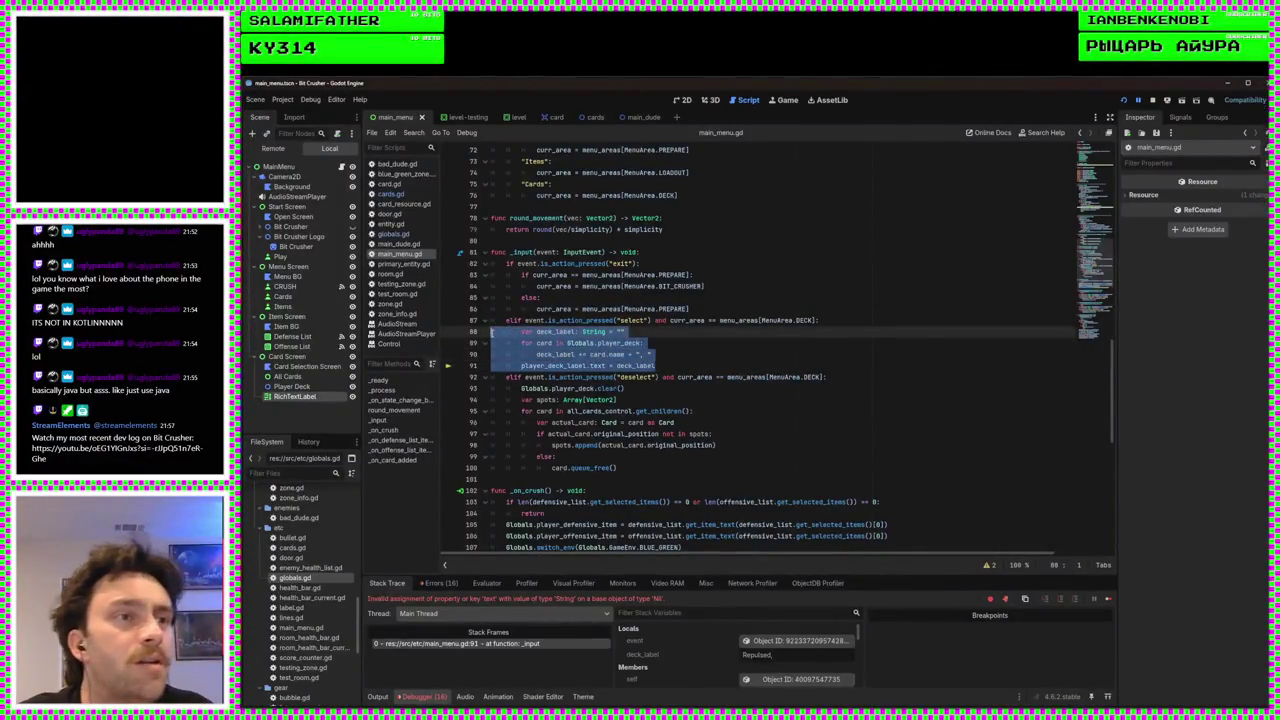
pyautogui.press('BackSpace')
pyautogui.moveTo(851, 321); pyautogui.dragTo(851, 310)
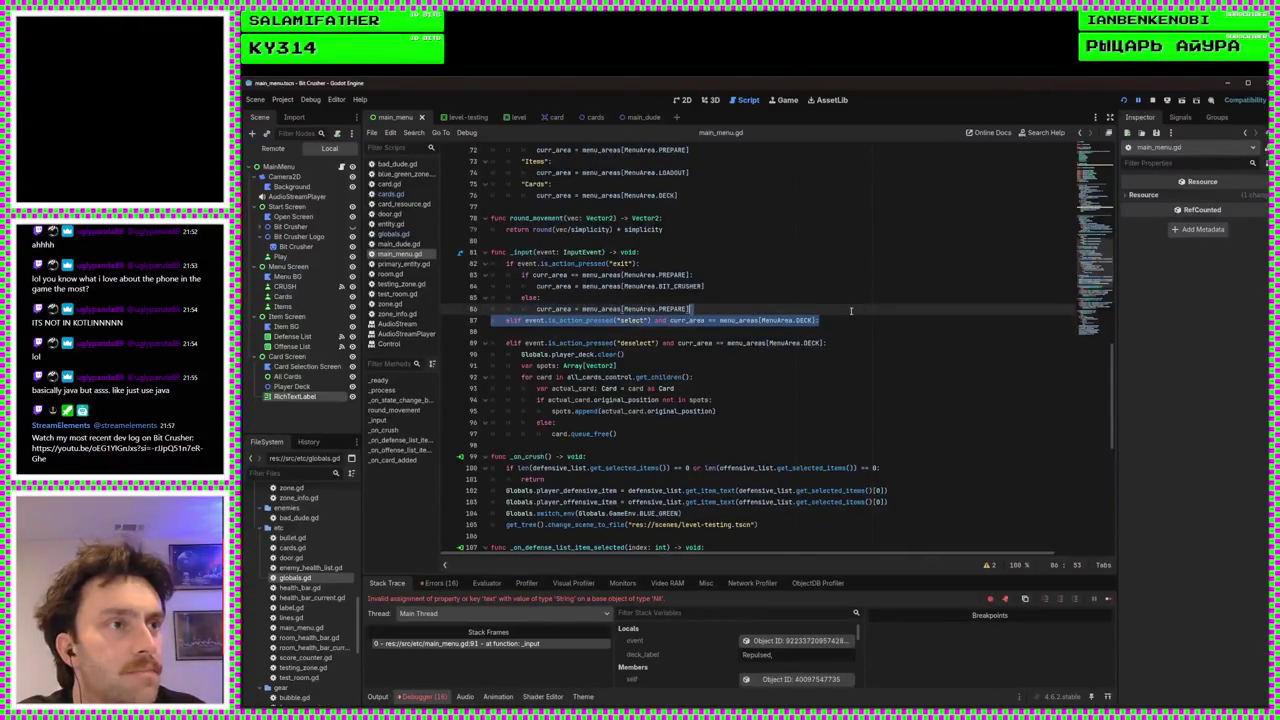
pyautogui.press('BackSpace')
pyautogui.press('Delete')
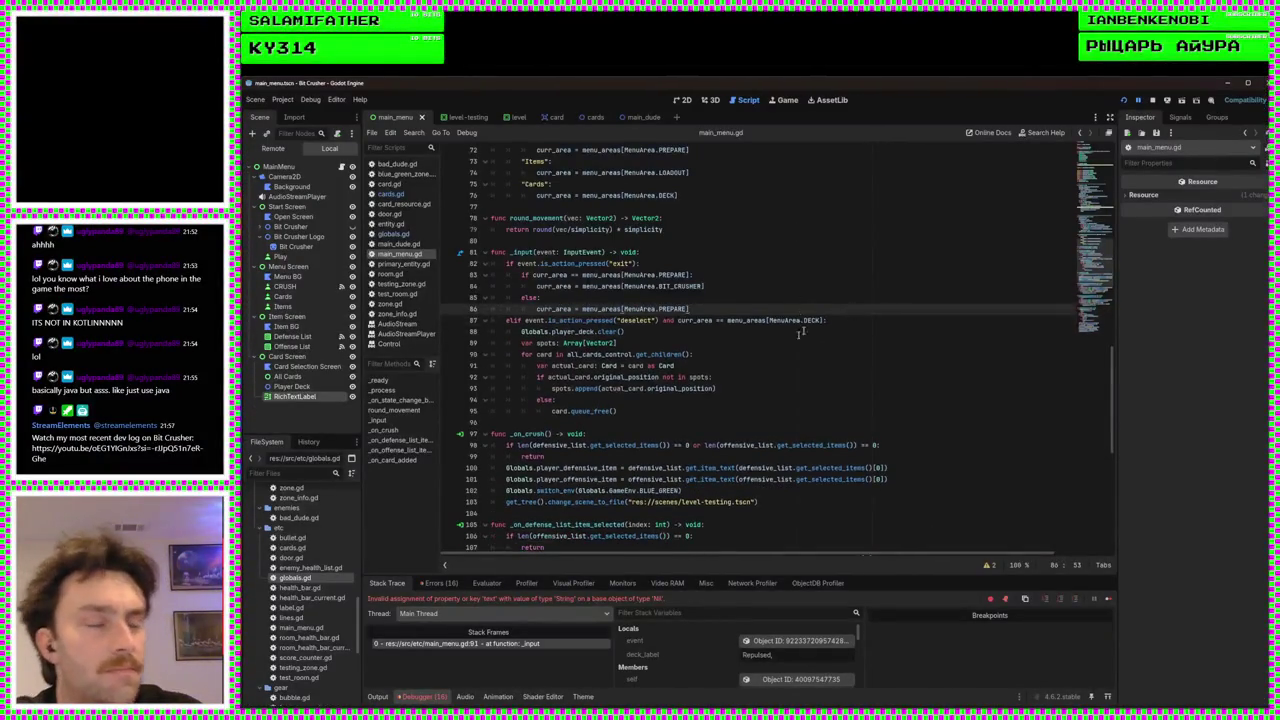
# Paste the deck label code after the append in _on_card_added, fix its indentation, and save
pyautogui.scroll(-10, 800, 333)
pyautogui.click(708, 467)
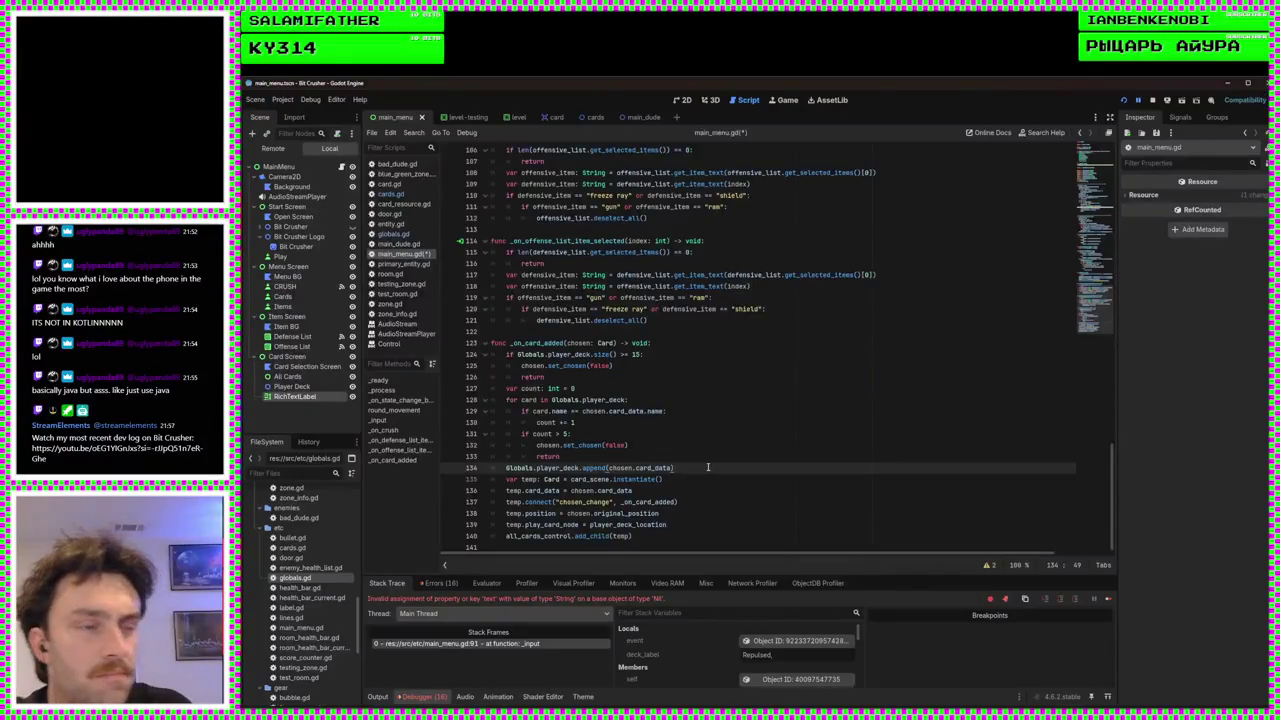
pyautogui.hotkey('ctrl', 'v')
pyautogui.click(534, 481)
pyautogui.press('BackSpace')
pyautogui.press('BackSpace')
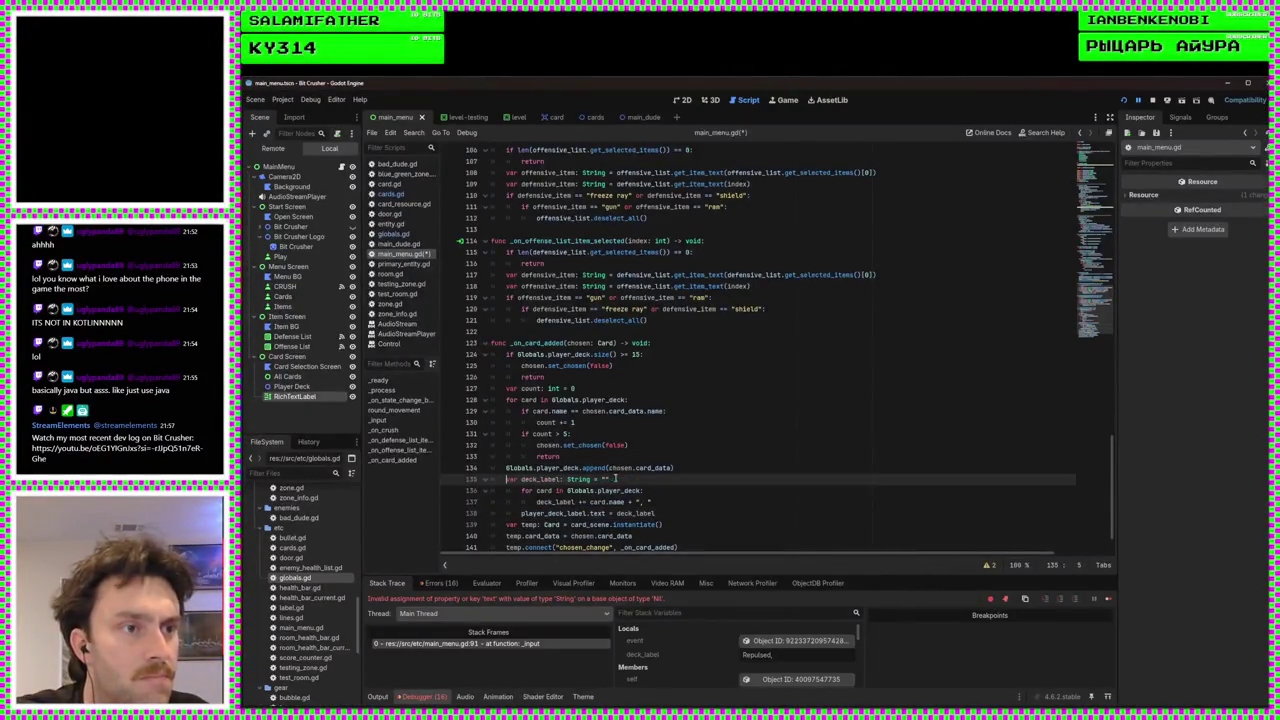
pyautogui.moveTo(667, 514); pyautogui.dragTo(510, 491)
pyautogui.hotkey('shift', 'Tab')
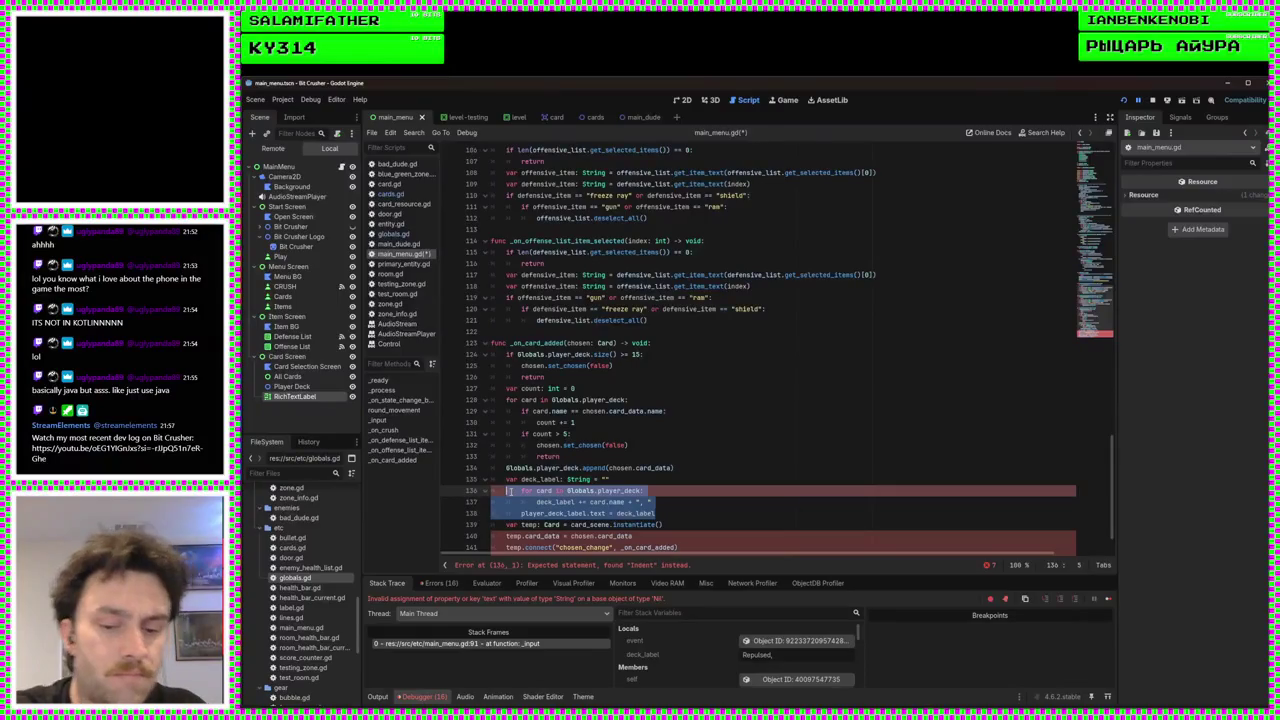
pyautogui.click(698, 489)
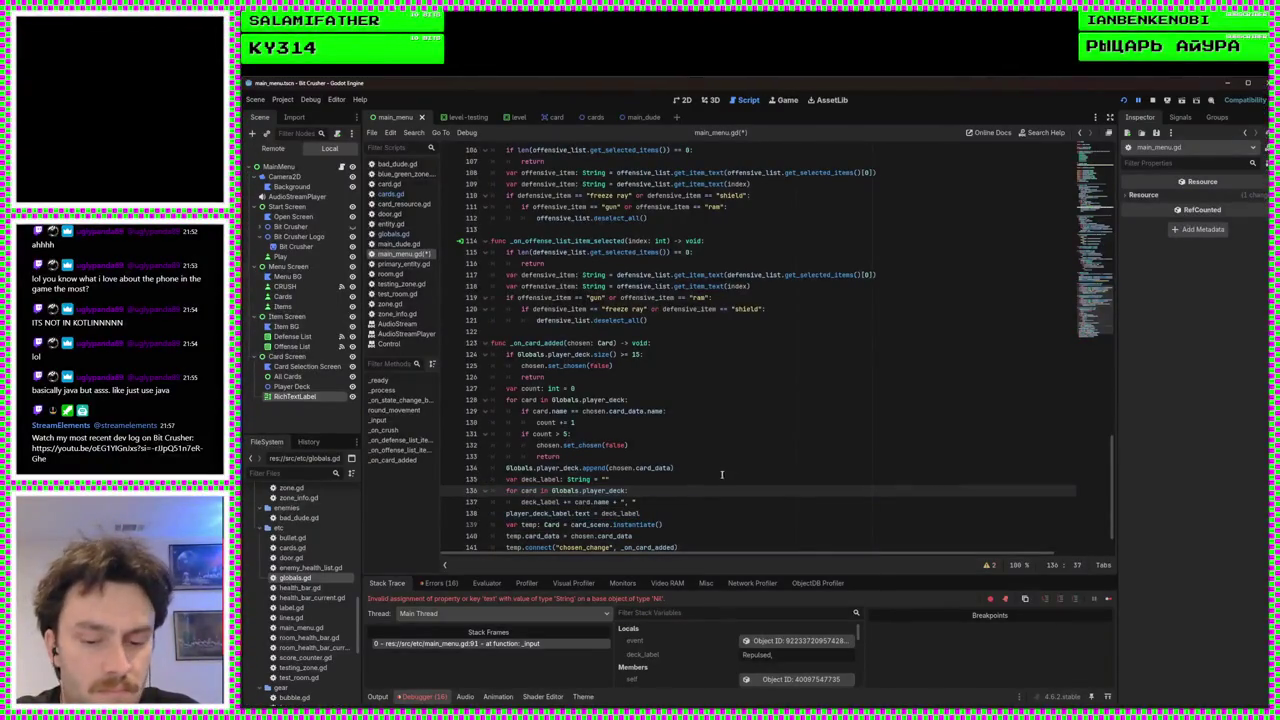
pyautogui.hotkey('ctrl', 's')
pyautogui.scroll(6, 740, 450)
pyautogui.scroll(6, 756, 430)
# Run the game and pick the Revolted card on the Cards screen
pyautogui.click(1124, 100)
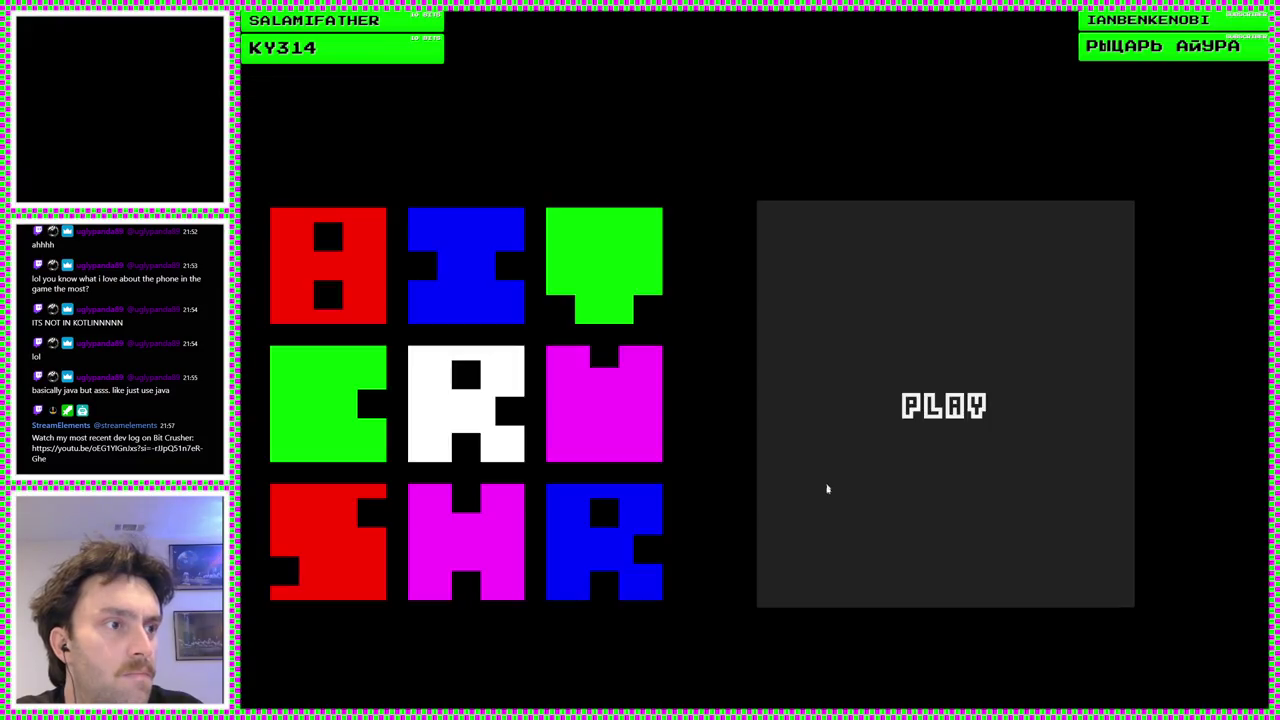
pyautogui.click(826, 488)
pyautogui.click(540, 423)
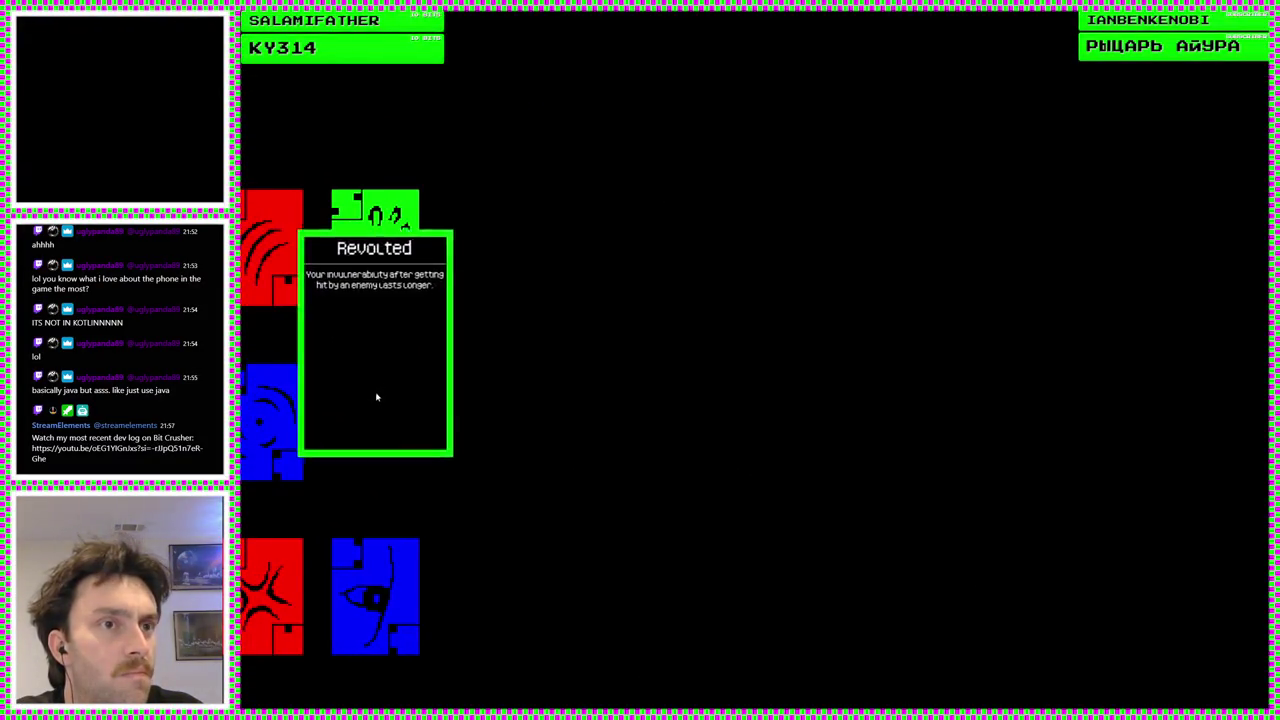
pyautogui.click(374, 397)
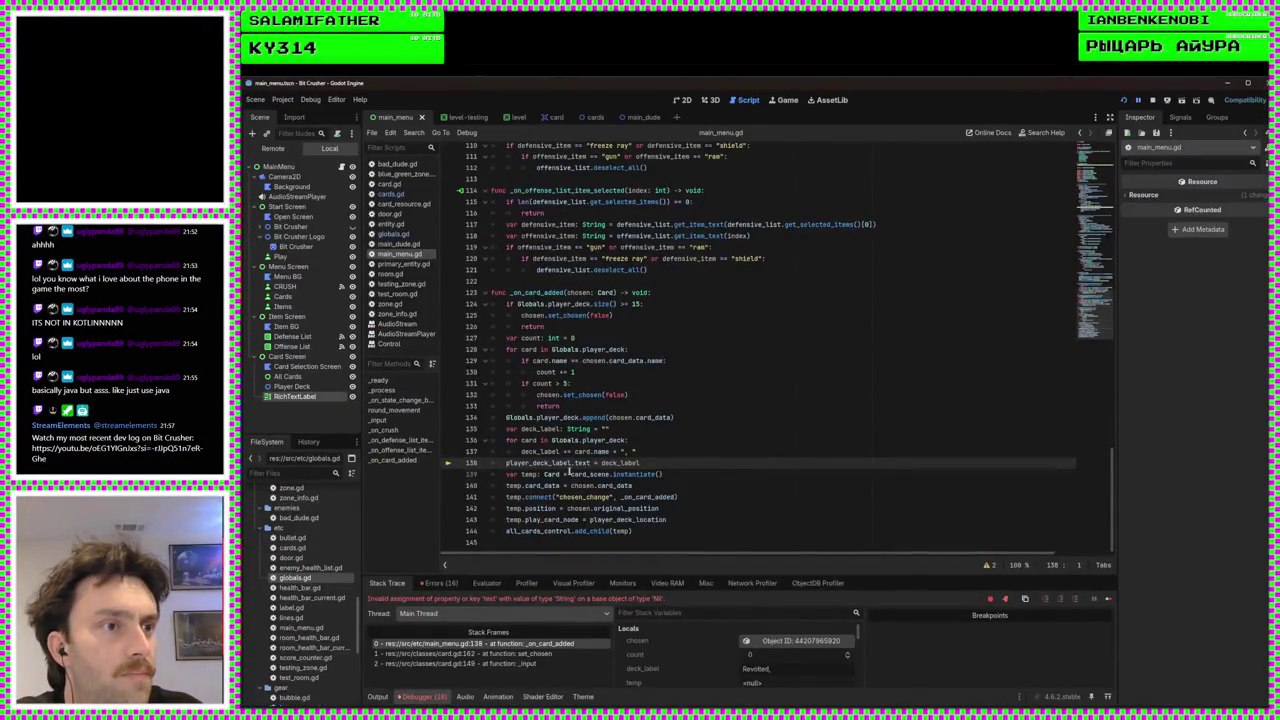
pyautogui.doubleClick(562, 463)
# Rename the RichTextLabel under Card Screen to Deck Labels
pyautogui.click(684, 101)
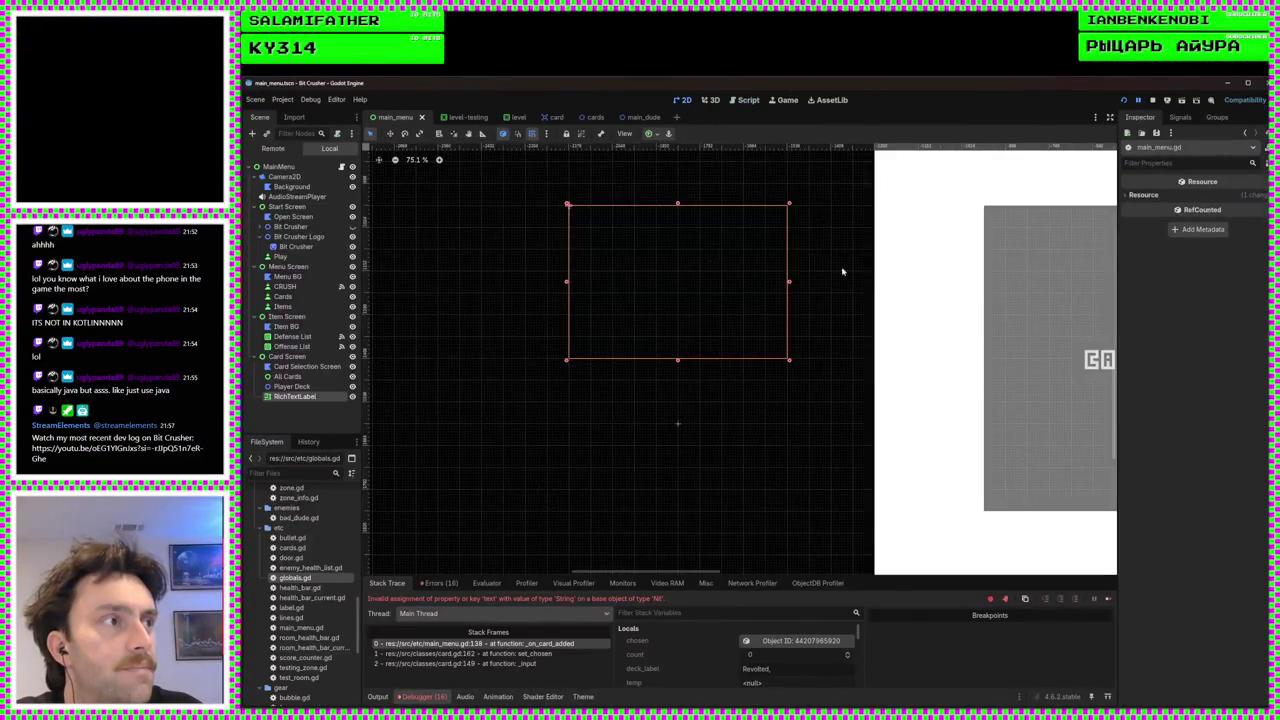
pyautogui.click(745, 101)
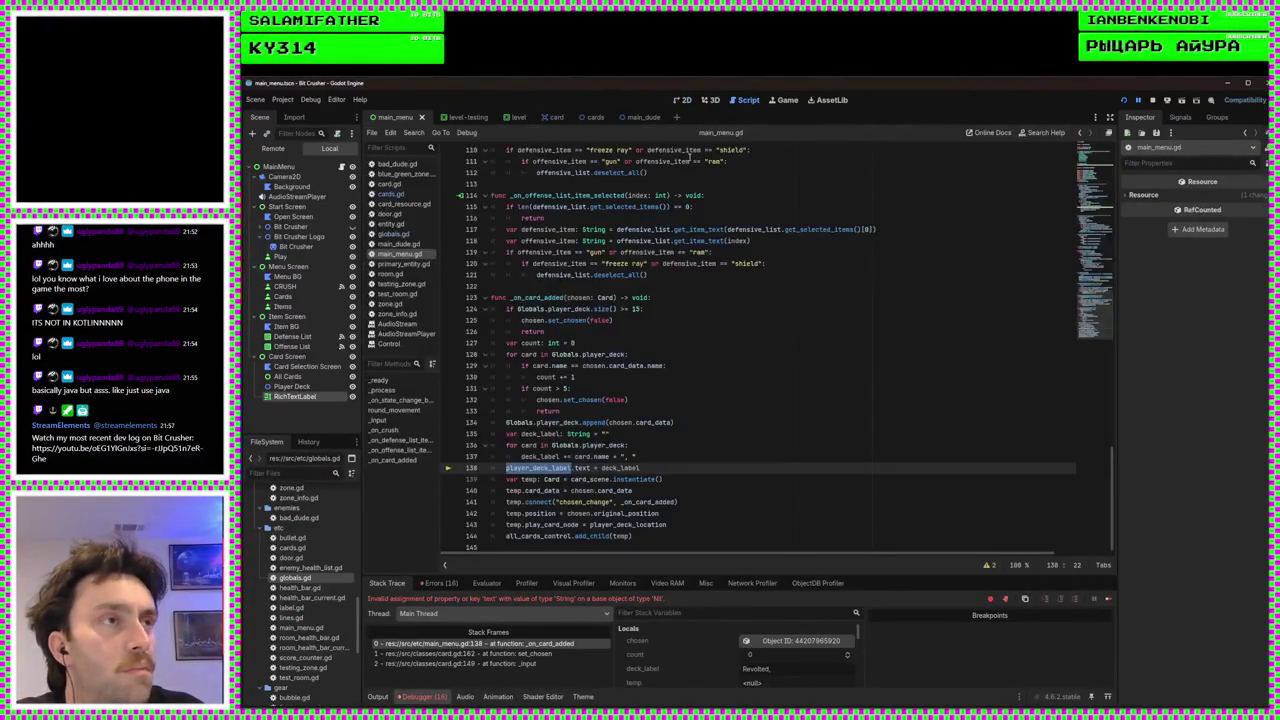
pyautogui.click(686, 101)
pyautogui.scroll(-2, 610, 355)
pyautogui.hscroll(-3, 680, 355)
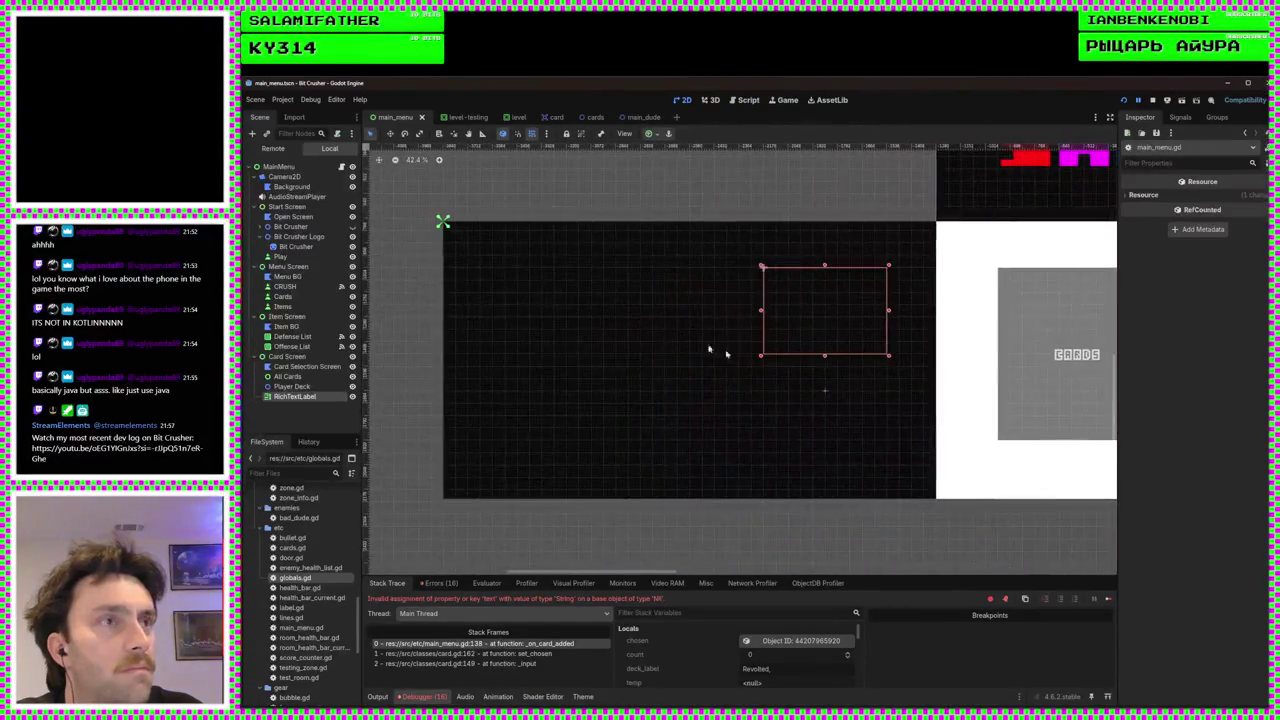
pyautogui.click(268, 165)
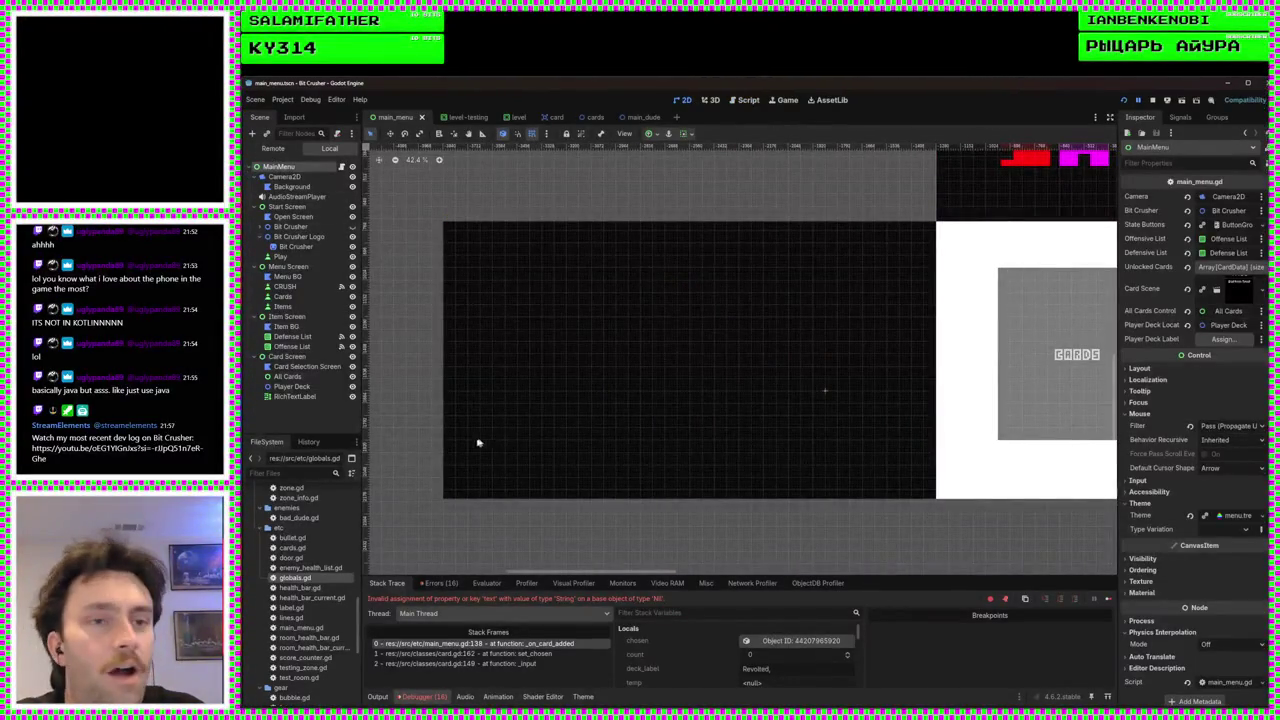
pyautogui.click(300, 397)
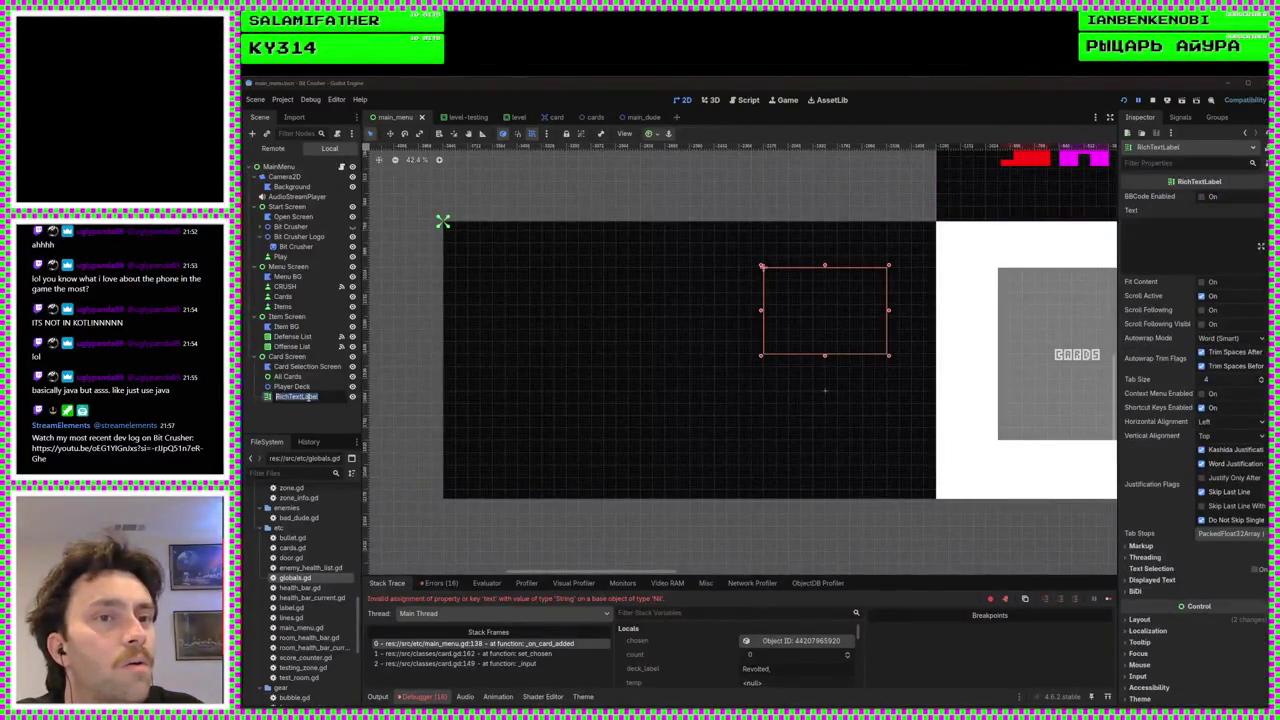
pyautogui.write('Di')
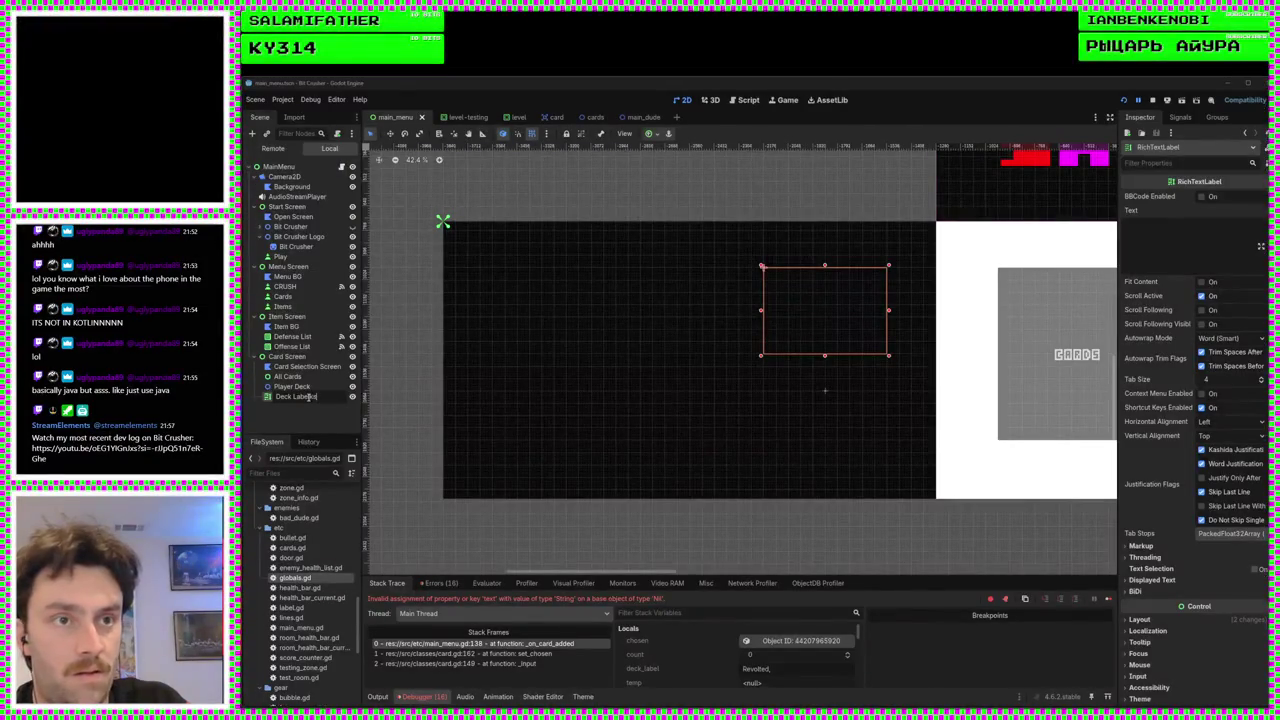
pyautogui.write('s')
pyautogui.press('Return')
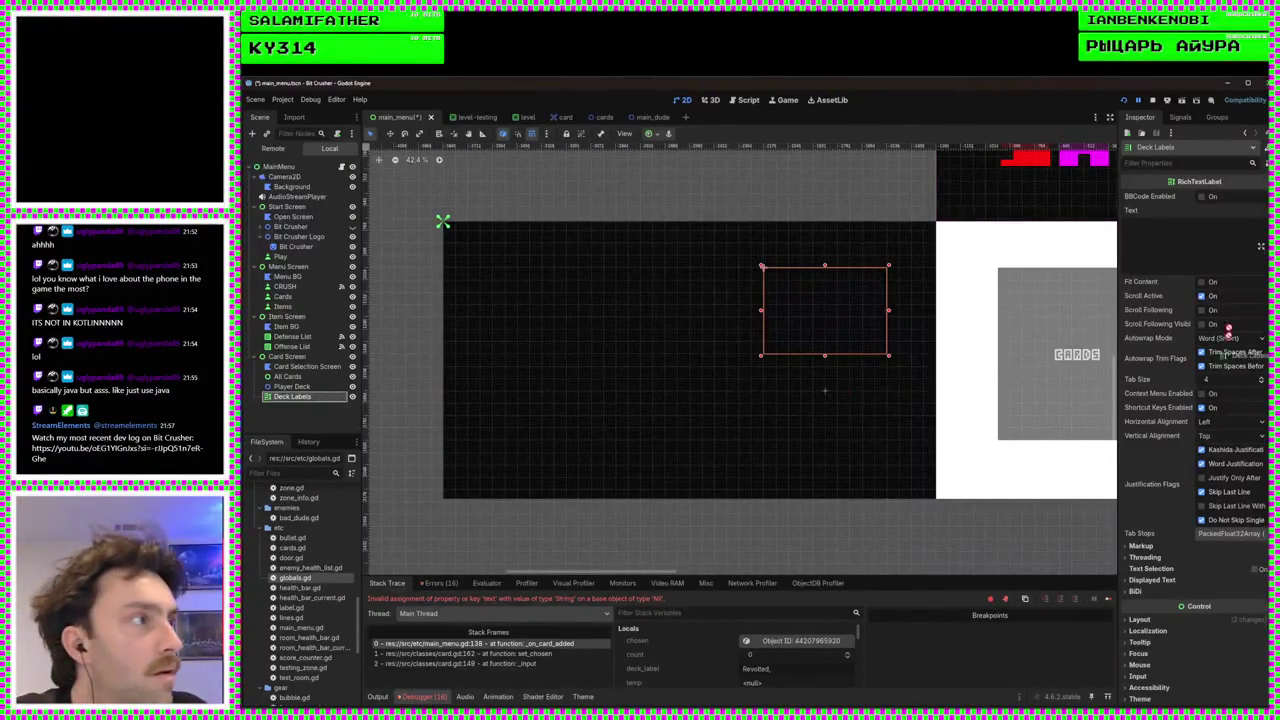
# Assign Deck Labels to MainMenu's Player Deck Label field and save the scene
pyautogui.moveTo(1206, 202)
pyautogui.mouseDown()
pyautogui.moveTo(1140, 235)
pyautogui.moveTo(320, 392)
pyautogui.moveTo(312, 158)
pyautogui.mouseUp()
pyautogui.click(278, 166)
pyautogui.moveTo(292, 396); pyautogui.dragTo(1226, 342)
pyautogui.hotkey('ctrl', 's')
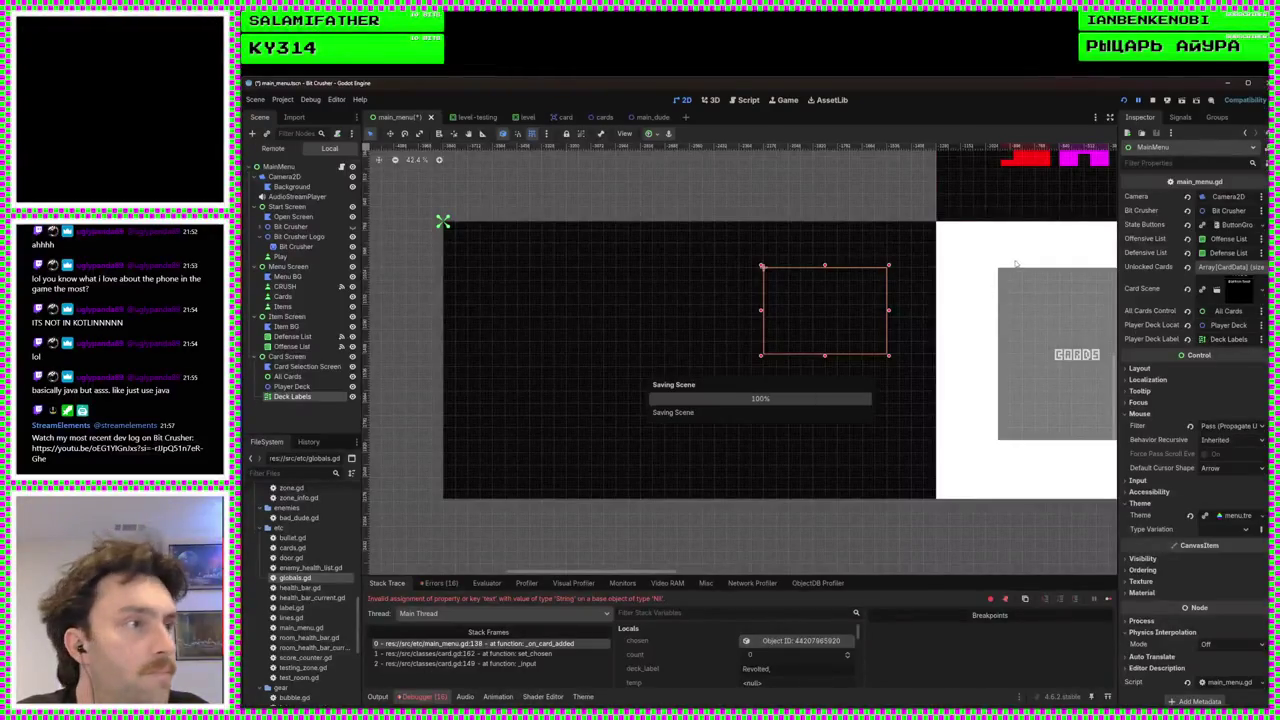
pyautogui.click(1123, 101)
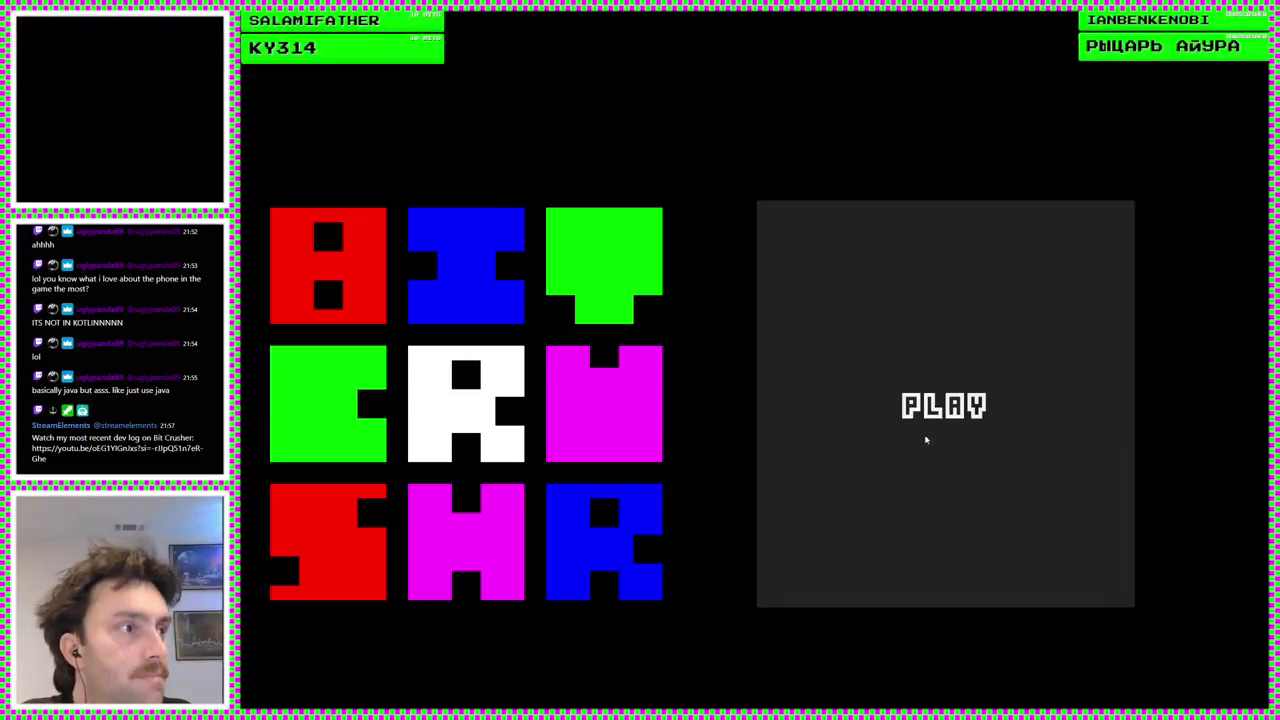
# Add the Revolted card to the deck three times on the Cards screen, then stop the game
pyautogui.click(923, 436)
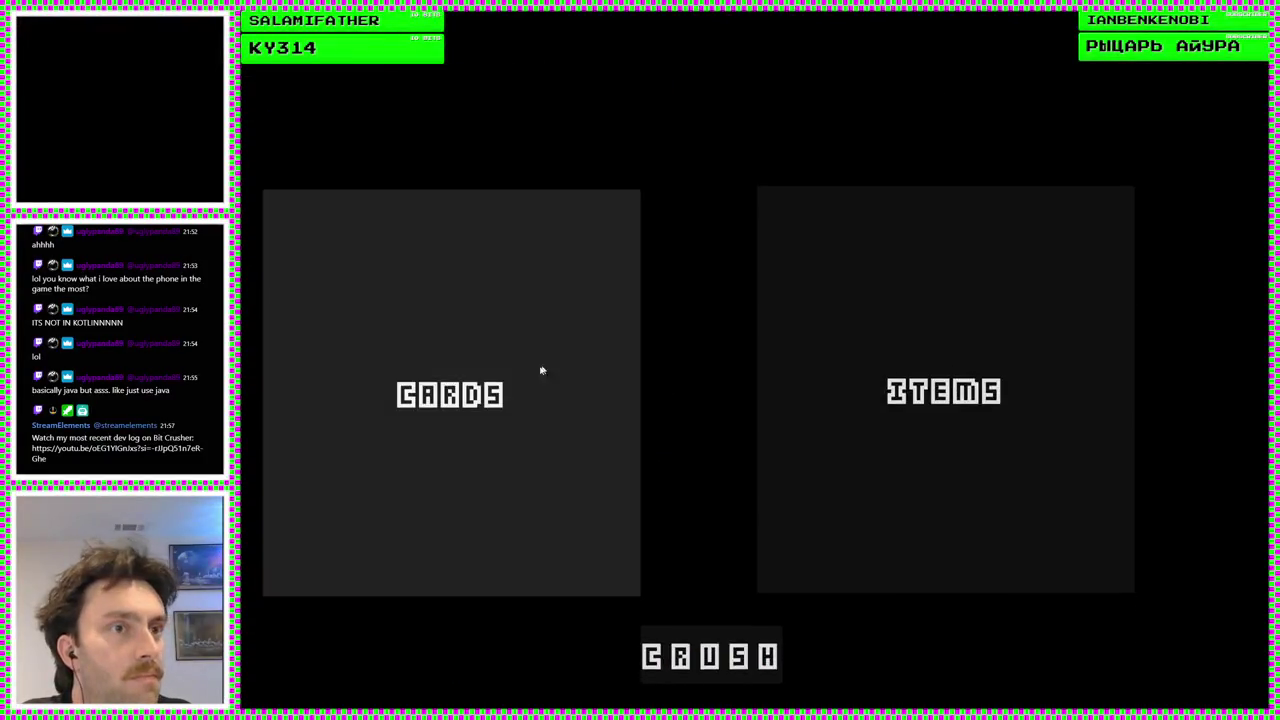
pyautogui.click(553, 392)
pyautogui.click(391, 409)
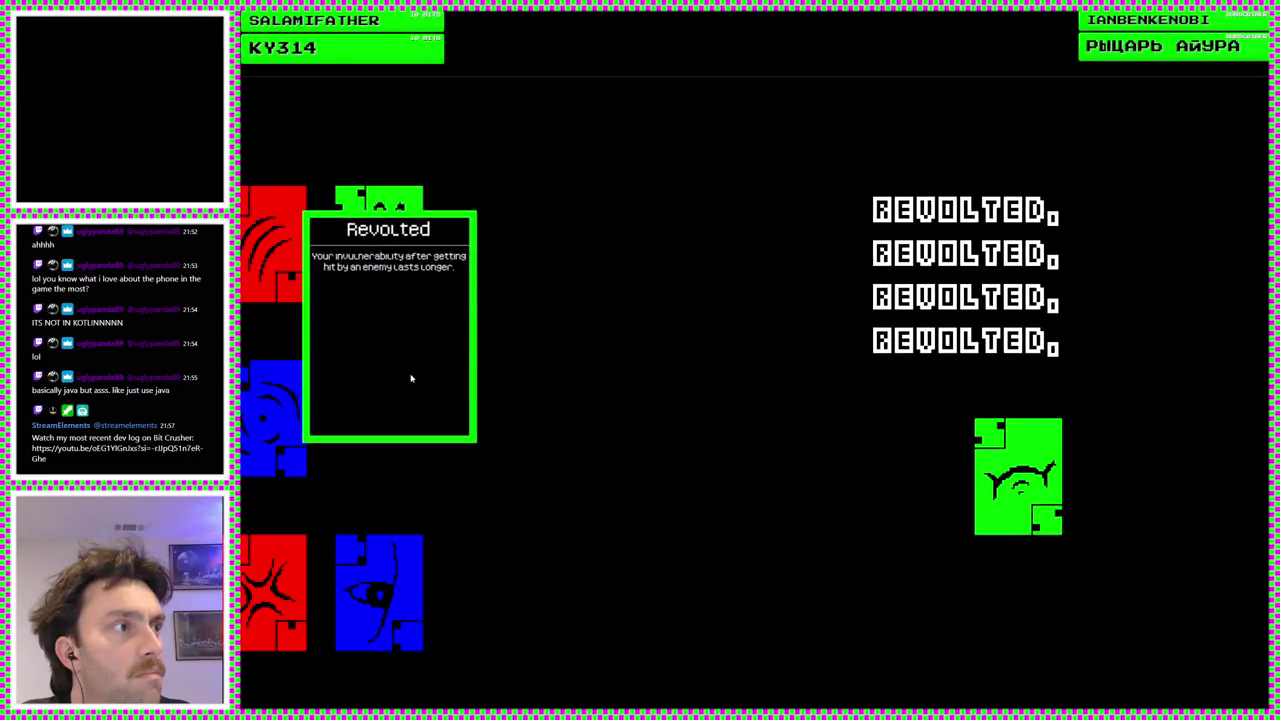
pyautogui.moveTo(409, 409)
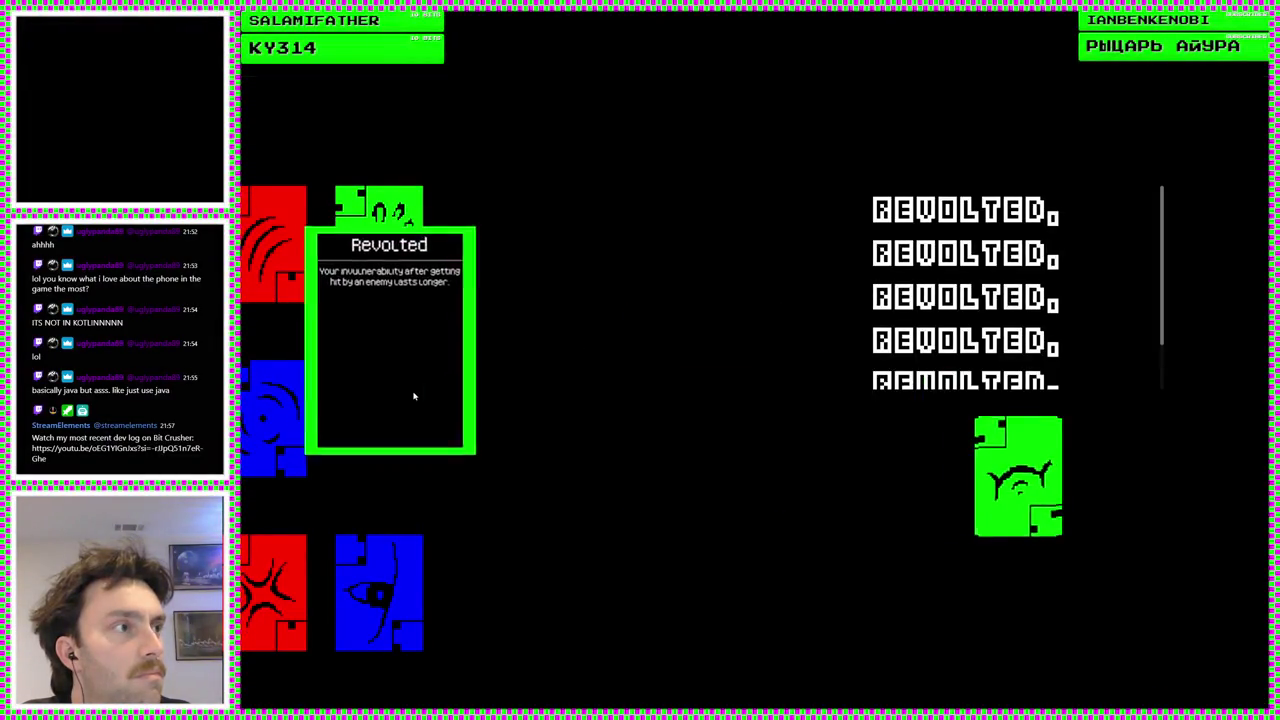
pyautogui.scroll(1, 998, 315)
pyautogui.scroll(1, 1098, 304)
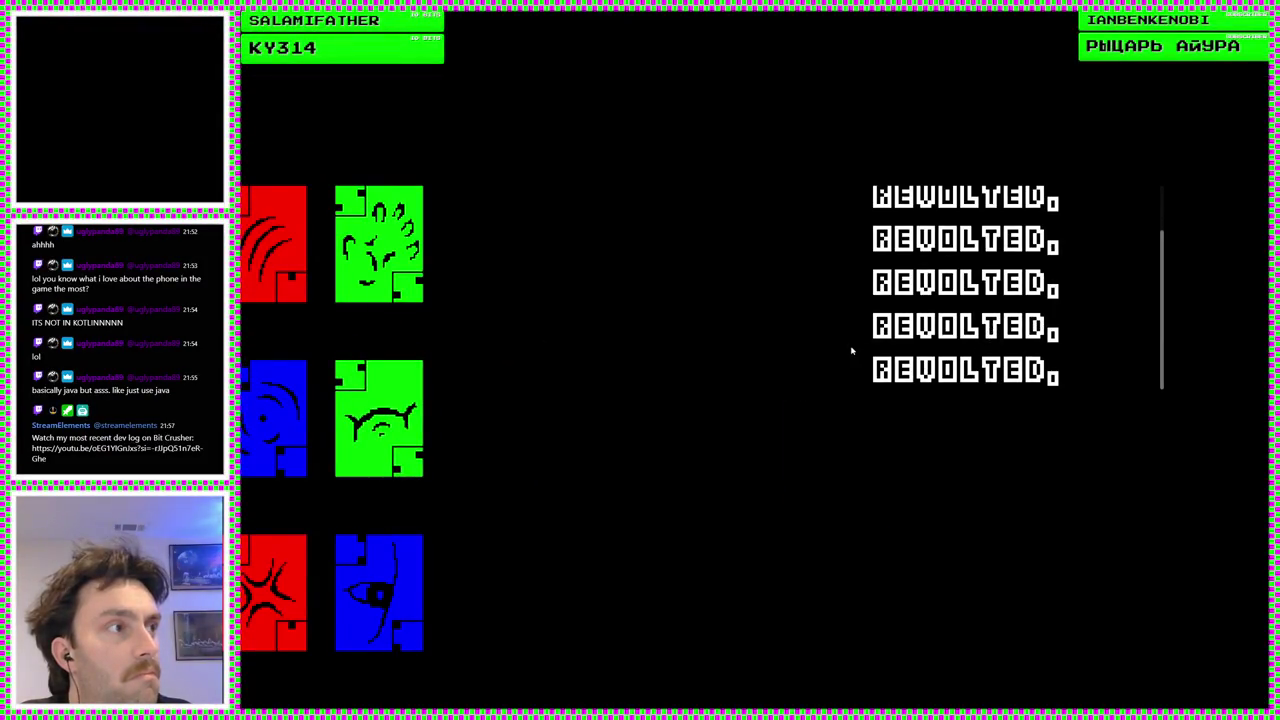
pyautogui.click(400, 400)
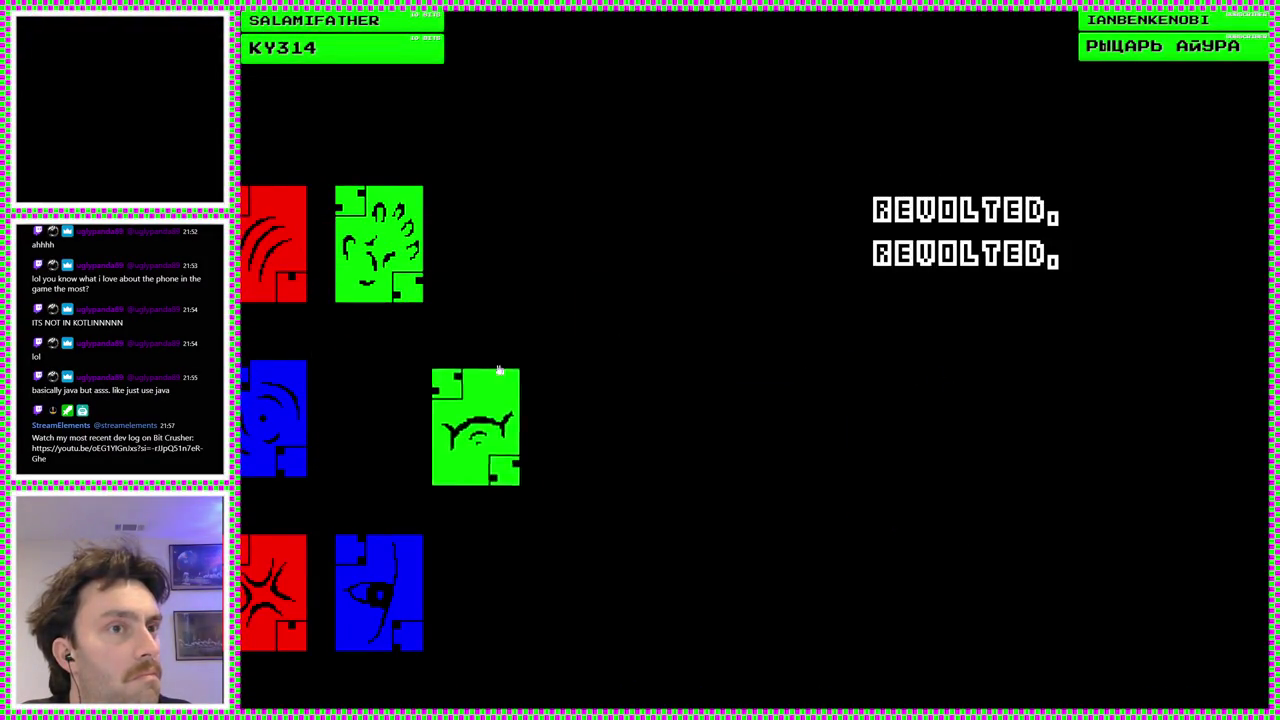
pyautogui.click(403, 392)
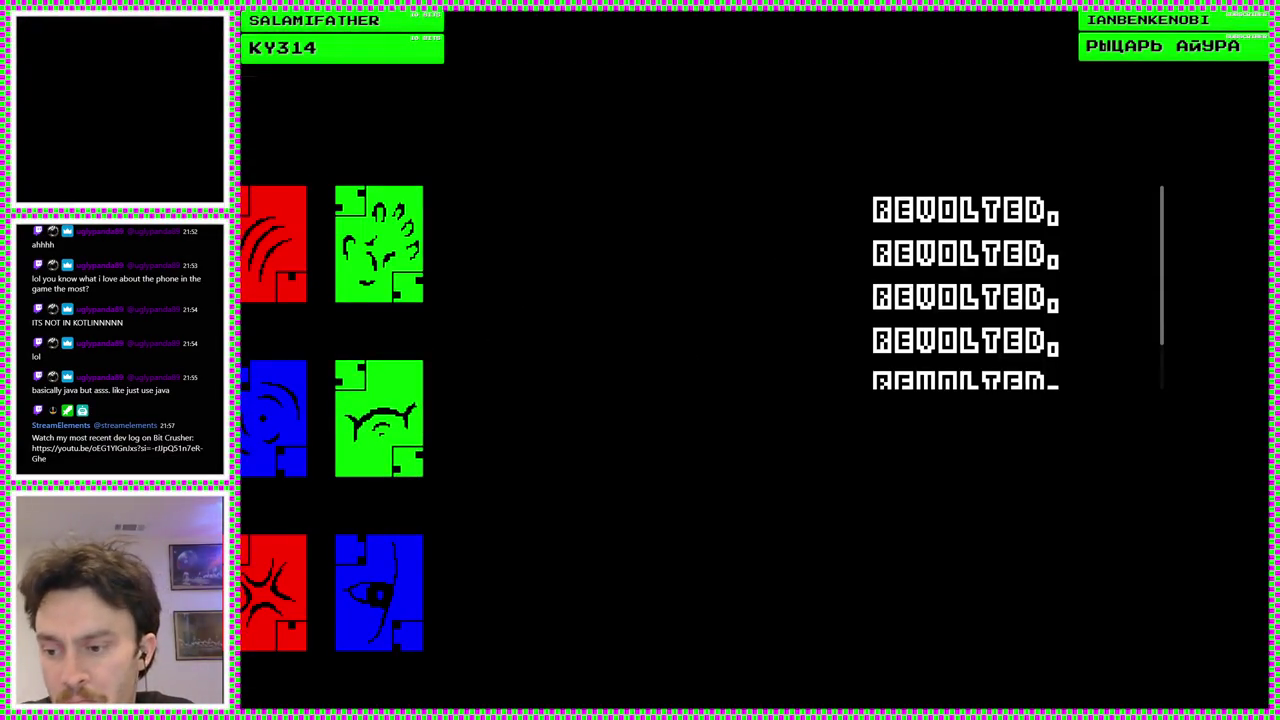
pyautogui.press('F8')
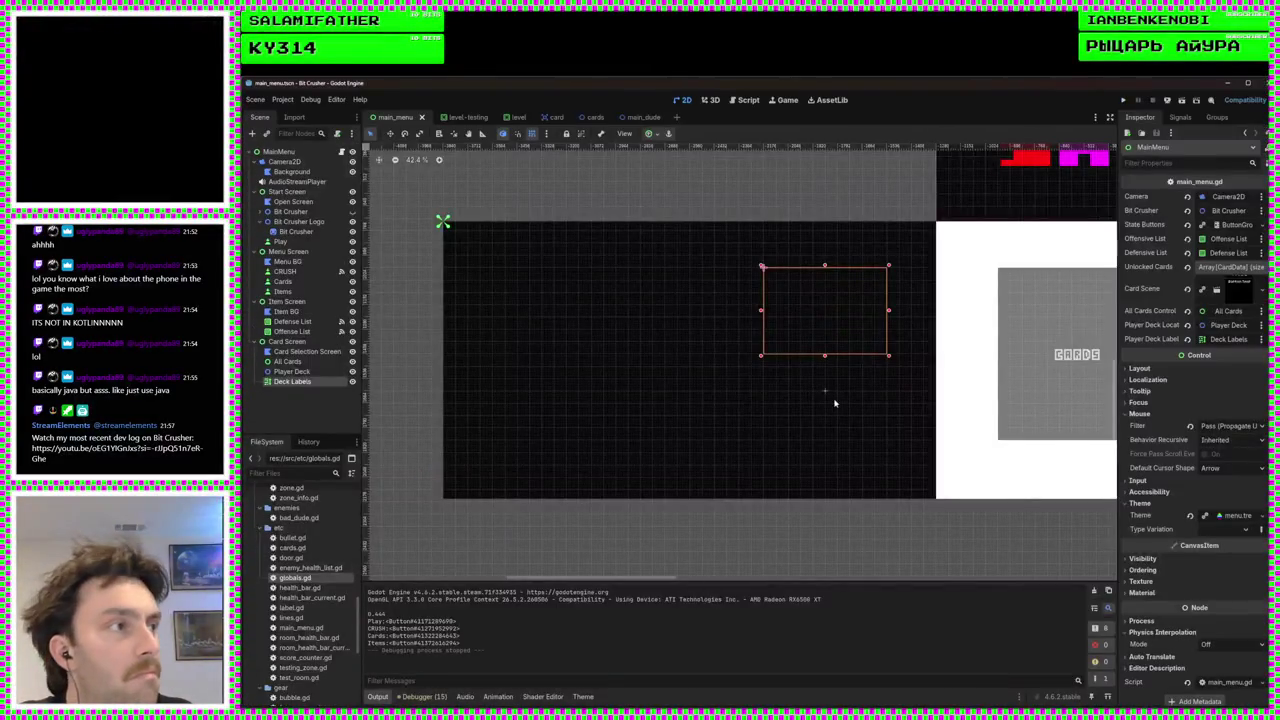
# Copy the player_deck_label.text assignment line from the script
pyautogui.click(749, 101)
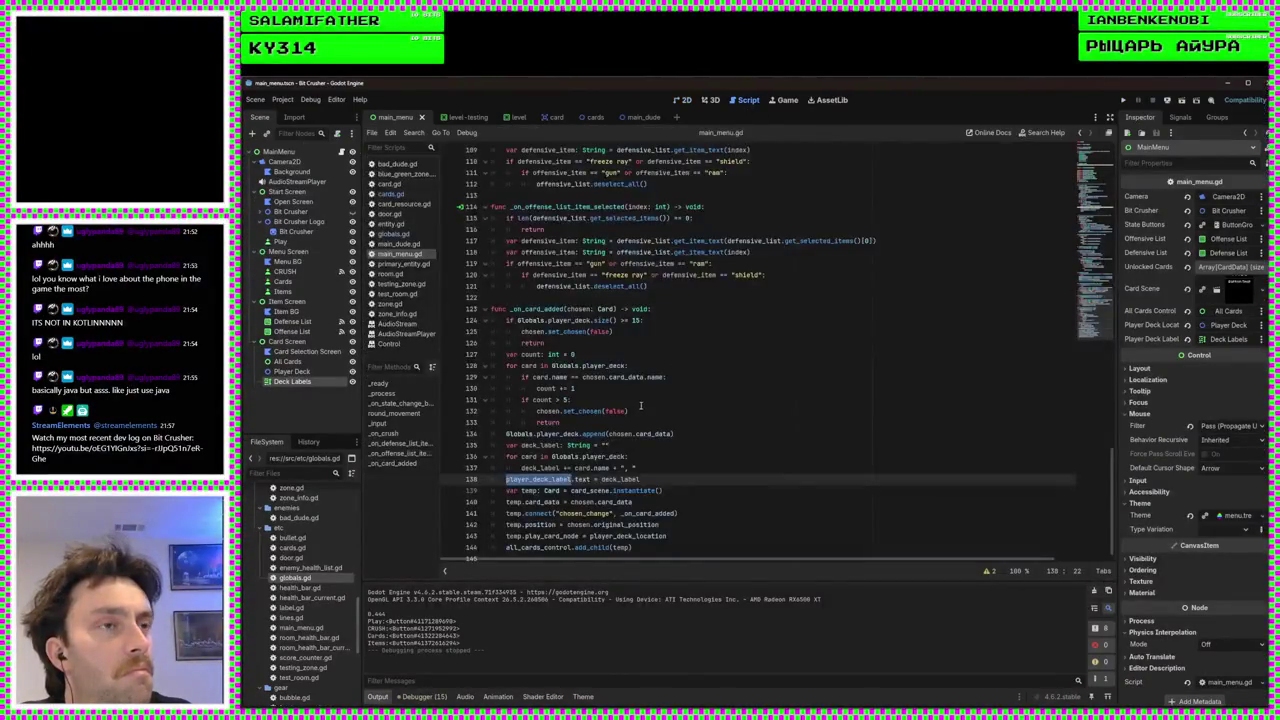
pyautogui.scroll(6, 640, 405)
pyautogui.click(761, 392)
pyautogui.click(761, 388)
pyautogui.scroll(7, 740, 395)
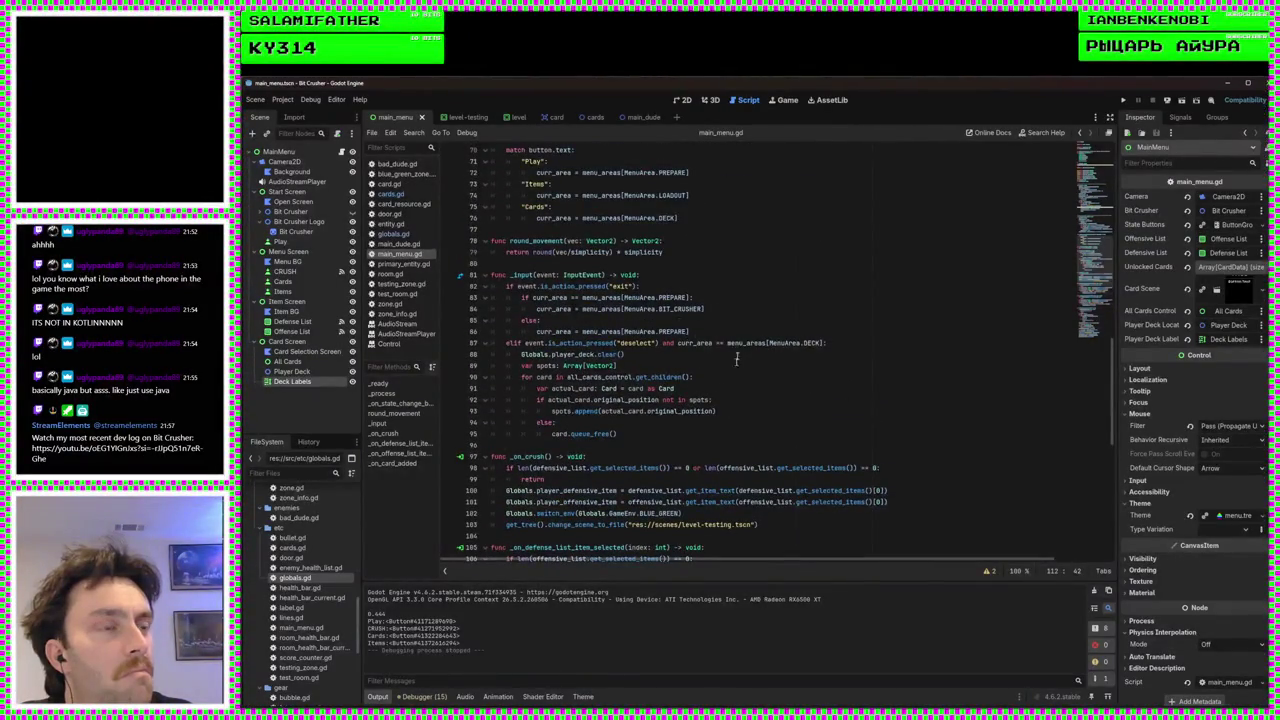
pyautogui.scroll(-13, 736, 358)
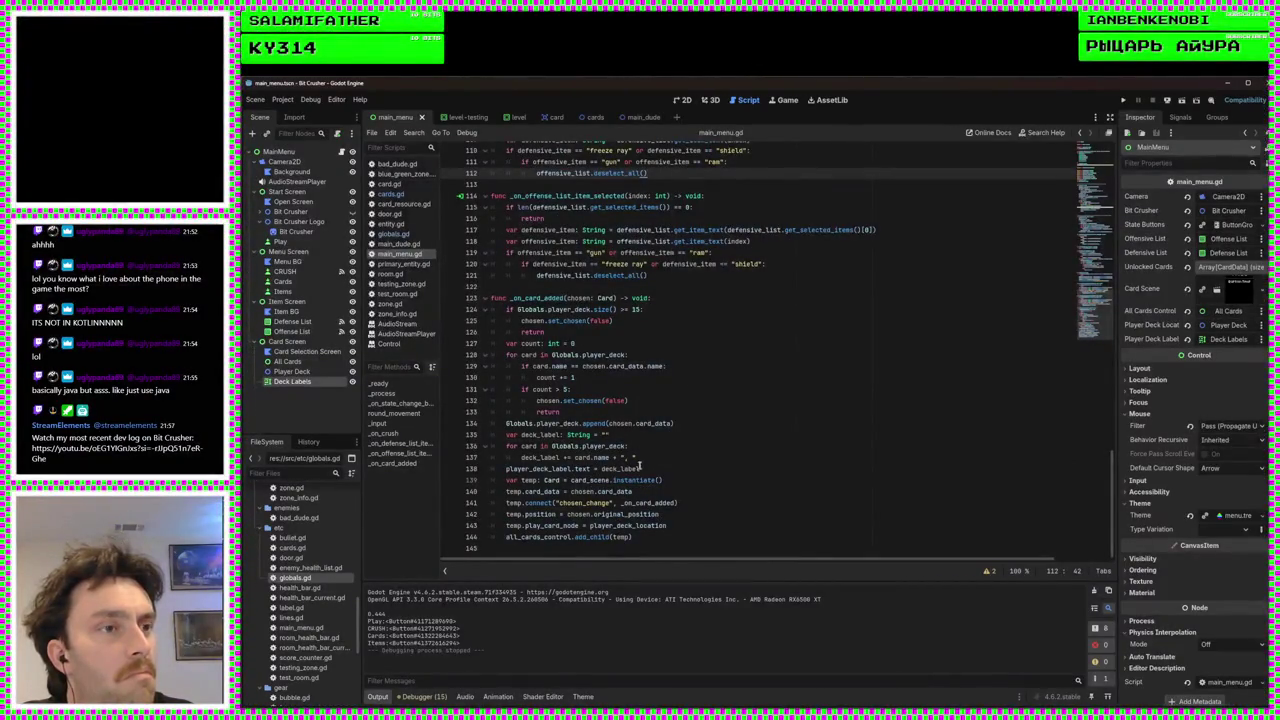
pyautogui.moveTo(641, 470); pyautogui.dragTo(505, 469)
pyautogui.hotkey('ctrl', 'c')
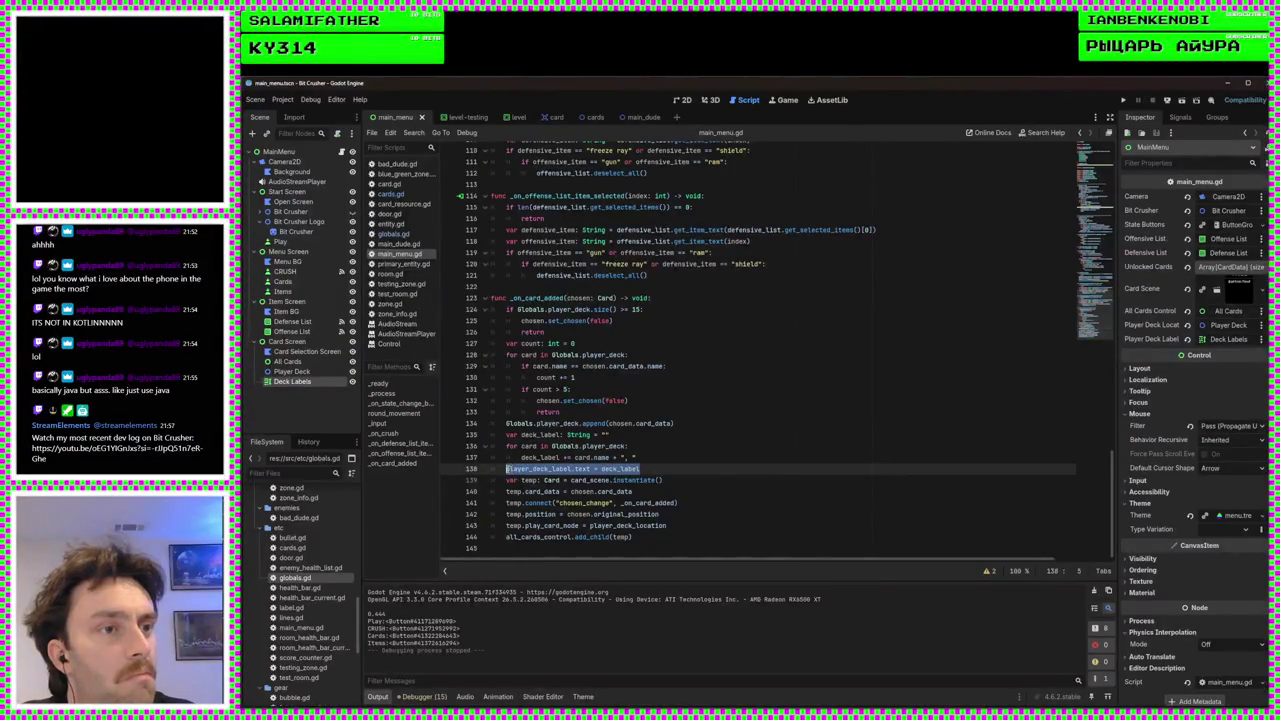
# Add the label reset to "" after card.queue_free() on line 96 and save main_menu.gd
pyautogui.scroll(10, 710, 400)
pyautogui.click(699, 391)
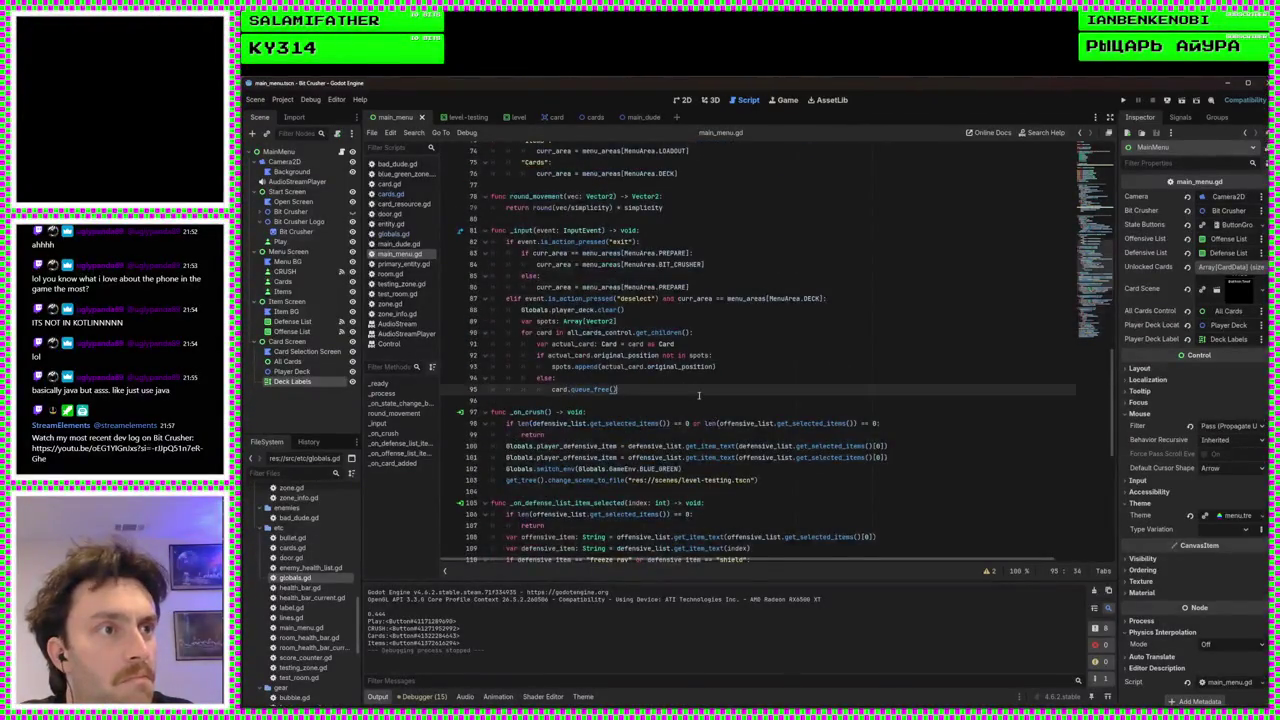
pyautogui.press('Return')
pyautogui.hotkey('ctrl', 'v')
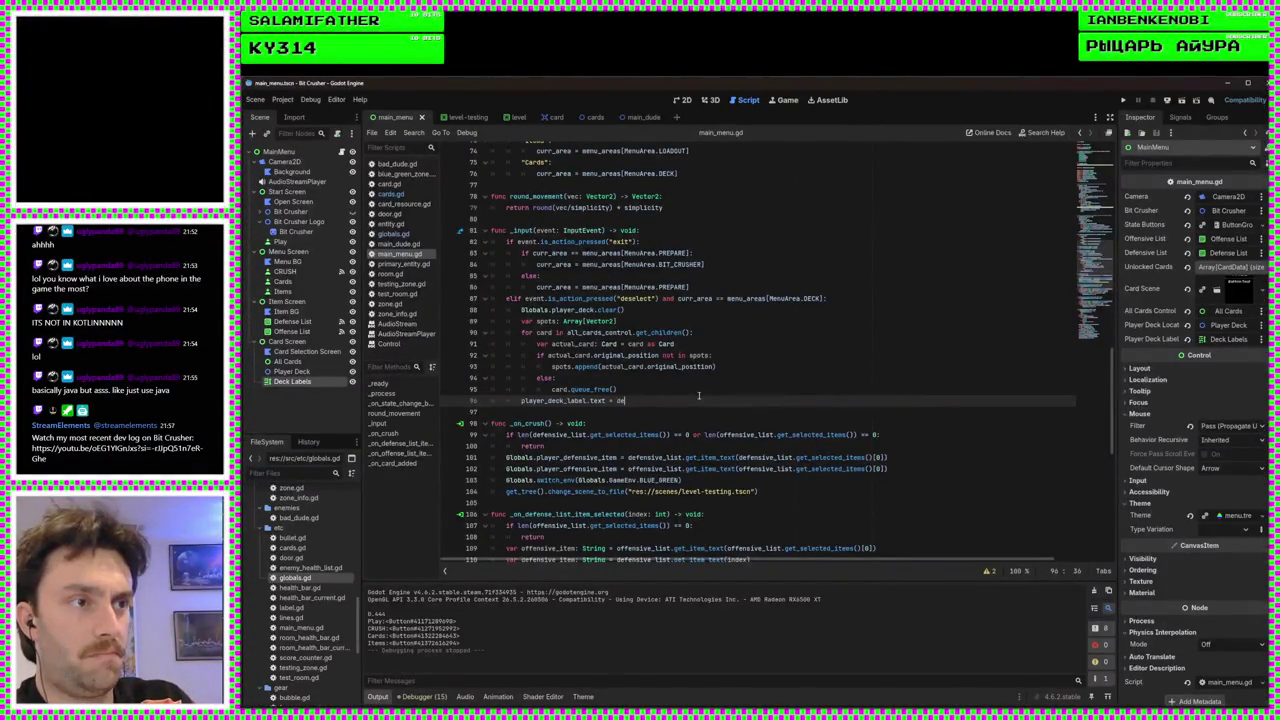
pyautogui.write('""')
pyautogui.hotkey('ctrl', 's')
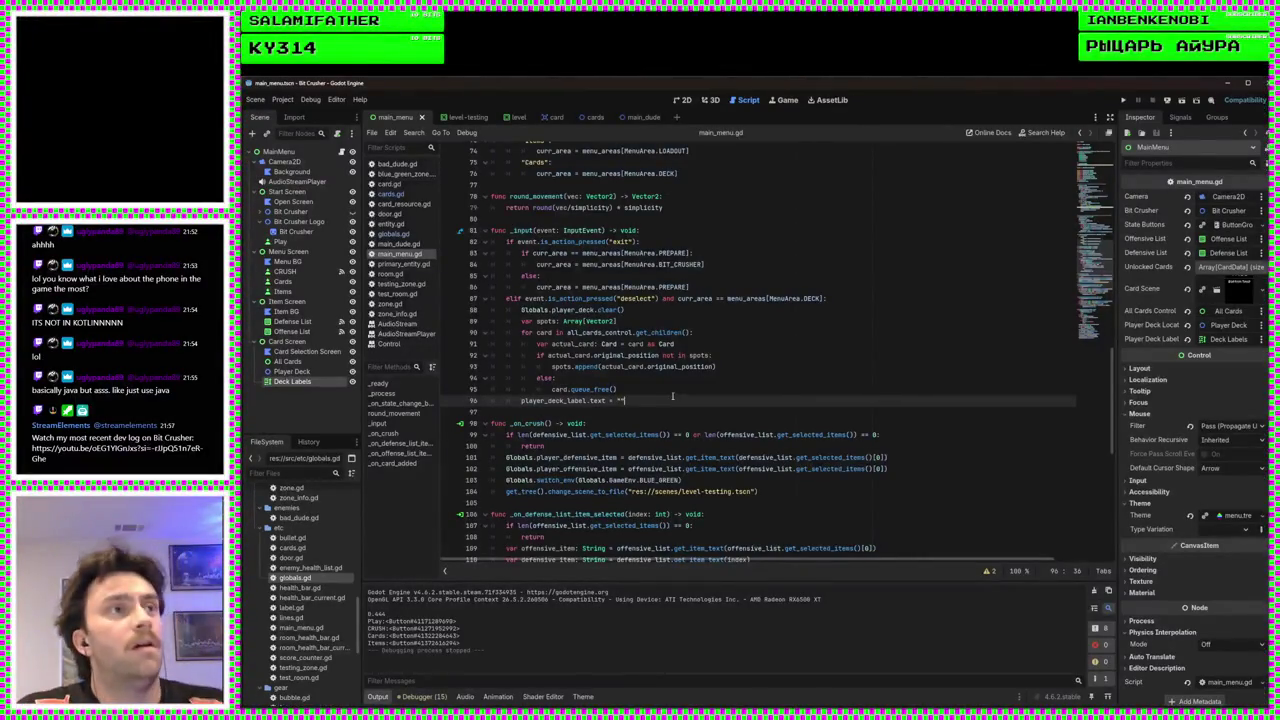
pyautogui.click(686, 101)
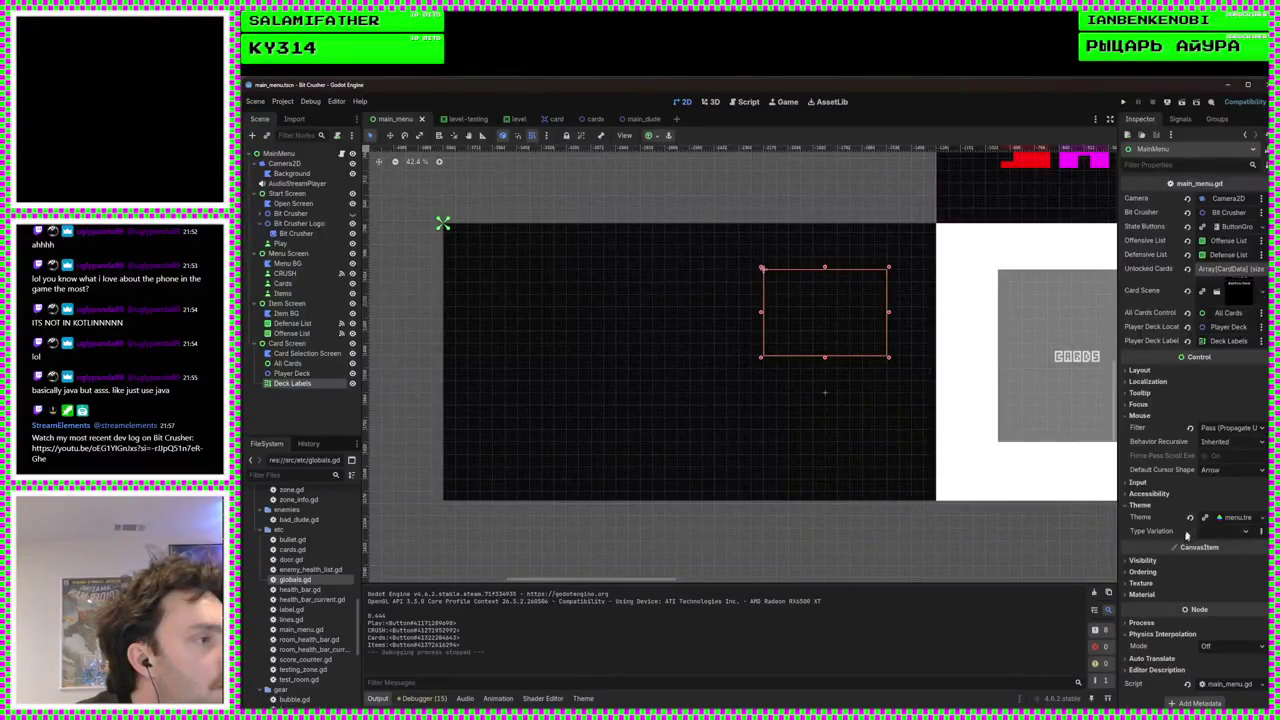
# Give the Deck Labels node a normal font size override of 32, then save and run the game
pyautogui.click(1152, 504)
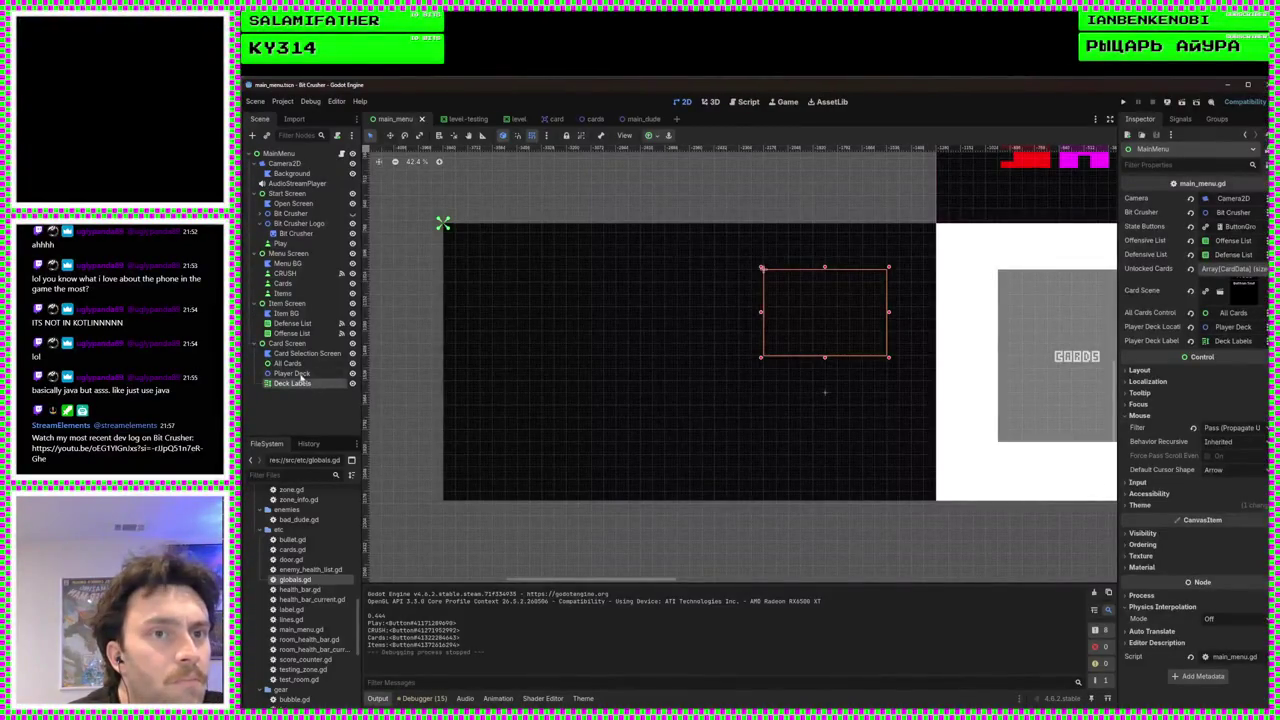
pyautogui.click(300, 375)
pyautogui.click(300, 384)
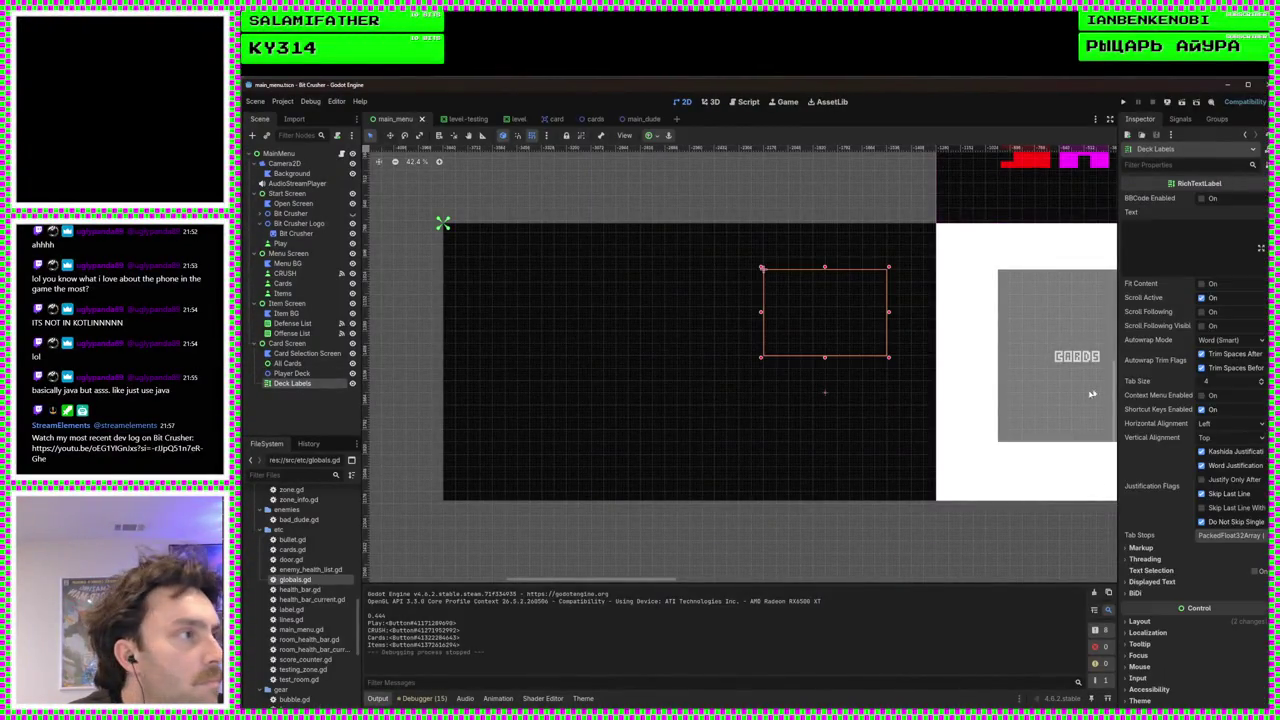
pyautogui.click(1155, 582)
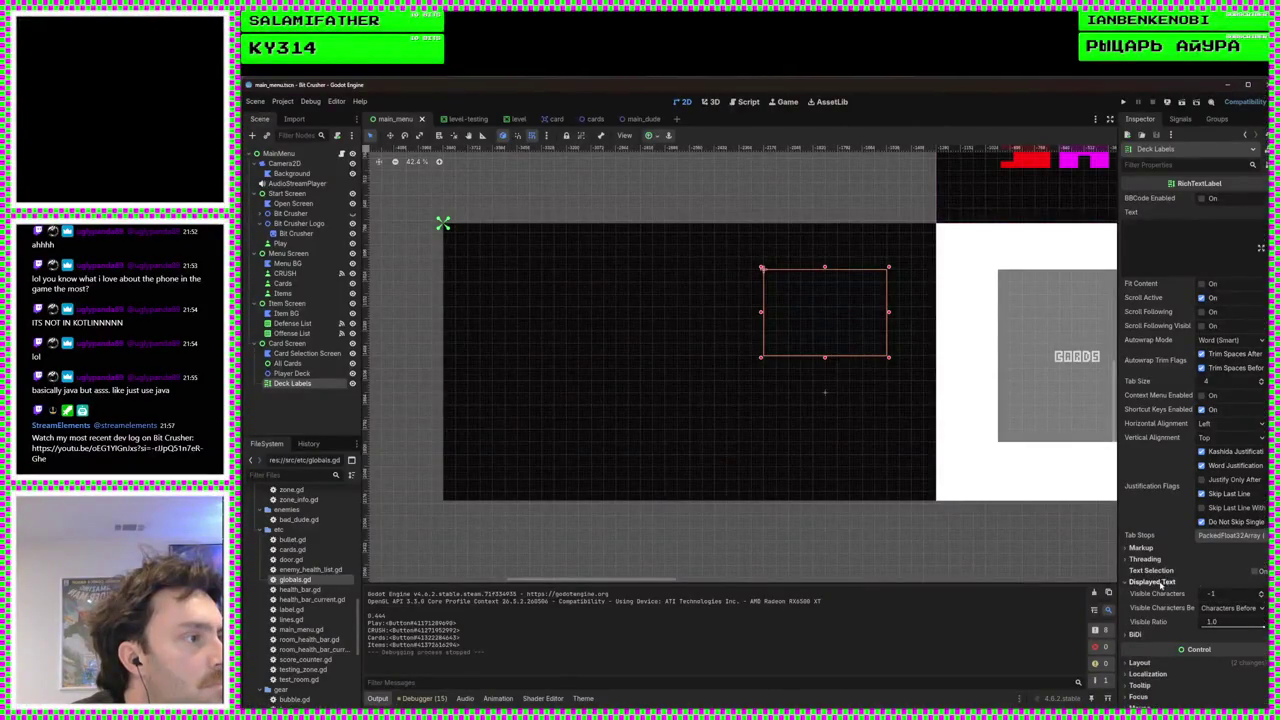
pyautogui.click(1158, 582)
pyautogui.scroll(-5, 1165, 570)
pyautogui.click(1180, 540)
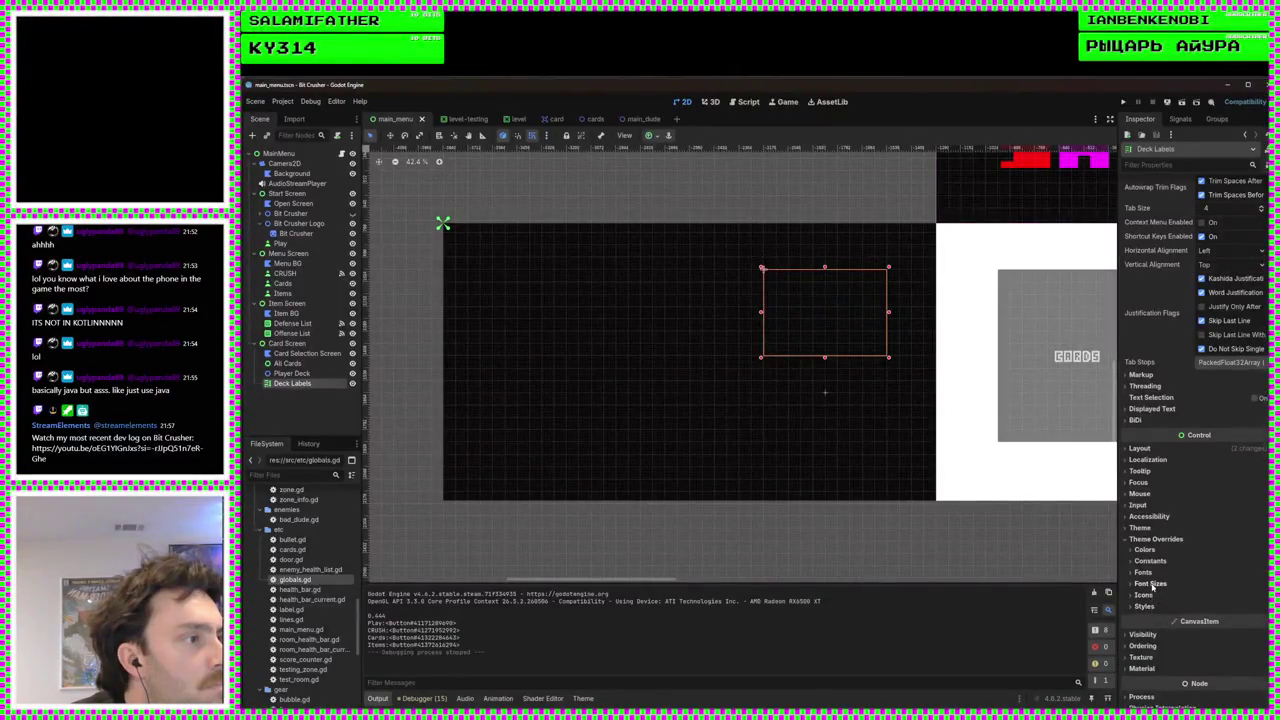
pyautogui.click(1150, 583)
pyautogui.write('32')
pyautogui.press('Return')
pyautogui.press('F5')
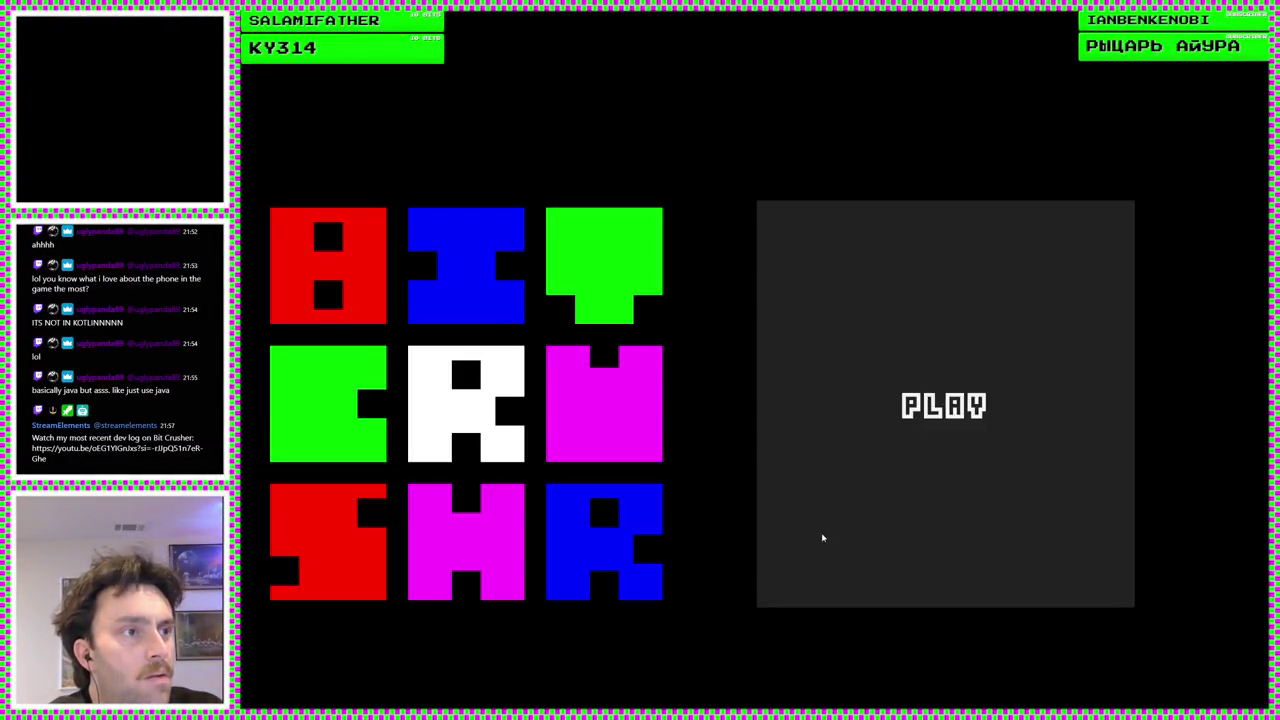
# From the title screen, add the Revolted, Repulsed and Timid cards to the deck
pyautogui.click(820, 534)
pyautogui.click(450, 394)
pyautogui.click(408, 434)
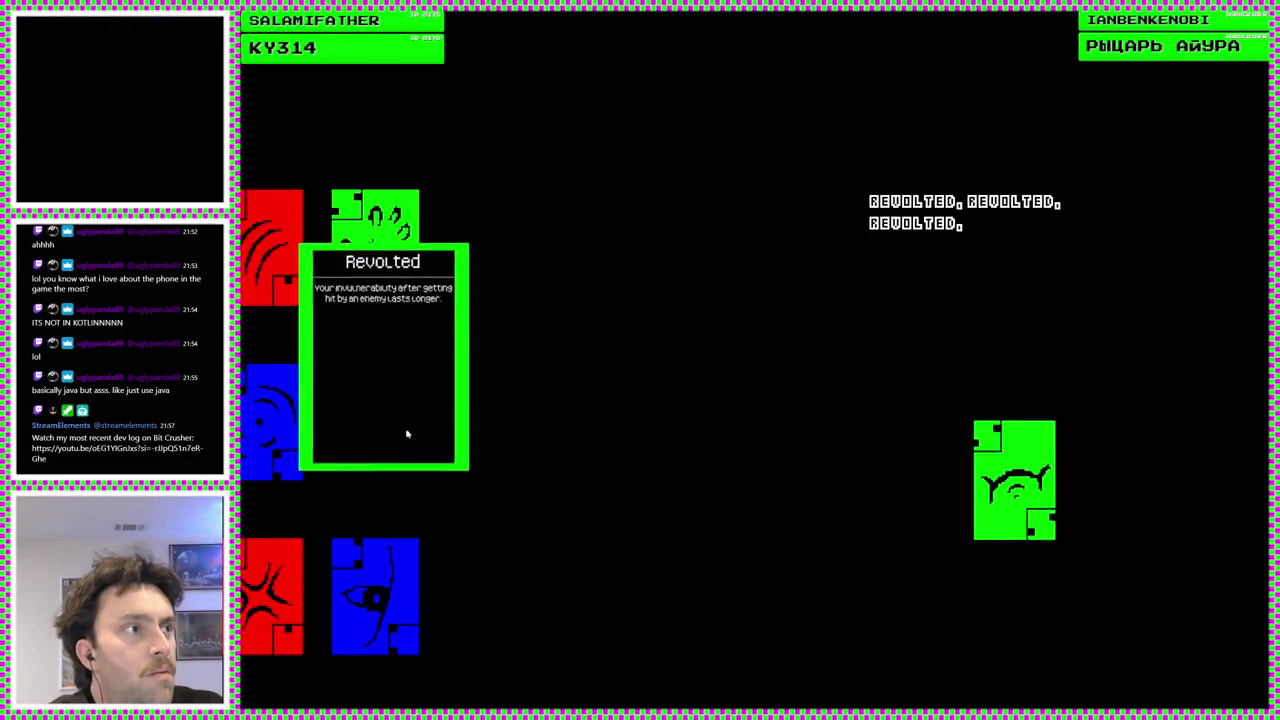
pyautogui.click(385, 411)
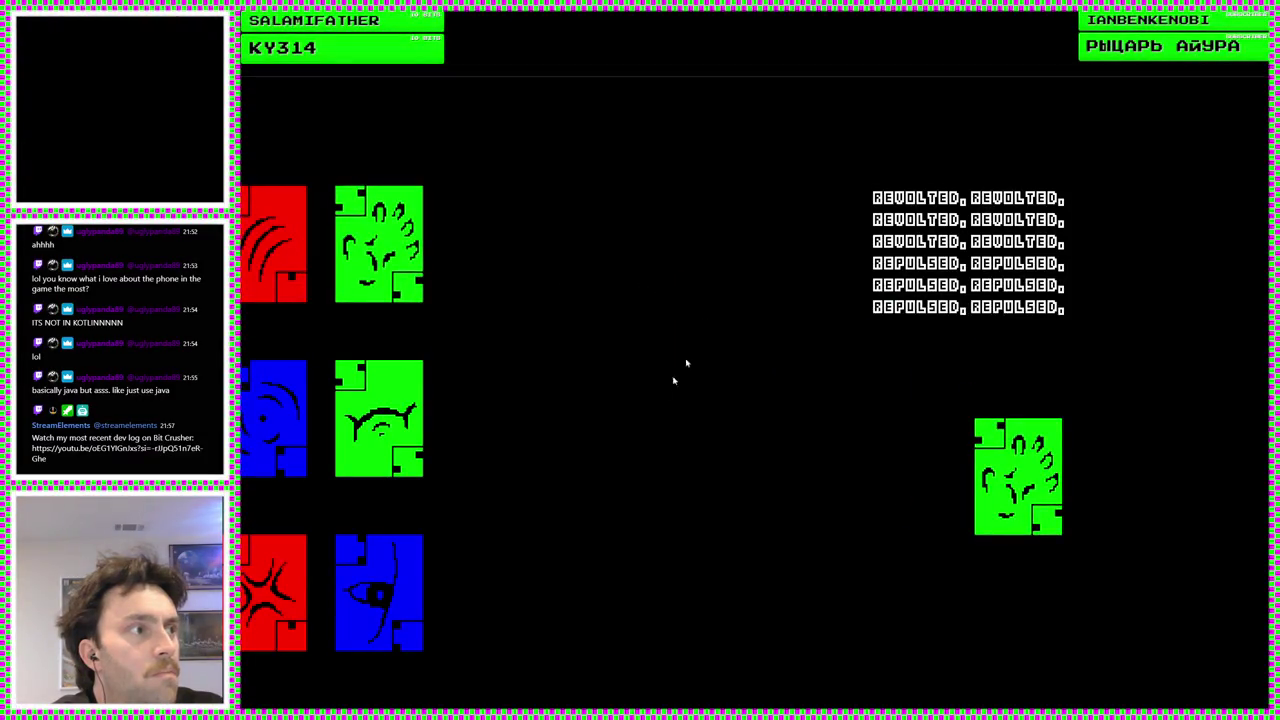
pyautogui.click(378, 573)
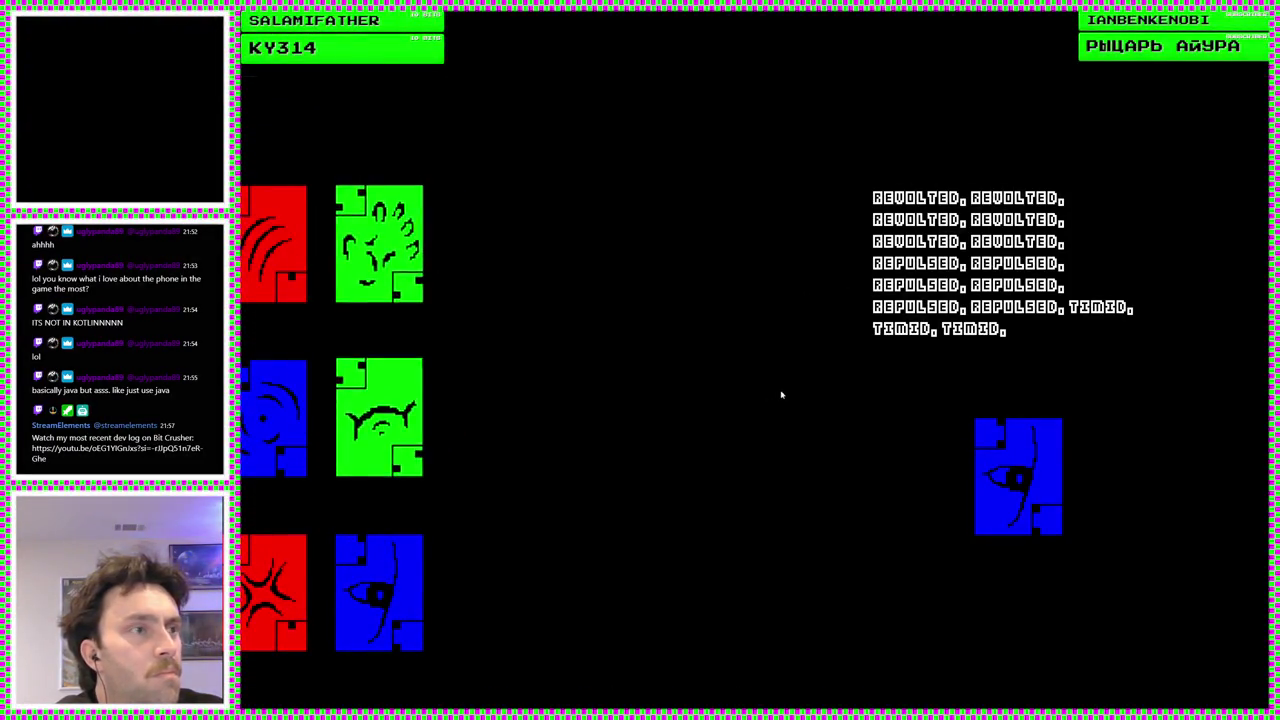
# Review the smaller wrapped deck list, then close the running game
pyautogui.moveTo(366, 422)
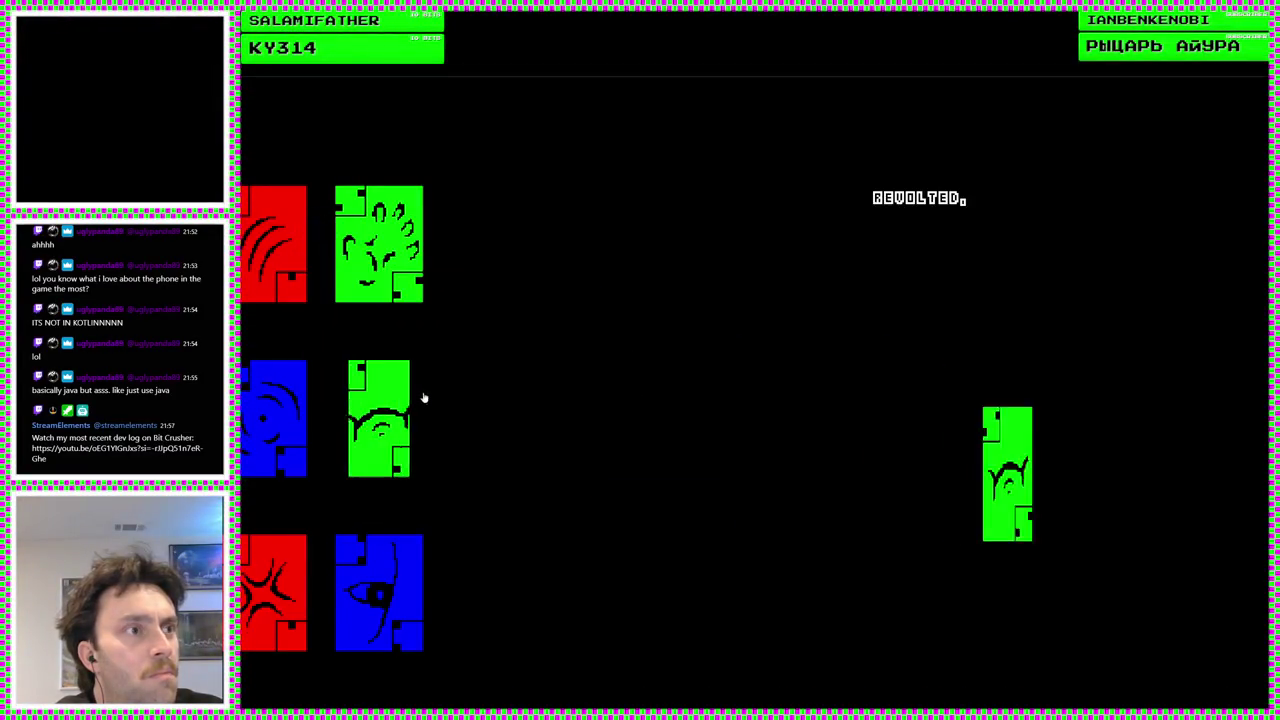
pyautogui.moveTo(382, 370)
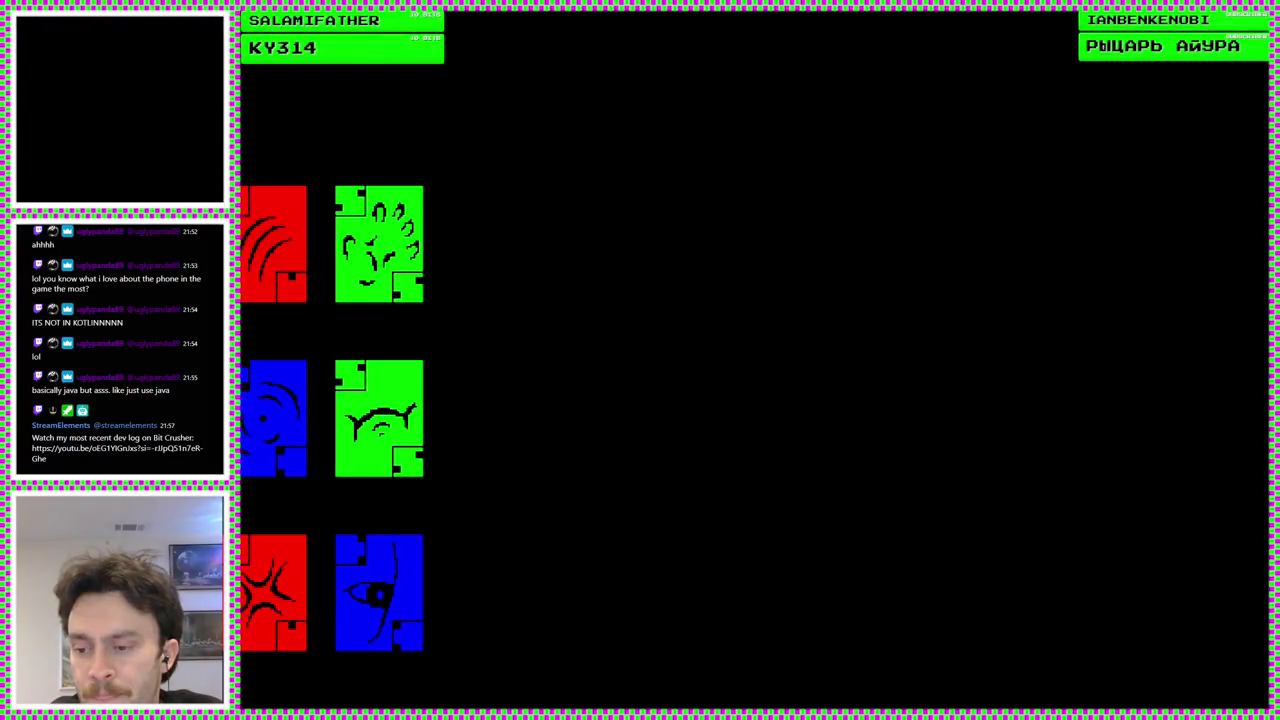
pyautogui.hotkey('alt', 'F4')
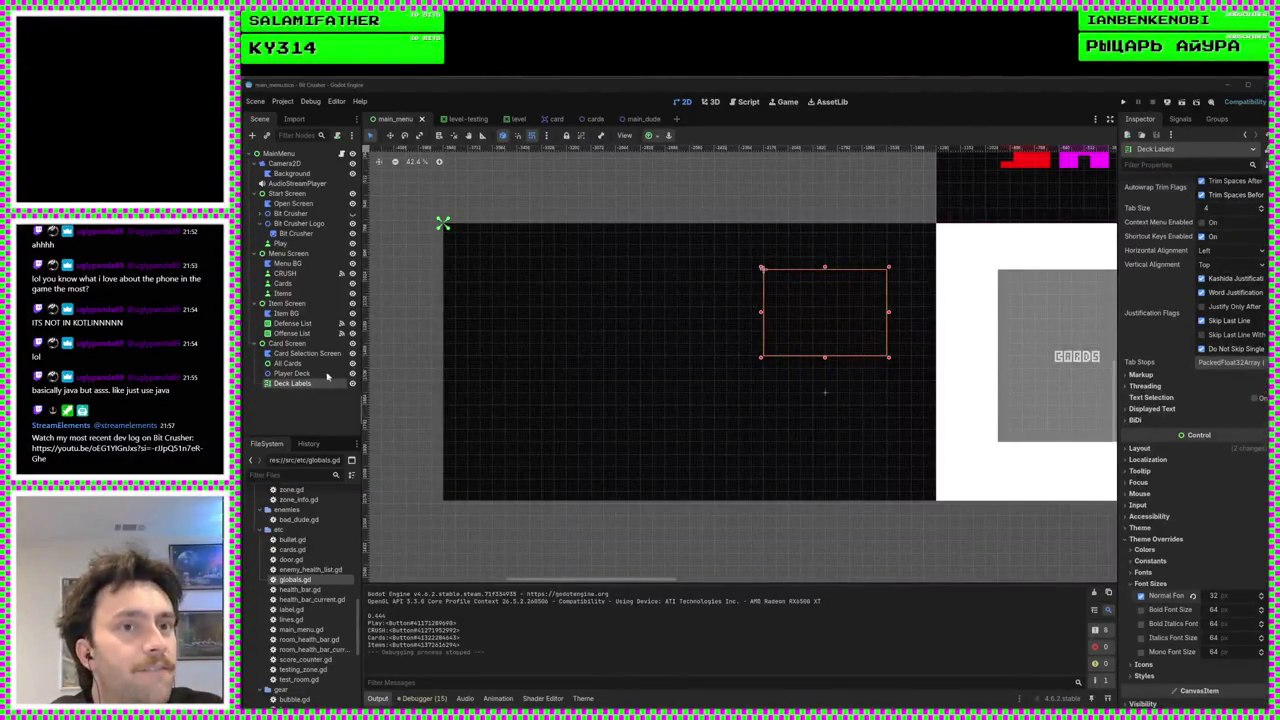
# Enable Autoplay on the AudioStreamPlayer menu music and run the game again
pyautogui.click(296, 183)
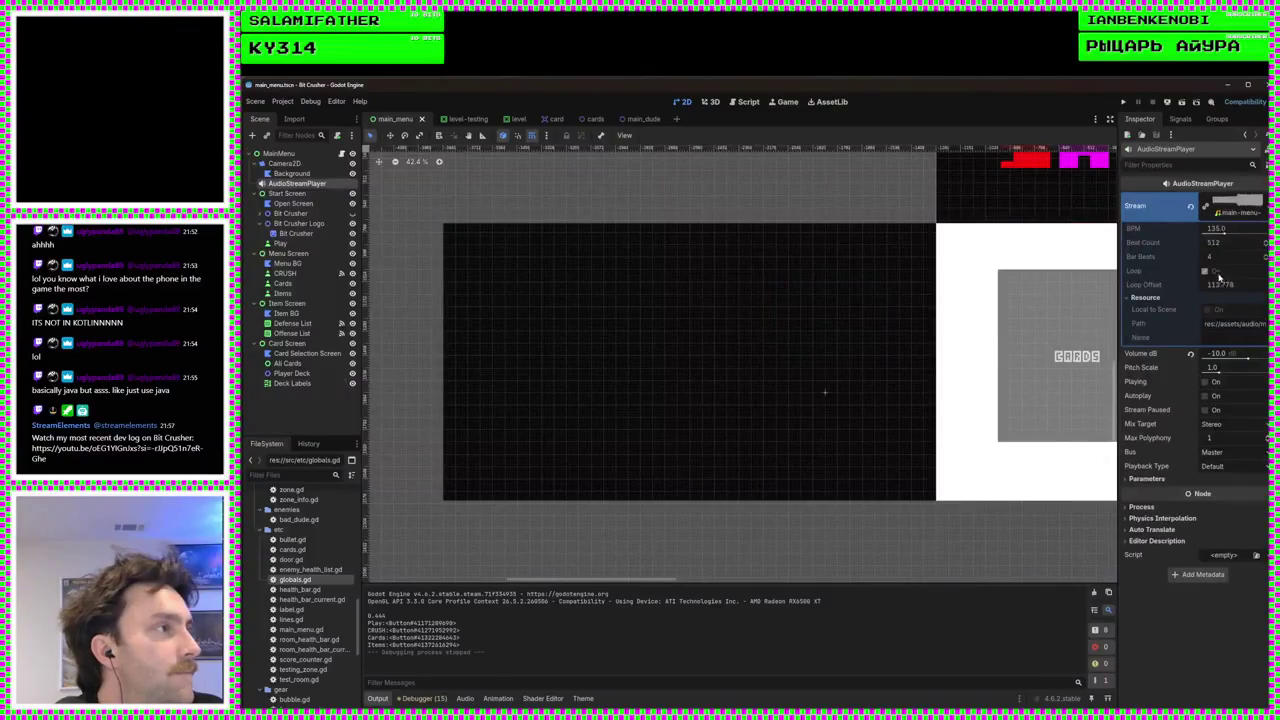
pyautogui.click(1205, 396)
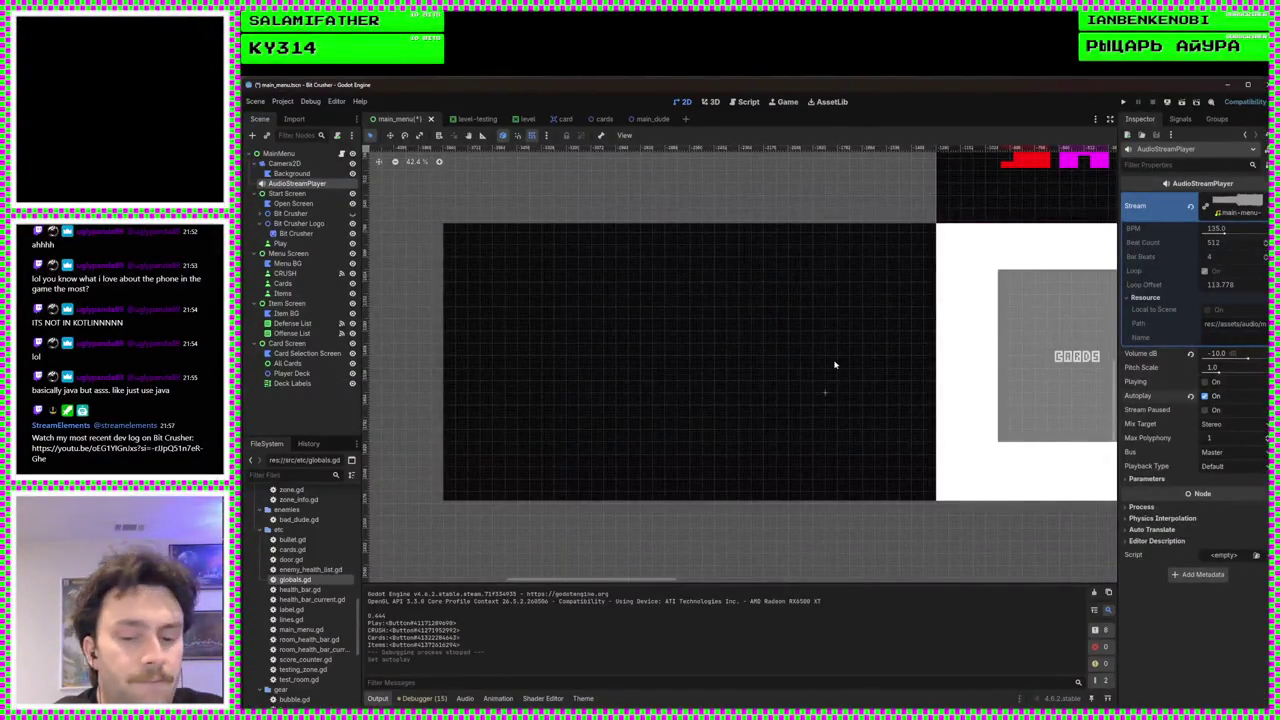
pyautogui.scroll(-4, 786, 394)
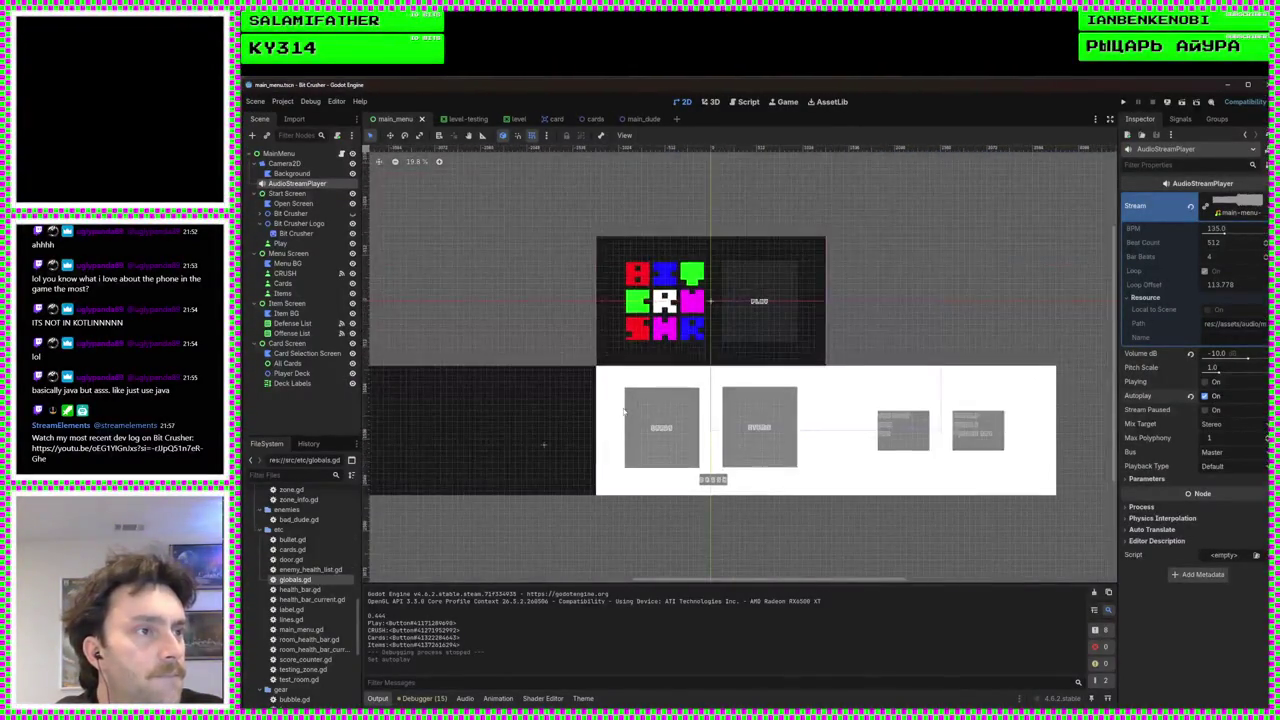
pyautogui.moveTo(624, 412); pyautogui.dragTo(704, 392)
pyautogui.click(1137, 101)
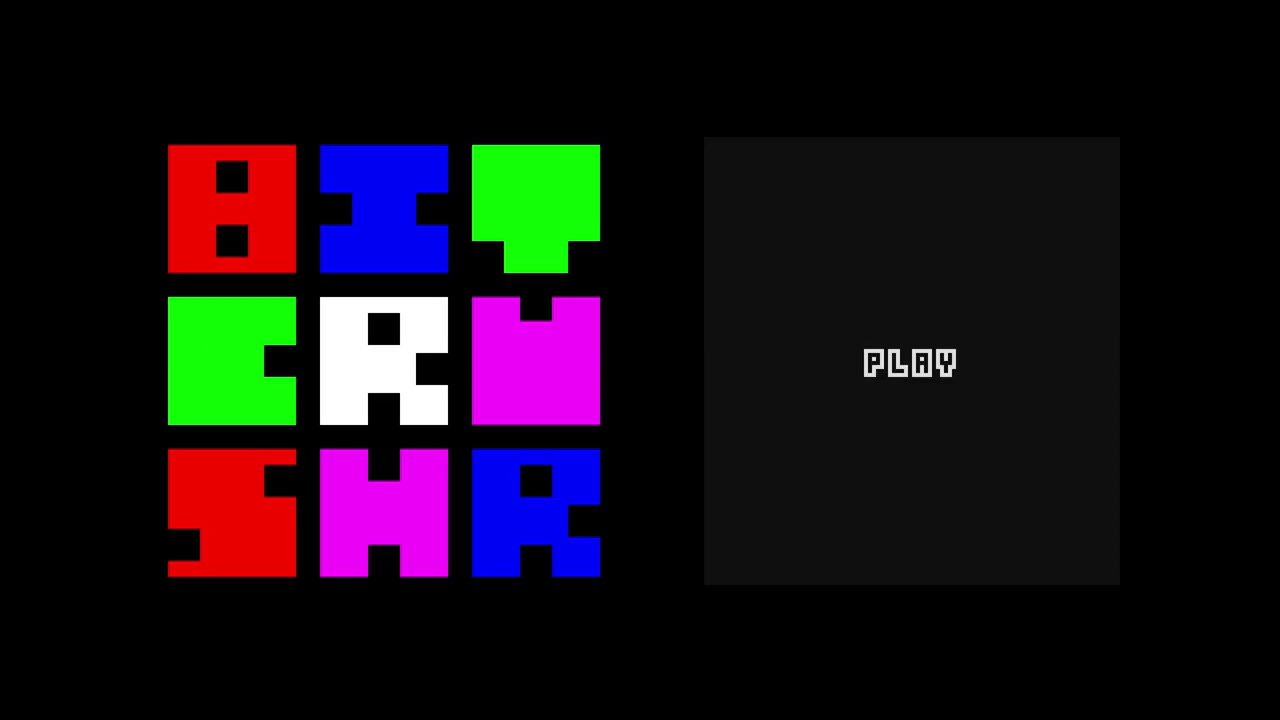
# Pick Freeze Ray and The Cube as loadout items, then bring up the card hand screen
pyautogui.click(830, 370)
pyautogui.click(835, 330)
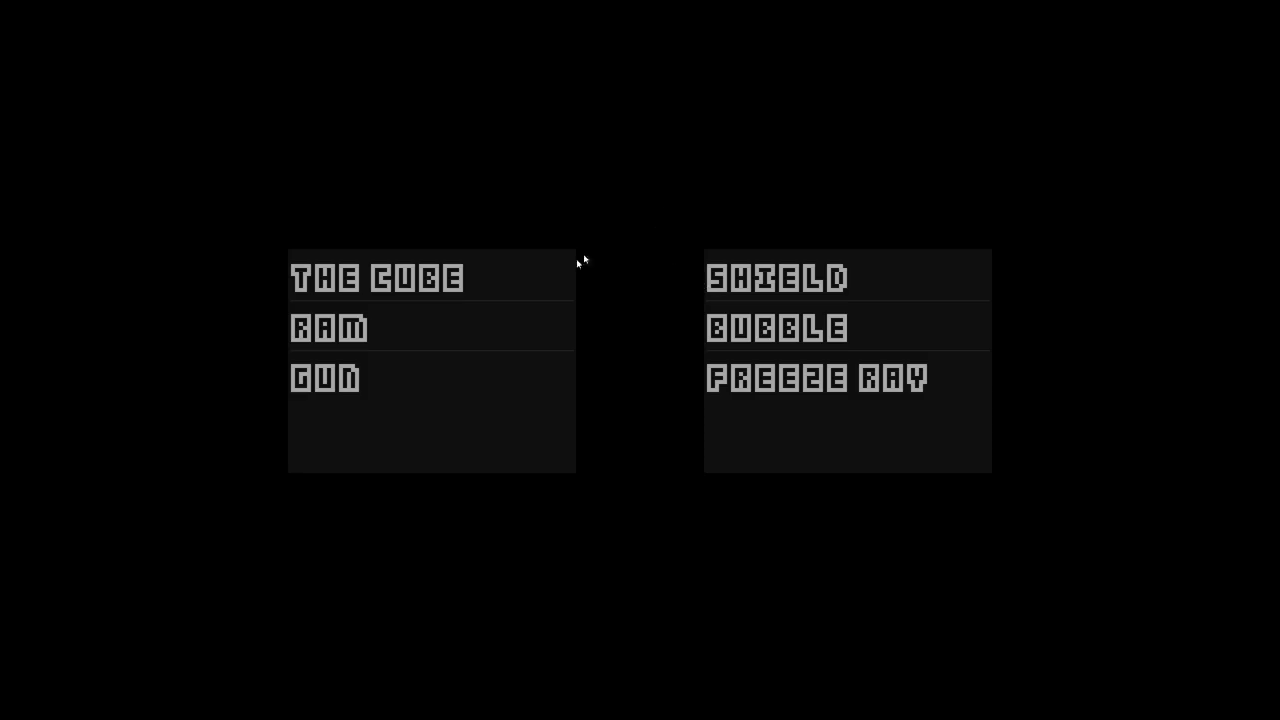
pyautogui.click(764, 366)
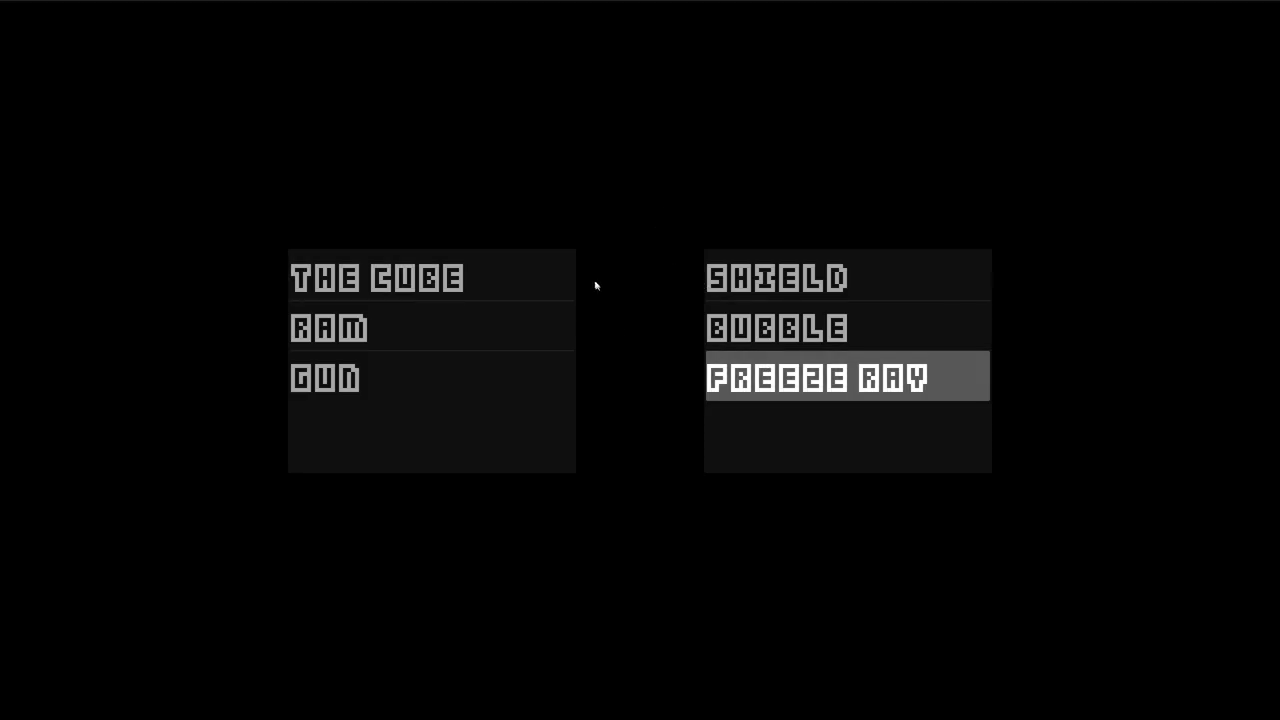
pyautogui.click(518, 284)
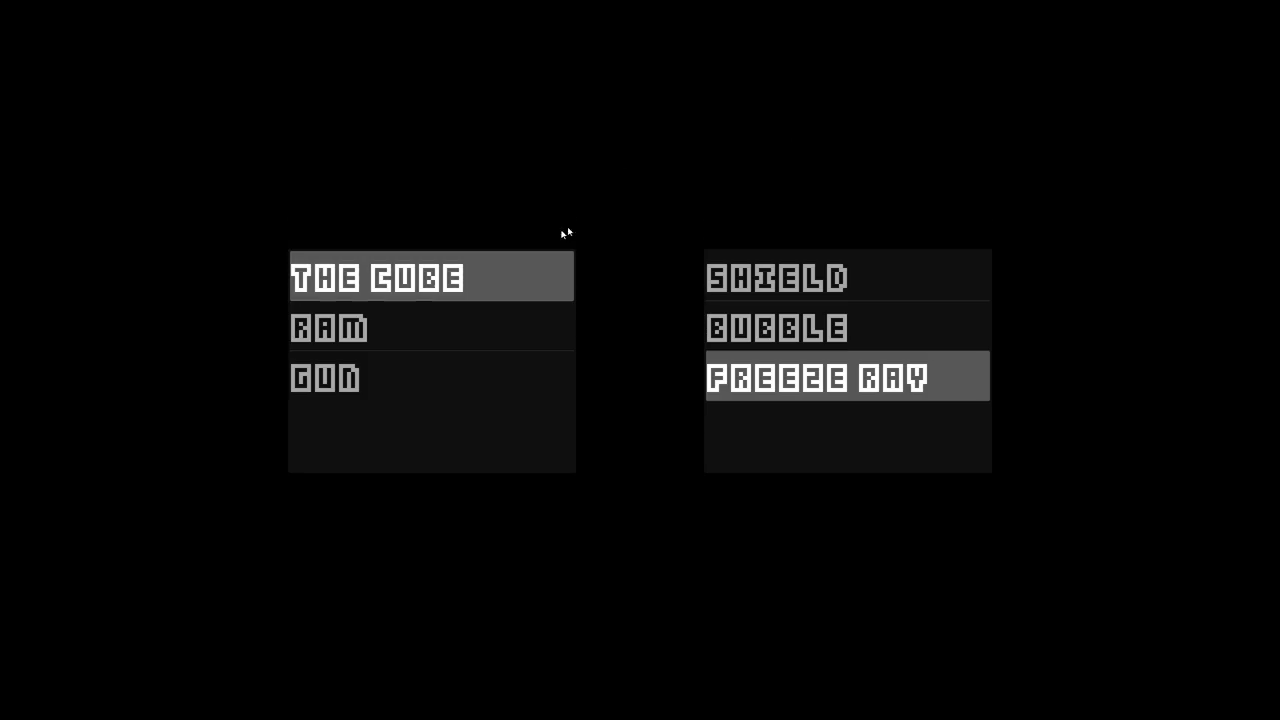
pyautogui.press('Escape')
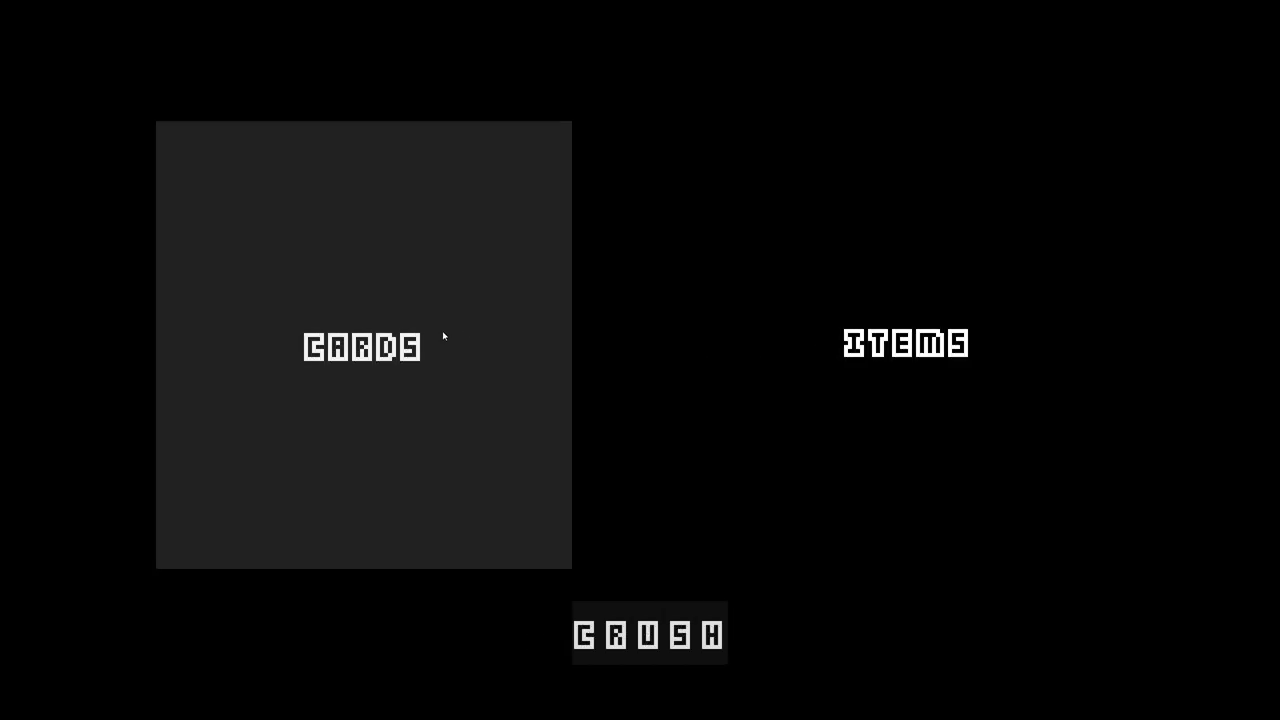
pyautogui.click(443, 334)
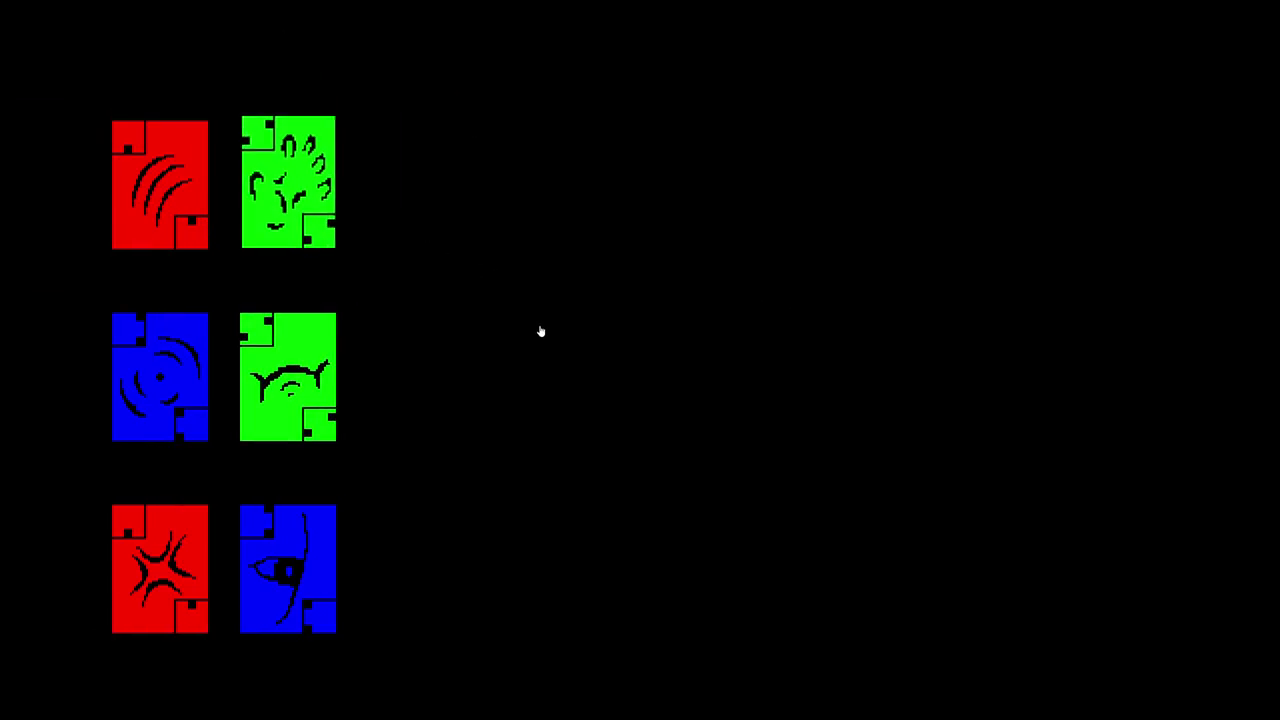
# Play the Ferocious card six times so the deck lists six FEROCIOUS entries
pyautogui.press('Escape')
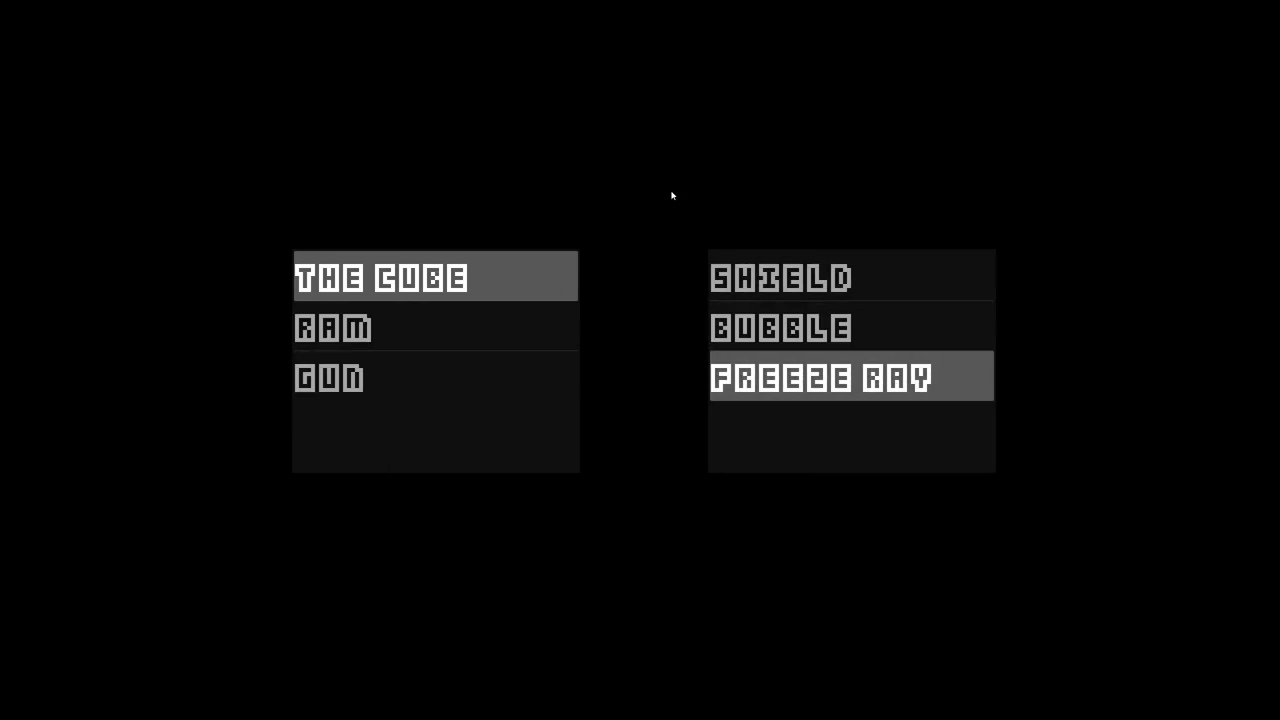
pyautogui.press('Escape')
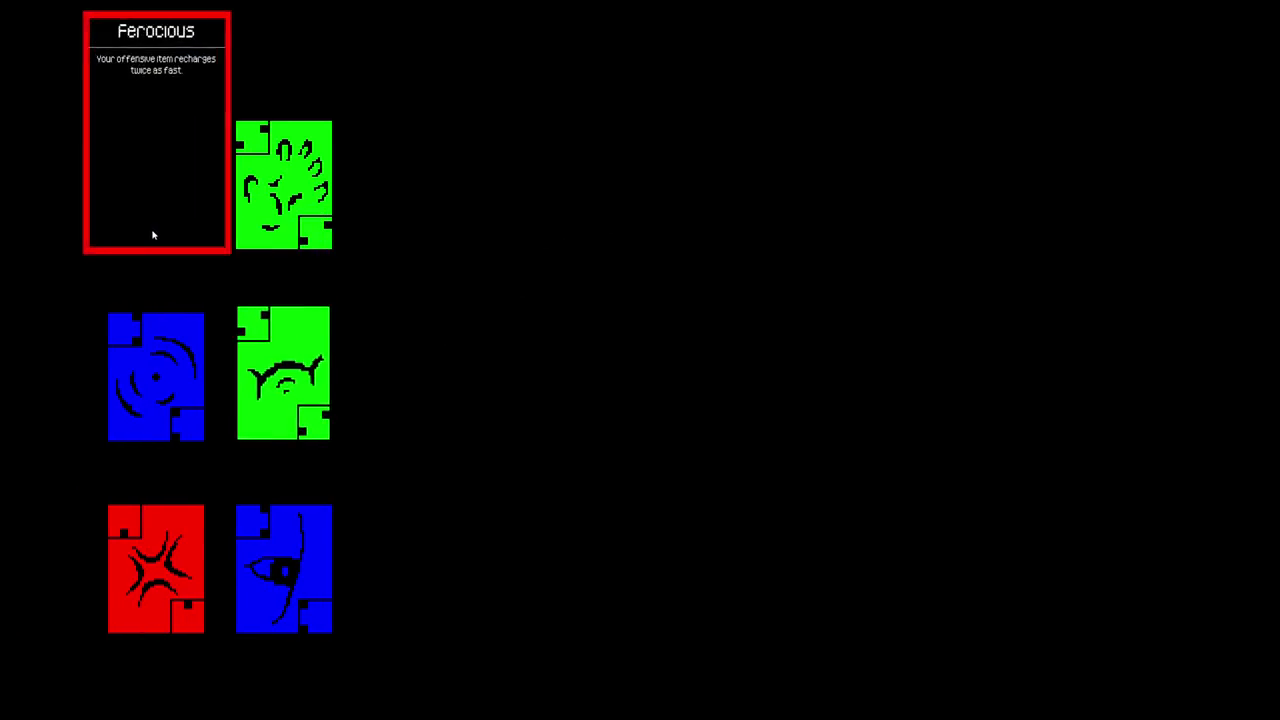
pyautogui.click(147, 228)
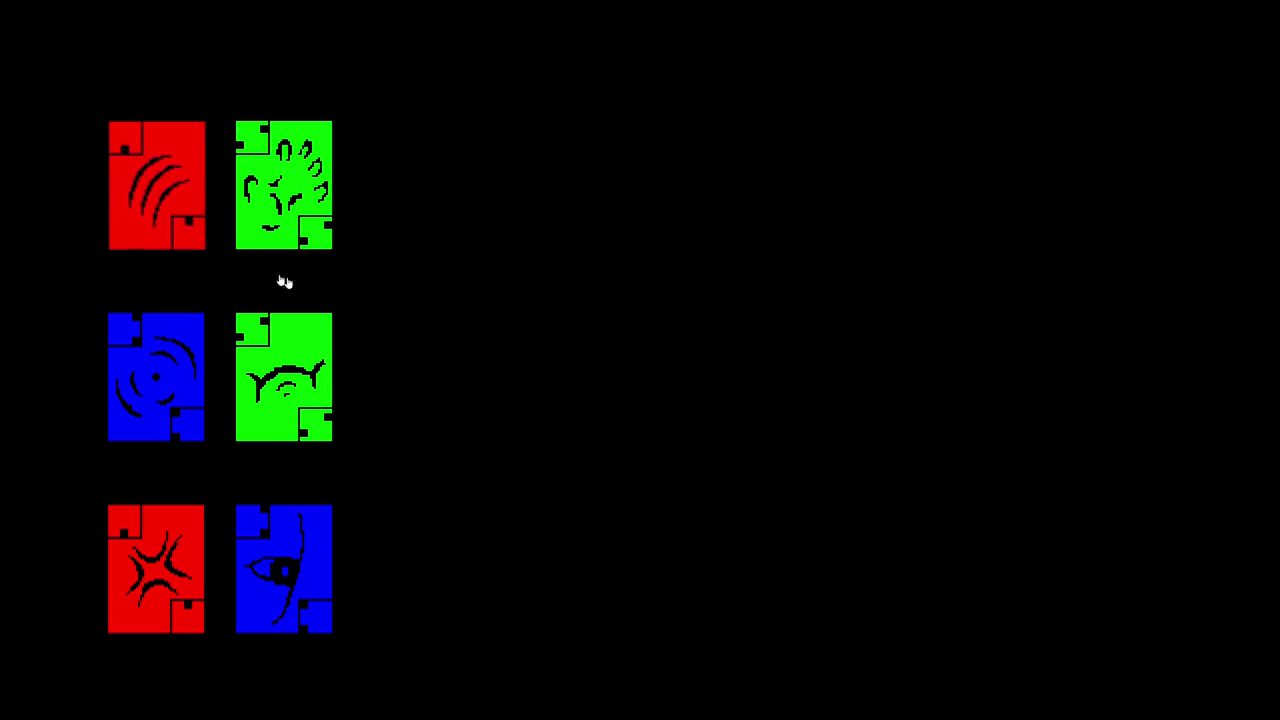
pyautogui.click(200, 117)
pyautogui.click(200, 110)
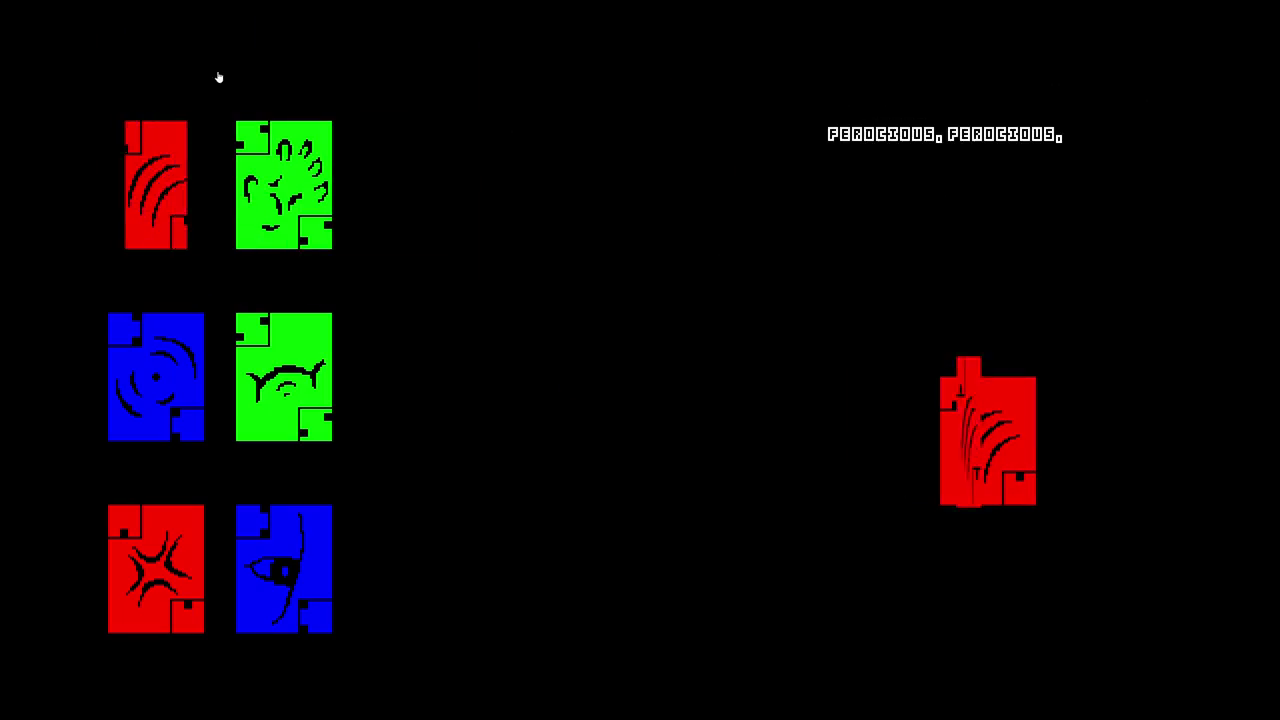
pyautogui.click(190, 95)
pyautogui.click(205, 95)
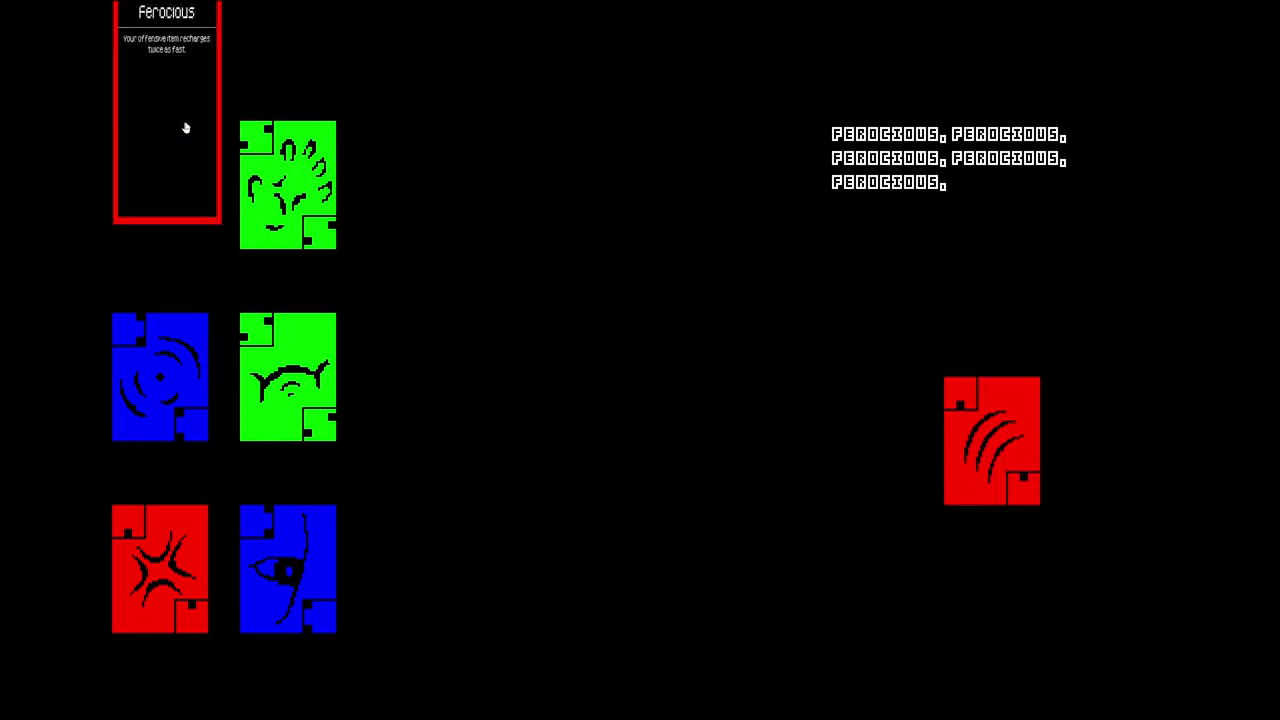
pyautogui.click(186, 126)
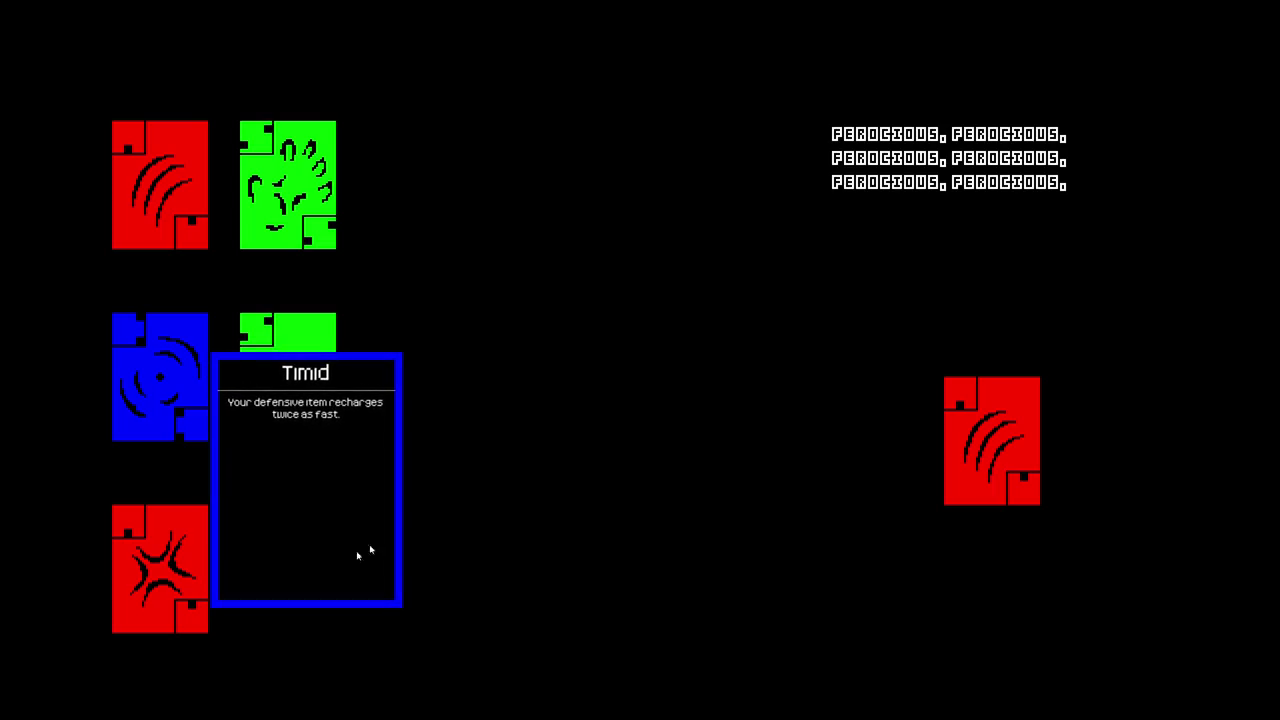
# Revisit the item lists and card hand, then leave the card screen for the main menu
pyautogui.moveTo(297, 388)
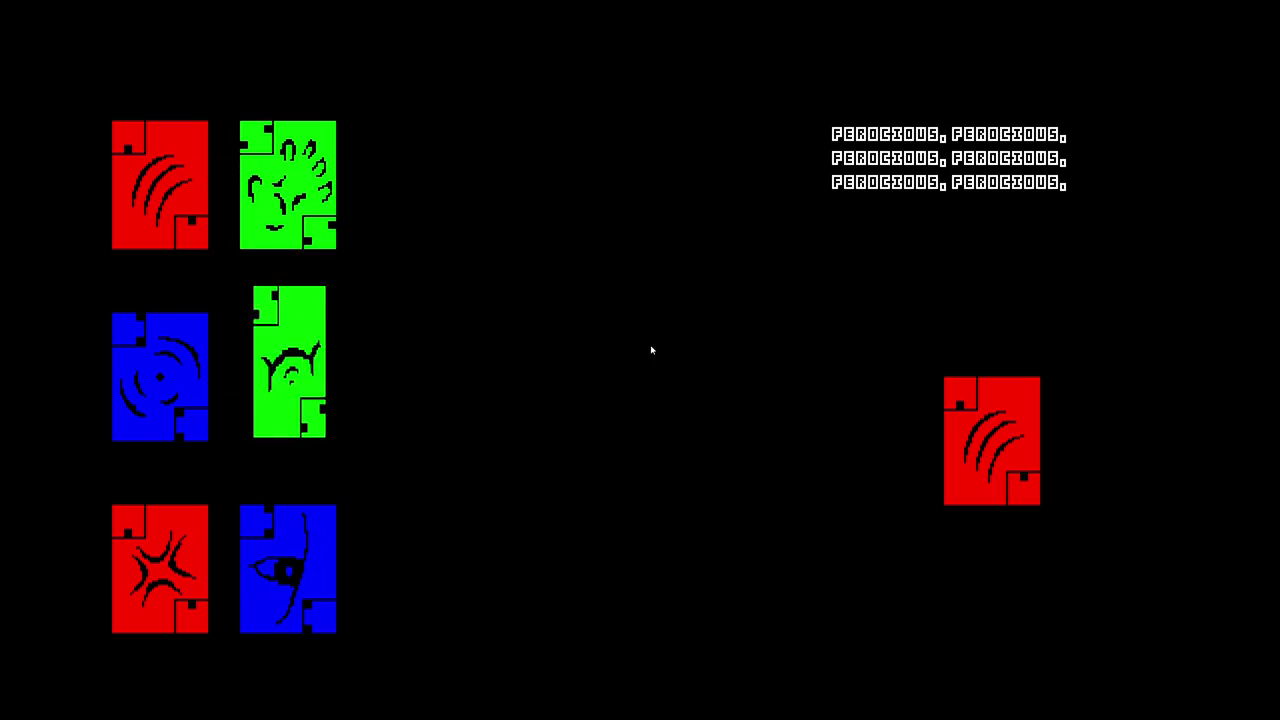
pyautogui.click(834, 371)
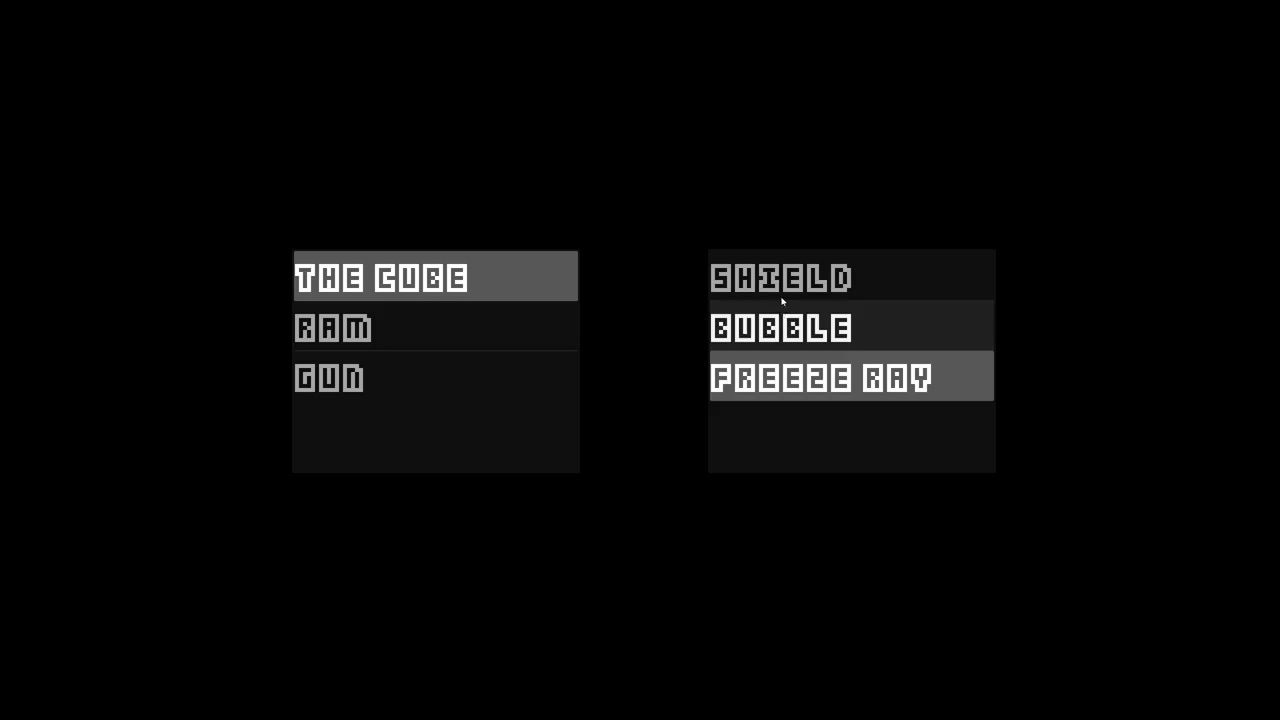
pyautogui.click(745, 278)
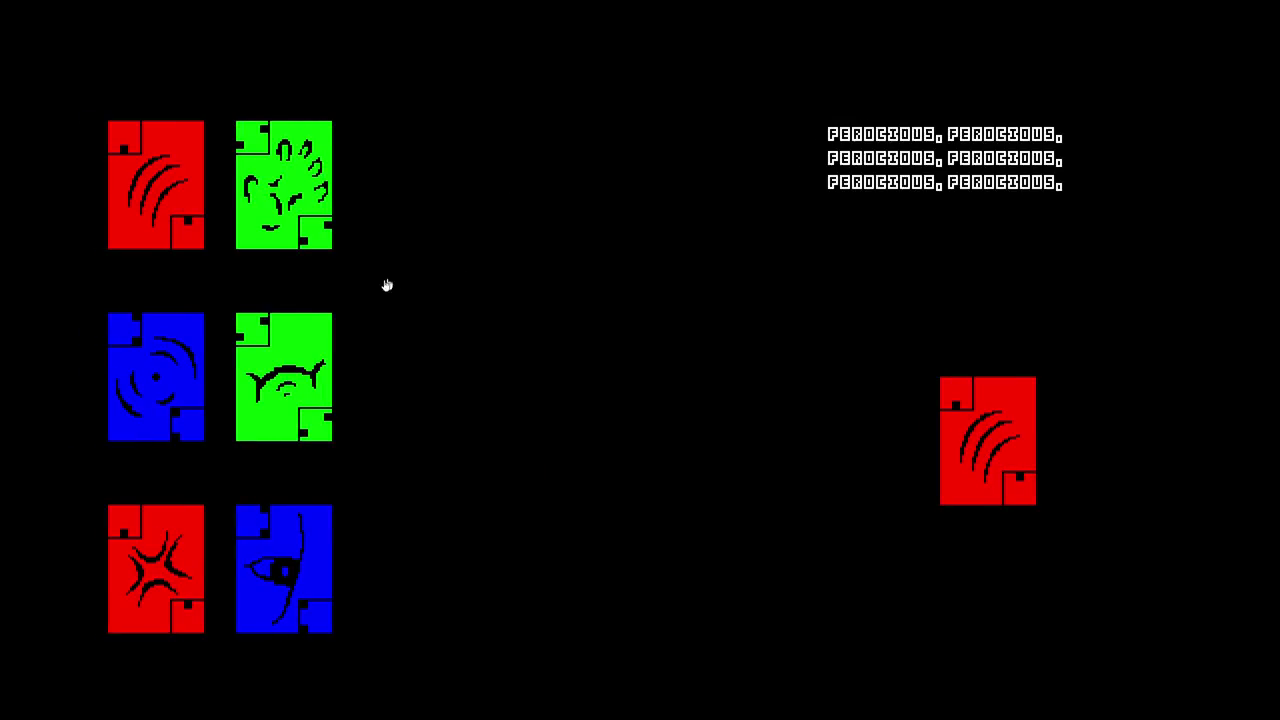
pyautogui.moveTo(1001, 456)
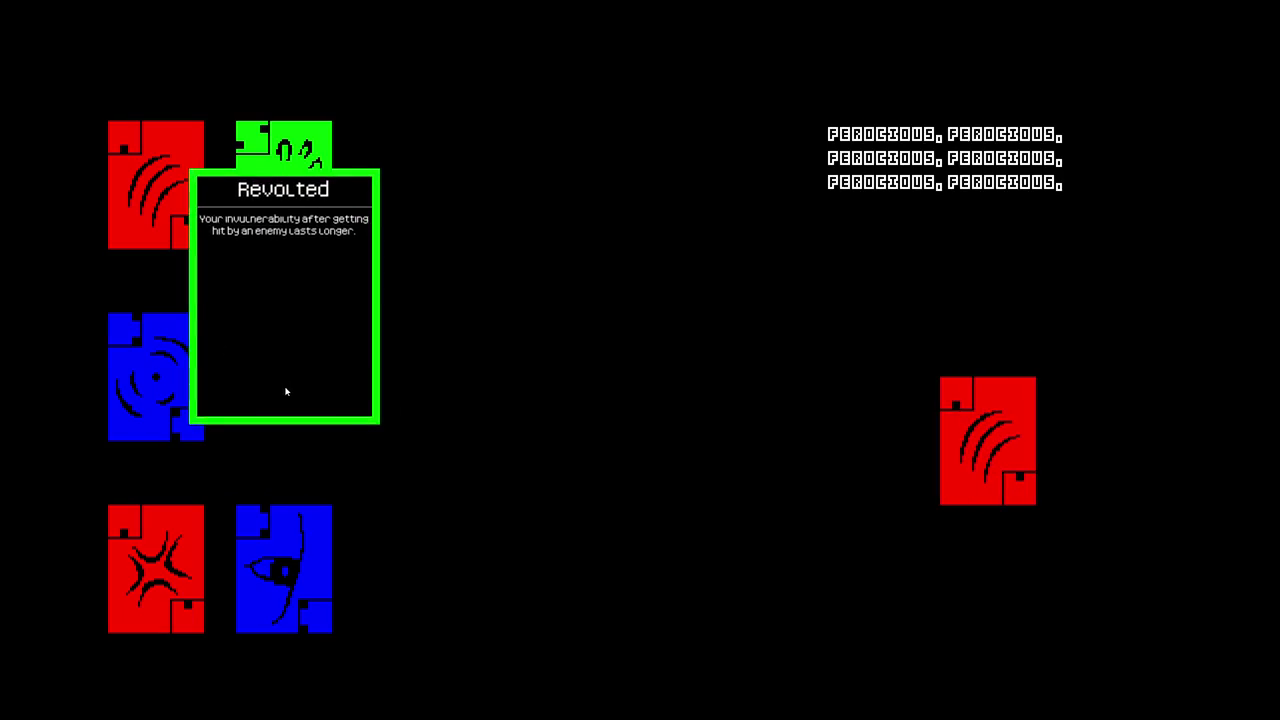
pyautogui.moveTo(1033, 489)
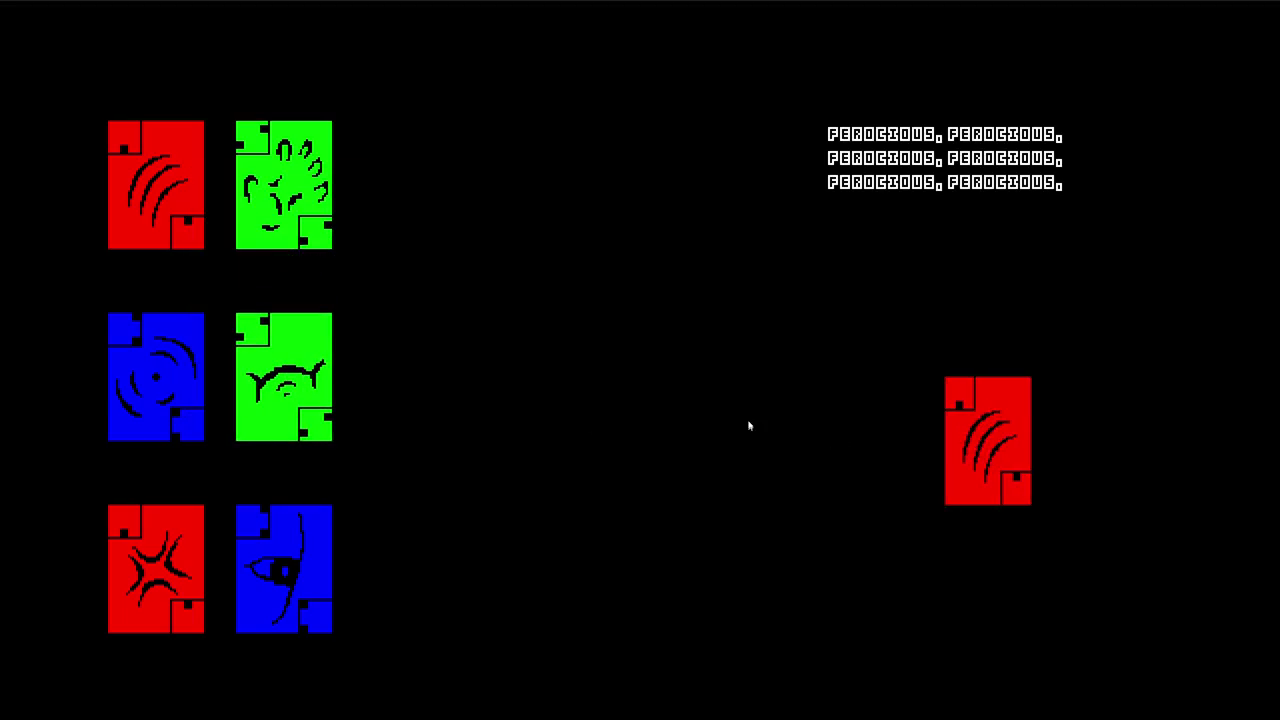
pyautogui.click(770, 398)
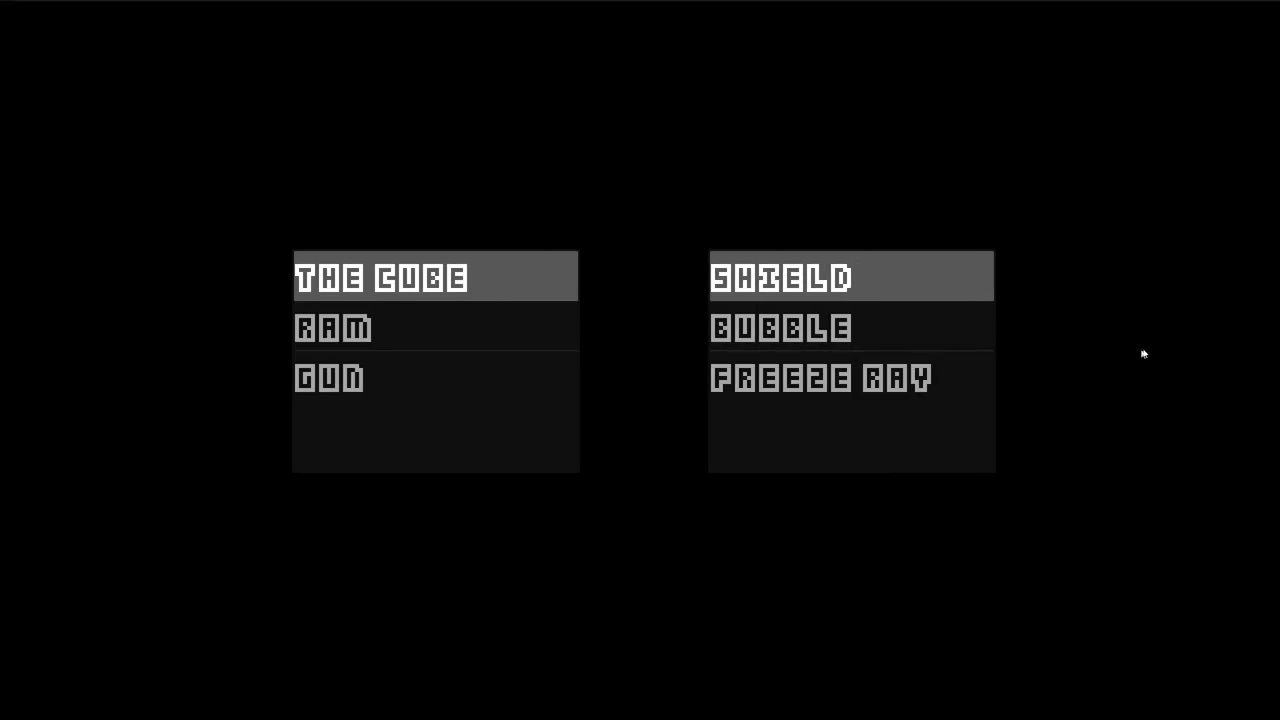
# Choose Bubble and Gun as items, then play the Irate, Repulsed and Insular cards
pyautogui.click(879, 347)
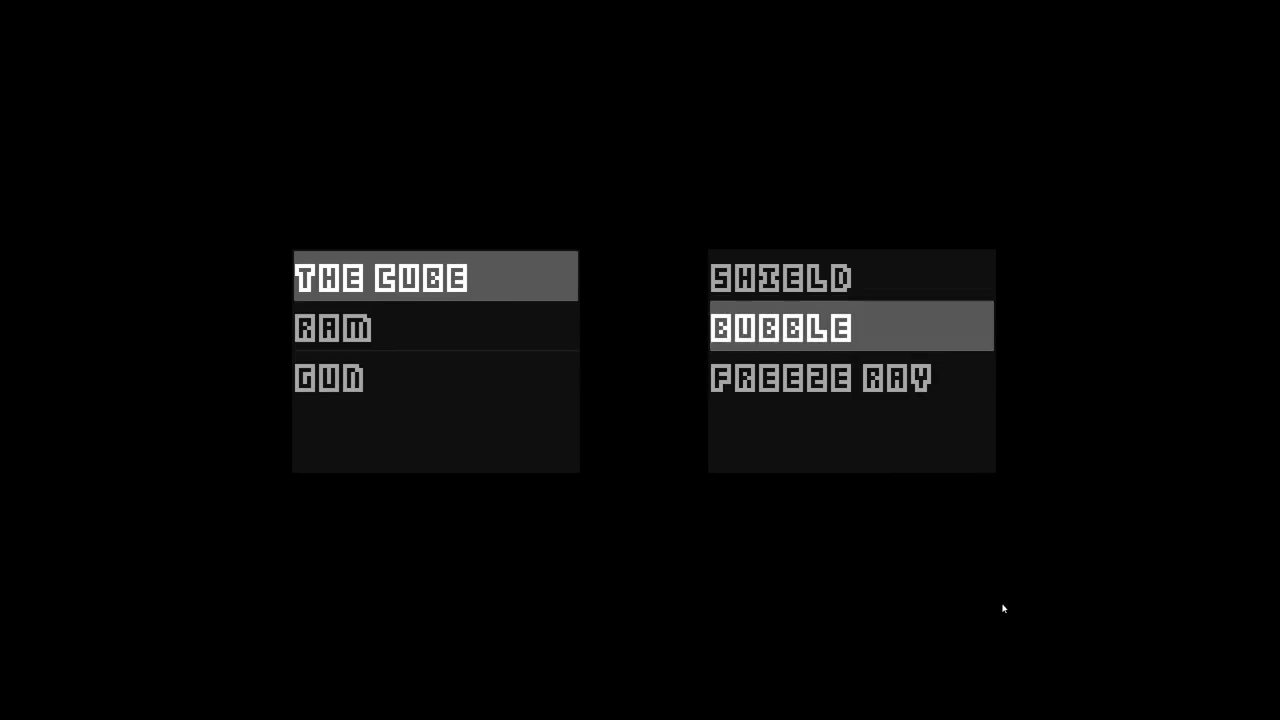
pyautogui.click(480, 369)
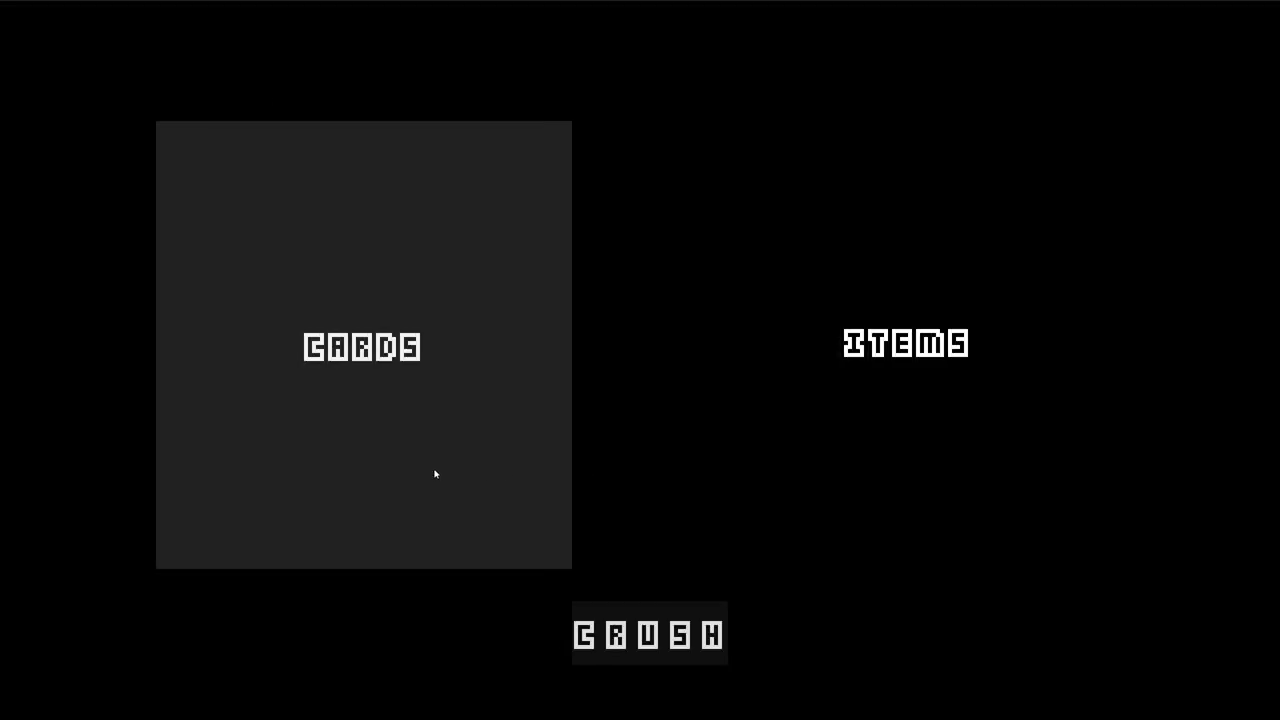
pyautogui.click(434, 471)
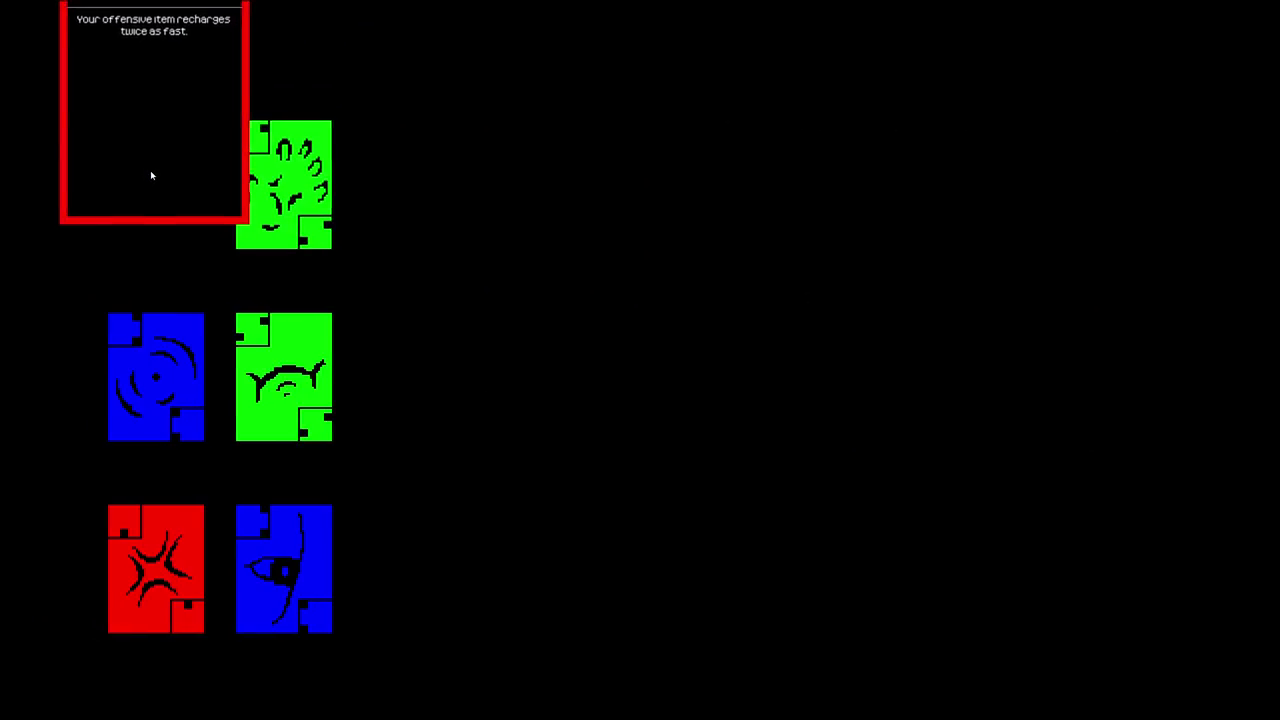
pyautogui.click(143, 603)
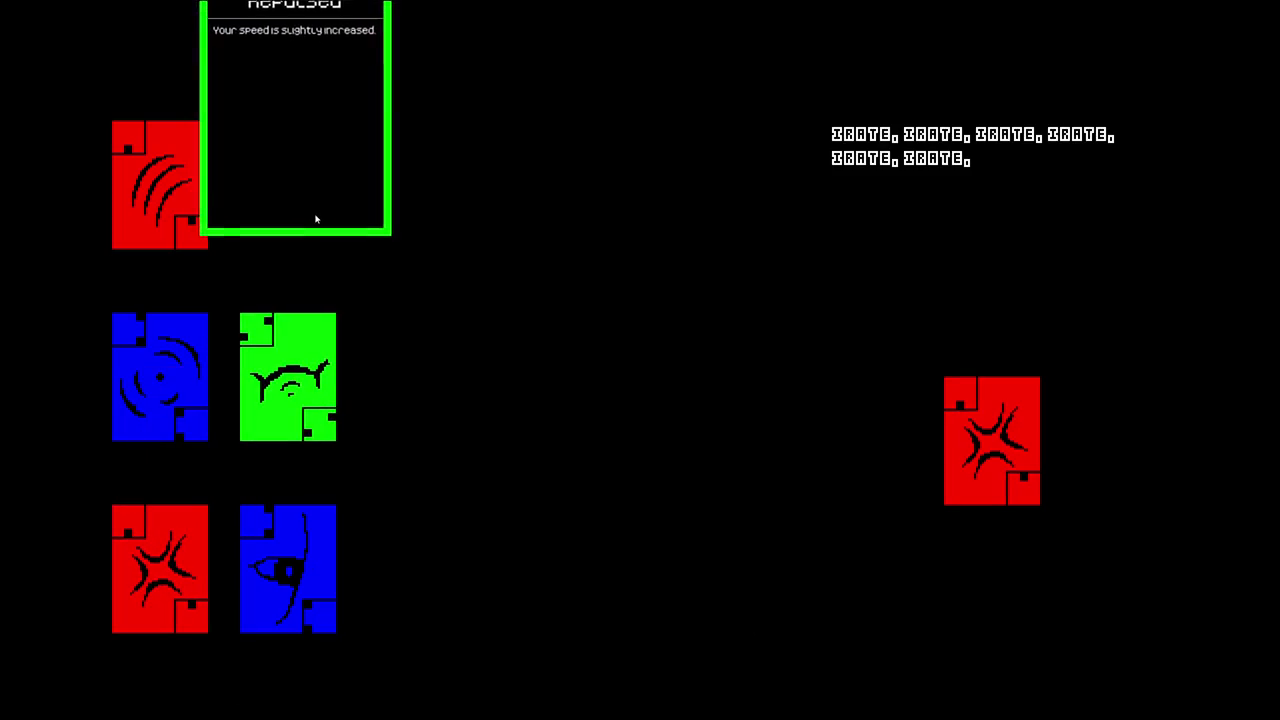
pyautogui.click(317, 218)
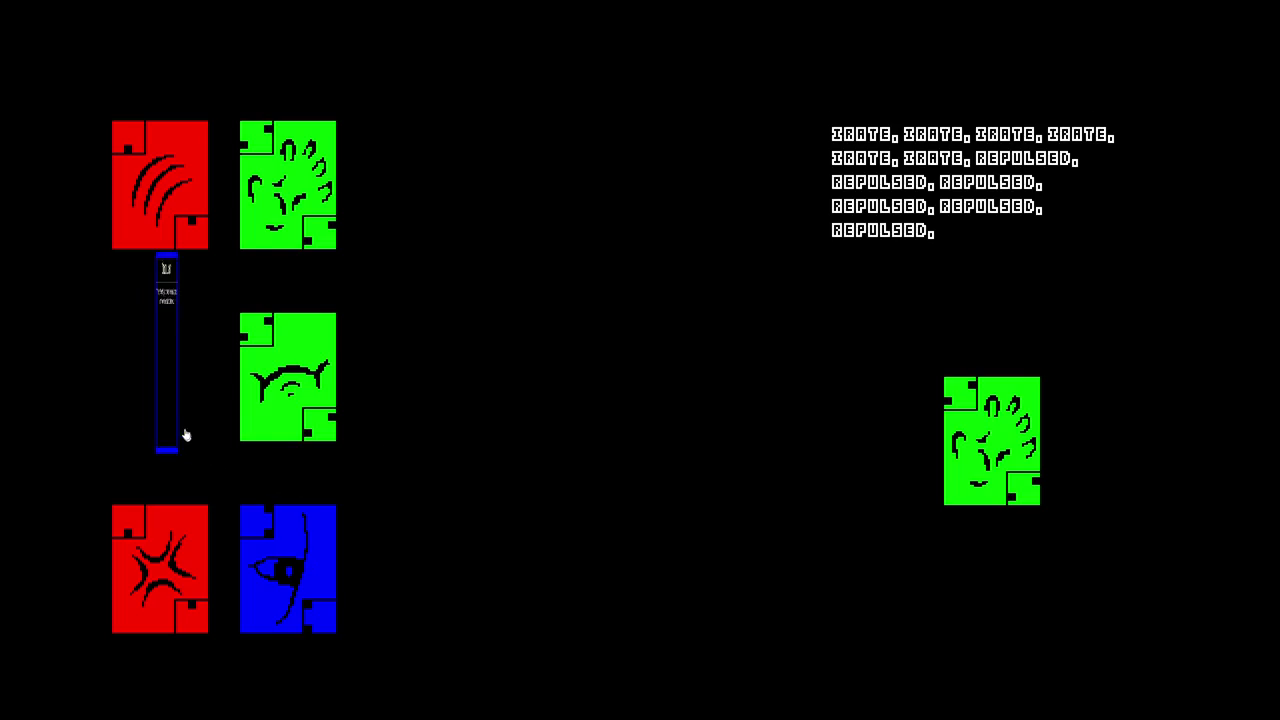
pyautogui.click(180, 428)
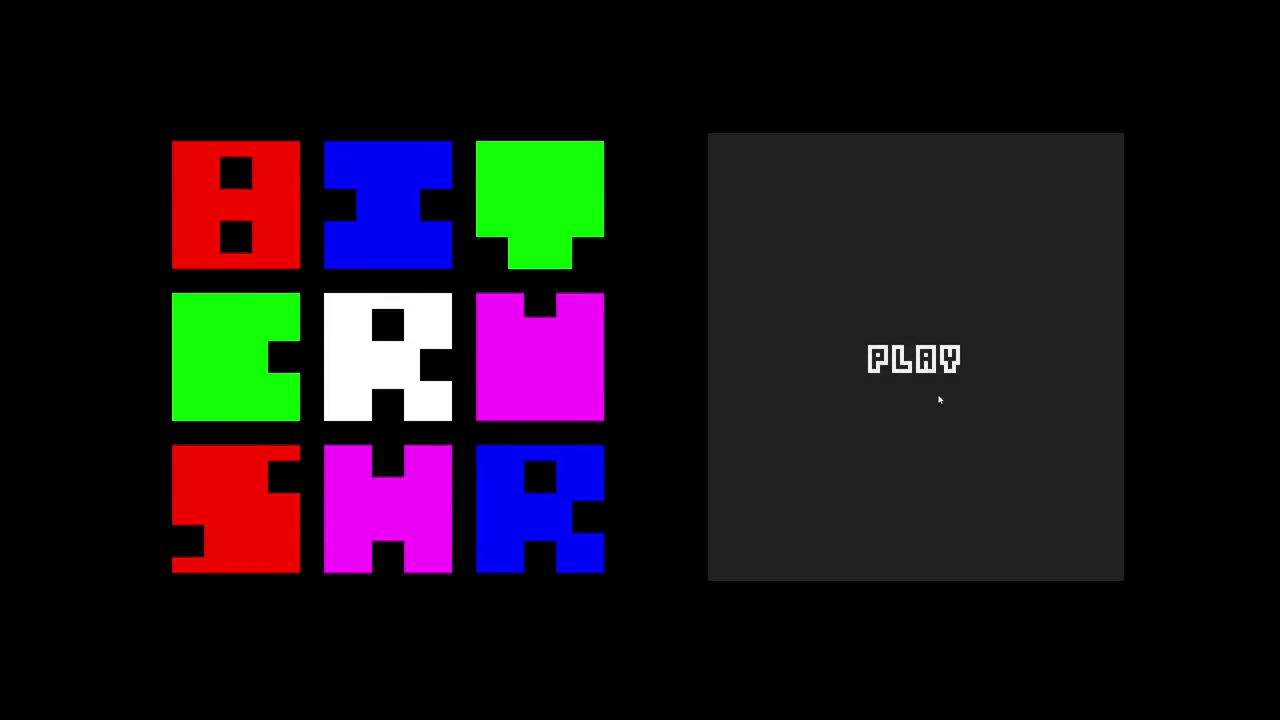
# Recheck the item lists and card hand, previewing Timid and Irate, then return to the title screen
pyautogui.click(938, 399)
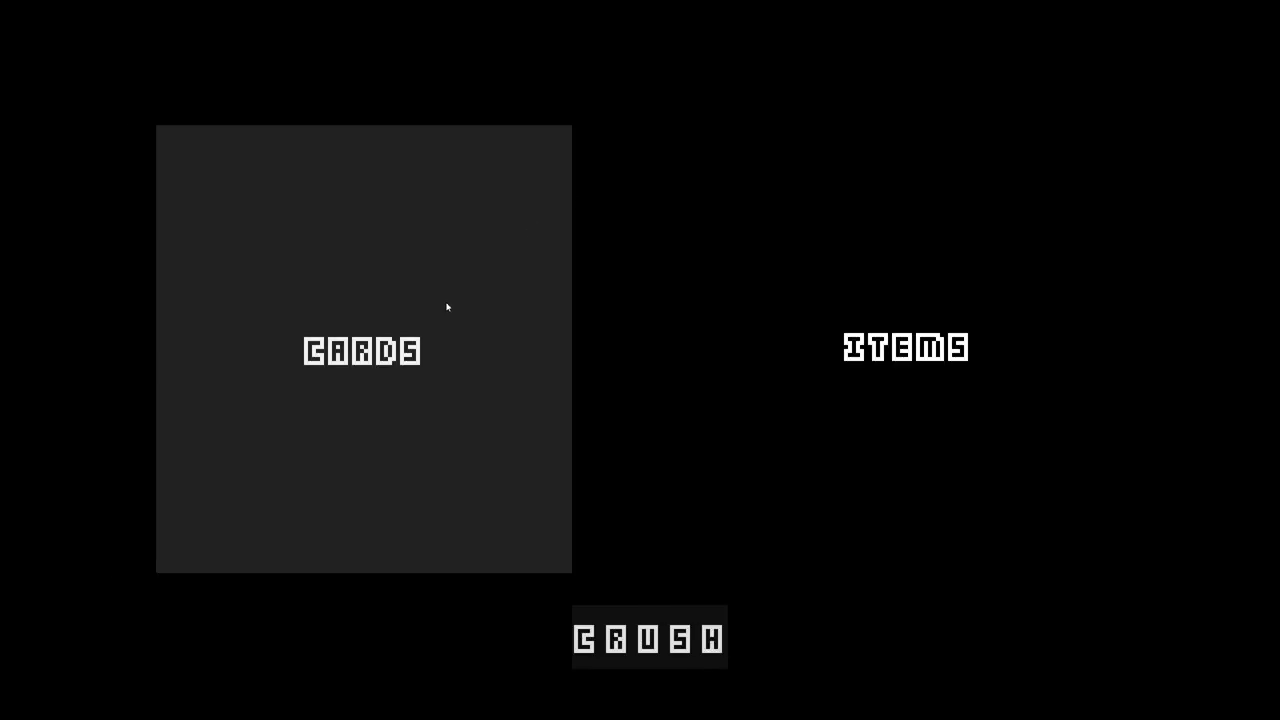
pyautogui.click(447, 307)
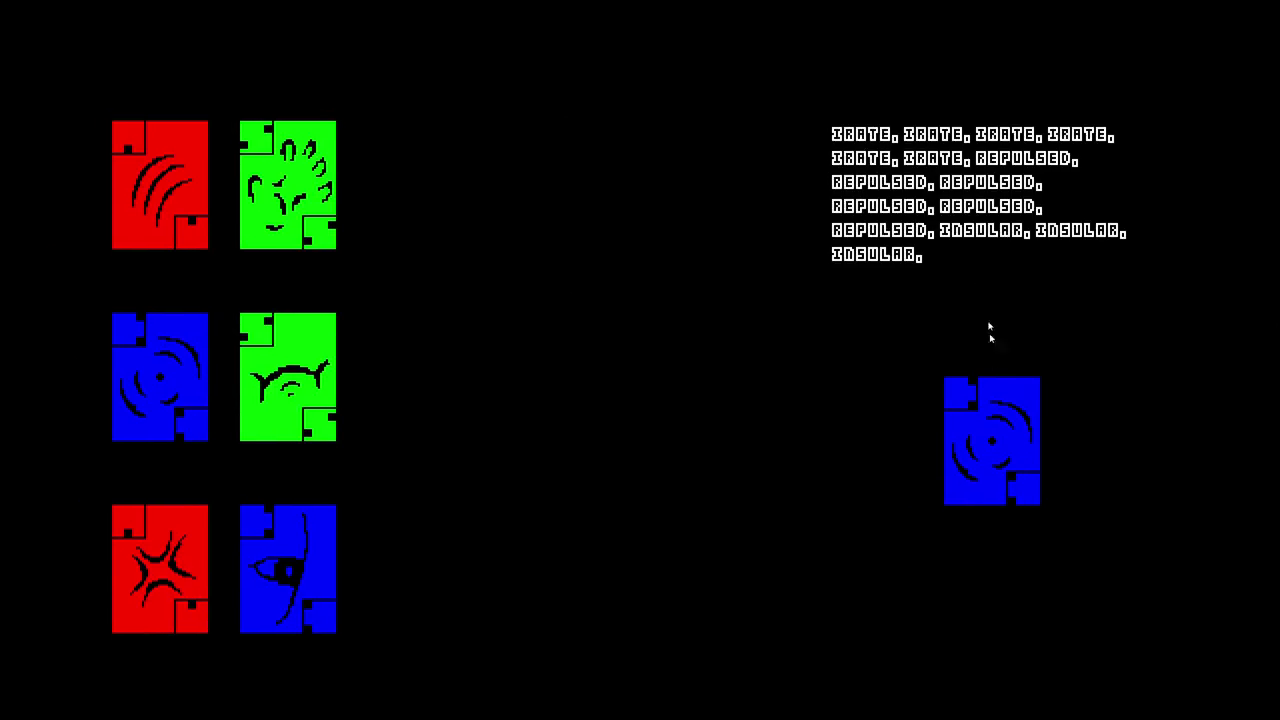
pyautogui.moveTo(303, 557)
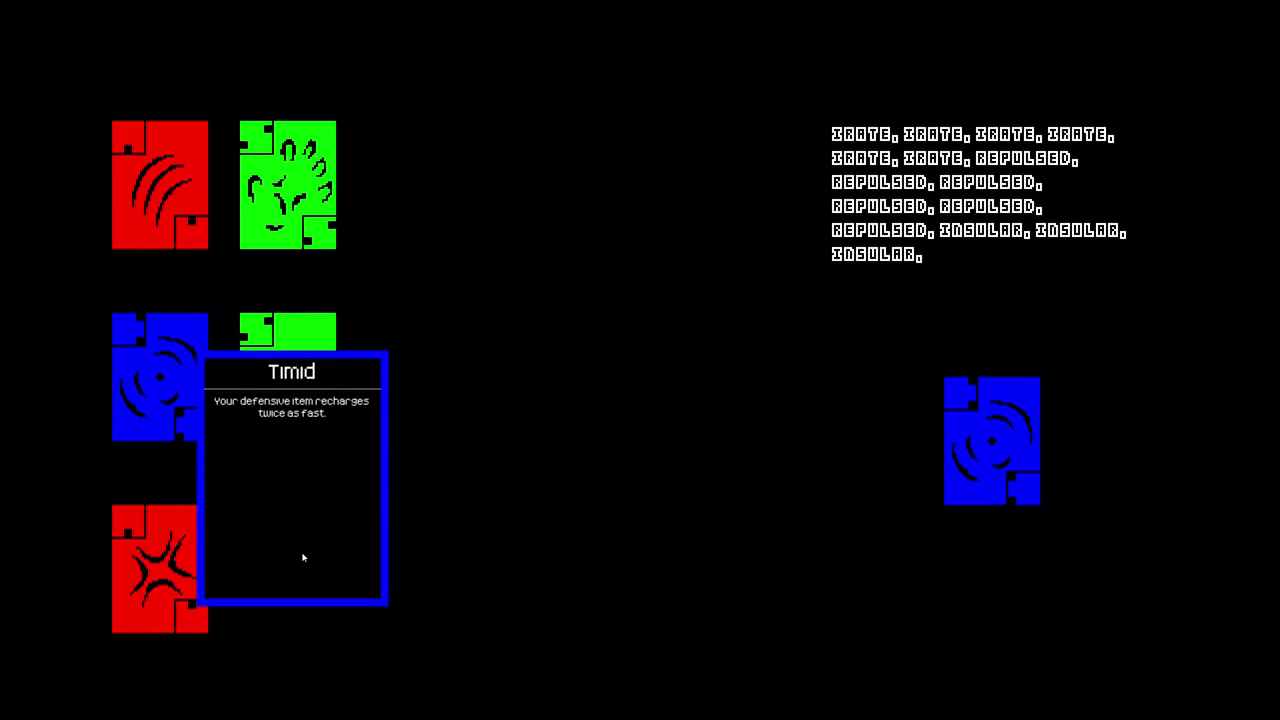
pyautogui.moveTo(151, 537)
pyautogui.click(672, 372)
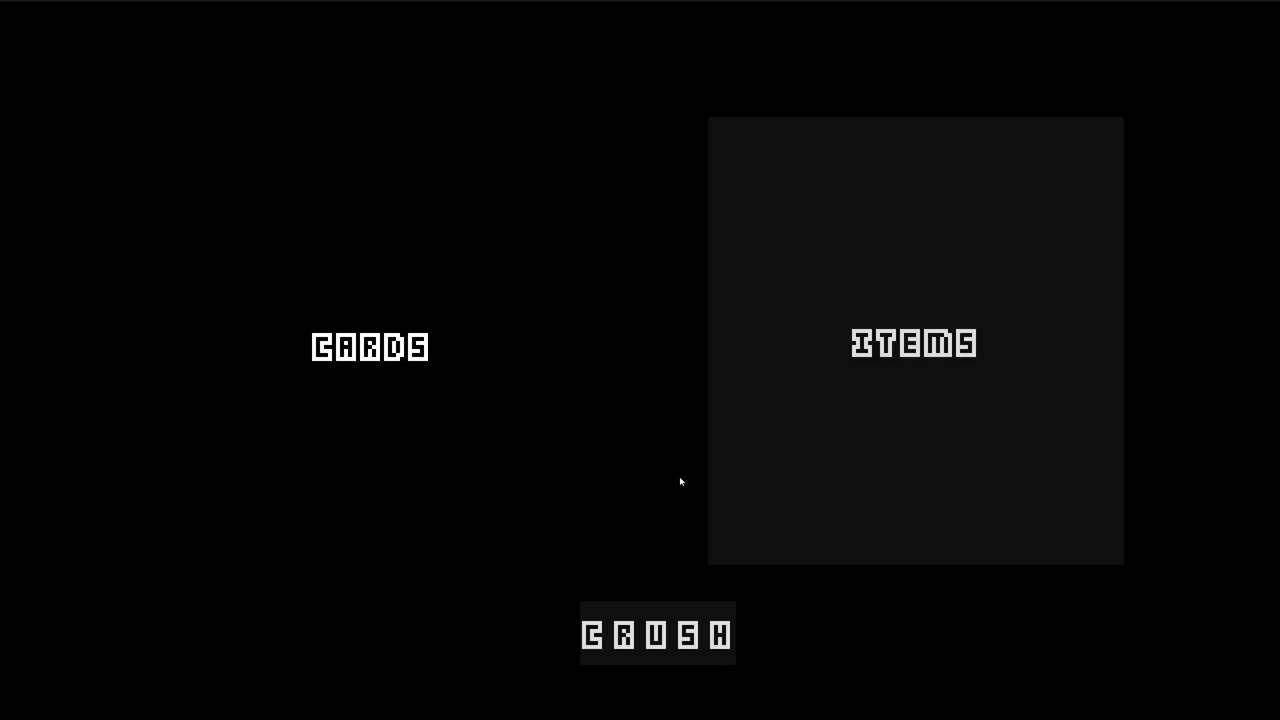
pyautogui.press('Escape')
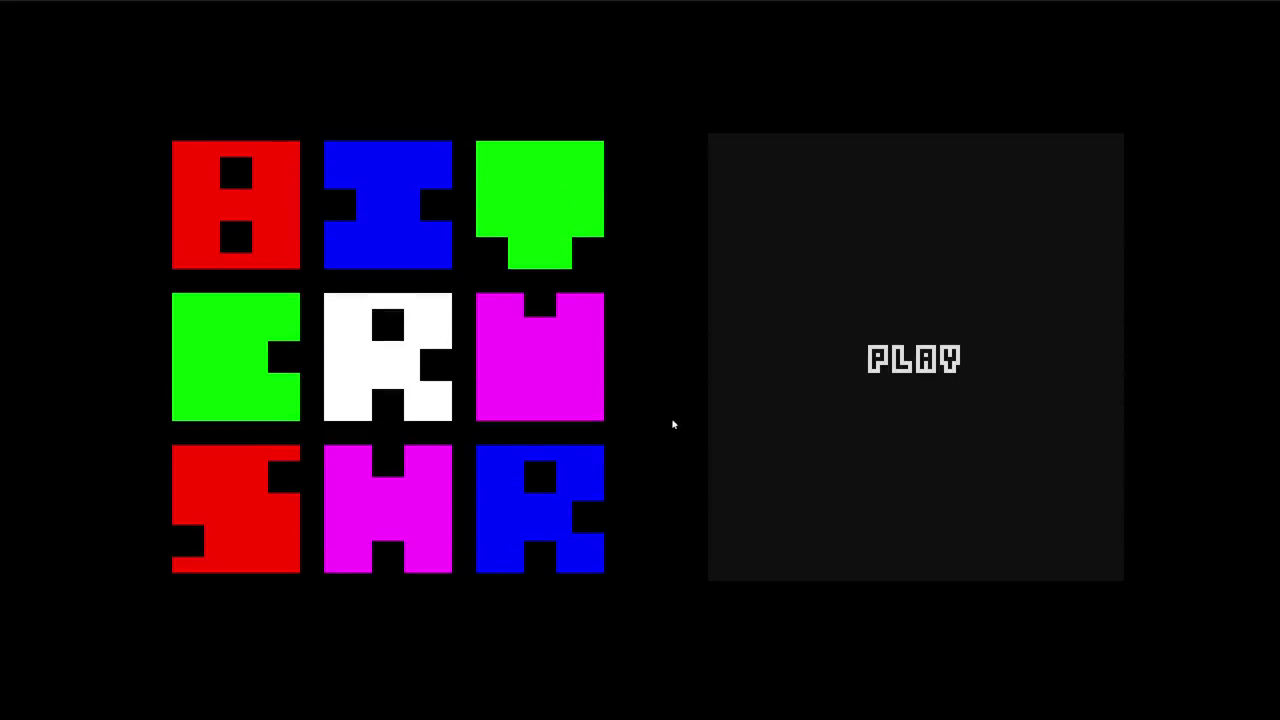
# Start the game, open the card hand and read the kept deck cards' info boxes
pyautogui.click(914, 406)
pyautogui.click(529, 409)
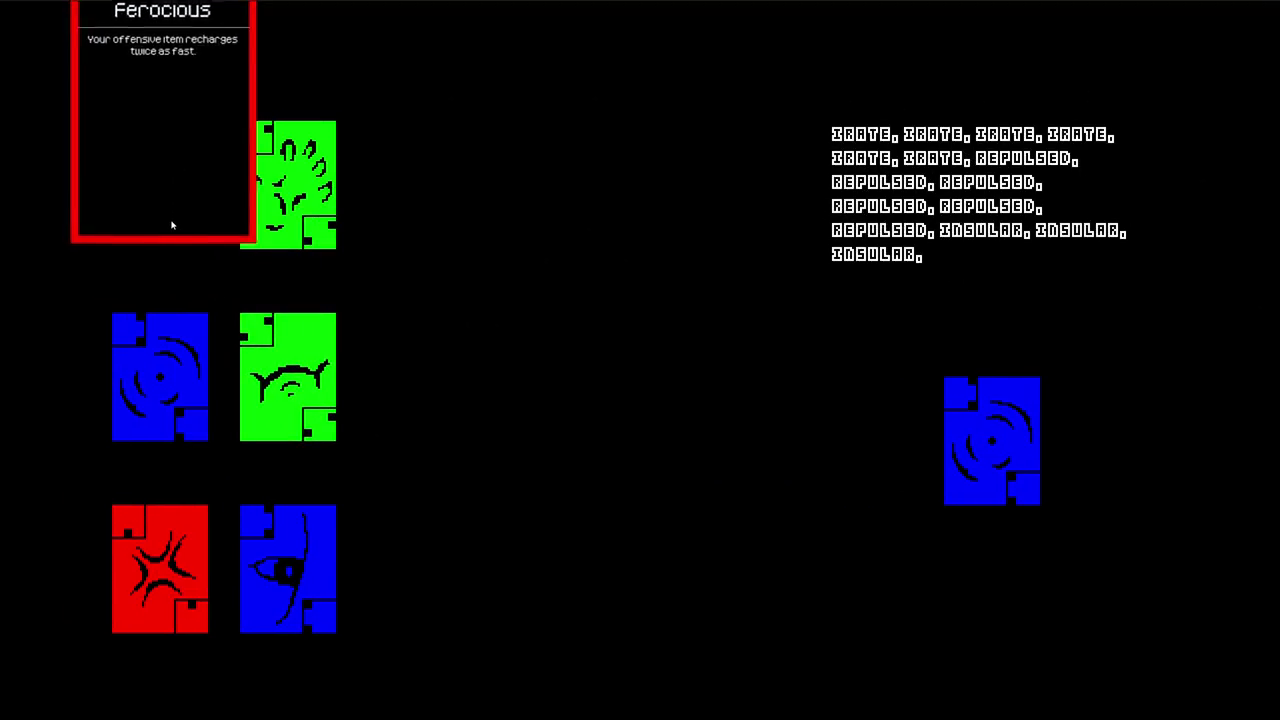
pyautogui.moveTo(160, 575)
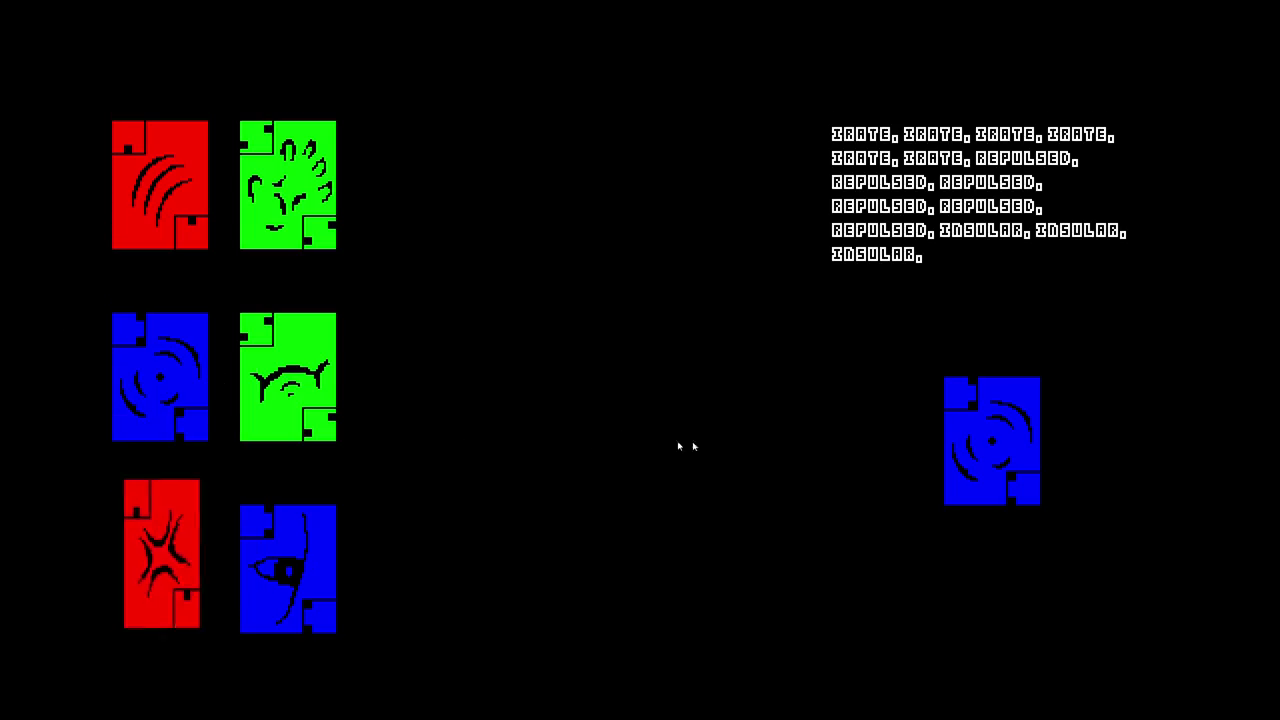
pyautogui.moveTo(135, 384)
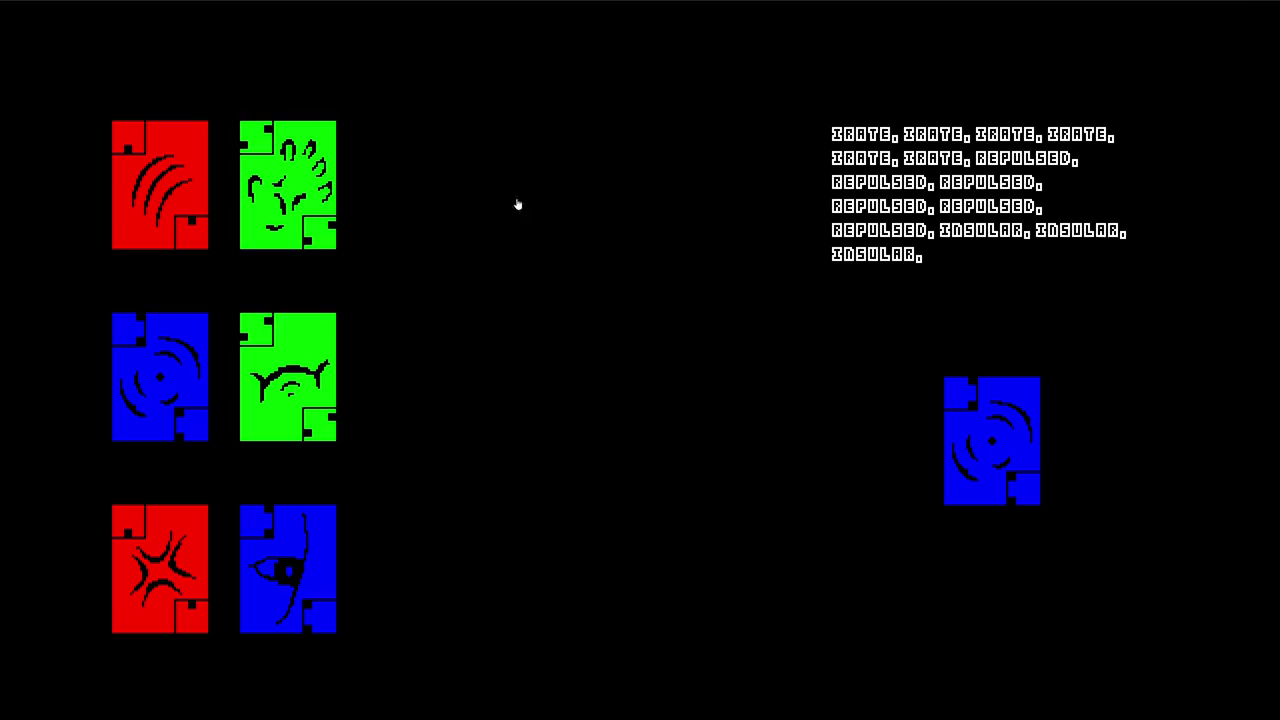
pyautogui.moveTo(1032, 456)
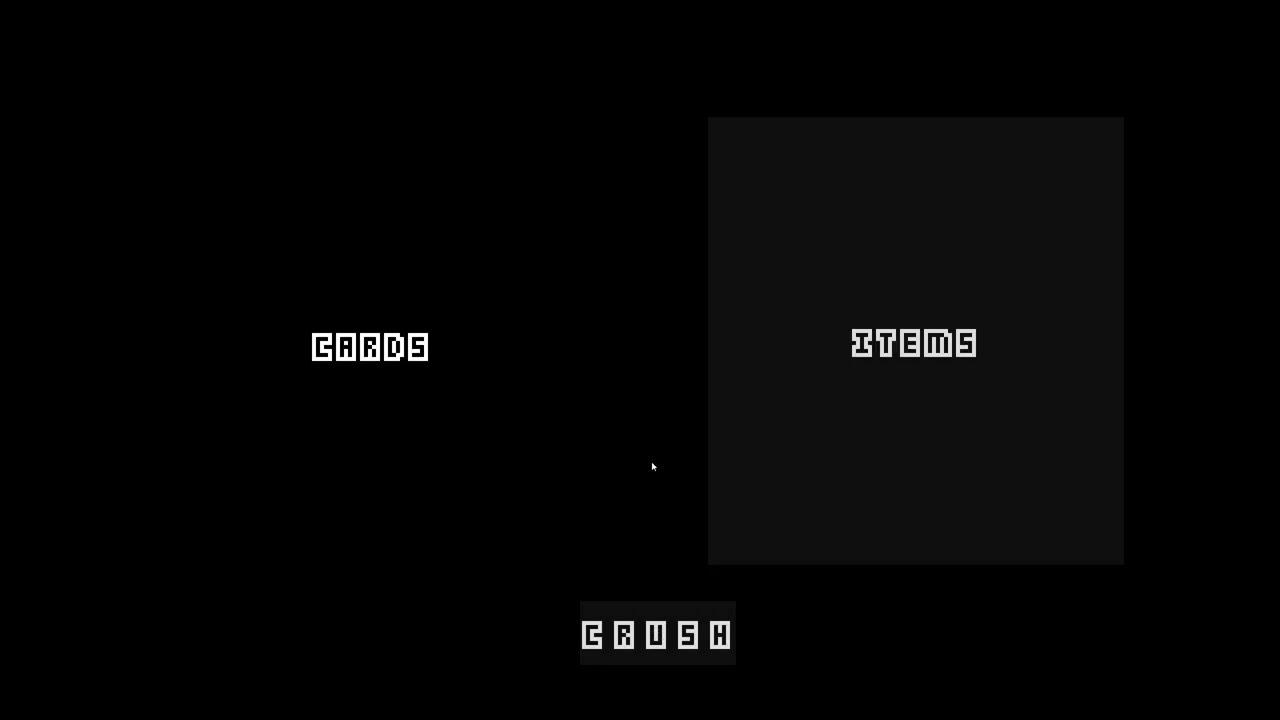
# Check that Gun and Bubble are the chosen items, then start a CRUSH arena round
pyautogui.click(817, 426)
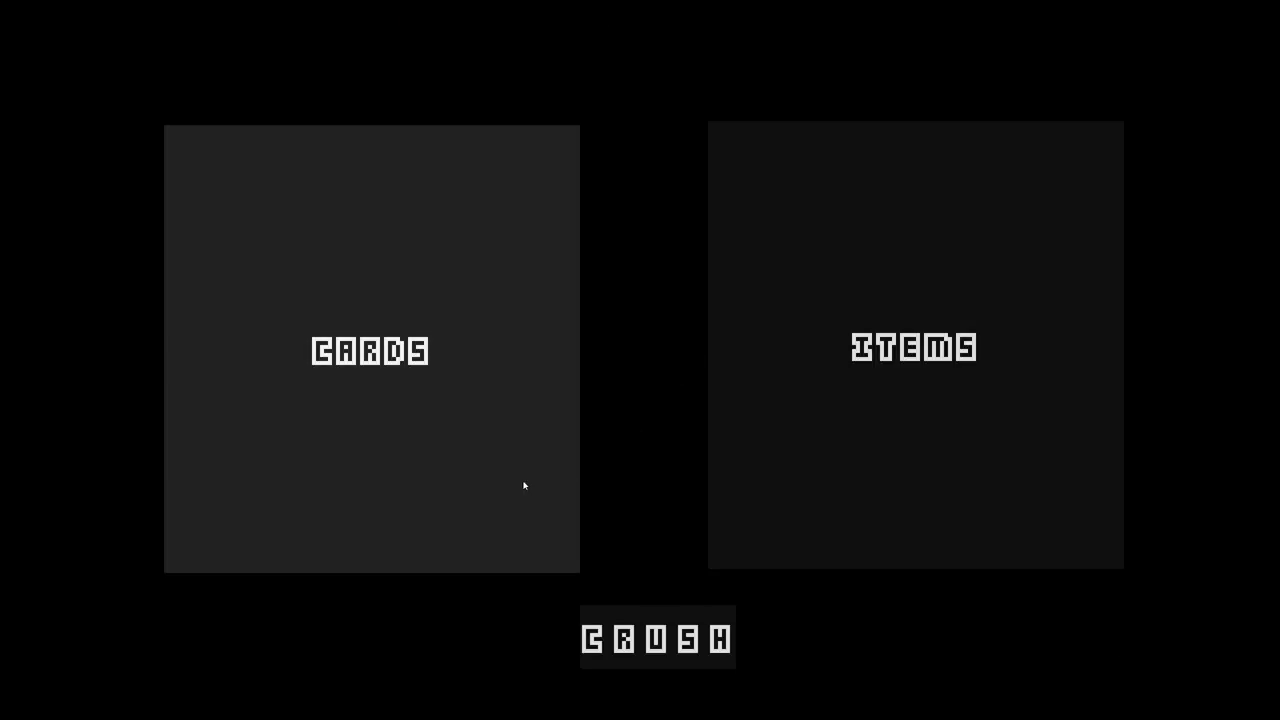
pyautogui.click(800, 490)
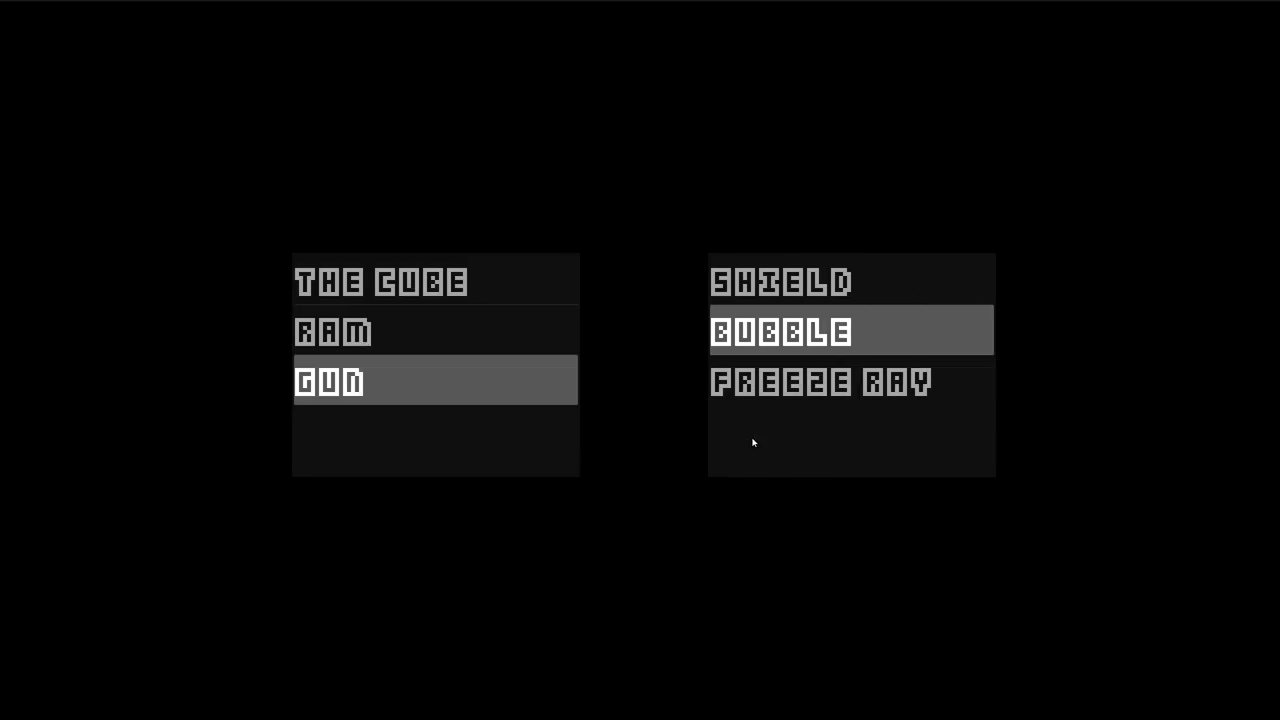
pyautogui.click(700, 457)
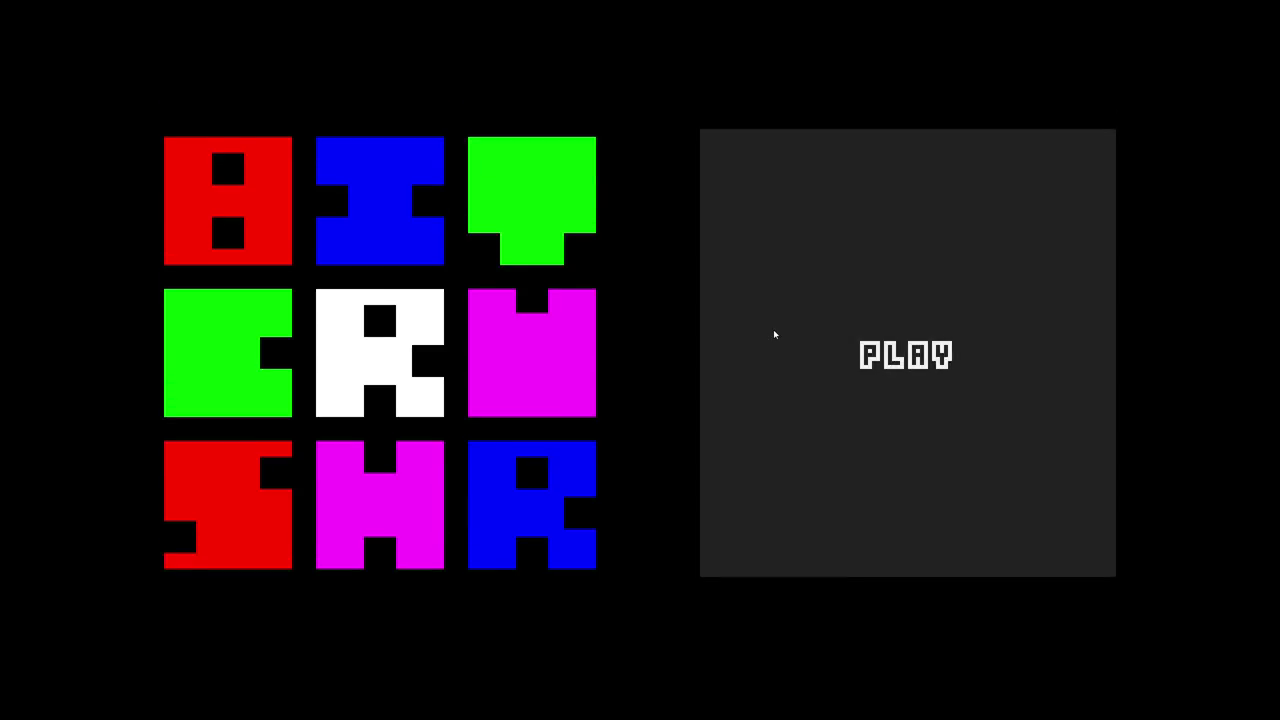
pyautogui.click(773, 329)
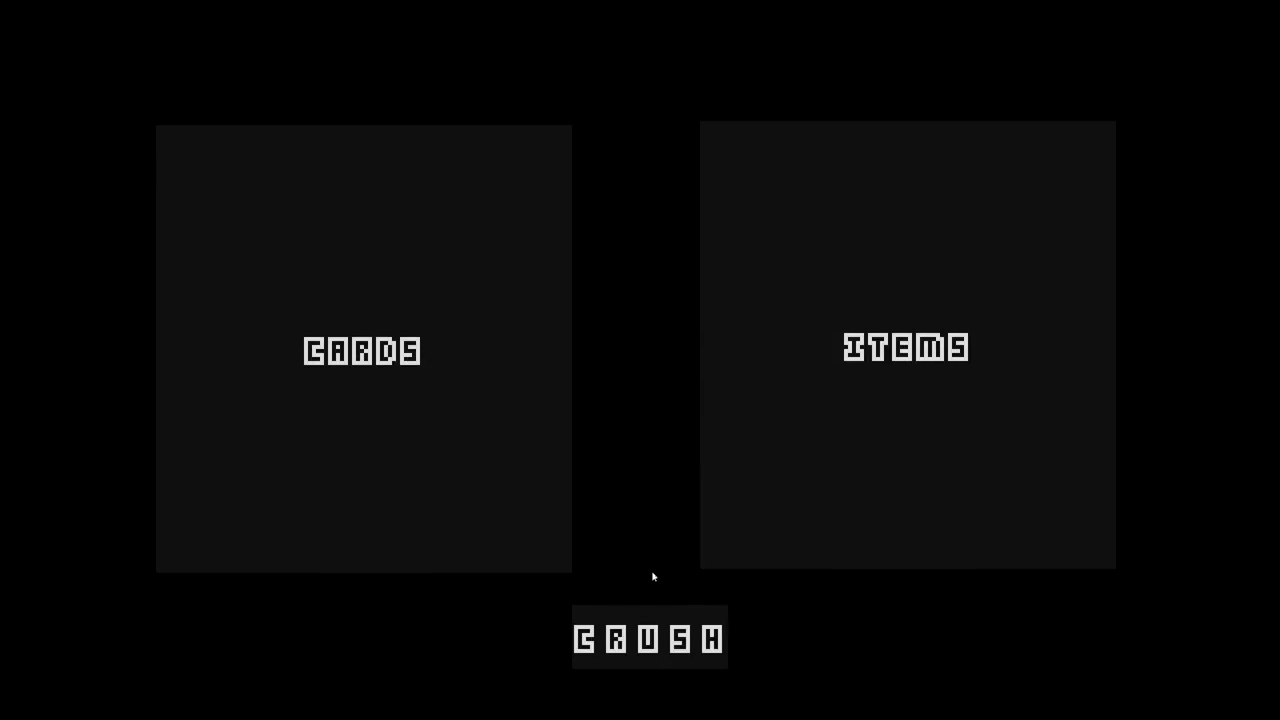
pyautogui.click(657, 650)
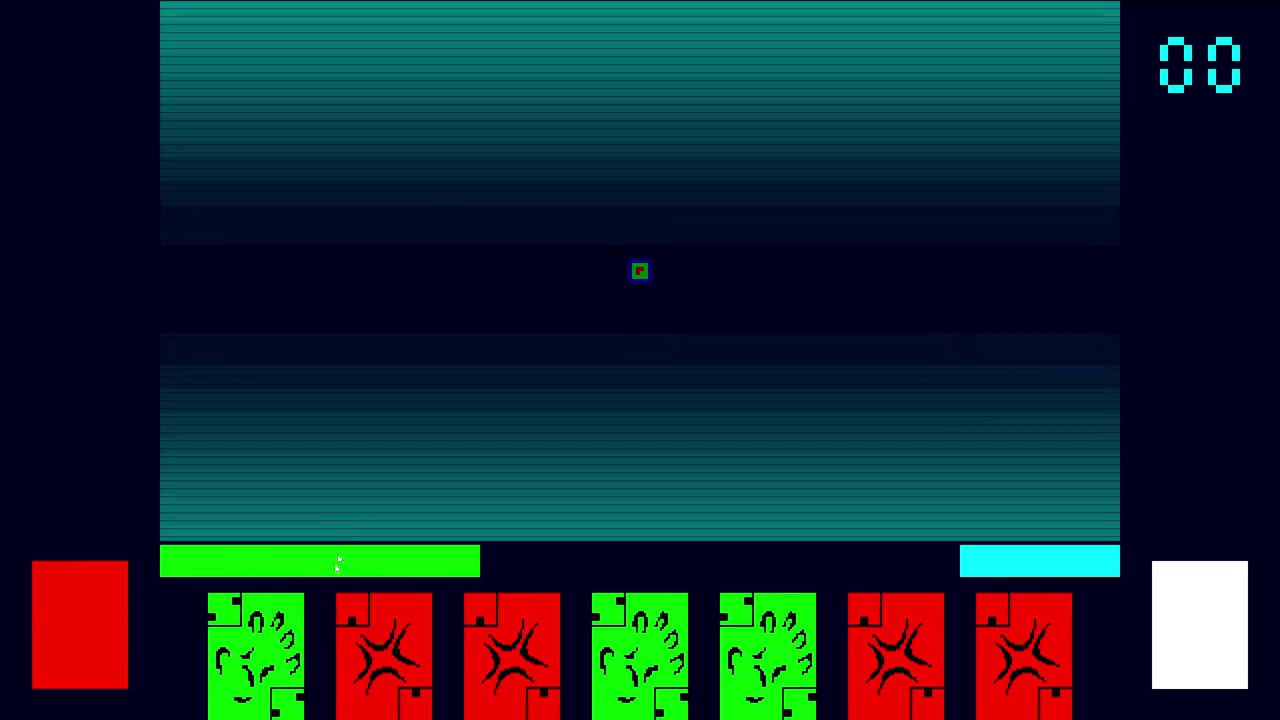
# Play the green Repulsed card from the hand to beat the first enemy, scoring 01
pyautogui.moveTo(260, 672)
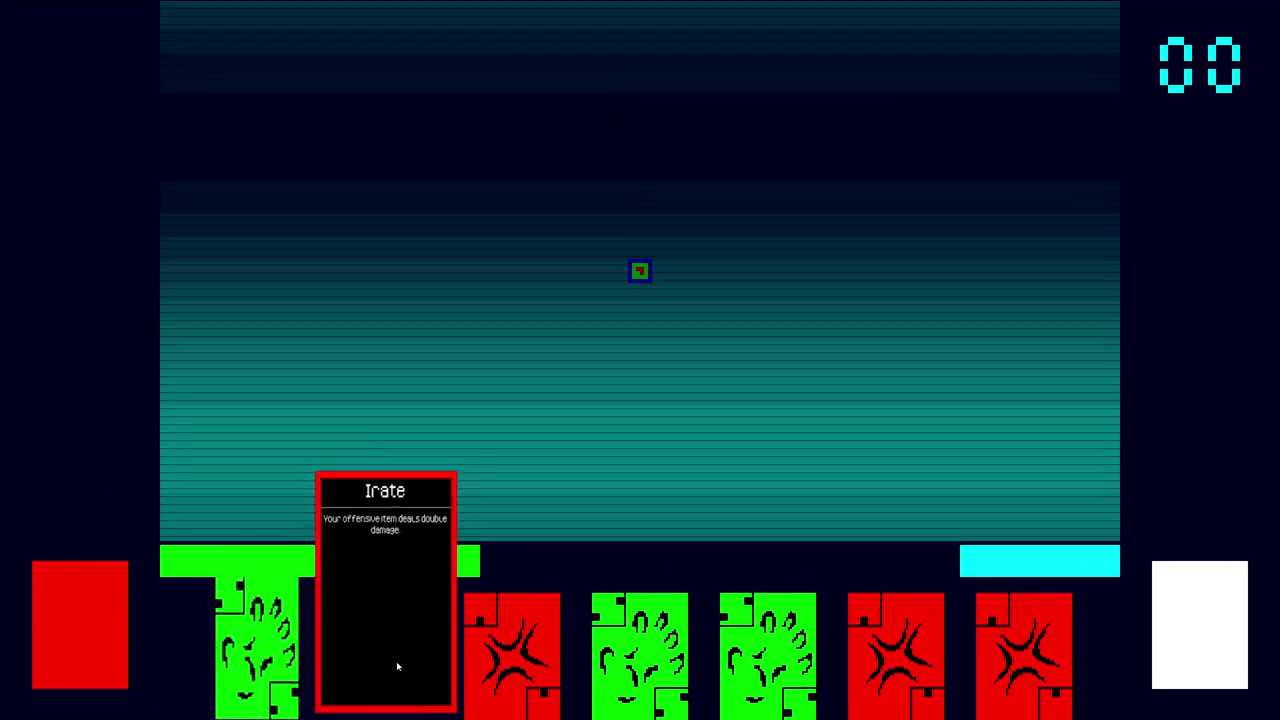
pyautogui.click(259, 668)
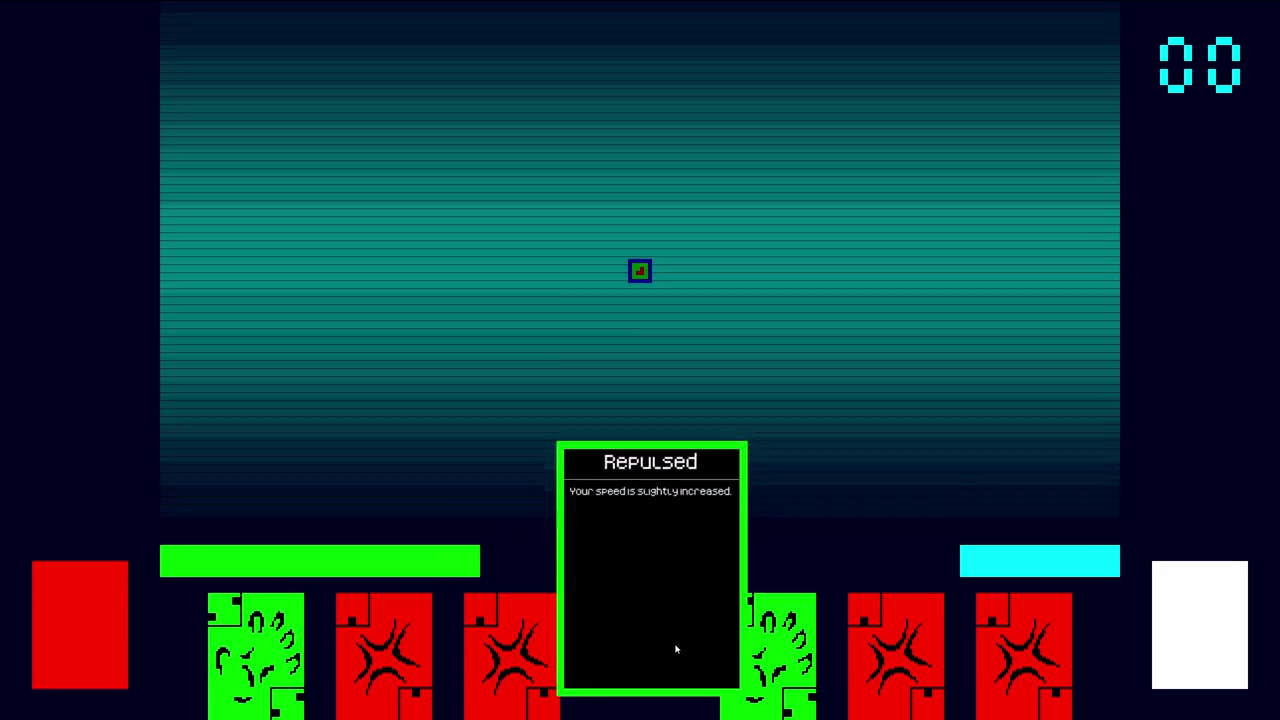
pyautogui.click(676, 650)
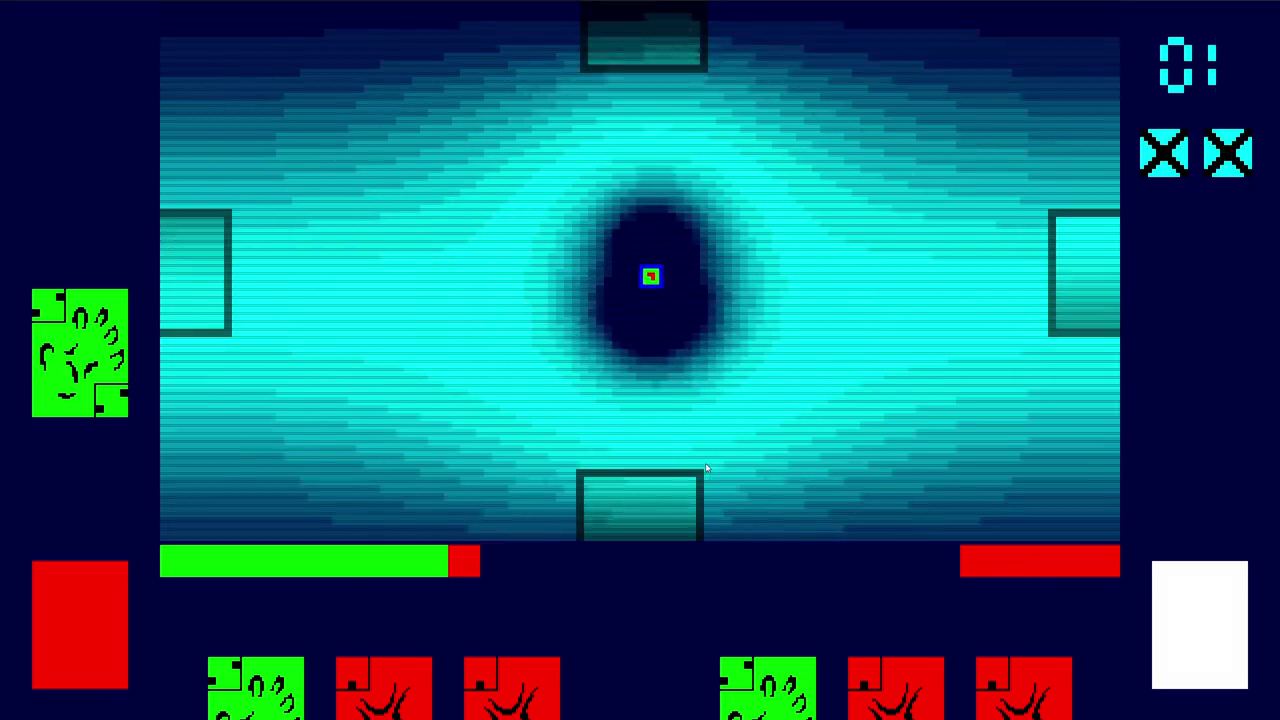
pyautogui.moveTo(486, 687)
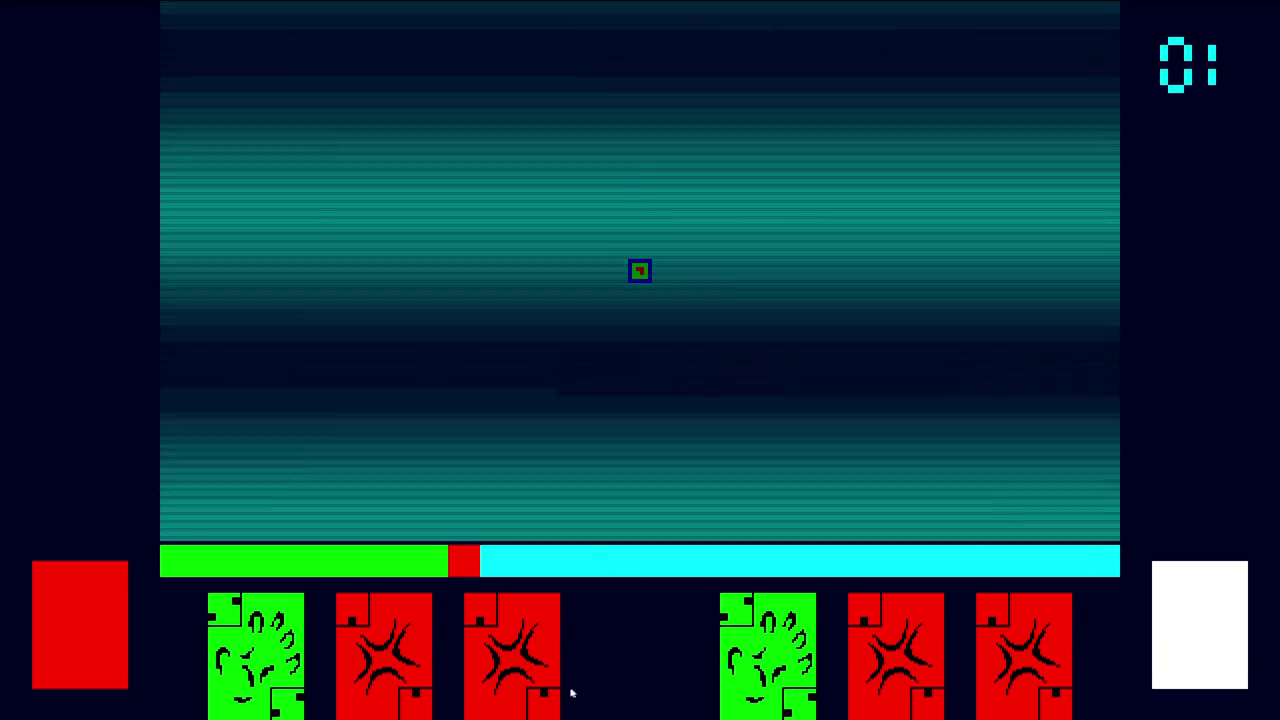
# Play a red Irate card and move across the arena attacking enemies
pyautogui.click(540, 670)
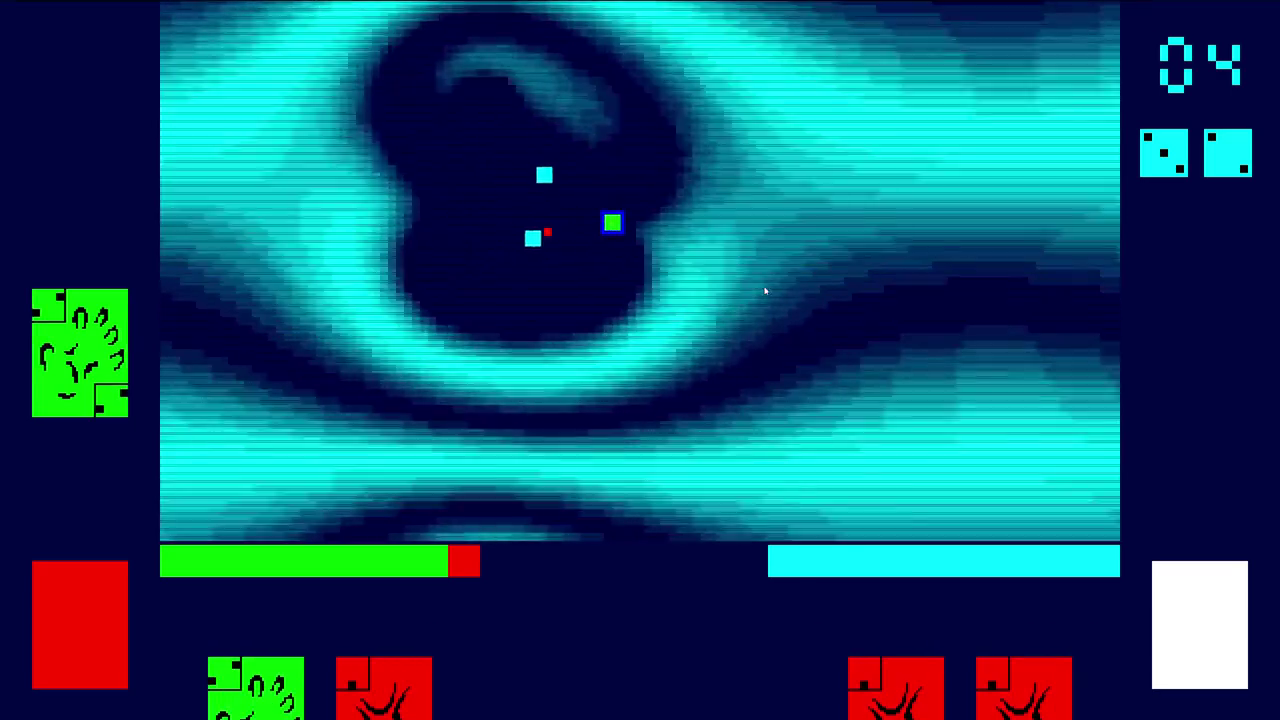
pyautogui.press('Up')
pyautogui.press('Left')
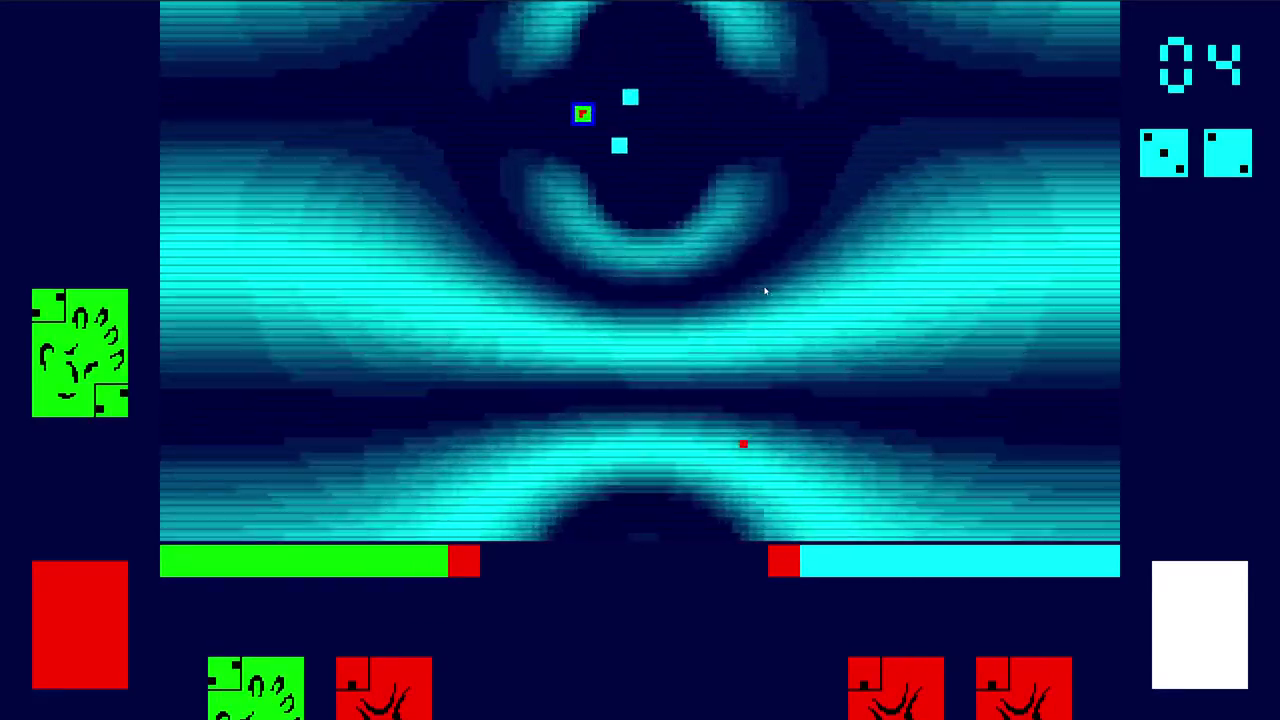
pyautogui.press('Left')
pyautogui.press('Down')
pyautogui.press('Right')
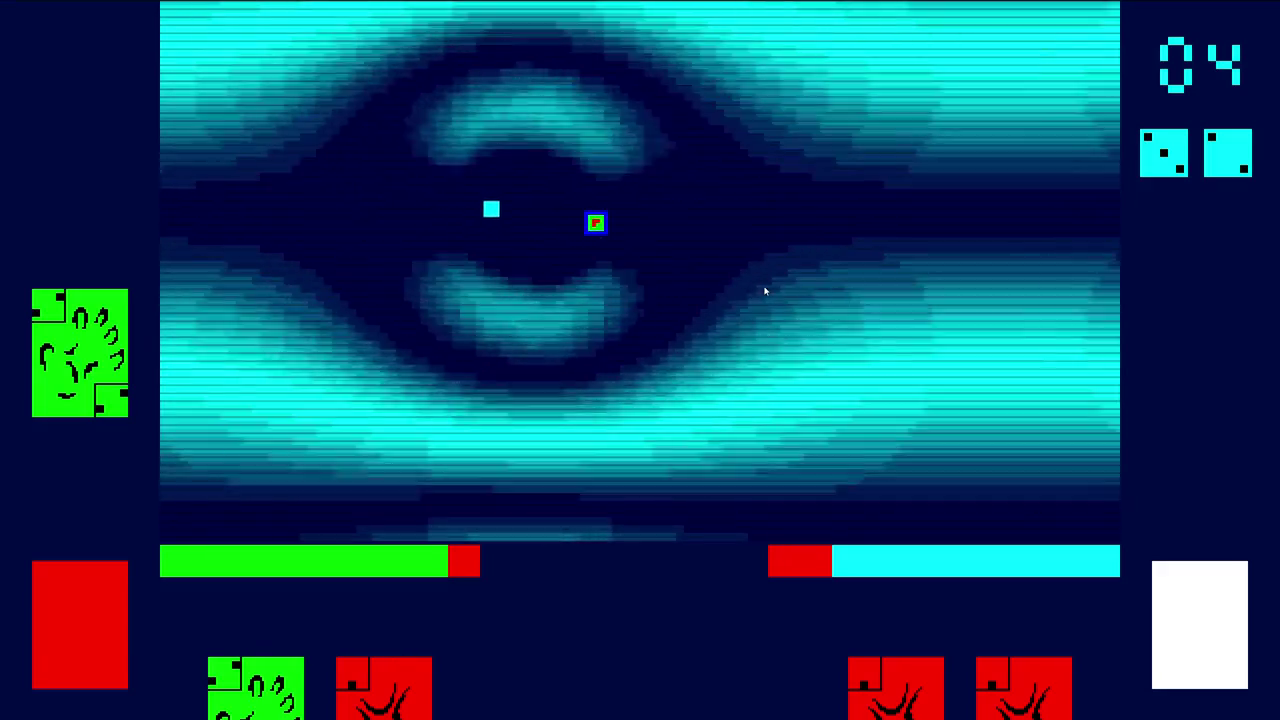
pyautogui.press('Right')
pyautogui.press('Down')
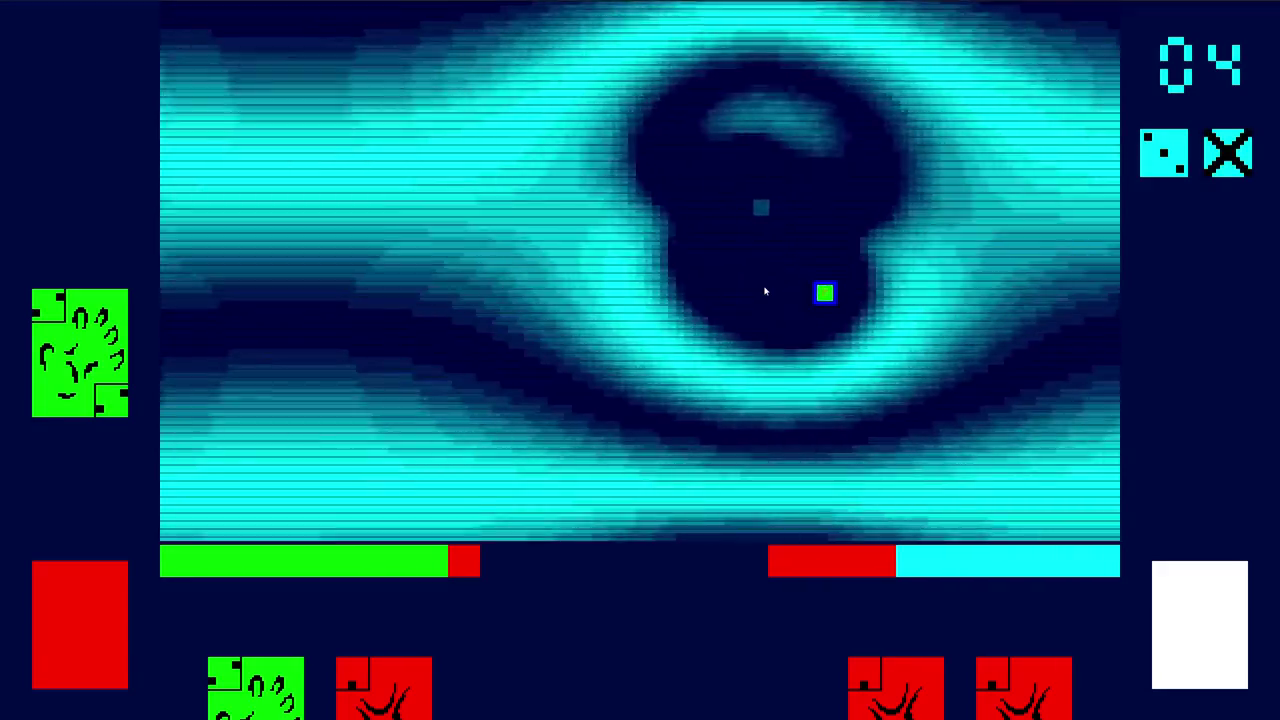
pyautogui.press('Left')
pyautogui.press('Right')
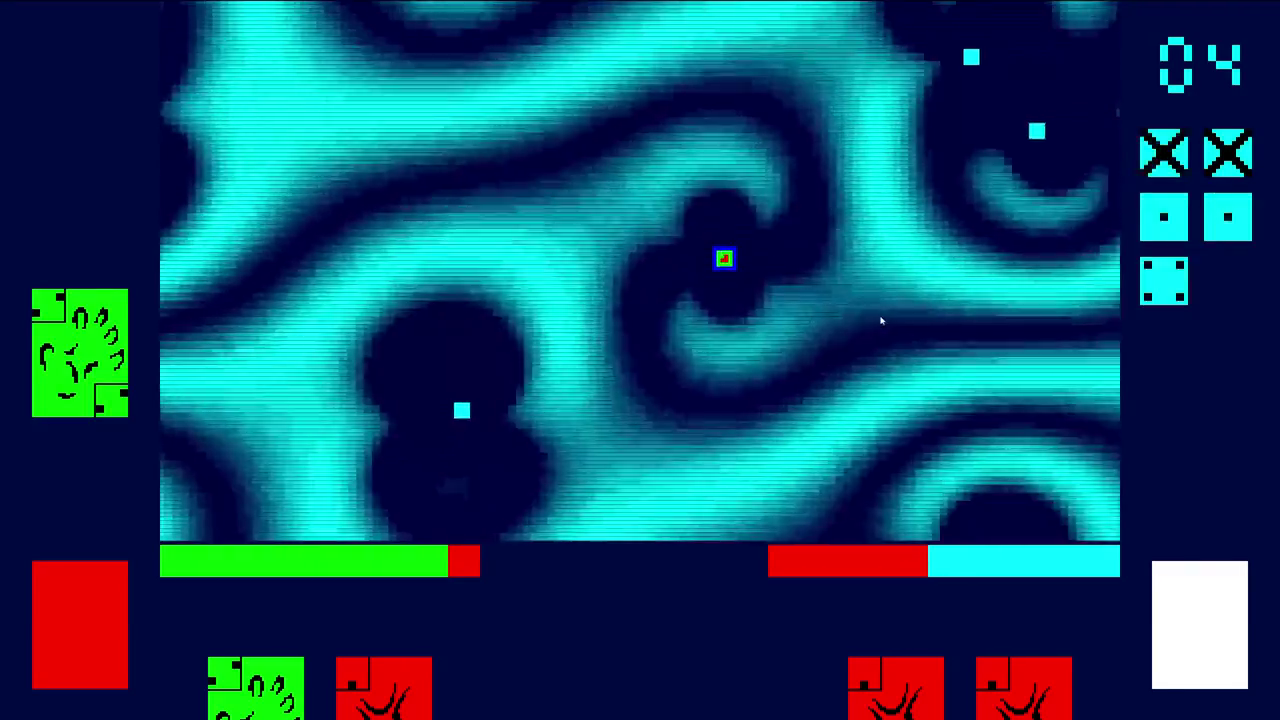
pyautogui.press('Left')
pyautogui.press('Up')
# Chase enemies around the left of the arena and defeat another one
pyautogui.press('Left')
pyautogui.press('Up')
pyautogui.press('Down')
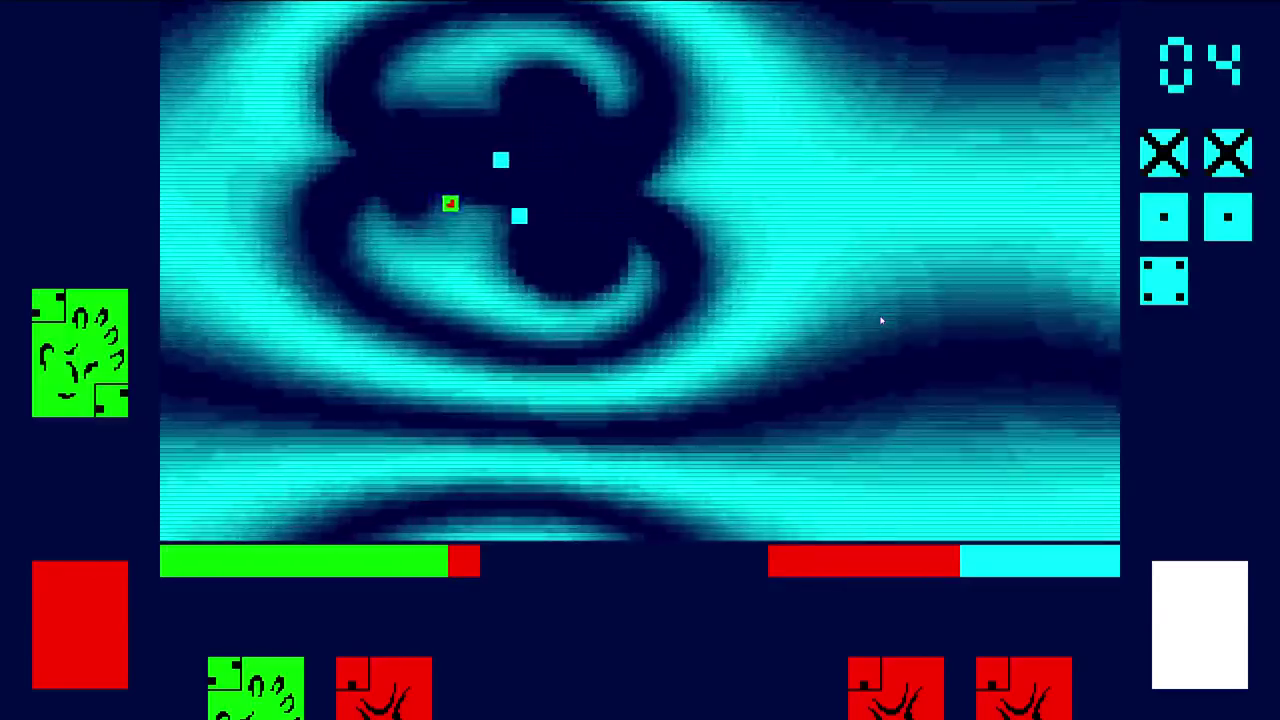
pyautogui.press('Left')
pyautogui.press('Right')
pyautogui.press('Up')
pyautogui.press('Down')
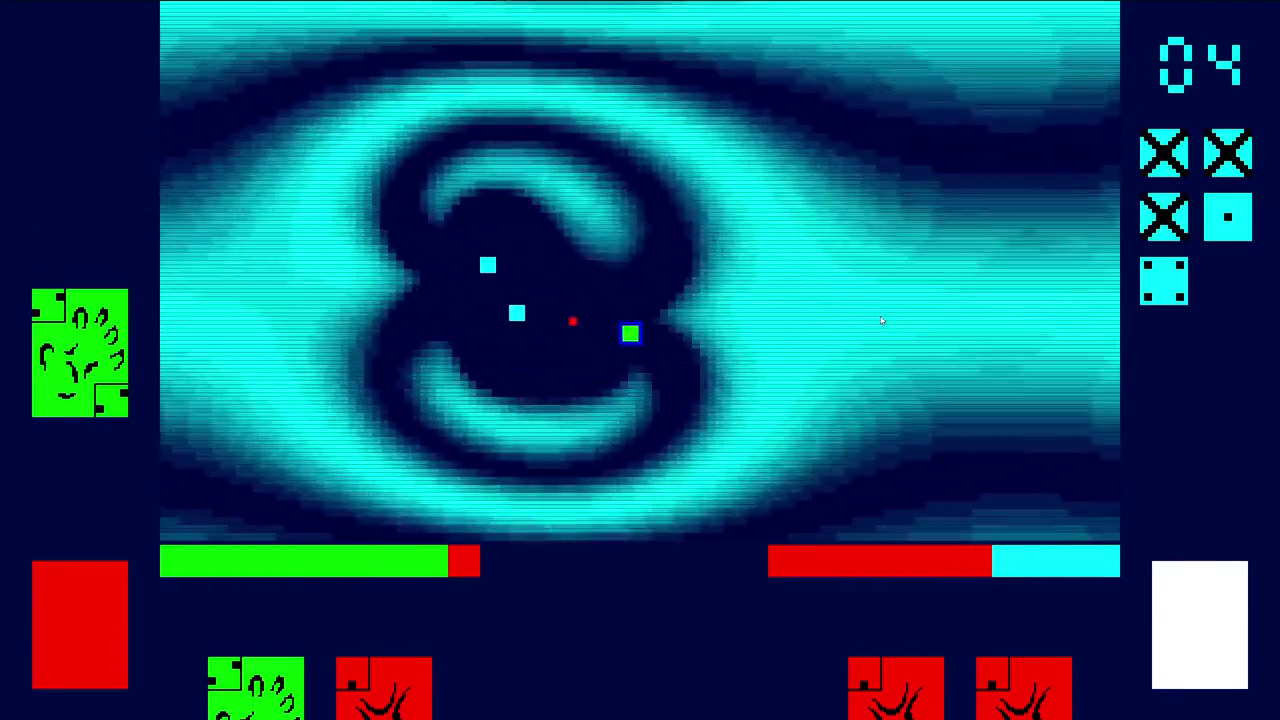
pyautogui.press('Right')
pyautogui.press('Up')
pyautogui.press('Left')
pyautogui.press('Down')
# Sweep through the remaining enemies to finish off the last one in the room
pyautogui.press('Left')
pyautogui.press('Down')
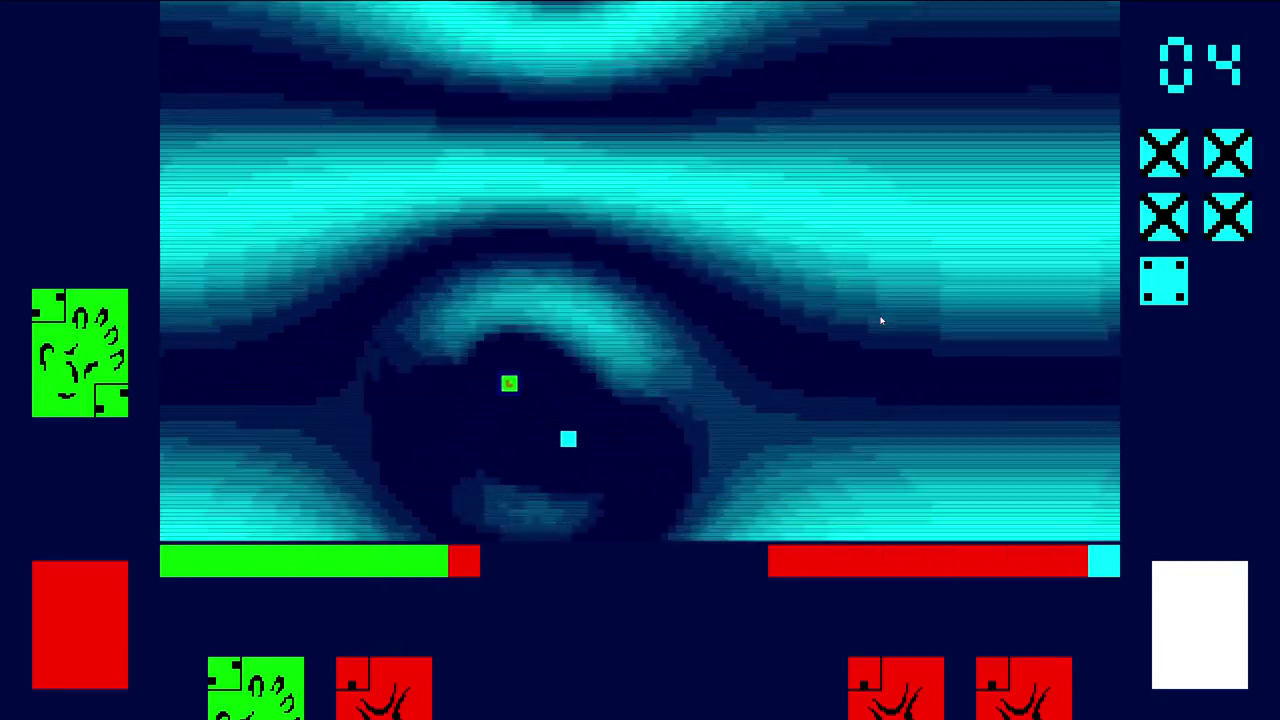
pyautogui.press('Right')
pyautogui.press('Down')
pyautogui.press('Up')
pyautogui.press('Left')
pyautogui.press('Up')
pyautogui.press('Right')
pyautogui.press('Right')
pyautogui.press('Down')
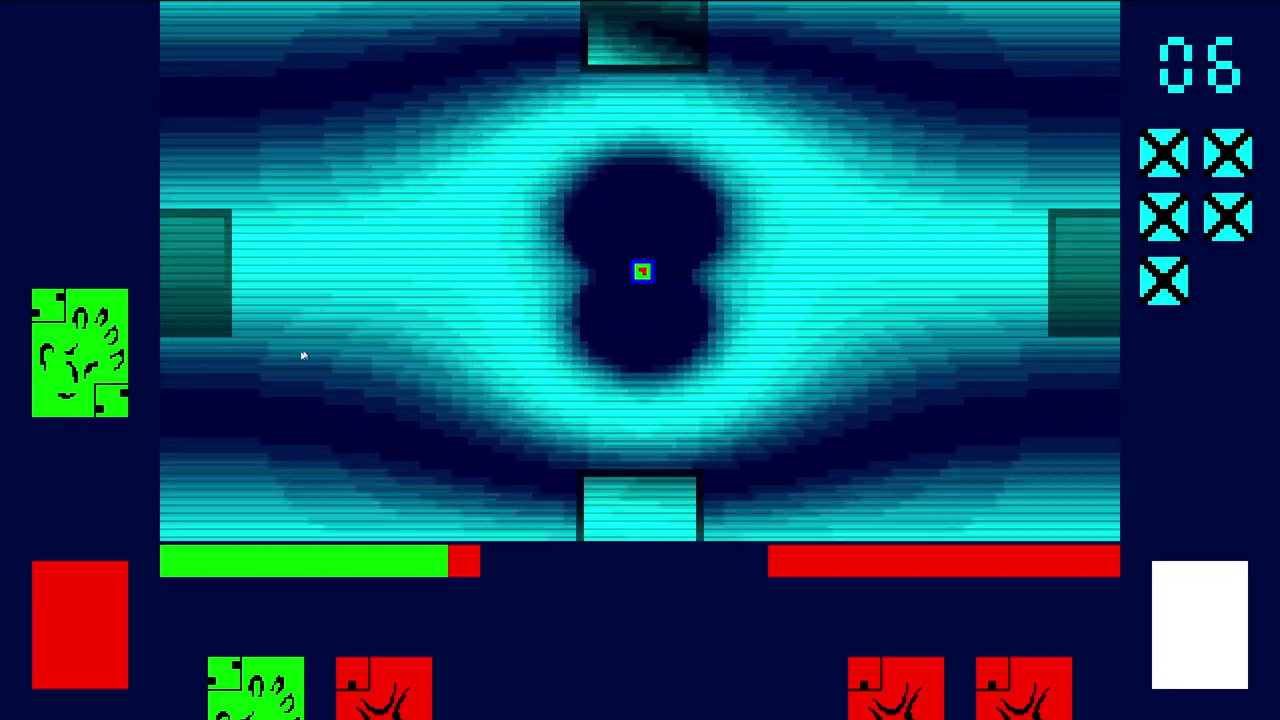
# Leave through the top door and play another red Irate card in the new room
pyautogui.press('Up')
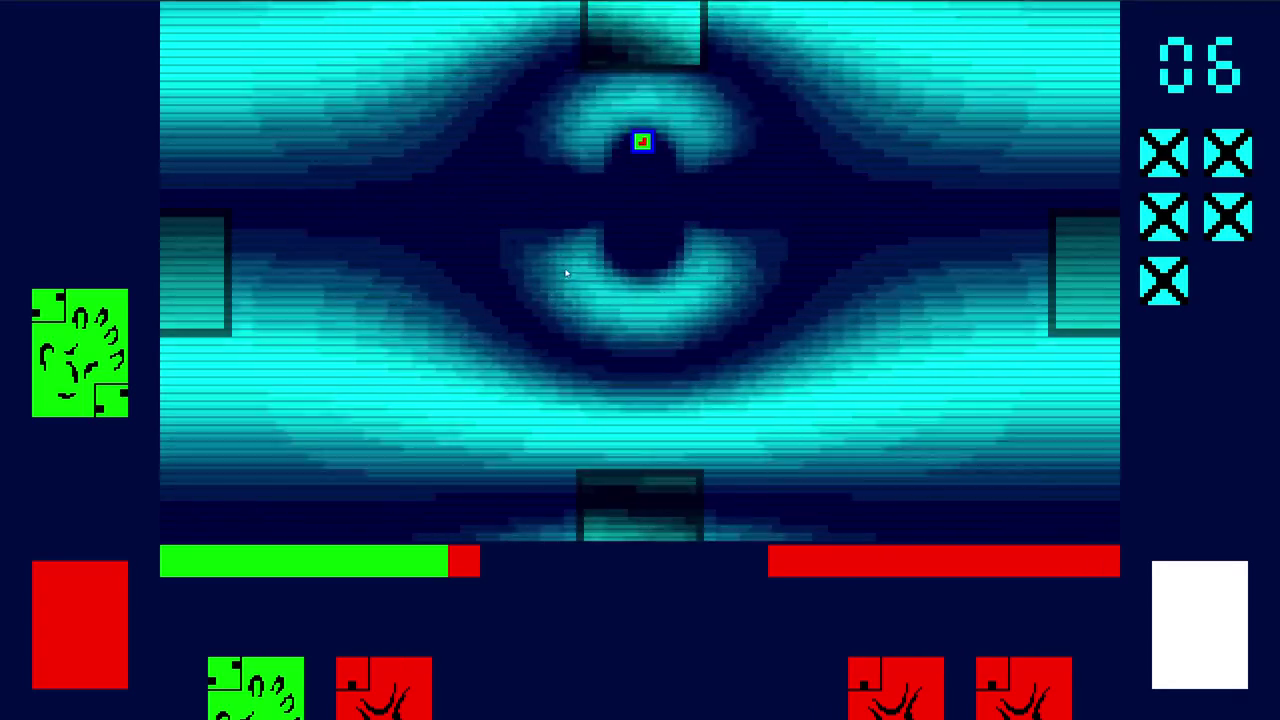
pyautogui.moveTo(407, 679)
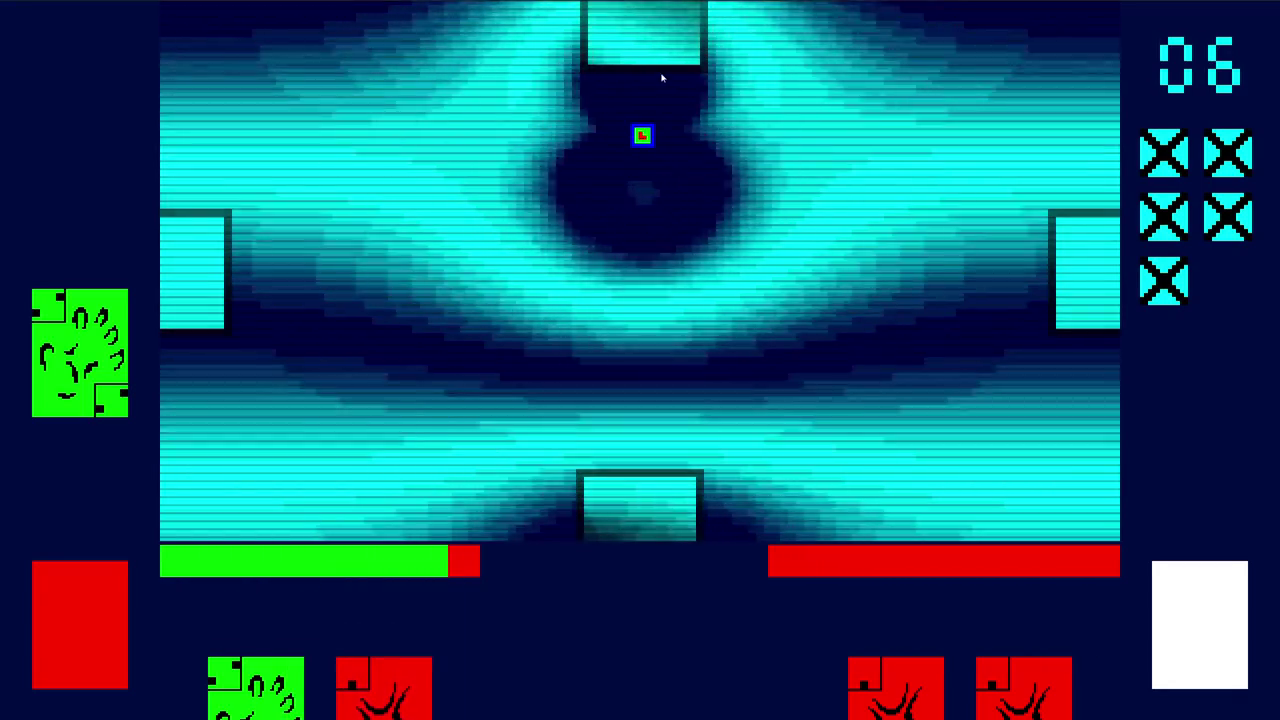
pyautogui.press('Up')
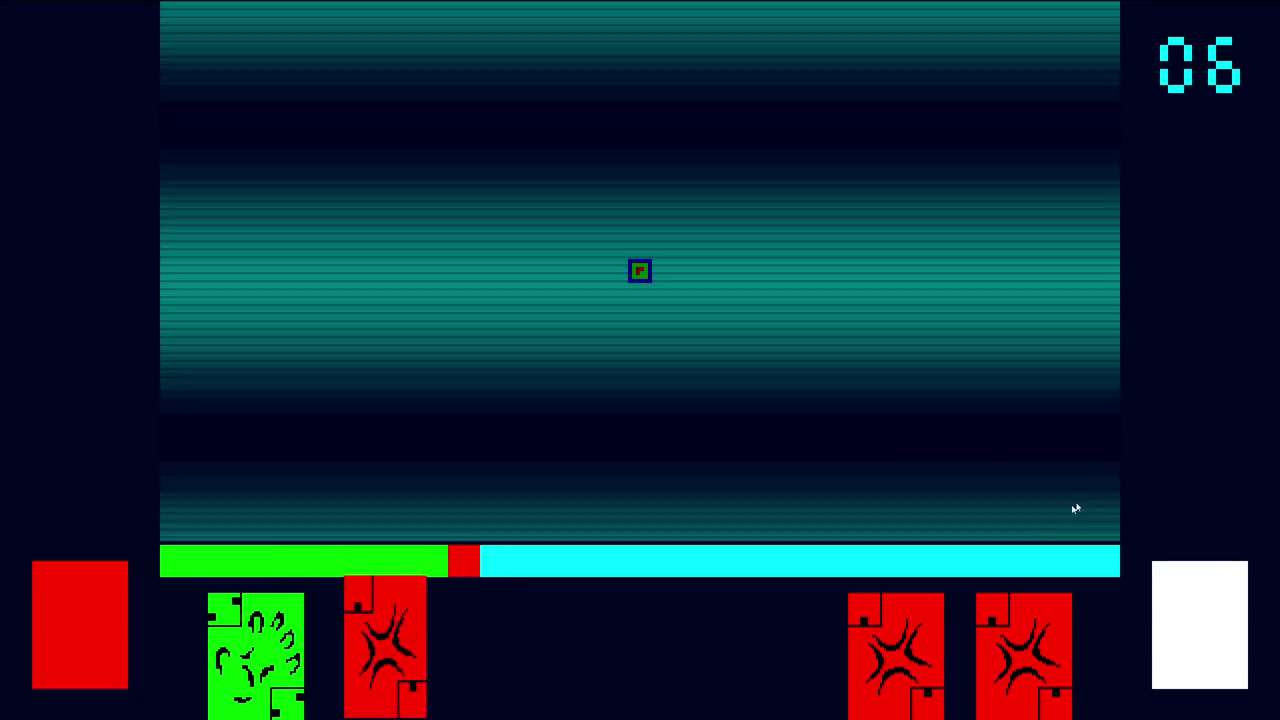
pyautogui.click(883, 600)
# Move around the new room attacking the three new enemies
pyautogui.press('Right')
pyautogui.press('Down')
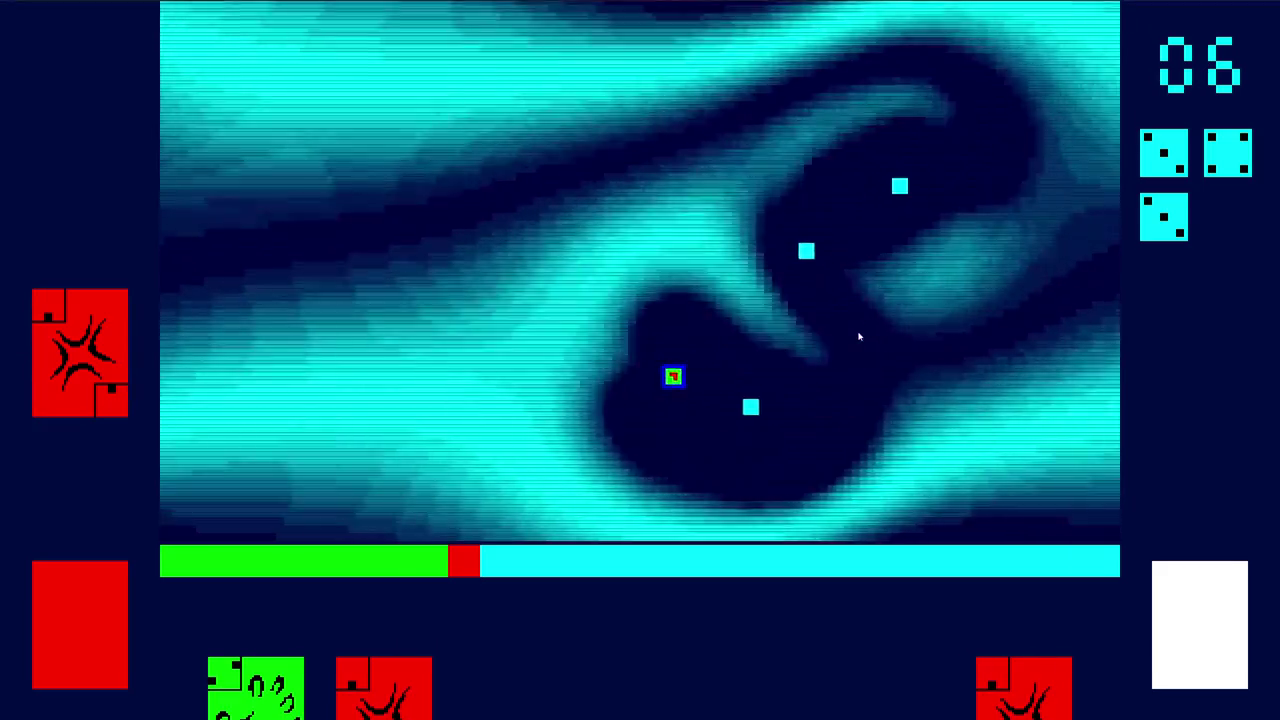
pyautogui.press('Left')
pyautogui.press('Up')
pyautogui.press('Right')
pyautogui.press('Up')
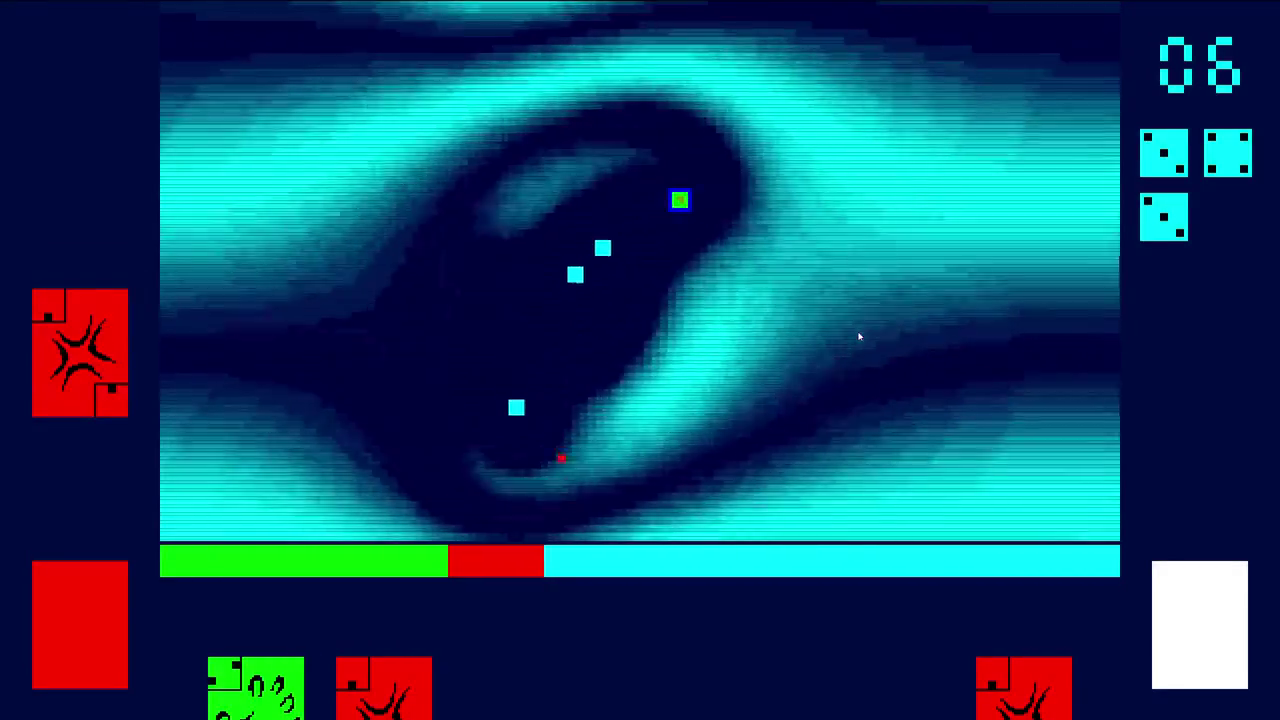
pyautogui.press('Down')
pyautogui.press('Right')
pyautogui.press('Up')
pyautogui.press('Down')
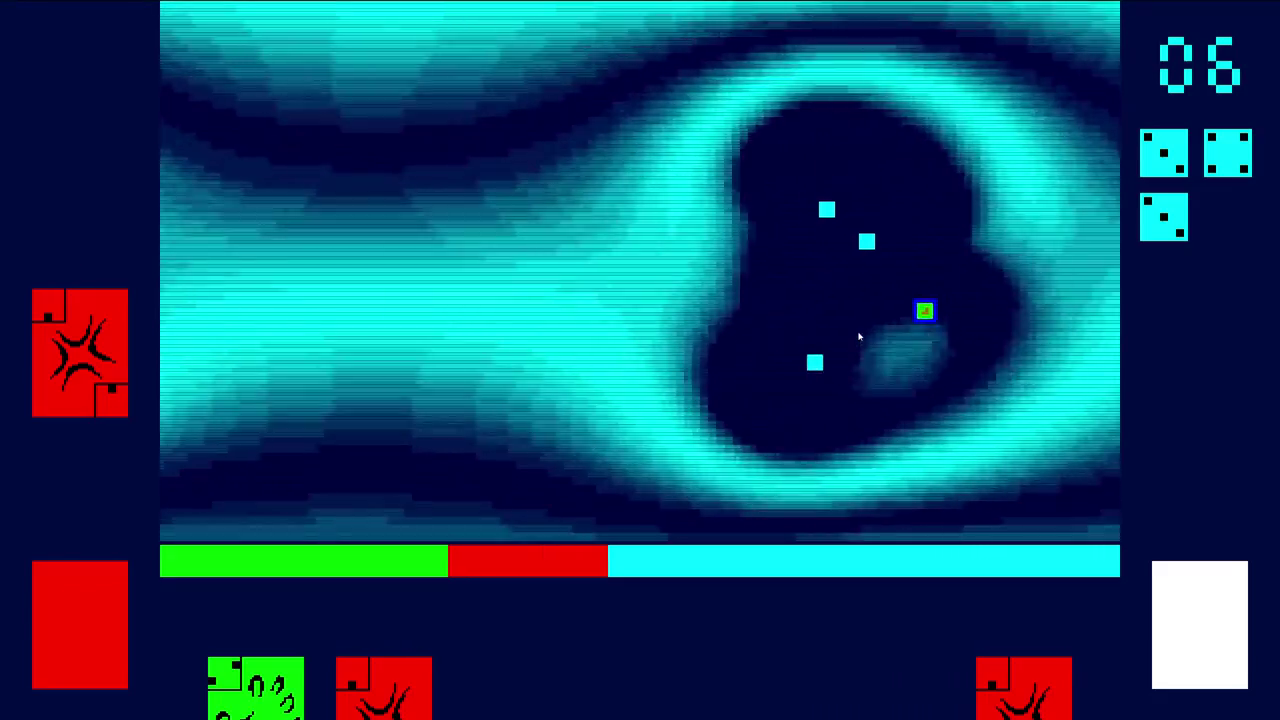
pyautogui.press('Up')
pyautogui.press('Right')
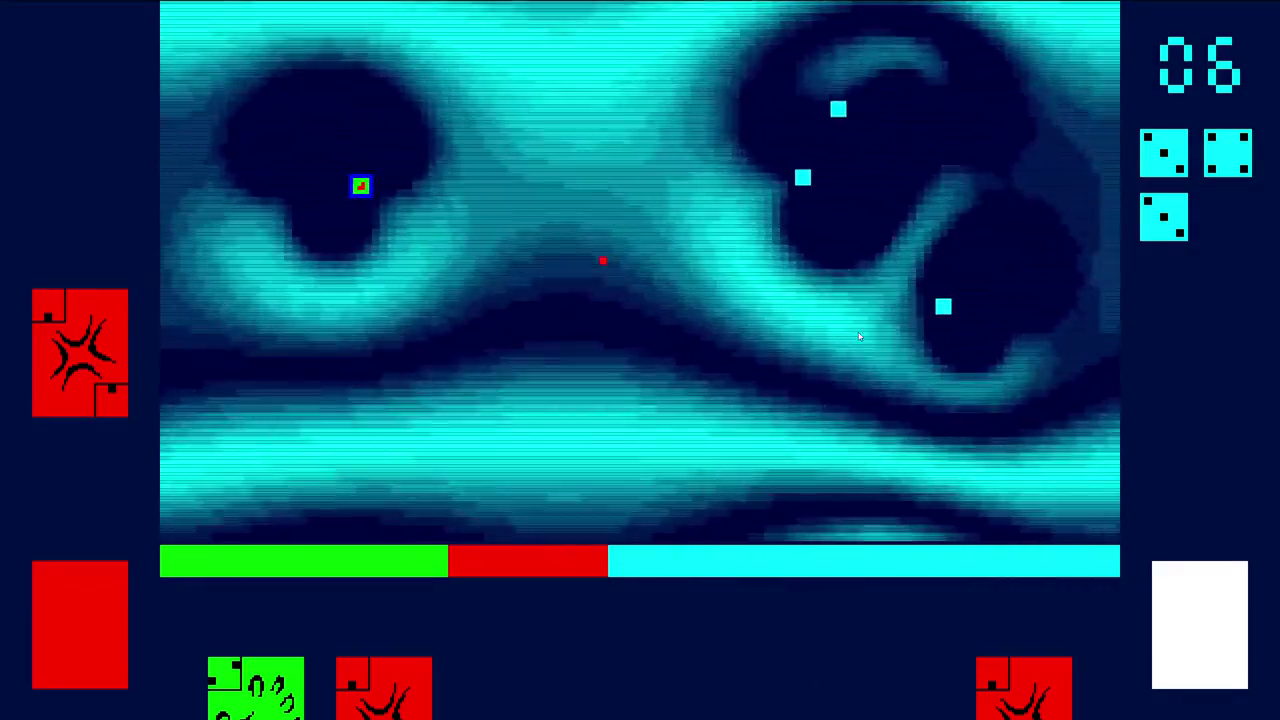
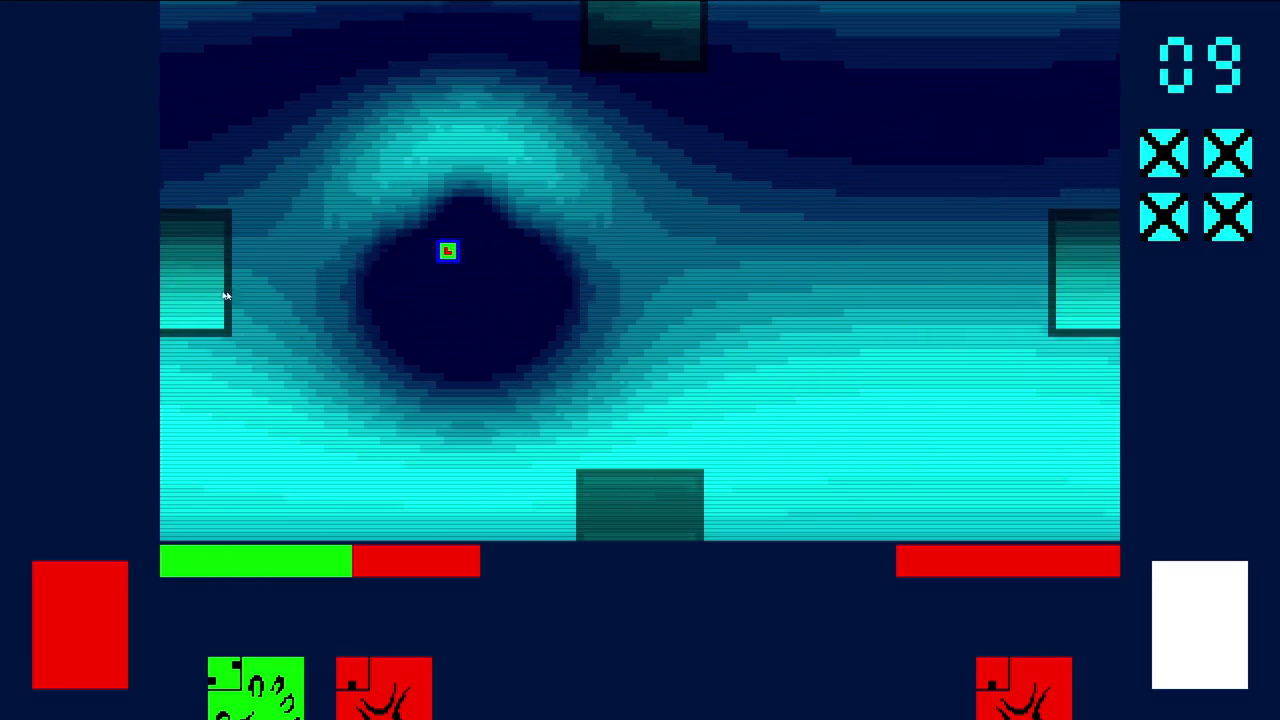
# Continue past room 9 and play the green Repulsed card, clearing through to room 11
pyautogui.click(223, 294)
pyautogui.moveTo(276, 678)
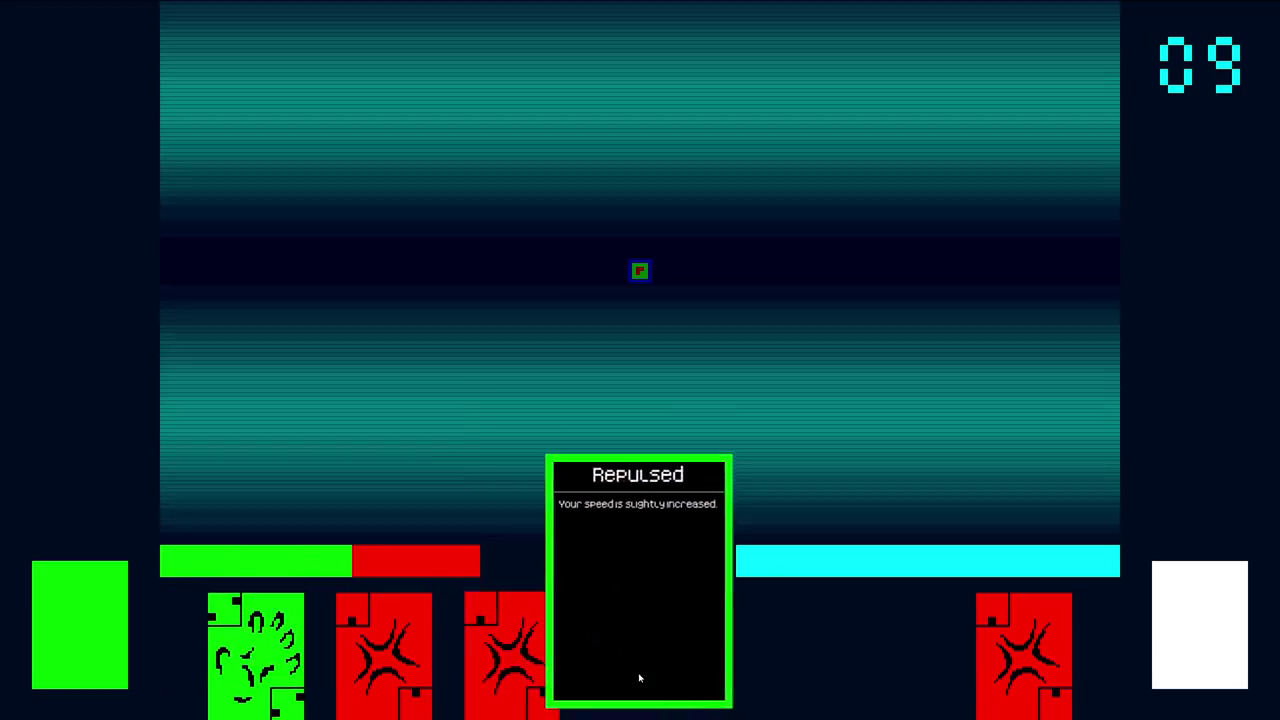
pyautogui.click(640, 677)
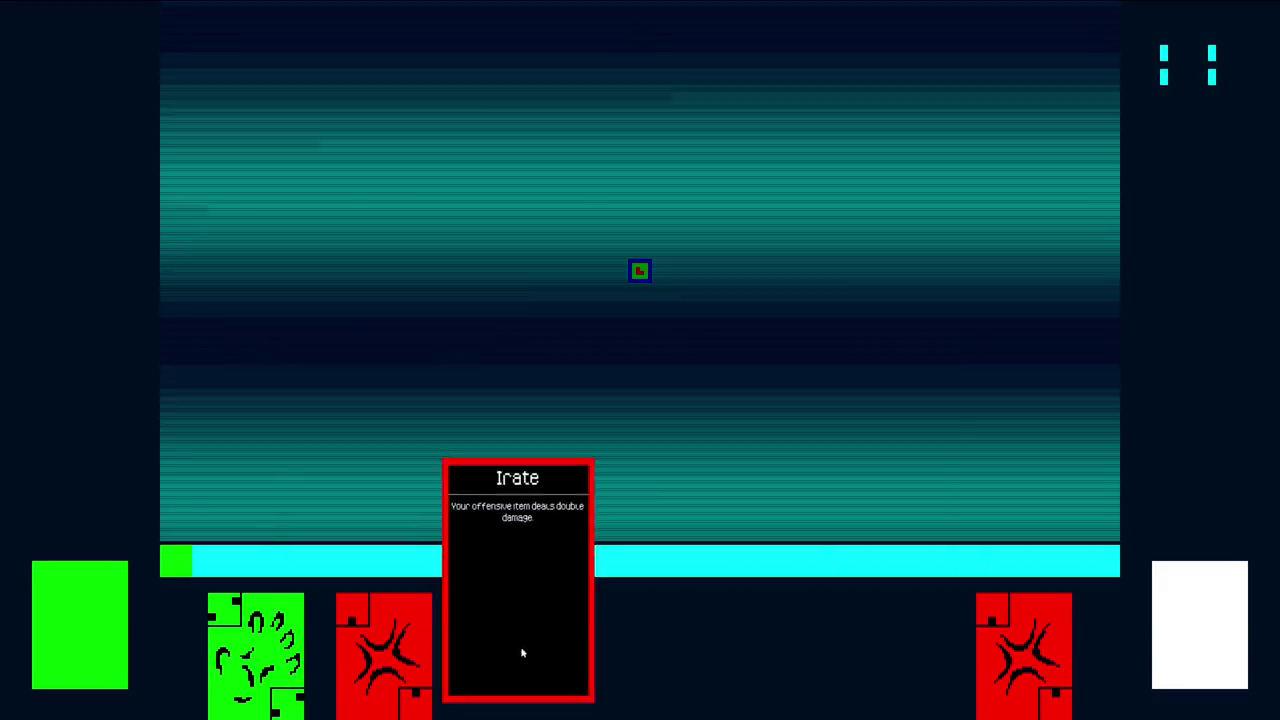
# Play the red Irate card and defeat all ten enemies, bringing the counter to 14
pyautogui.click(522, 653)
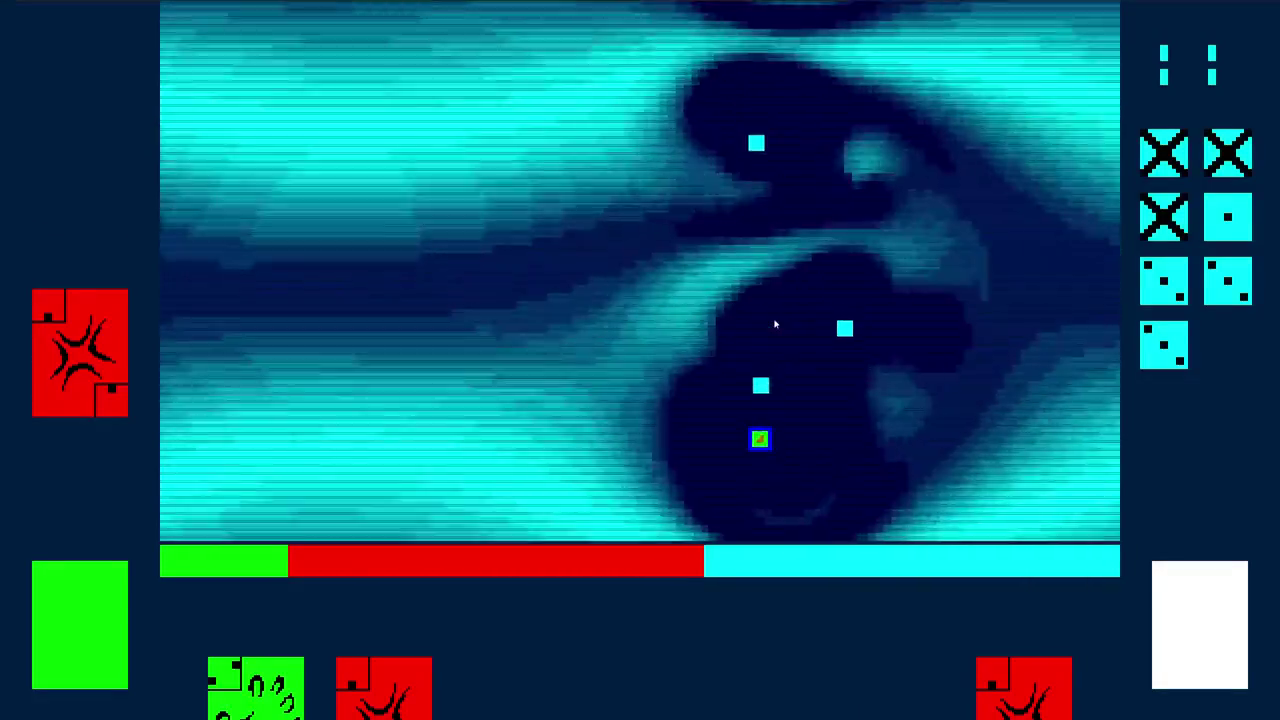
pyautogui.press('Left')
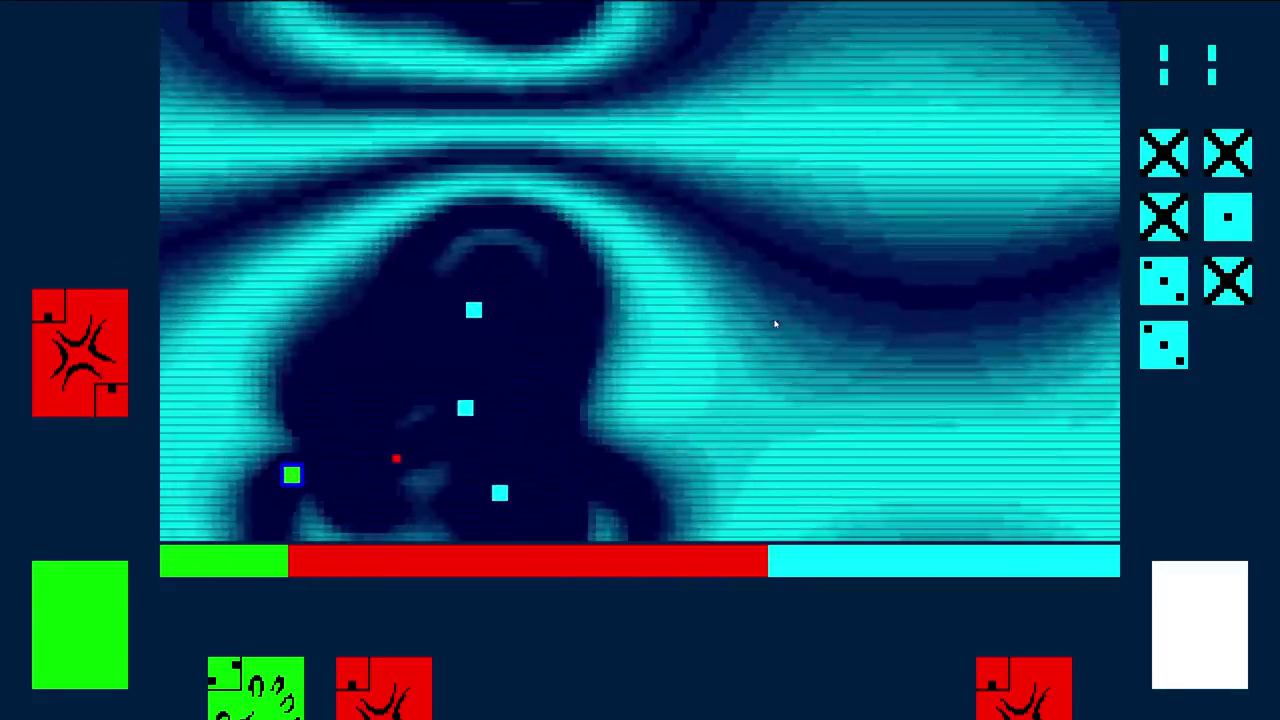
pyautogui.press('Left')
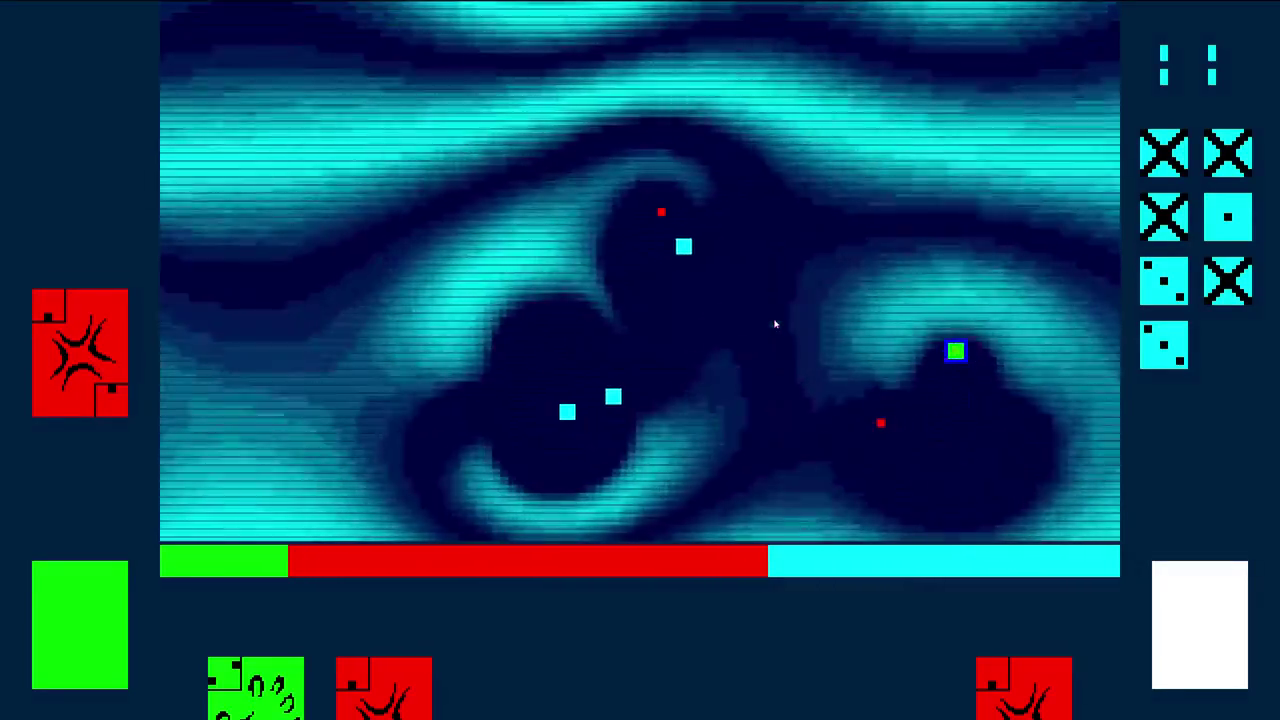
pyautogui.press('Right')
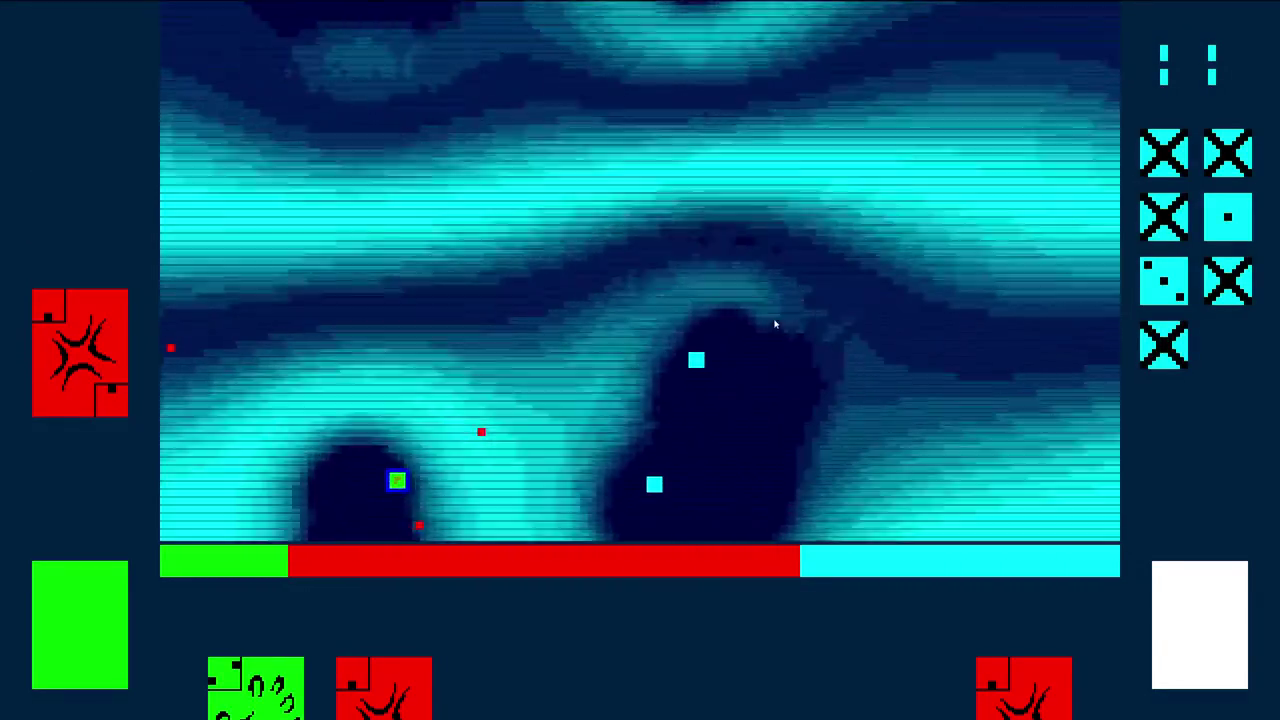
pyautogui.press('Down')
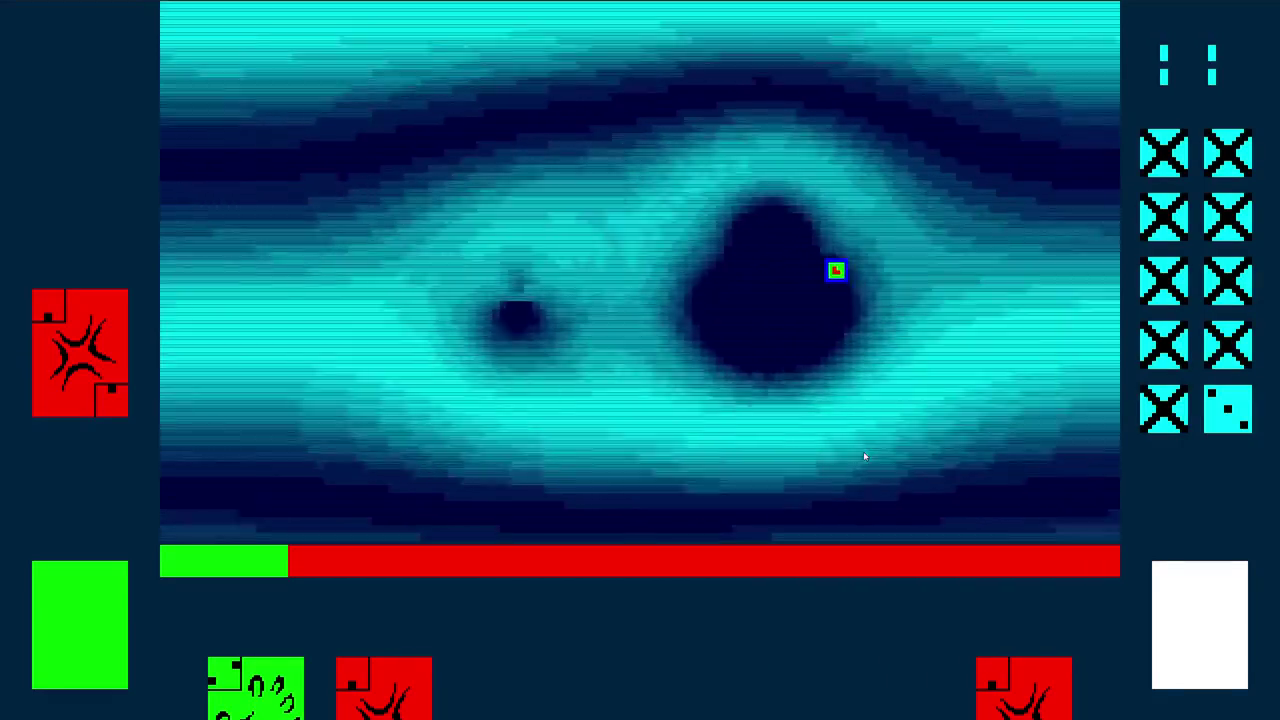
pyautogui.press('Left')
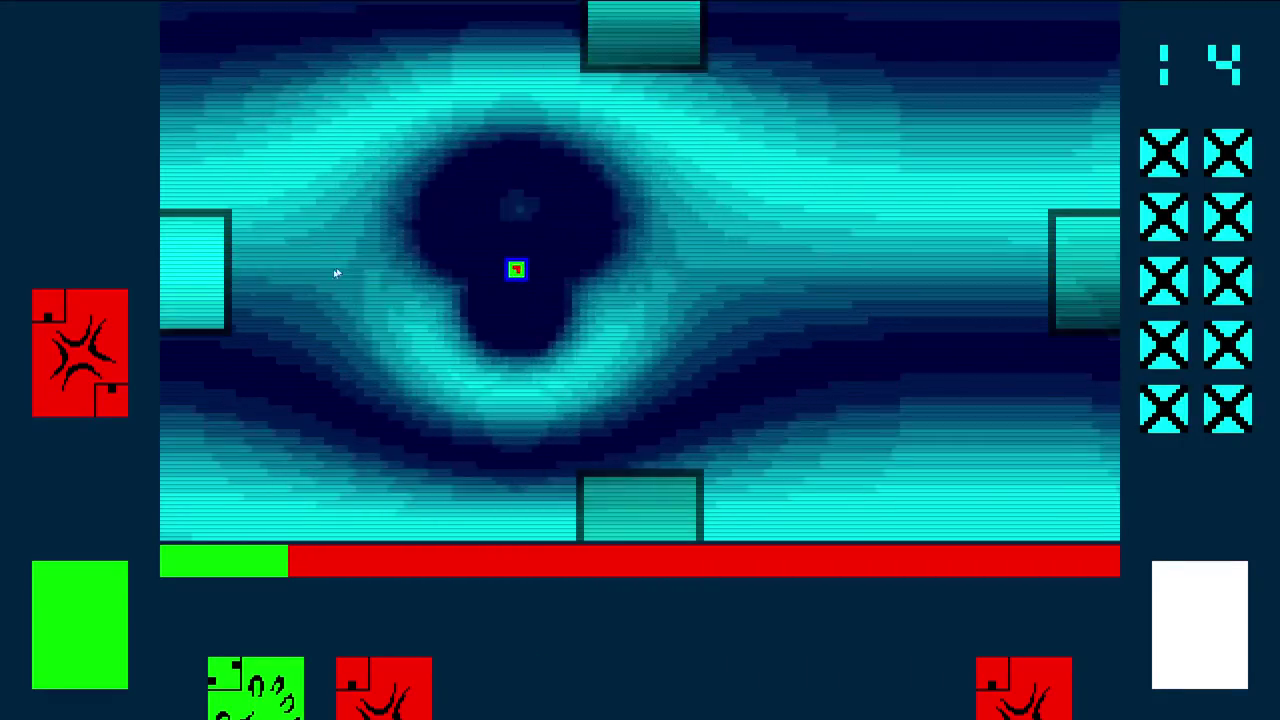
# Move back toward the centre and go through the bottom door into the next room
pyautogui.moveTo(216, 310)
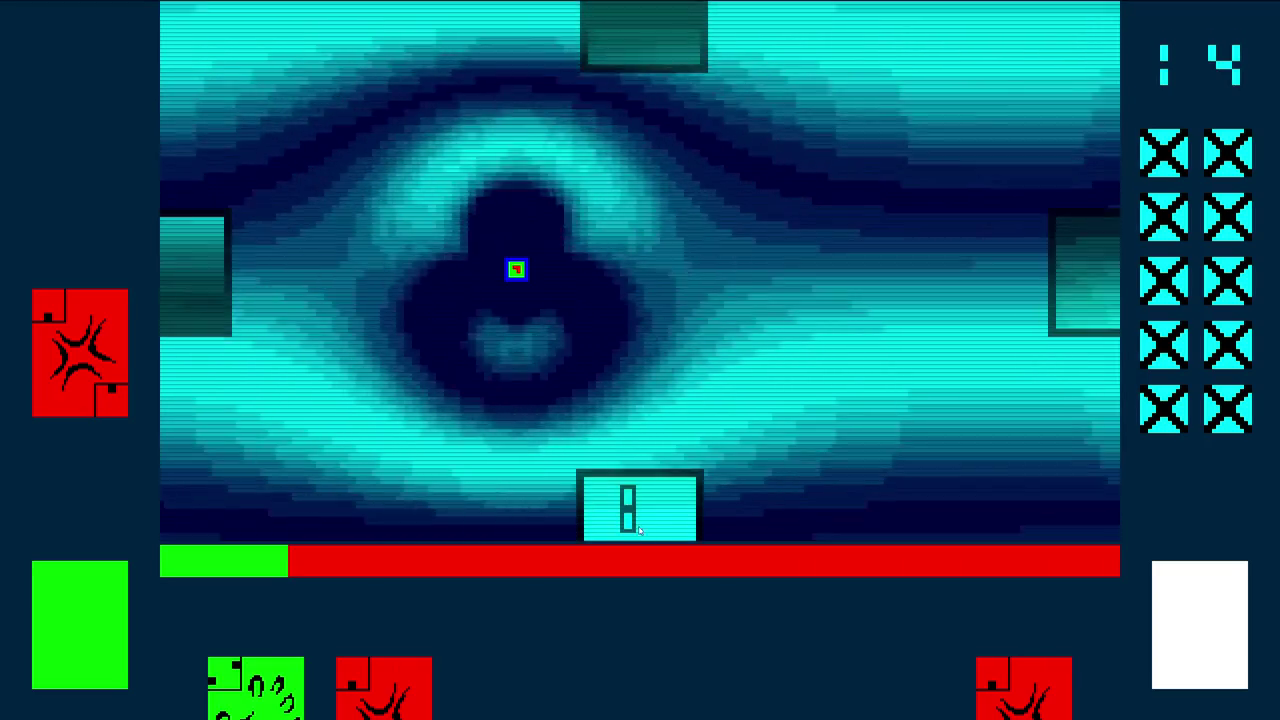
pyautogui.press('Right')
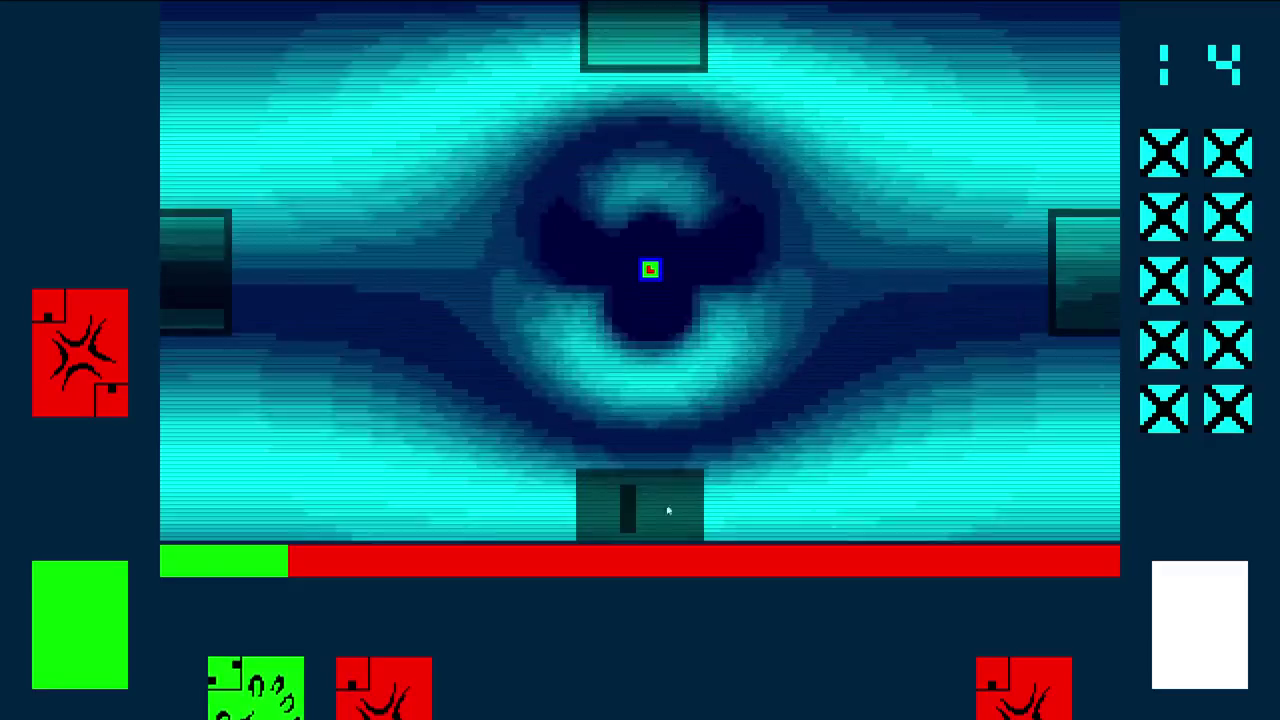
pyautogui.click(668, 510)
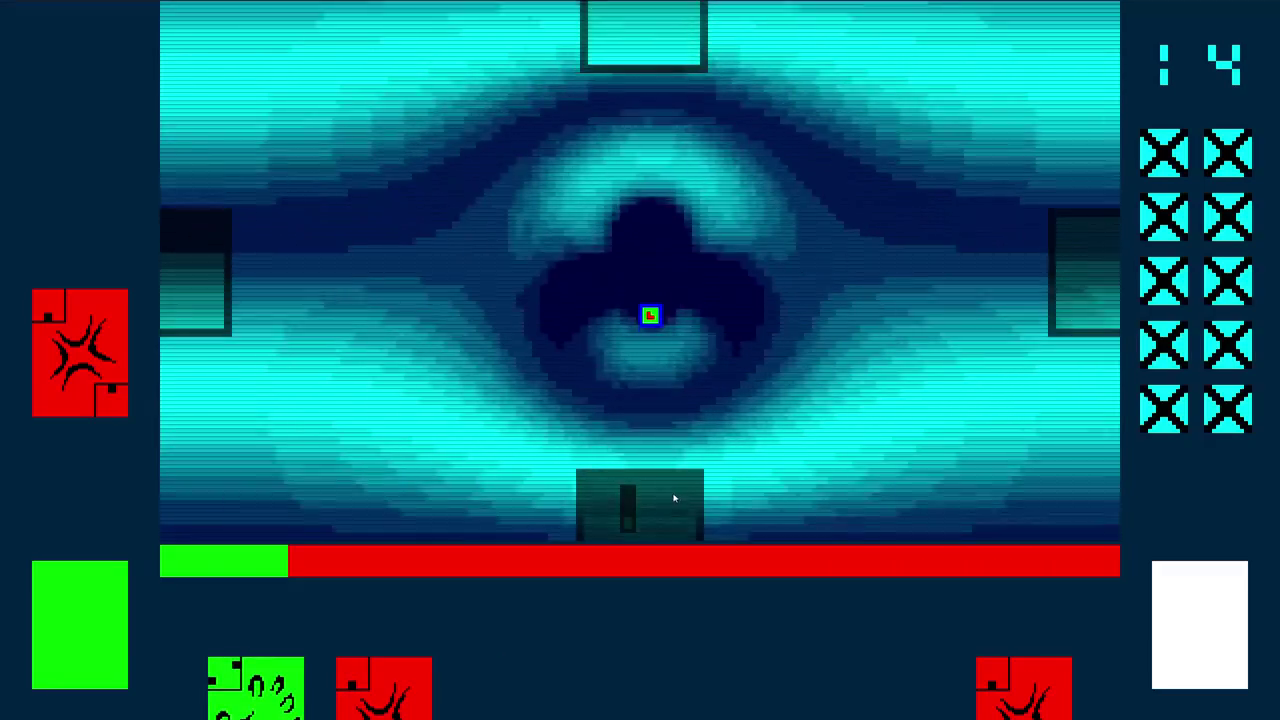
# Chase down and defeat all three enemies, opening the exits at counter 15
pyautogui.press('Right')
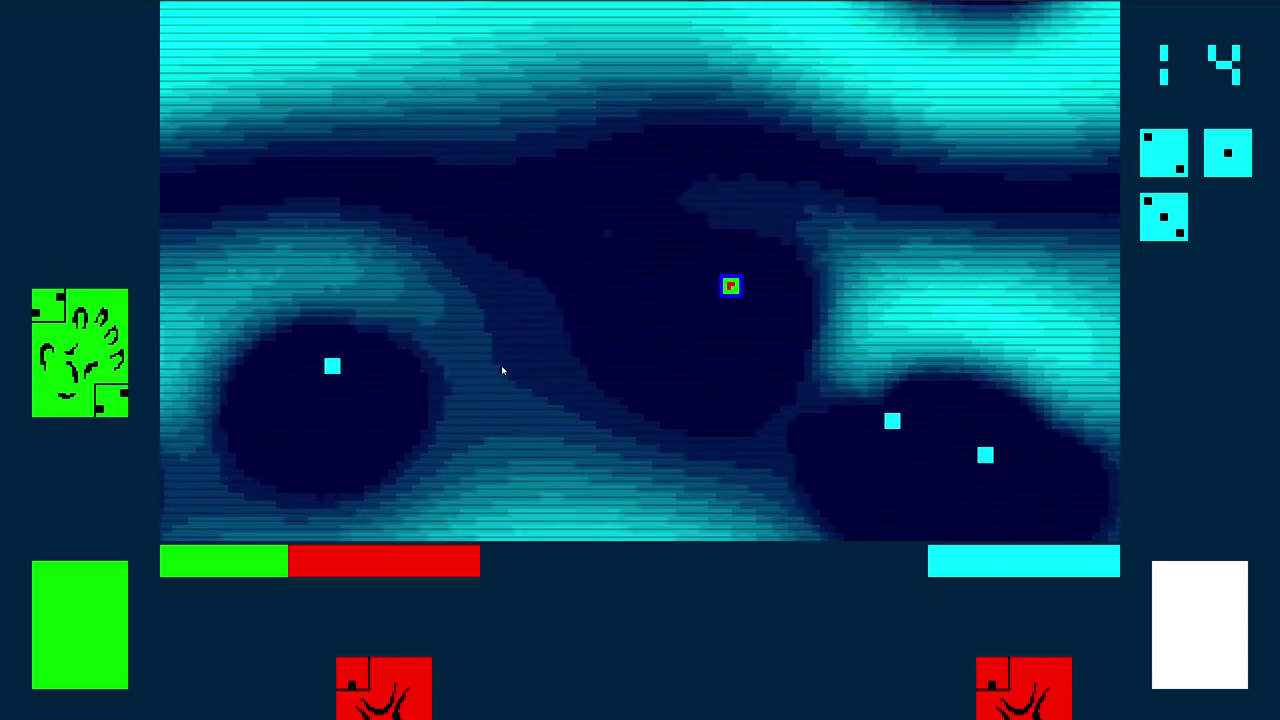
pyautogui.press('Up')
pyautogui.press('Down')
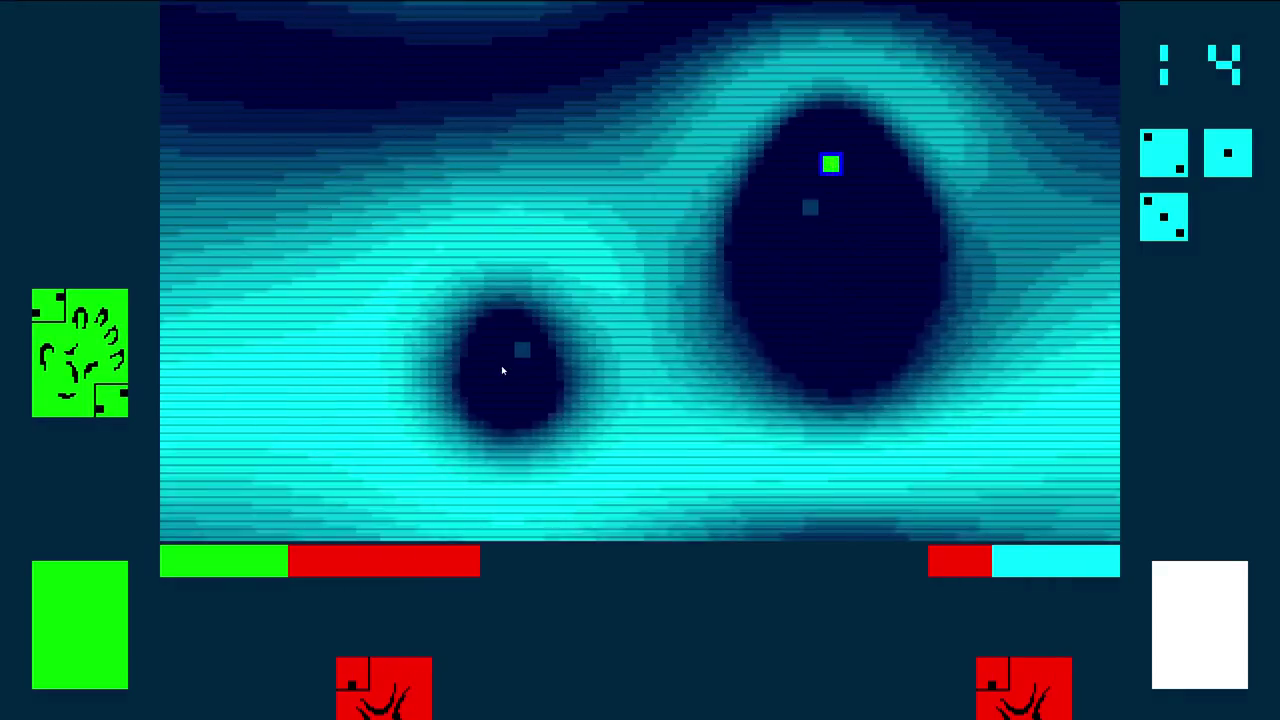
pyautogui.press('Up')
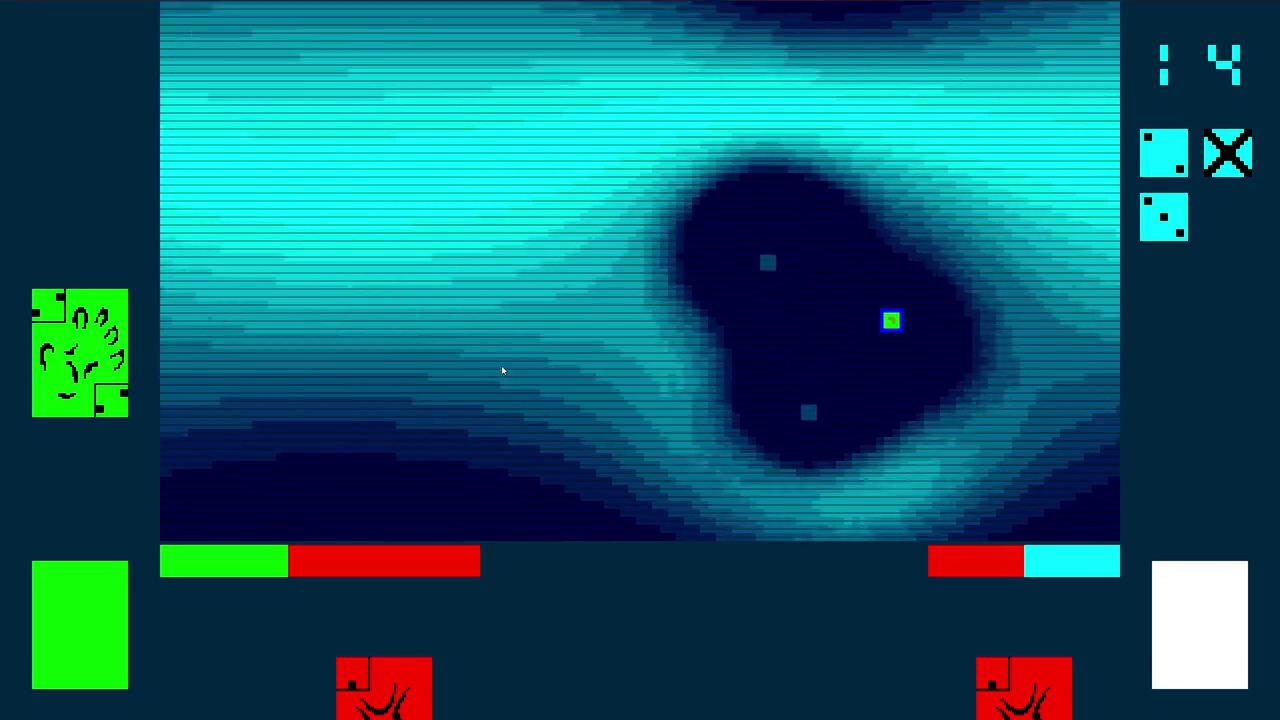
pyautogui.press('Right')
pyautogui.press('Left')
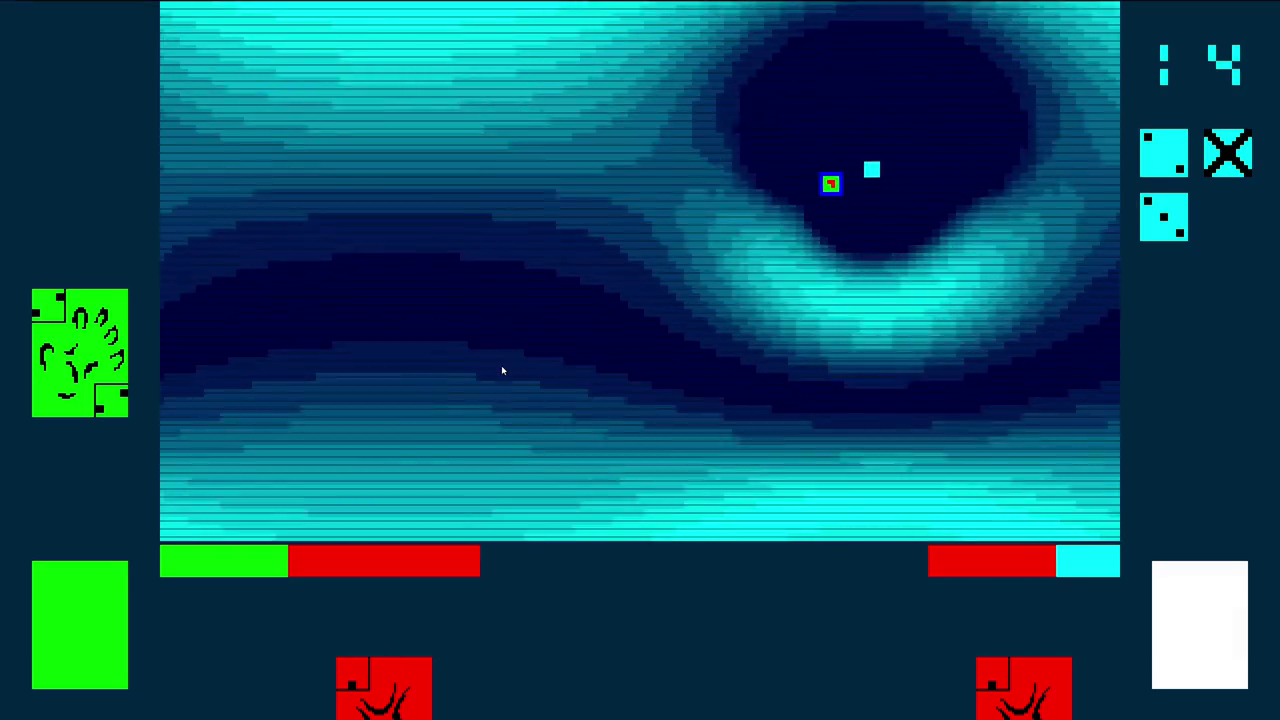
pyautogui.press('Down')
pyautogui.press('Right')
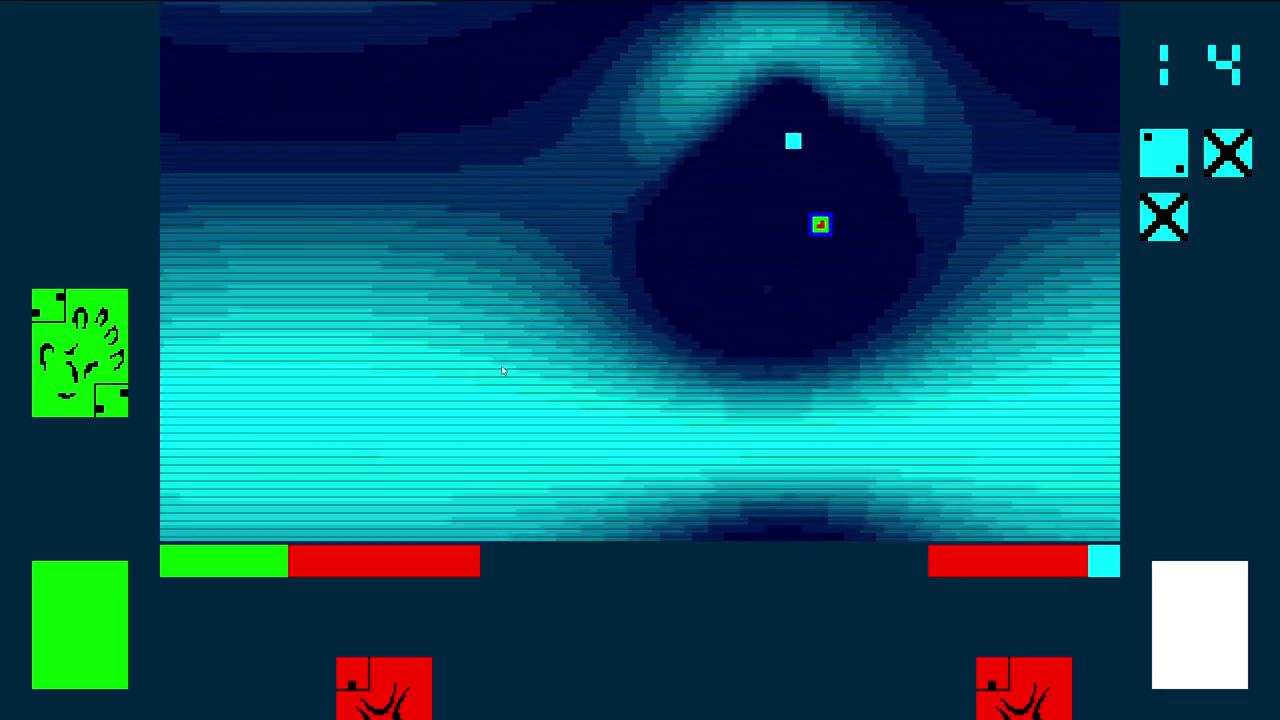
pyautogui.press('Left')
pyautogui.press('Up')
pyautogui.press('Left')
pyautogui.press('Down')
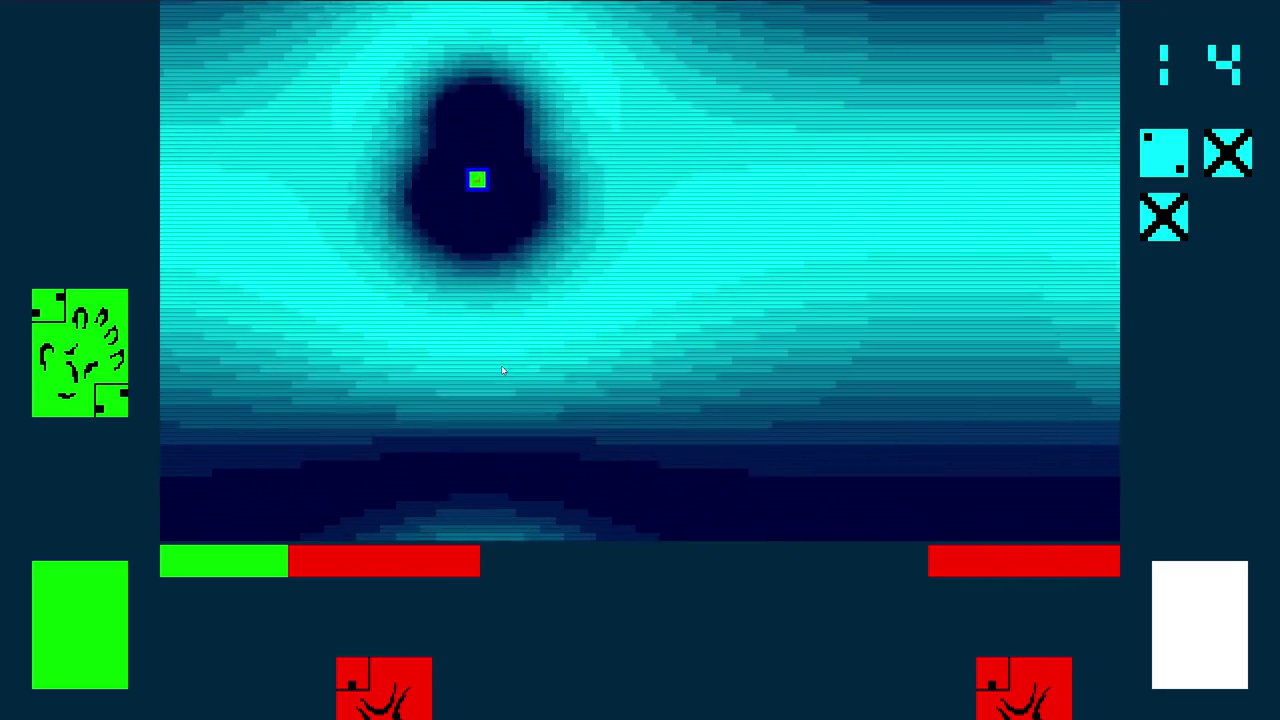
pyautogui.press('Right')
pyautogui.press('Right')
pyautogui.press('Up')
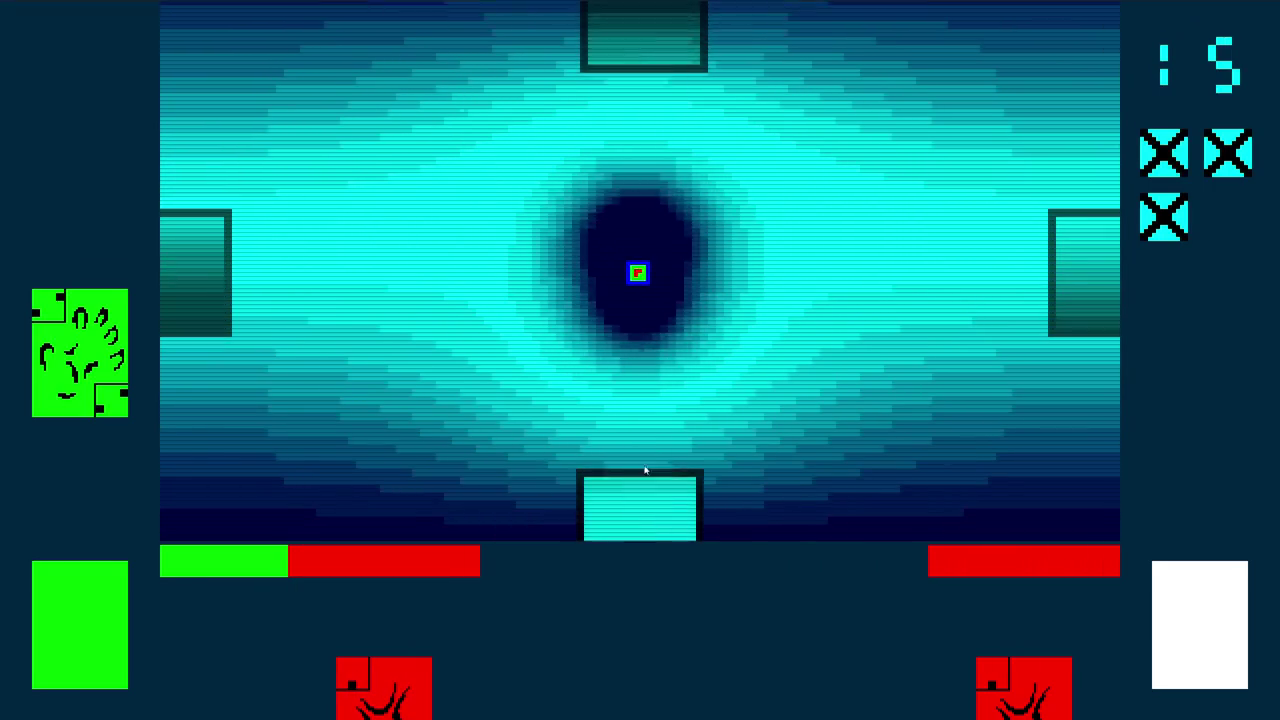
# Exit through the bottom door and fight through the next rooms until the counter reads 18
pyautogui.press('Down')
pyautogui.press('Down')
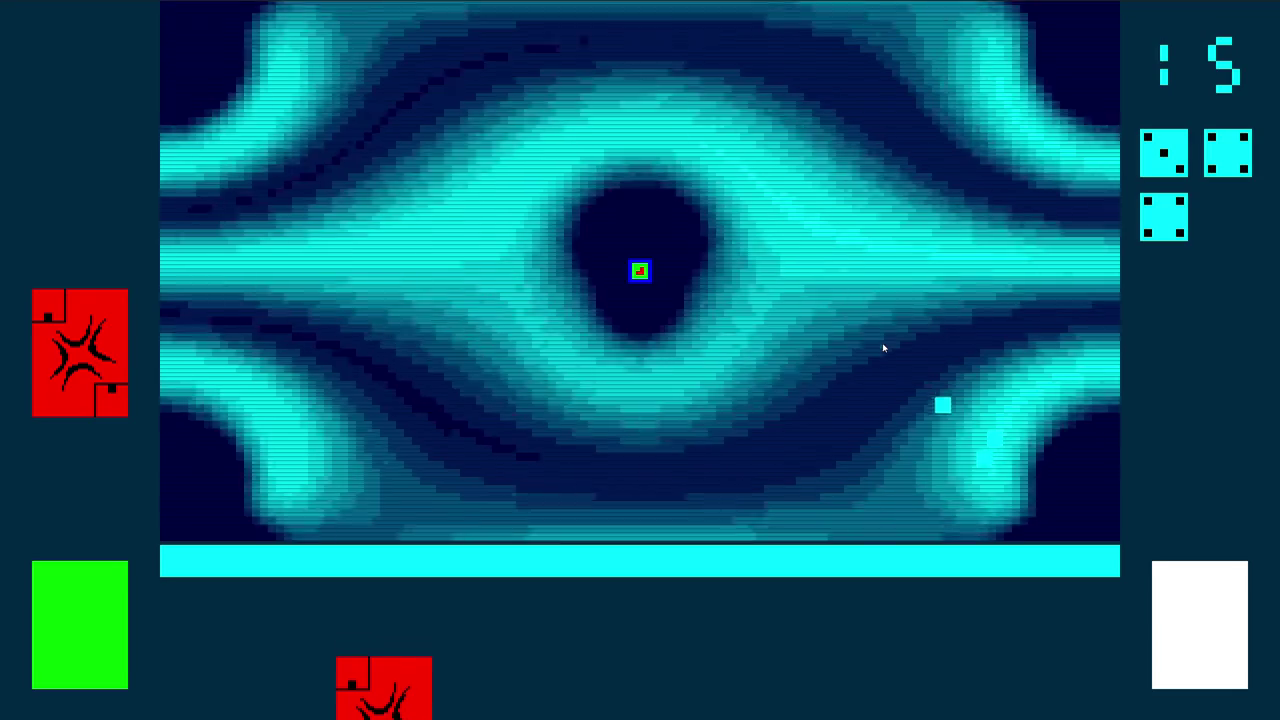
pyautogui.press('Right')
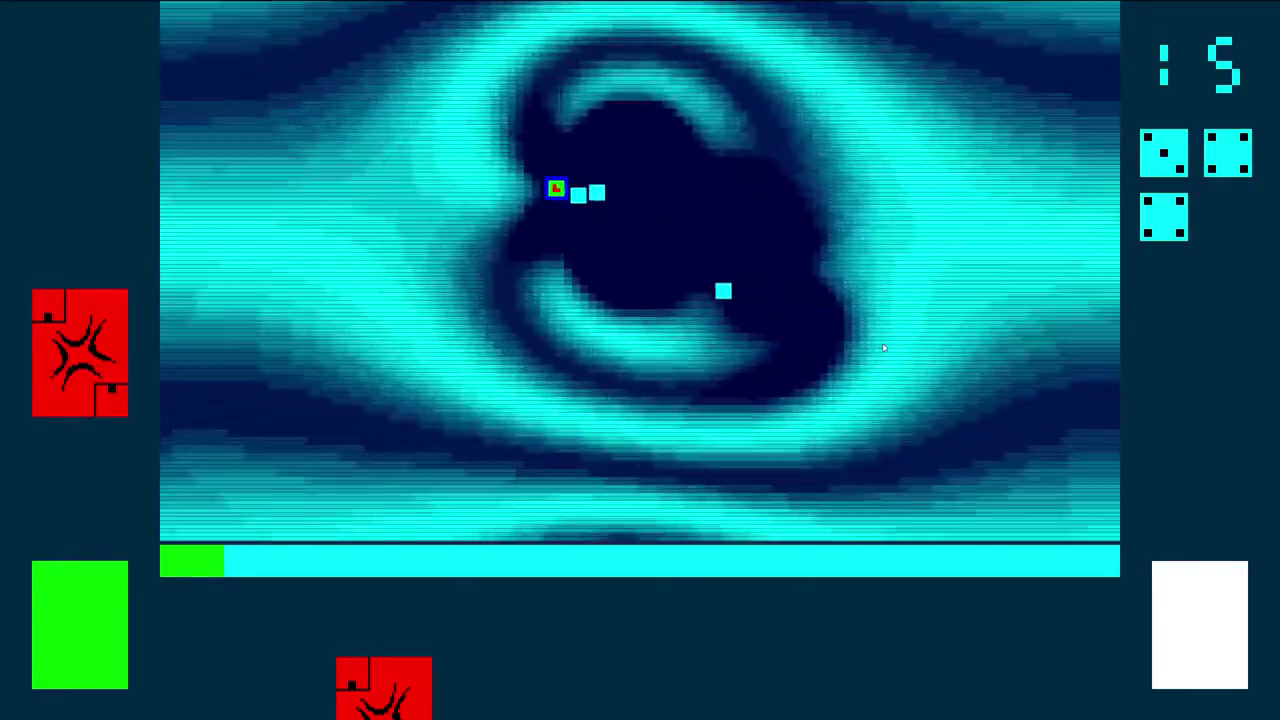
pyautogui.press('Left')
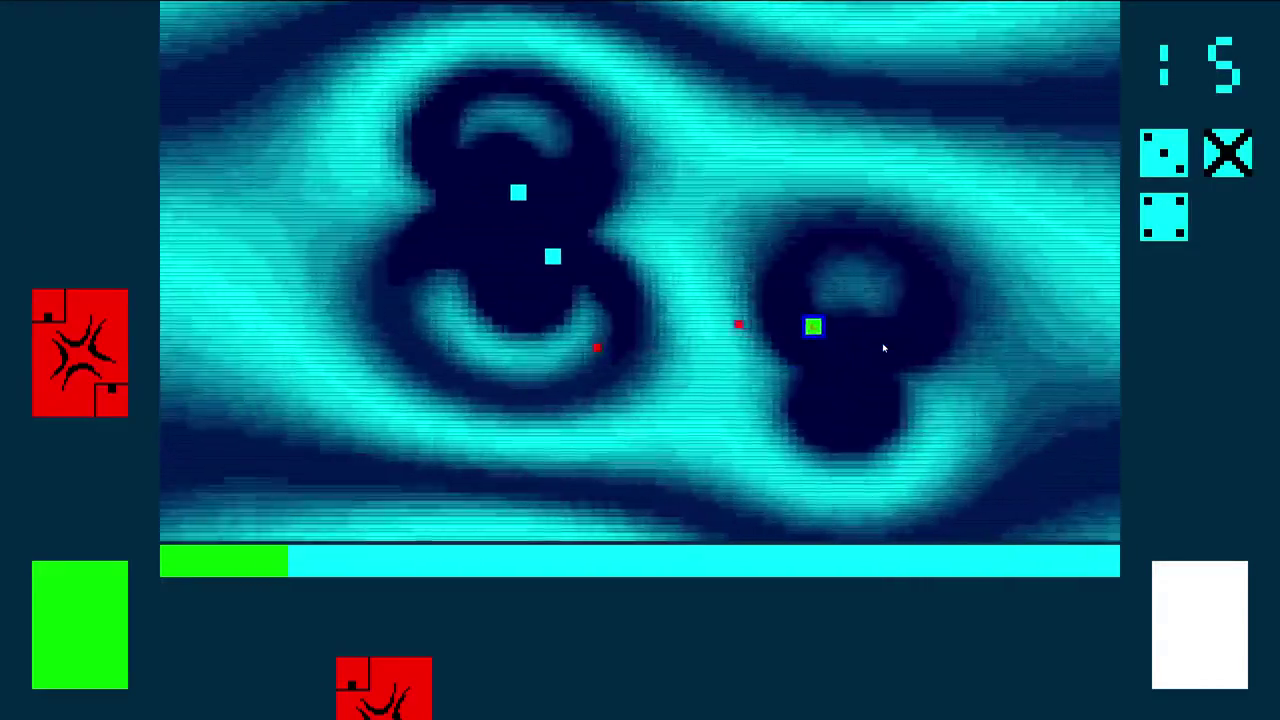
pyautogui.press('Down')
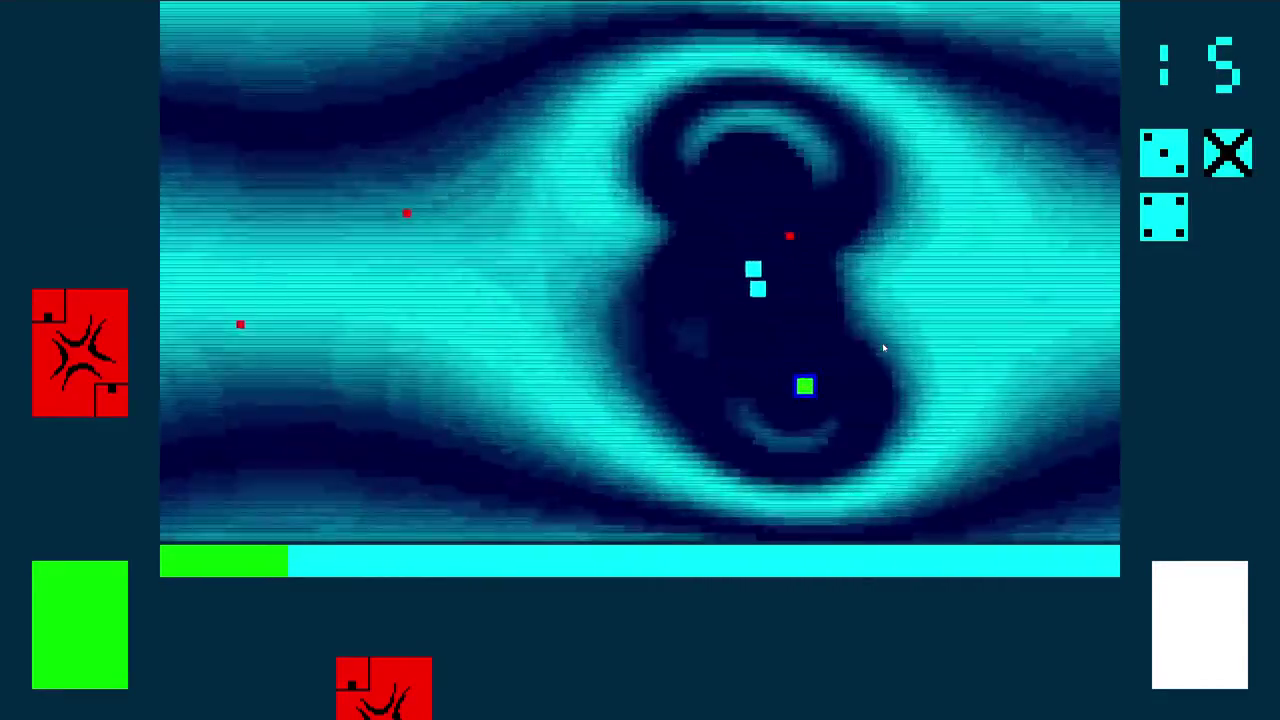
pyautogui.press('Up')
pyautogui.press('Right')
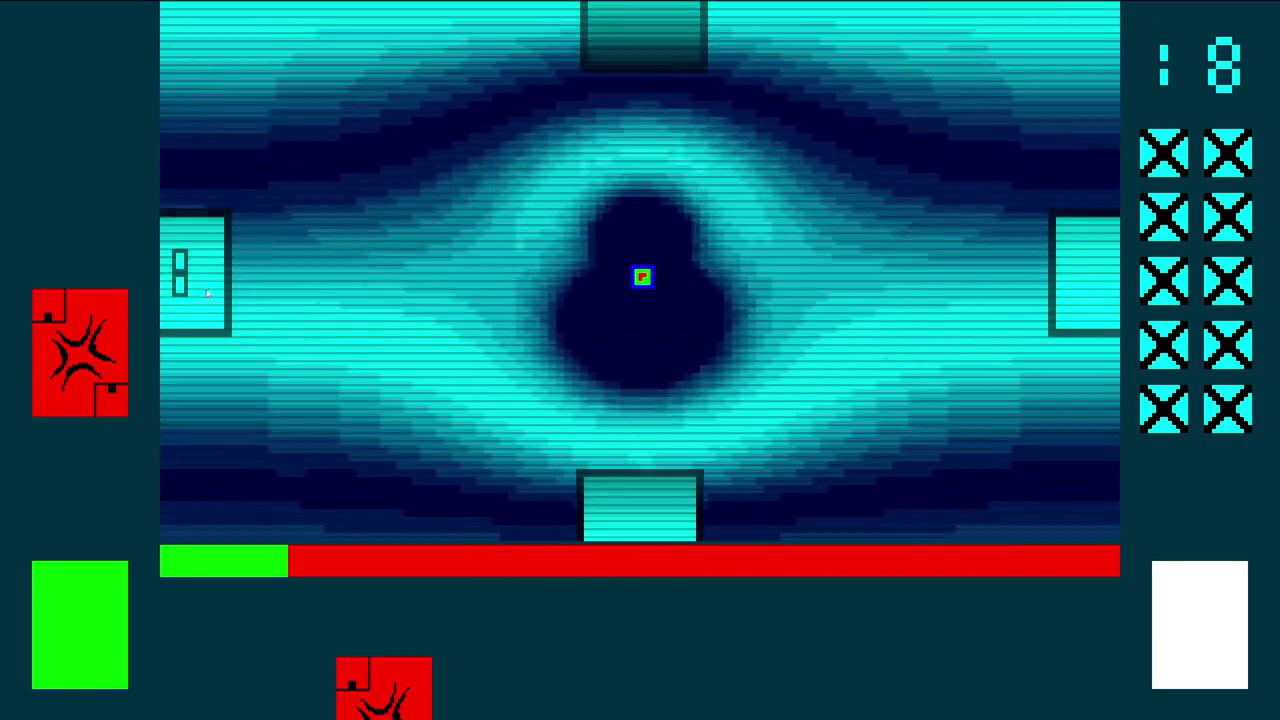
# Enter through the left door and close in on the enemies along the top
pyautogui.press('Left')
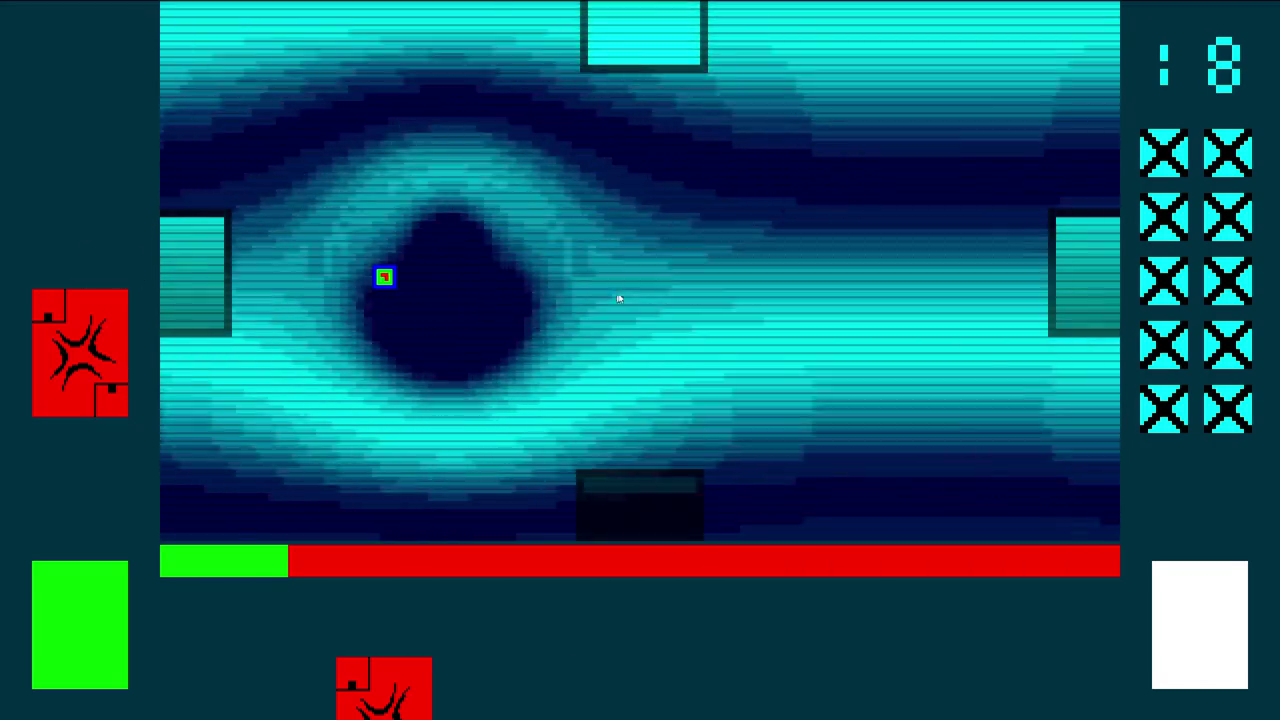
pyautogui.press('Right')
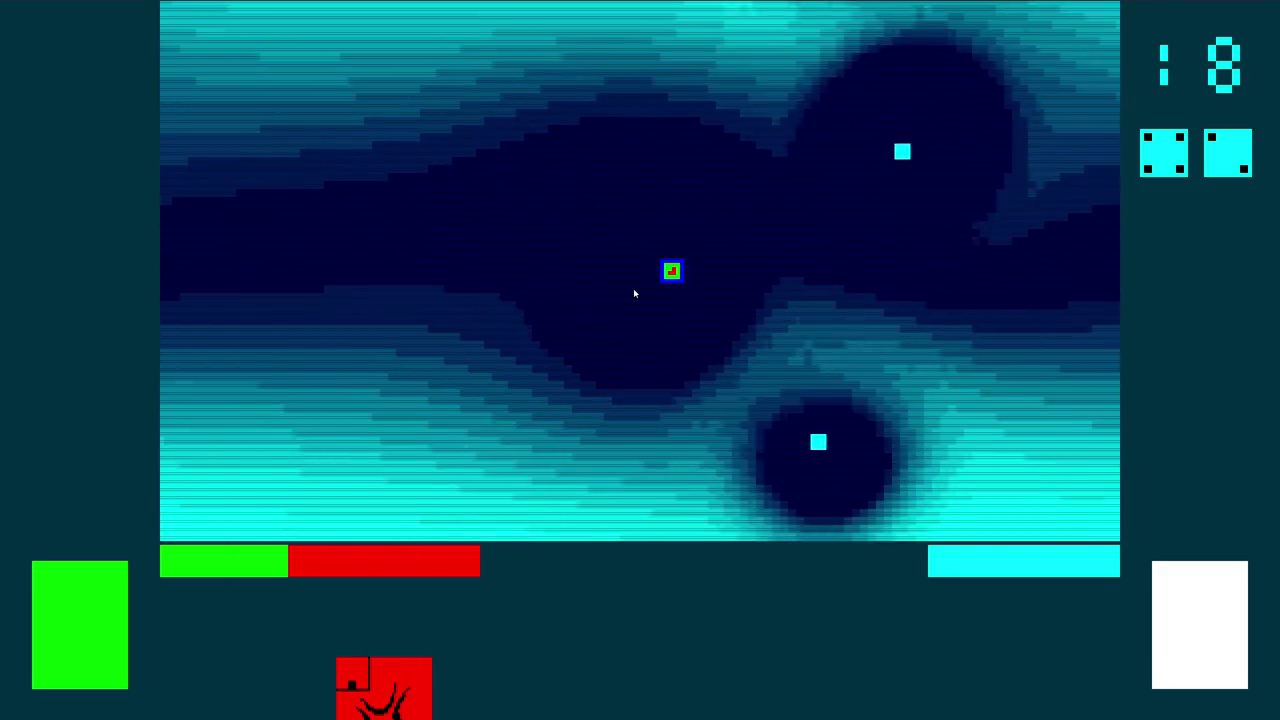
pyautogui.press('Left')
pyautogui.press('Up')
pyautogui.press('Right')
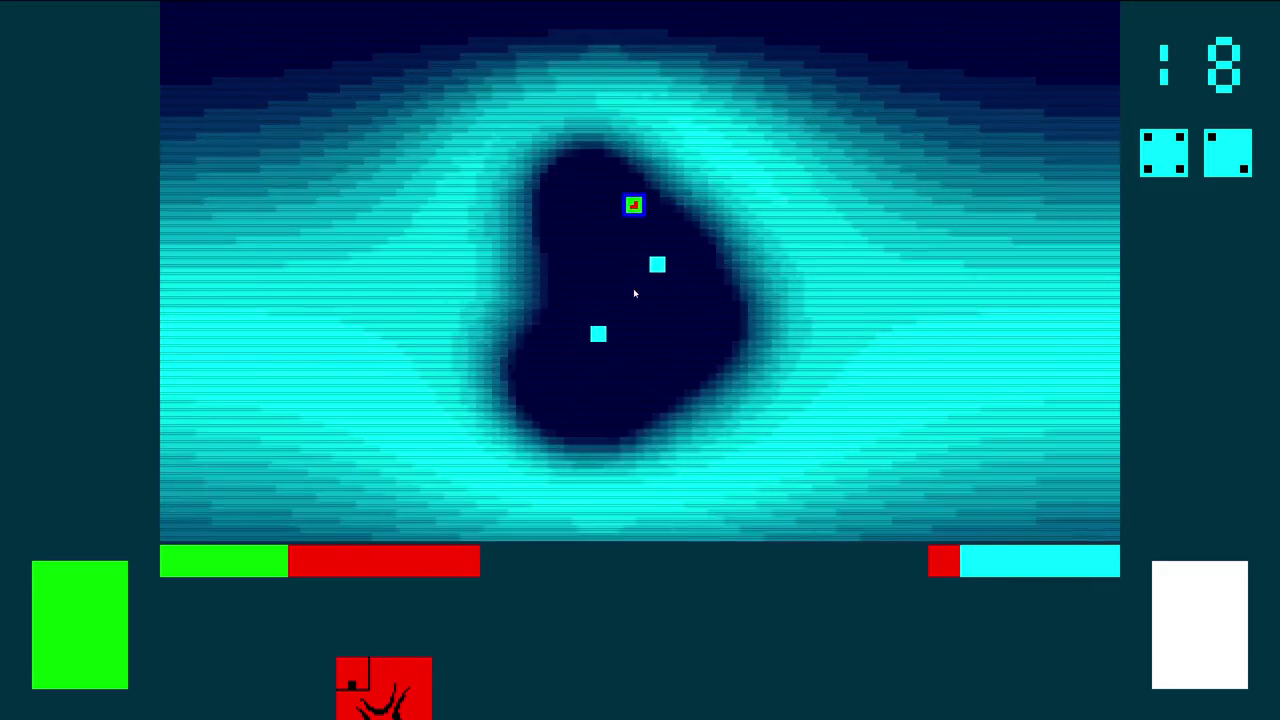
pyautogui.press('Up')
pyautogui.press('Left')
pyautogui.press('Up')
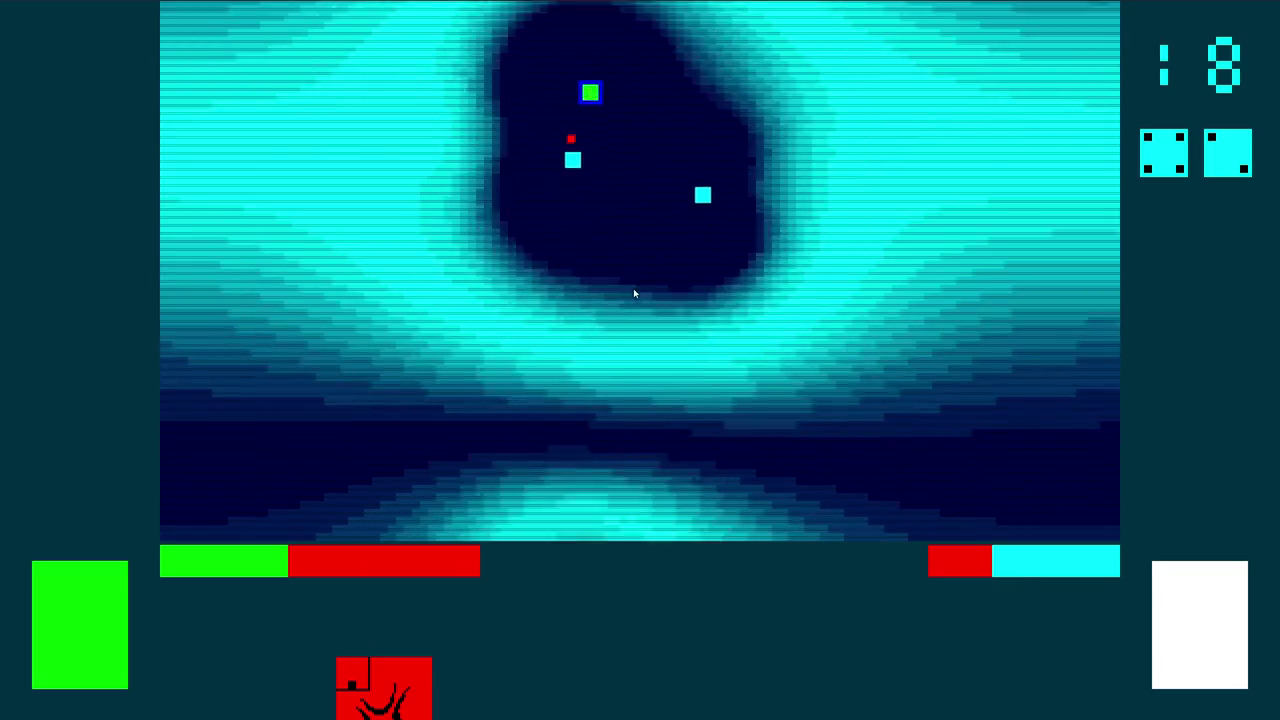
pyautogui.press('Down')
# Defeat both enemies to reach room 19, then head down through the bottom door
pyautogui.press('Down')
pyautogui.press('Left')
pyautogui.press('Up')
pyautogui.press('Right')
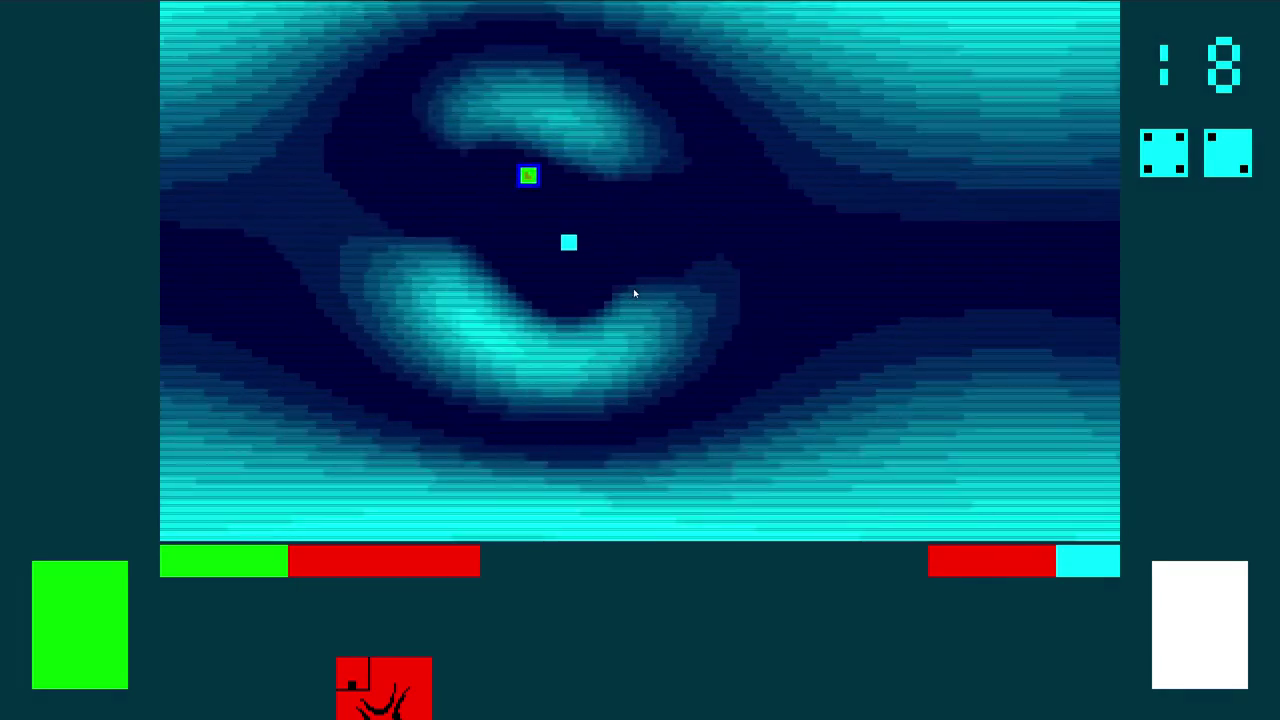
pyautogui.press('Down')
pyautogui.press('Up')
pyautogui.press('Left')
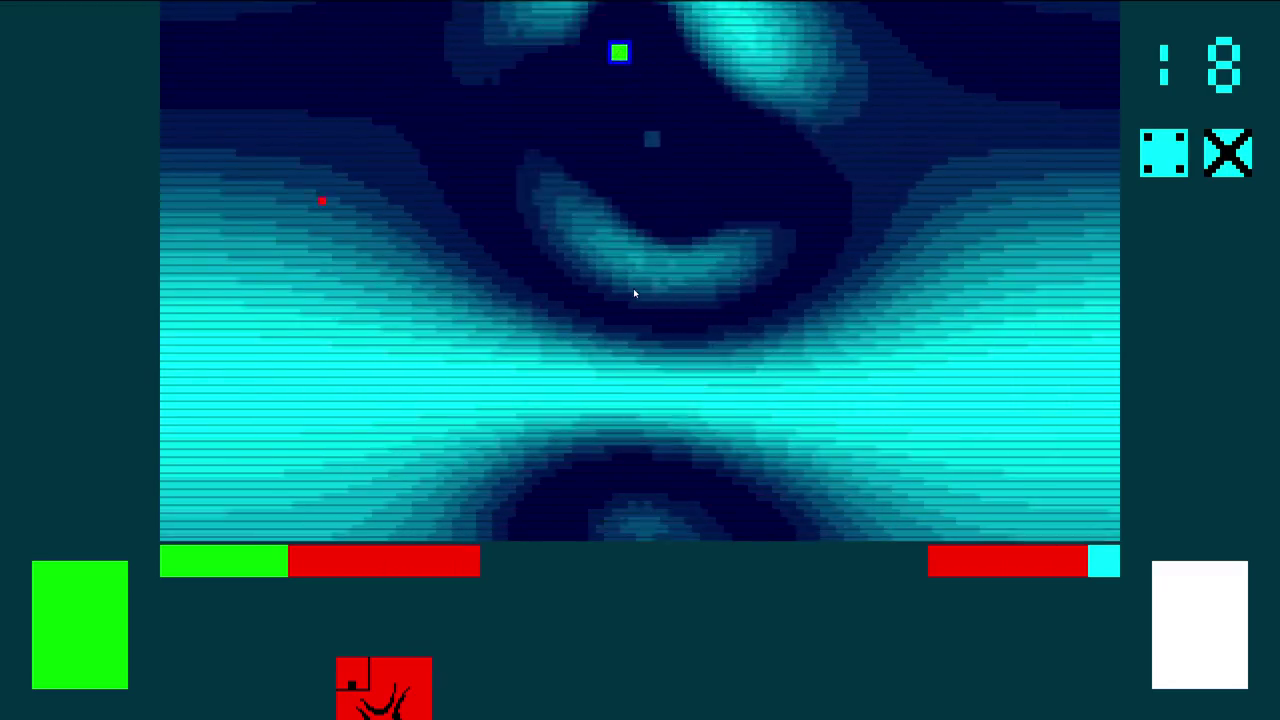
pyautogui.press('Right')
pyautogui.press('Right')
pyautogui.press('Down')
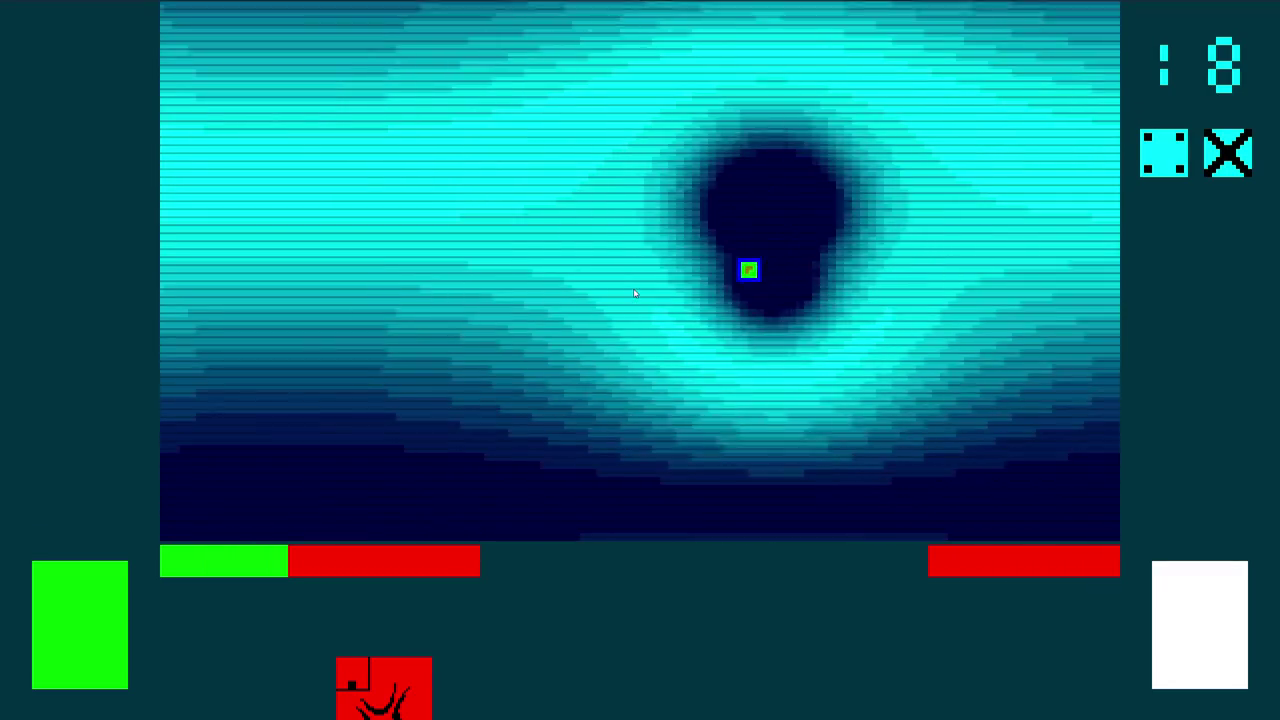
pyautogui.press('Left')
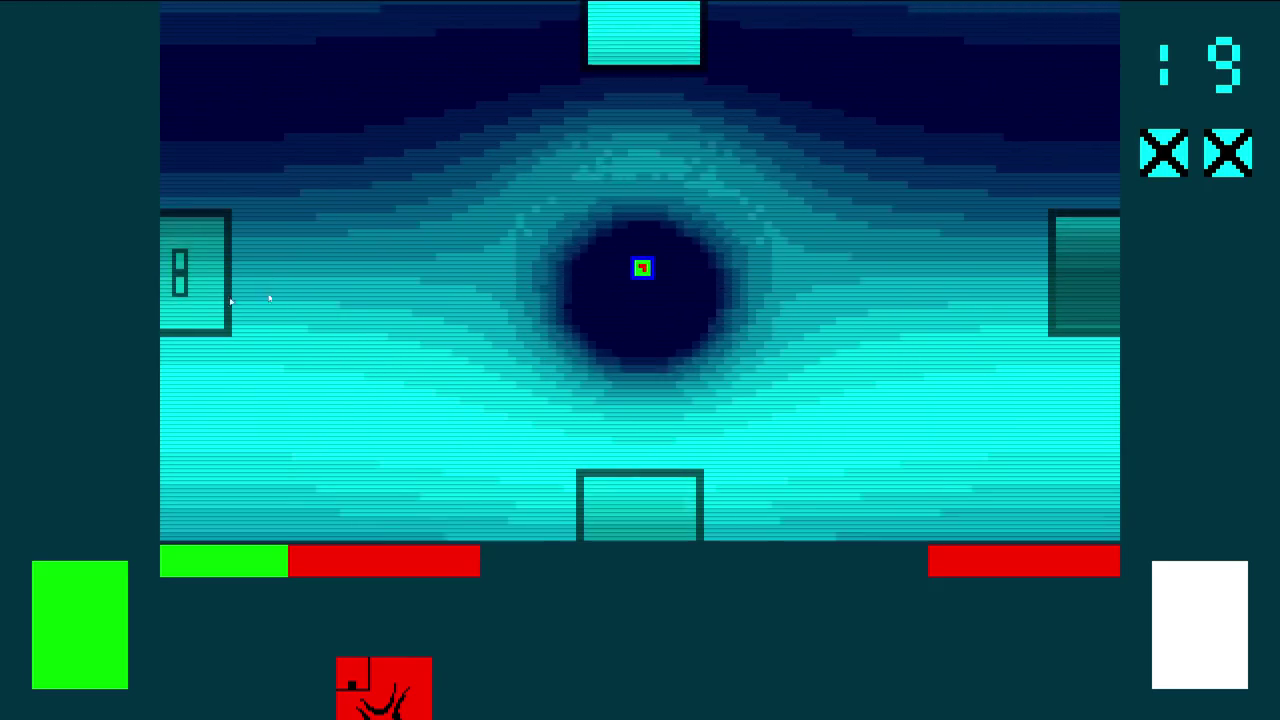
pyautogui.press('Down')
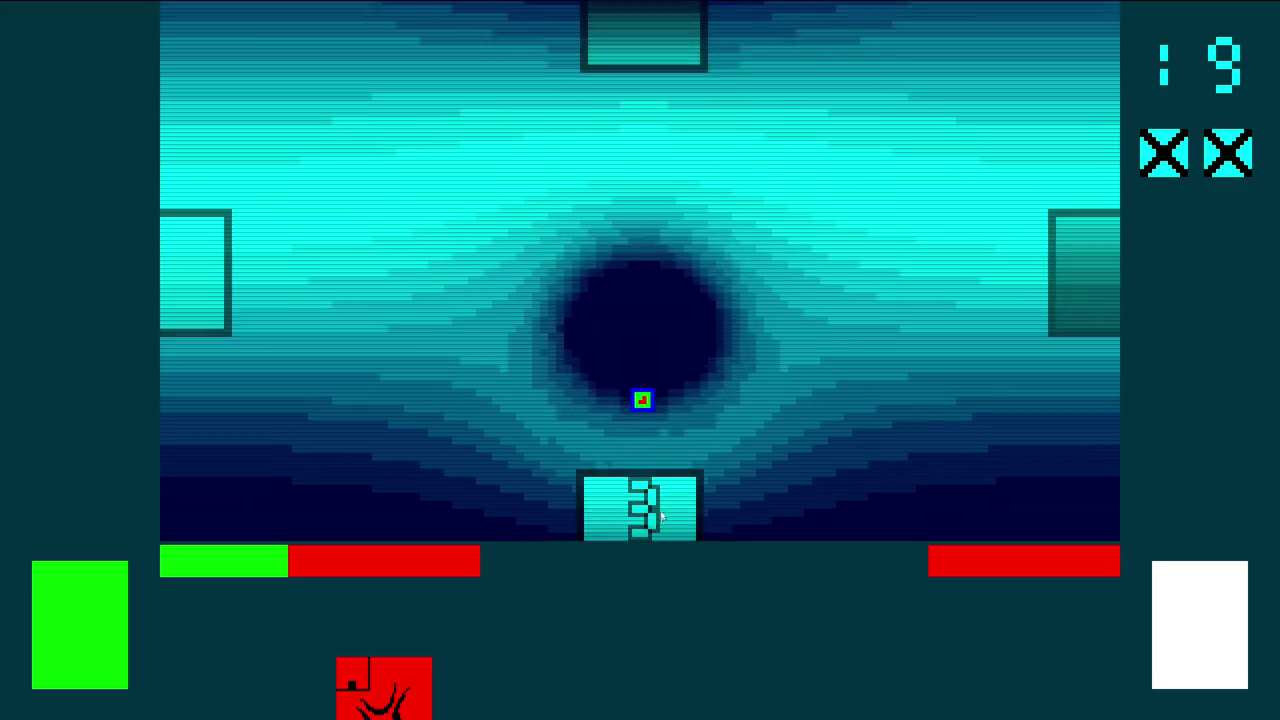
# Drag the Irate card into the left slot and start the fight
pyautogui.moveTo(405, 654)
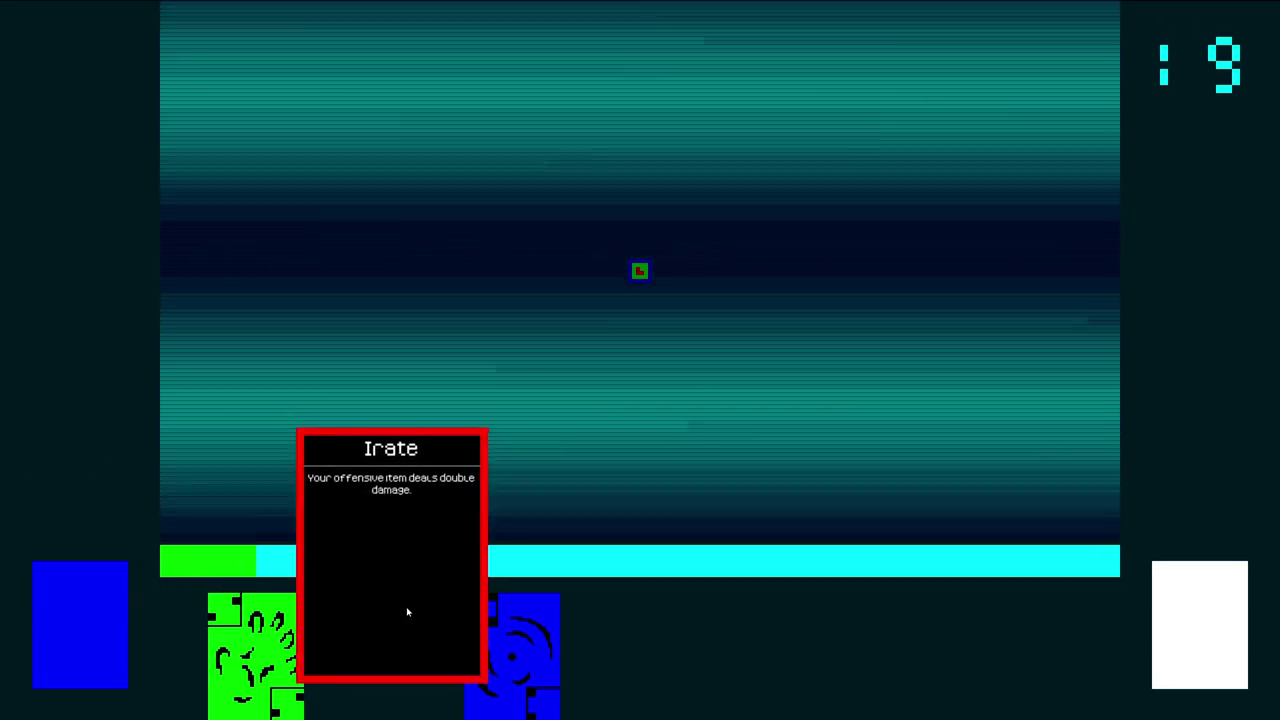
pyautogui.moveTo(409, 609); pyautogui.dragTo(620, 335)
pyautogui.press('Right')
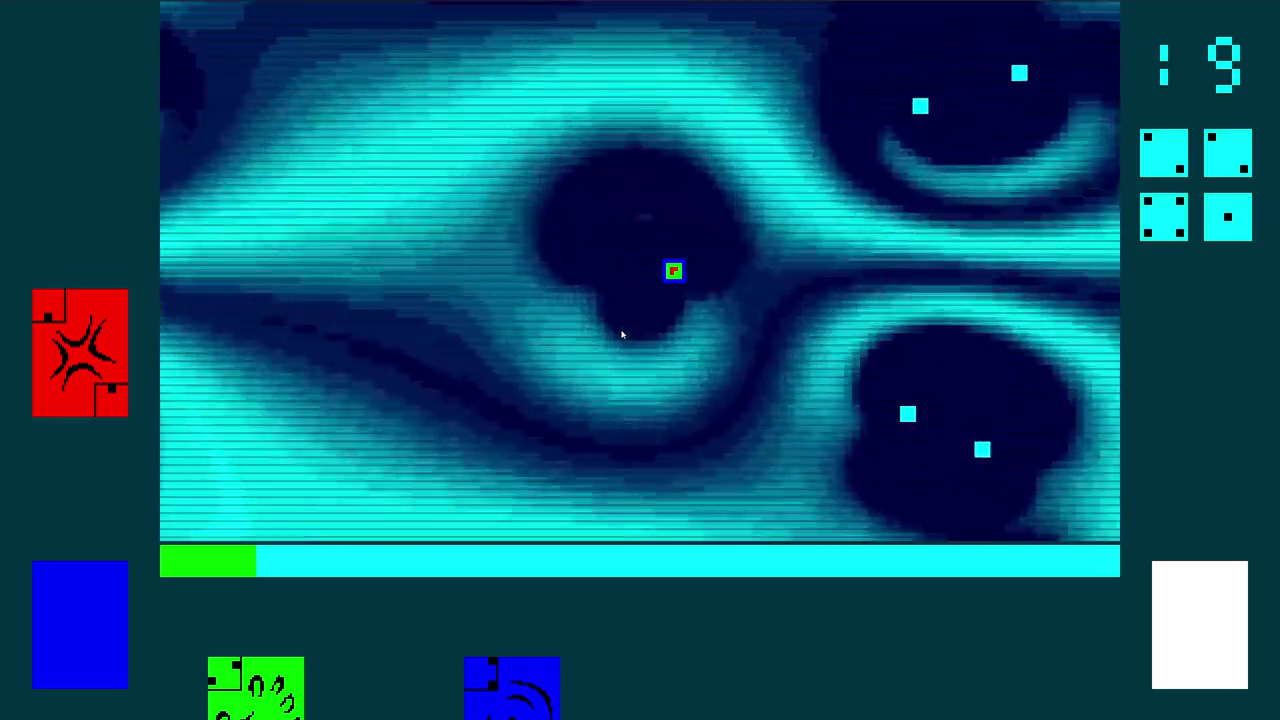
pyautogui.press('Up')
pyautogui.press('Left')
pyautogui.press('Down')
pyautogui.press('Right')
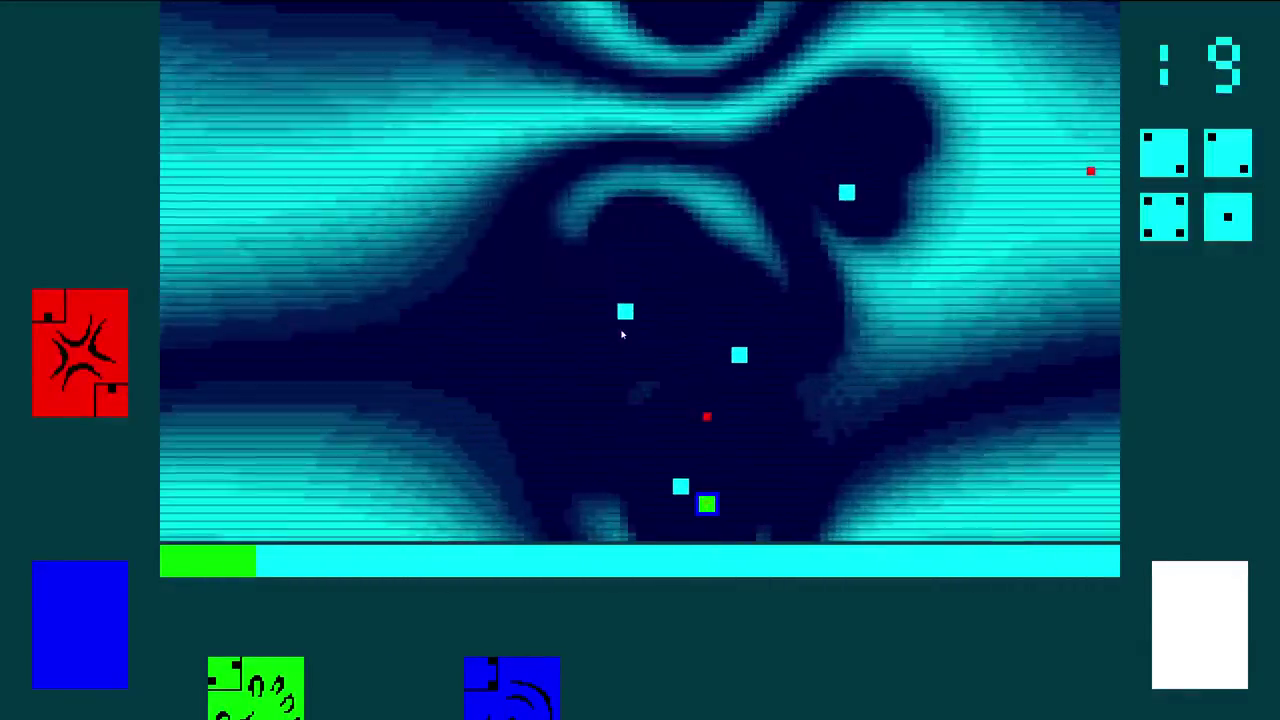
# Weave around the arena, dodging fire and destroying the first enemies
pyautogui.press('Right')
pyautogui.press('Up')
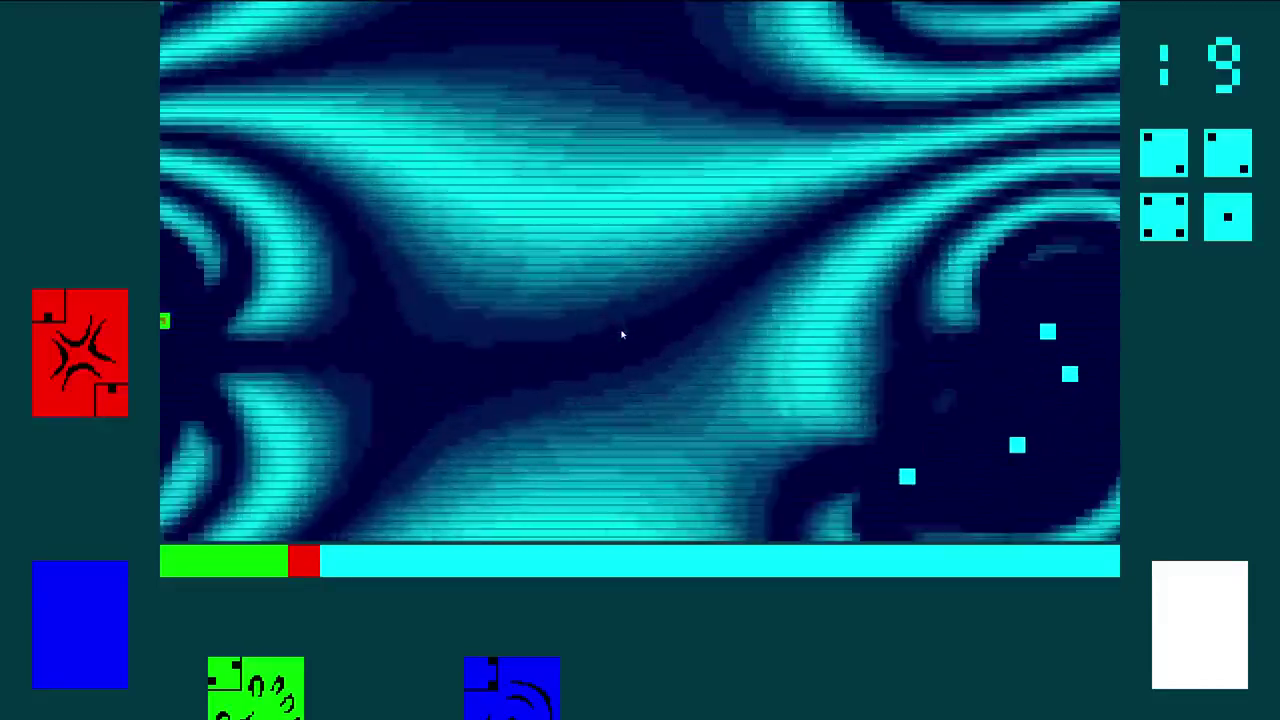
pyautogui.press('Down')
pyautogui.press('Left')
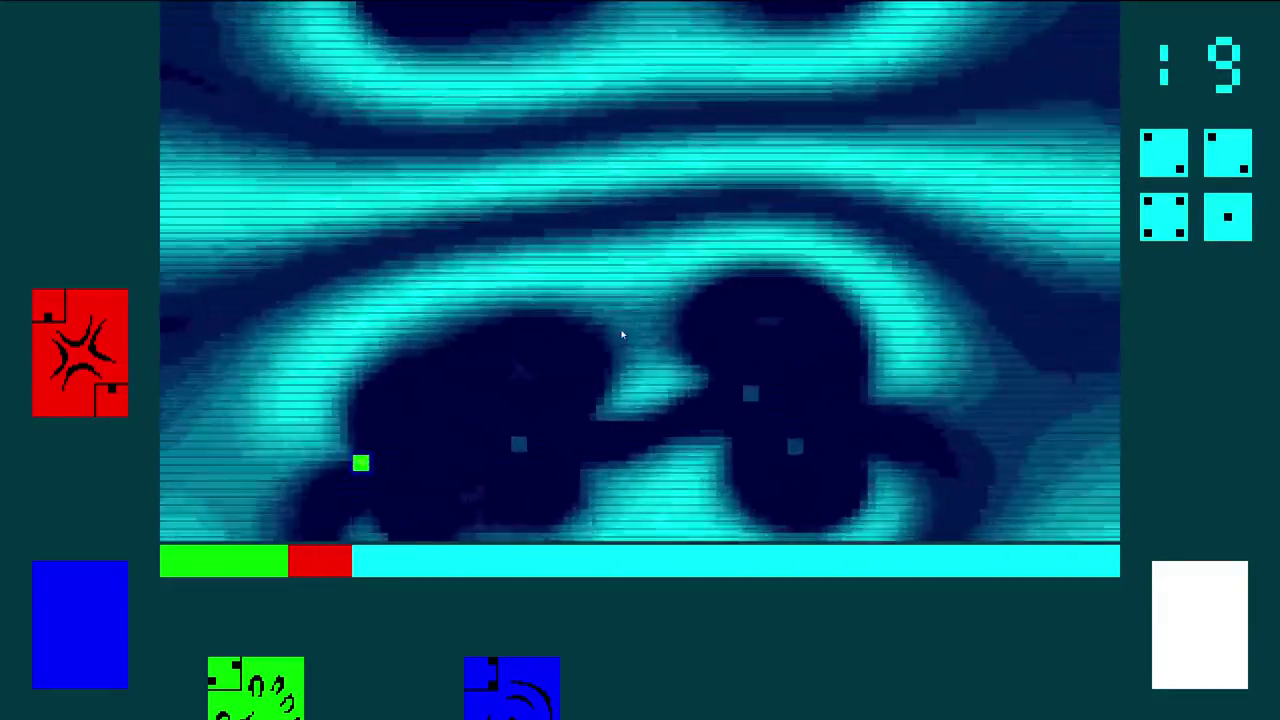
pyautogui.press('Up')
pyautogui.press('Right')
pyautogui.press('Up')
pyautogui.press('Left')
pyautogui.press('Right')
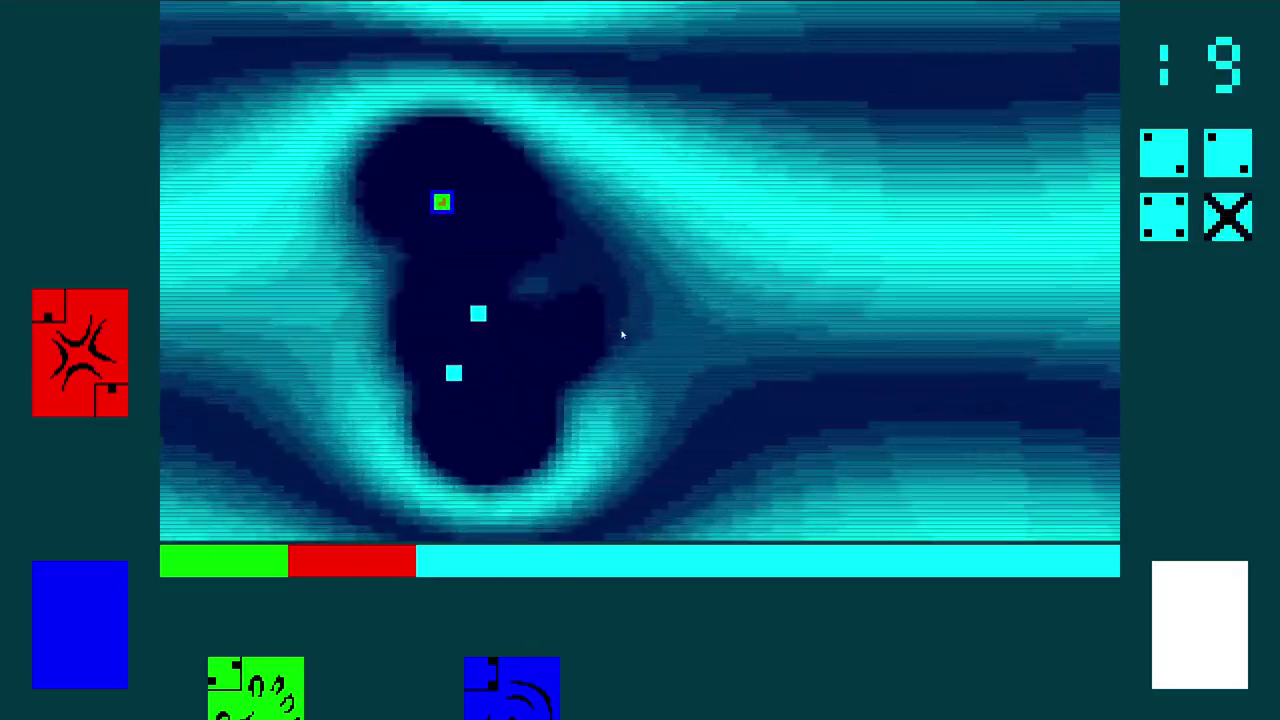
pyautogui.press('Down')
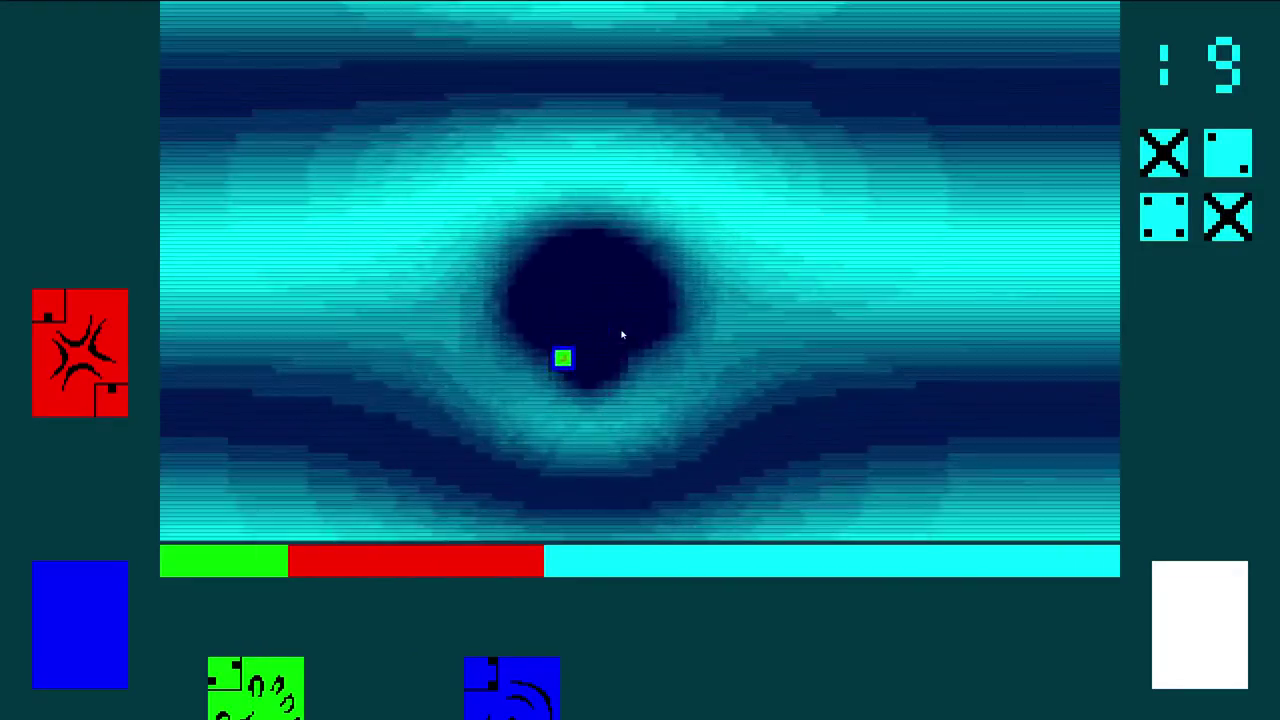
pyautogui.press('Right')
pyautogui.press('Right')
pyautogui.press('Left')
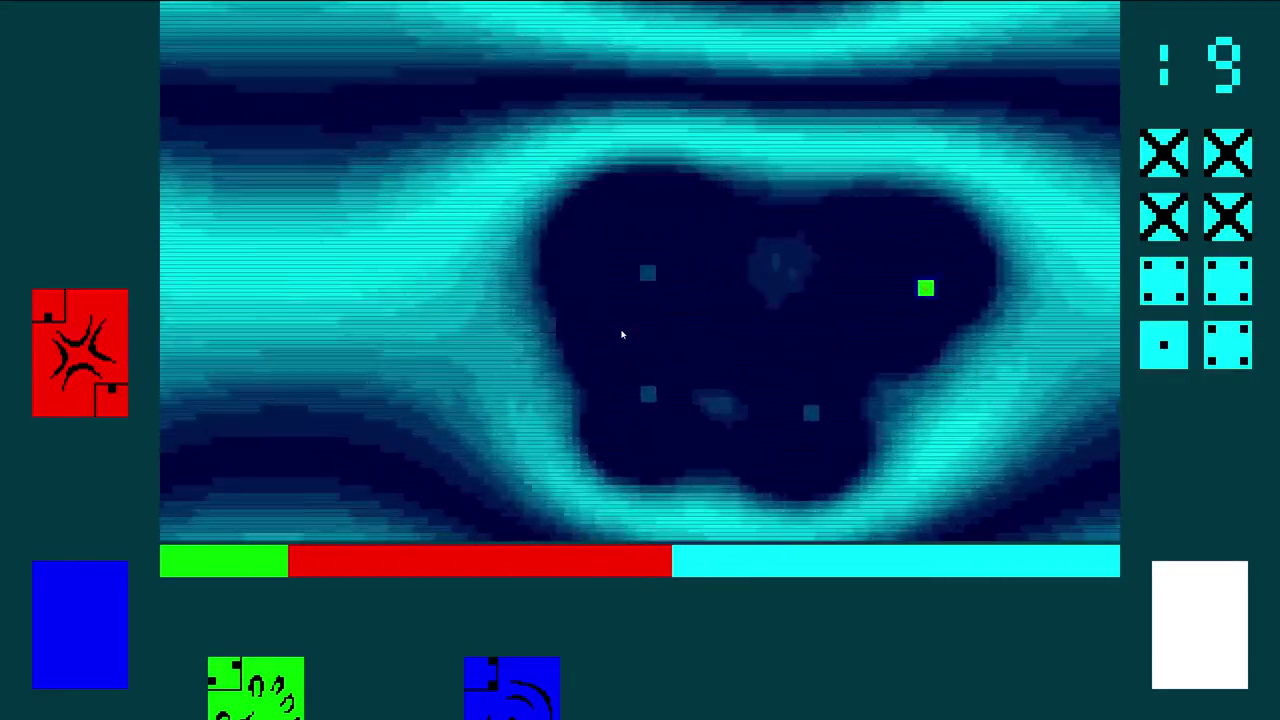
pyautogui.press('Down')
pyautogui.press('Left')
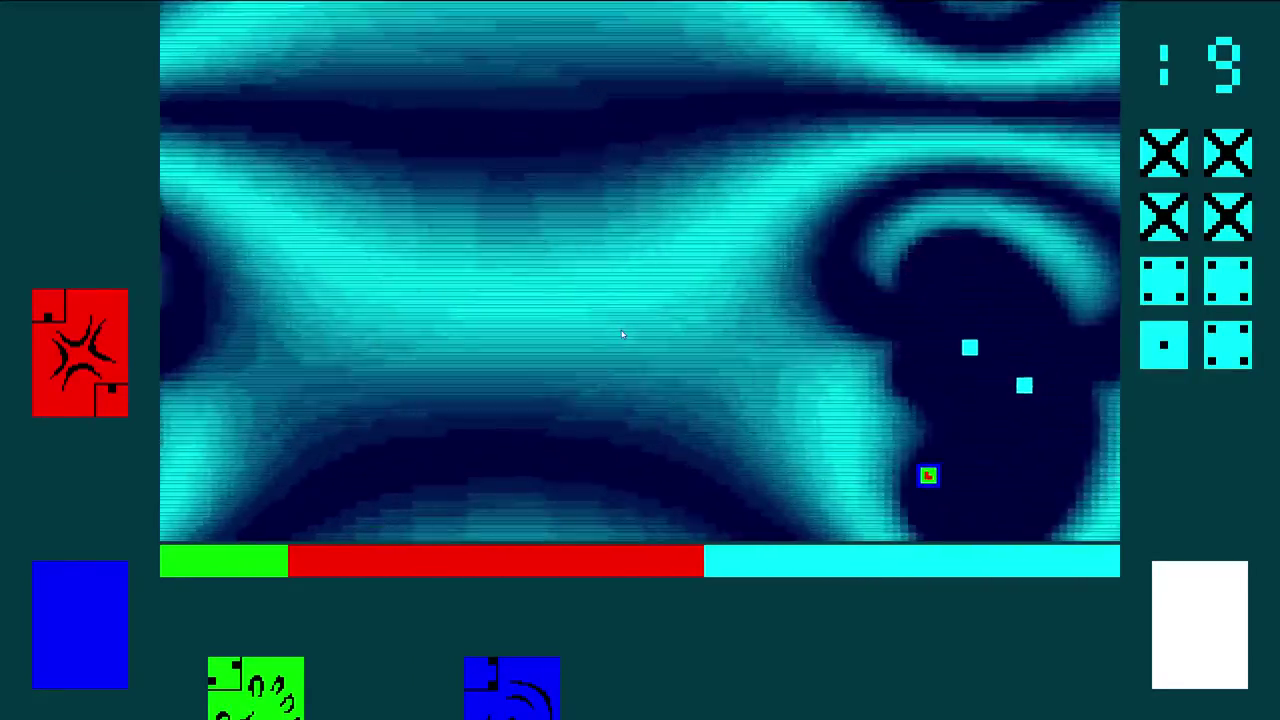
pyautogui.press('Up')
pyautogui.press('Left')
pyautogui.press('Left')
pyautogui.press('Up')
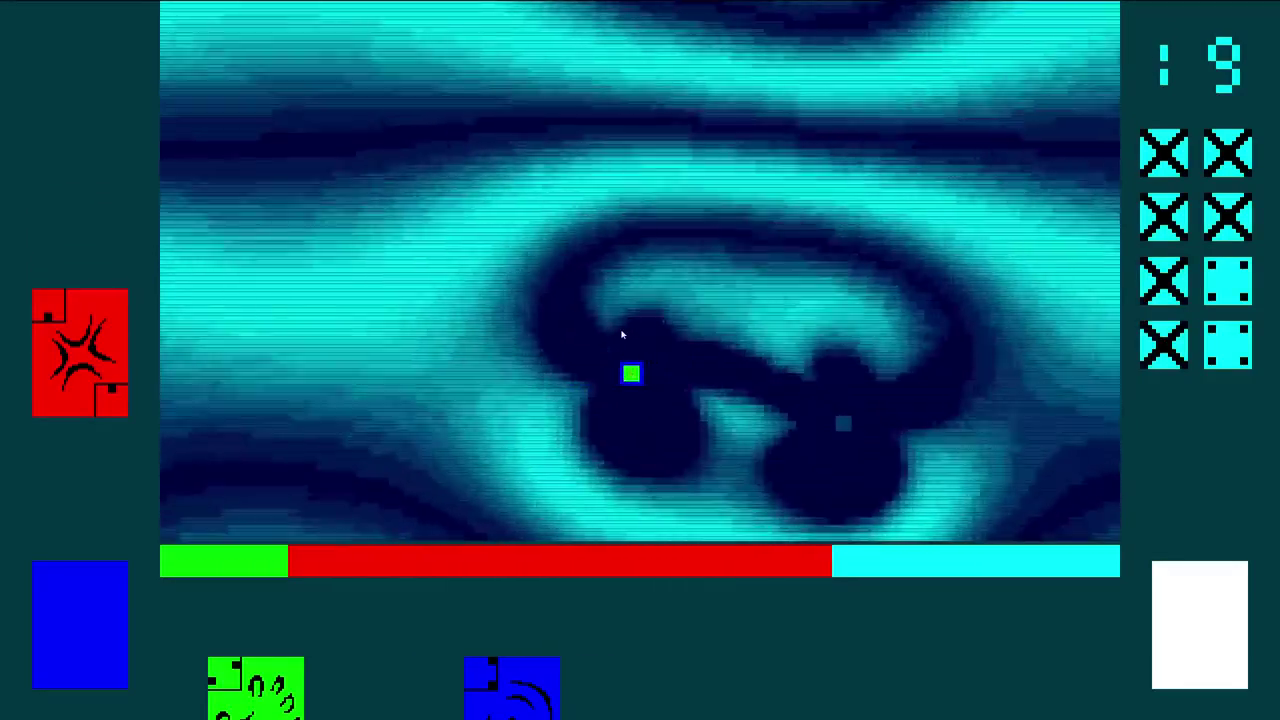
pyautogui.press('Down')
pyautogui.press('Right')
pyautogui.press('Right')
pyautogui.press('Down')
pyautogui.press('Left')
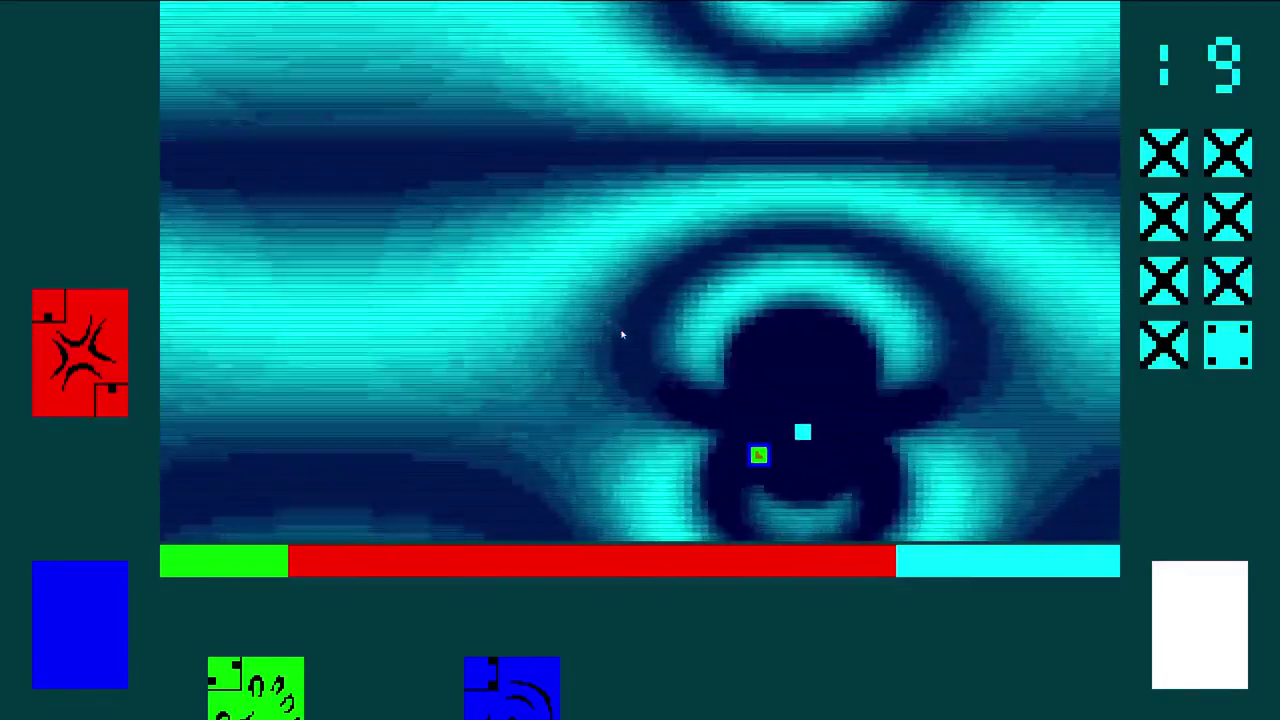
pyautogui.press('Up')
pyautogui.press('Left')
# Finish off the remaining enemies until all ten are crossed out and the counter reads 22
pyautogui.press('Down')
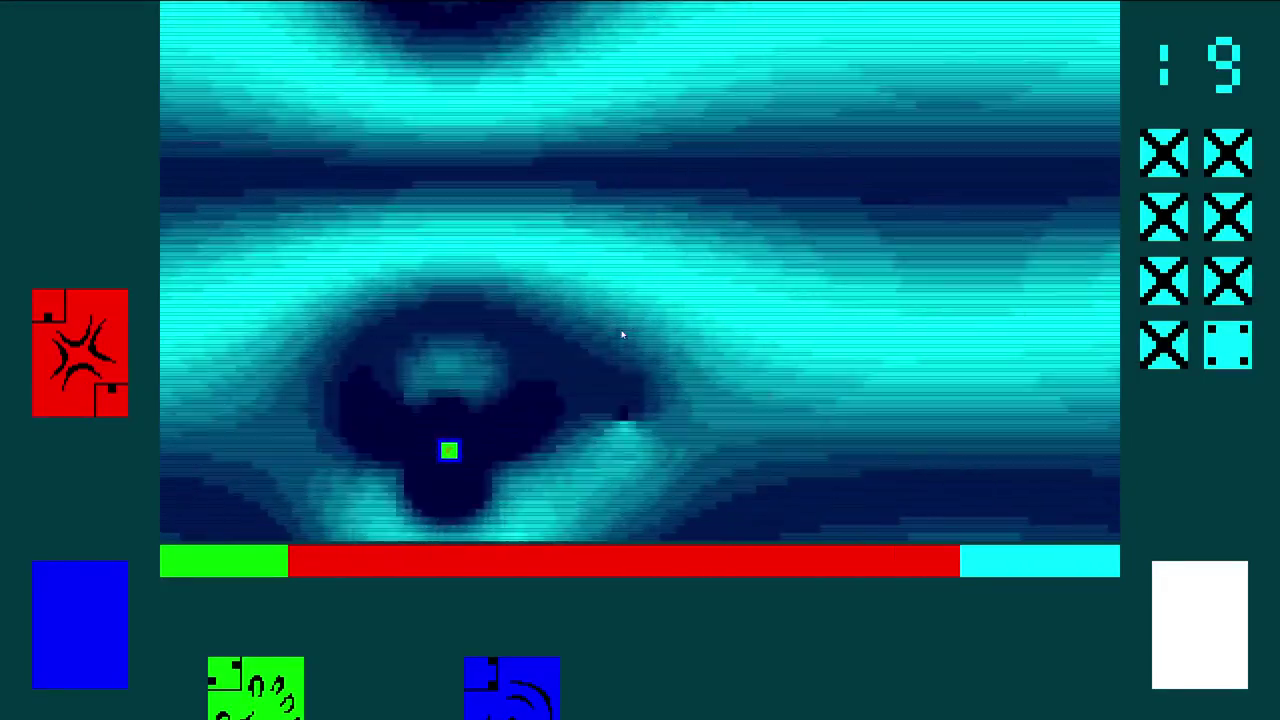
pyautogui.press('Right')
pyautogui.press('Right')
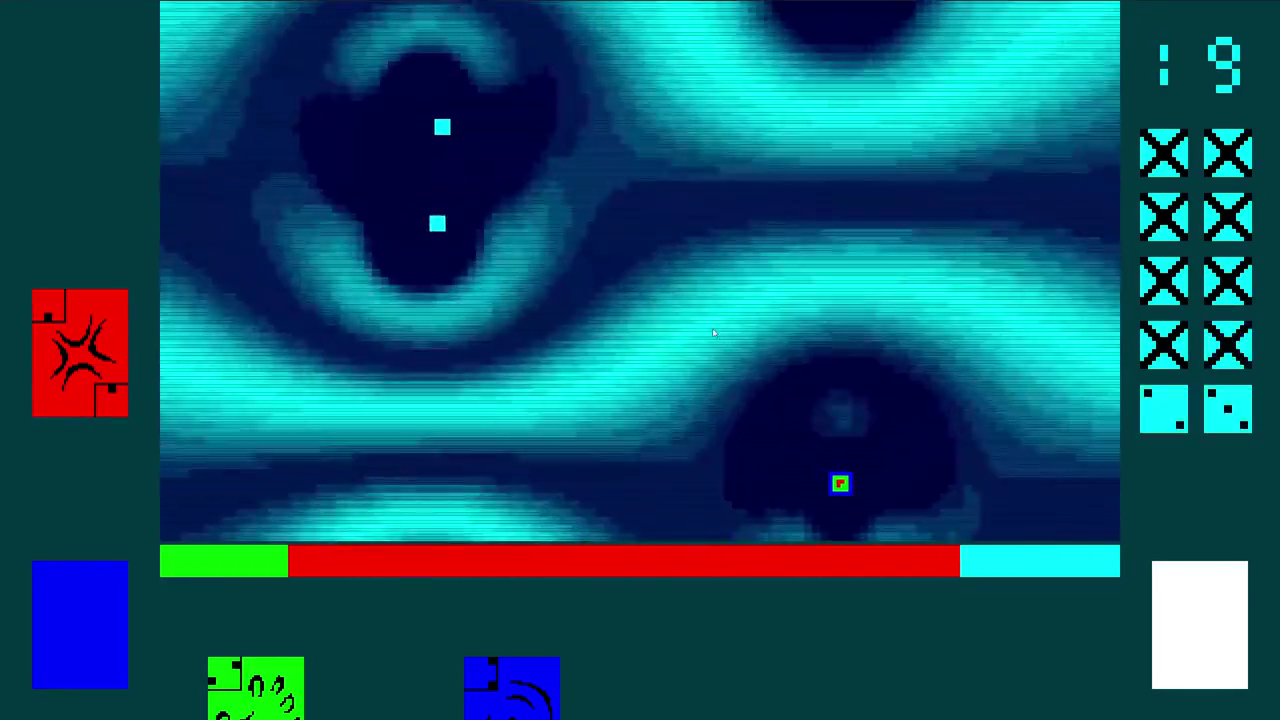
pyautogui.press('Left')
pyautogui.press('Up')
pyautogui.press('Right')
pyautogui.press('Up')
pyautogui.press('Left')
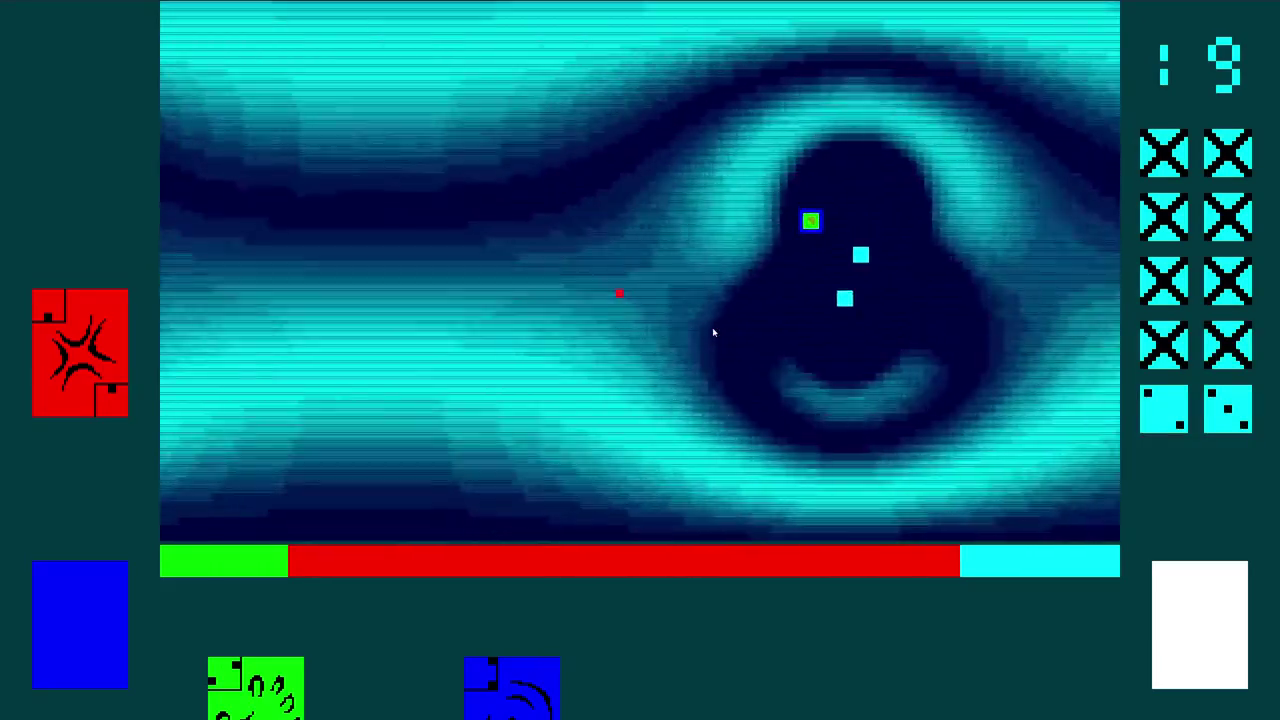
pyautogui.press('Down')
pyautogui.press('Left')
pyautogui.press('Right')
pyautogui.press('Up')
pyautogui.press('Left')
pyautogui.press('Down')
pyautogui.press('Right')
pyautogui.press('Up')
pyautogui.press('Right')
pyautogui.press('Down')
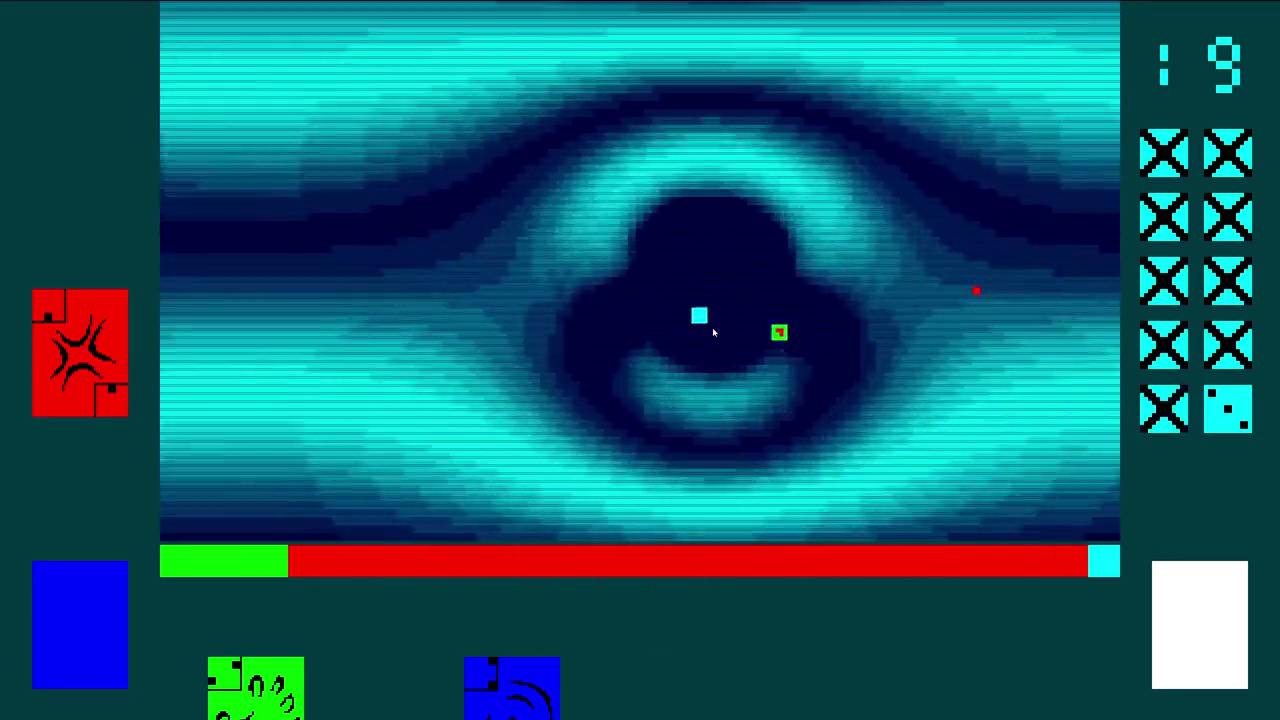
pyautogui.press('Right')
pyautogui.press('Left')
pyautogui.press('Up')
pyautogui.press('Left')
pyautogui.press('Left')
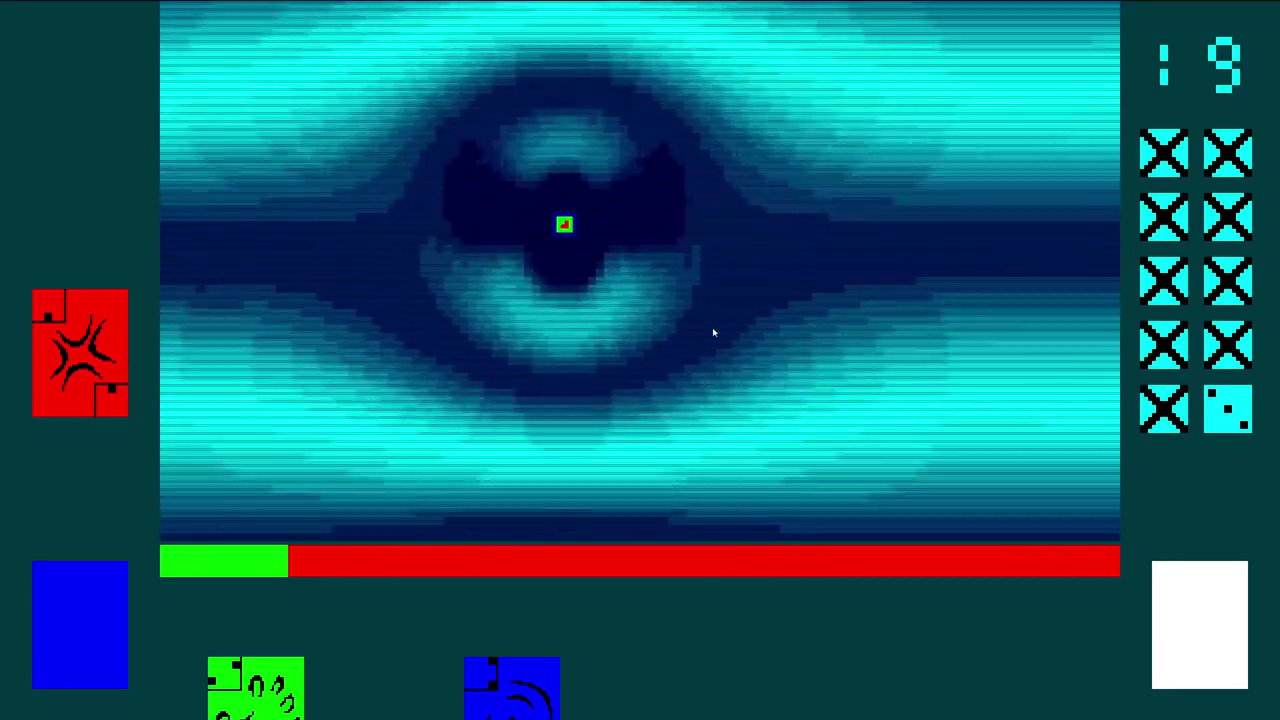
pyautogui.press('Right')
pyautogui.press('Down')
pyautogui.press('Right')
pyautogui.press('Down')
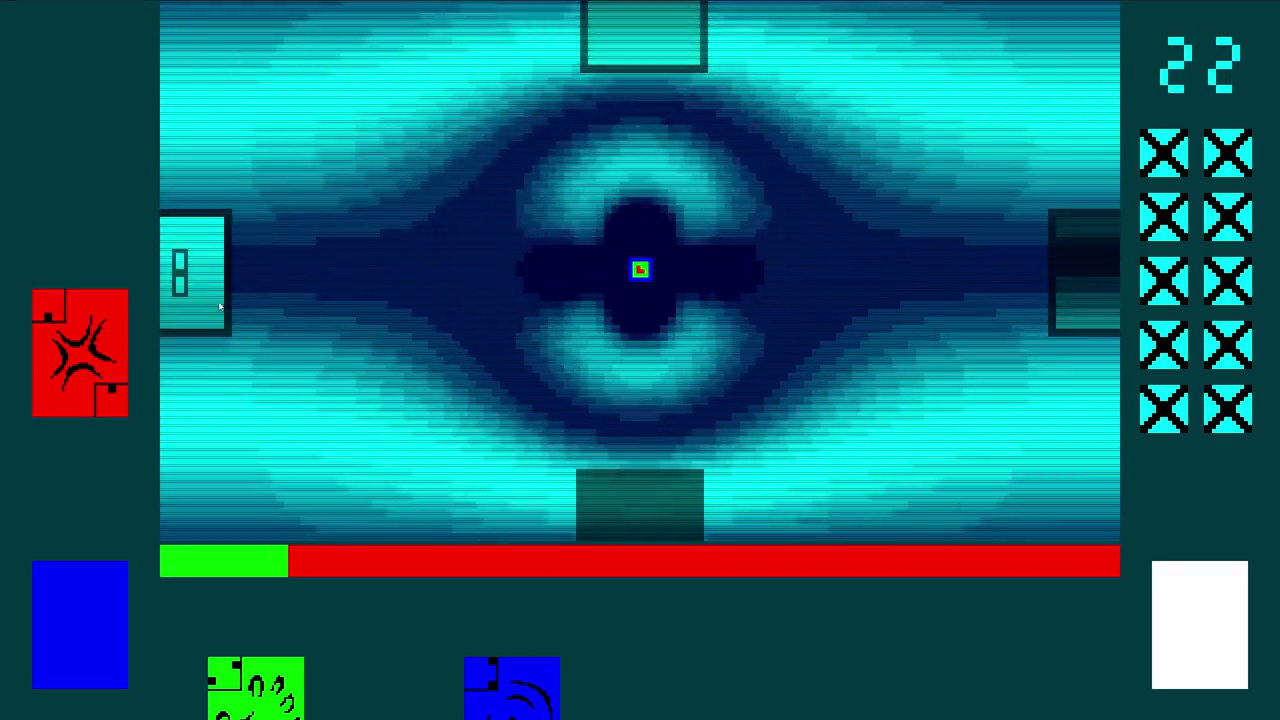
# Go through the bottom door and start damaging the four enemies in the new room
pyautogui.press('Down')
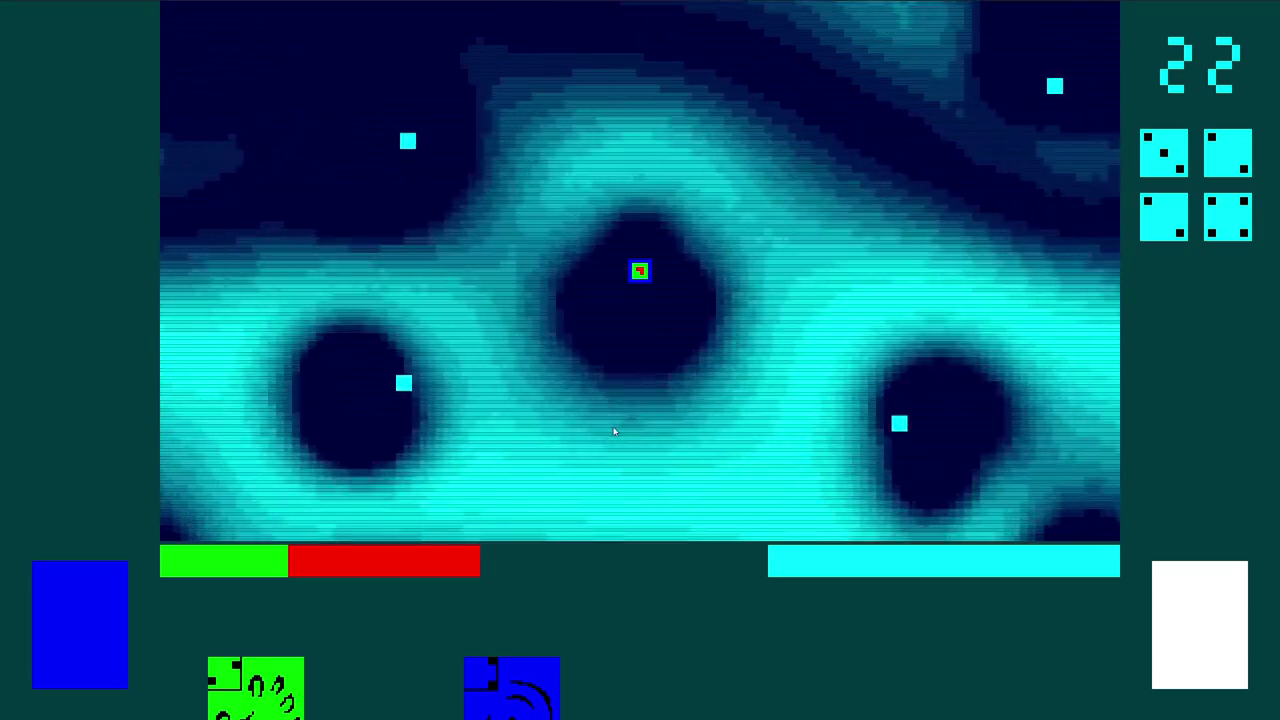
pyautogui.press('Up')
pyautogui.press('Left')
pyautogui.press('Down')
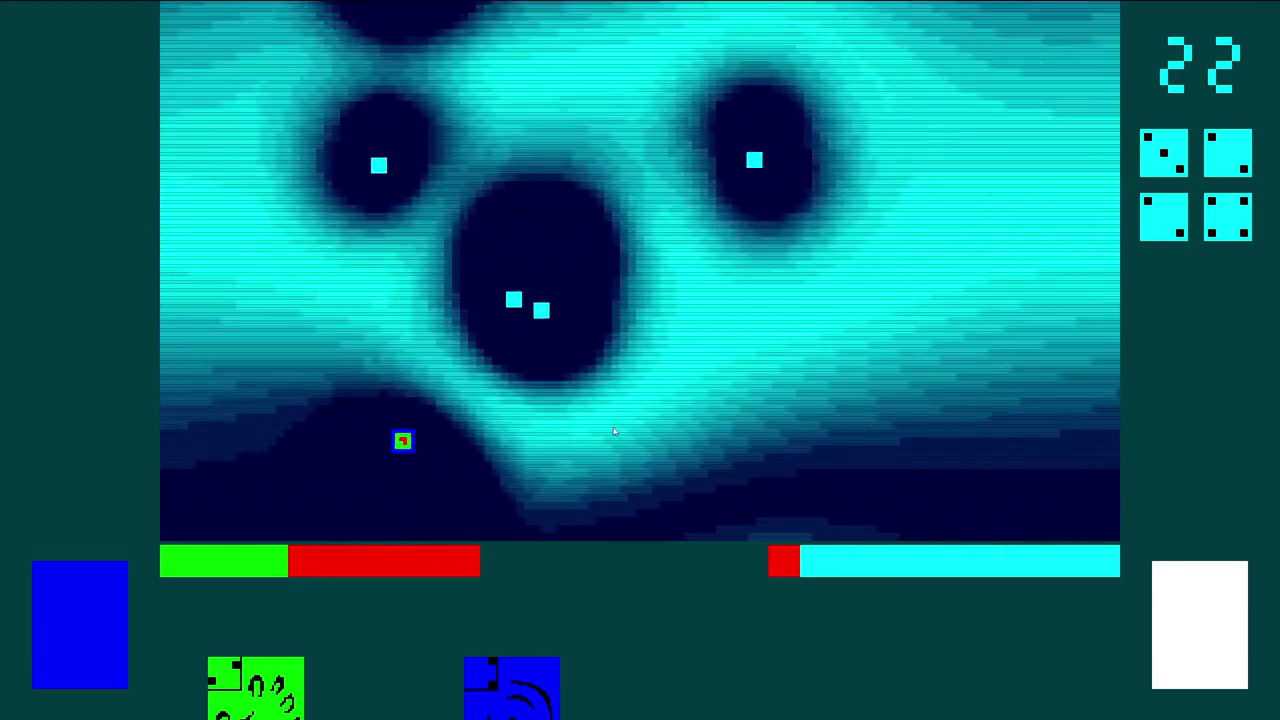
pyautogui.press('Right')
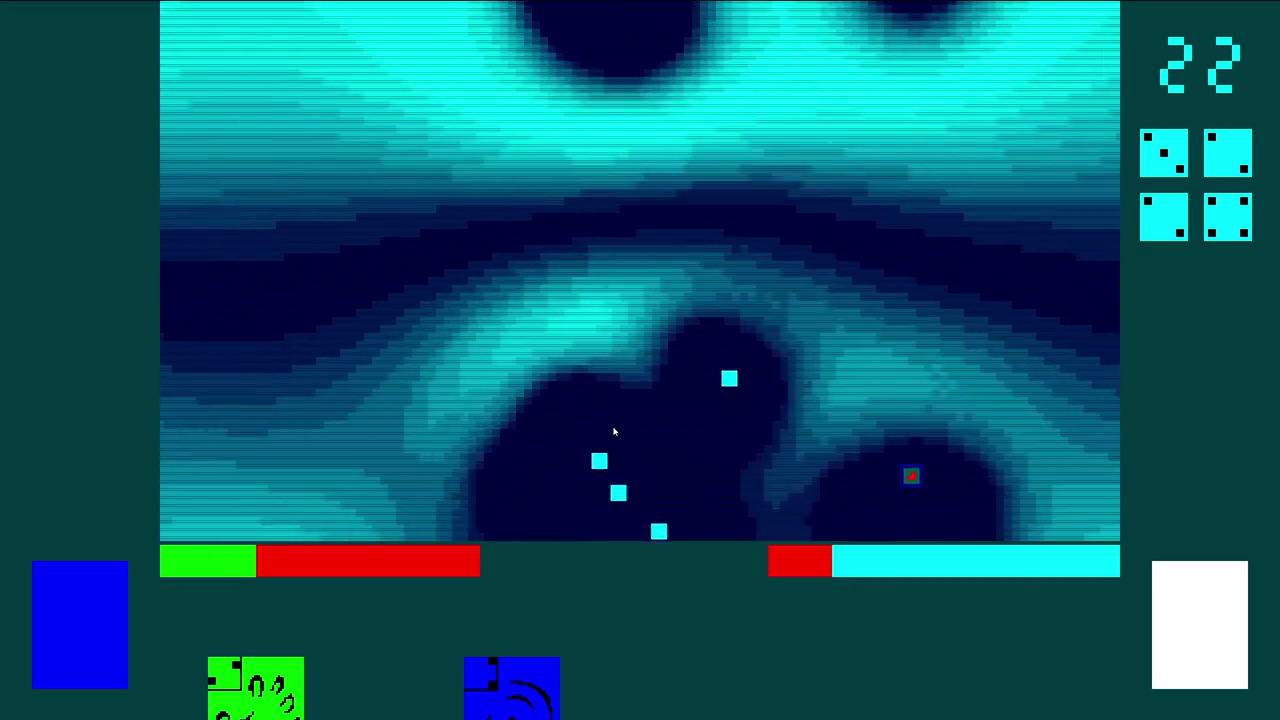
pyautogui.press('Up')
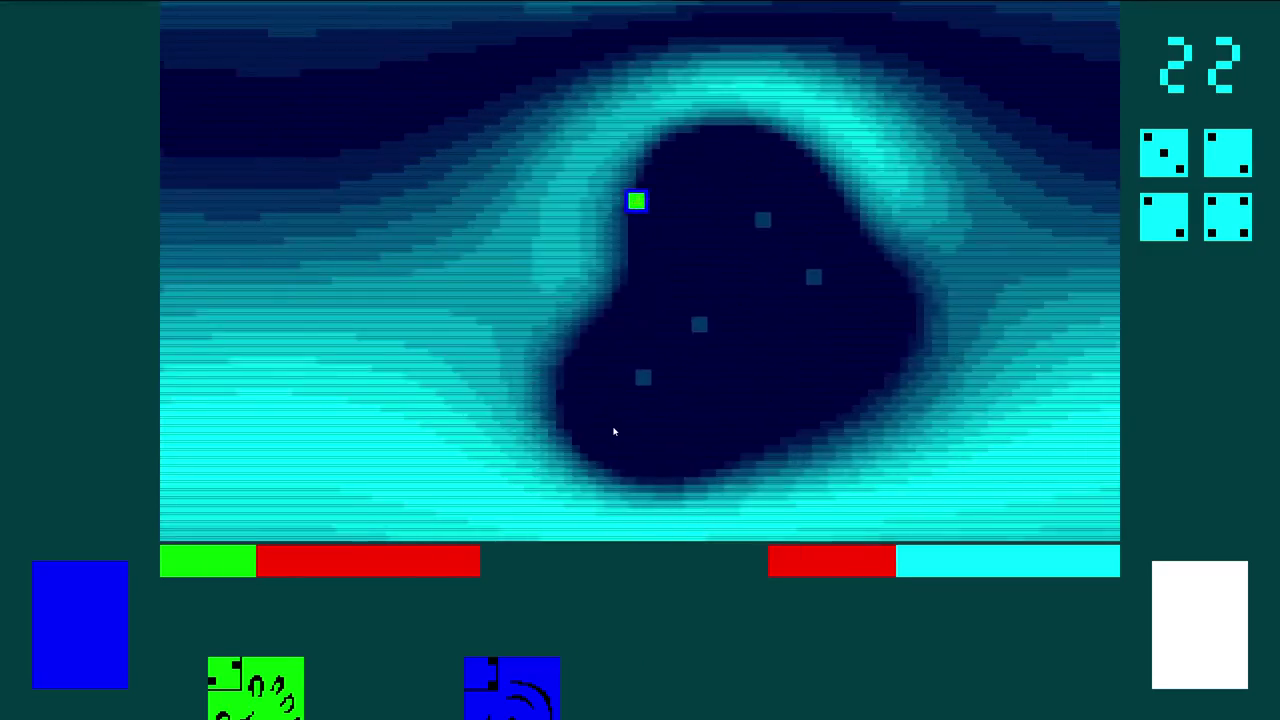
pyautogui.press('Up')
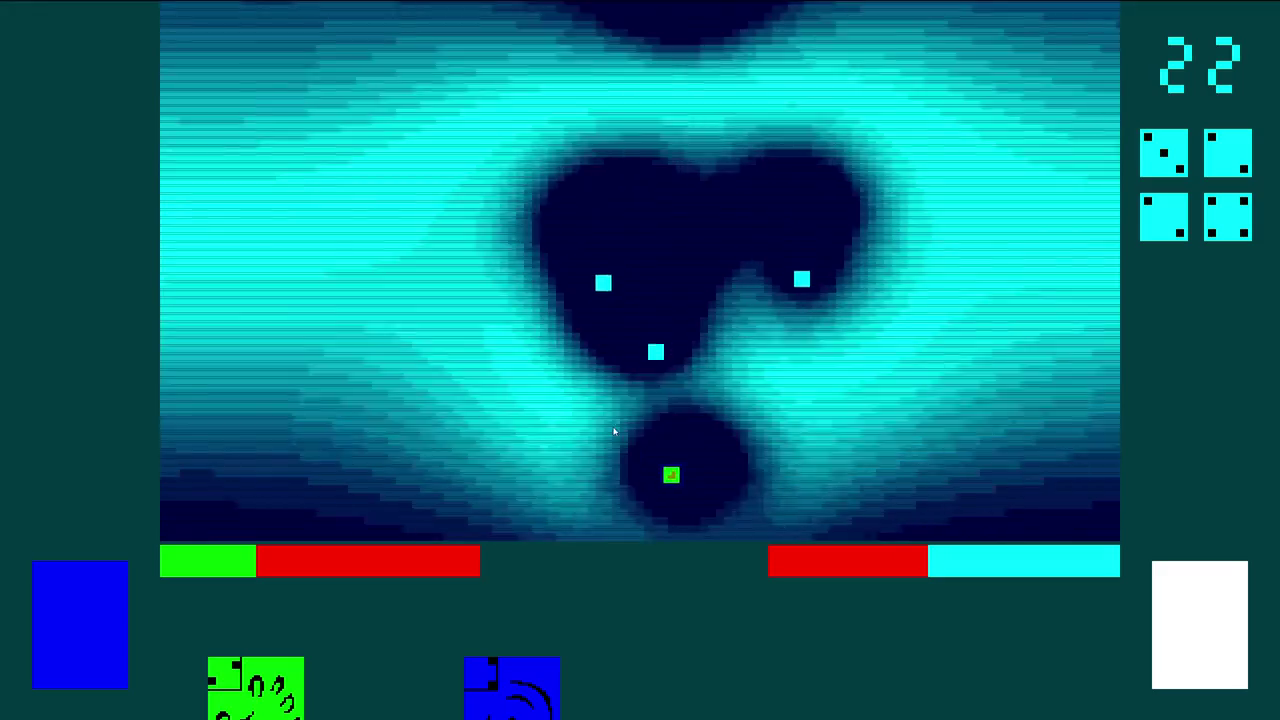
pyautogui.press('Left')
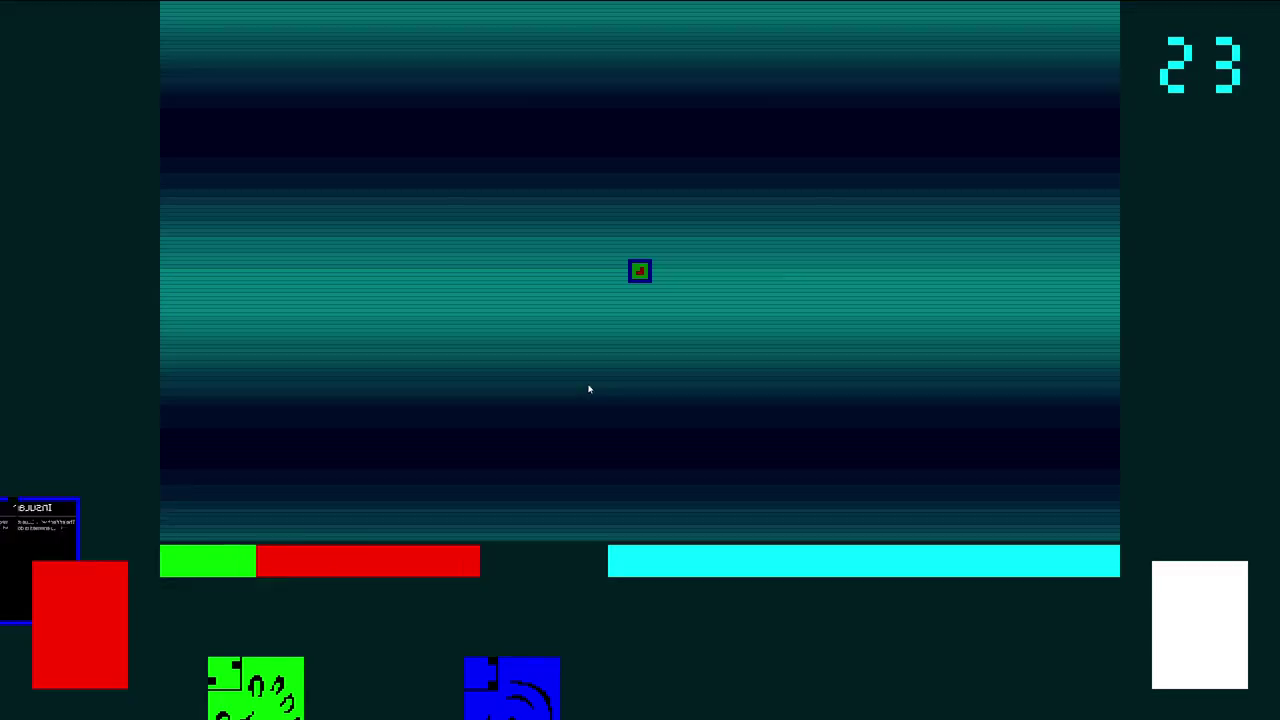
# Play on through the rooms to room 25 until the run ends on the PLAY title screen
pyautogui.moveTo(510, 625)
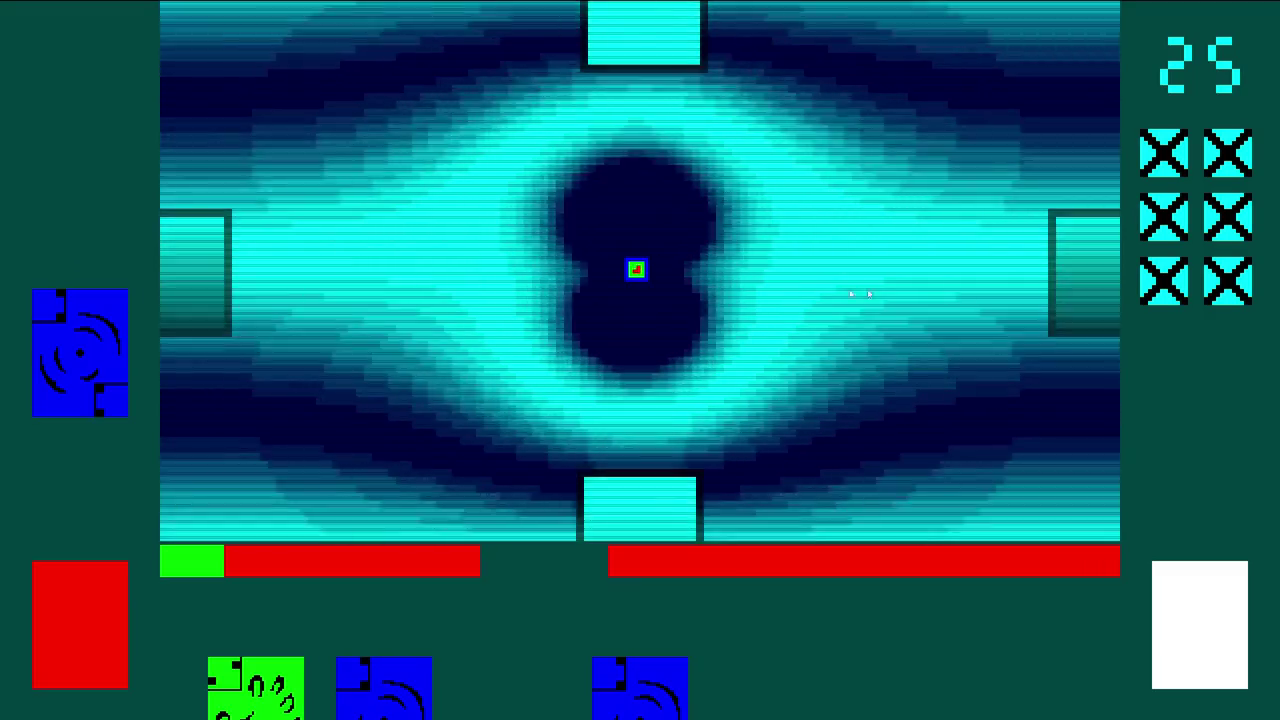
pyautogui.moveTo(643, 24)
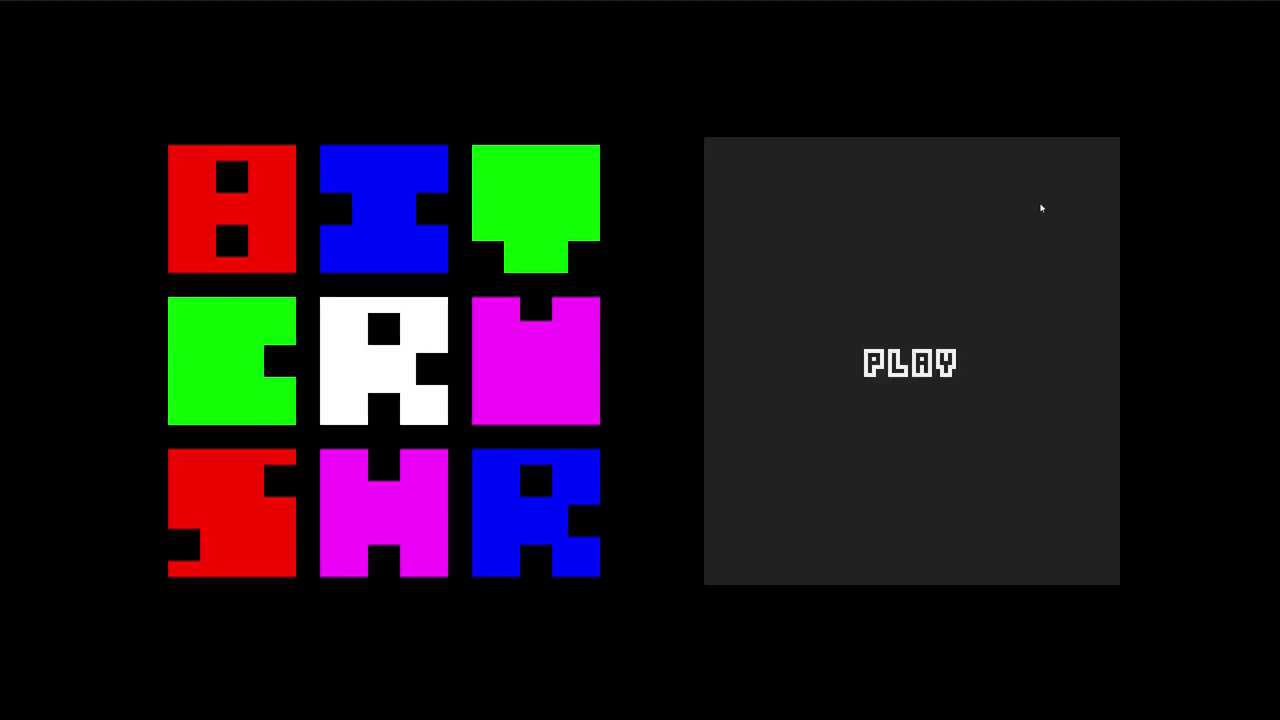
# Start a new game and browse the card gallery
pyautogui.click(1040, 207)
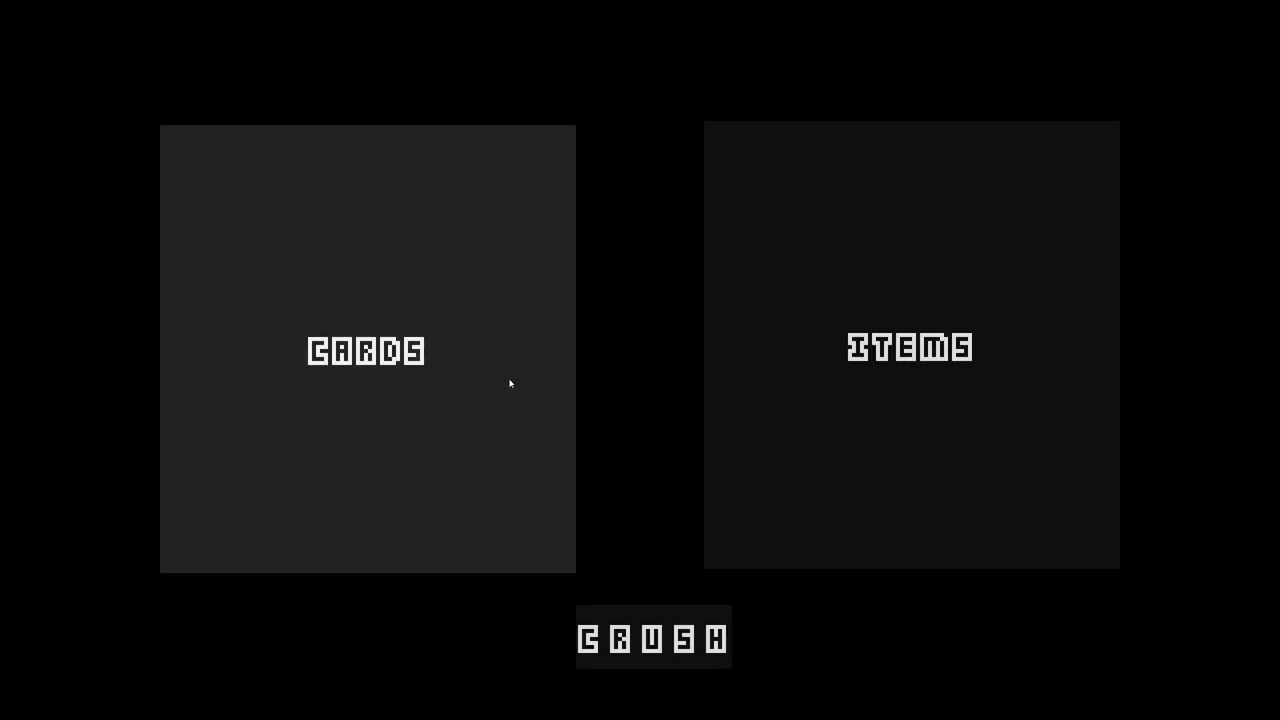
pyautogui.click(509, 380)
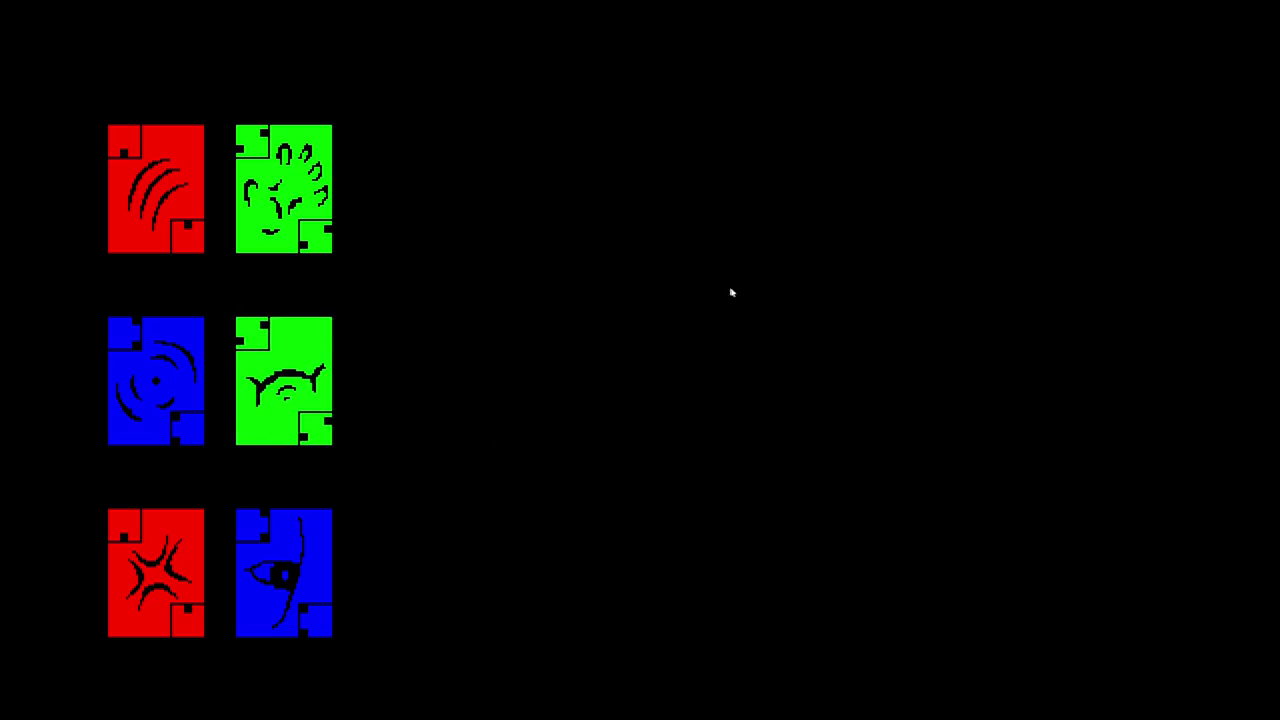
pyautogui.press('Escape')
# Check the item loadout with The Cube and Freeze Ray, then reopen the six-card gallery
pyautogui.click(757, 300)
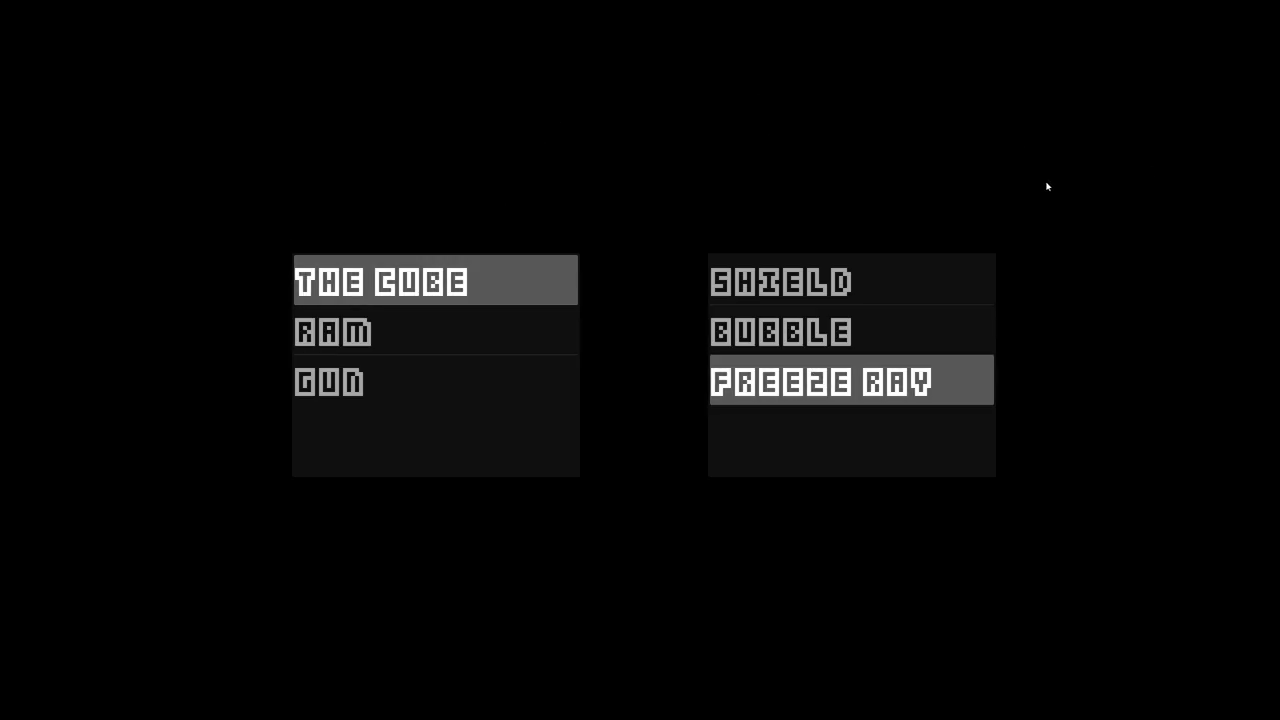
pyautogui.press('Escape')
pyautogui.press('Return')
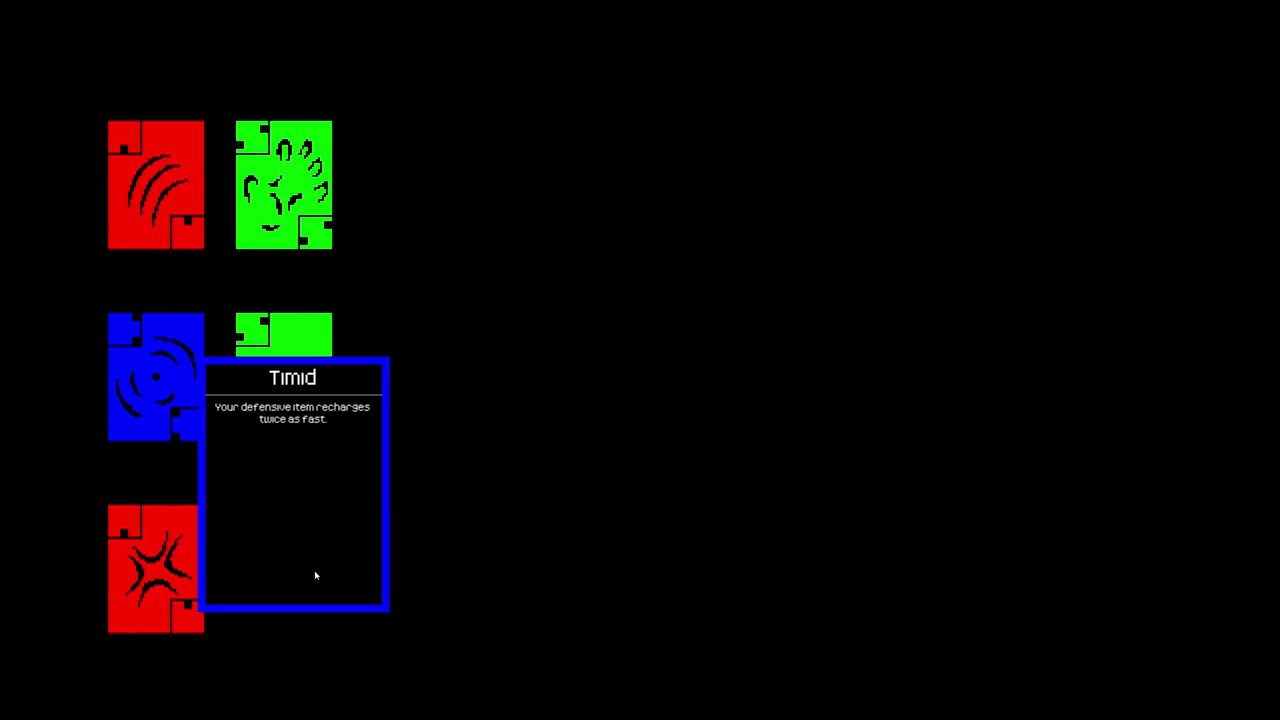
# Add two Timid cards and the top green card to the deck
pyautogui.click(314, 574)
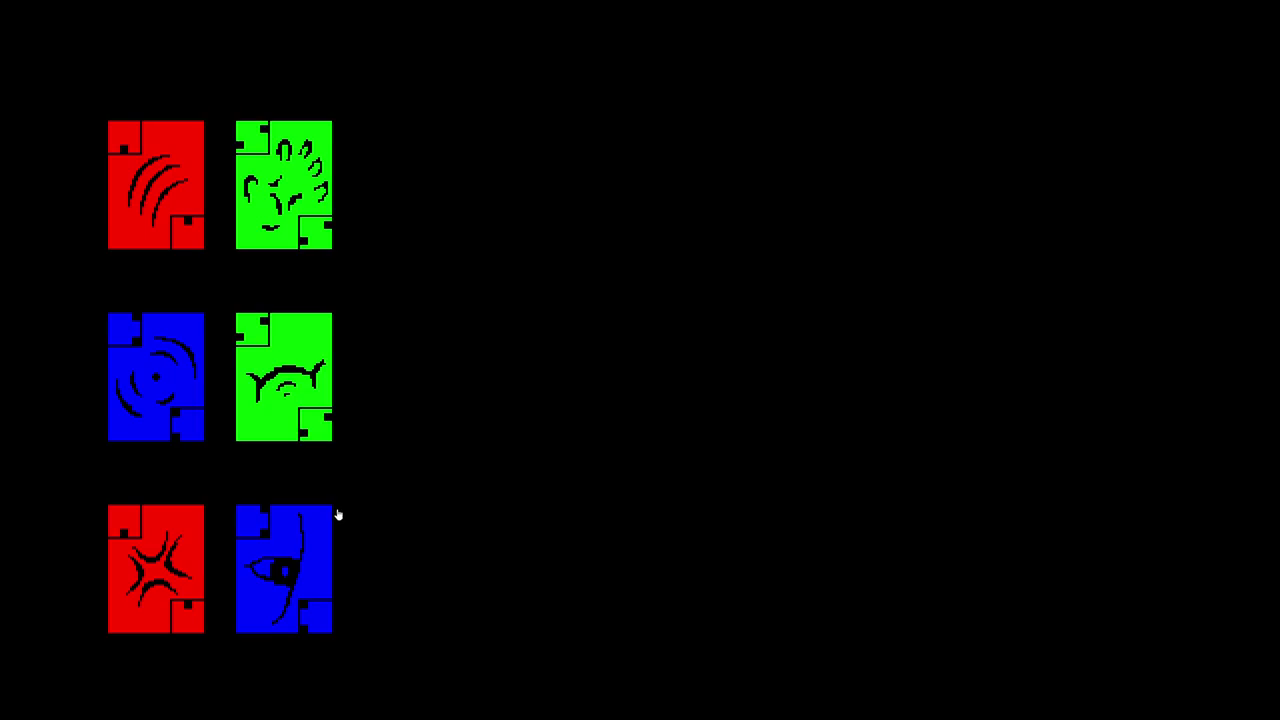
pyautogui.click(329, 509)
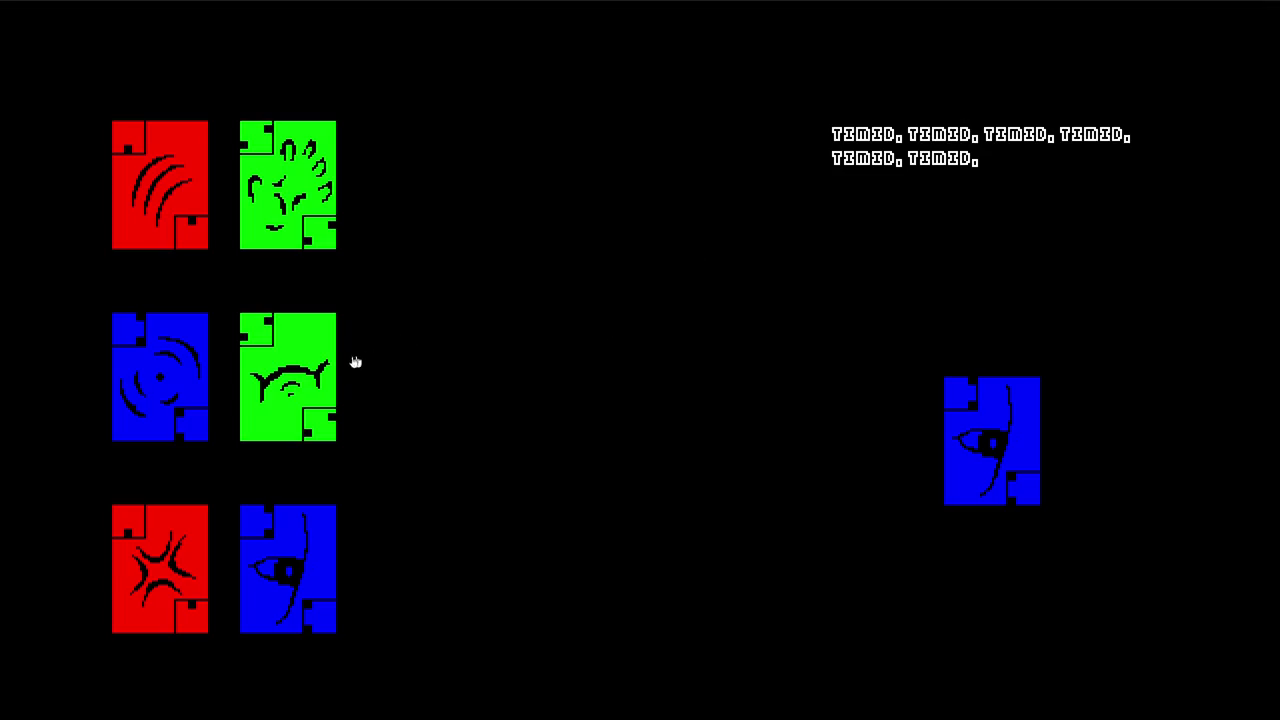
pyautogui.moveTo(314, 374)
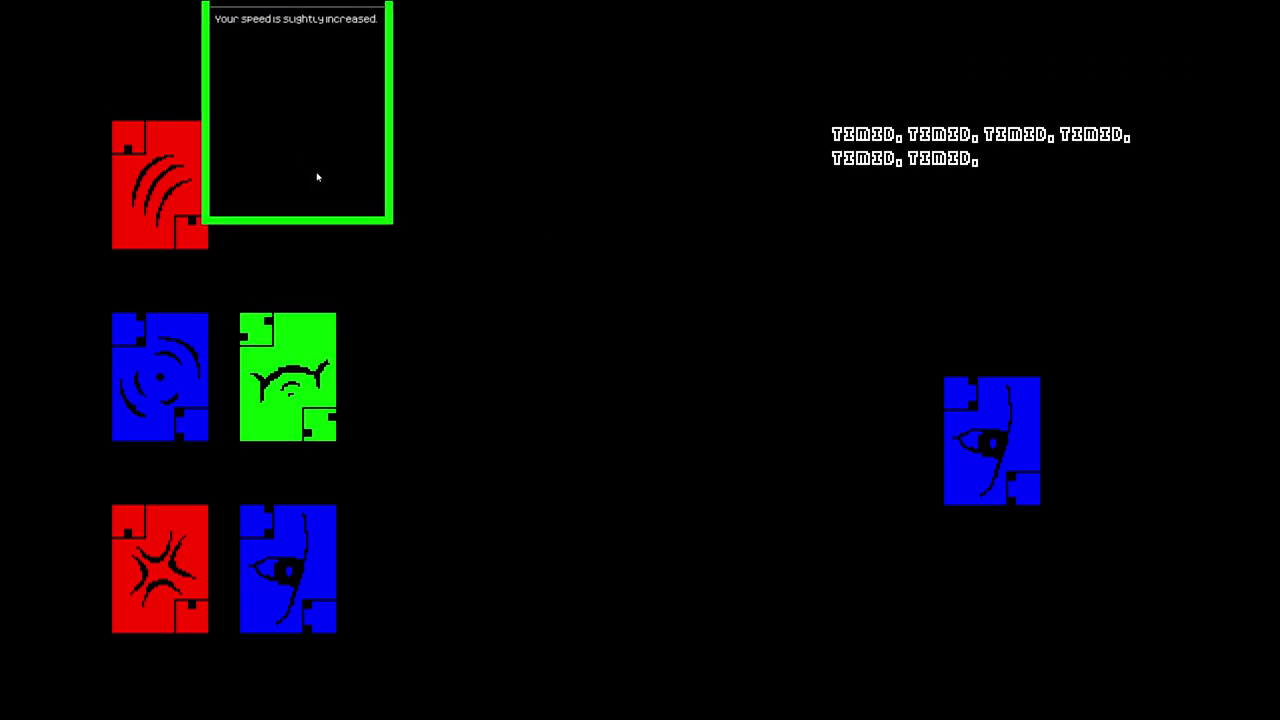
pyautogui.click(326, 208)
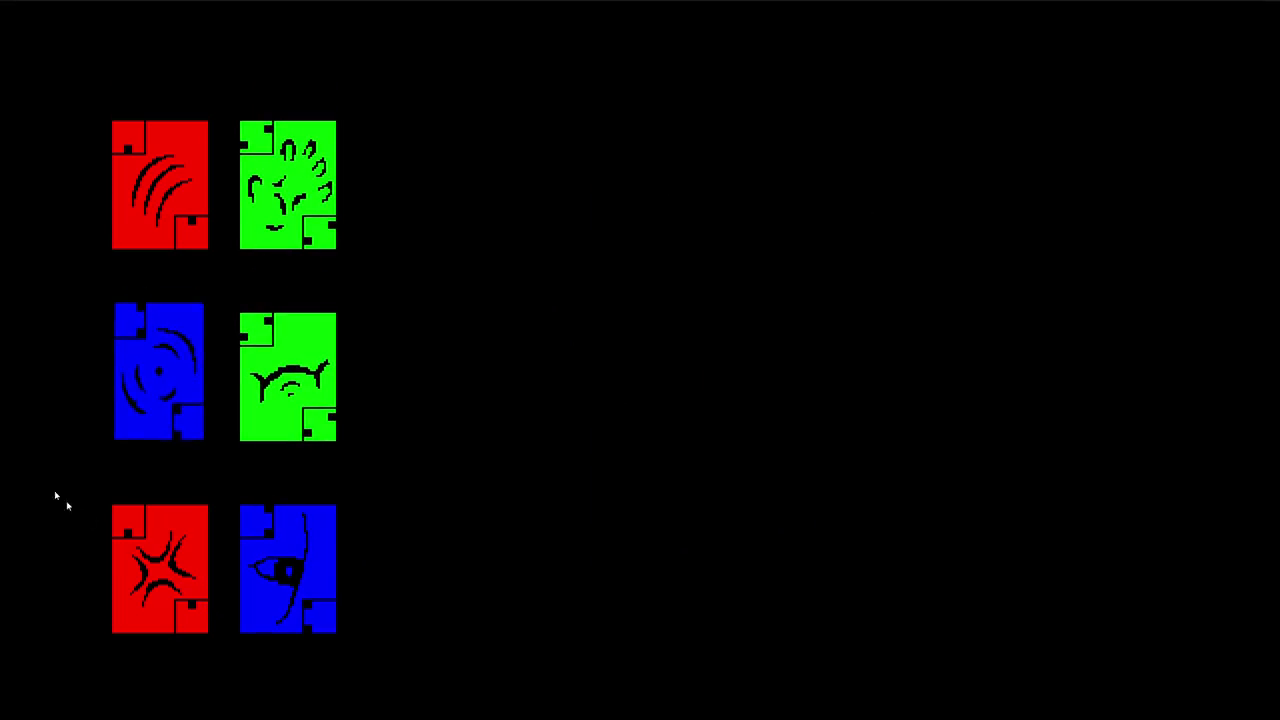
# Try the Irate and Ferocious cards, read Repulsed's description, then open the item lists
pyautogui.click(120, 572)
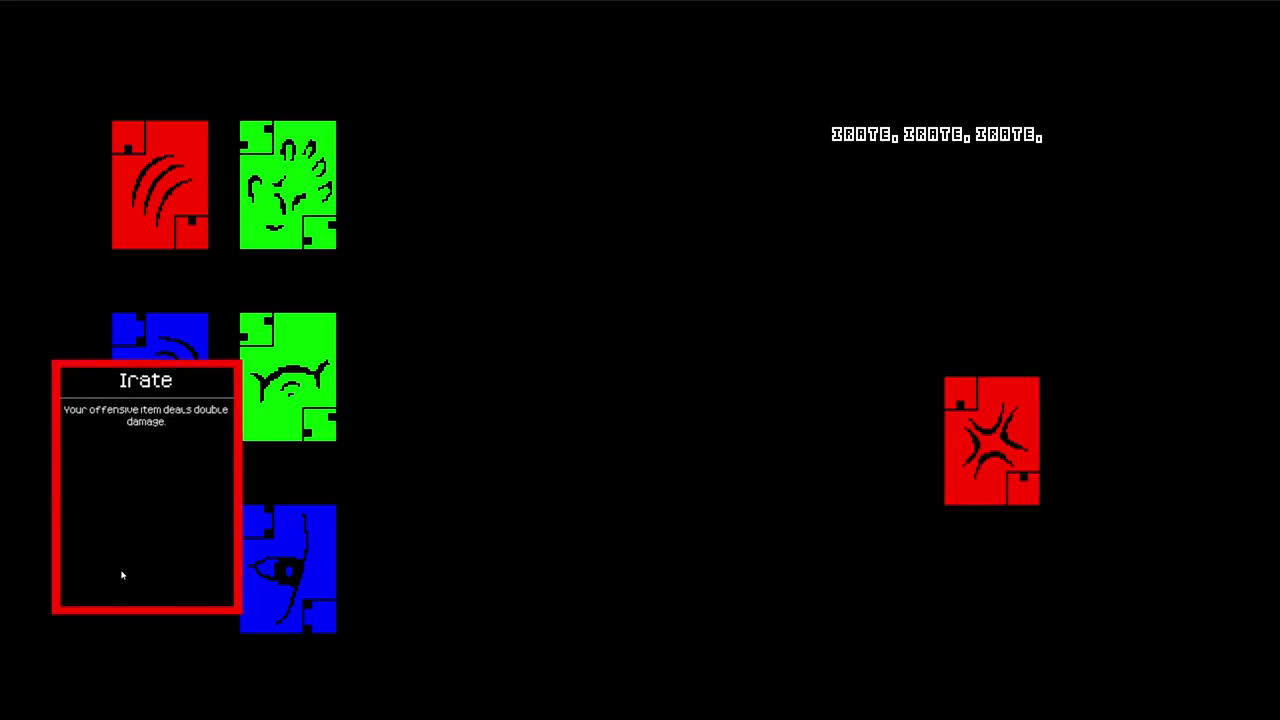
pyautogui.click(140, 190)
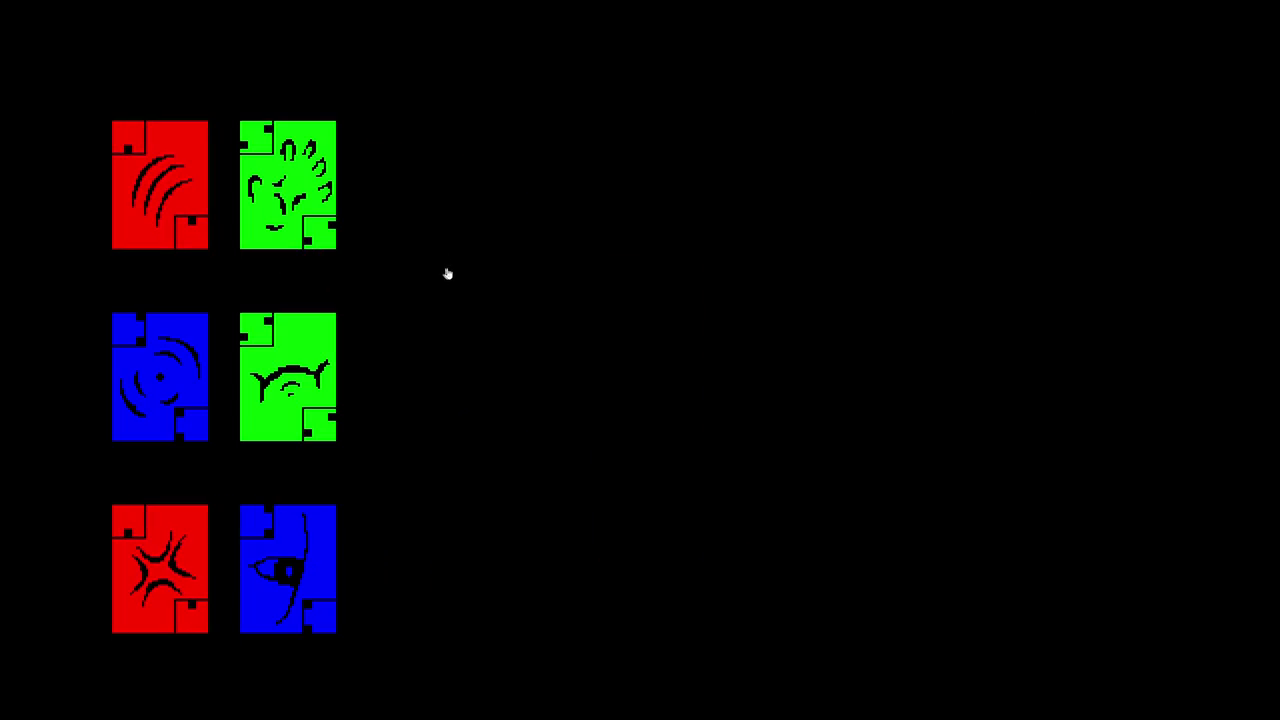
pyautogui.click(294, 245)
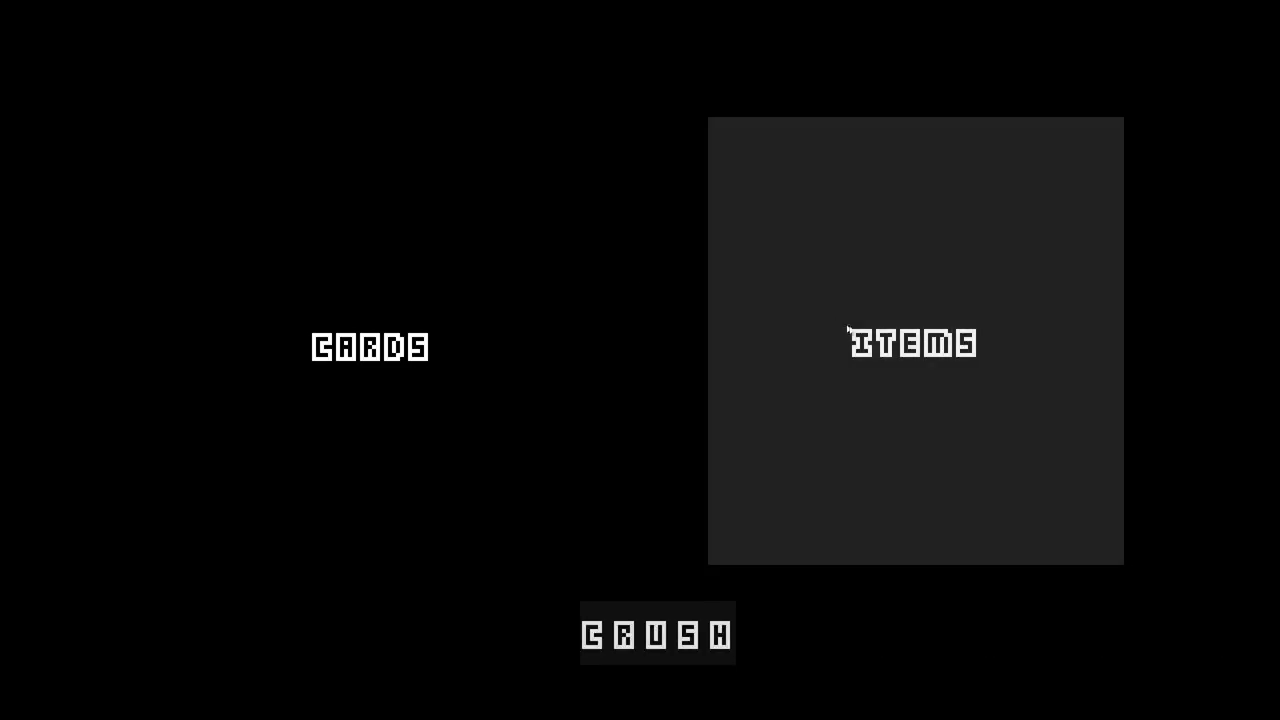
pyautogui.click(1040, 360)
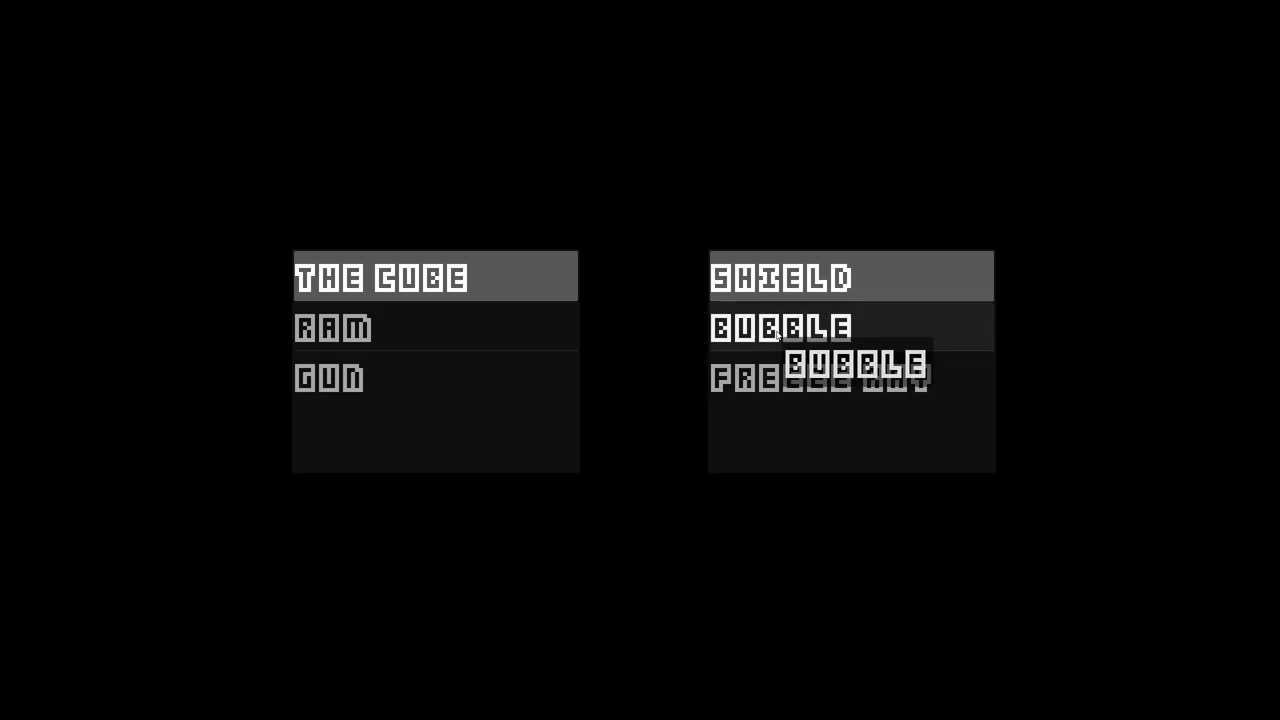
pyautogui.moveTo(848, 338); pyautogui.dragTo(642, 339)
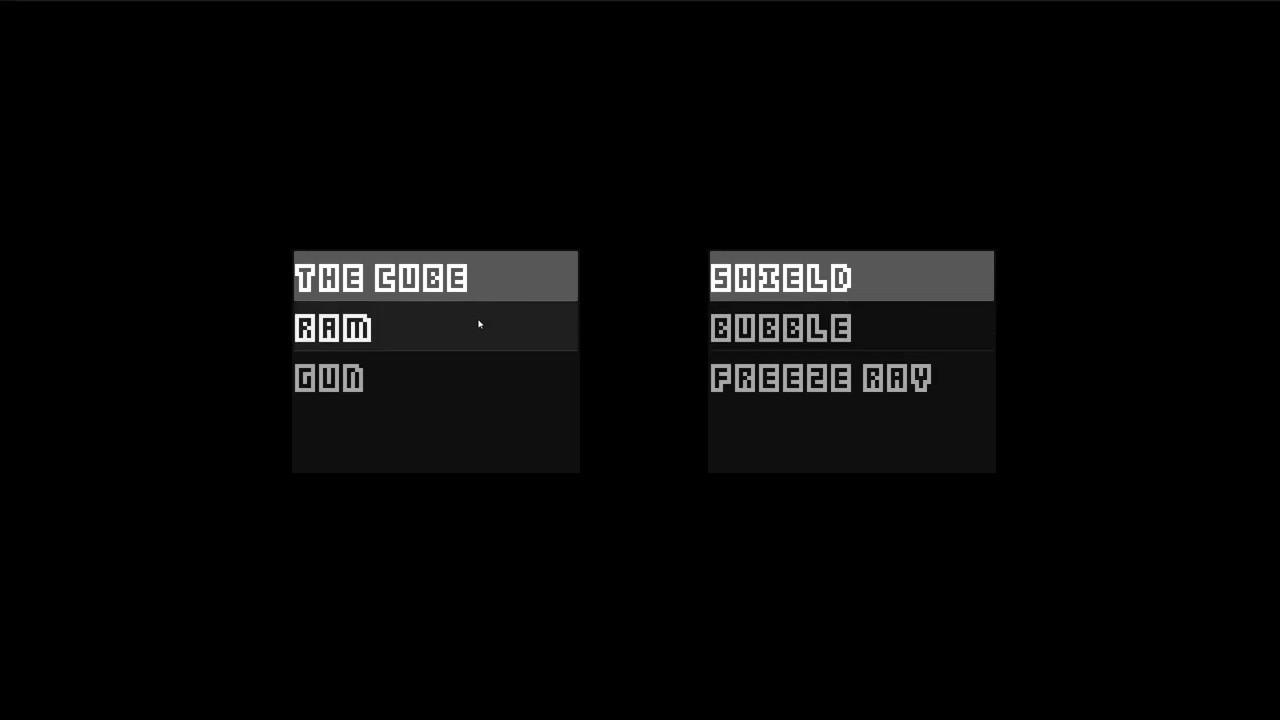
pyautogui.moveTo(478, 318)
pyautogui.mouseDown()
pyautogui.moveTo(469, 281)
pyautogui.moveTo(437, 377)
pyautogui.mouseUp()
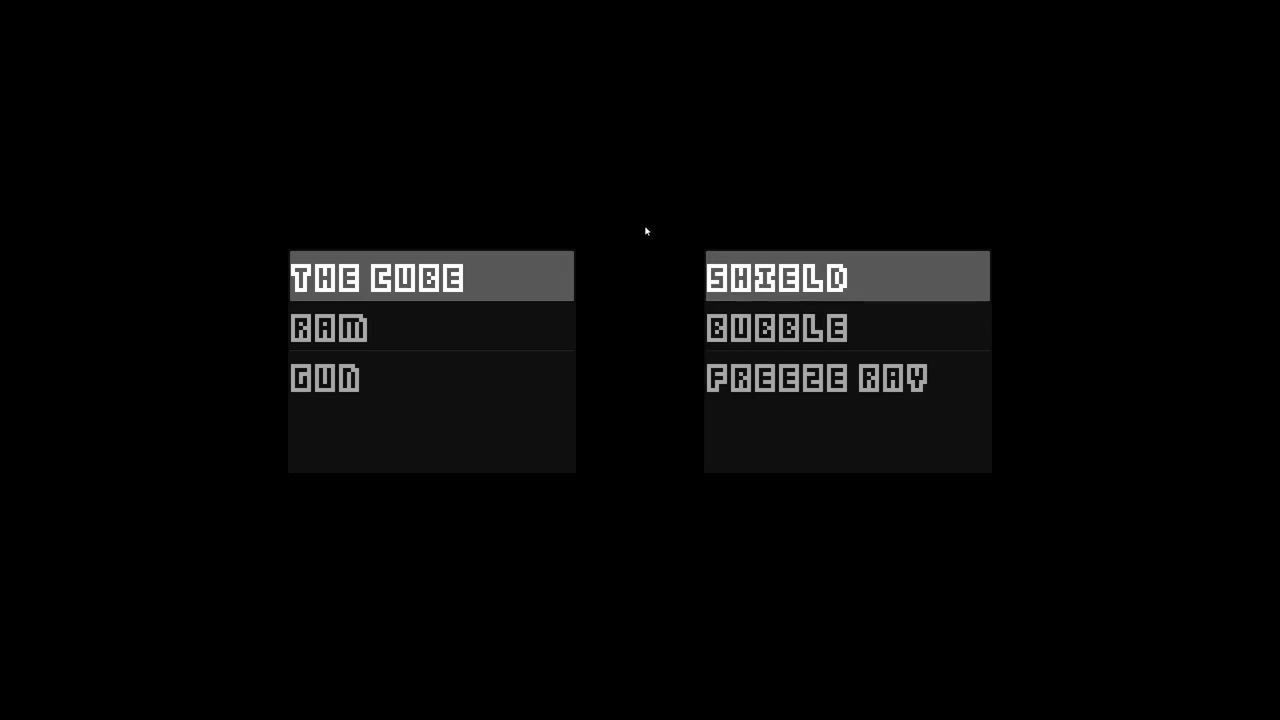
pyautogui.press('Escape')
pyautogui.click(494, 317)
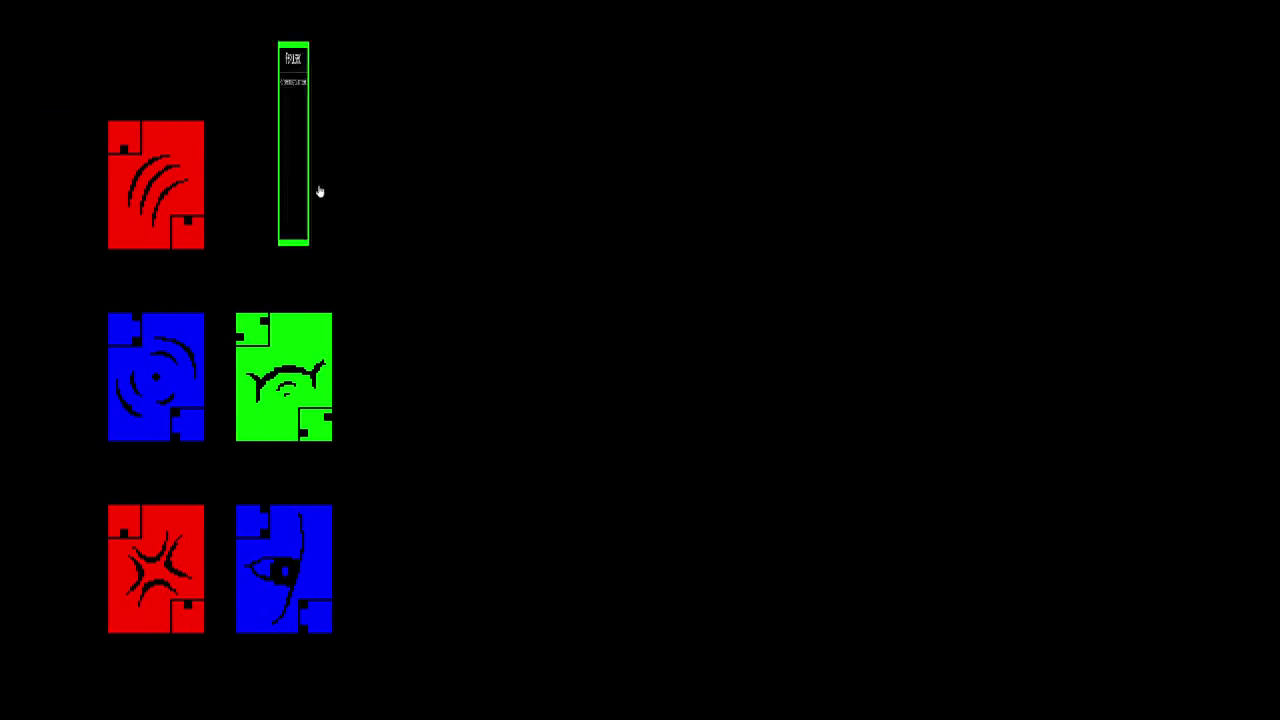
pyautogui.click(317, 355)
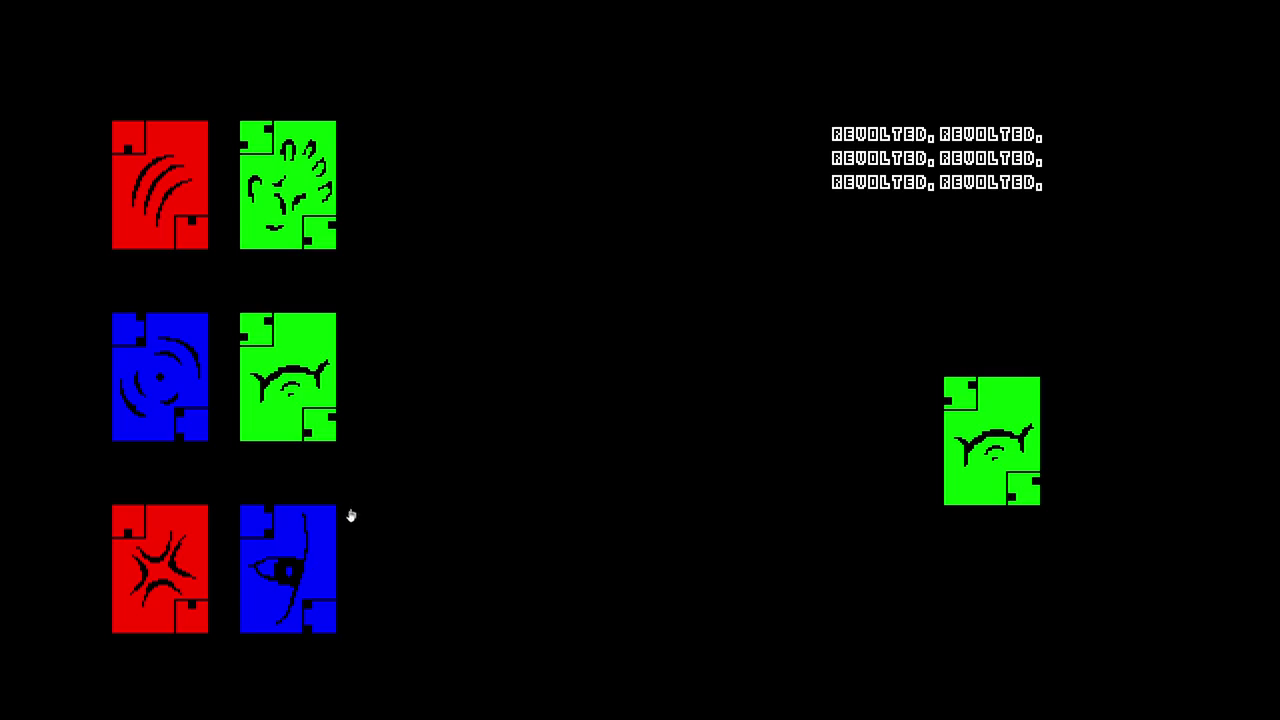
pyautogui.moveTo(149, 224)
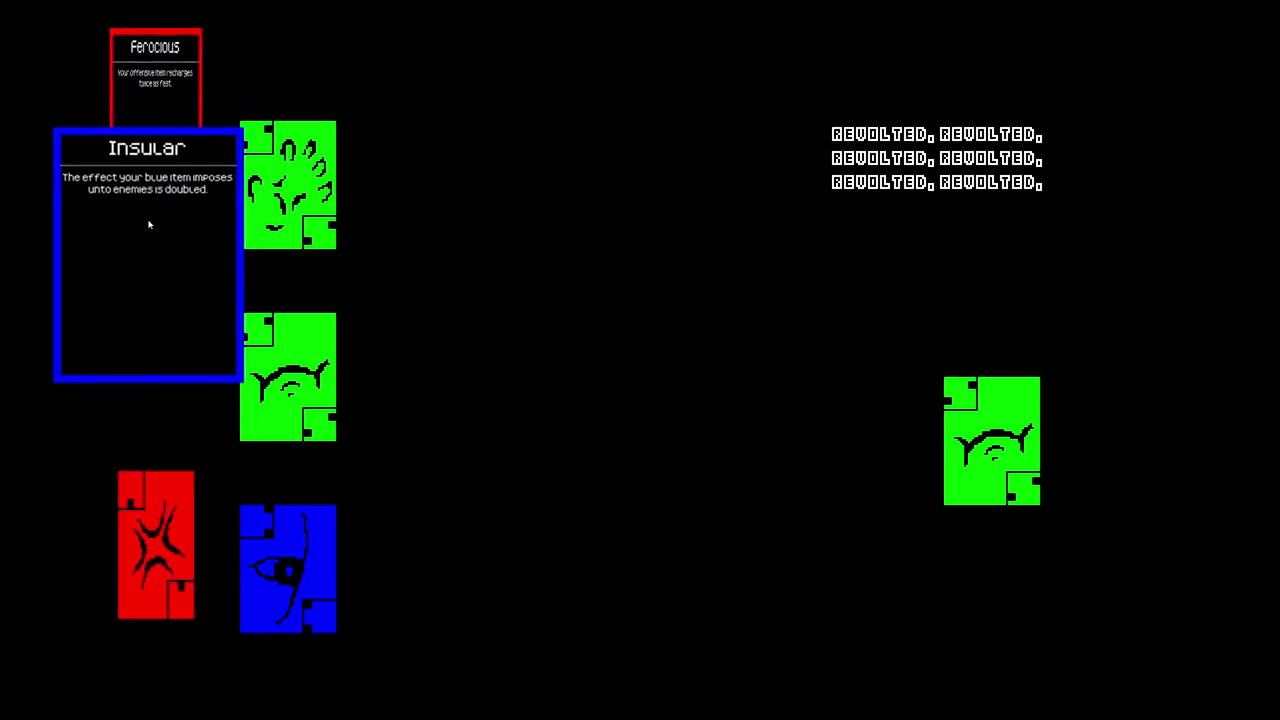
pyautogui.click(145, 152)
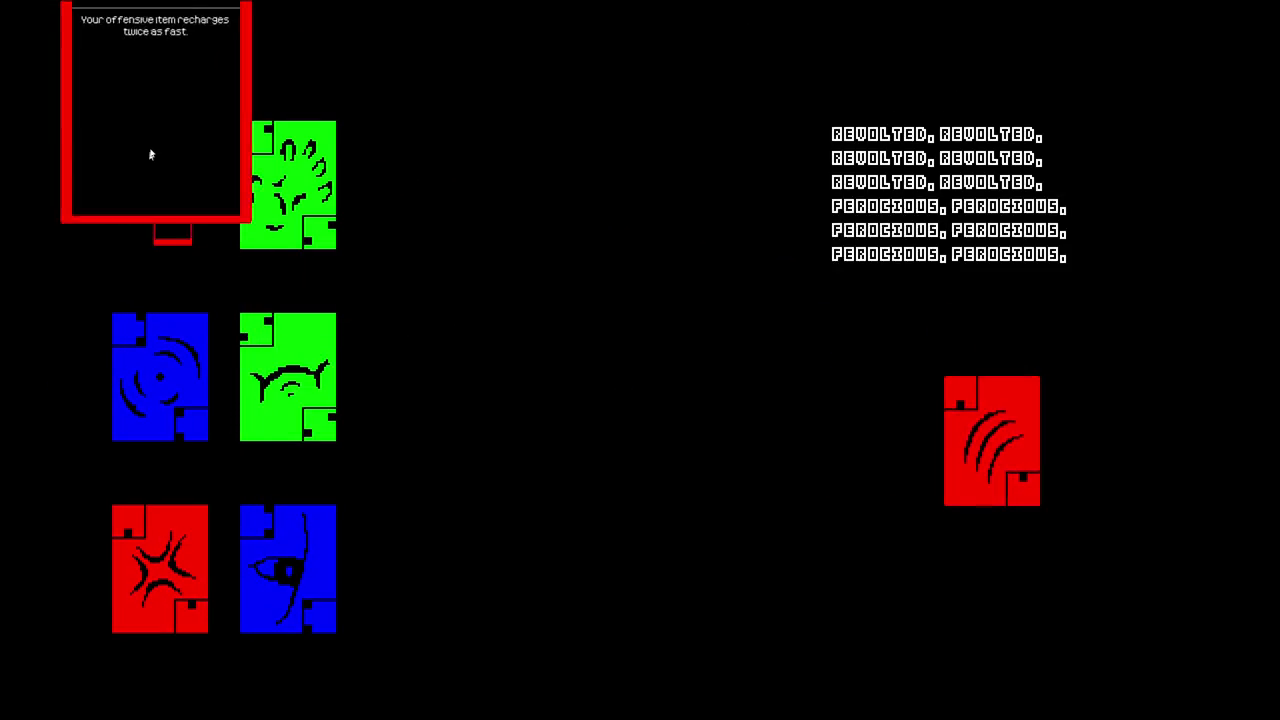
pyautogui.moveTo(171, 348)
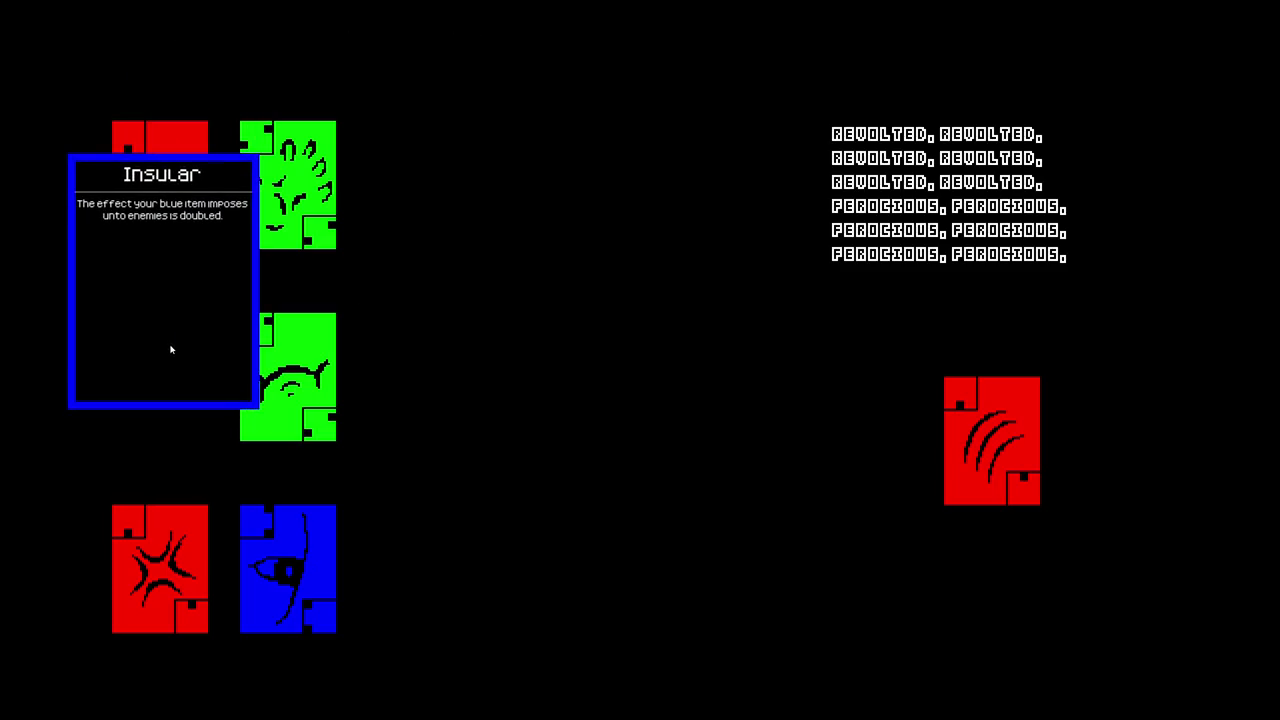
pyautogui.click(171, 348)
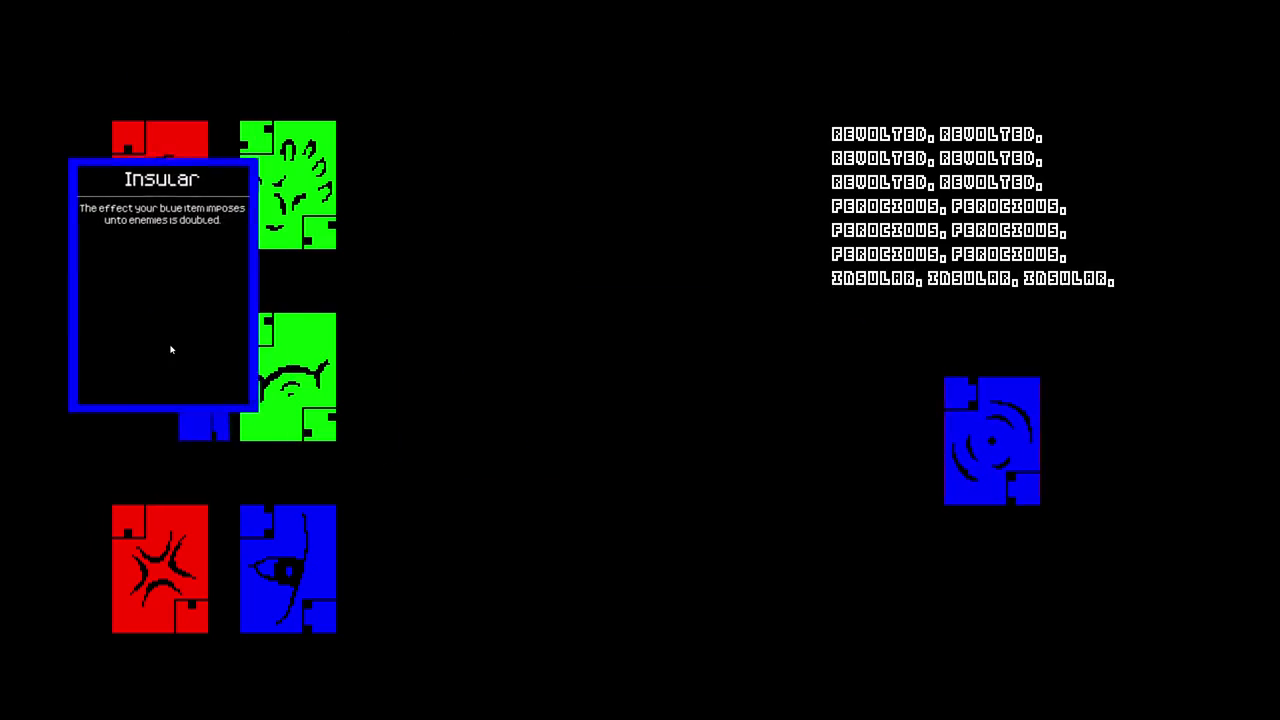
pyautogui.moveTo(324, 321)
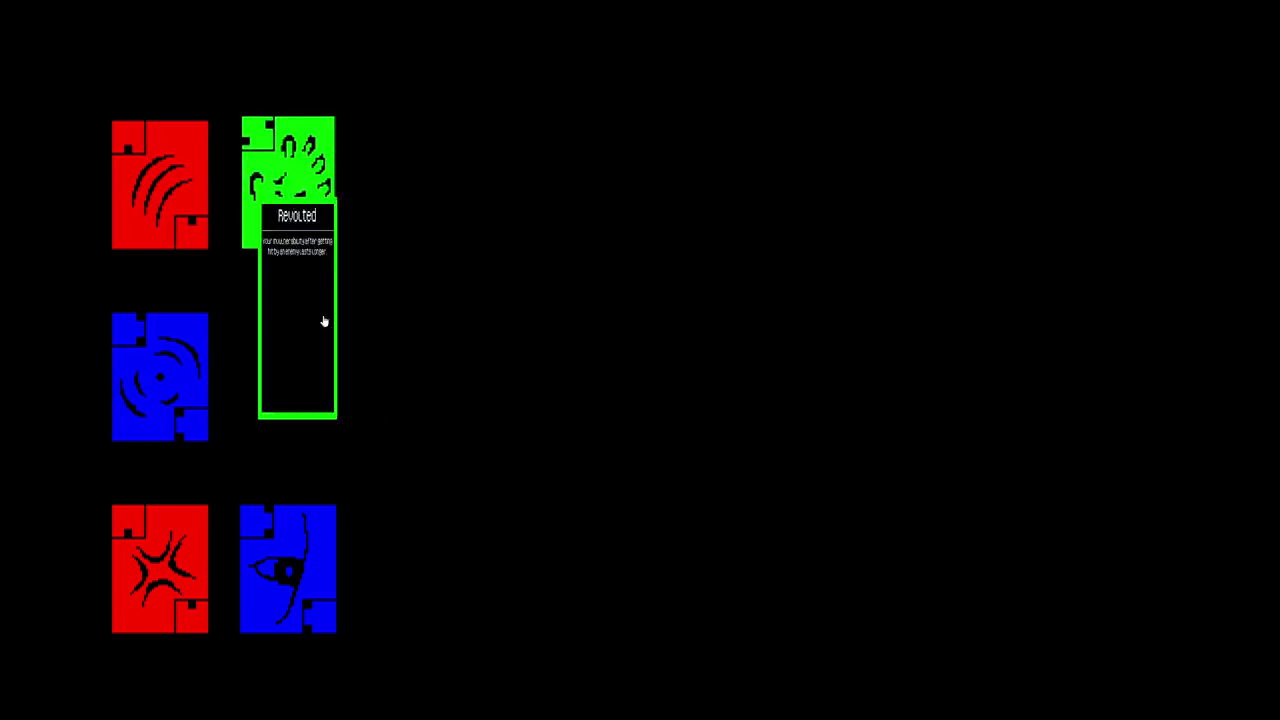
pyautogui.click(360, 309)
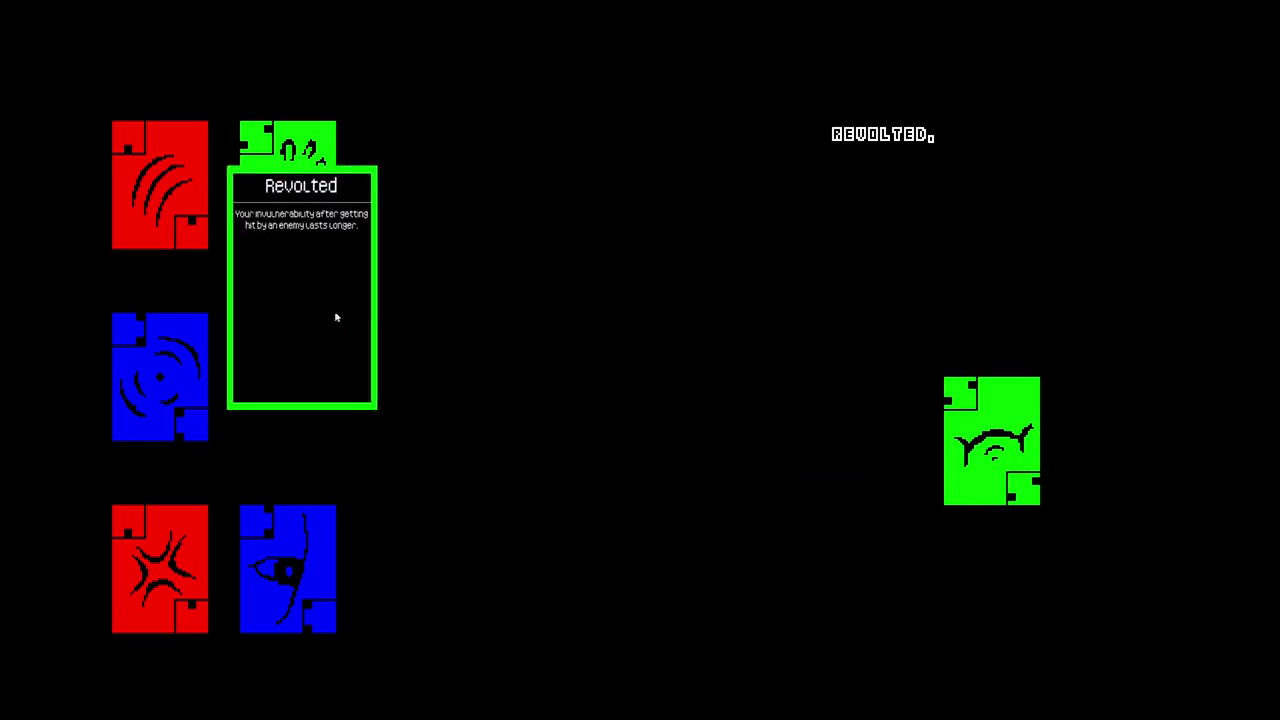
pyautogui.click(381, 277)
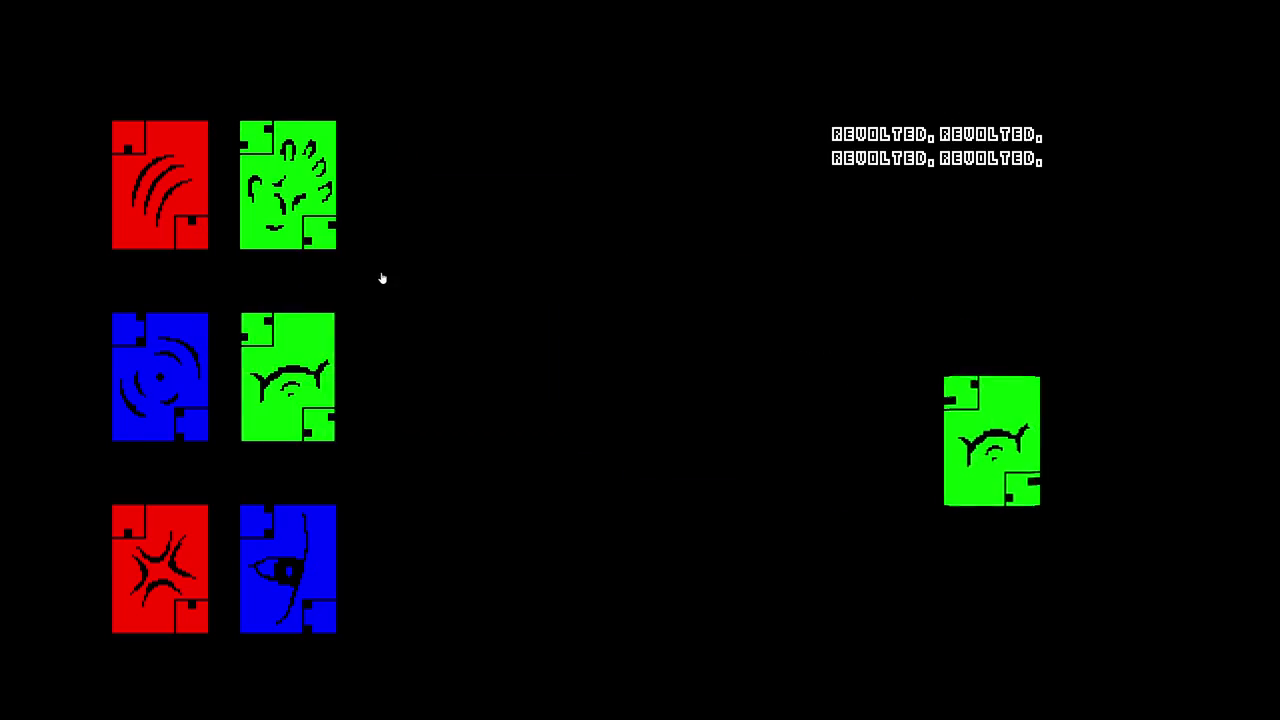
pyautogui.moveTo(334, 326)
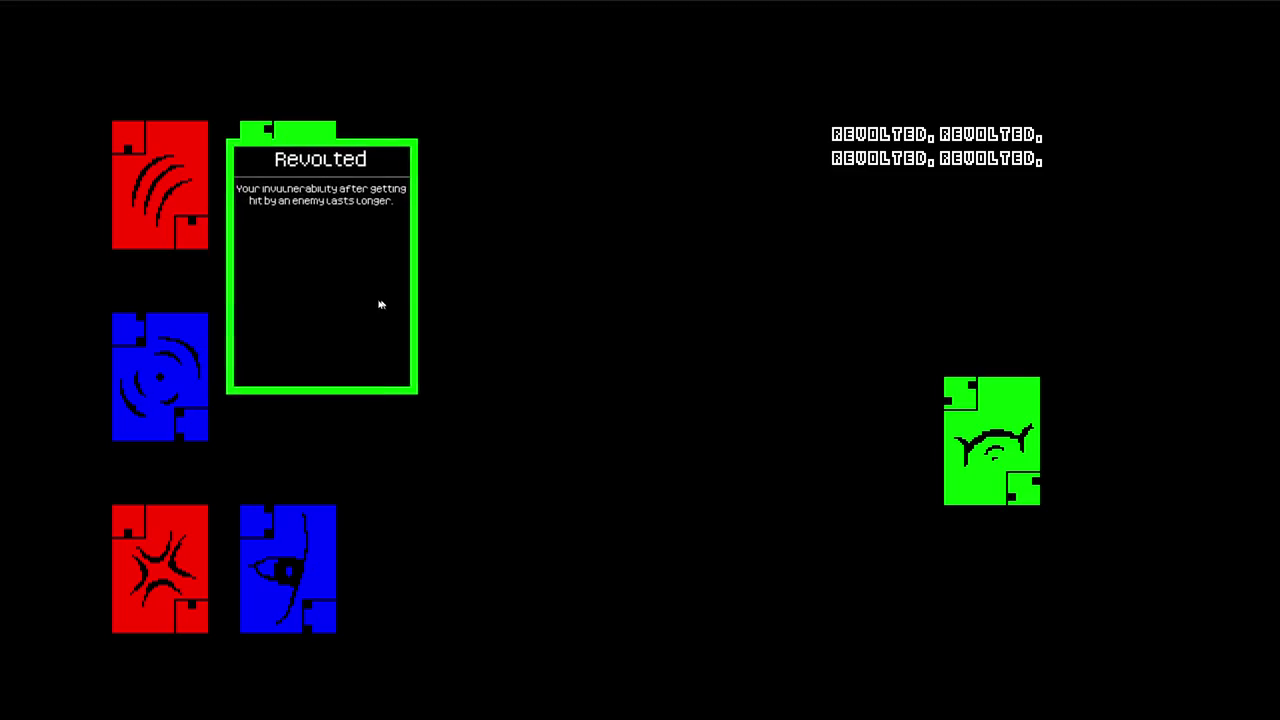
pyautogui.click(411, 295)
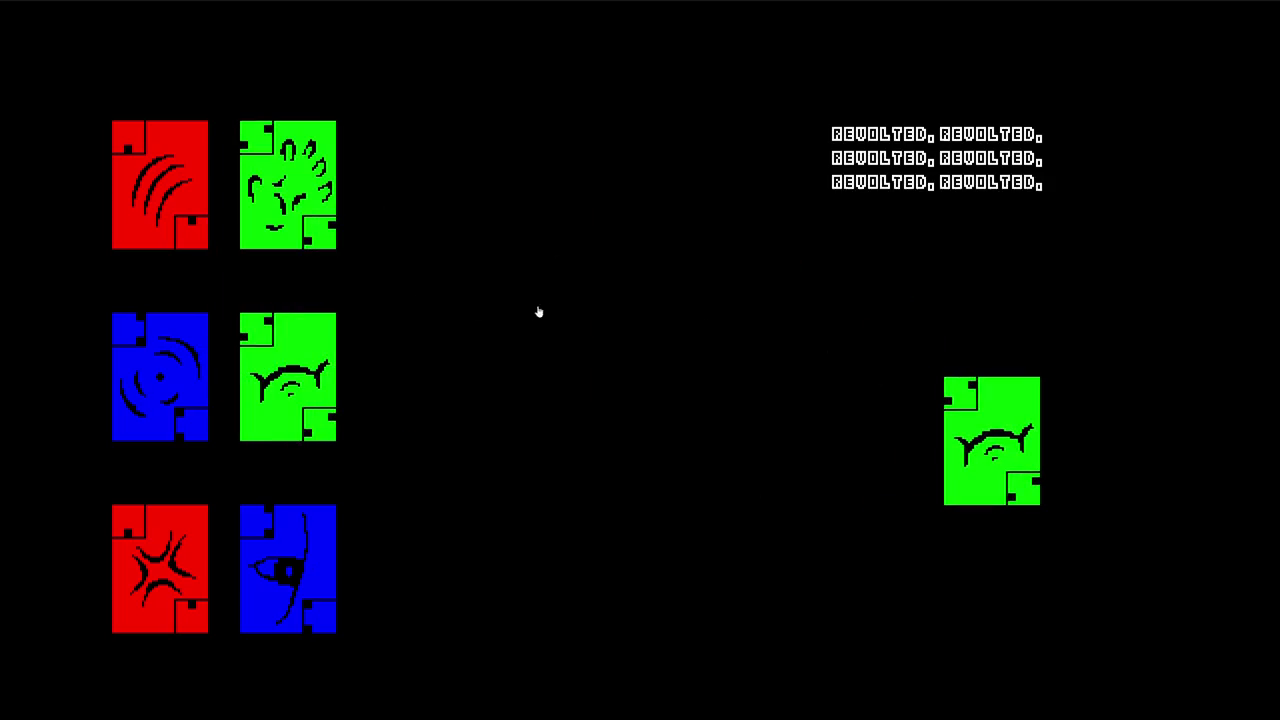
pyautogui.click(194, 43)
pyautogui.click(226, 44)
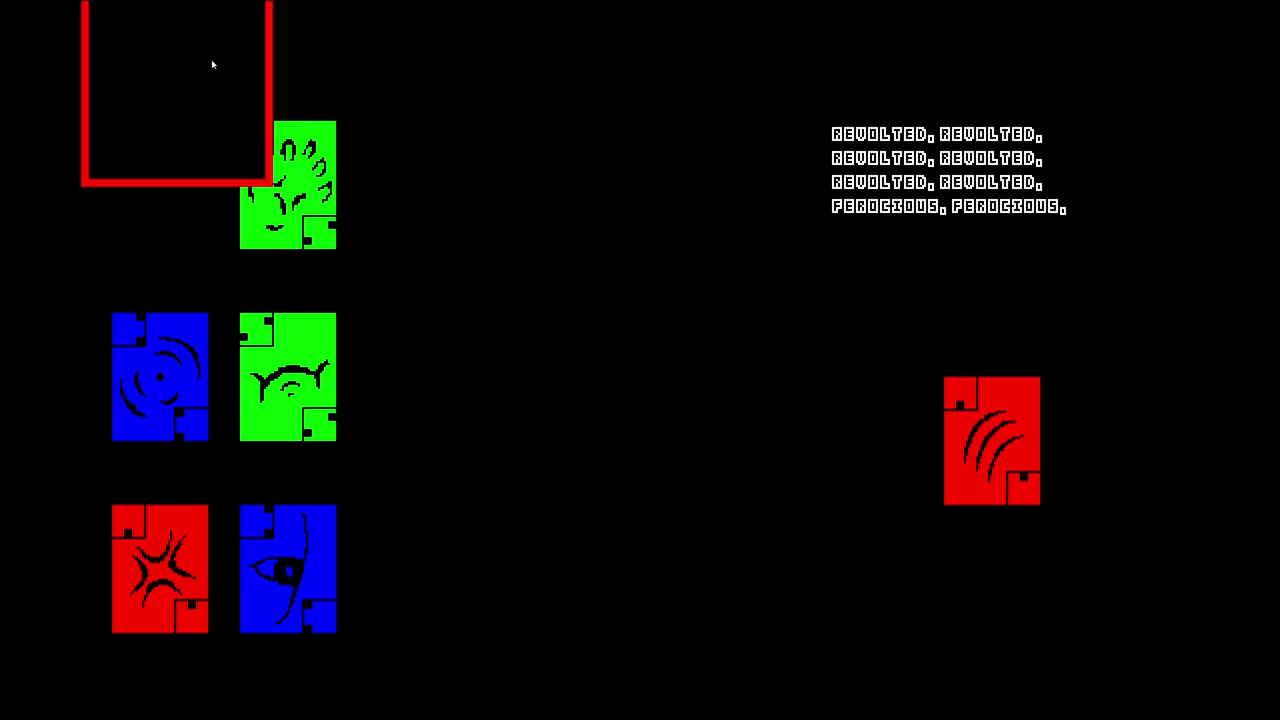
pyautogui.moveTo(184, 107)
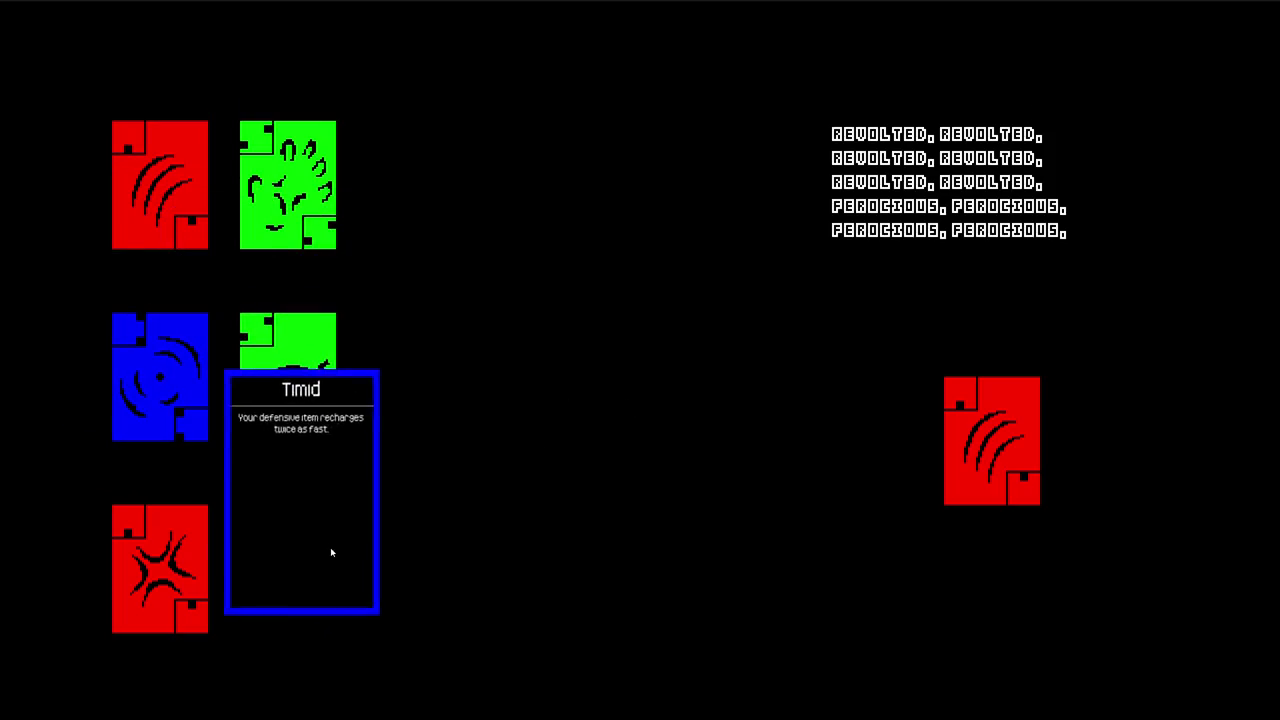
pyautogui.click(330, 551)
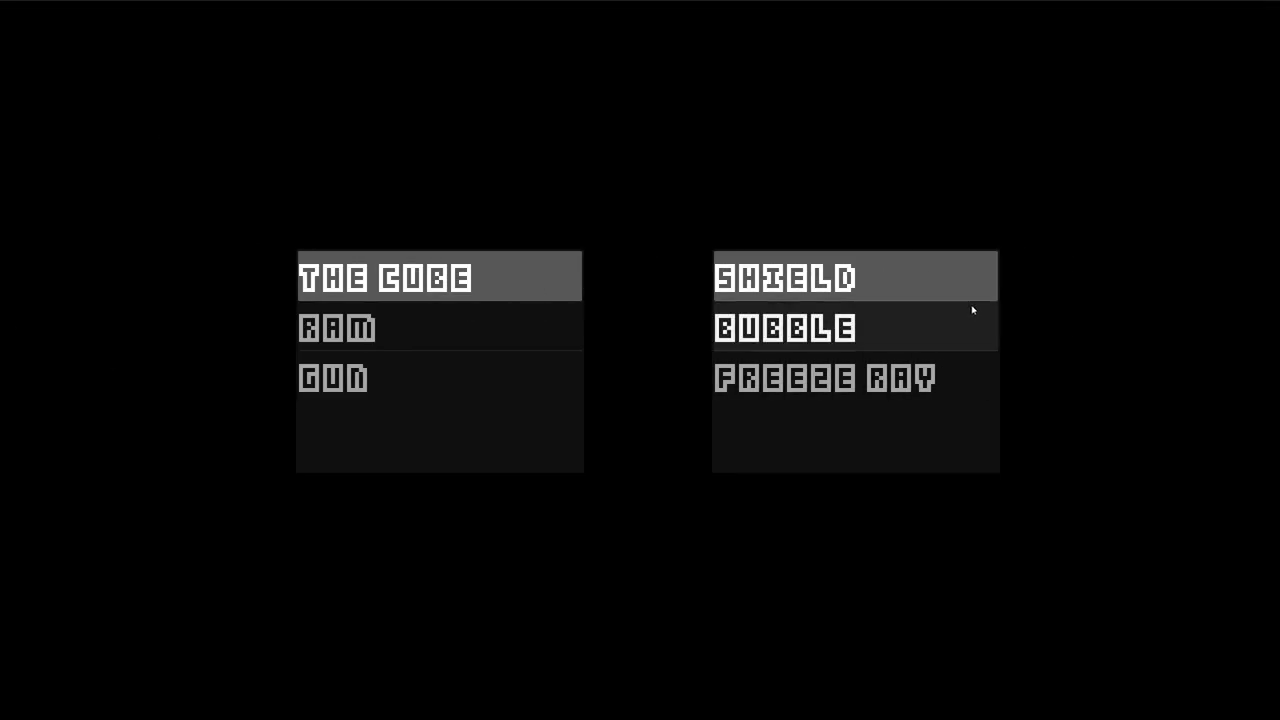
# Leave the cards screen and start a new run with CRUSH from the loadout menu
pyautogui.press('Escape')
pyautogui.click(829, 354)
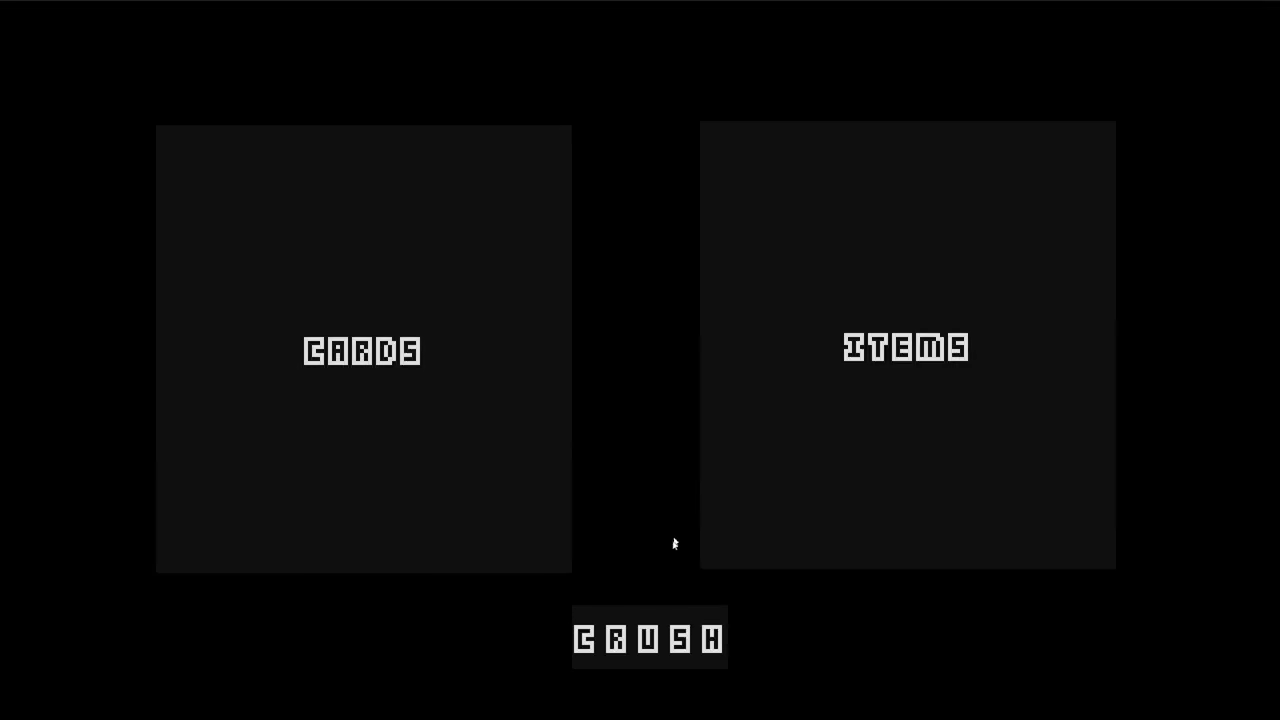
pyautogui.click(663, 626)
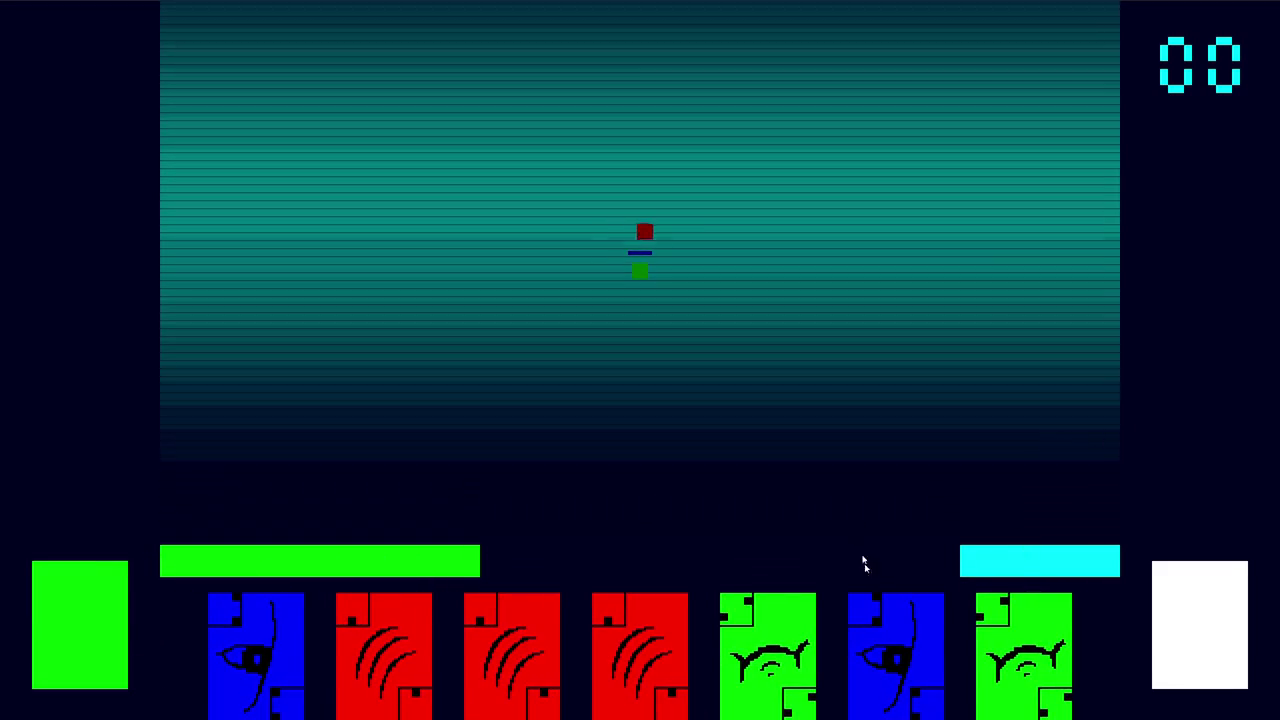
# Play the Ferocious and Revolted cards from the hand to clear the first room
pyautogui.click(687, 627)
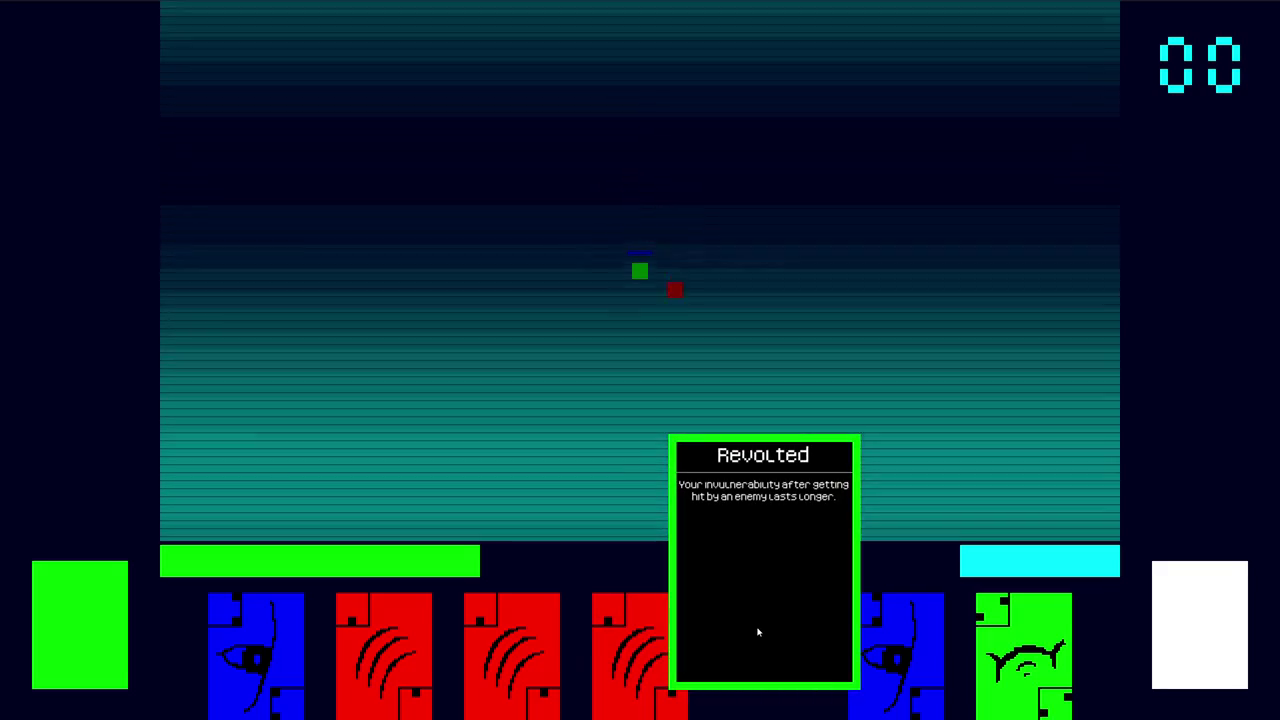
pyautogui.click(758, 632)
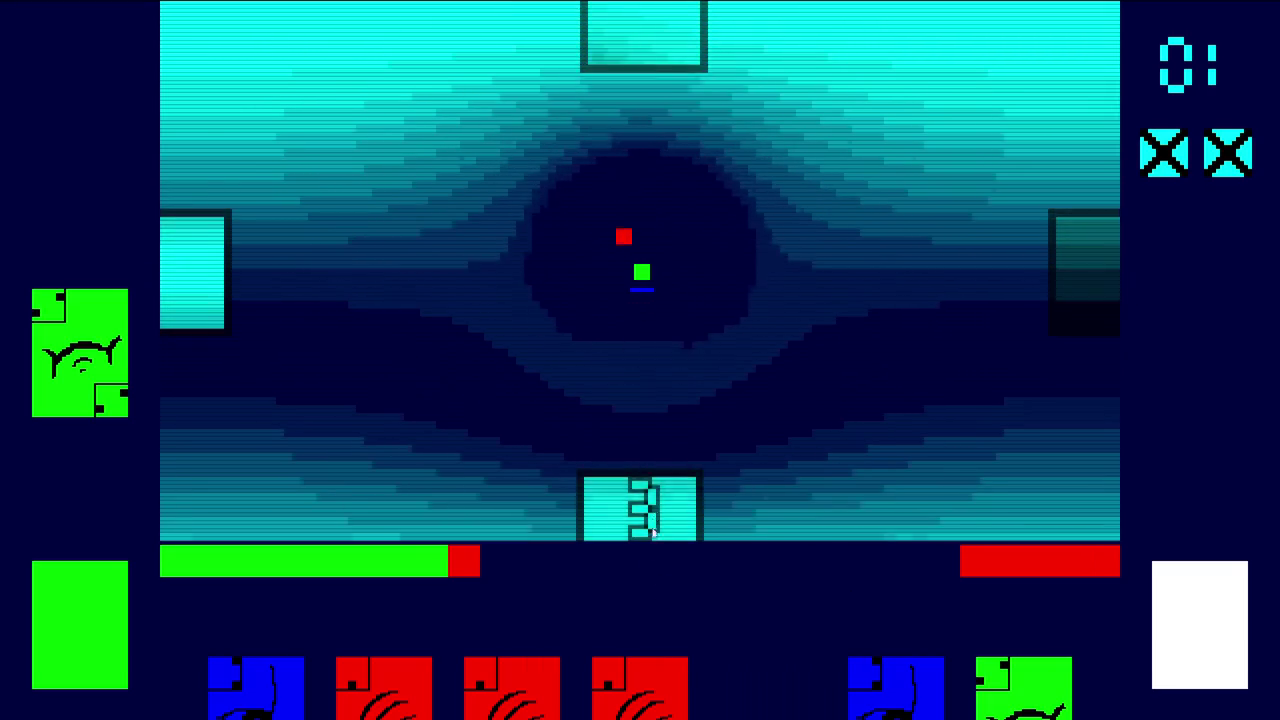
pyautogui.moveTo(653, 682)
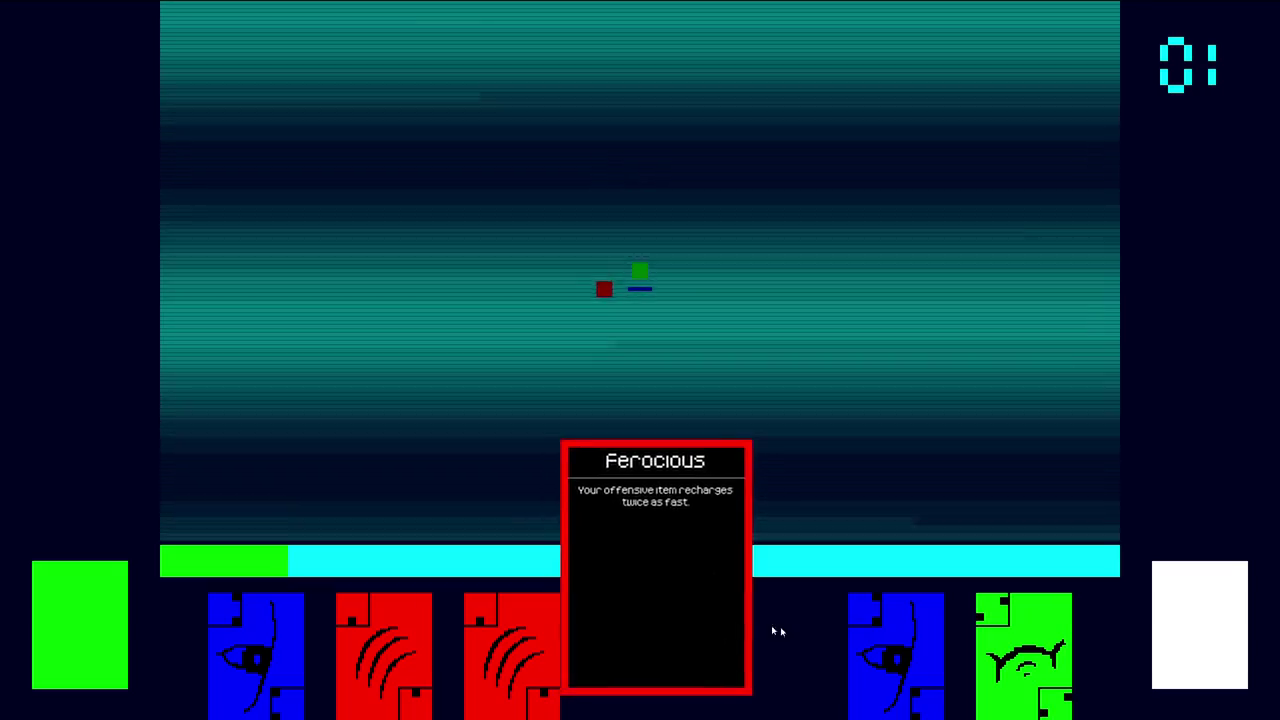
pyautogui.moveTo(877, 671)
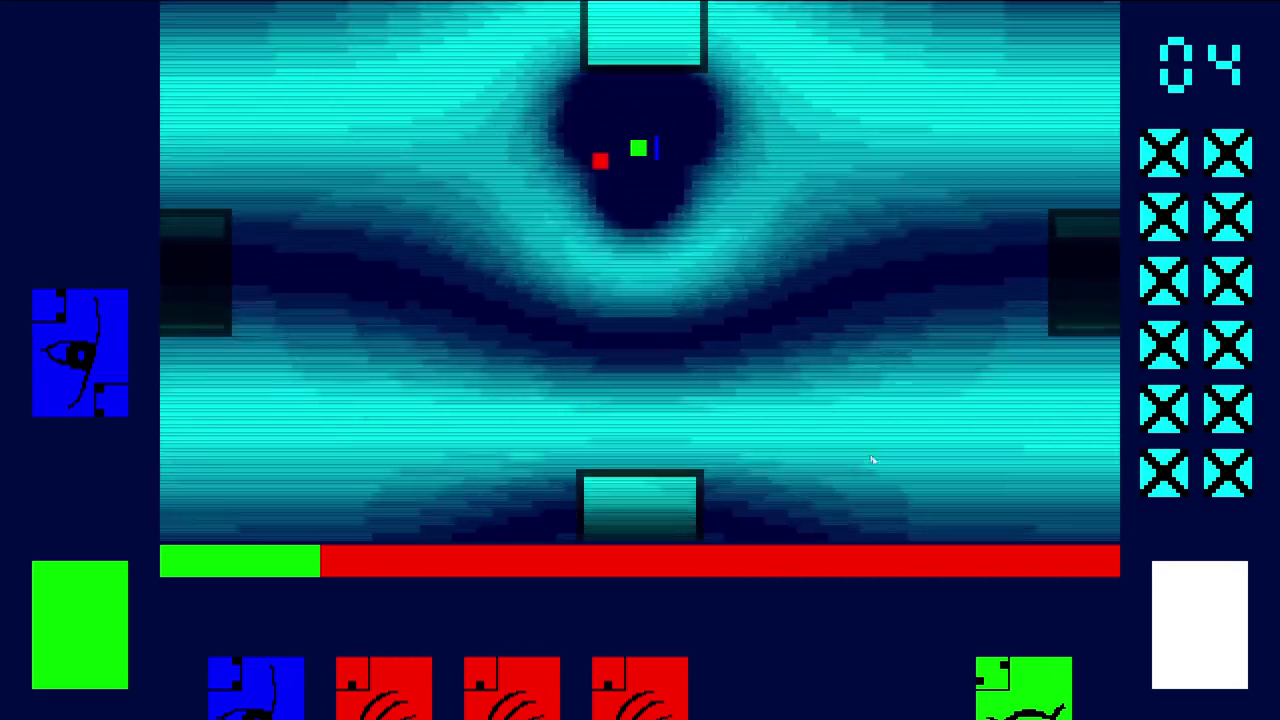
# Play the green card and then two Ferocious cards, clearing rooms until the counter reads 08
pyautogui.click(1034, 624)
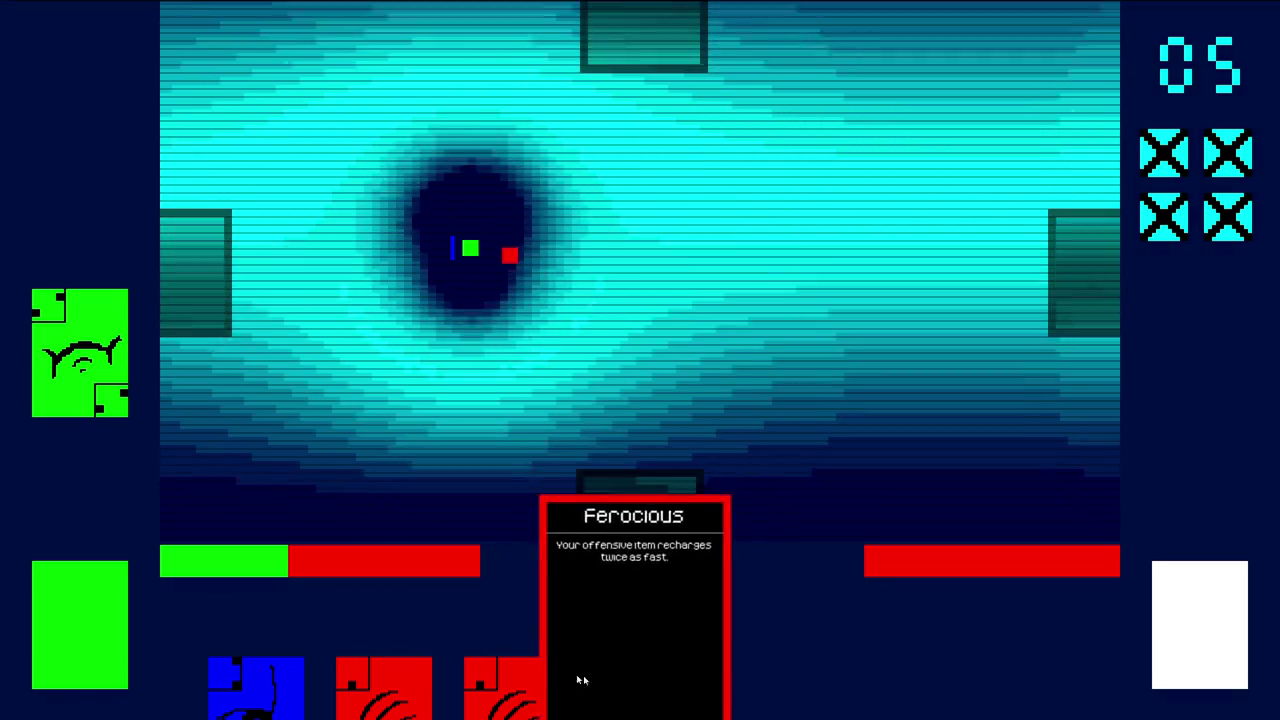
pyautogui.moveTo(540, 677)
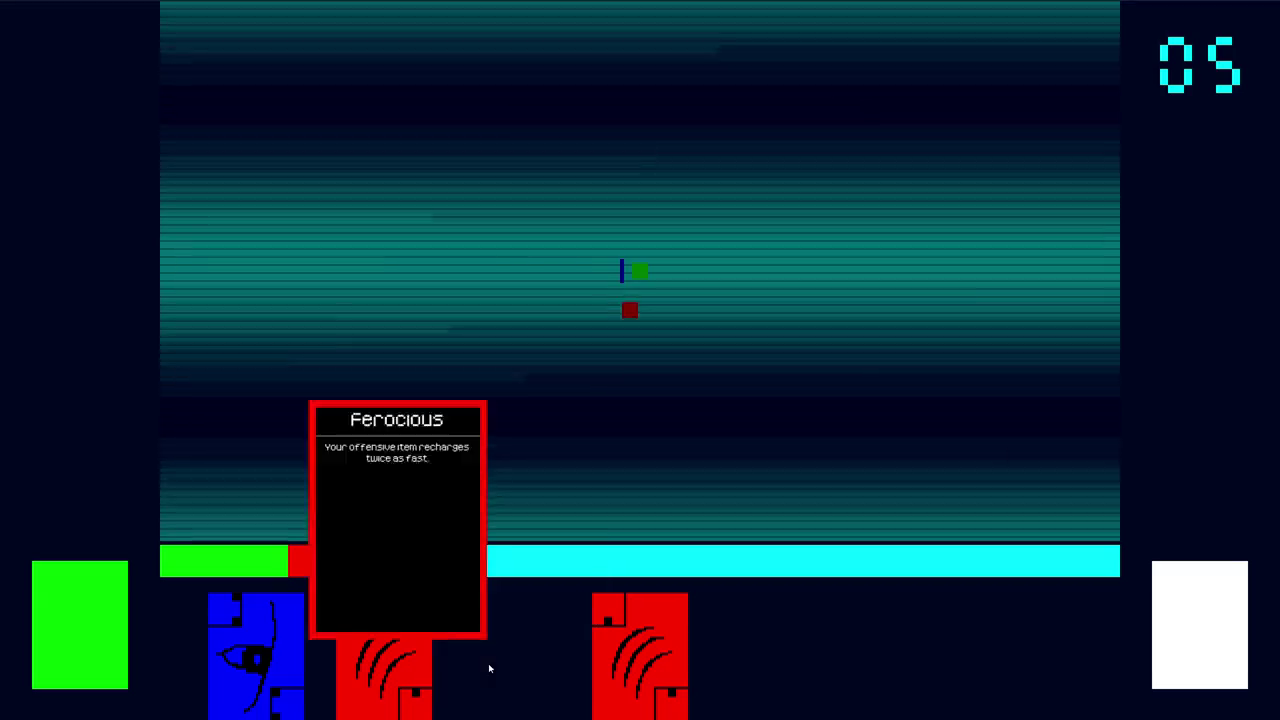
pyautogui.click(488, 665)
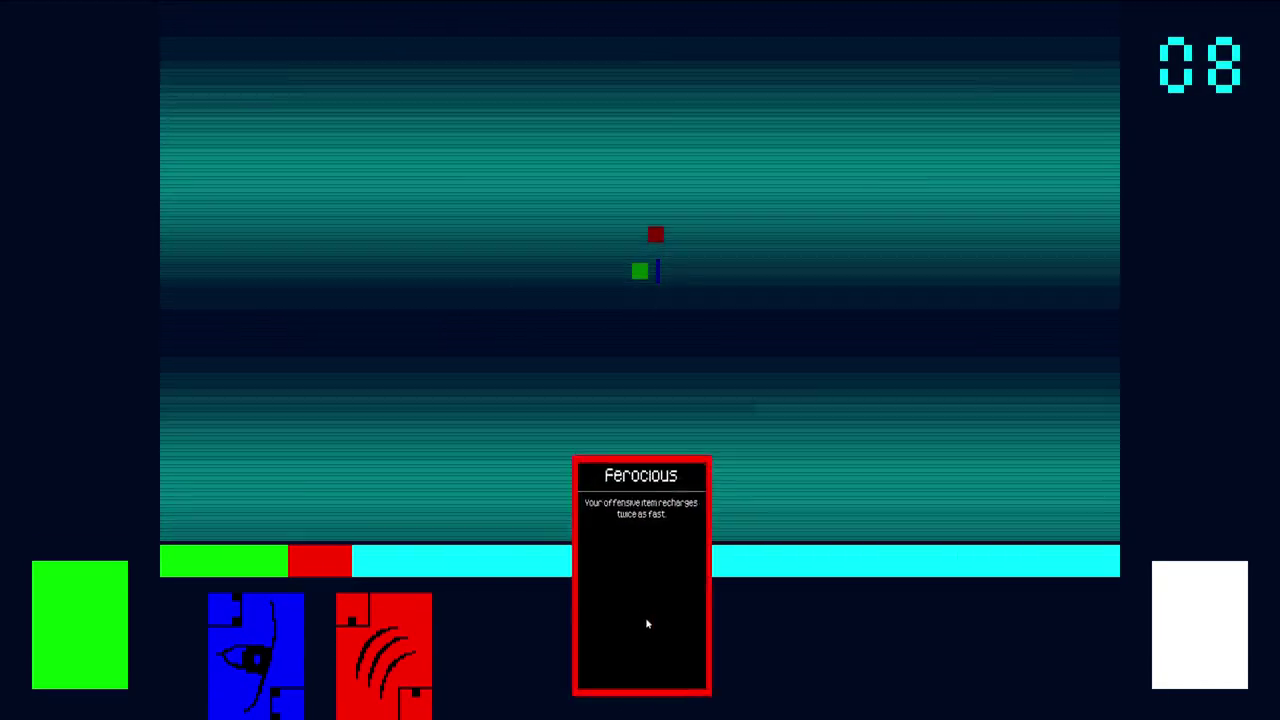
pyautogui.click(646, 617)
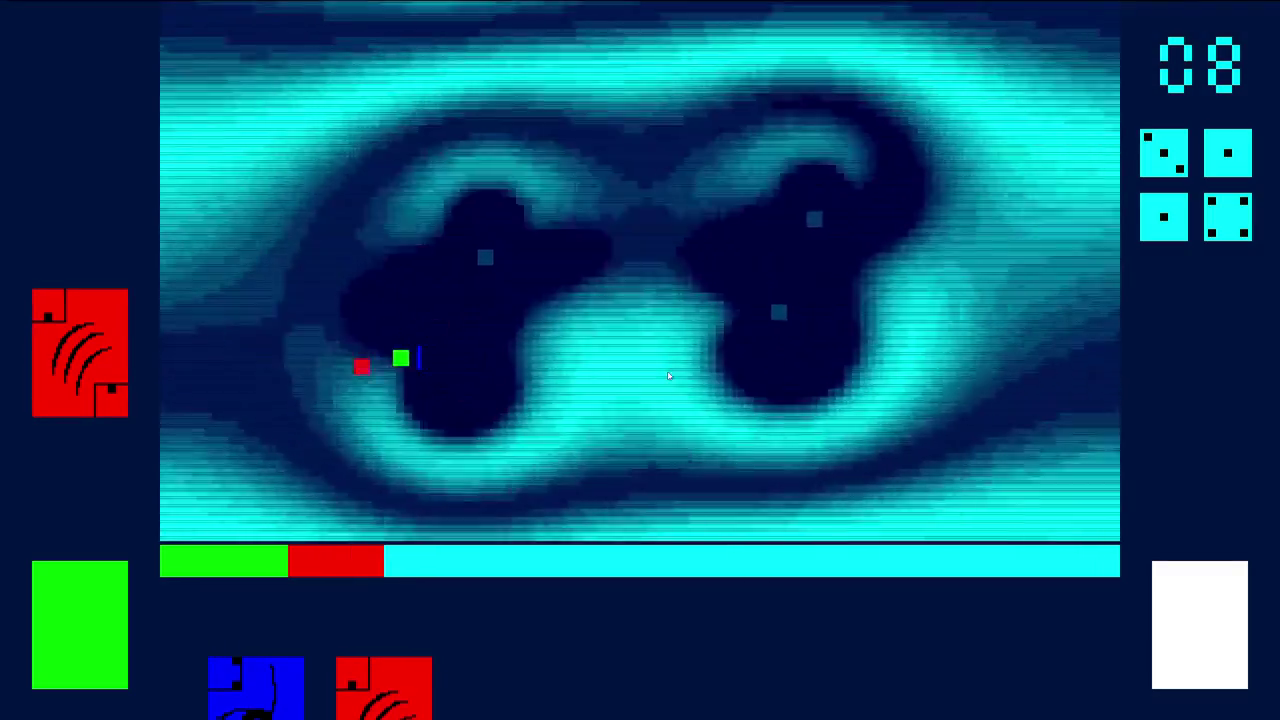